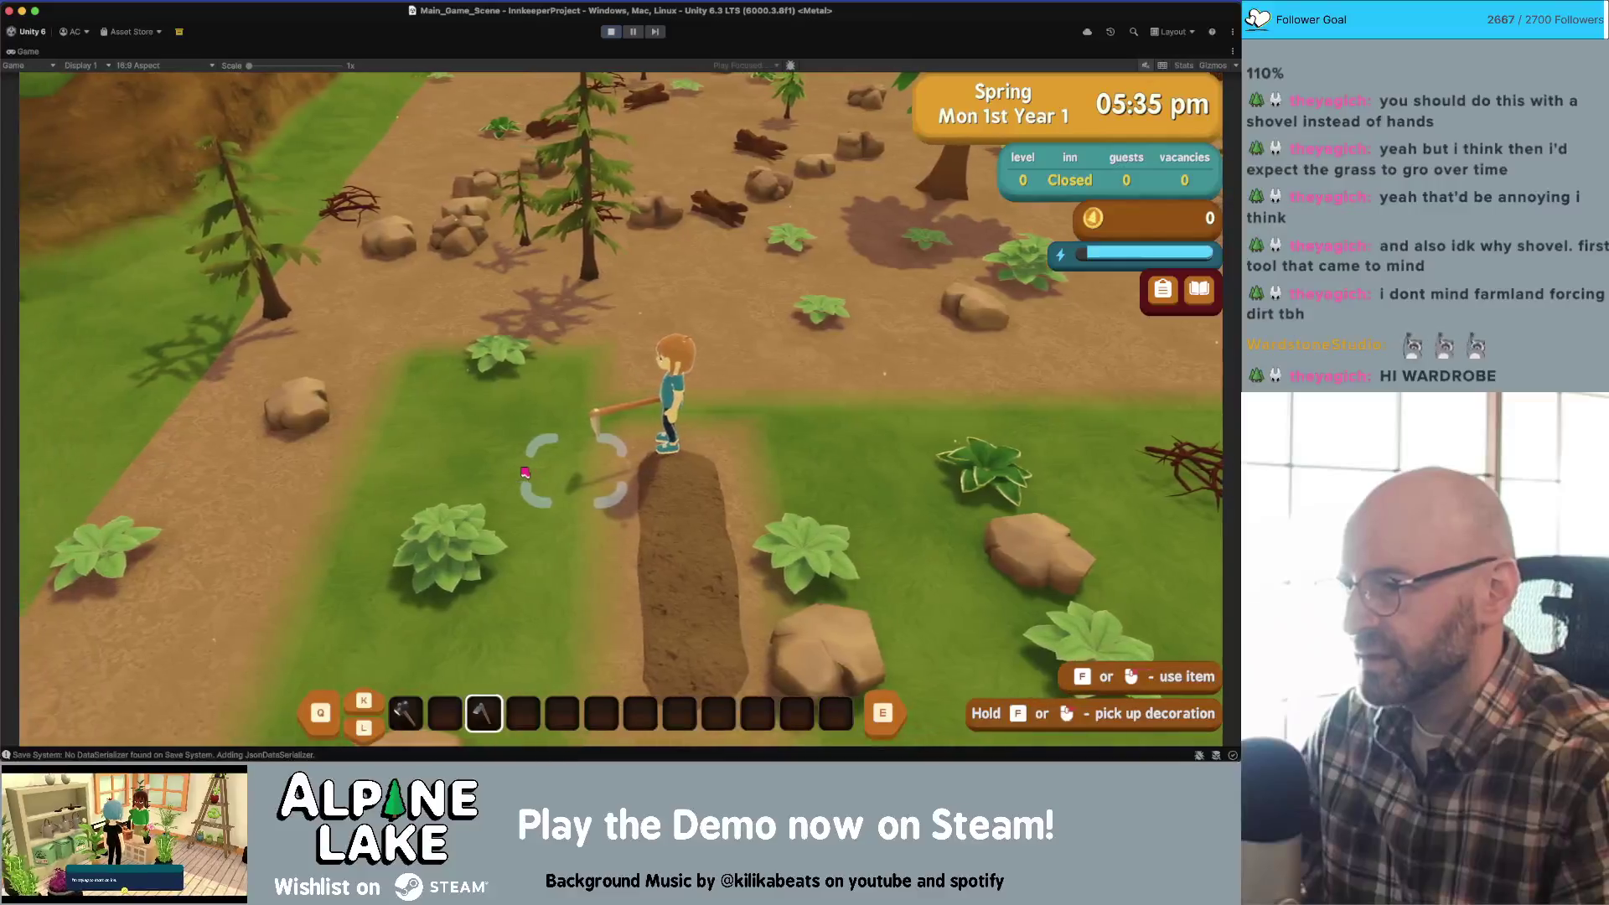
- Walk the character around the map, past the log pile, path, grass and dirt plot
key(a)
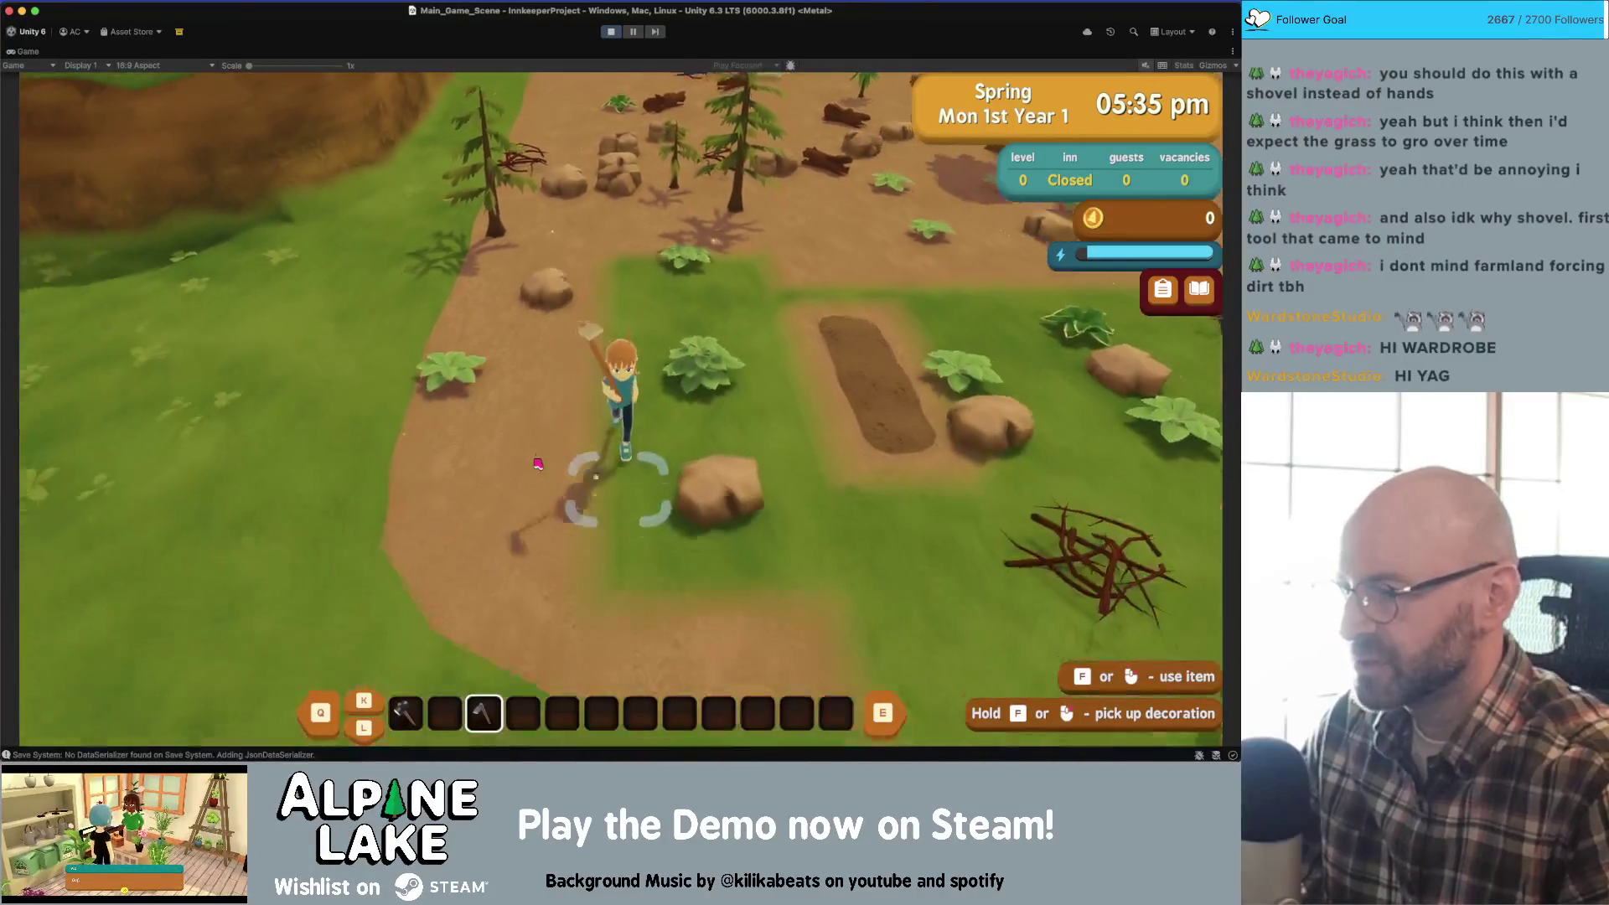
key(s)
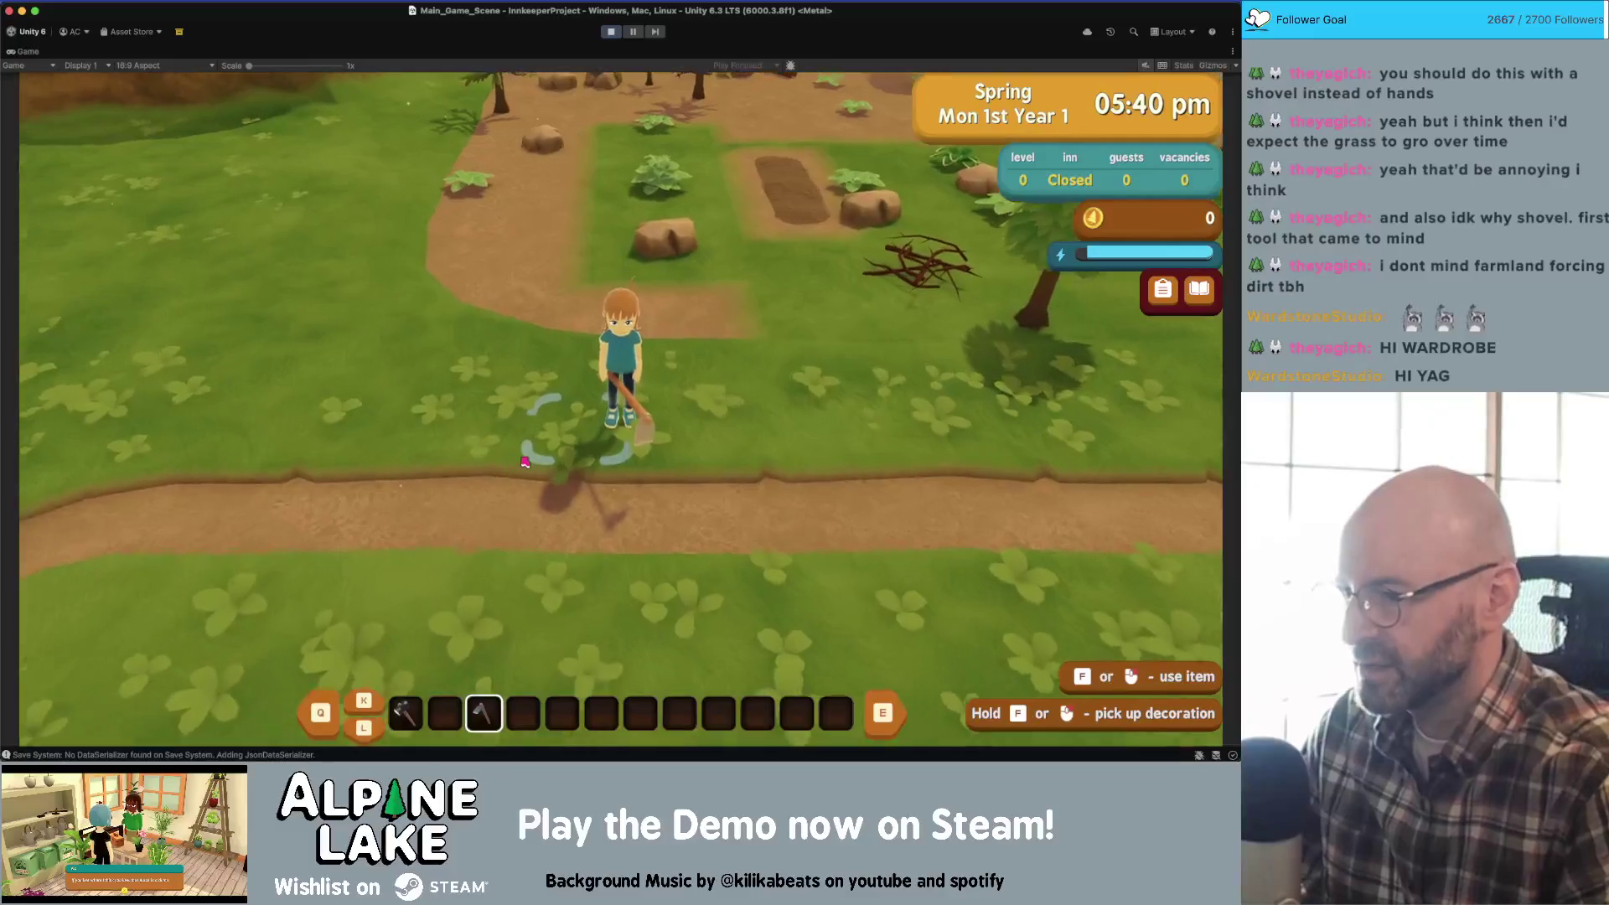
key(d)
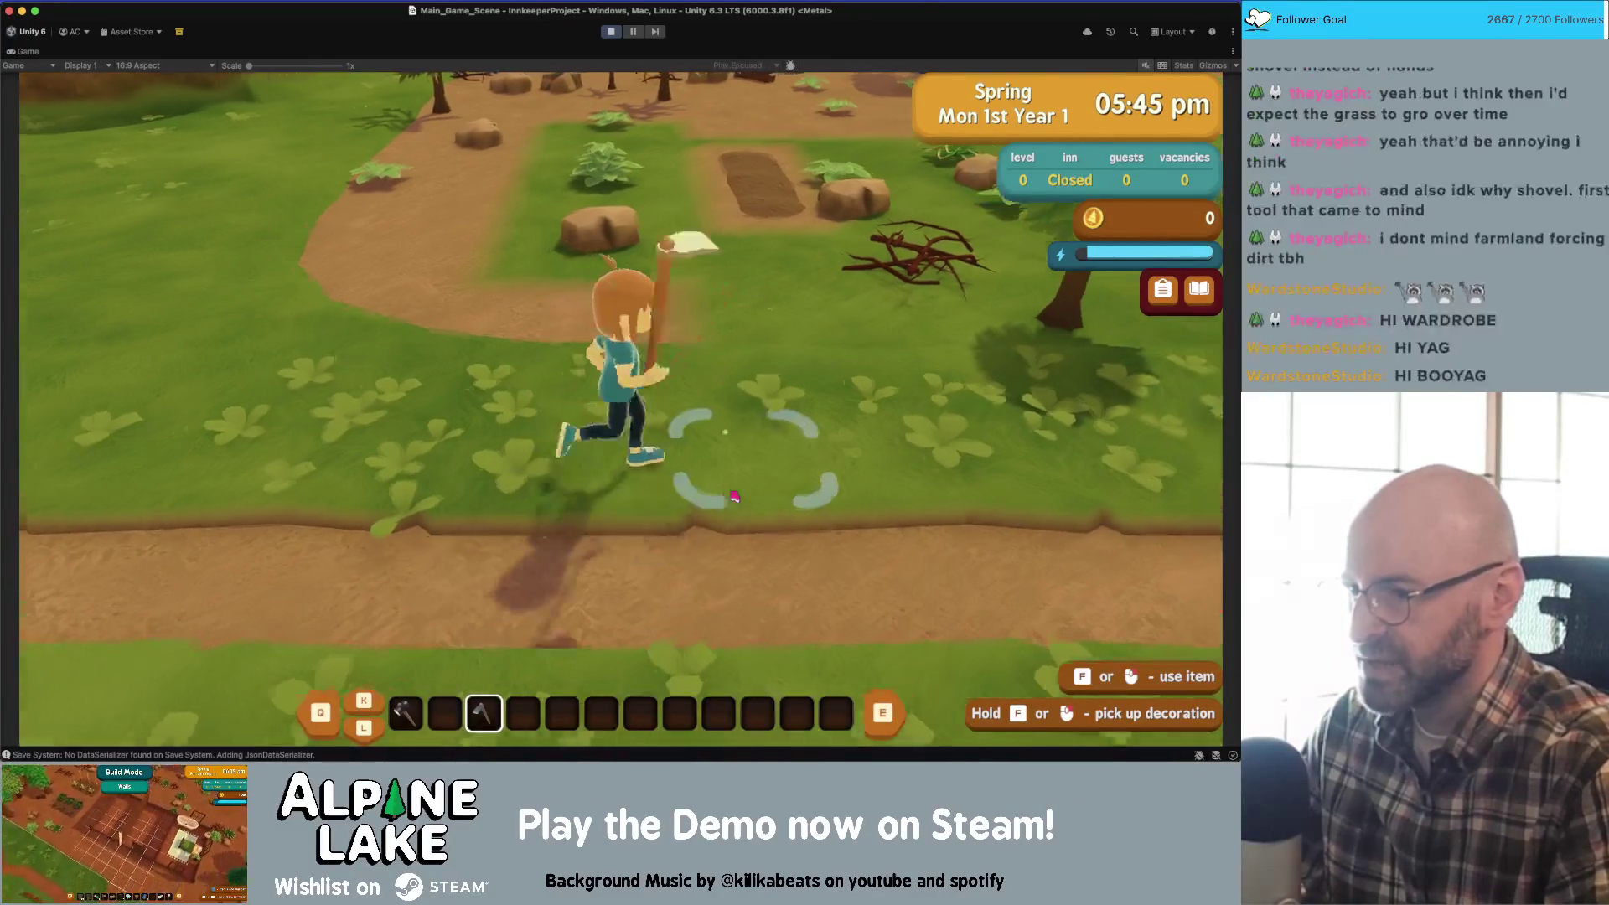
key(d)
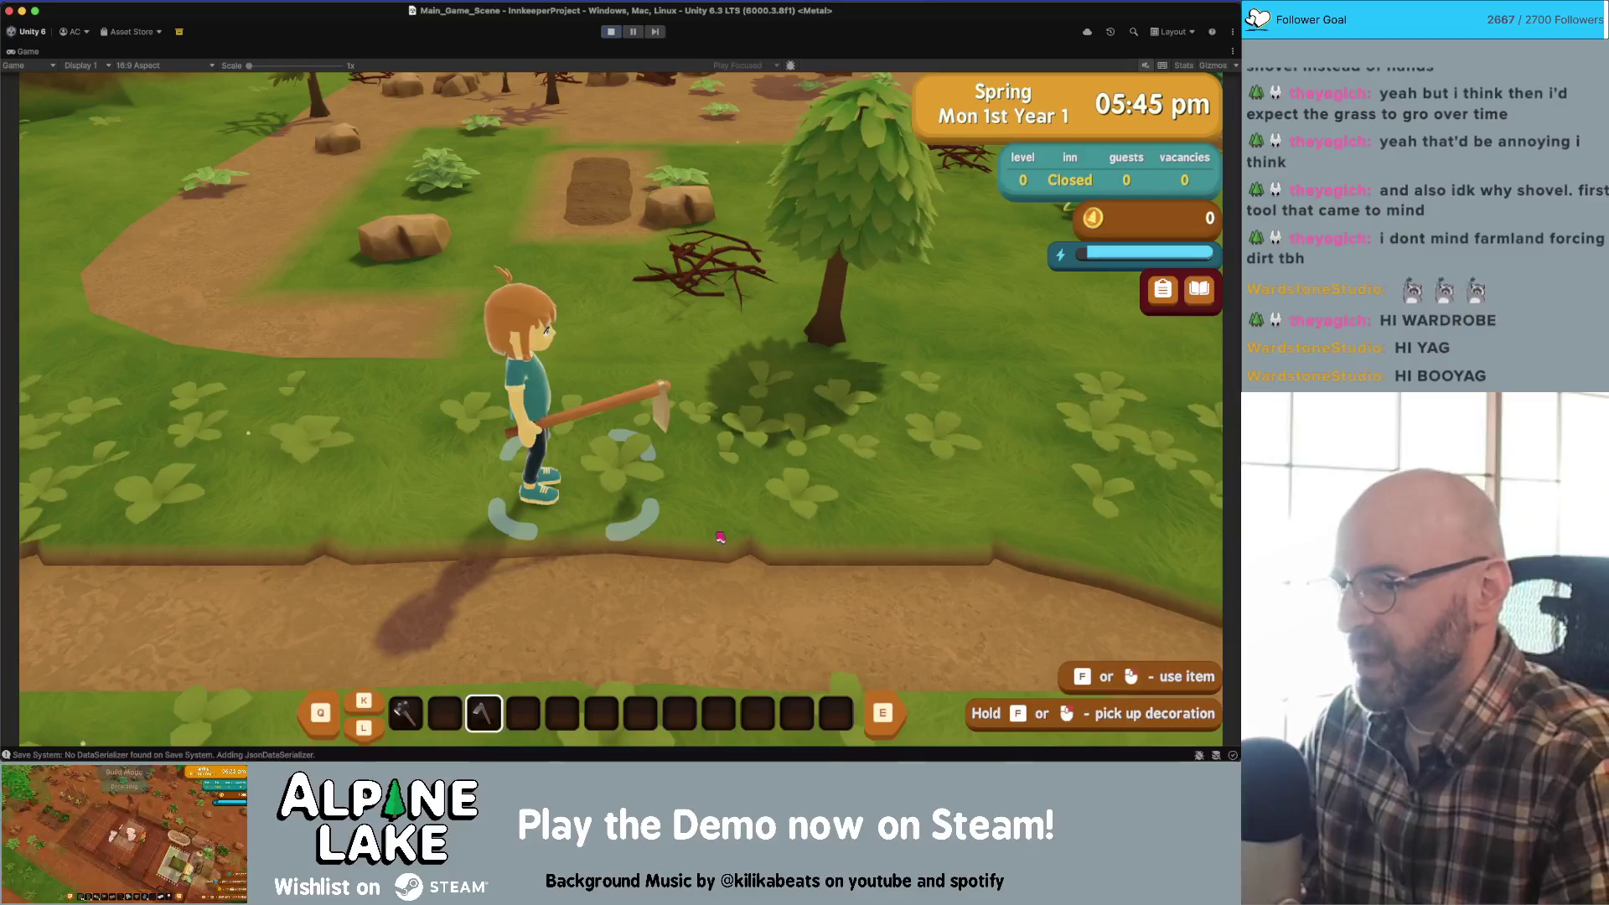
key(w)
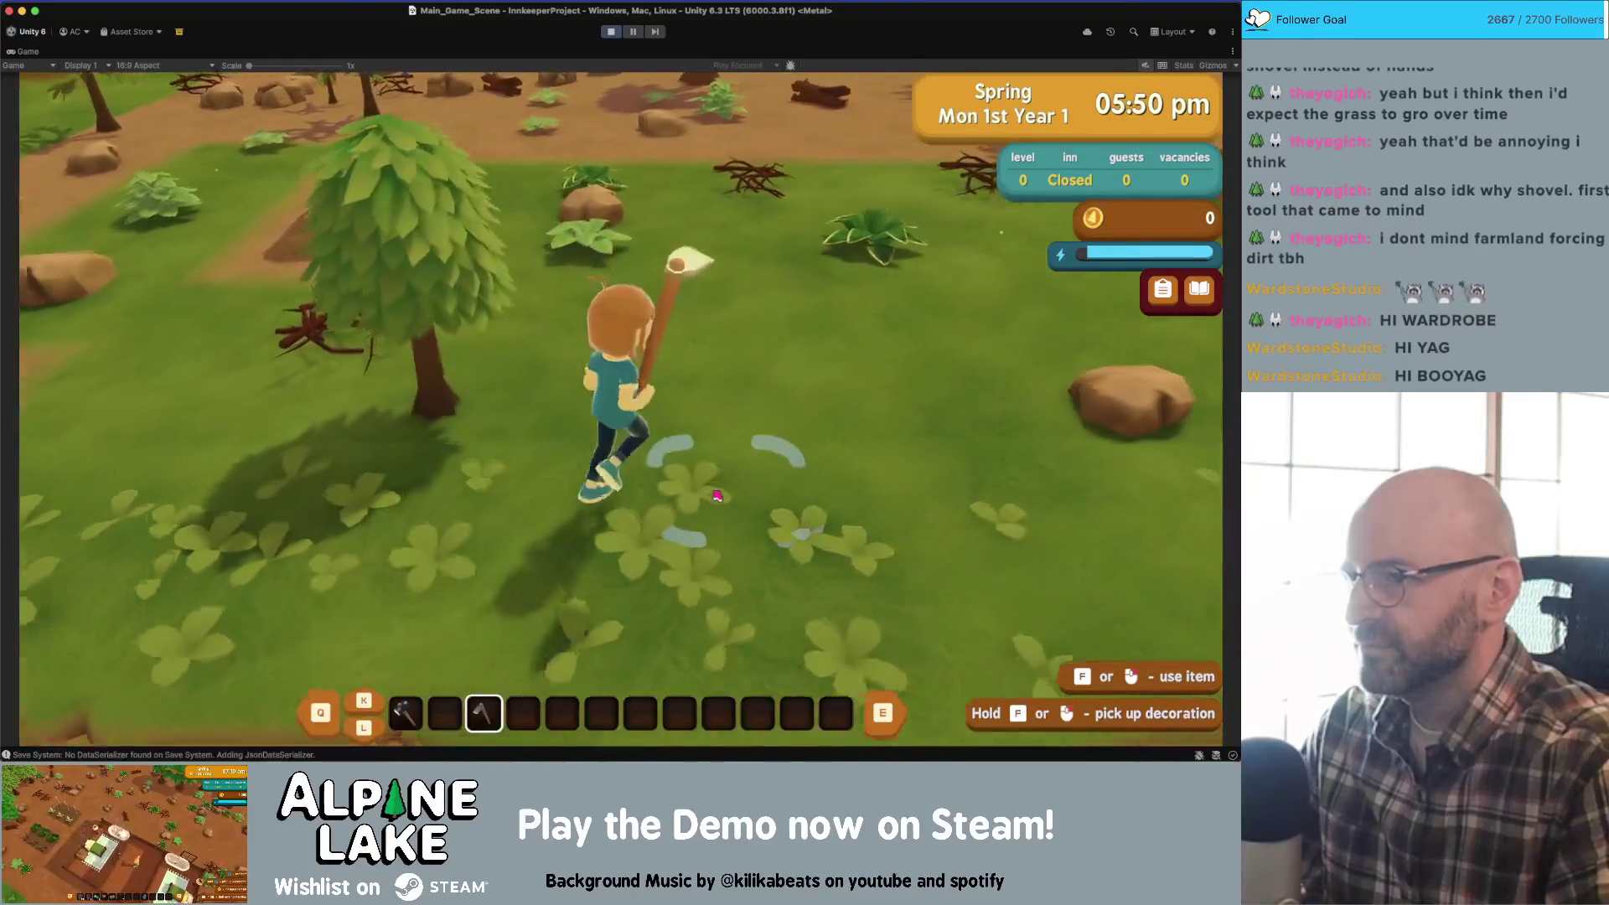
key(w)
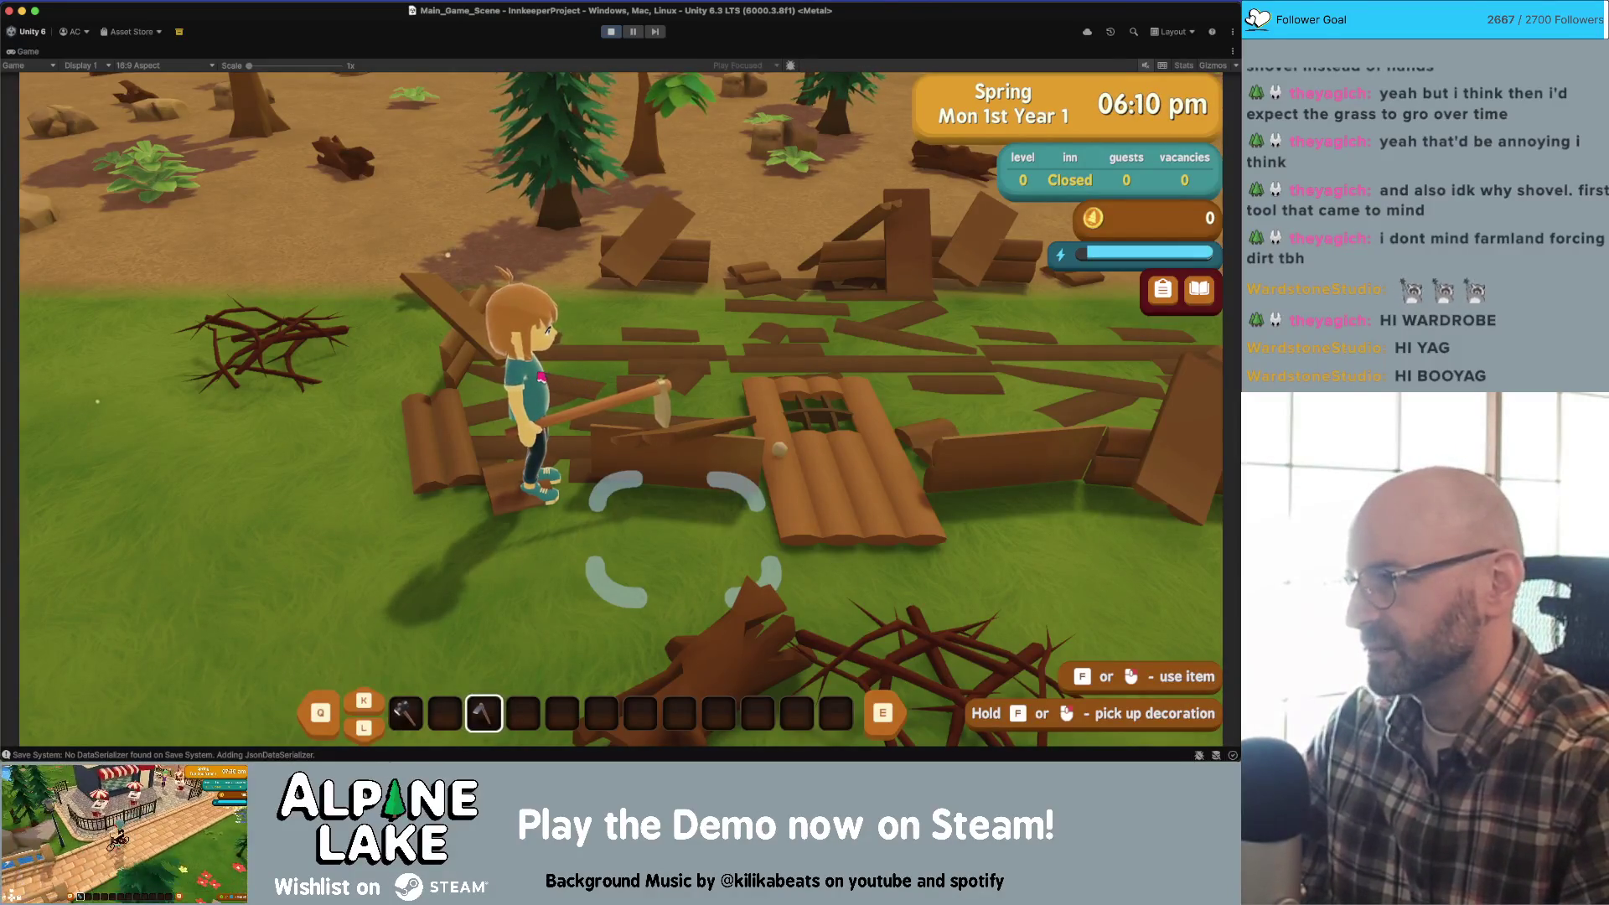
key(s)
key(a)
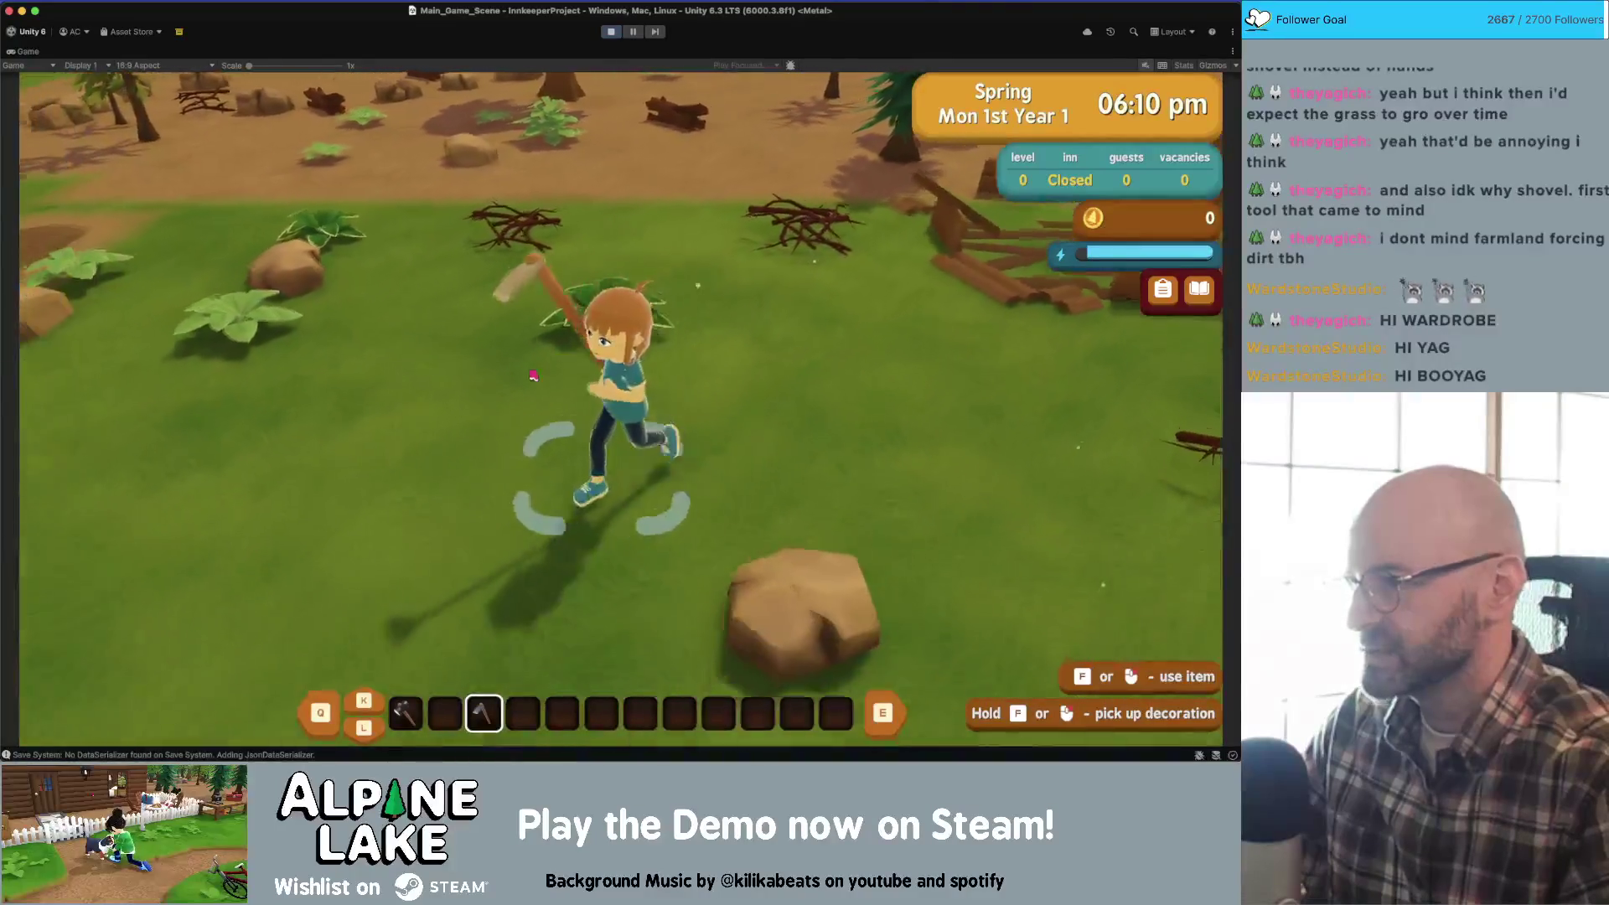
key(s)
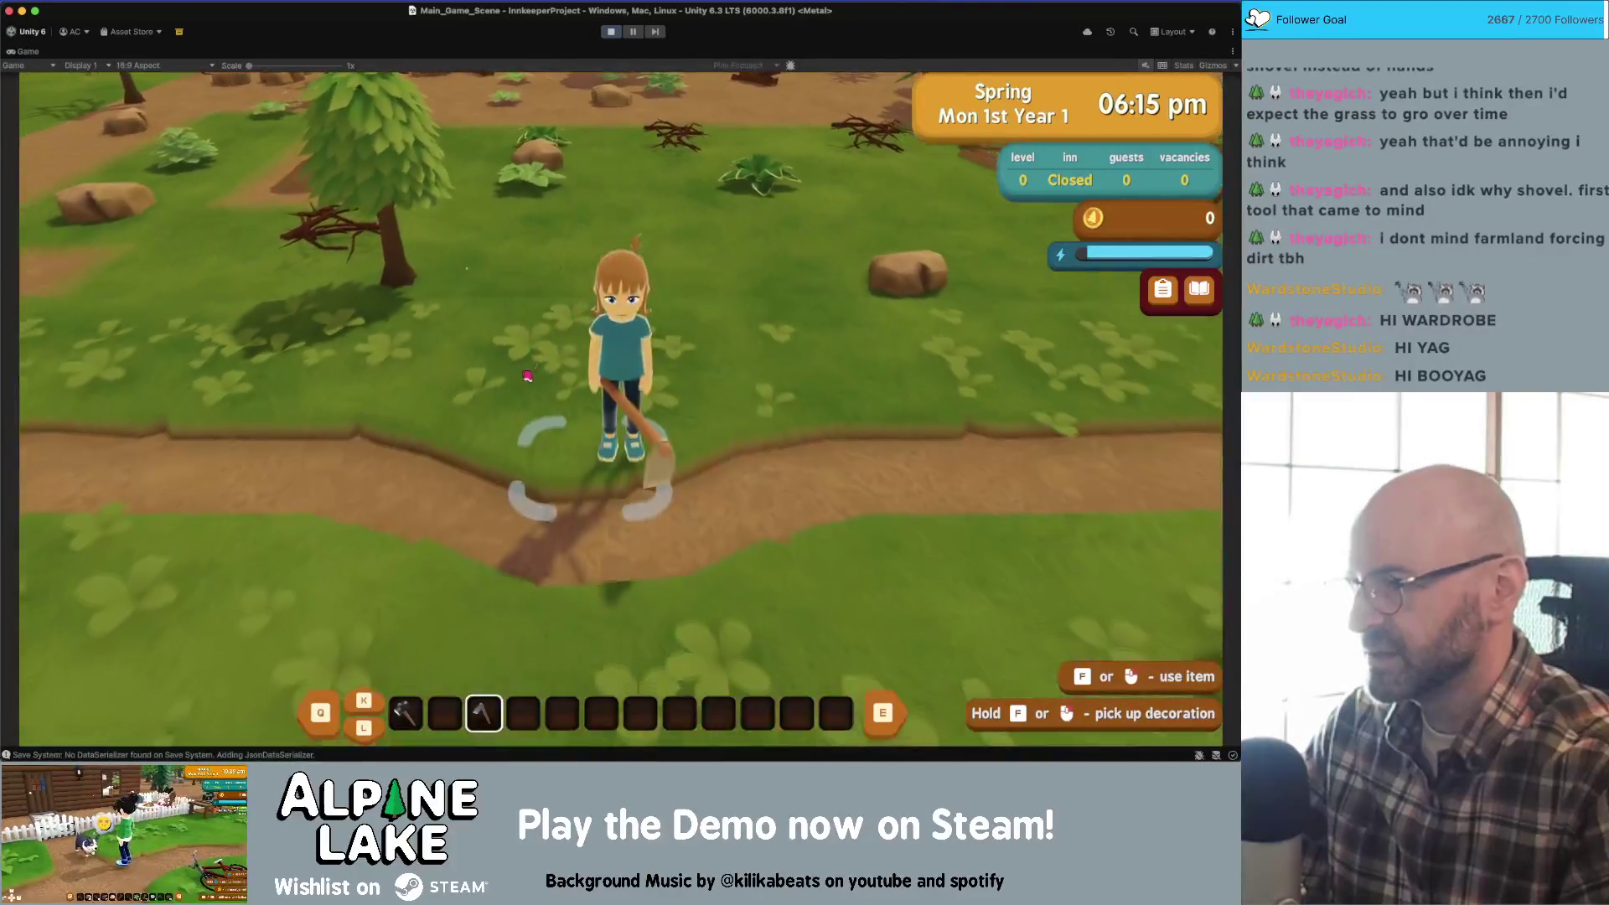
key(a)
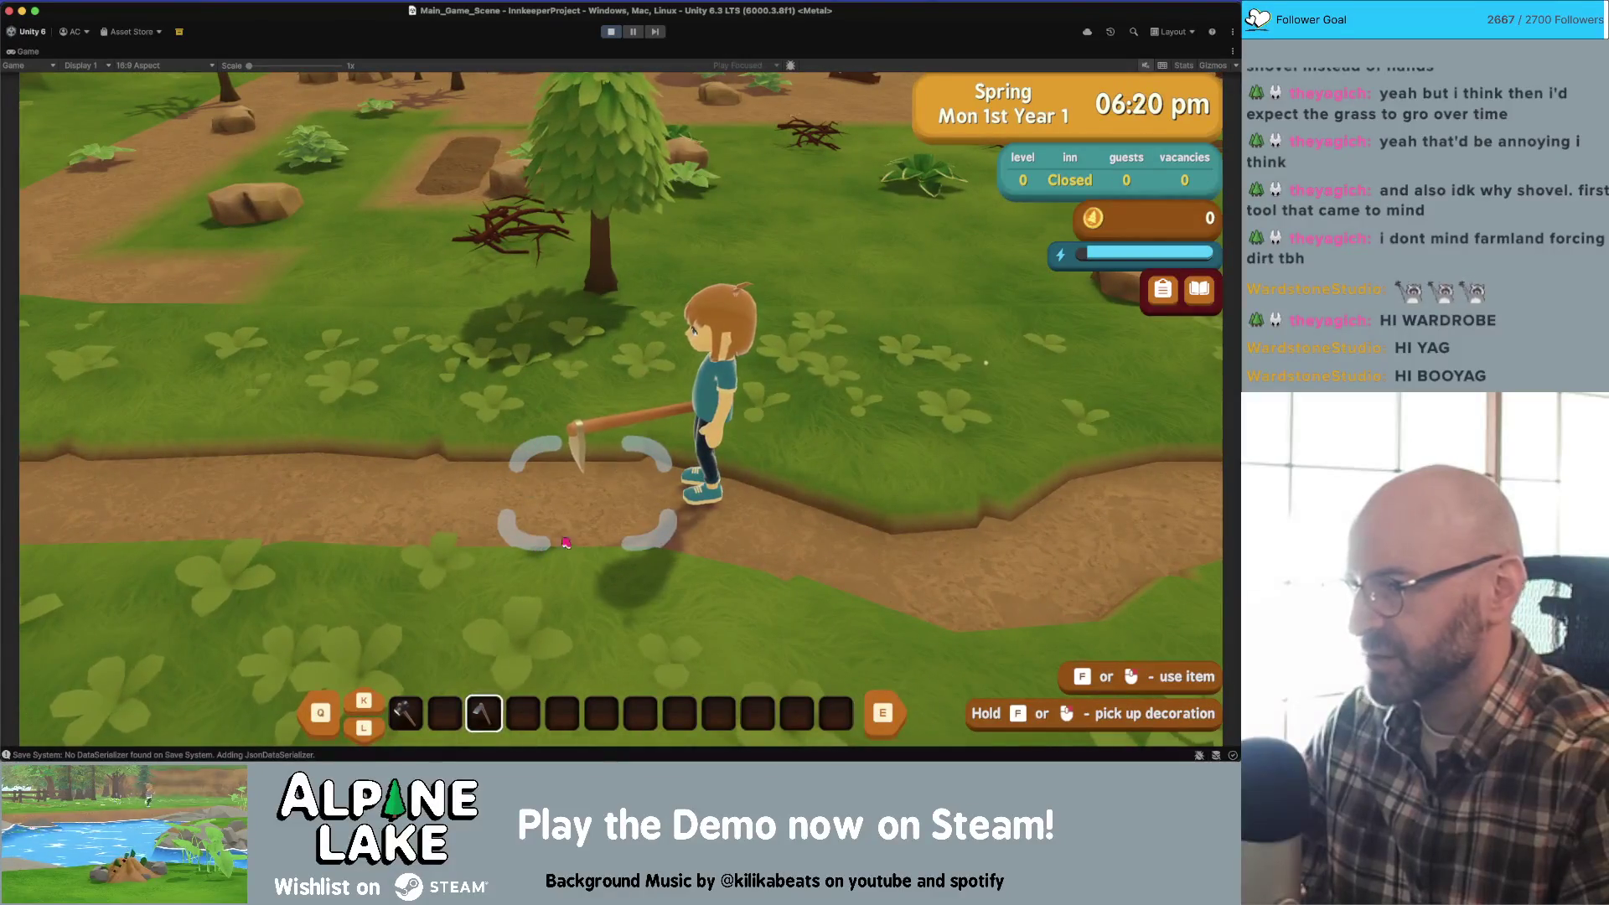
key(d)
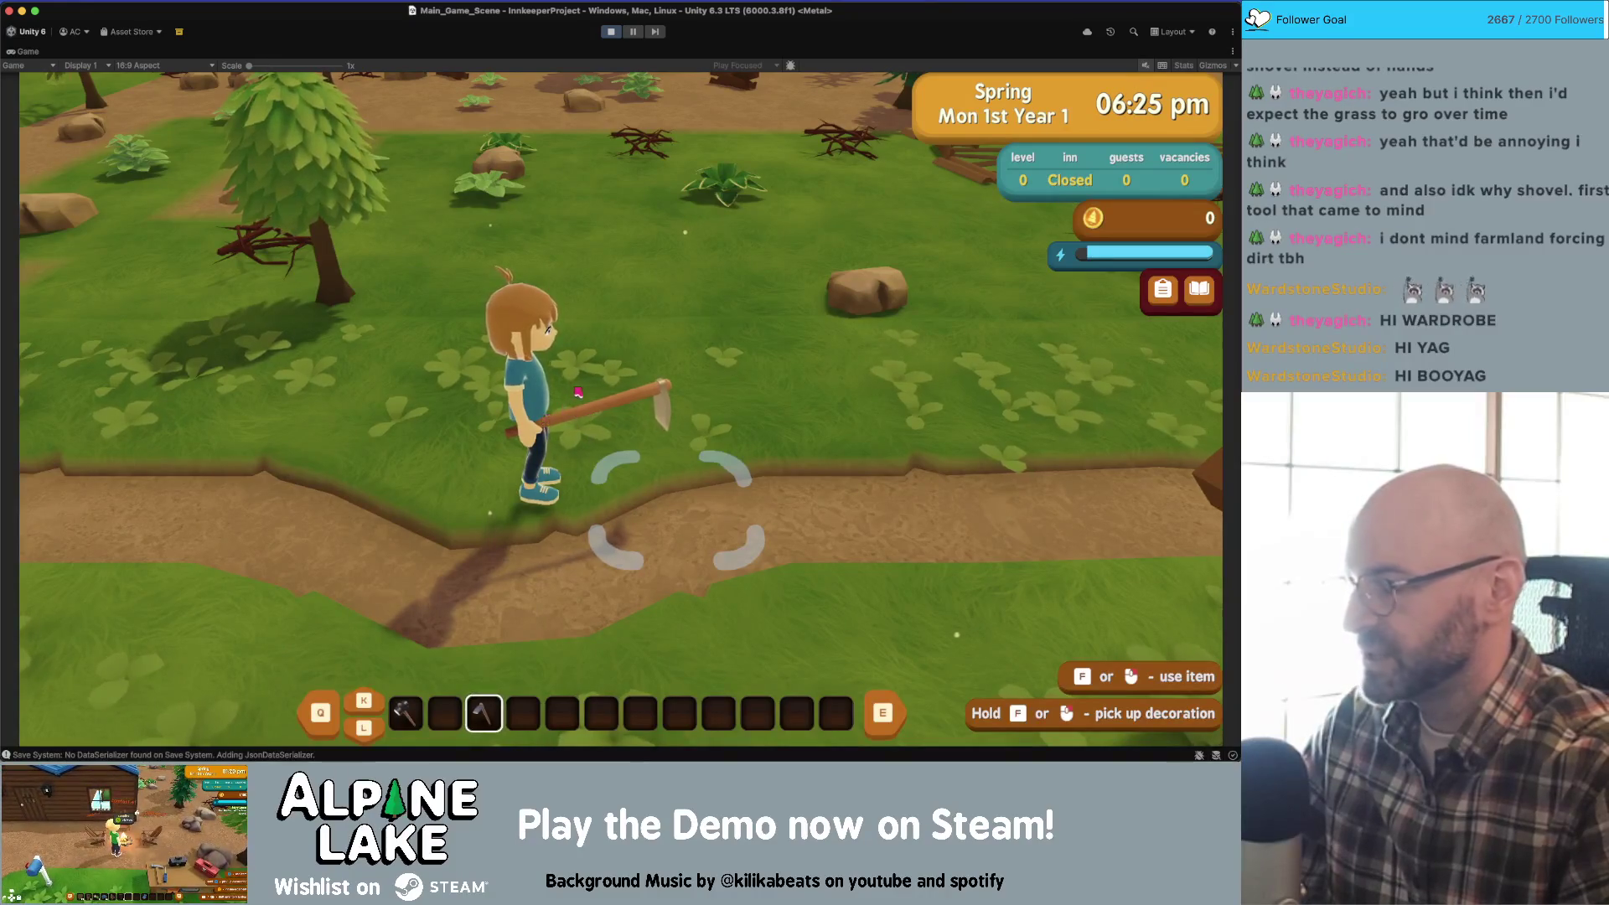
key(w)
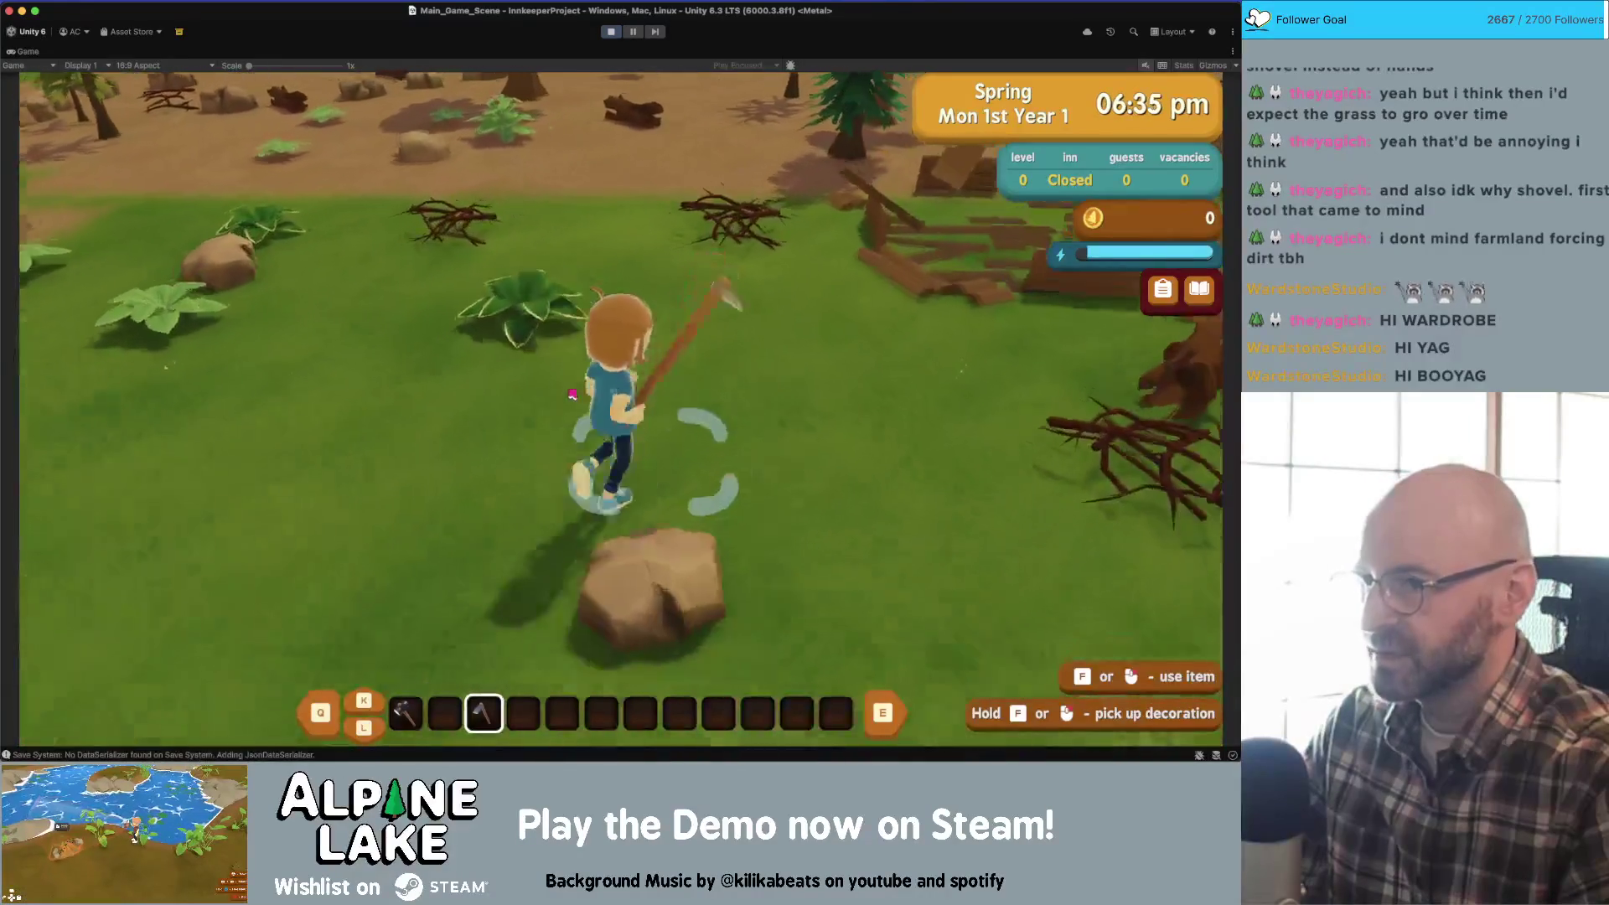
key(a)
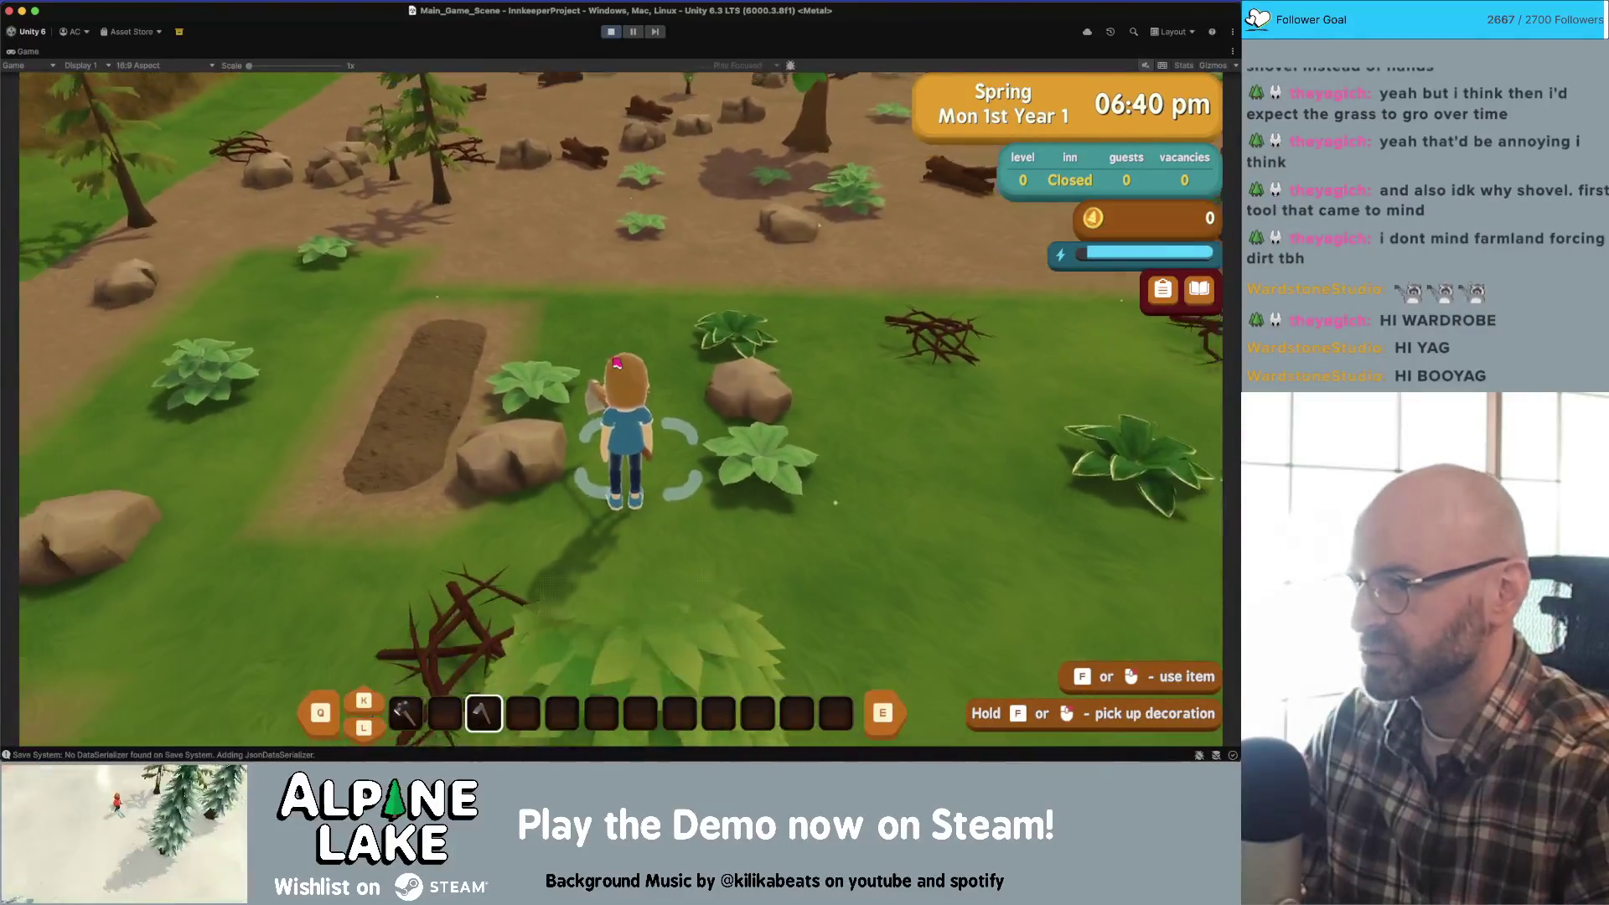
key(w)
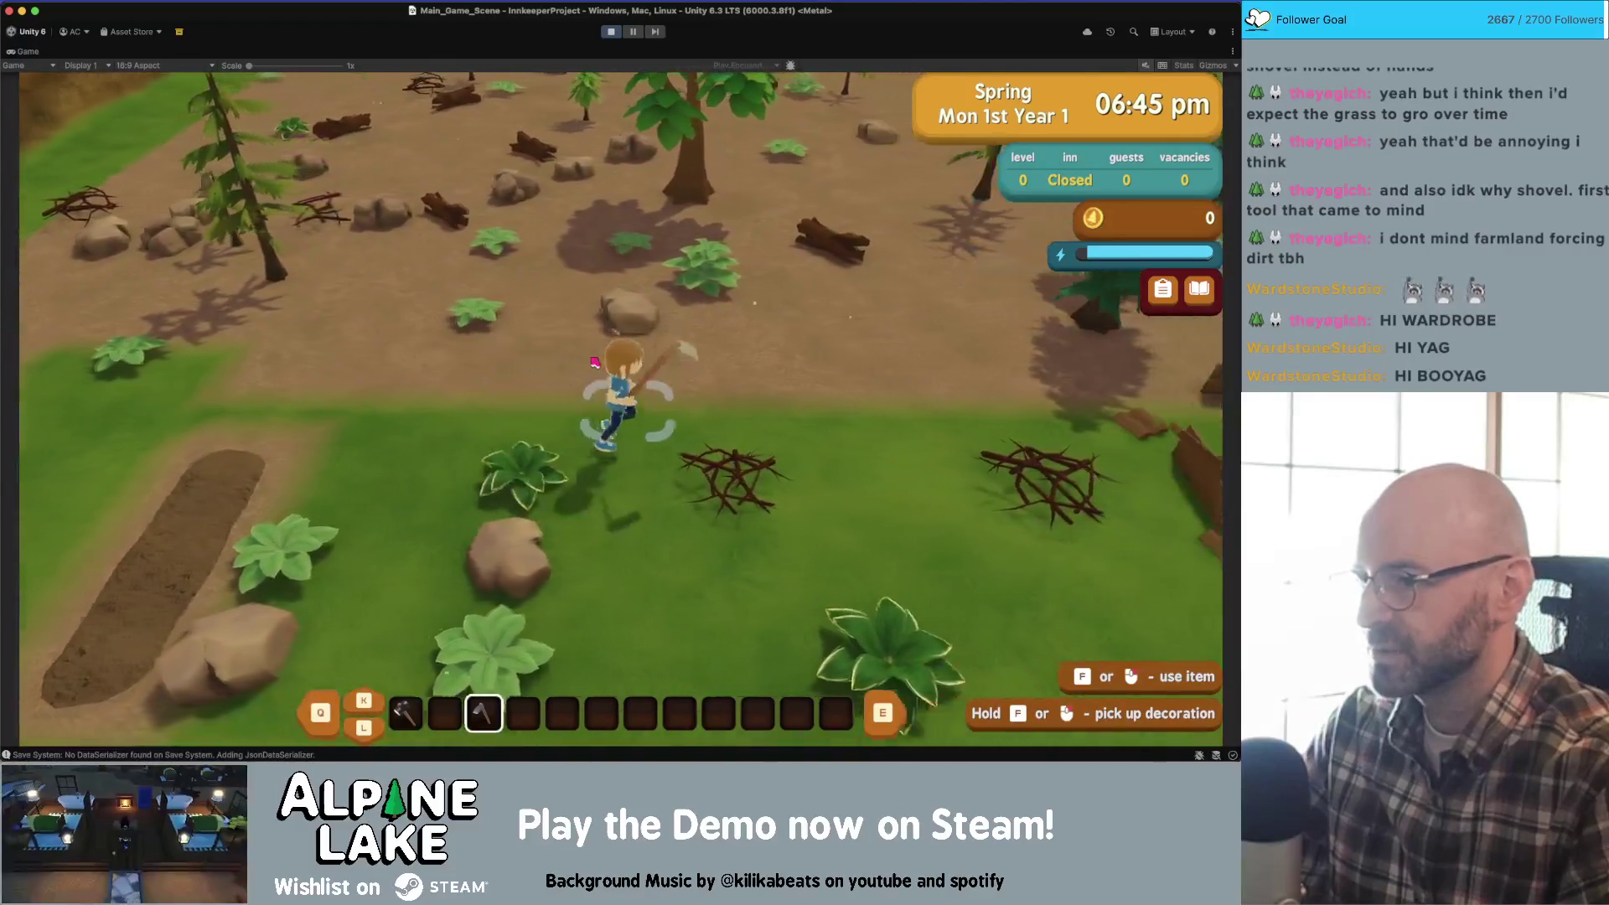
key(a)
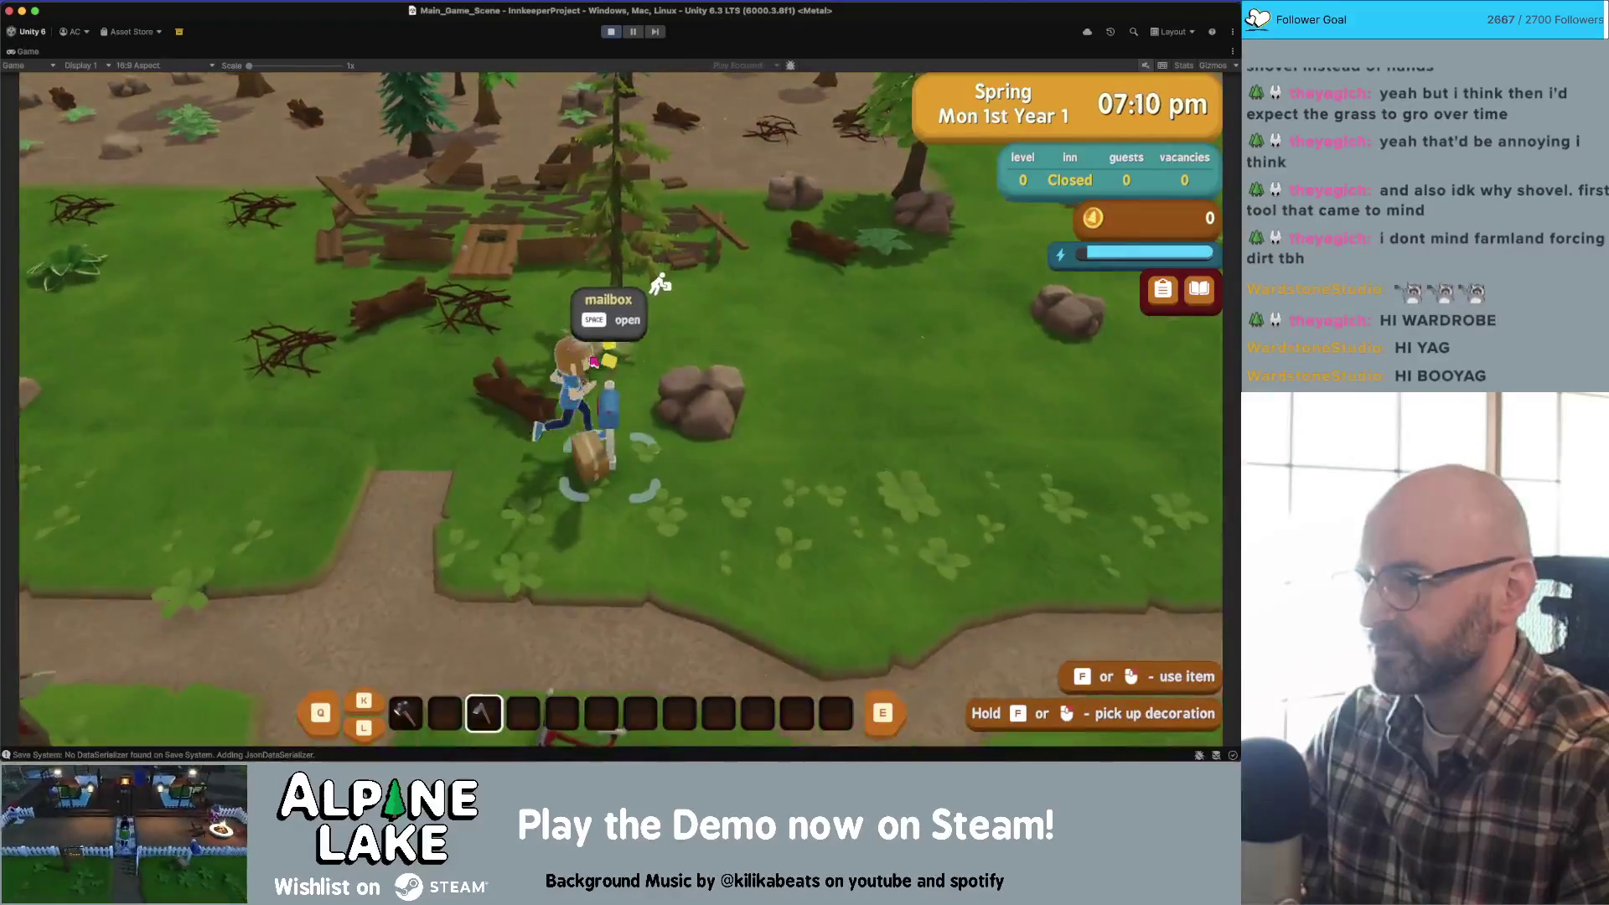
key(w)
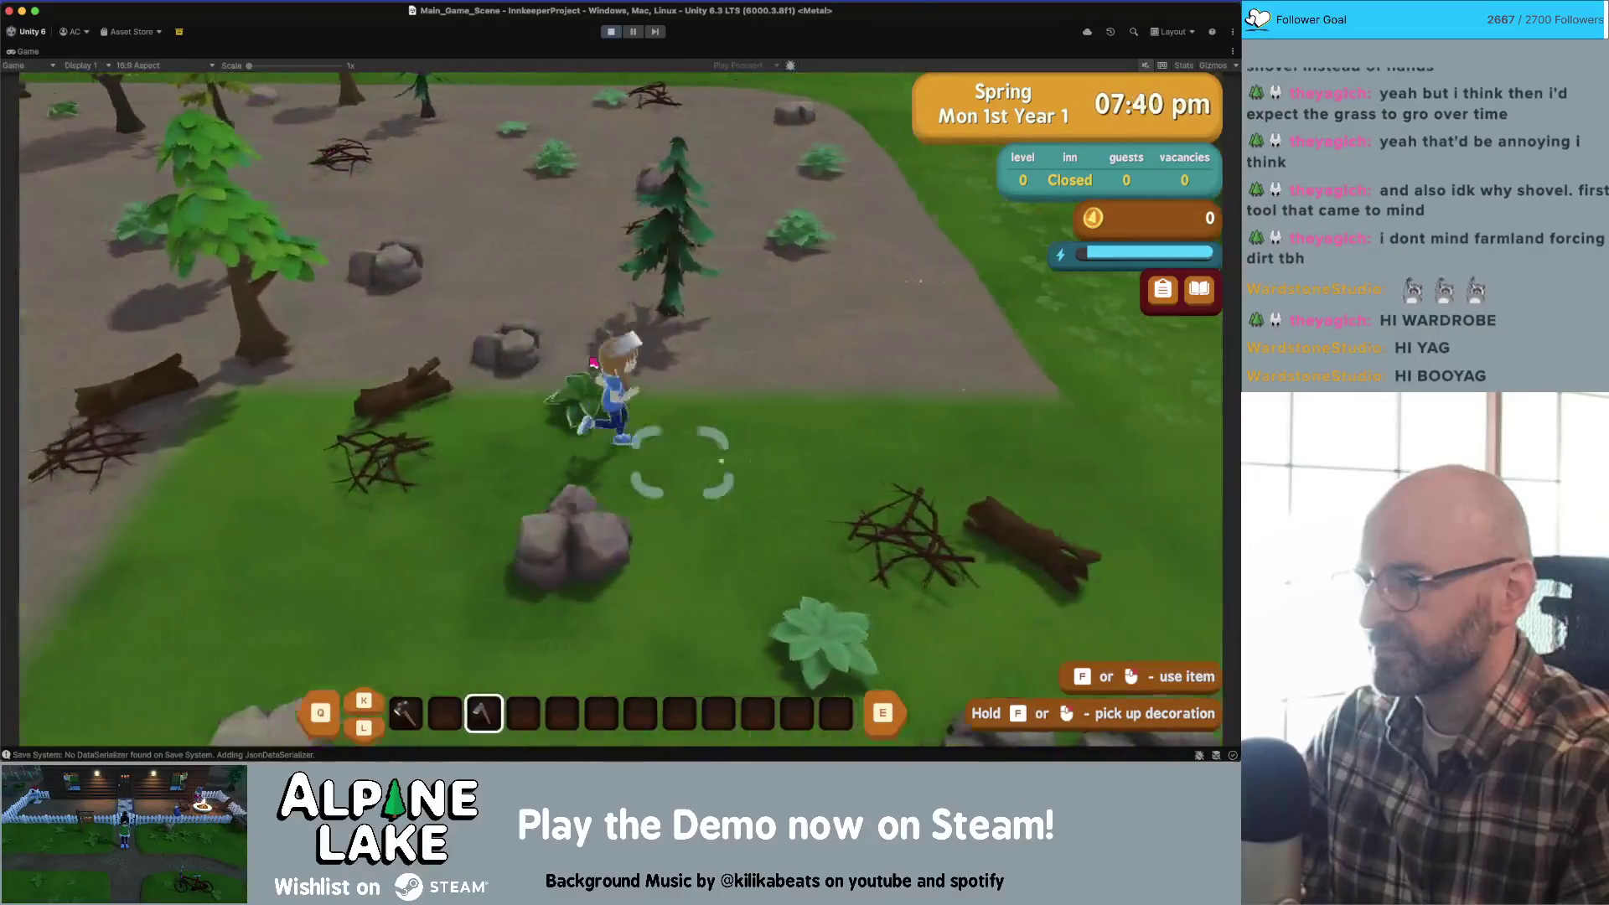
key(d)
key(a)
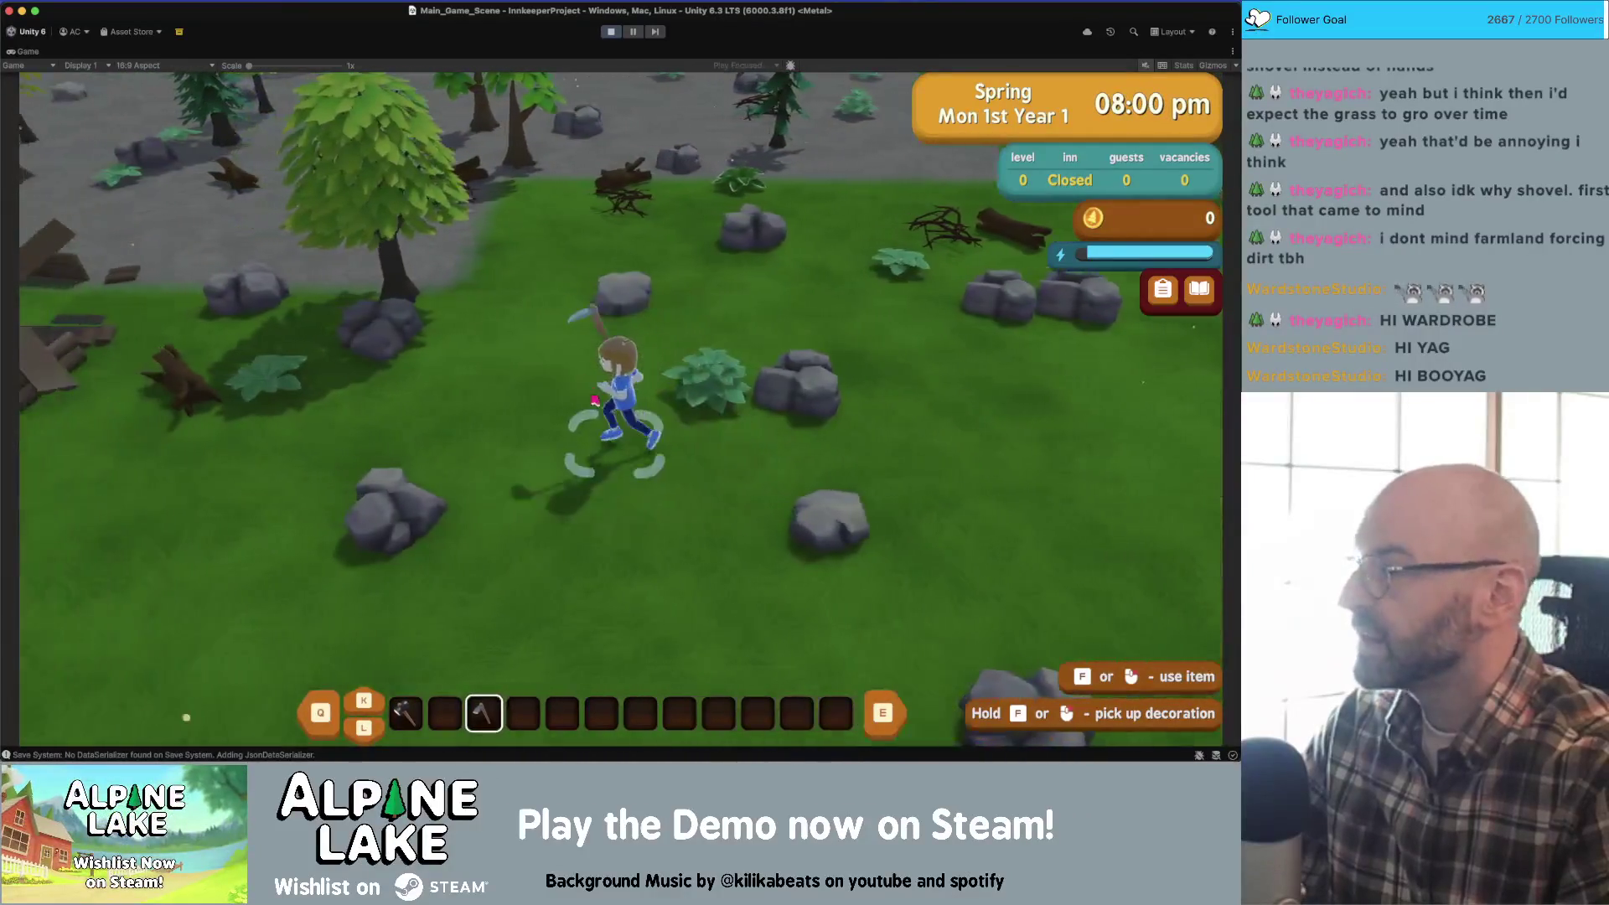
key(a)
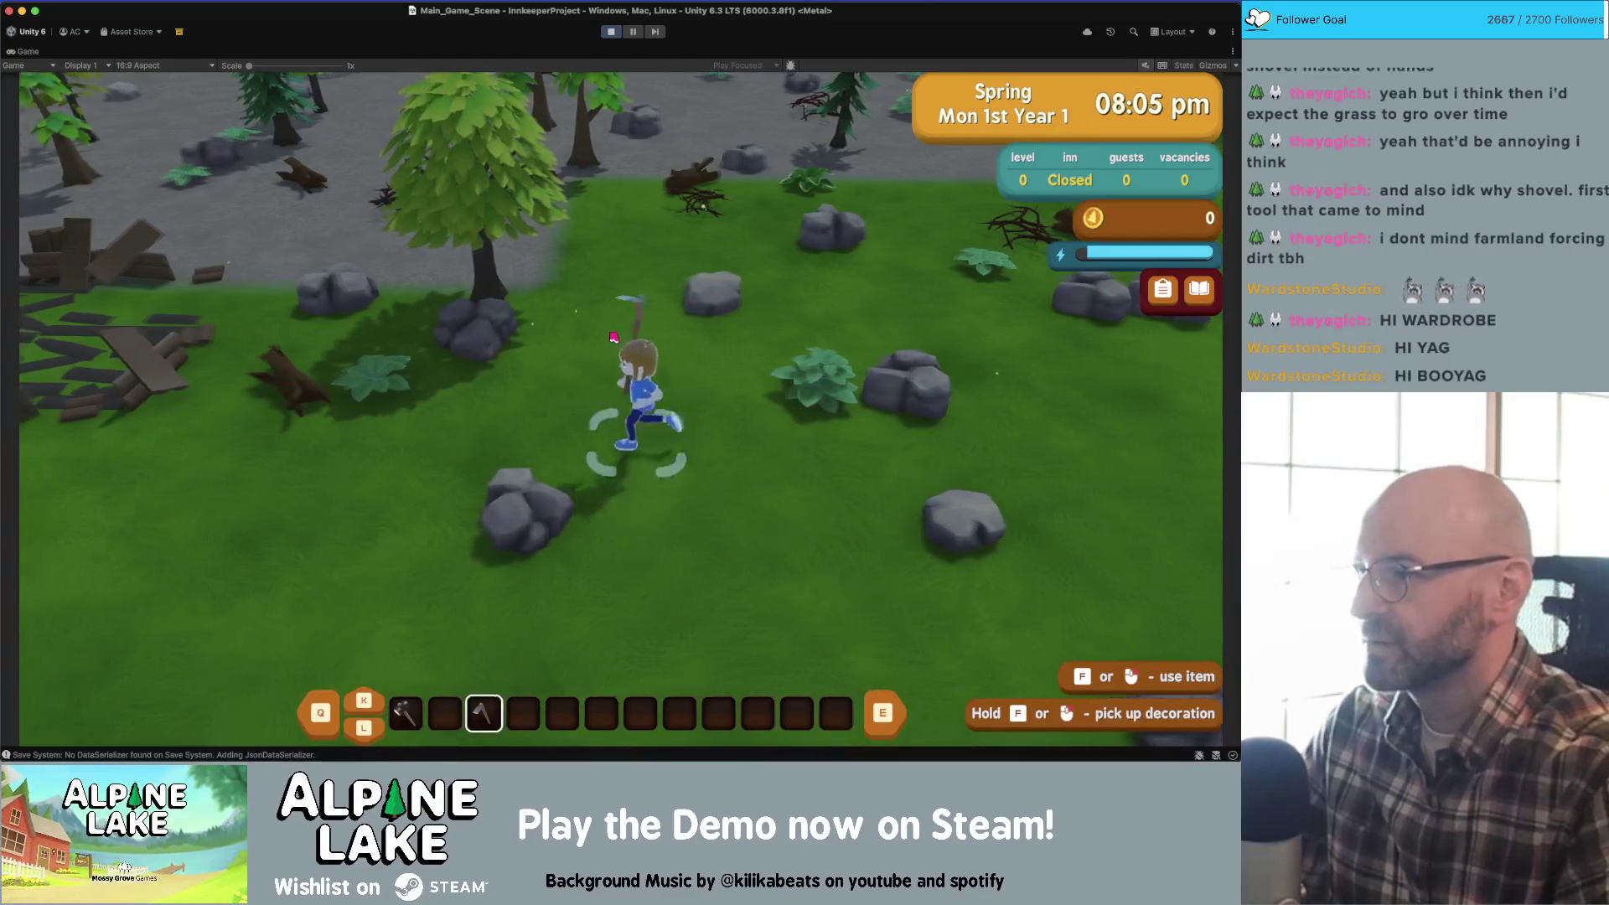
key(s)
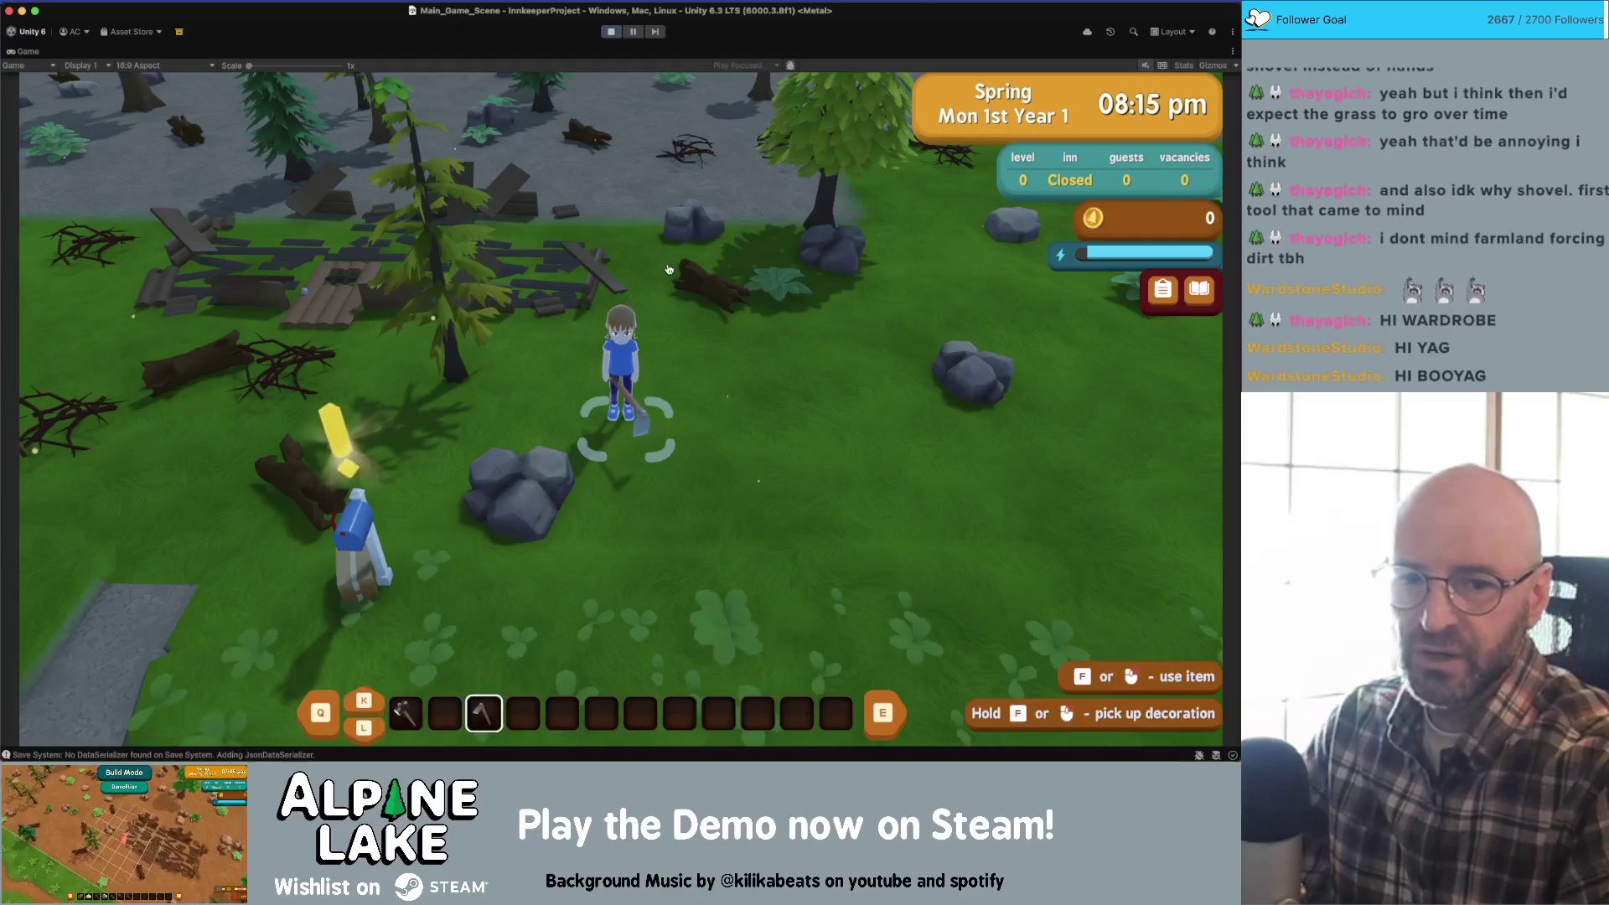
- Place the caret after line 15's closing brace in GrassableTile.cs, then return to Unity
key(super+Tab)
click(277, 275)
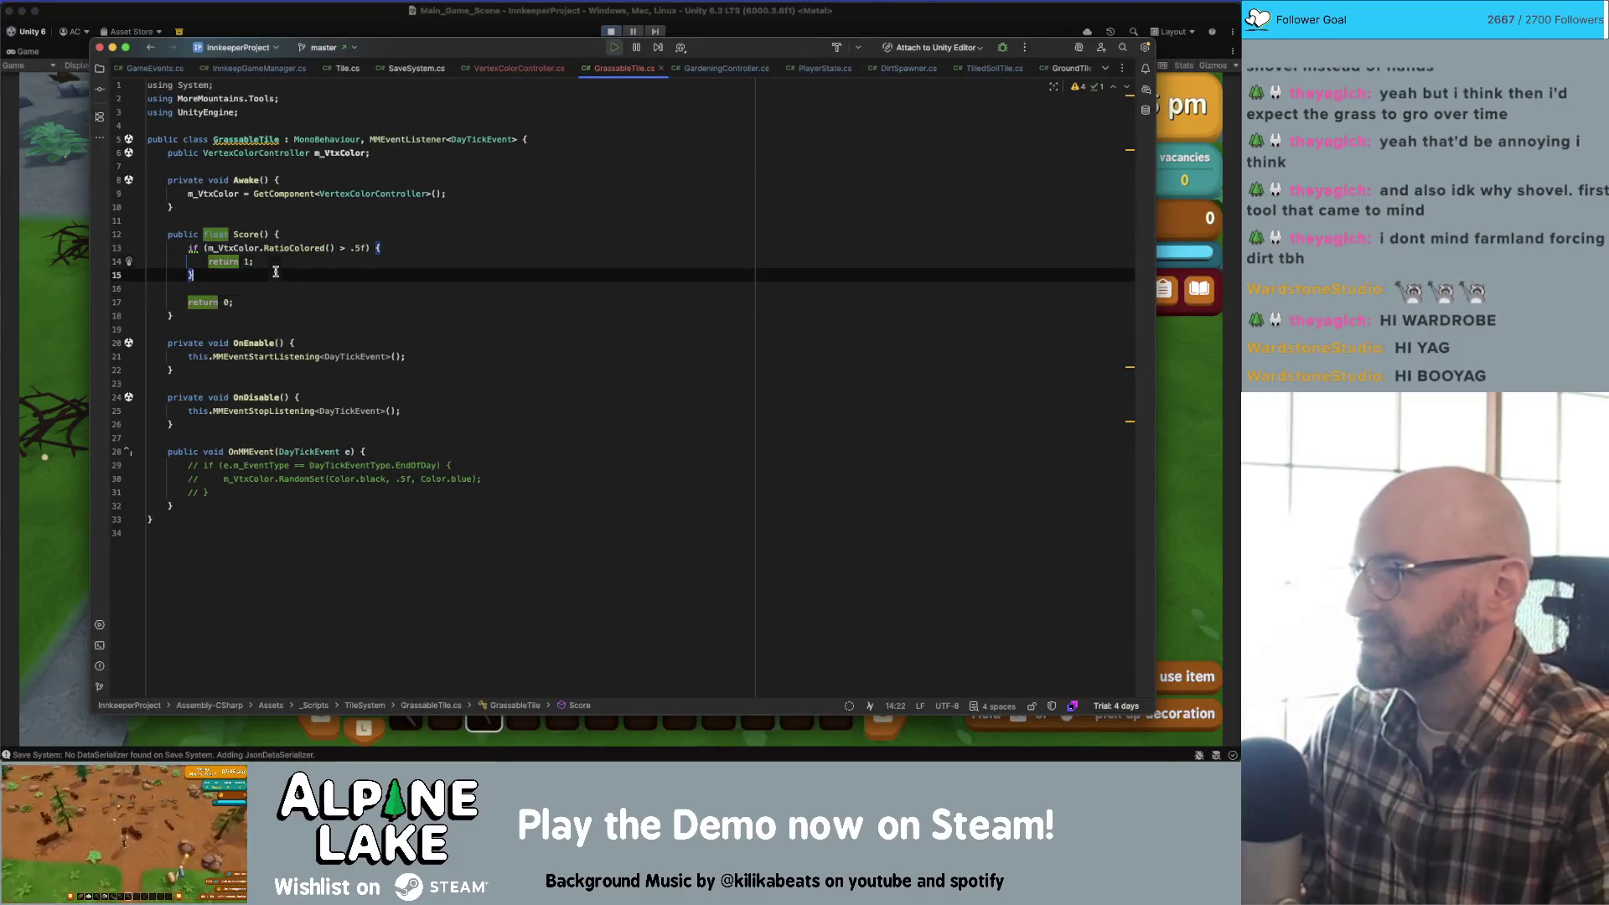
click(23, 222)
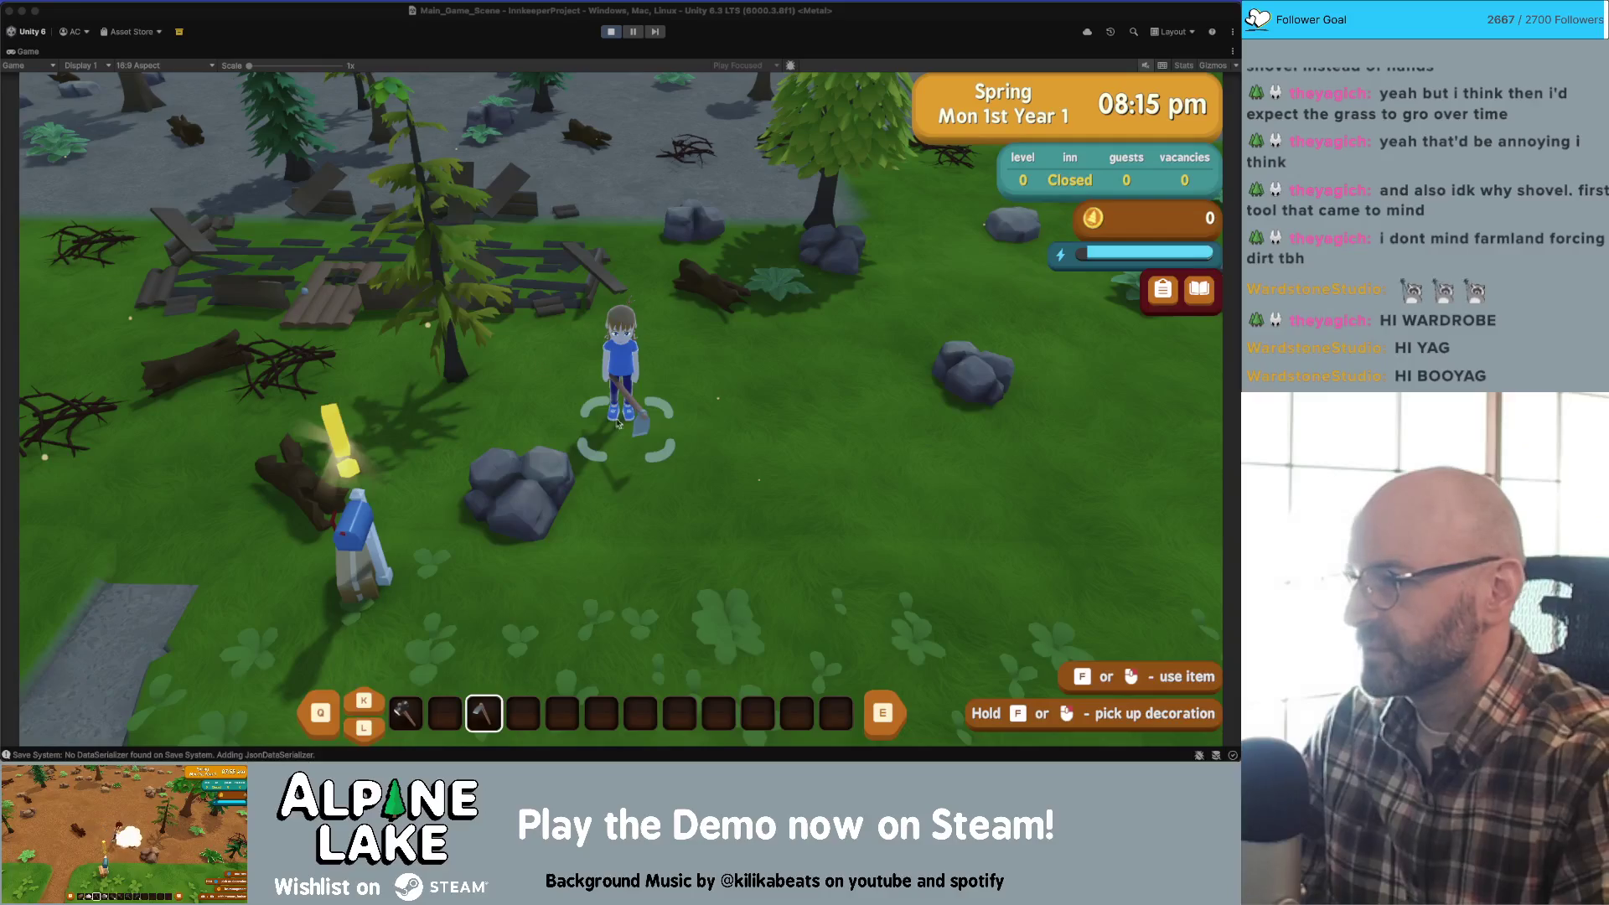
- Restore the full editor layout and move the Scene view camera over the icy terrain
double_click(32, 52)
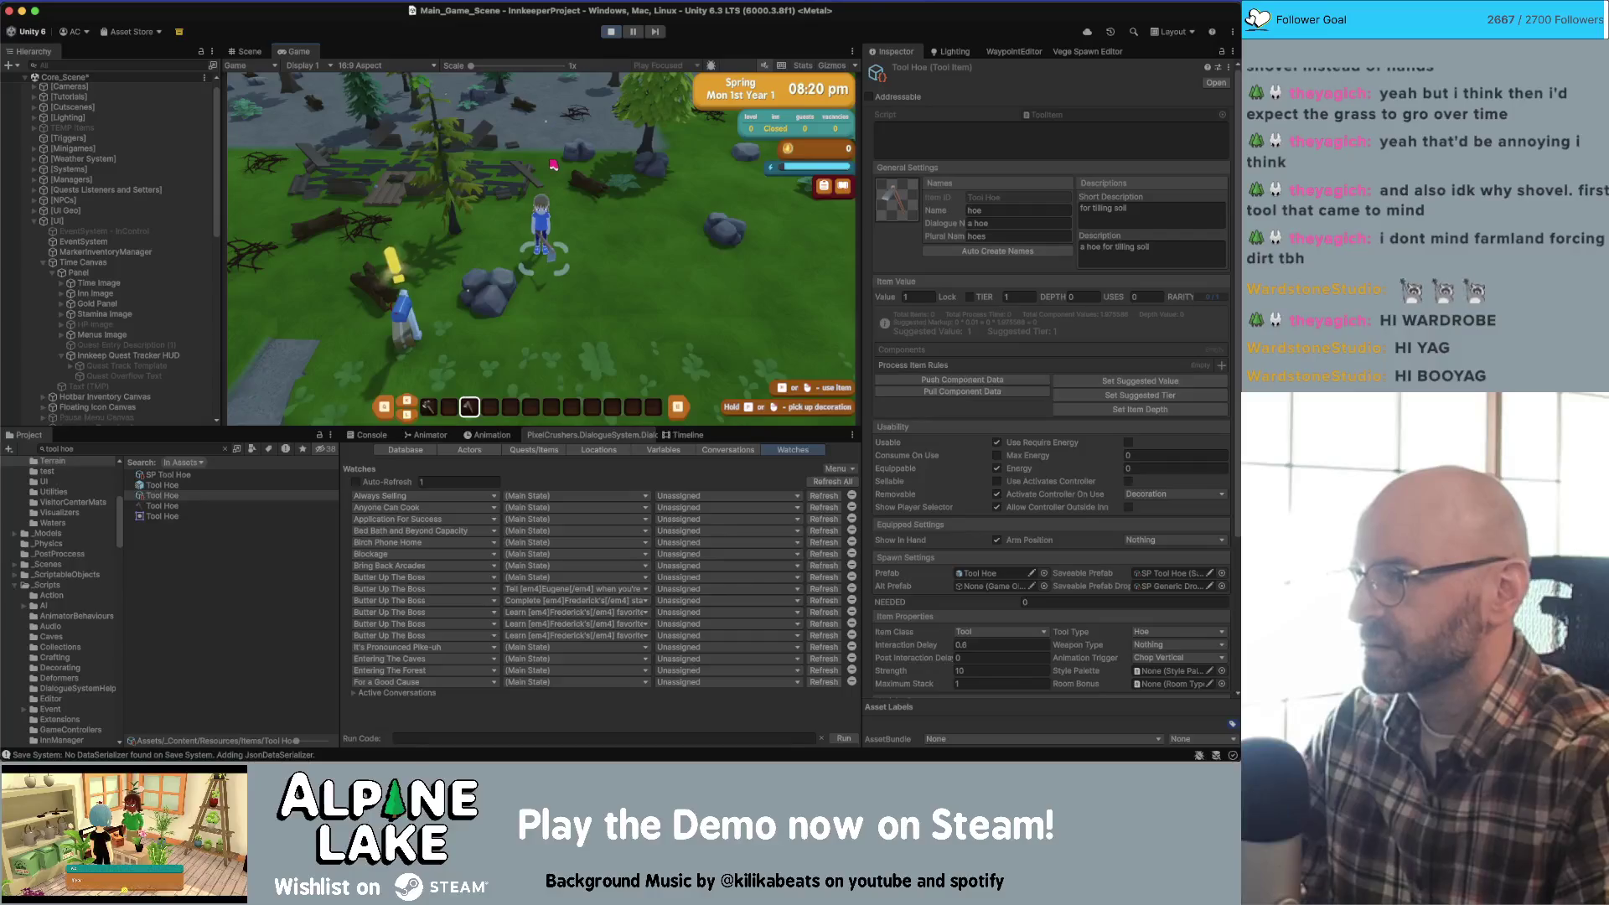
click(247, 51)
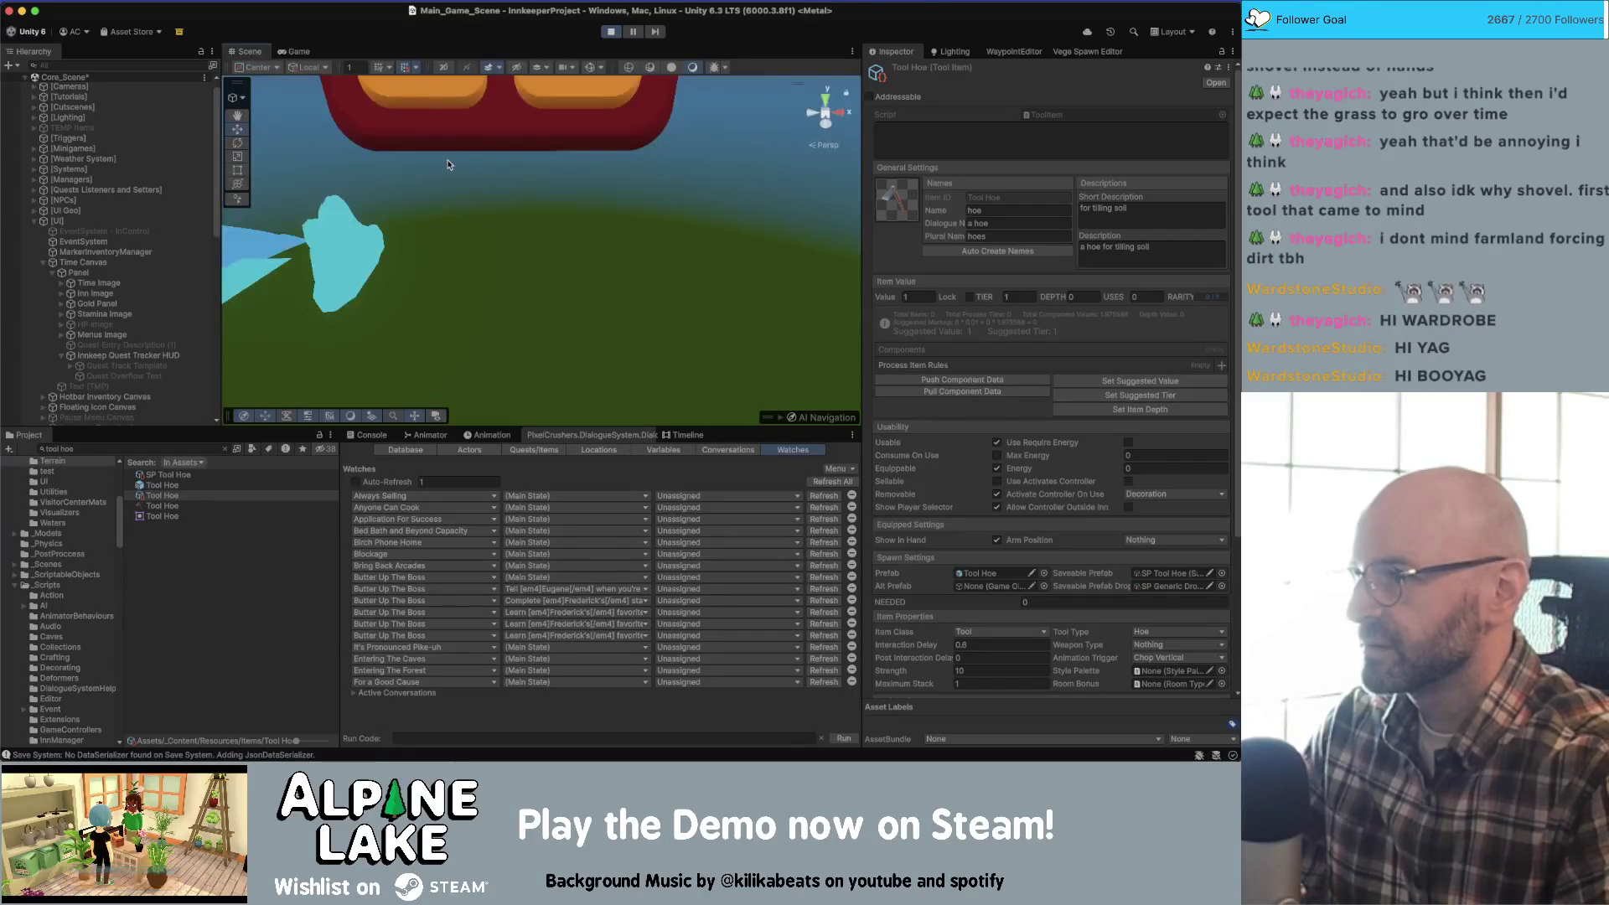
drag(447, 164, 399, 223)
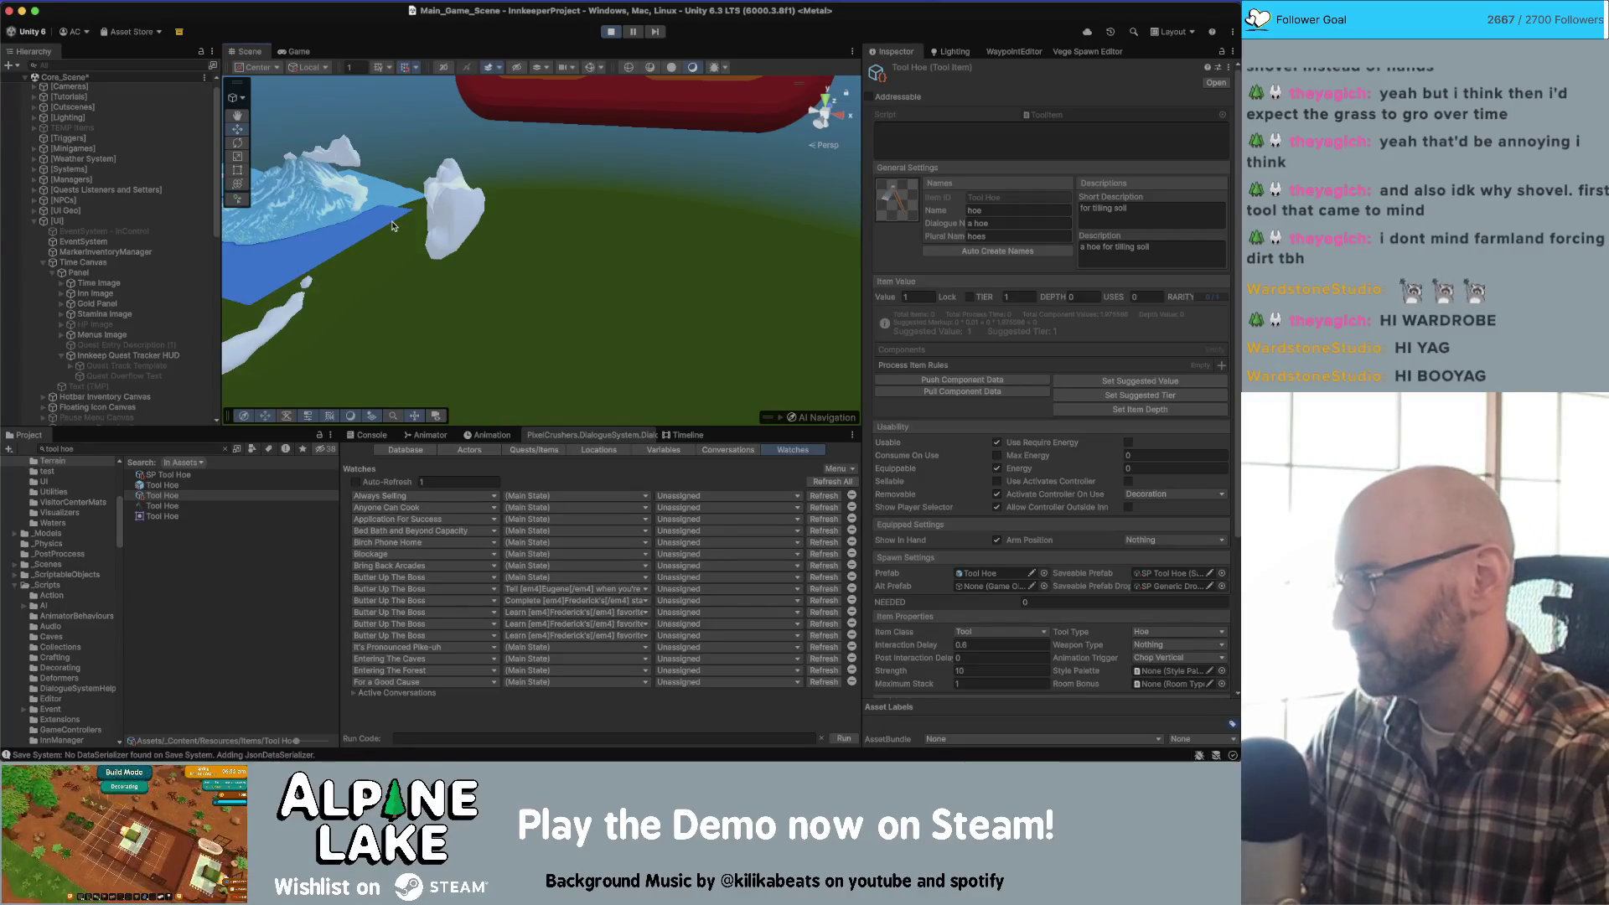
mouse_move(506, 258)
mouse_down()
mouse_move(339, 233)
mouse_move(309, 267)
mouse_up()
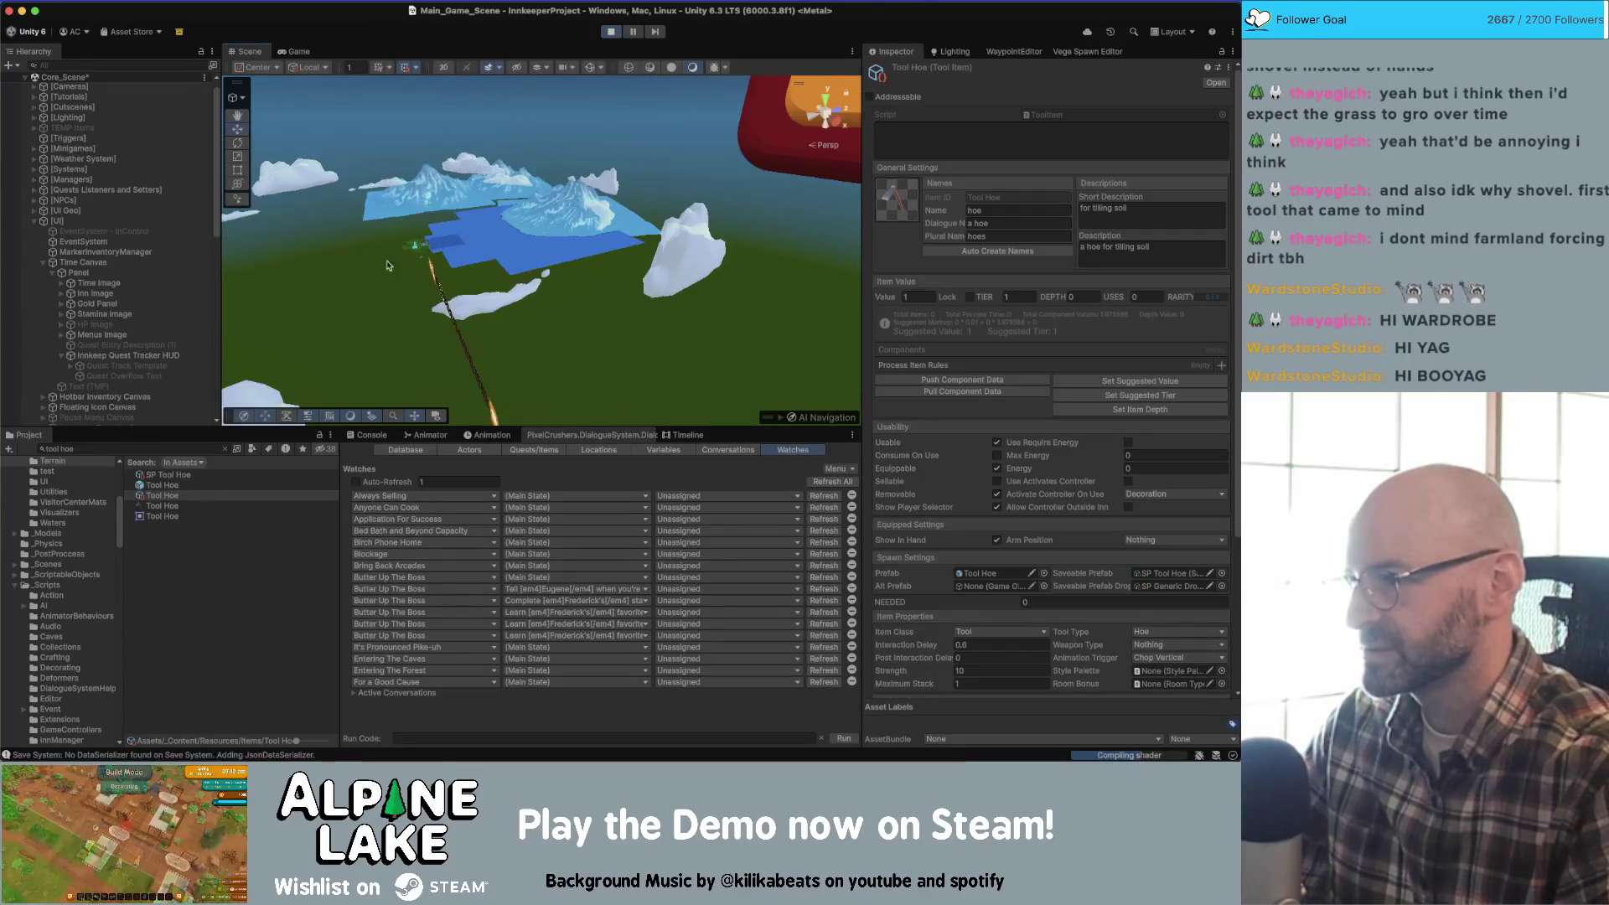
- Select and frame Ground_8m (95) in the Scene view, then go back to the Game view
click(412, 252)
key(f)
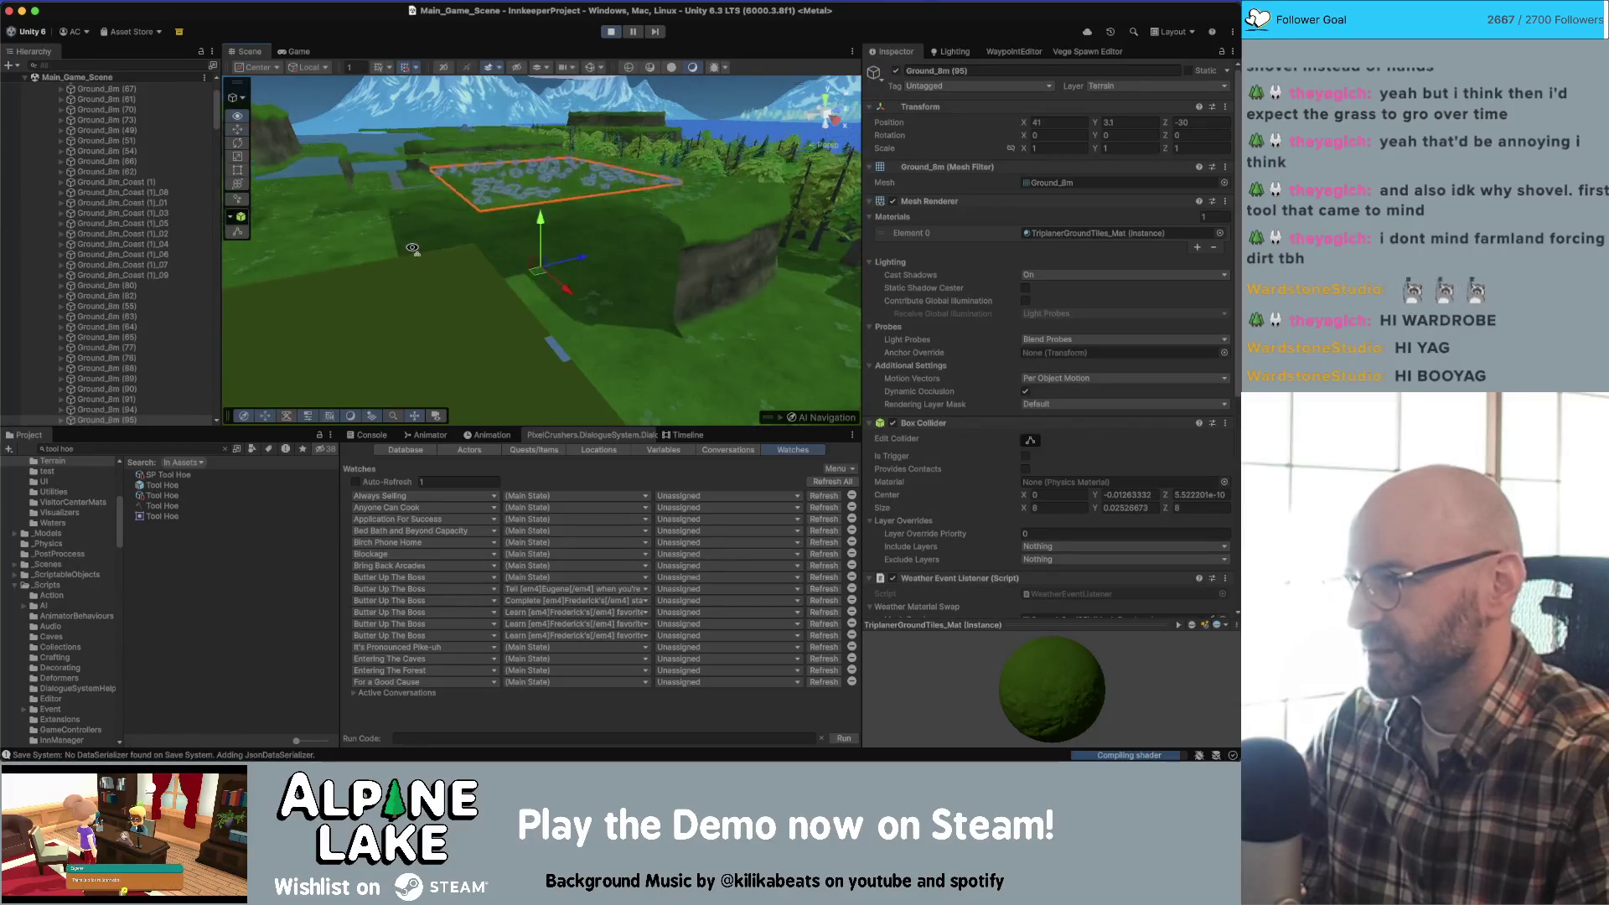
mouse_move(411, 248)
mouse_down()
mouse_move(549, 275)
mouse_move(613, 349)
mouse_up()
key(f)
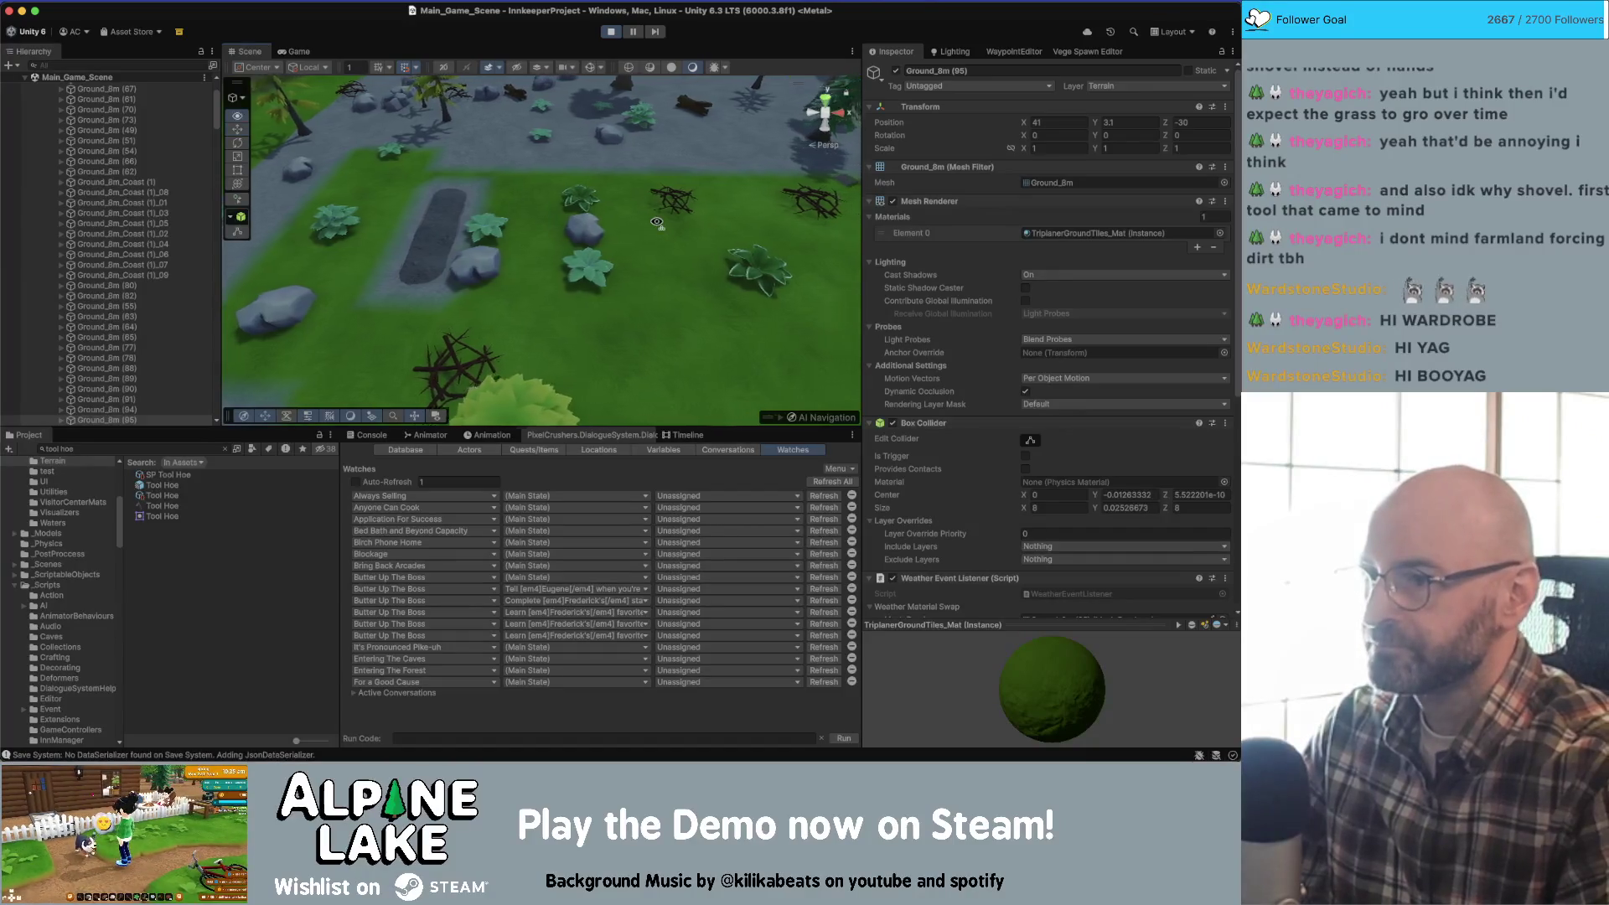
click(297, 52)
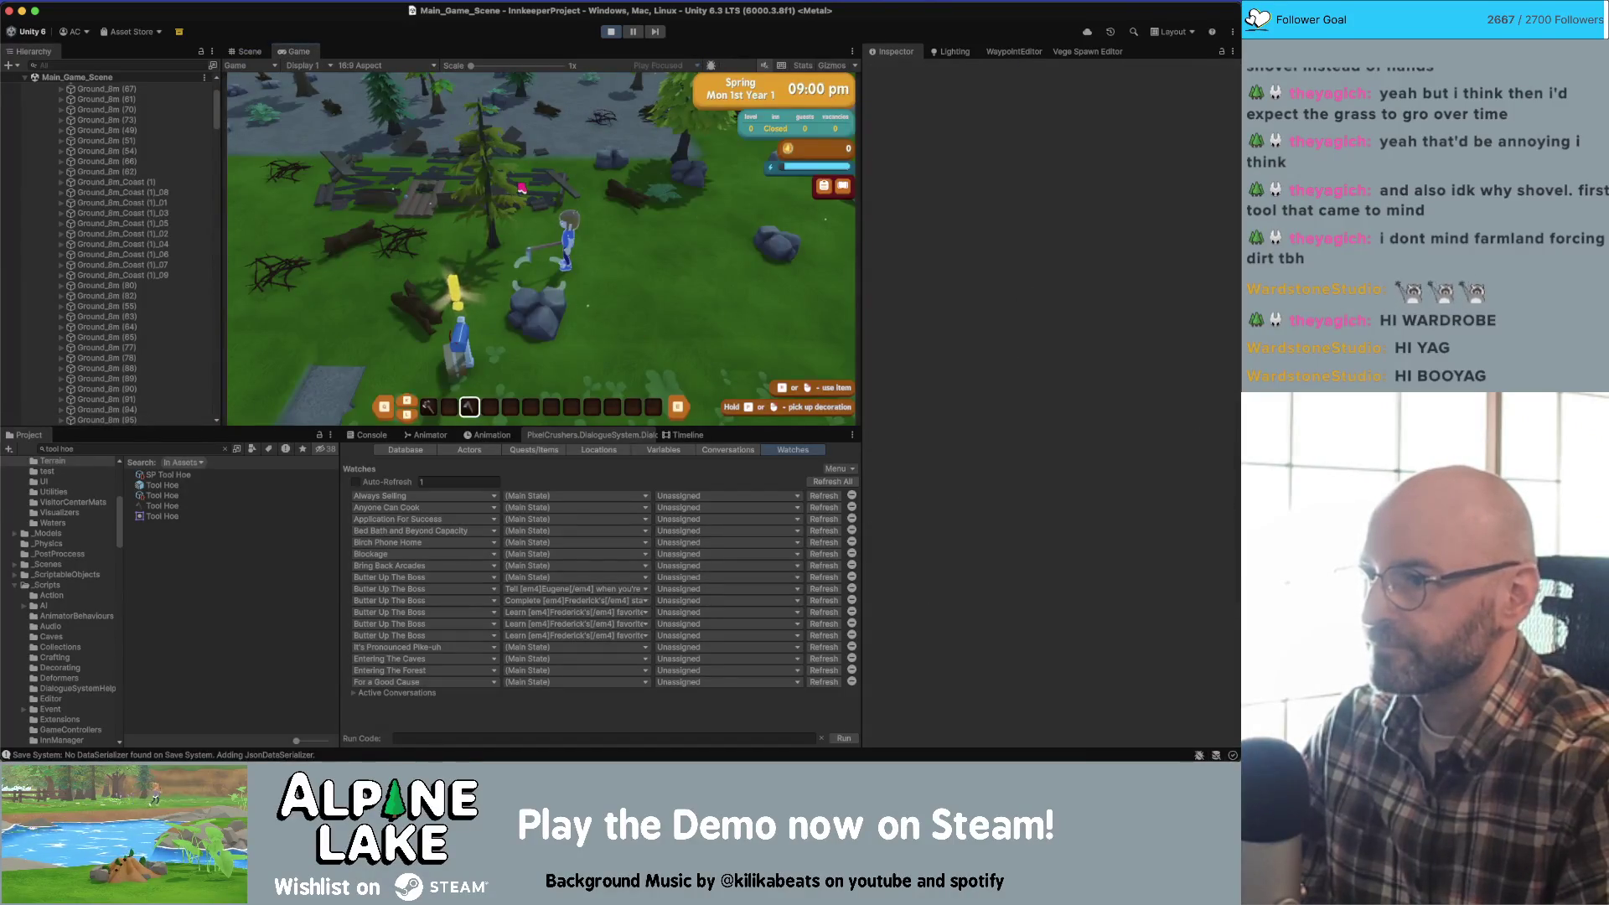
- Maximize the game view and hoe a tilled strip of dirt walking right and left
key(shift+space)
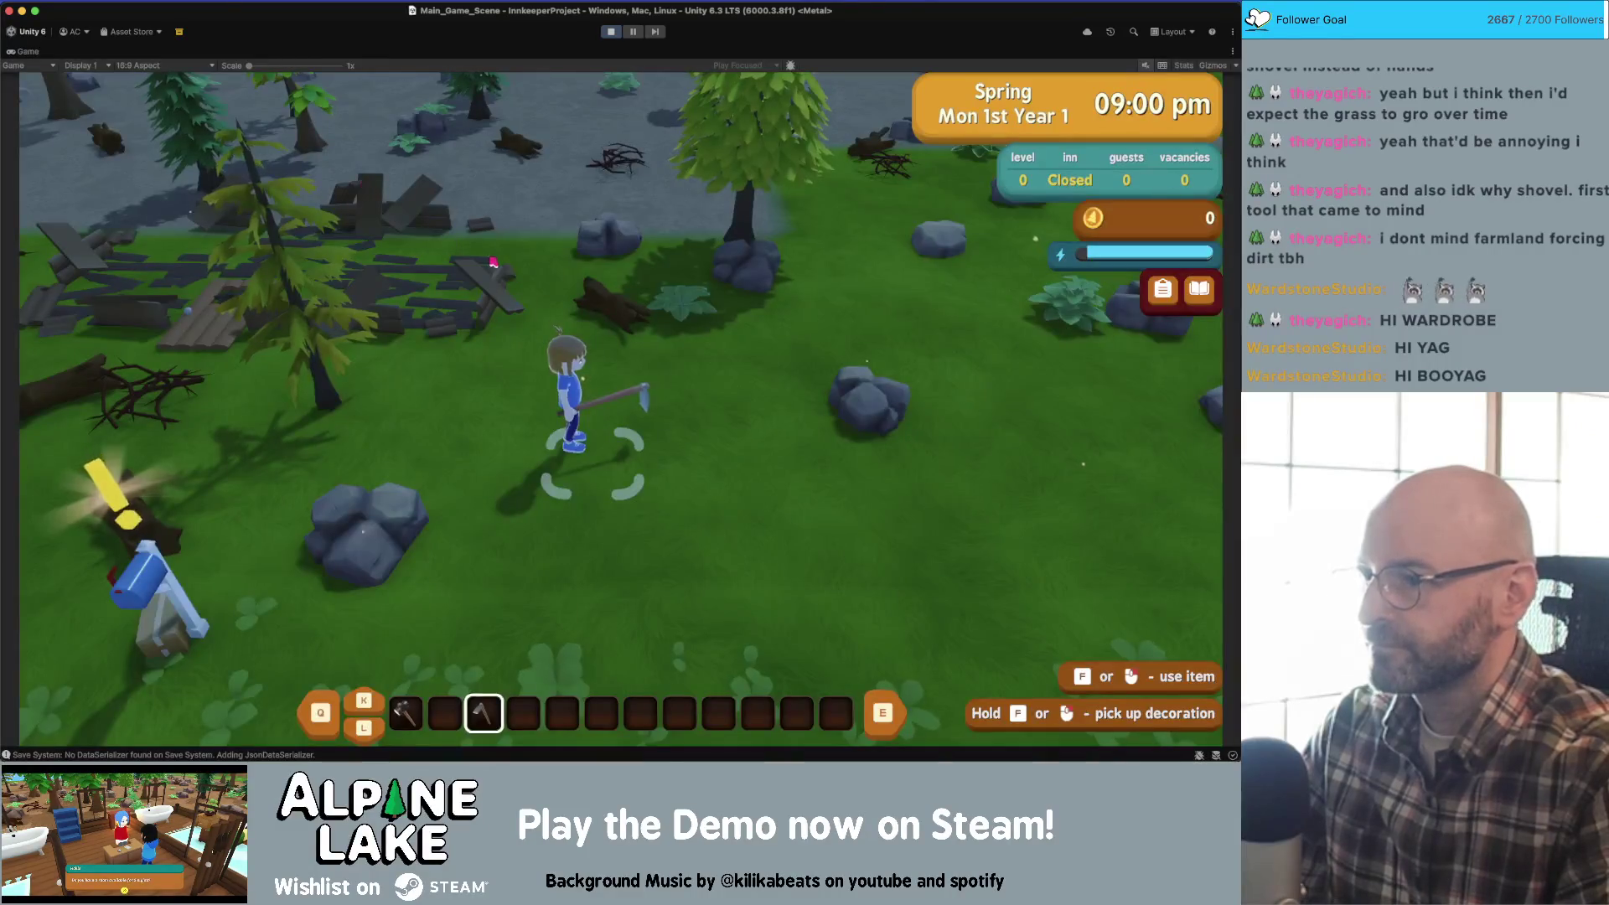
key(f)
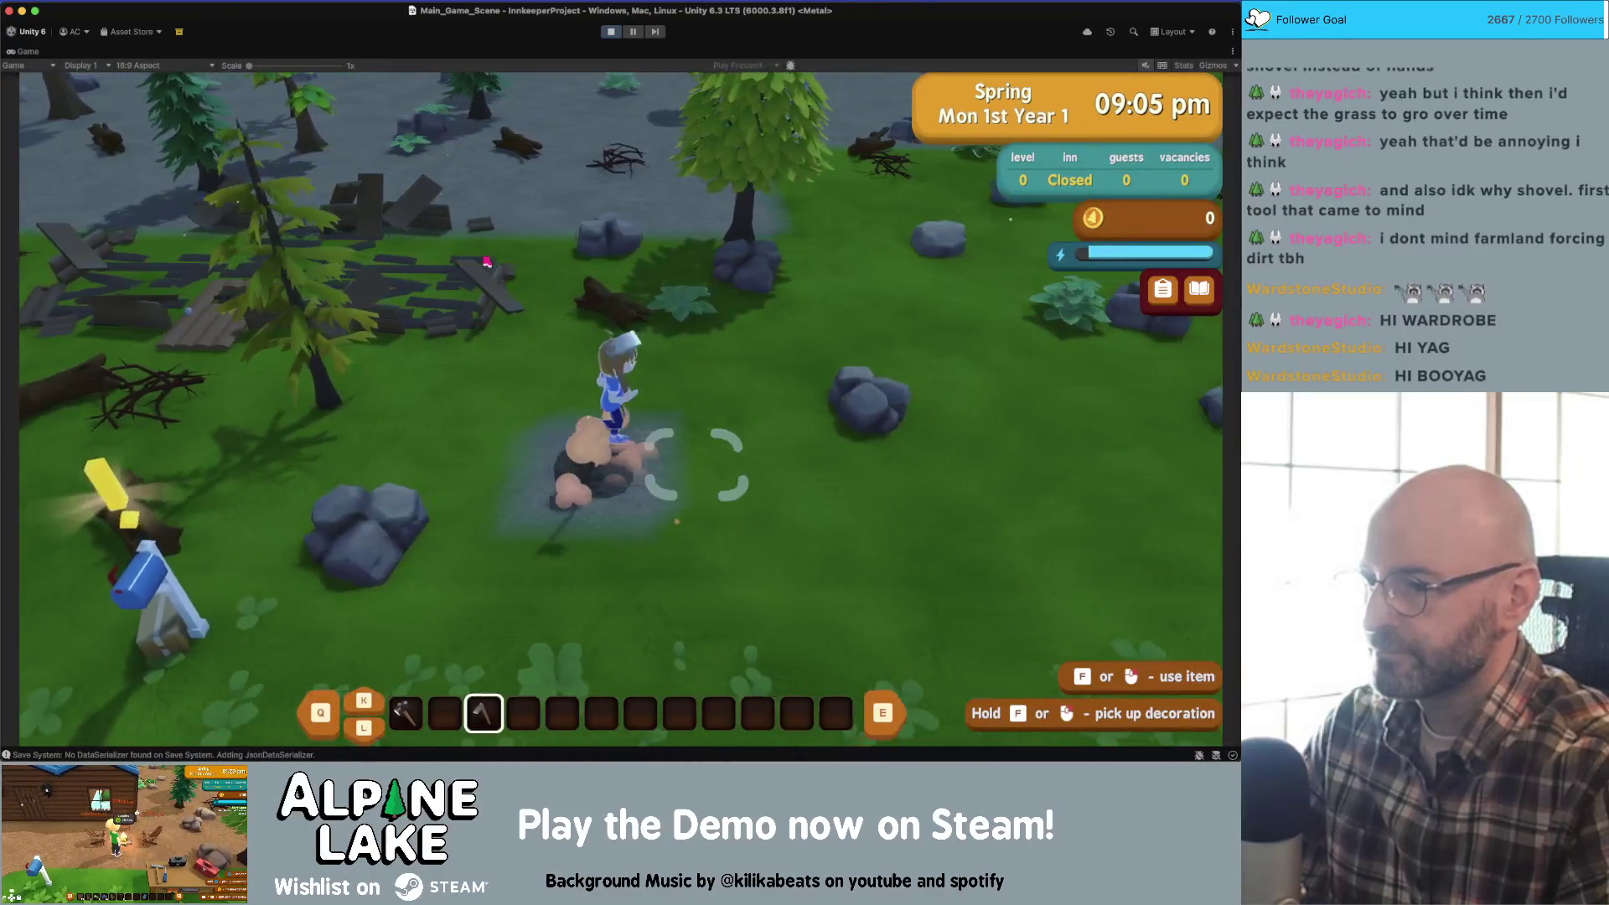
key(d)
key(f)
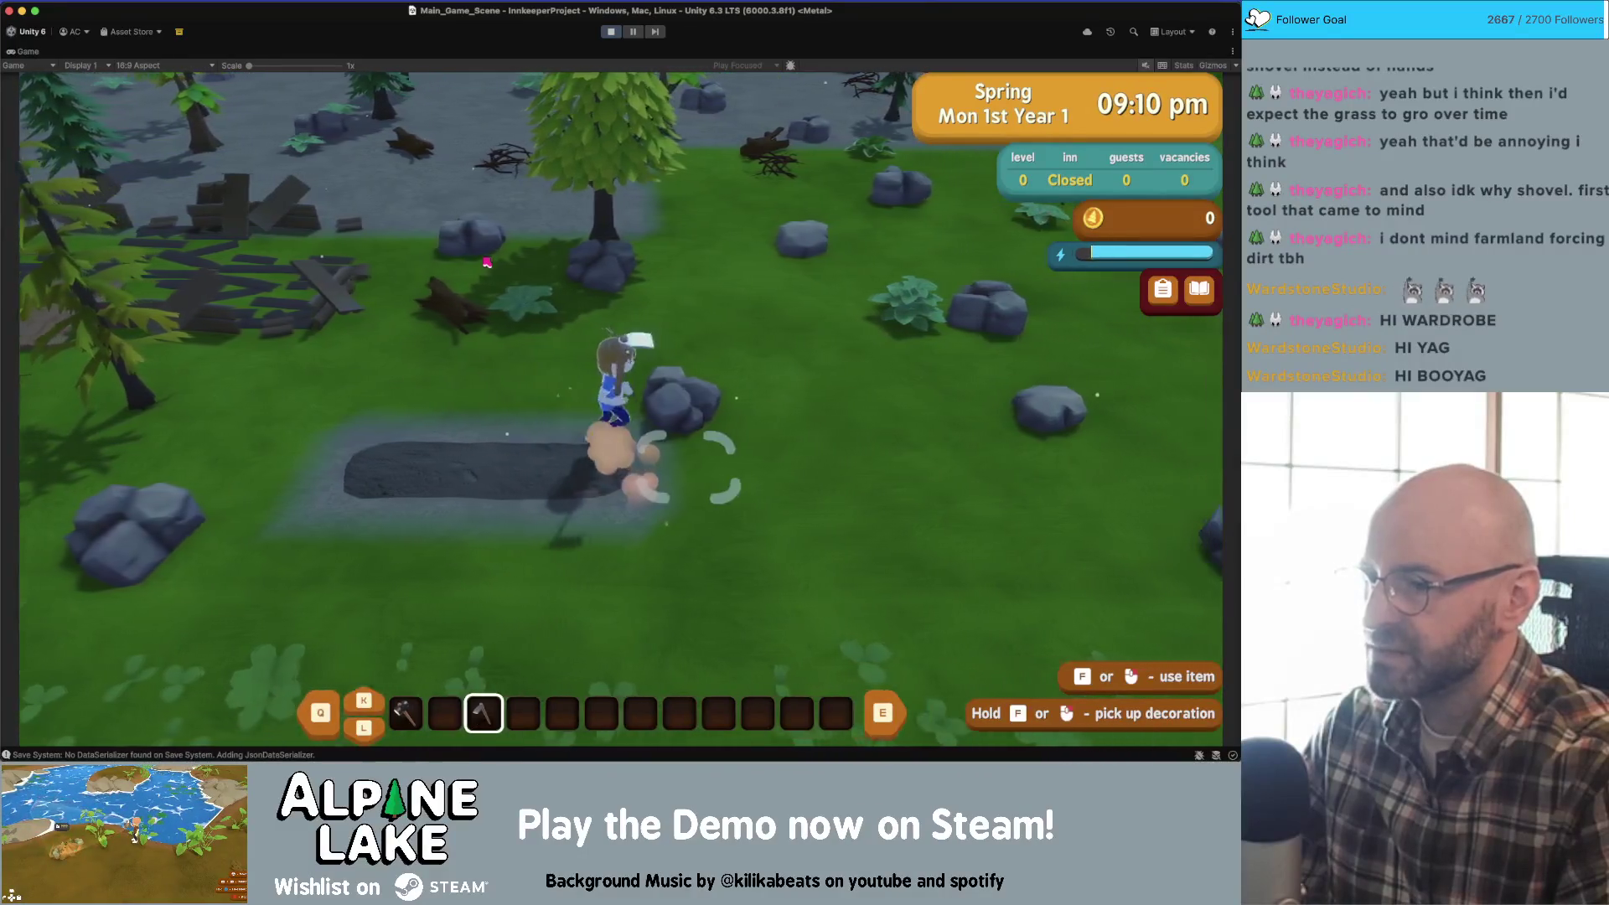
key(d)
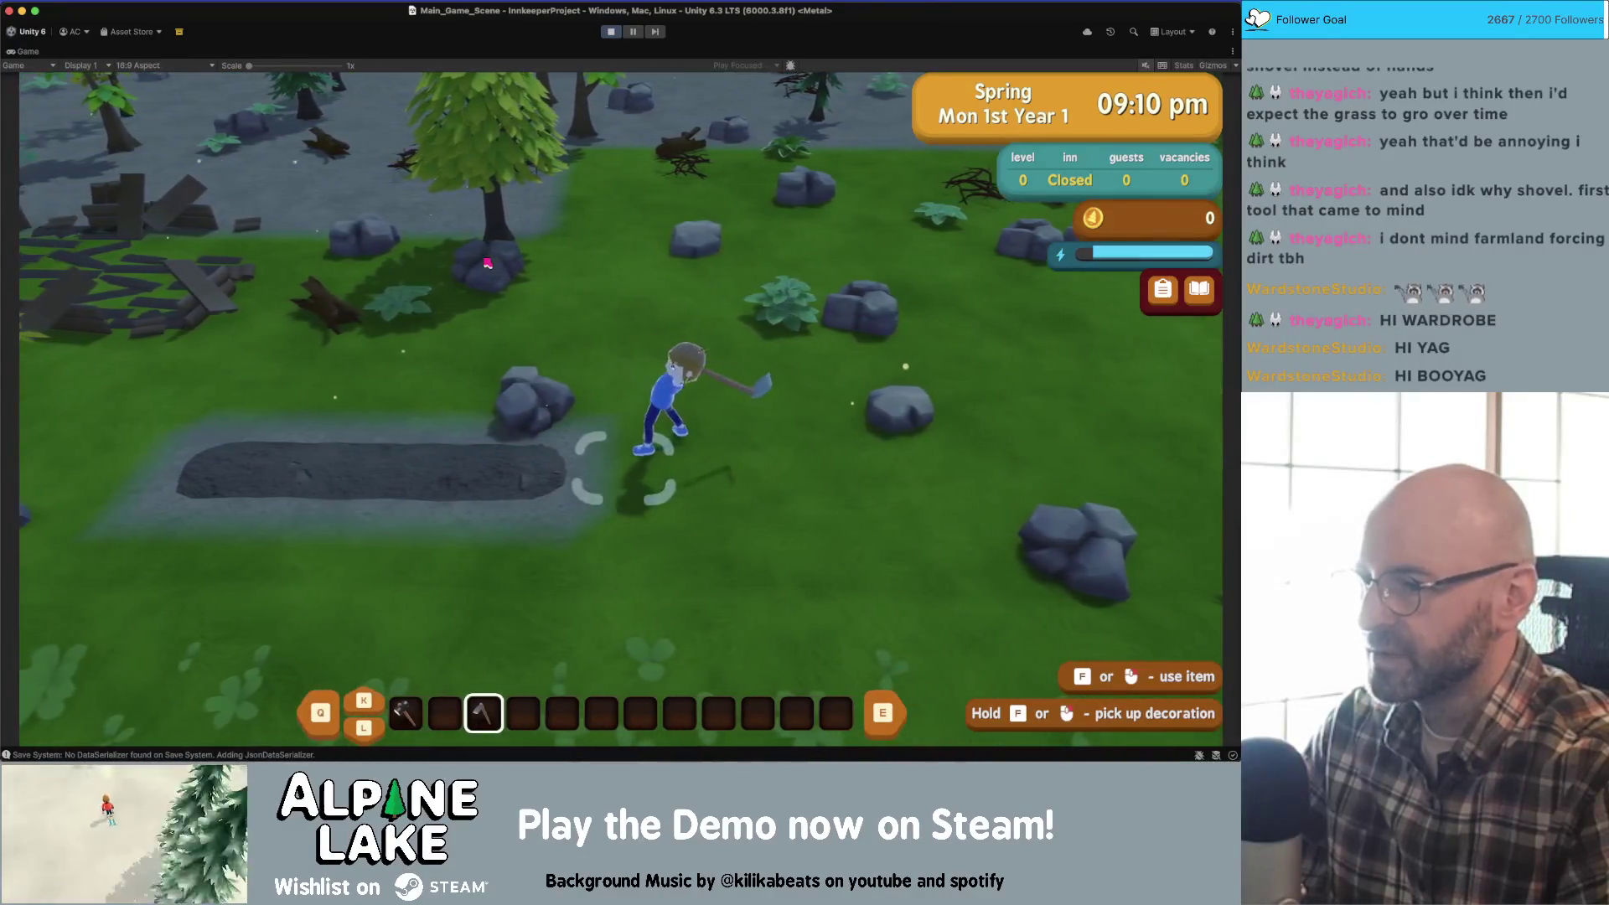
key(a)
key(f)
key(f)
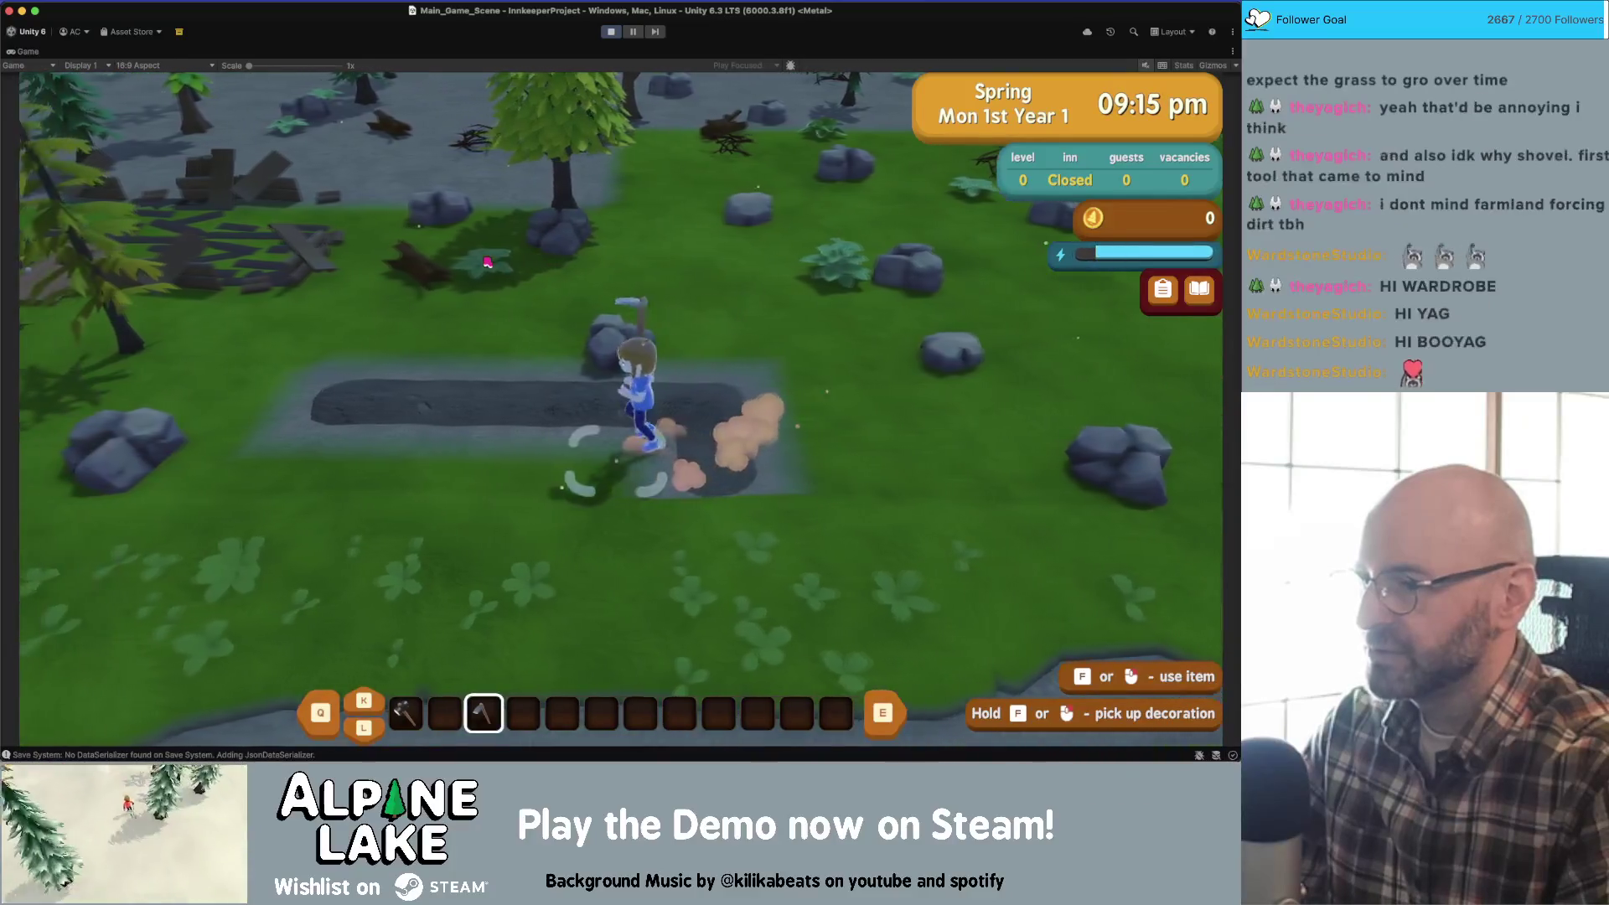
key(a)
key(f)
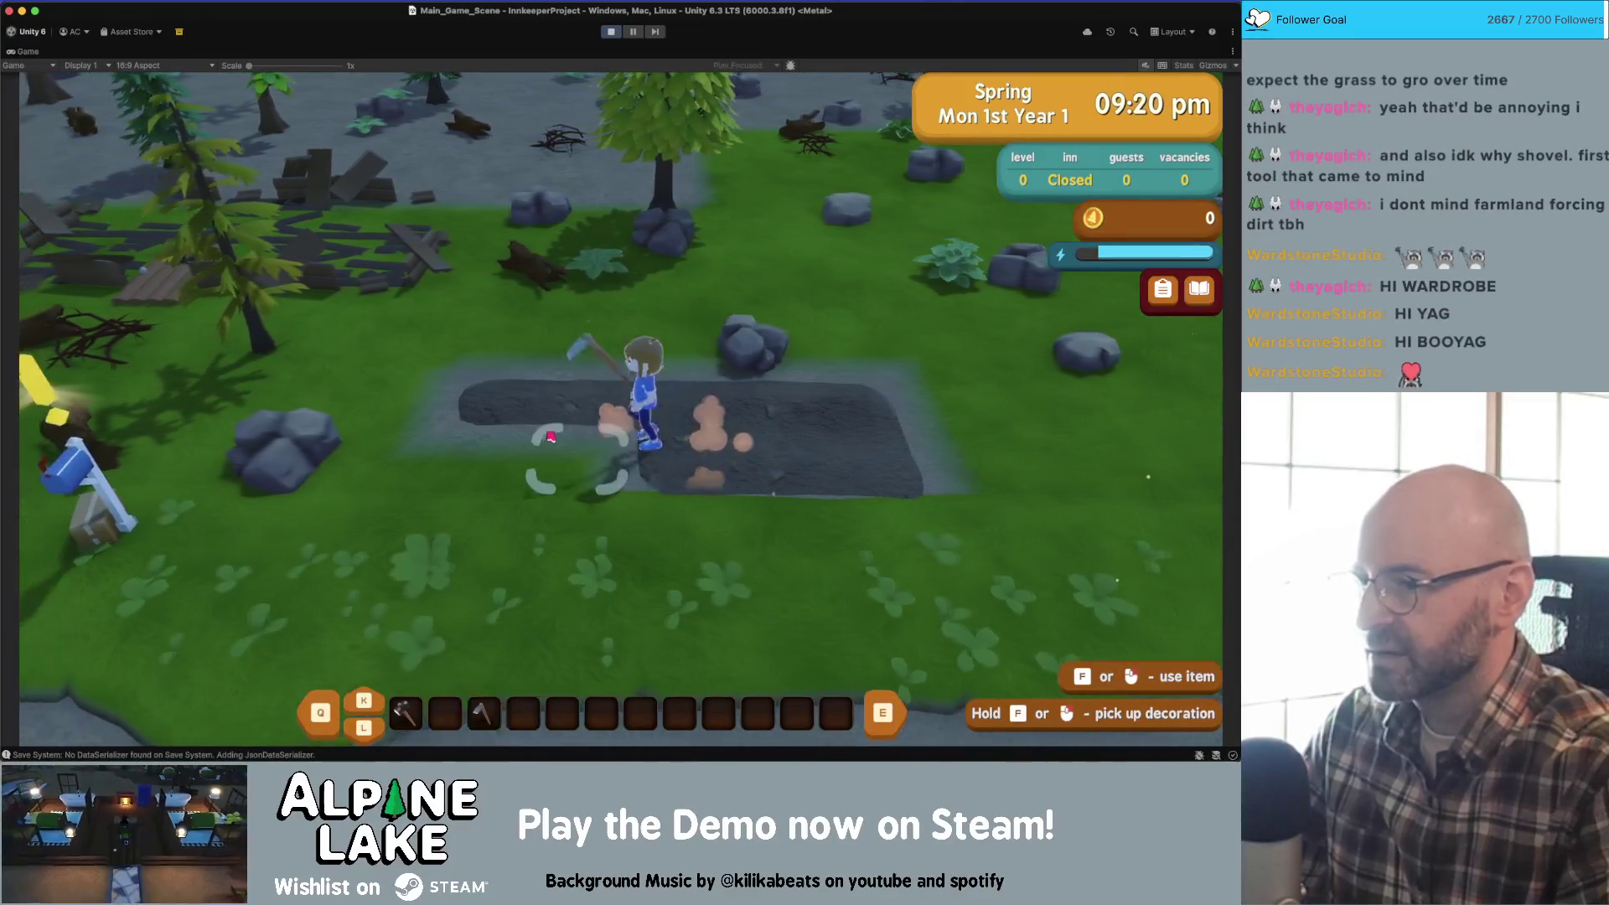
- Hoe more patches left, up and across the plot, then switch to the Credits note
key(f)
key(a)
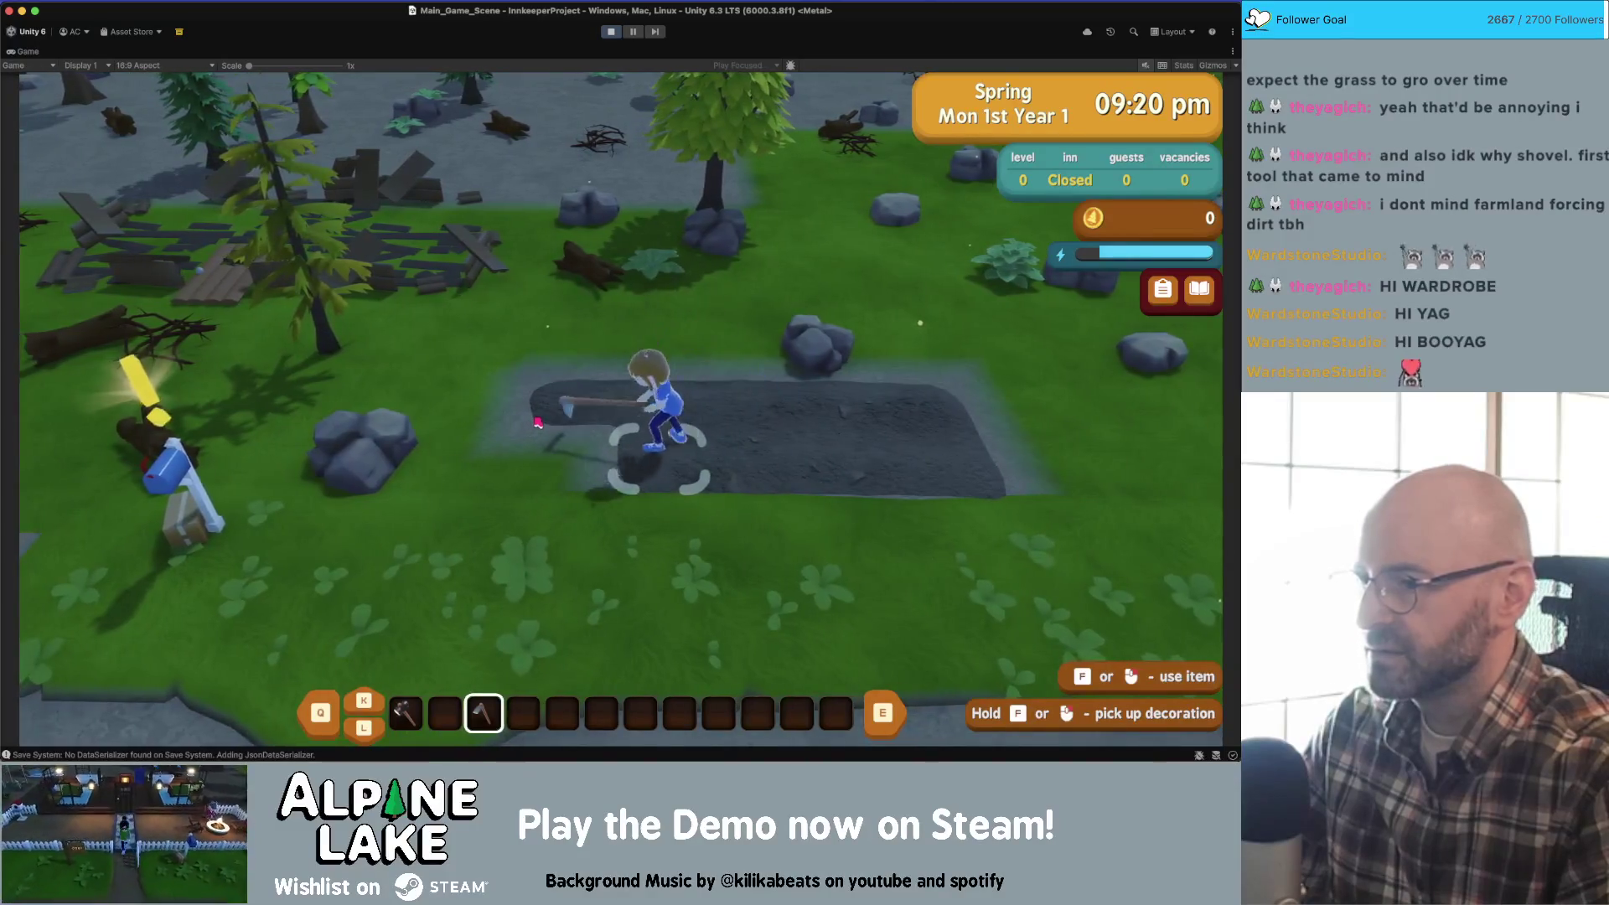
key(f)
key(d)
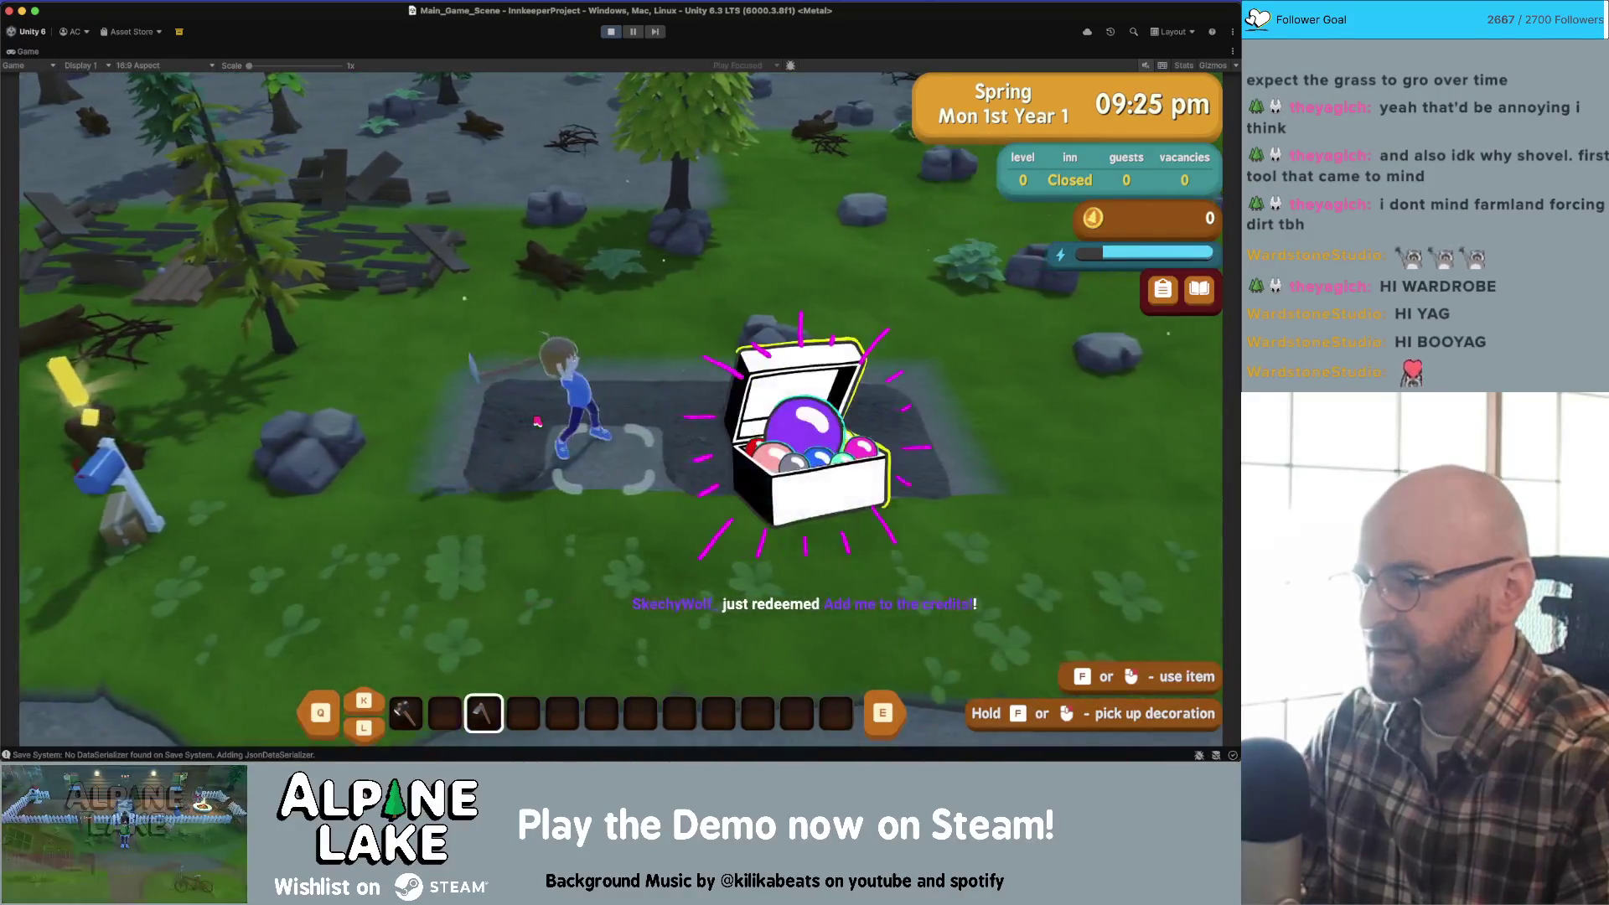
key(f)
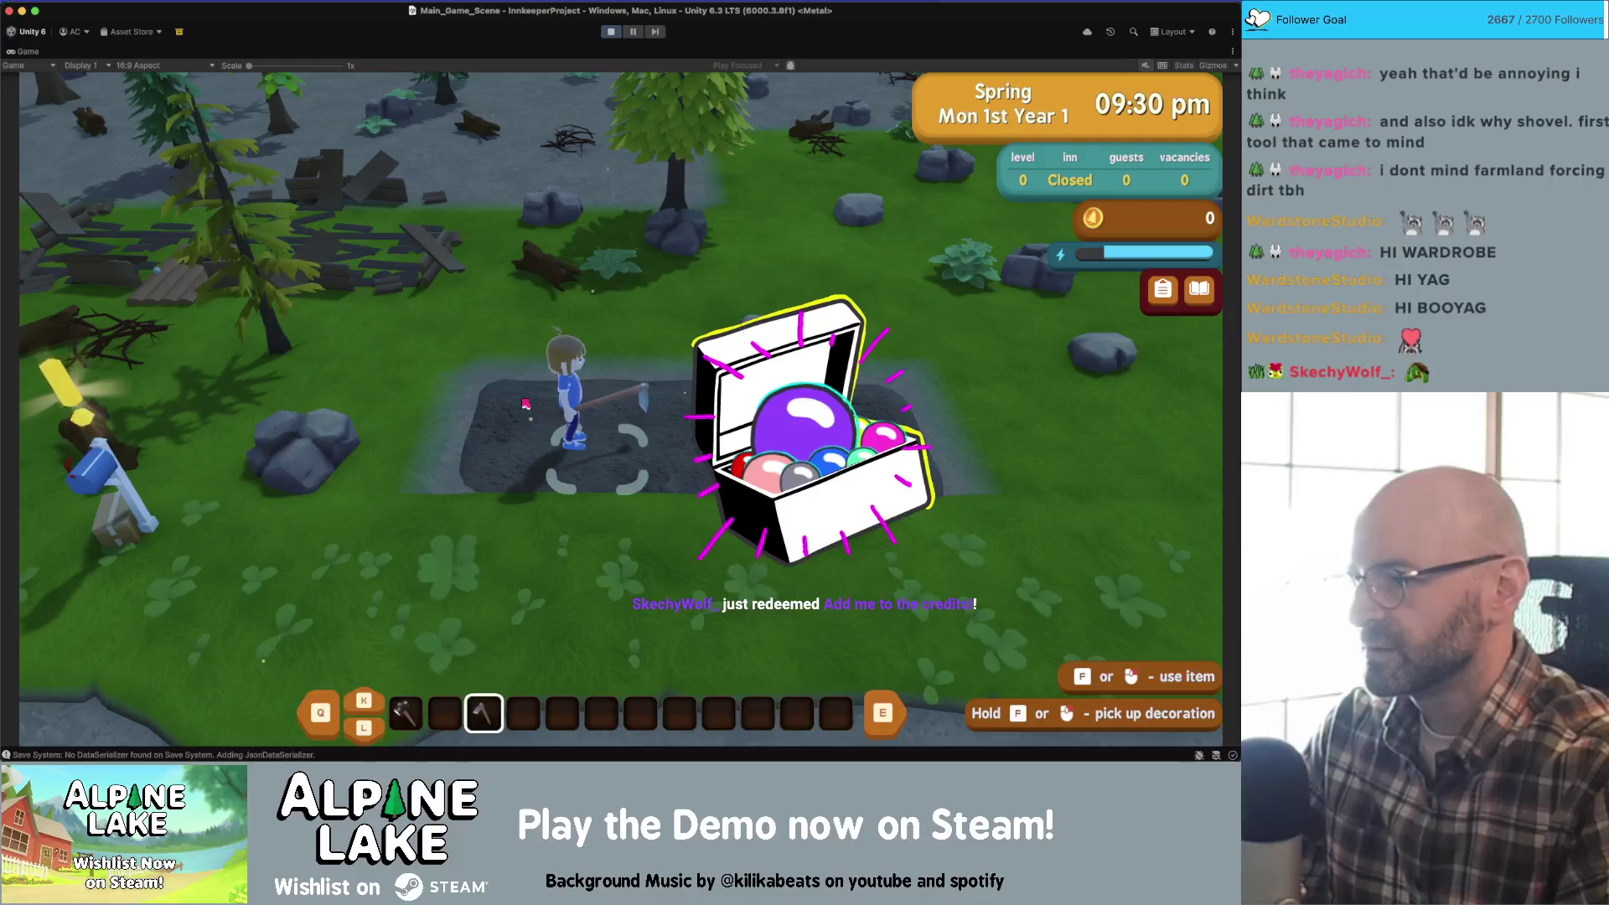
key(w)
key(a)
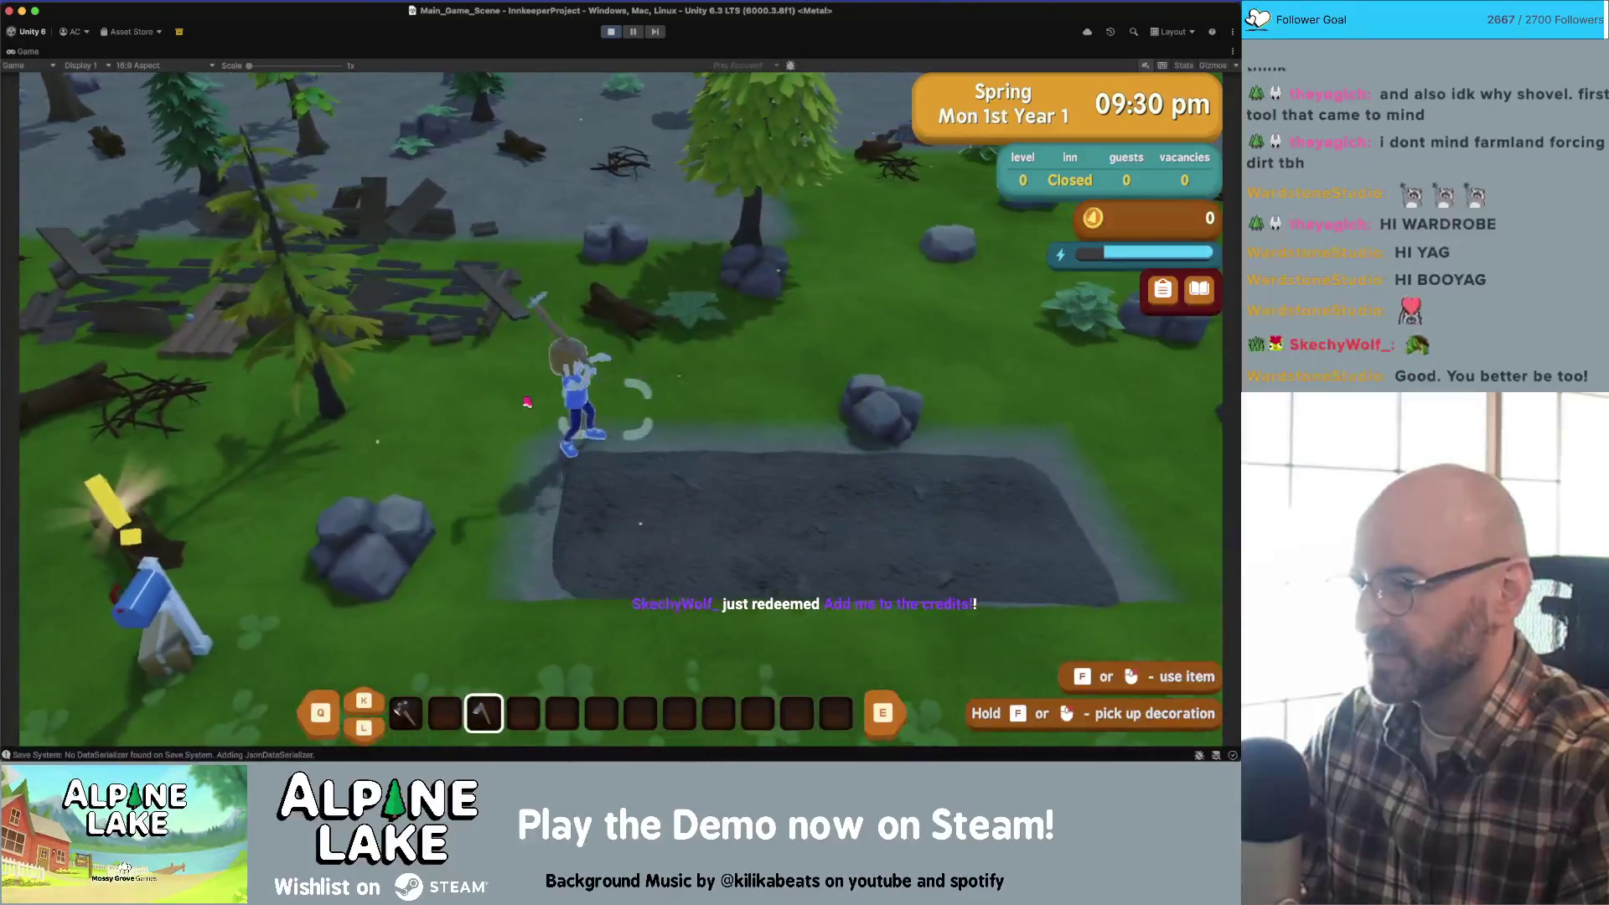
key(f)
key(d)
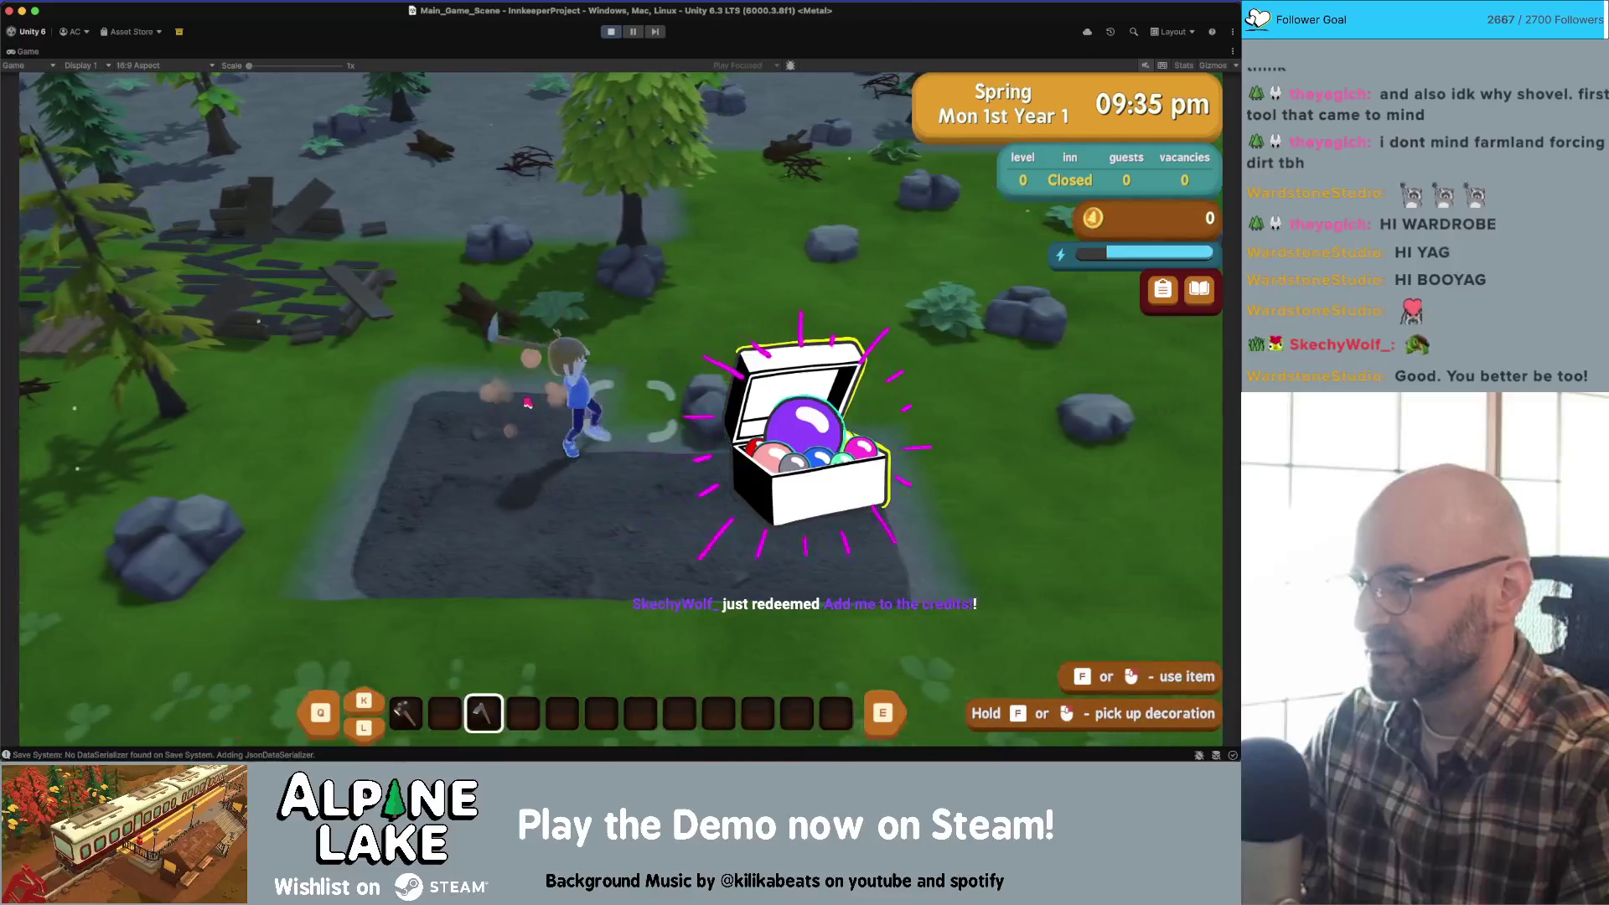
key(f)
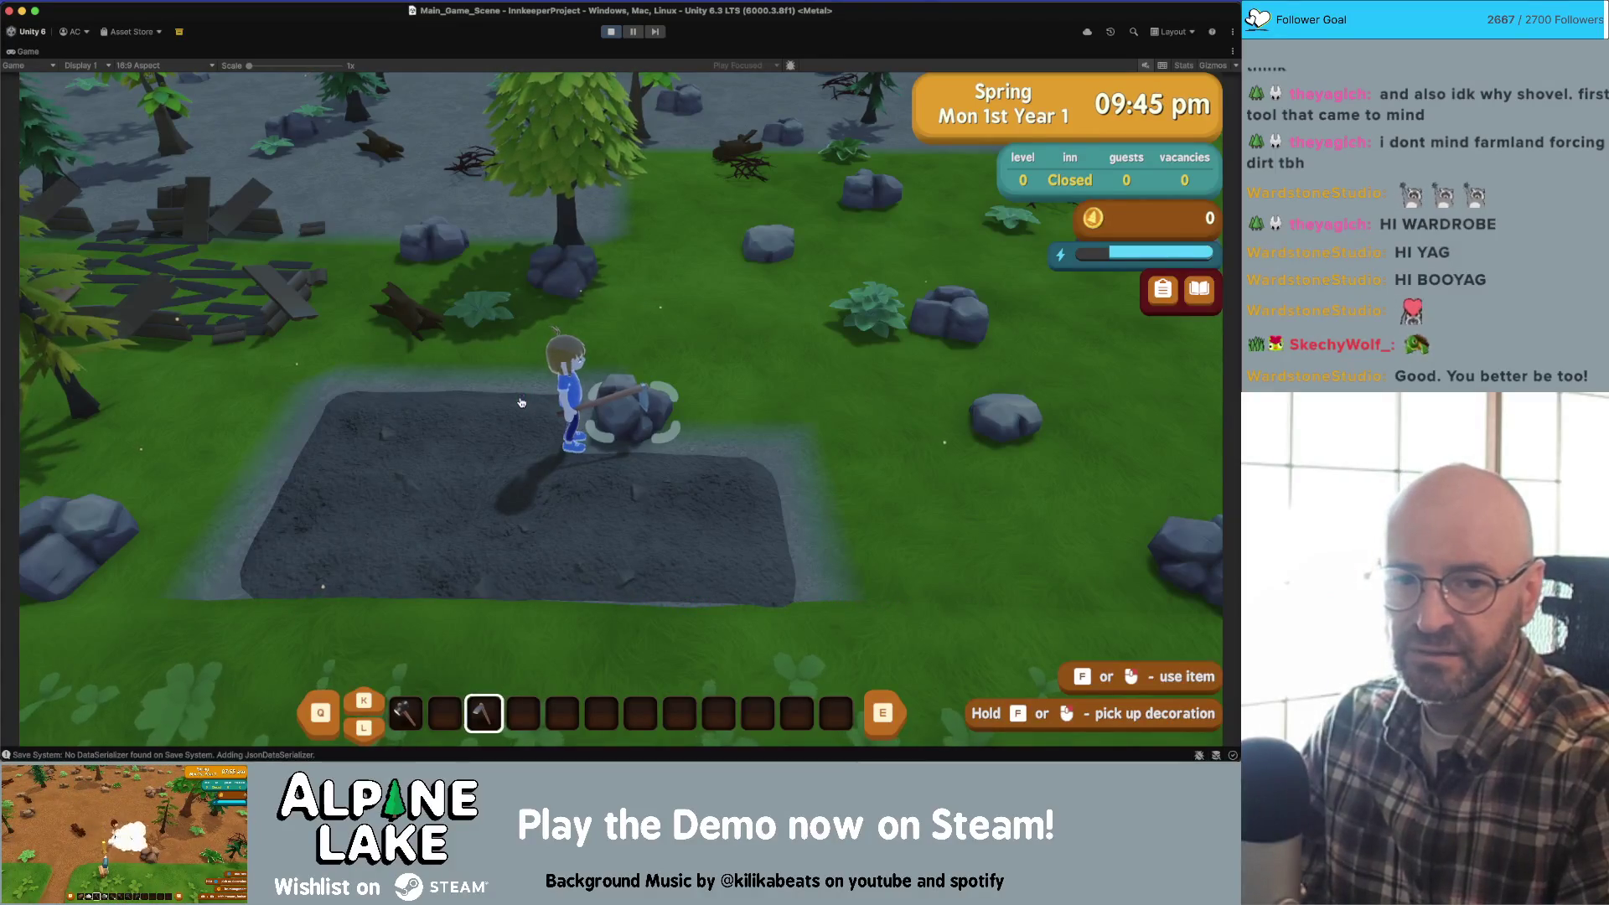
key(super+Tab)
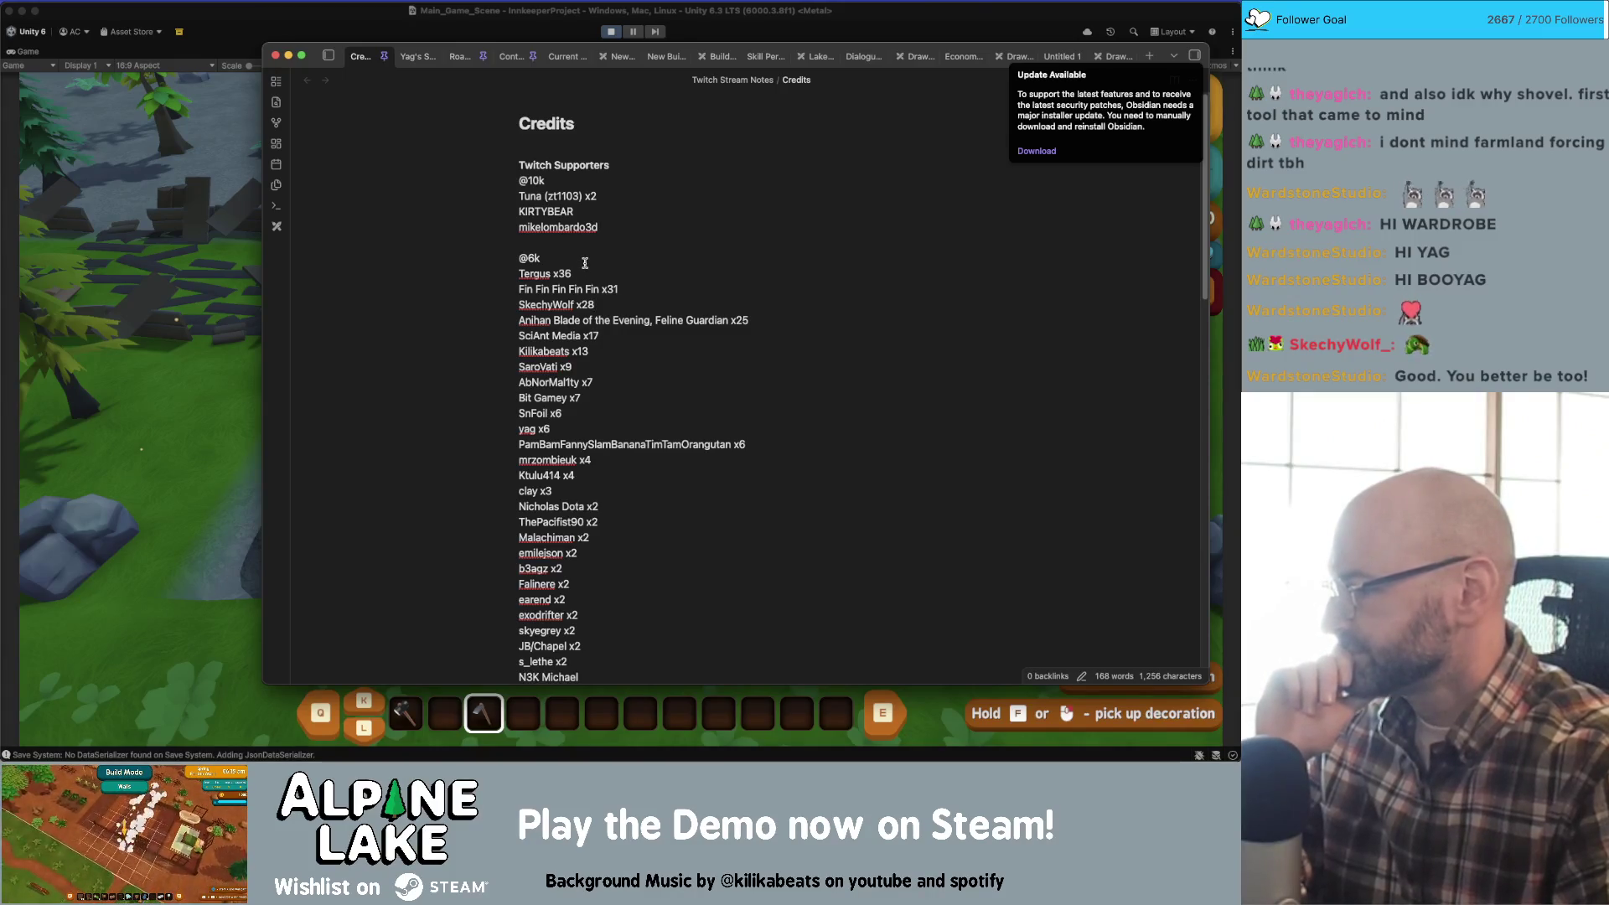
- Go back from the Credits note to the running Unity game
click(379, 25)
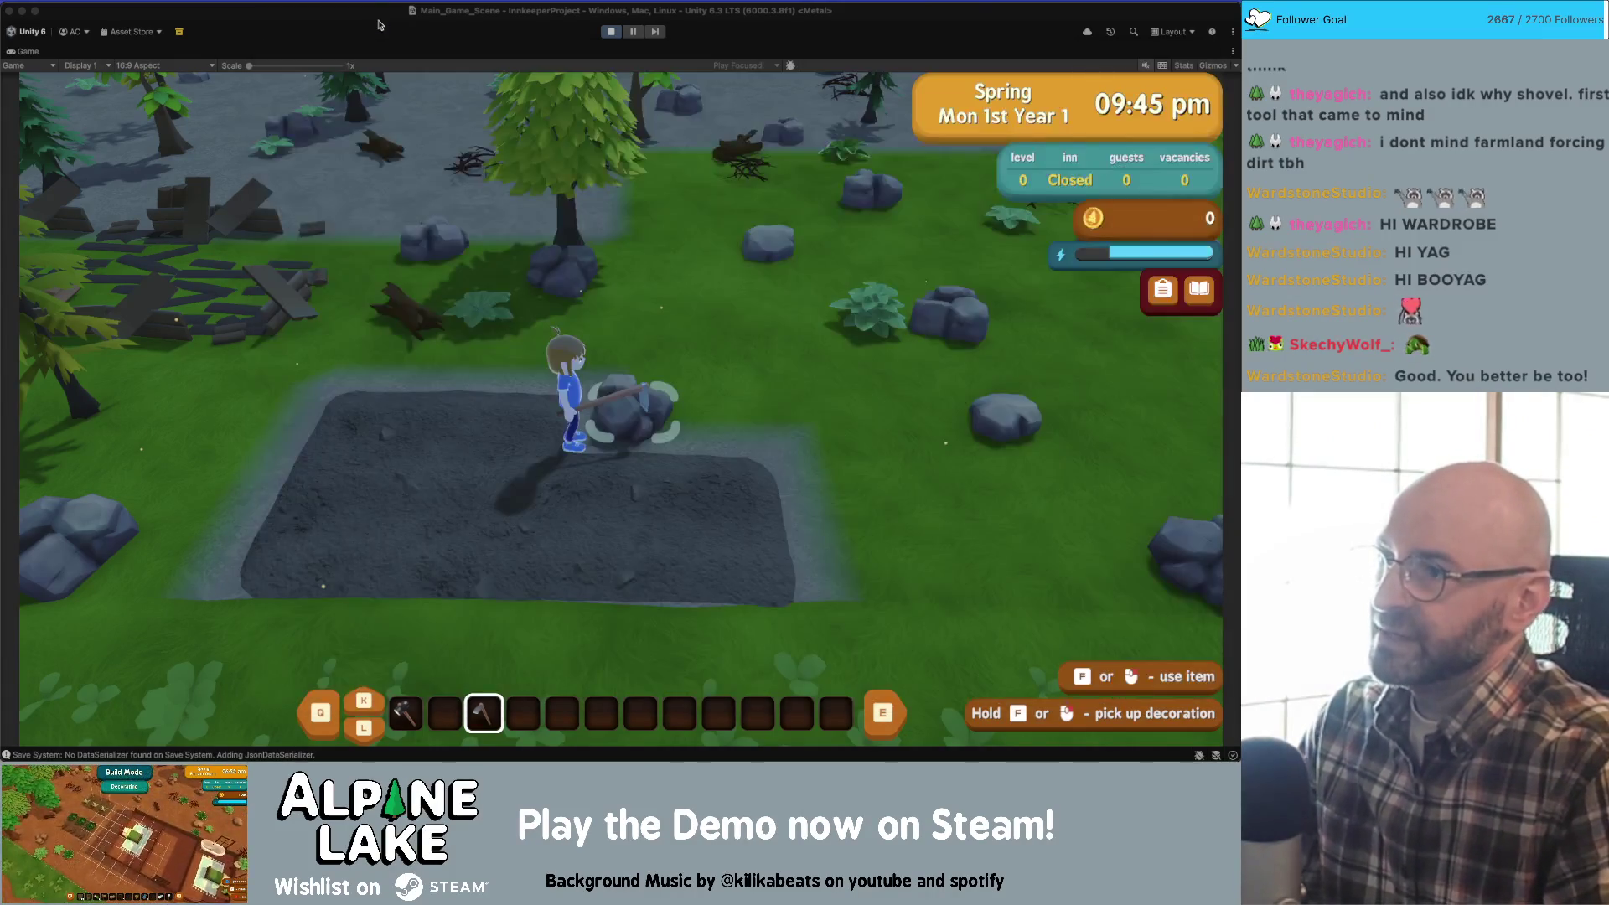
- Walk off and around the dirt plot and grass, then till a new patch beside it
key(d)
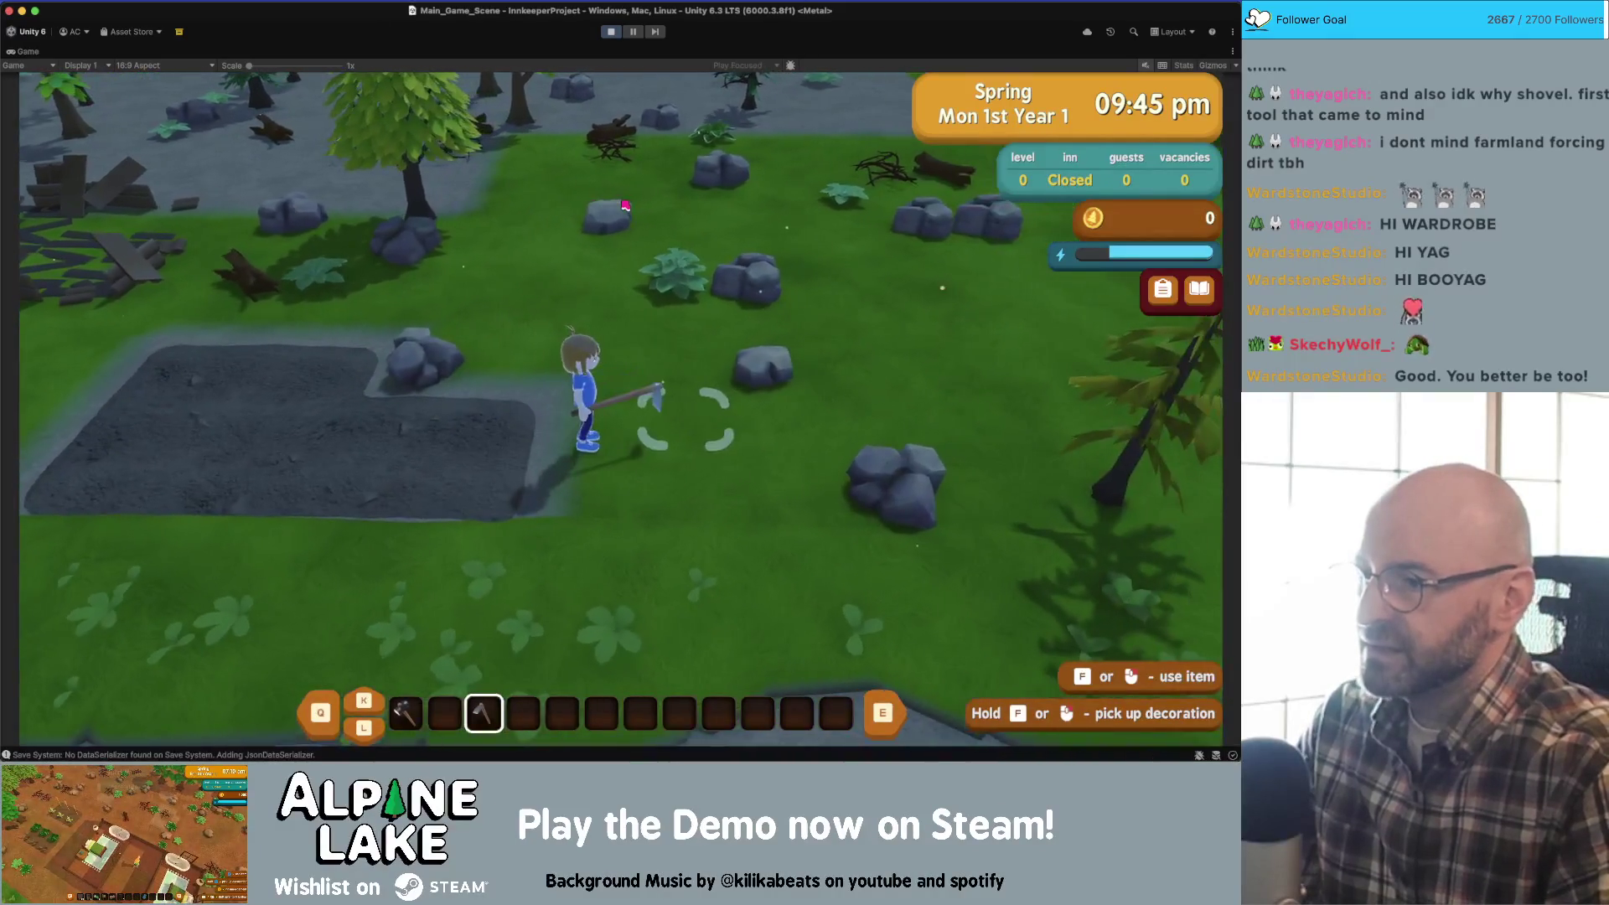
key(d)
key(a)
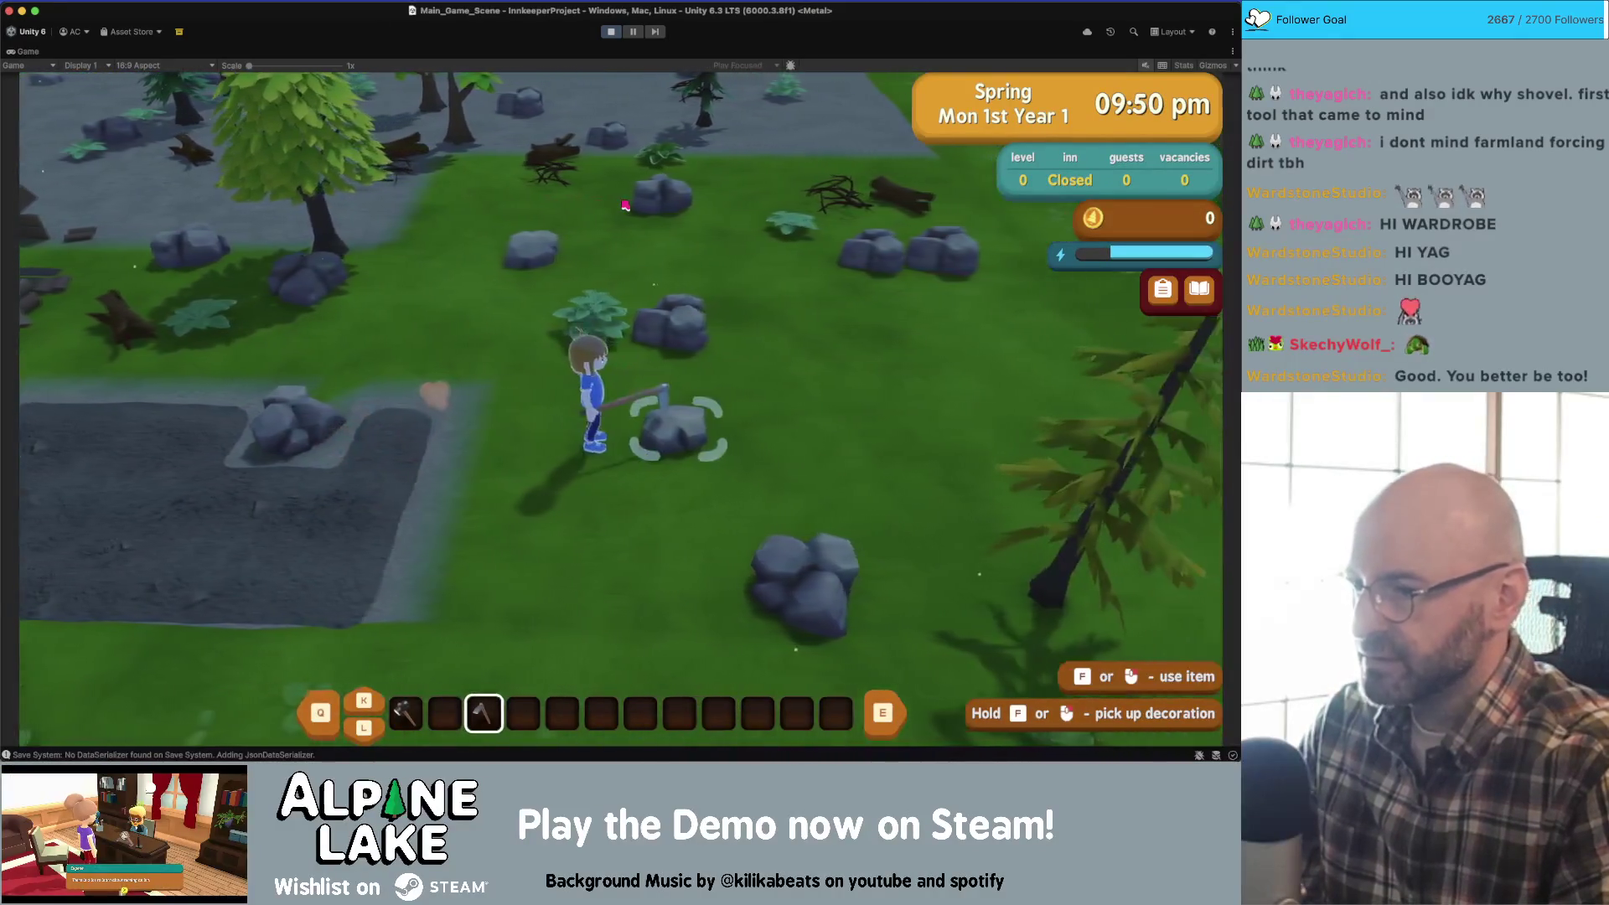
key(a)
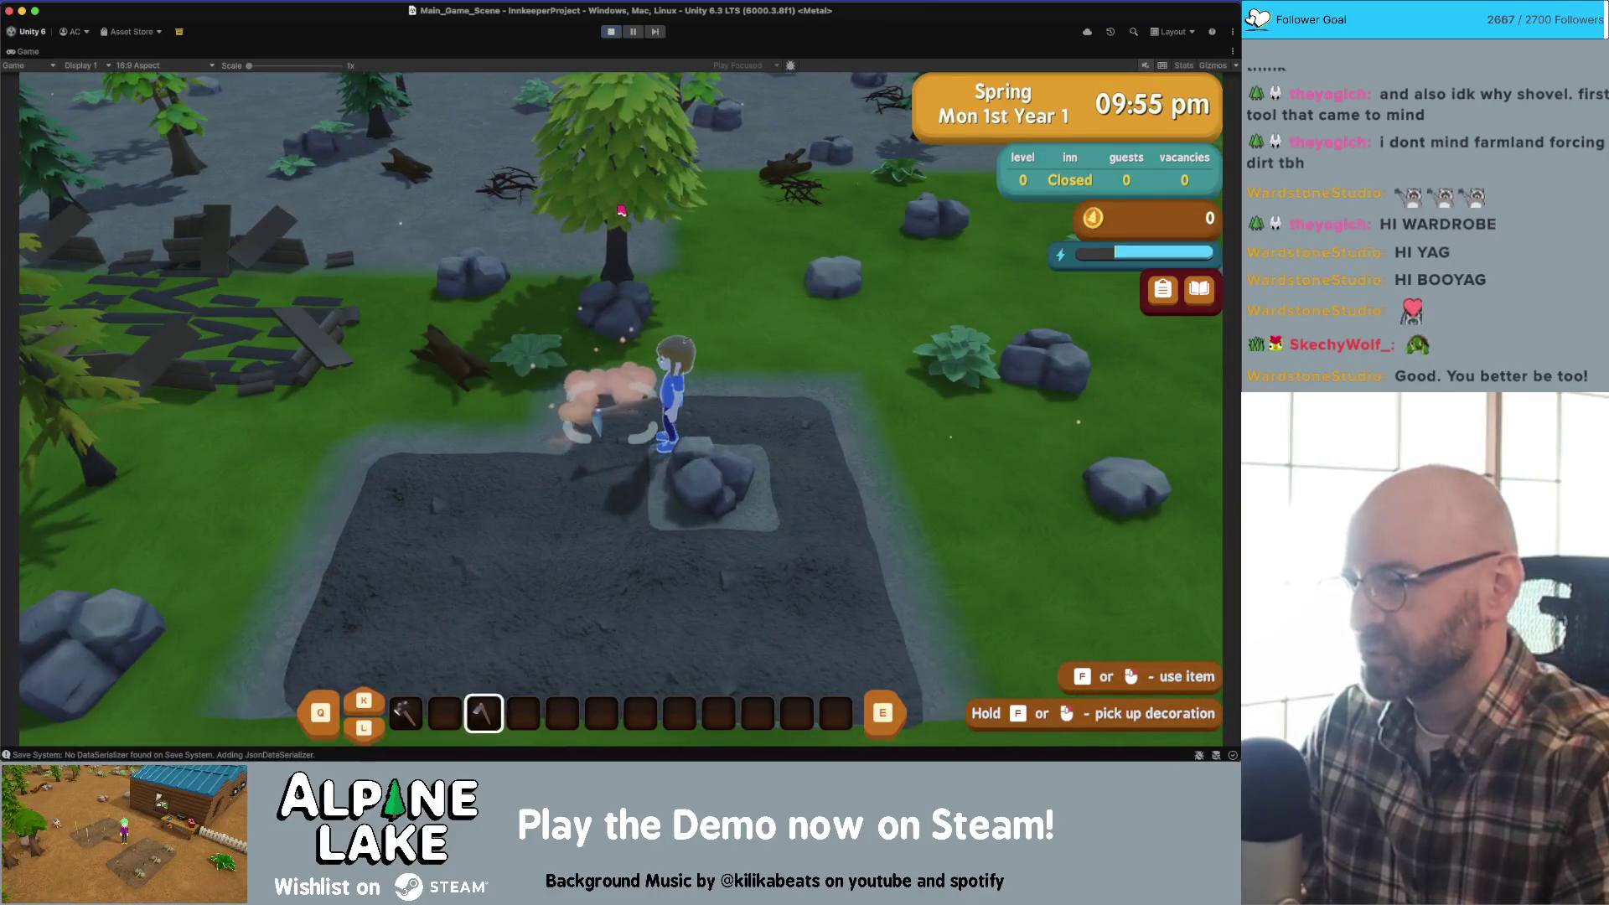
key(d)
key(d)
key(w)
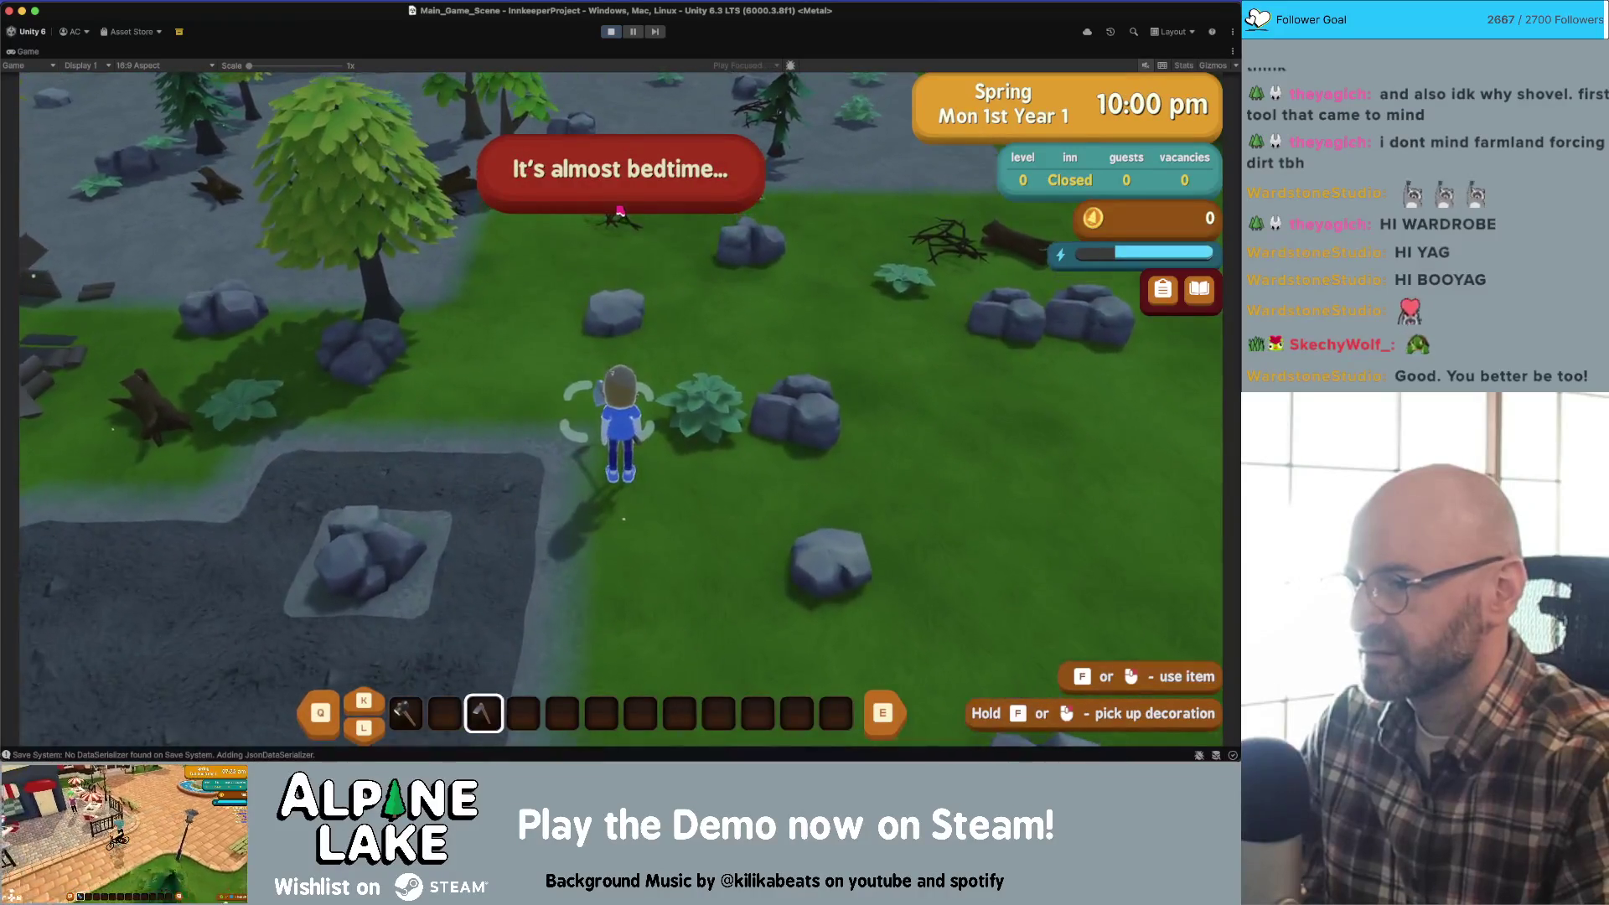
key(s)
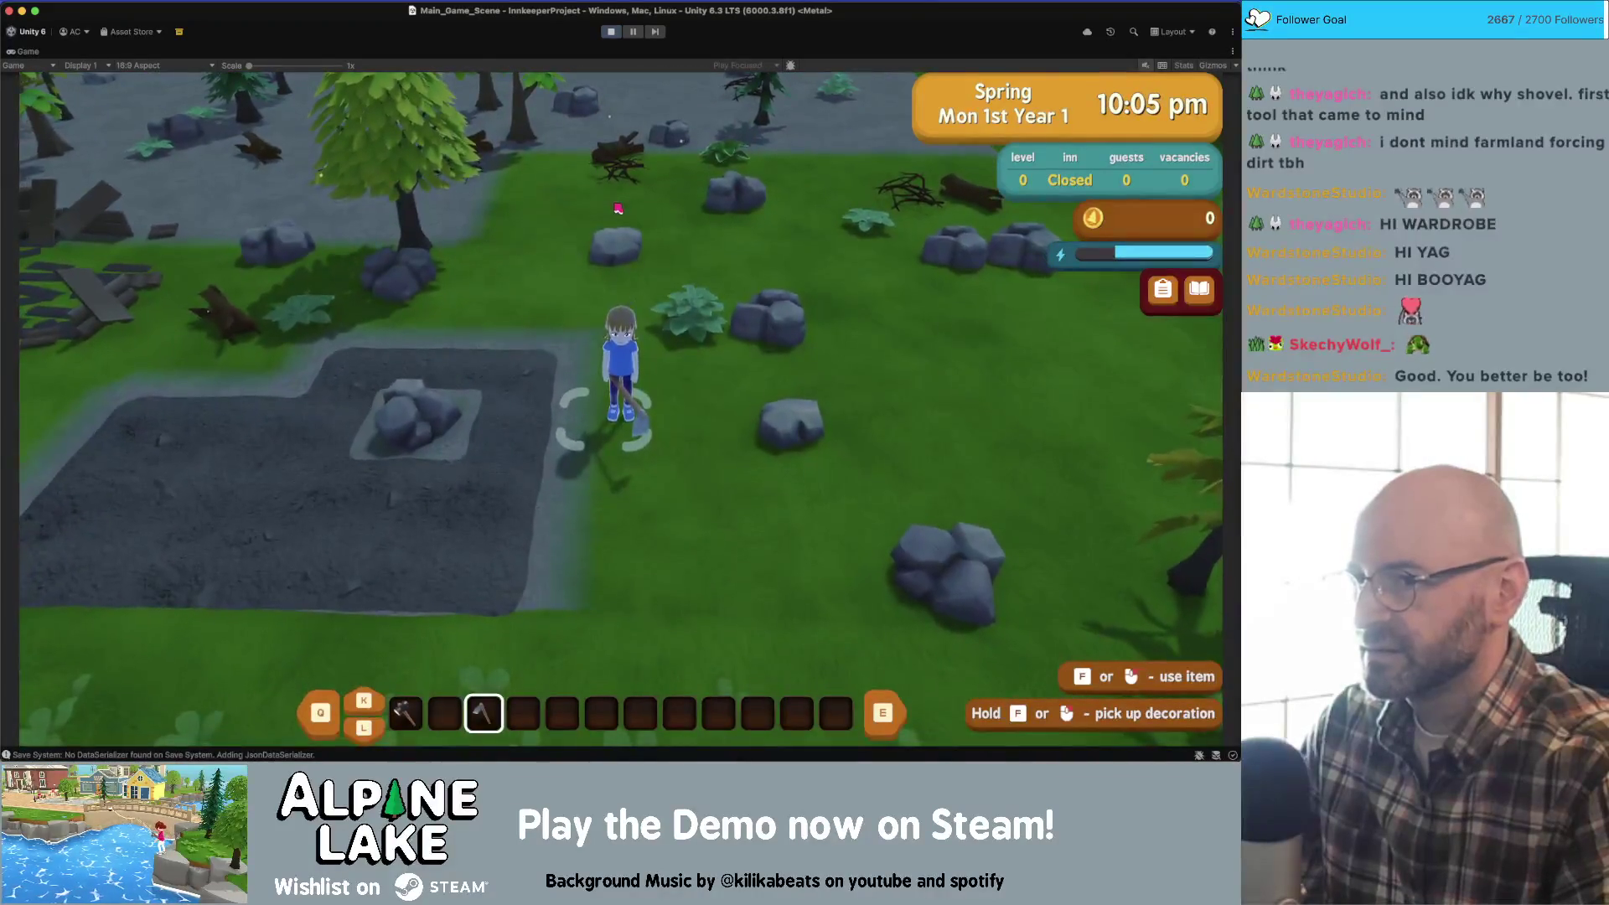
key(w)
key(w)
key(f)
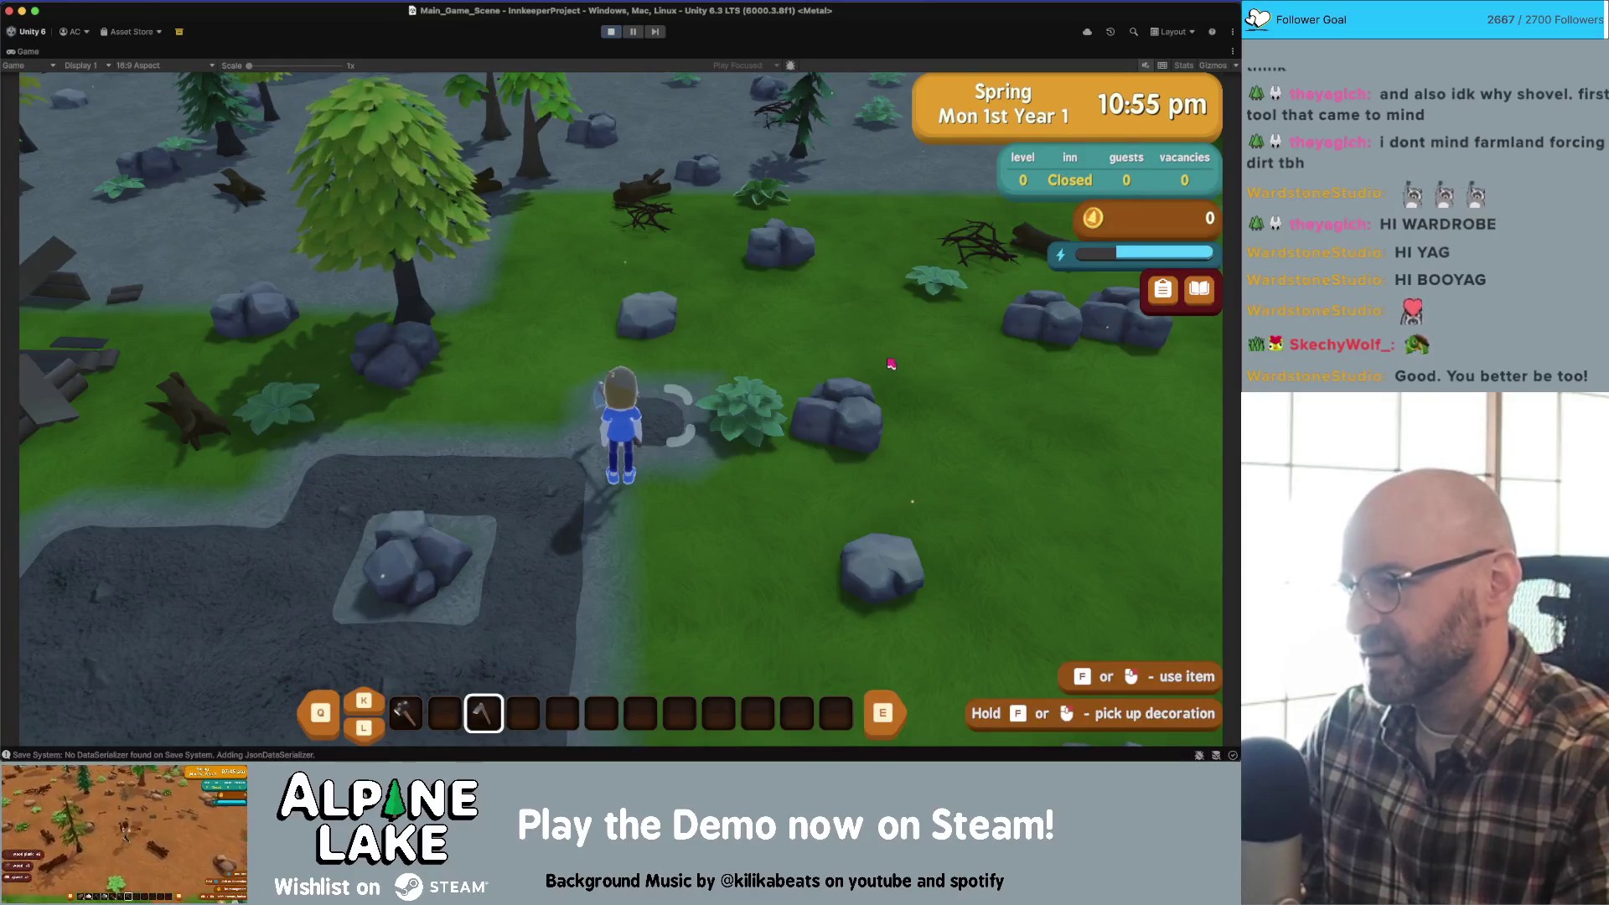
- Hoe several more patches of ground while walking left, right and up
key(a)
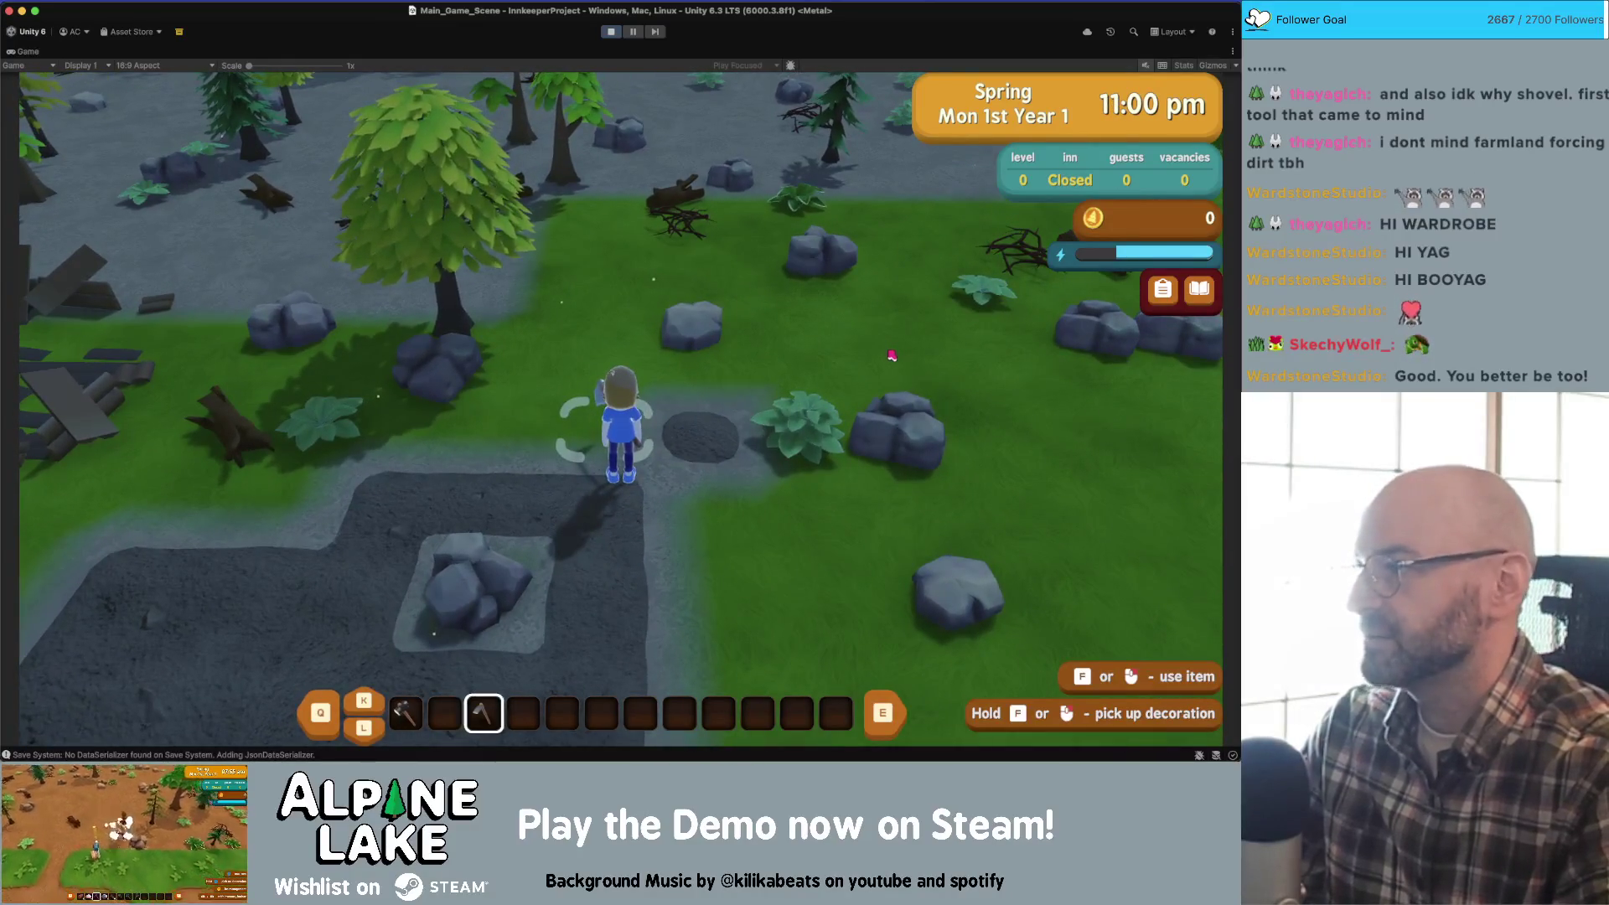
key(s)
key(f)
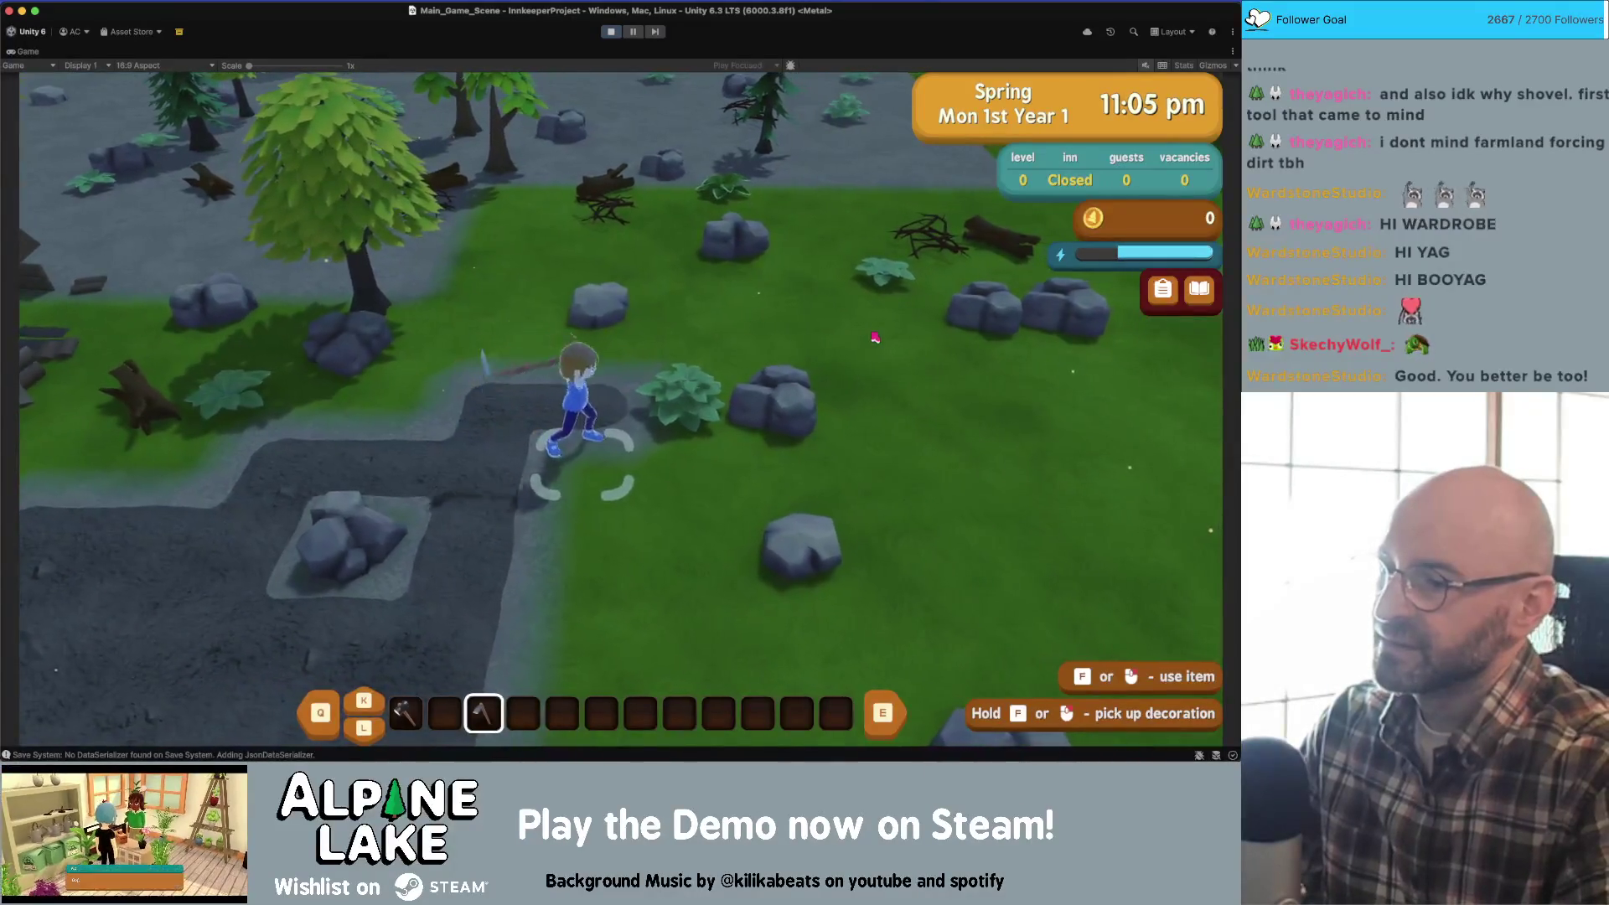
key(a)
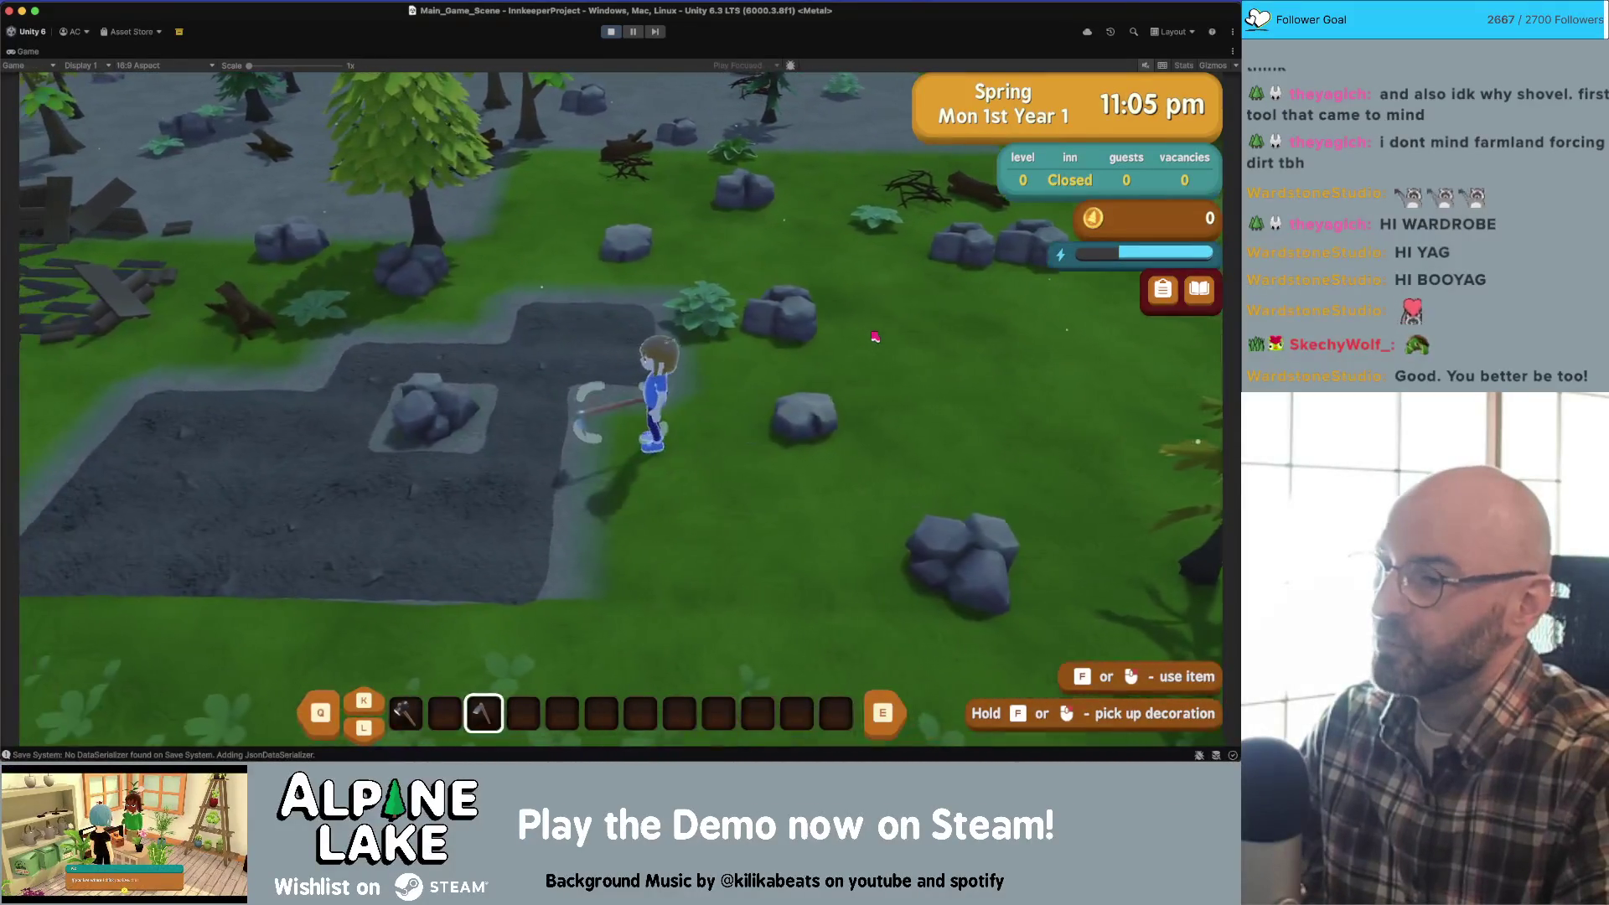
key(f)
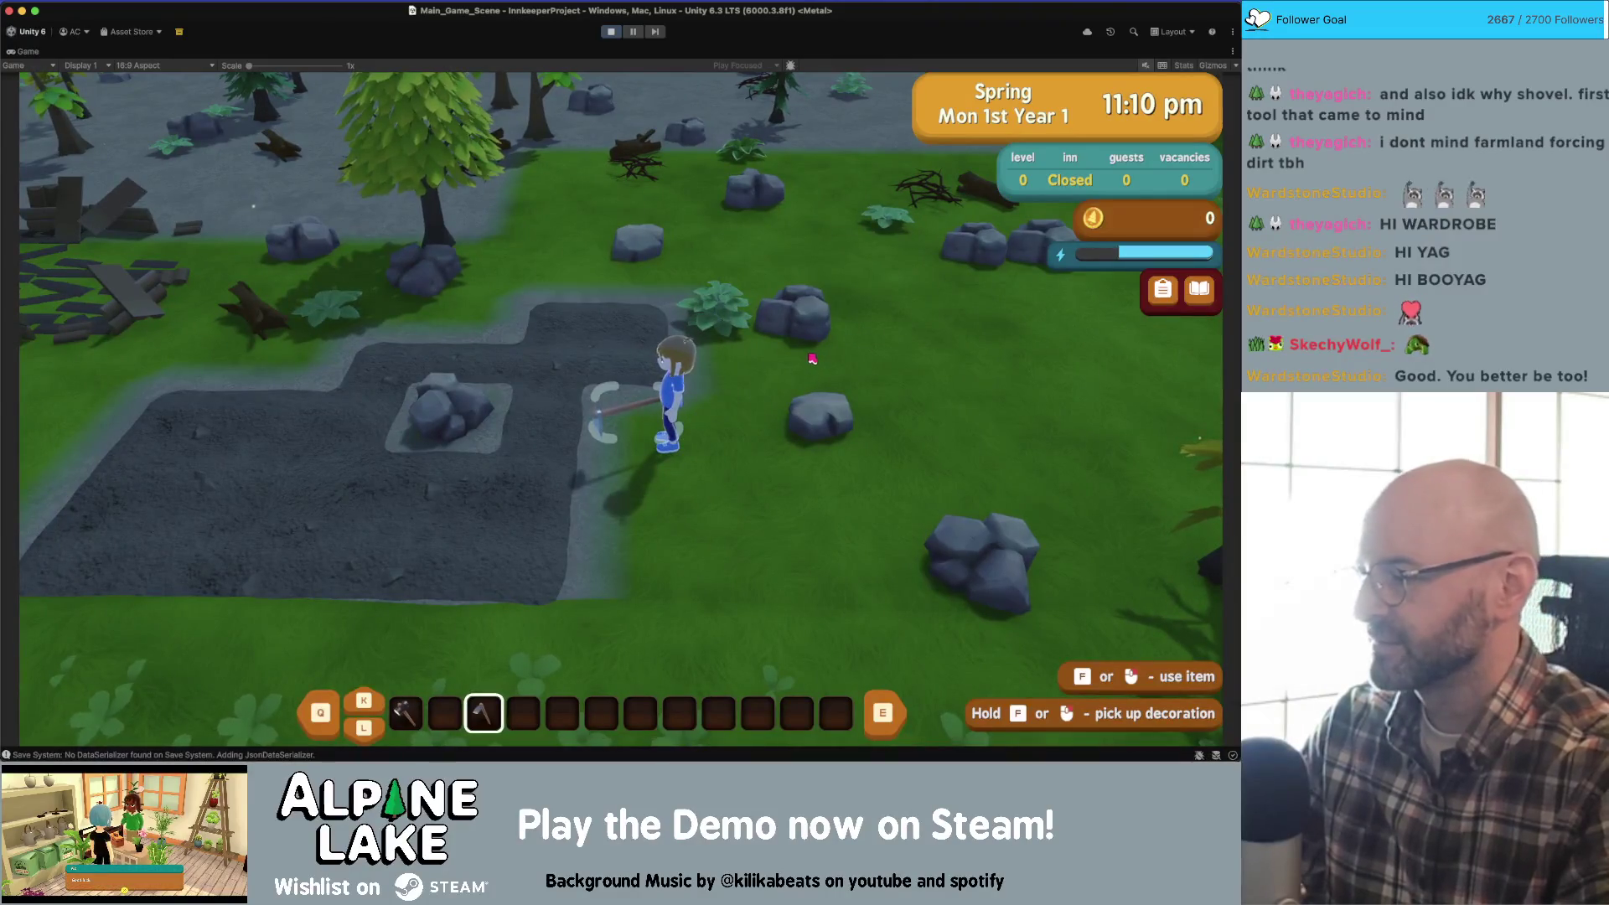
key(d)
key(w)
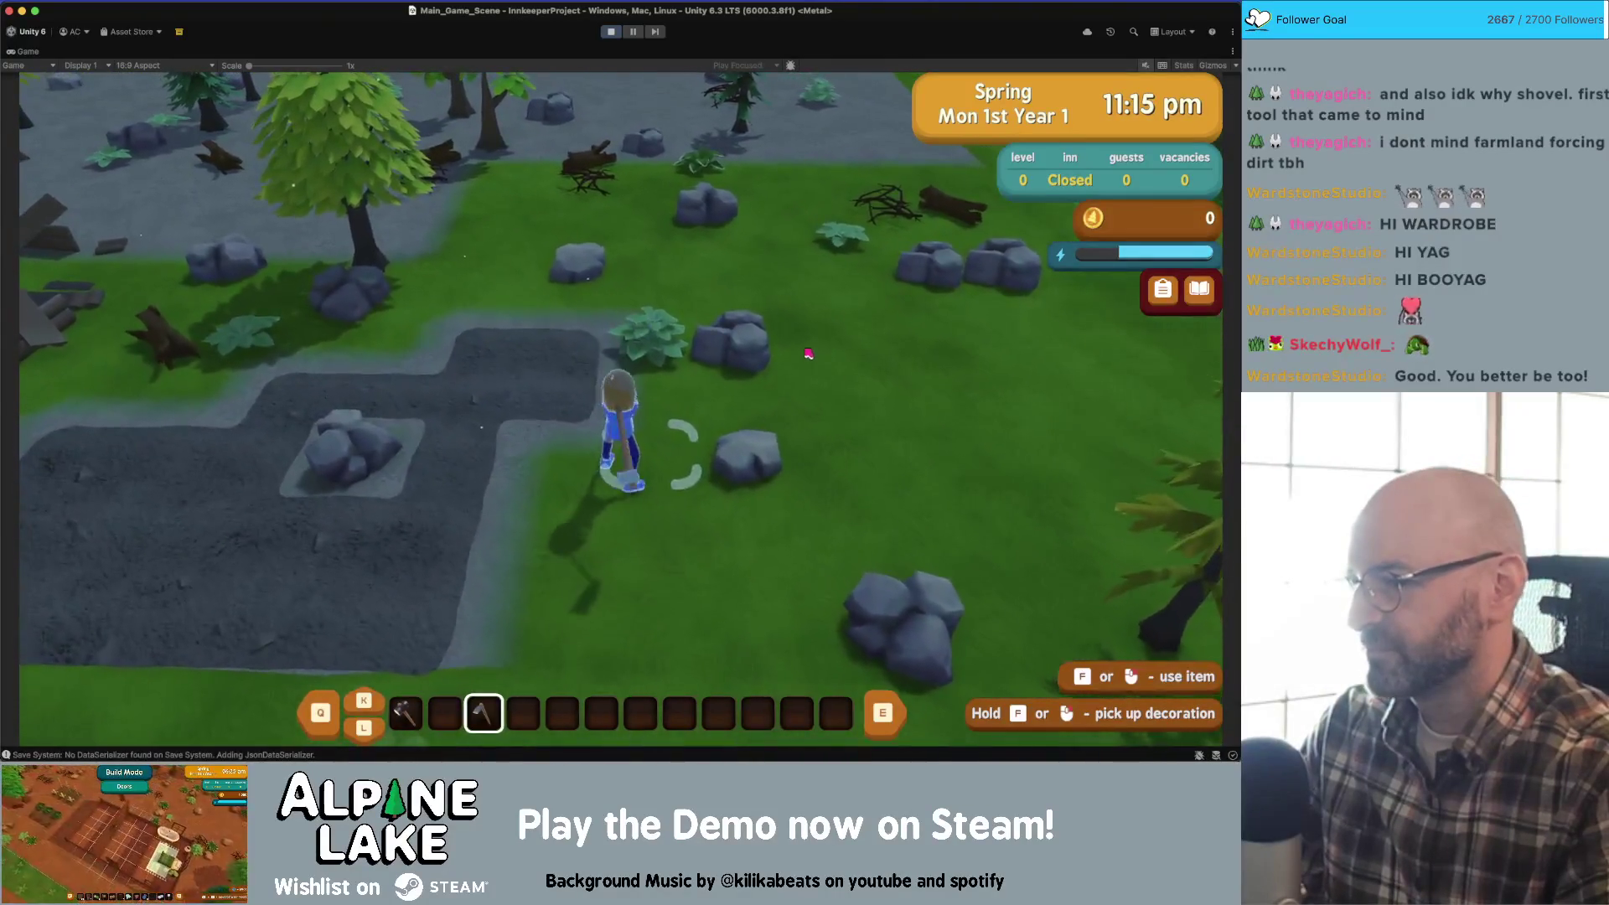
key(a)
key(f)
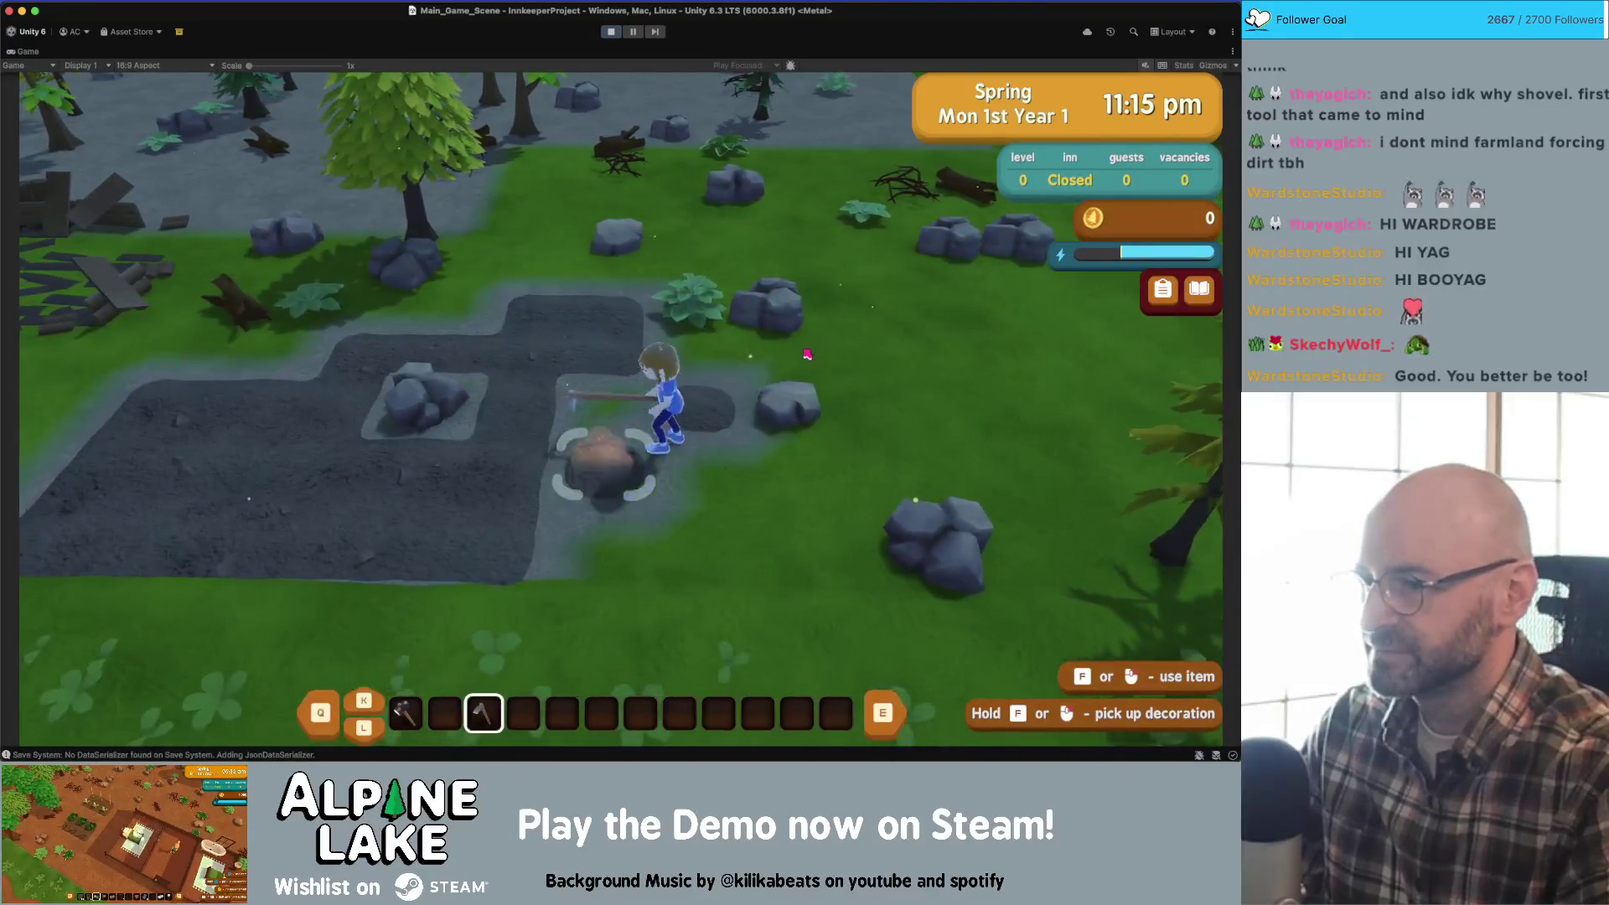
- Cycle hotbar slots to an empty one, the seventh, then the second, and stop Play mode
key(s)
key(d)
key(a)
key(e)
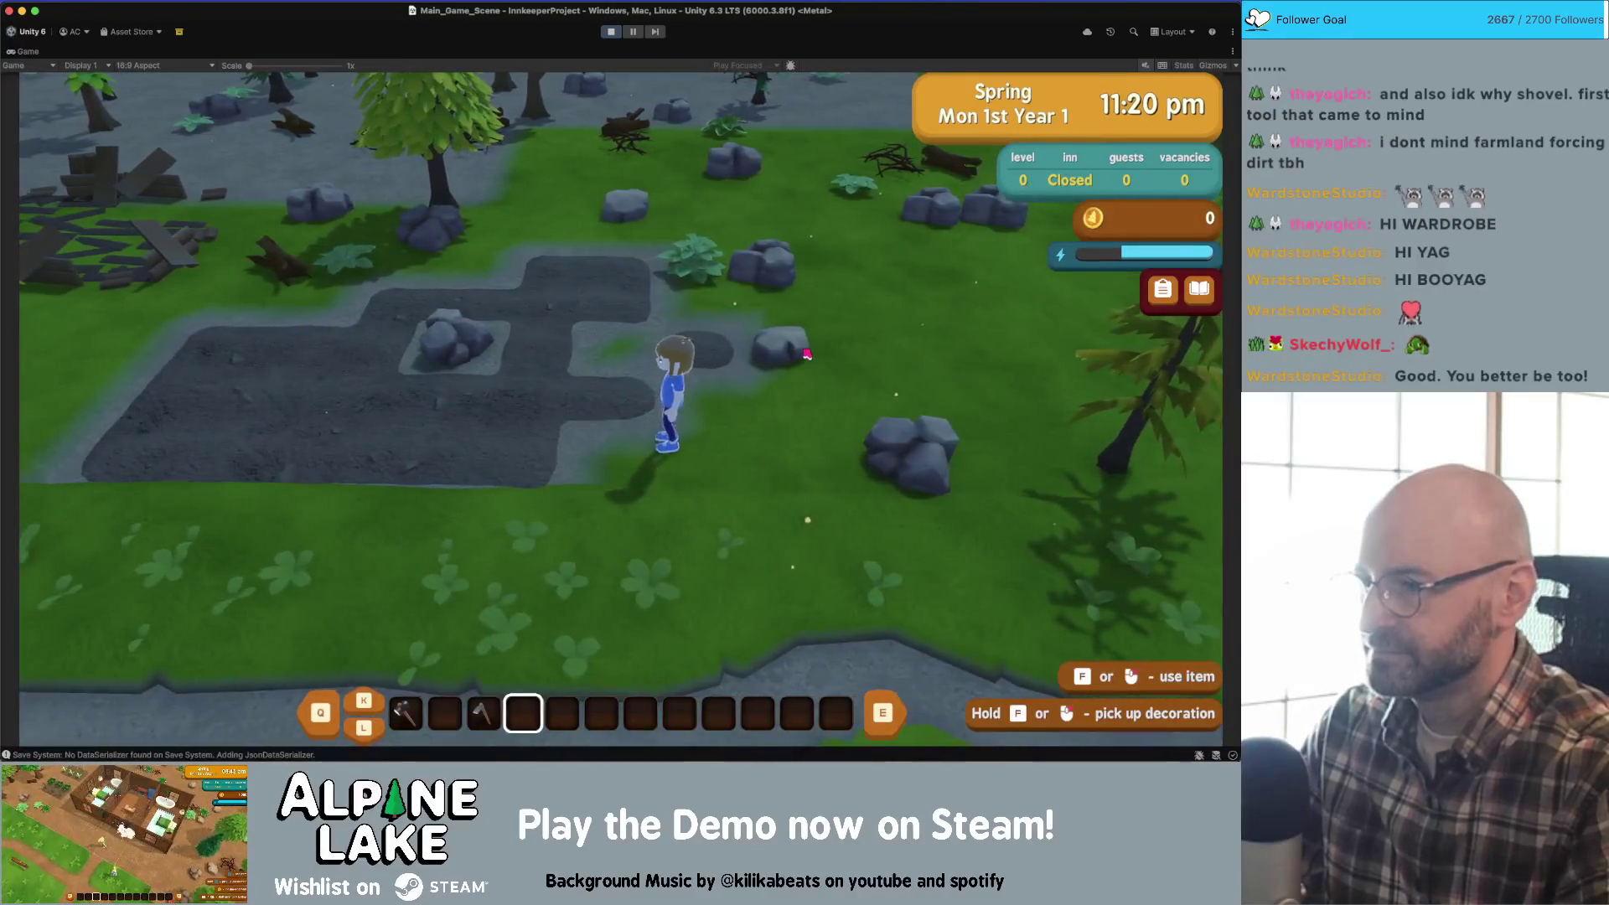
key(a)
key(e)
key(e)
key(e)
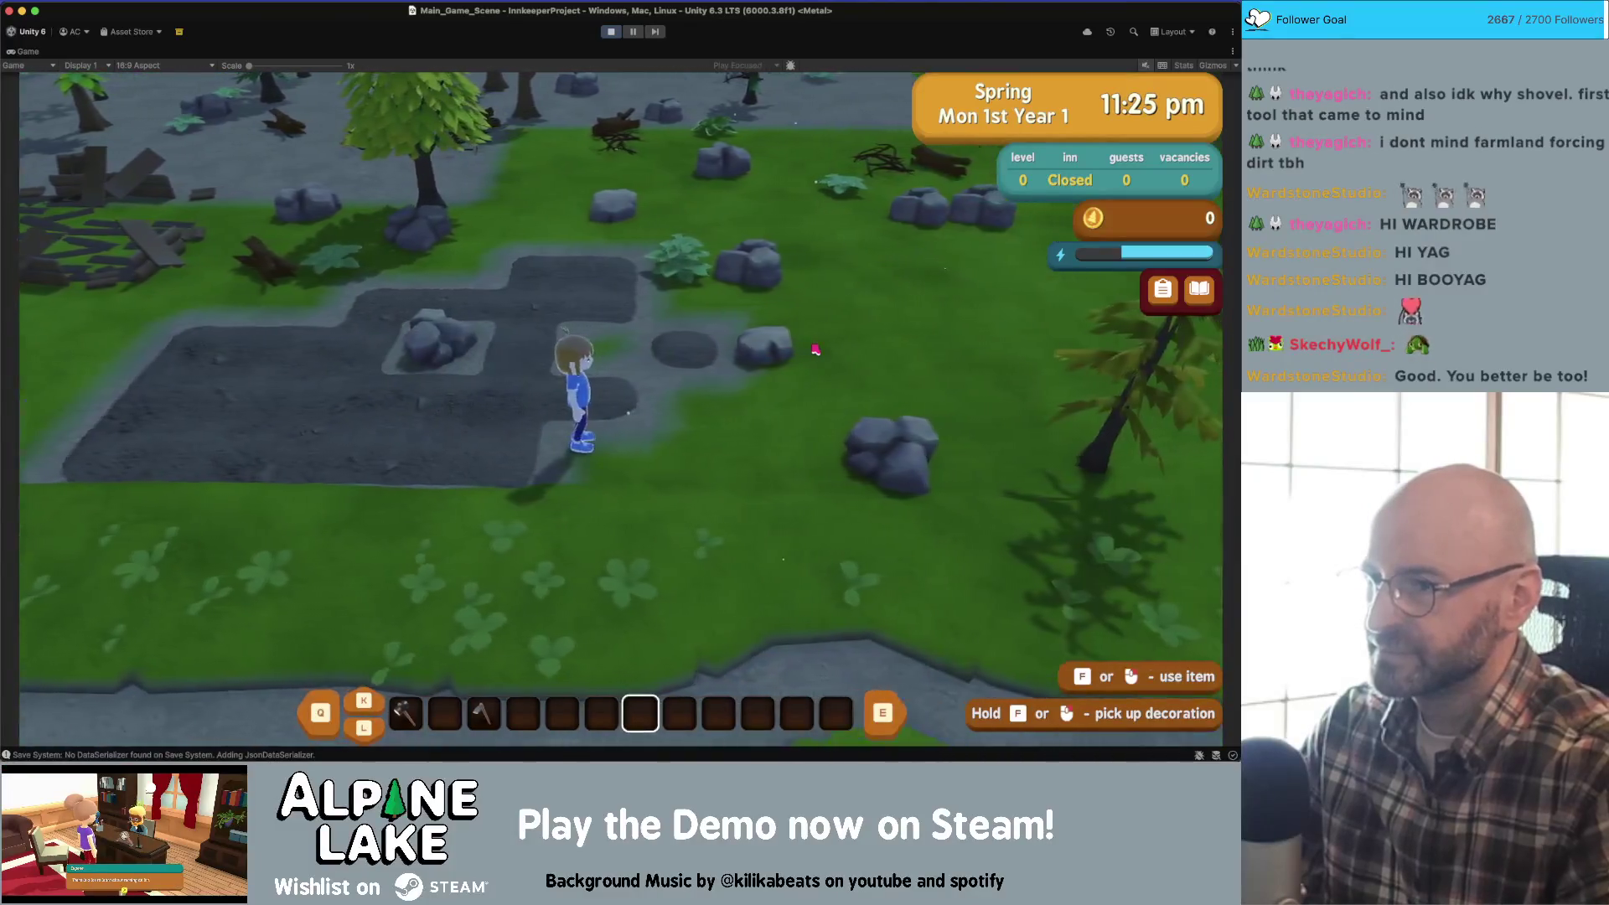
key(a)
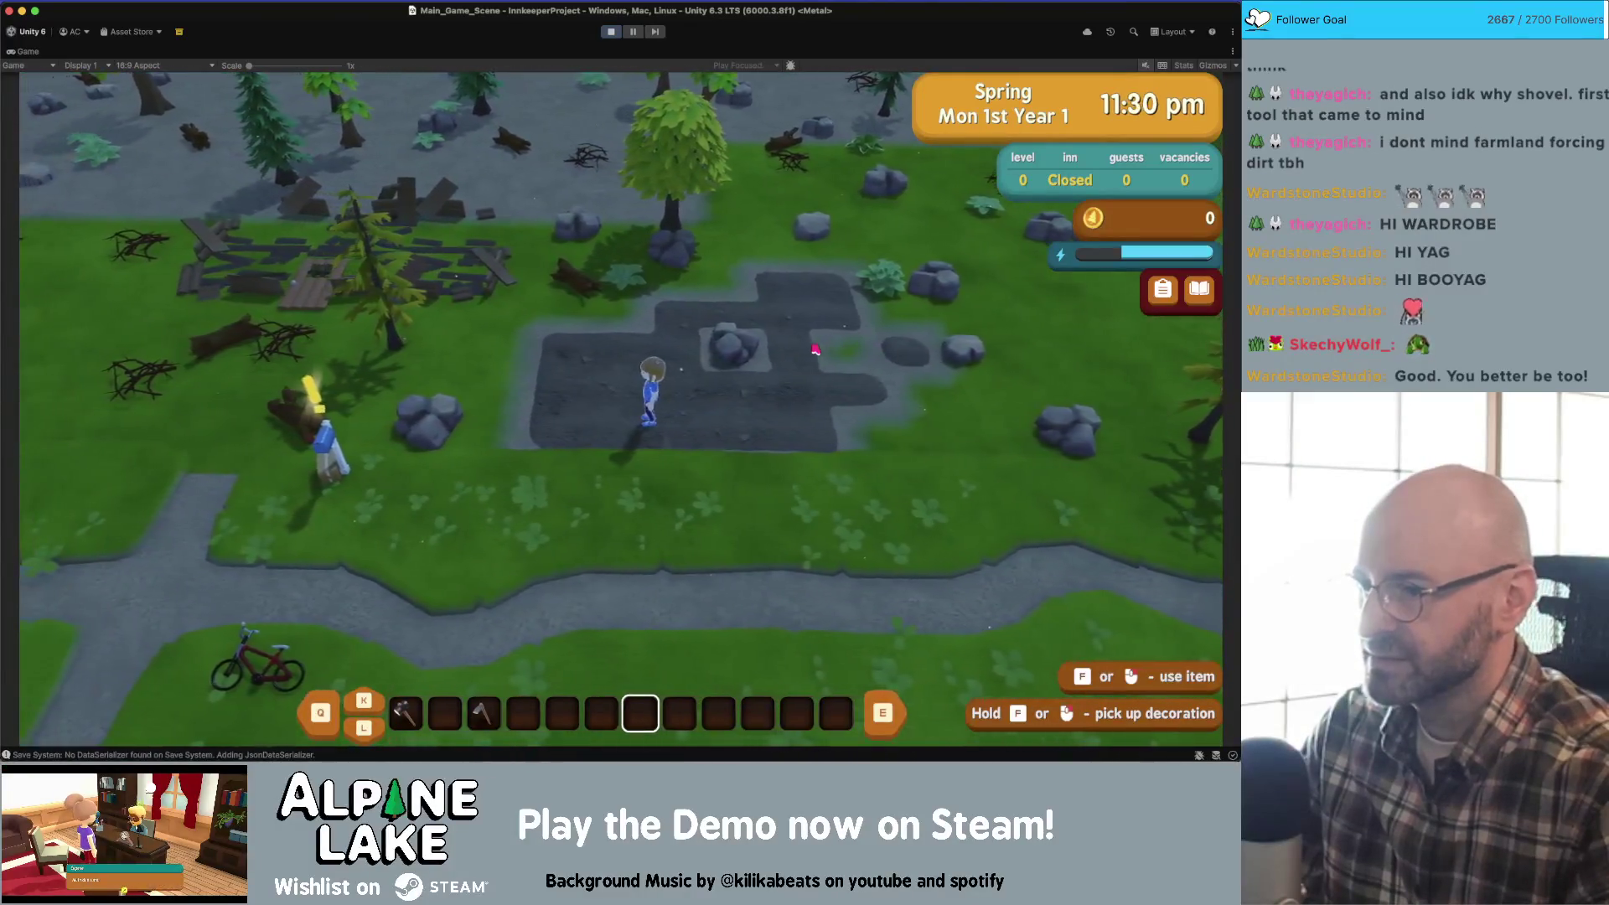
key(q)
key(q)
key(q)
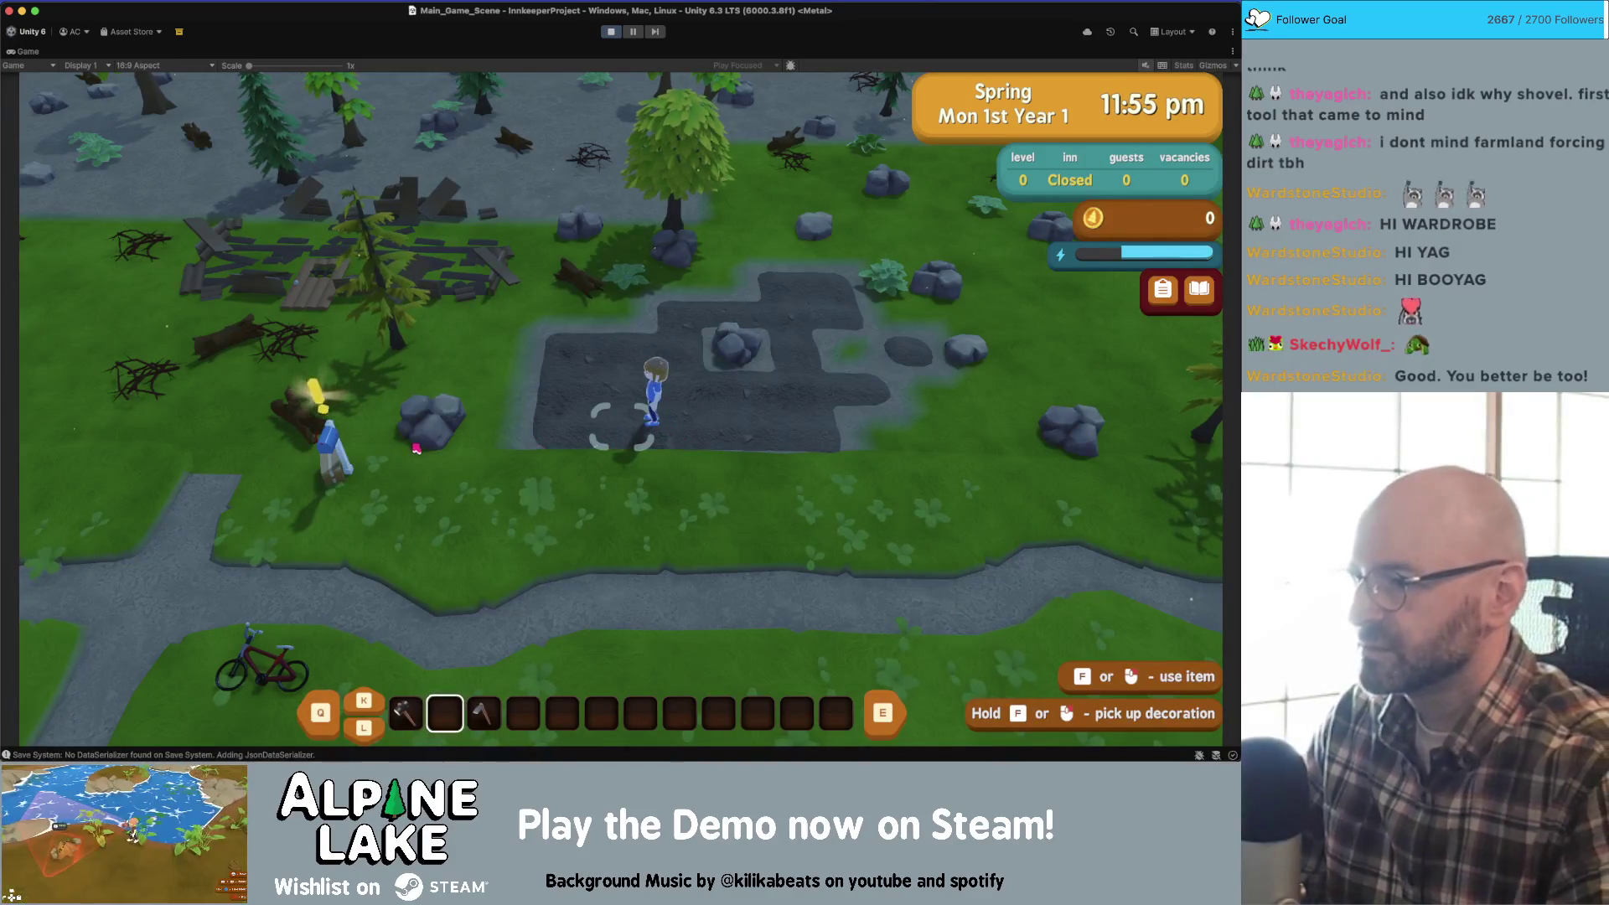
key(a)
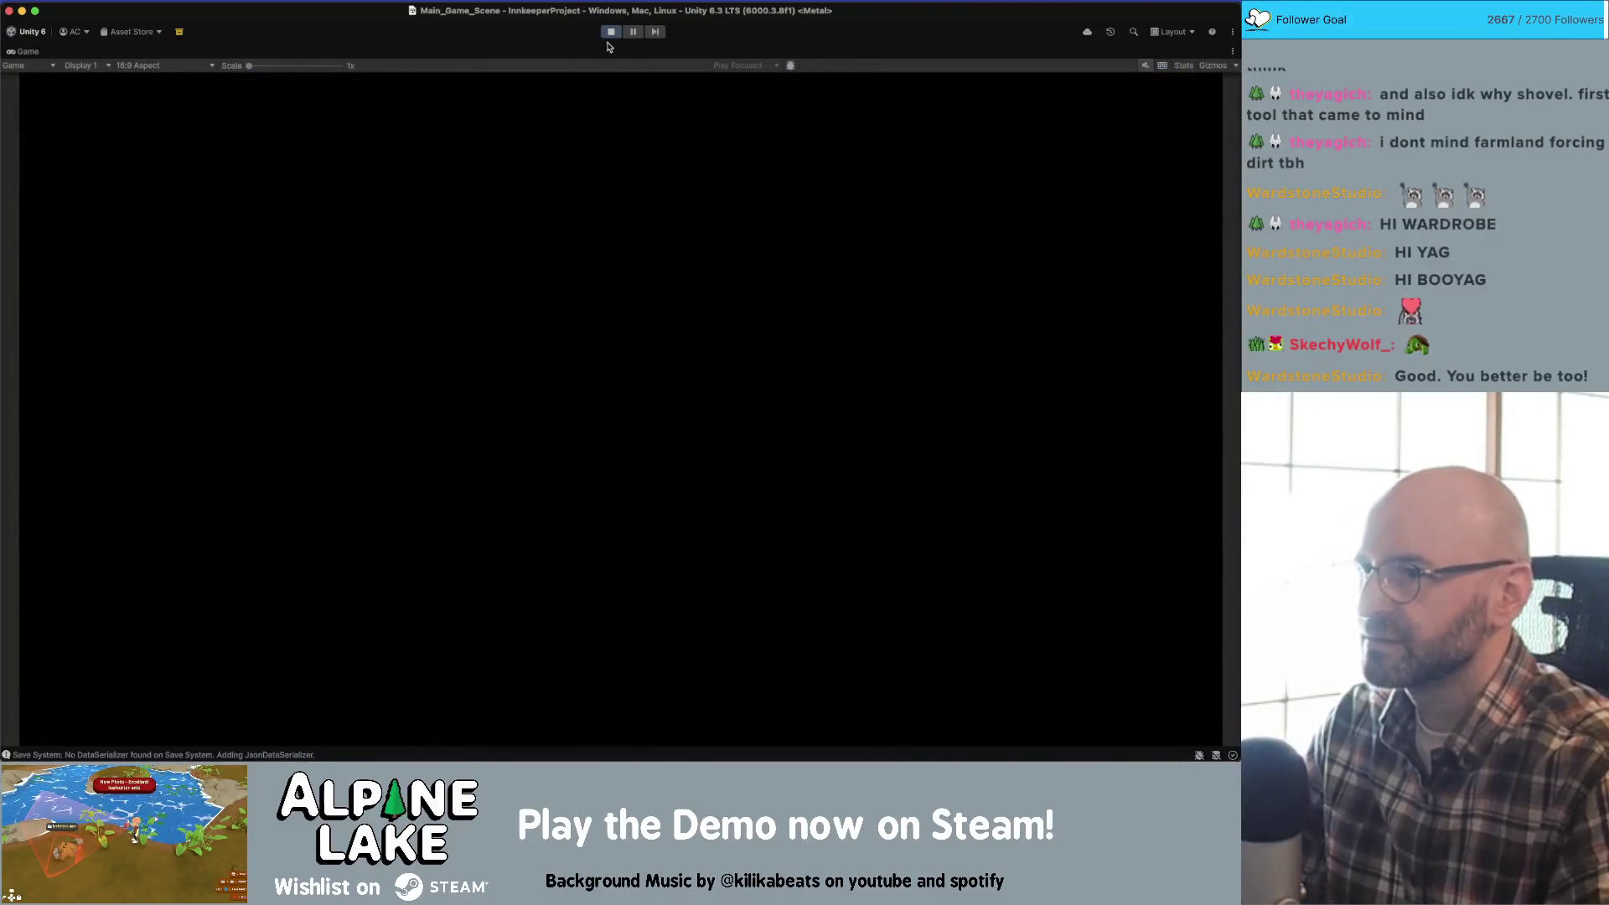
click(611, 34)
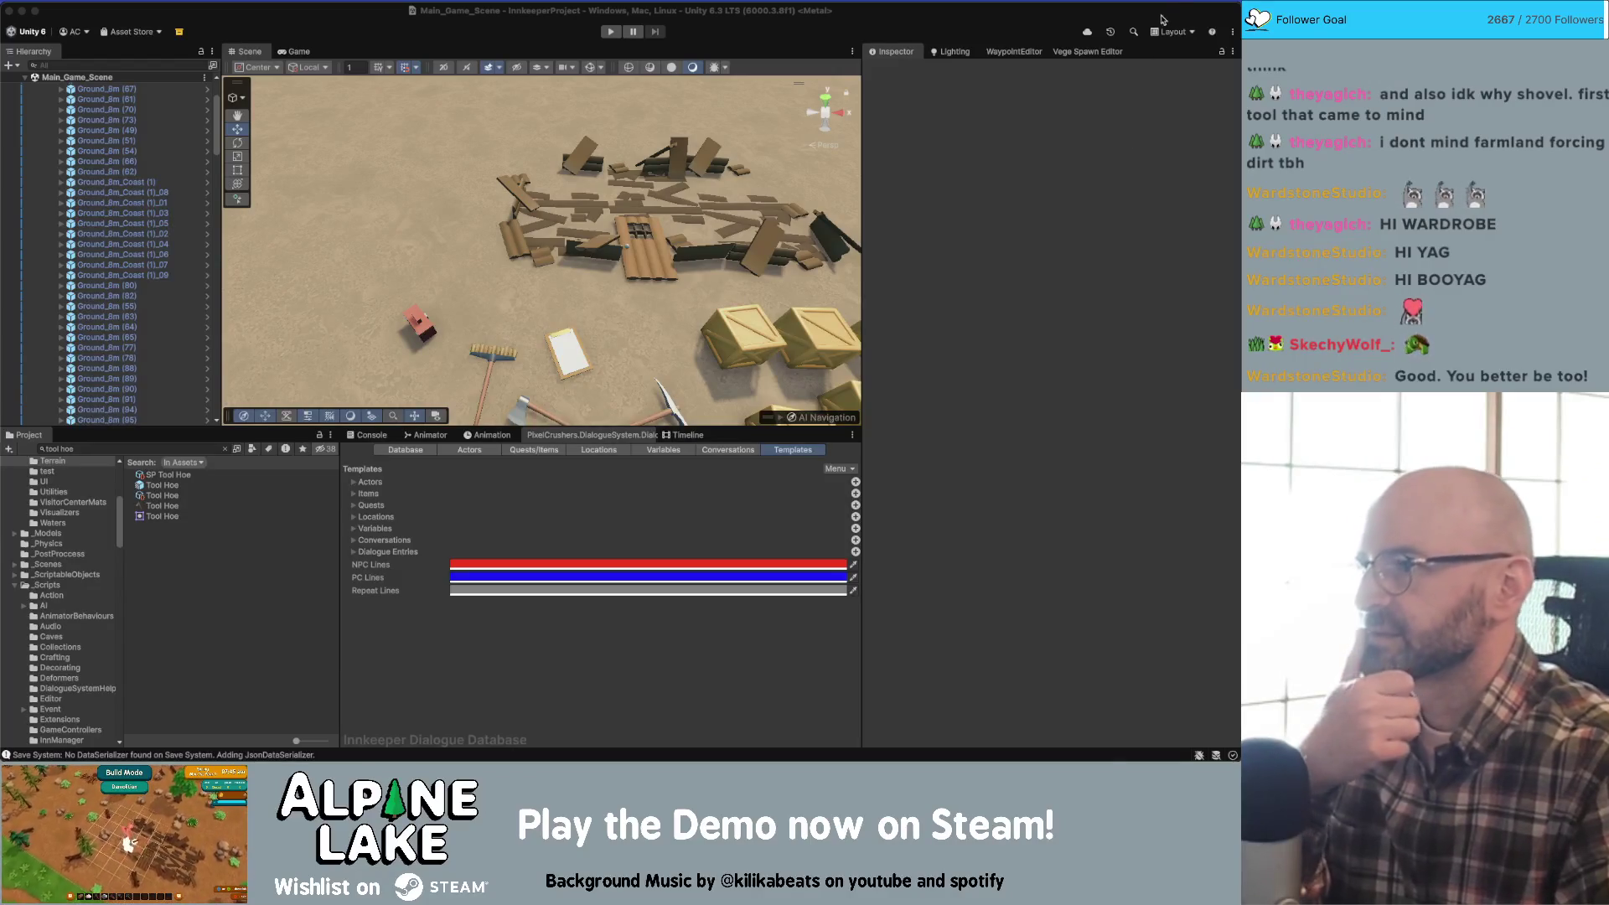
click(396, 27)
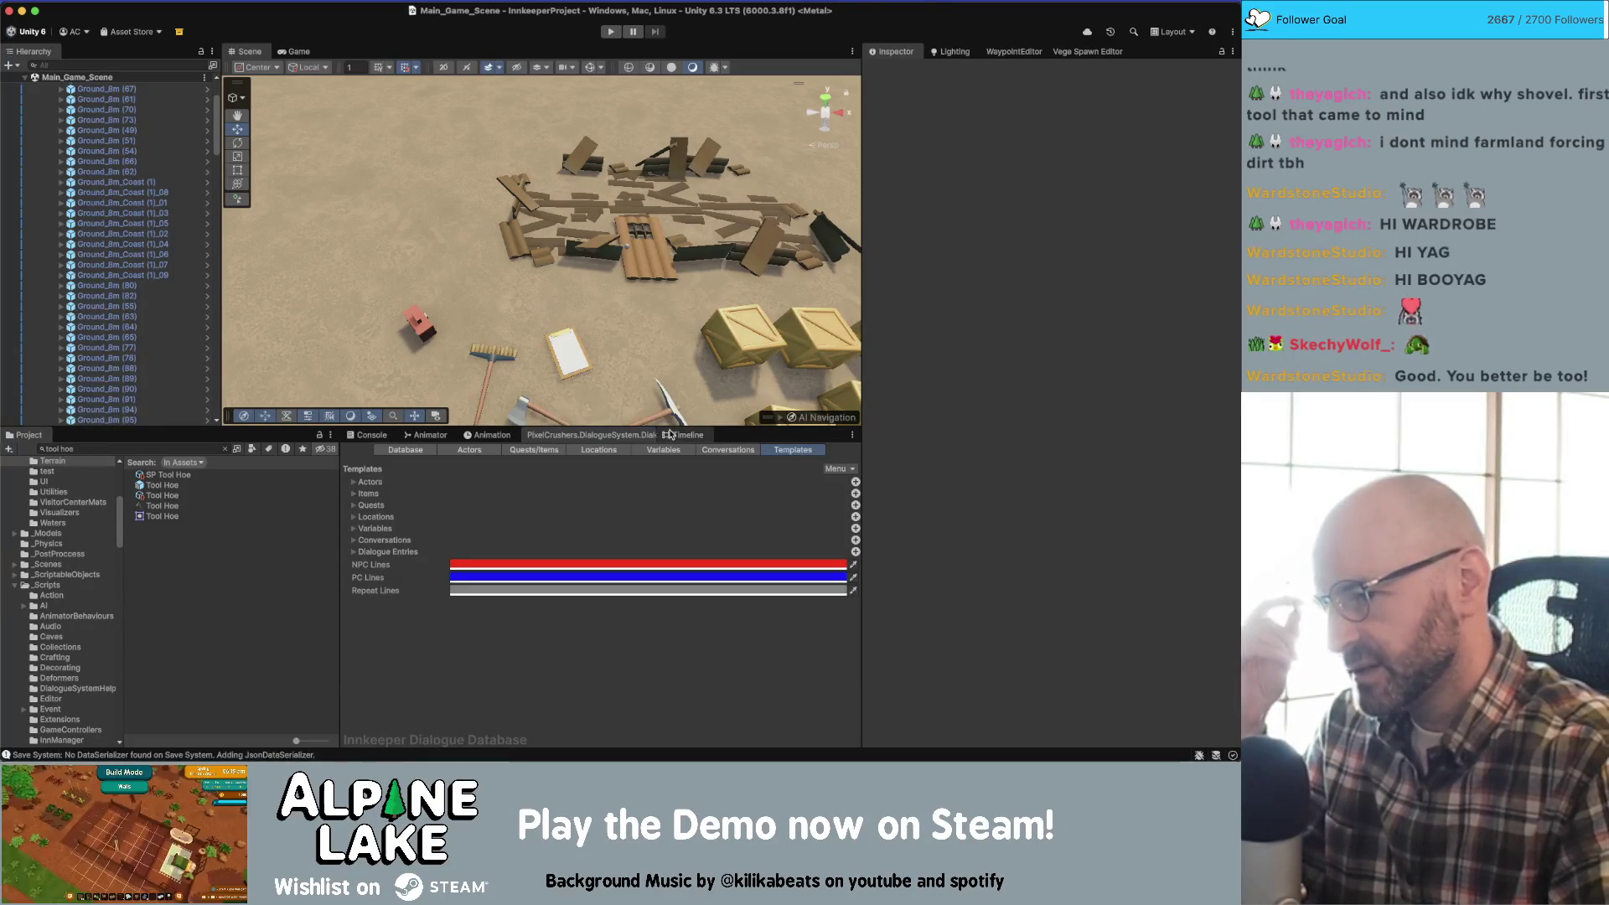
click(708, 450)
drag(651, 550, 708, 617)
scroll(704, 624, up, 2)
scroll(658, 568, up, 1)
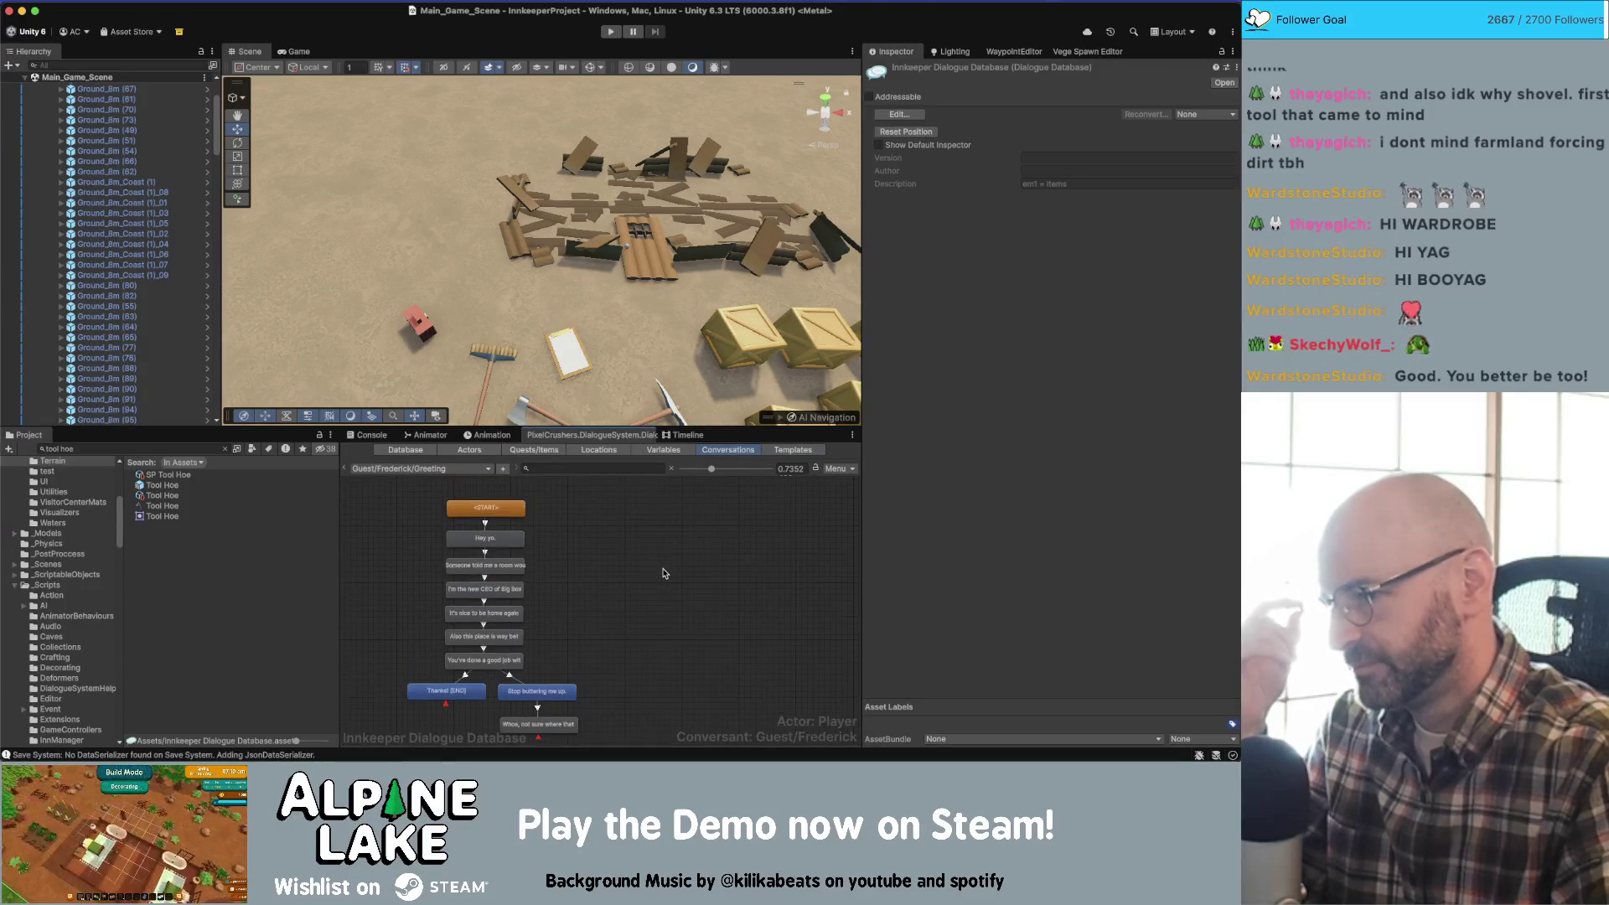
click(505, 530)
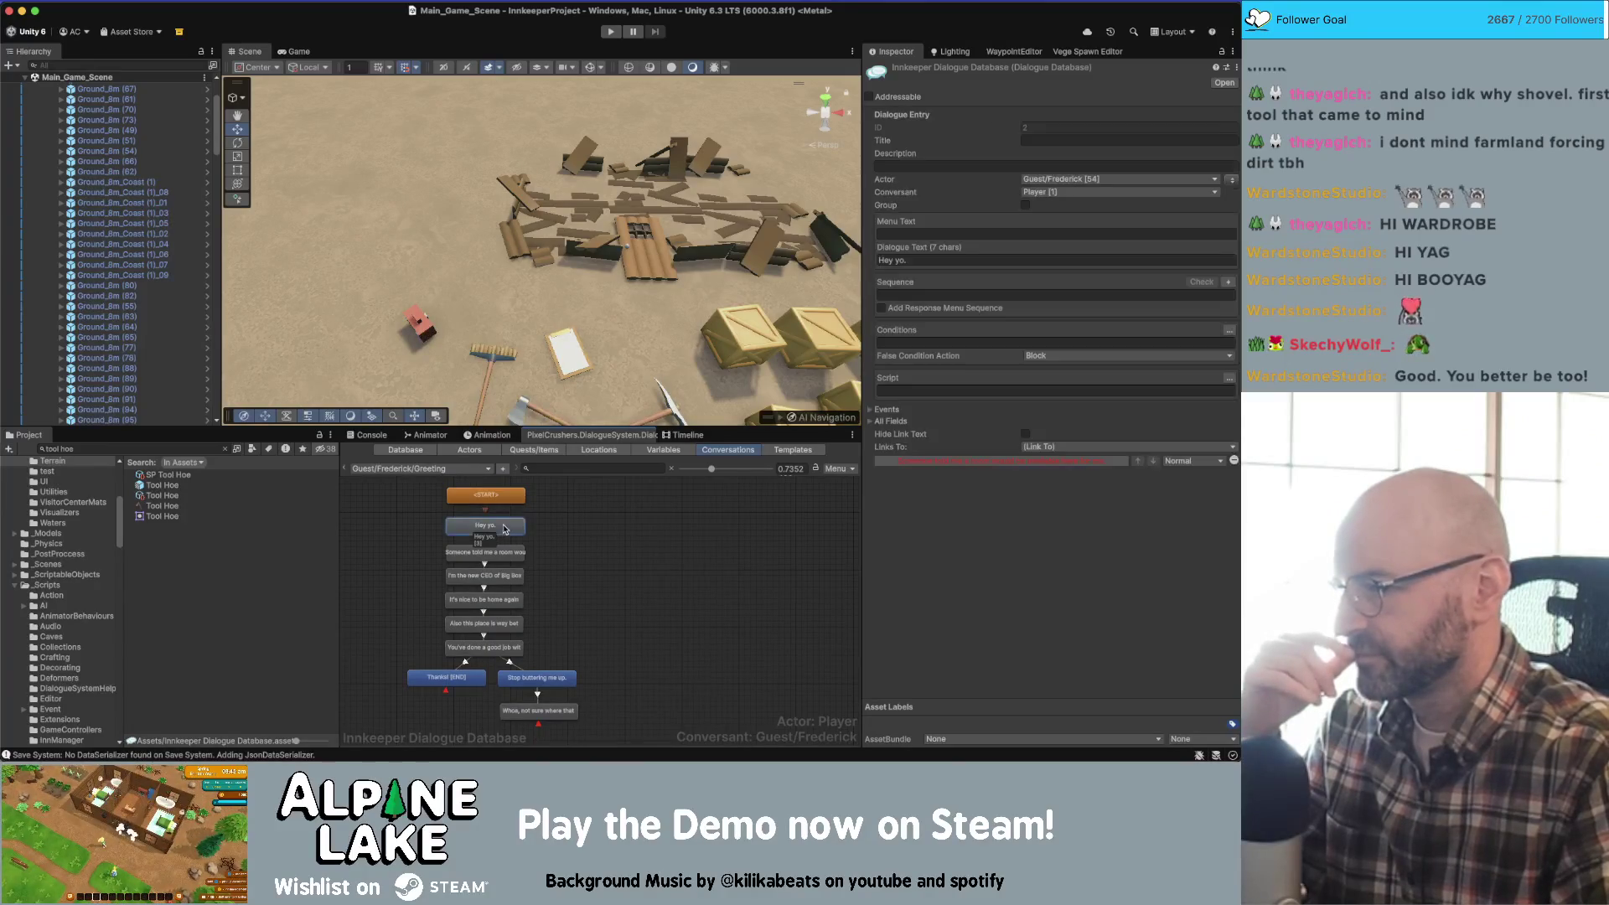
click(576, 545)
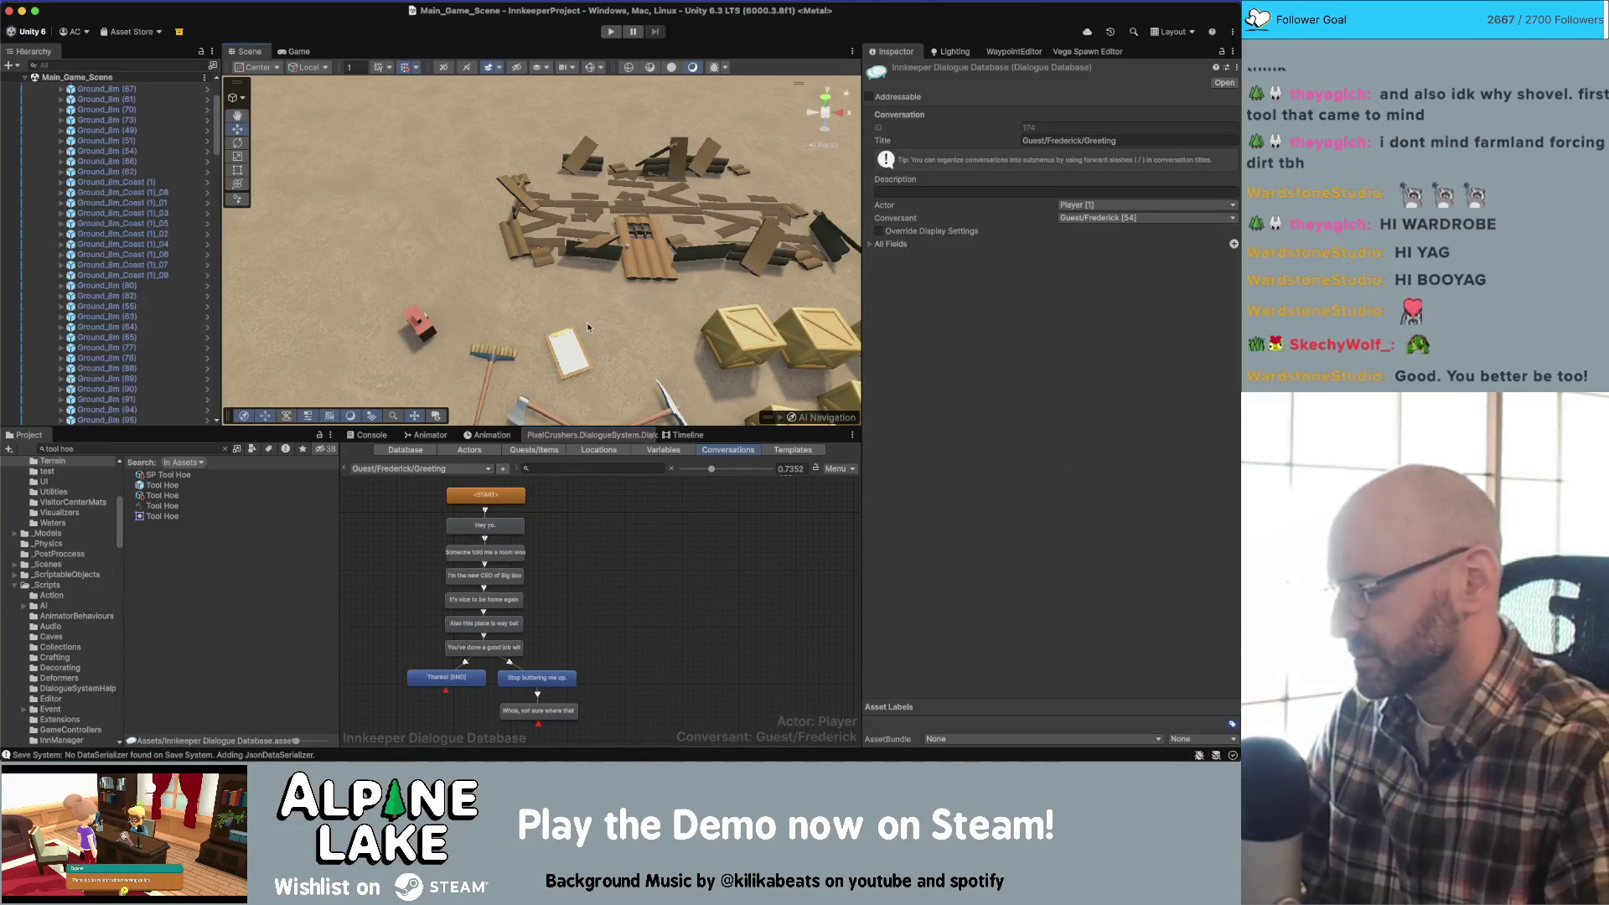
click(518, 529)
click(566, 552)
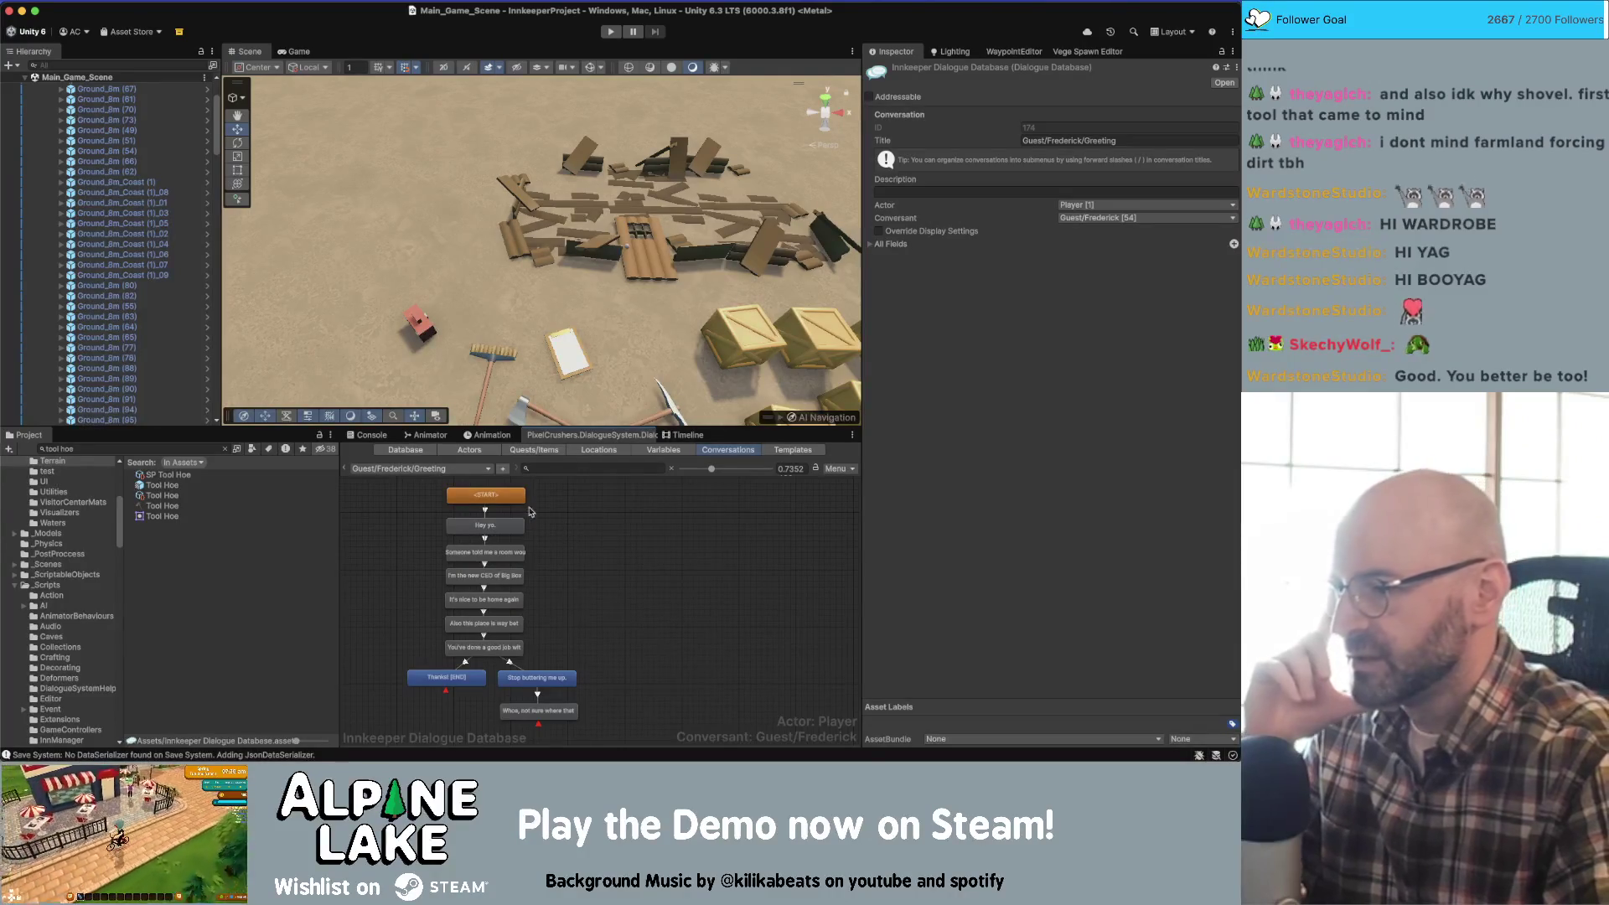
click(502, 552)
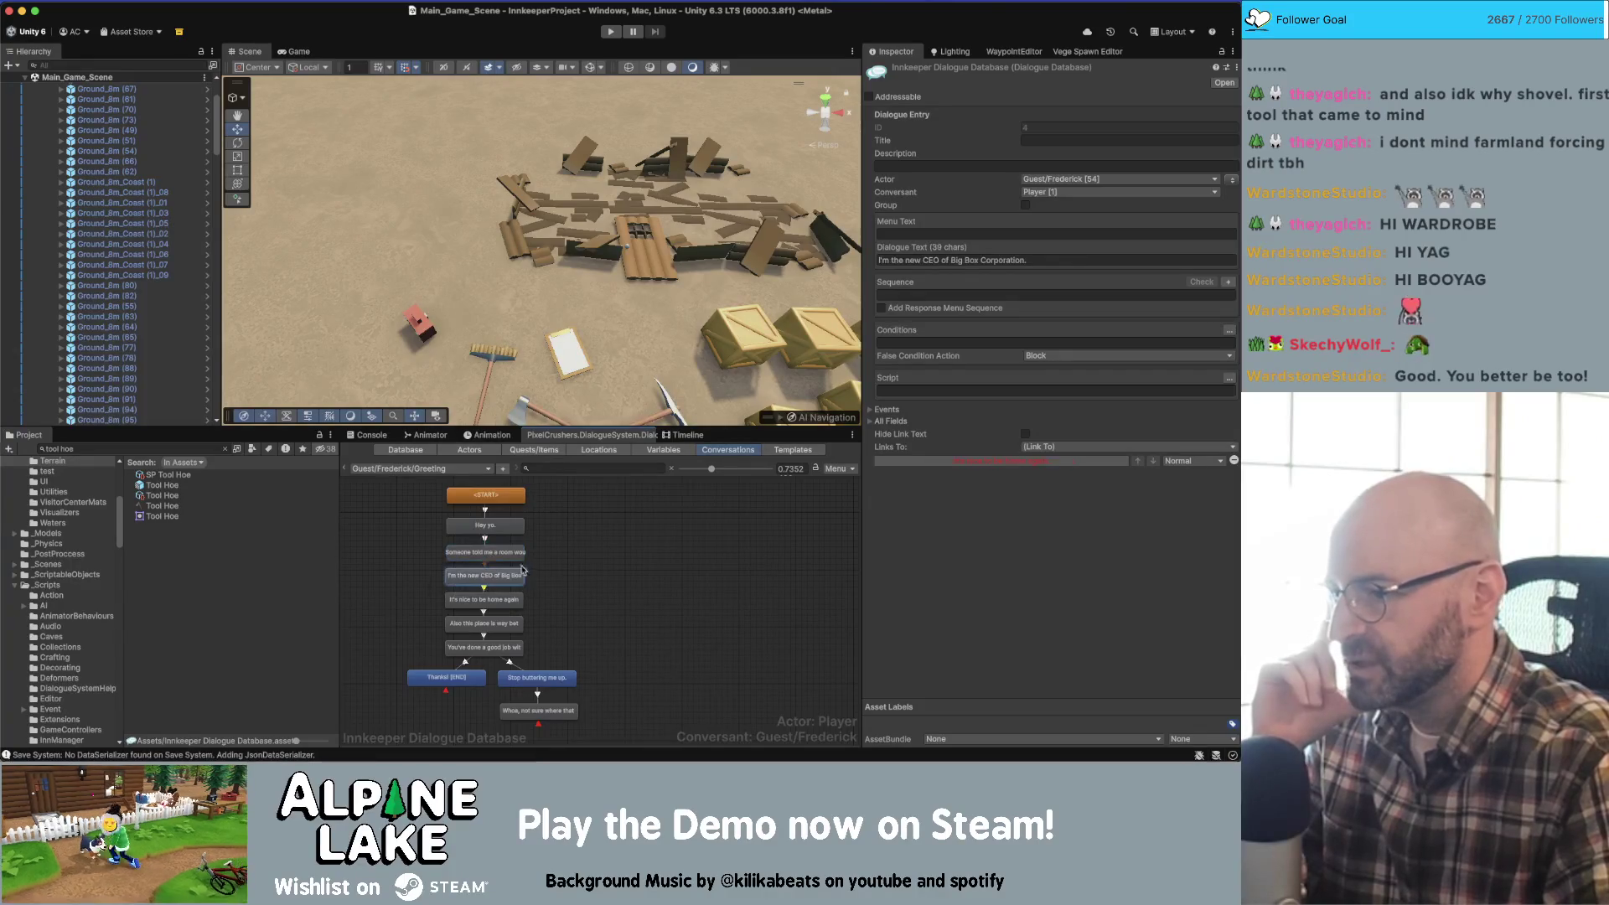
click(560, 540)
click(501, 576)
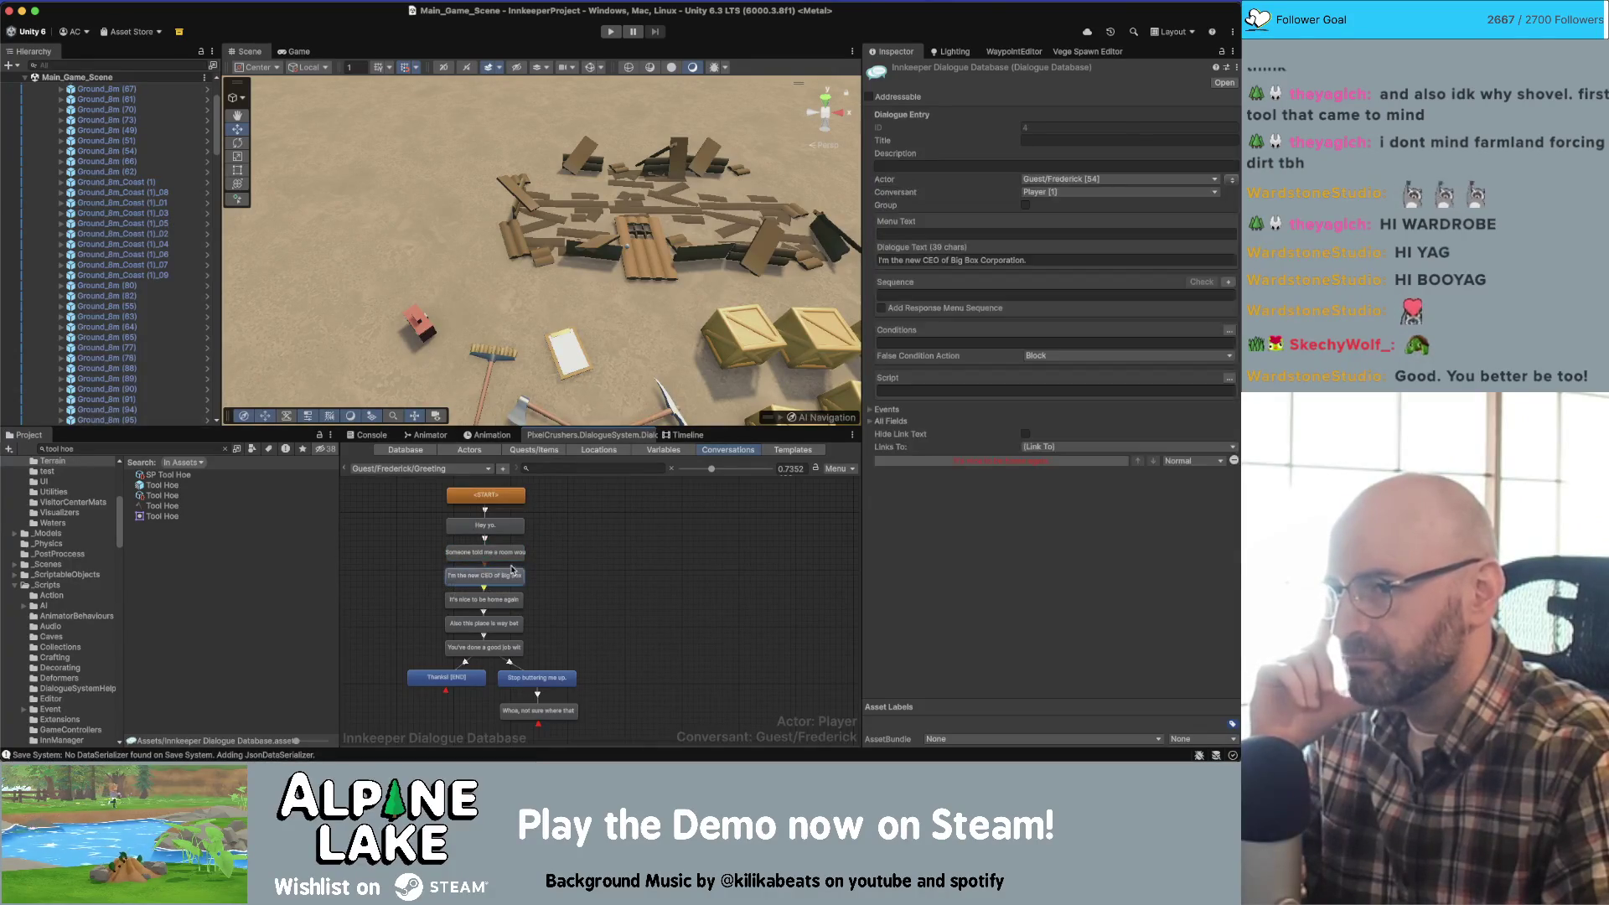
click(485, 599)
click(581, 566)
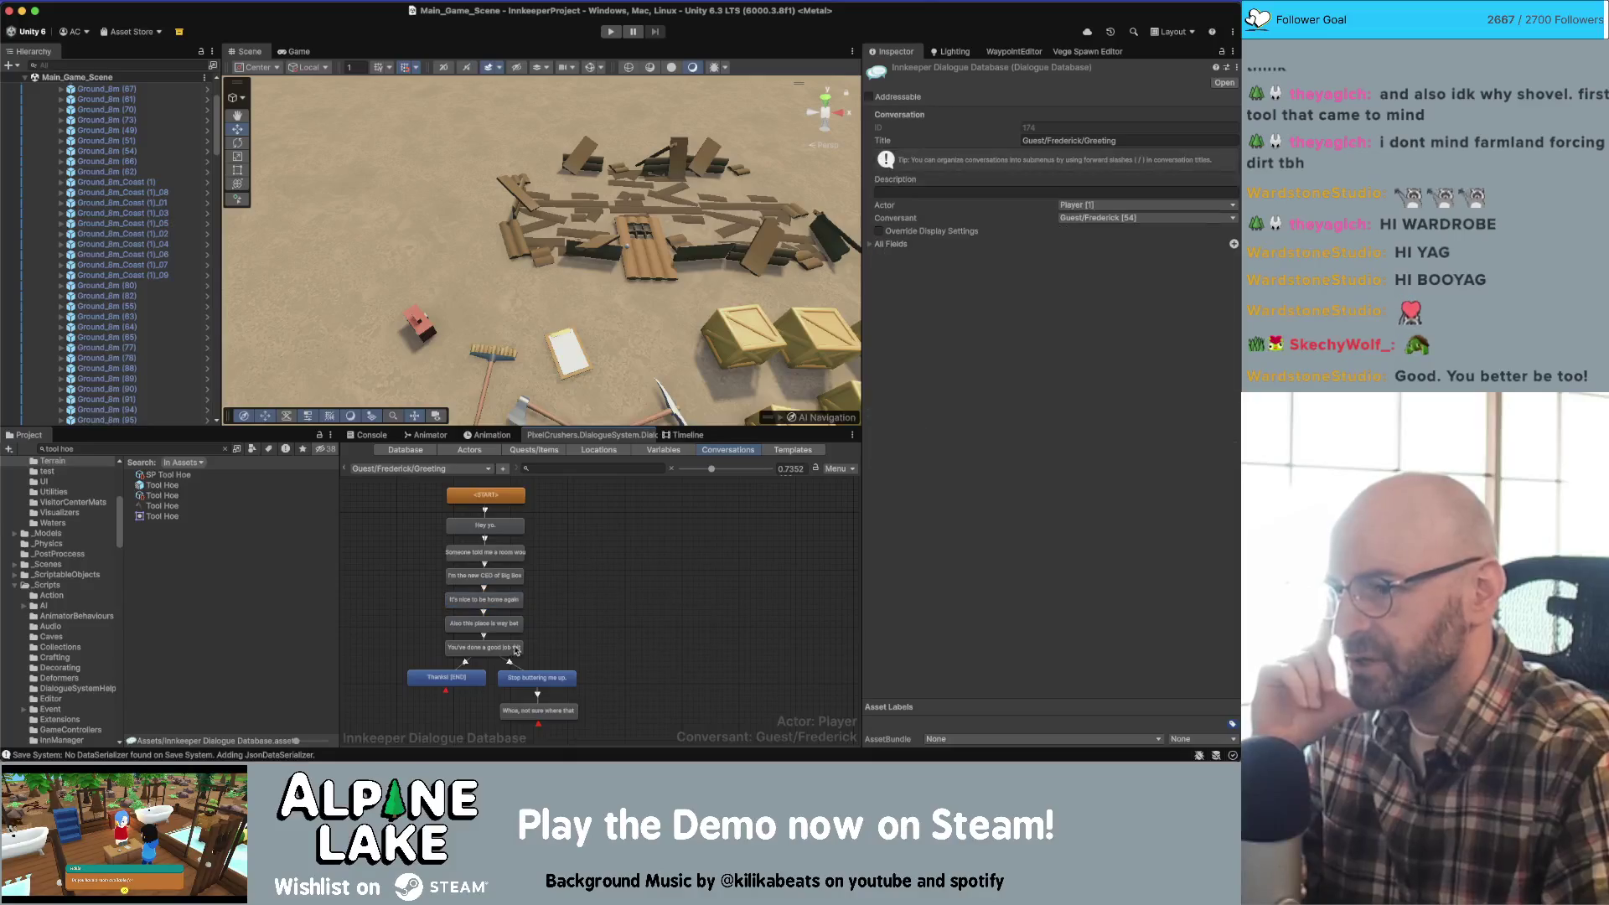
click(570, 591)
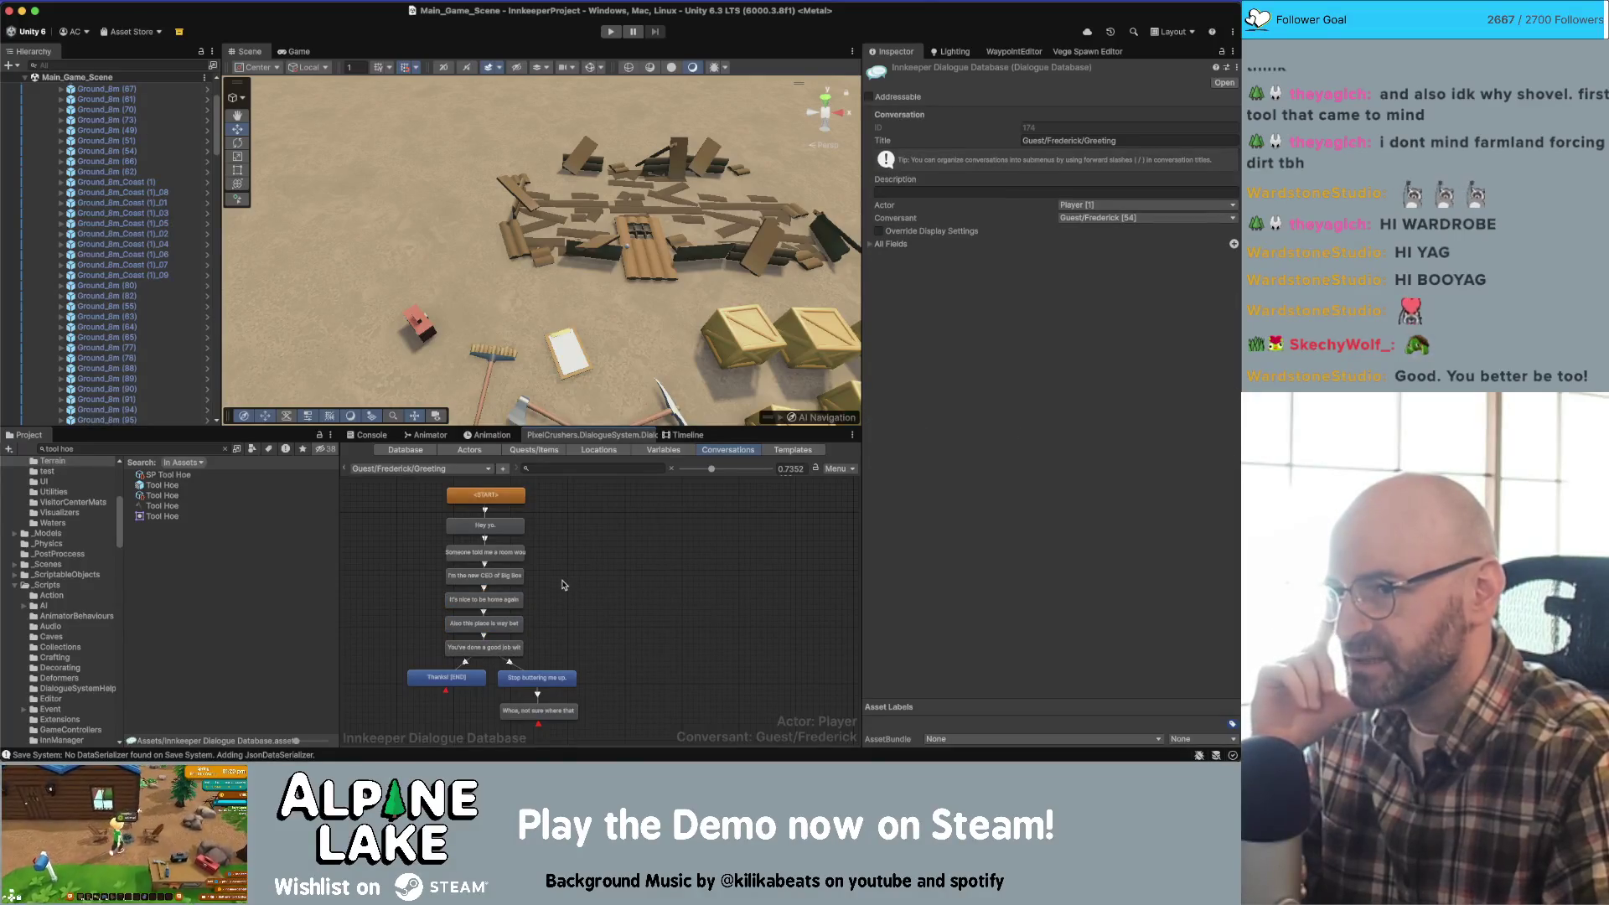
click(520, 623)
click(514, 637)
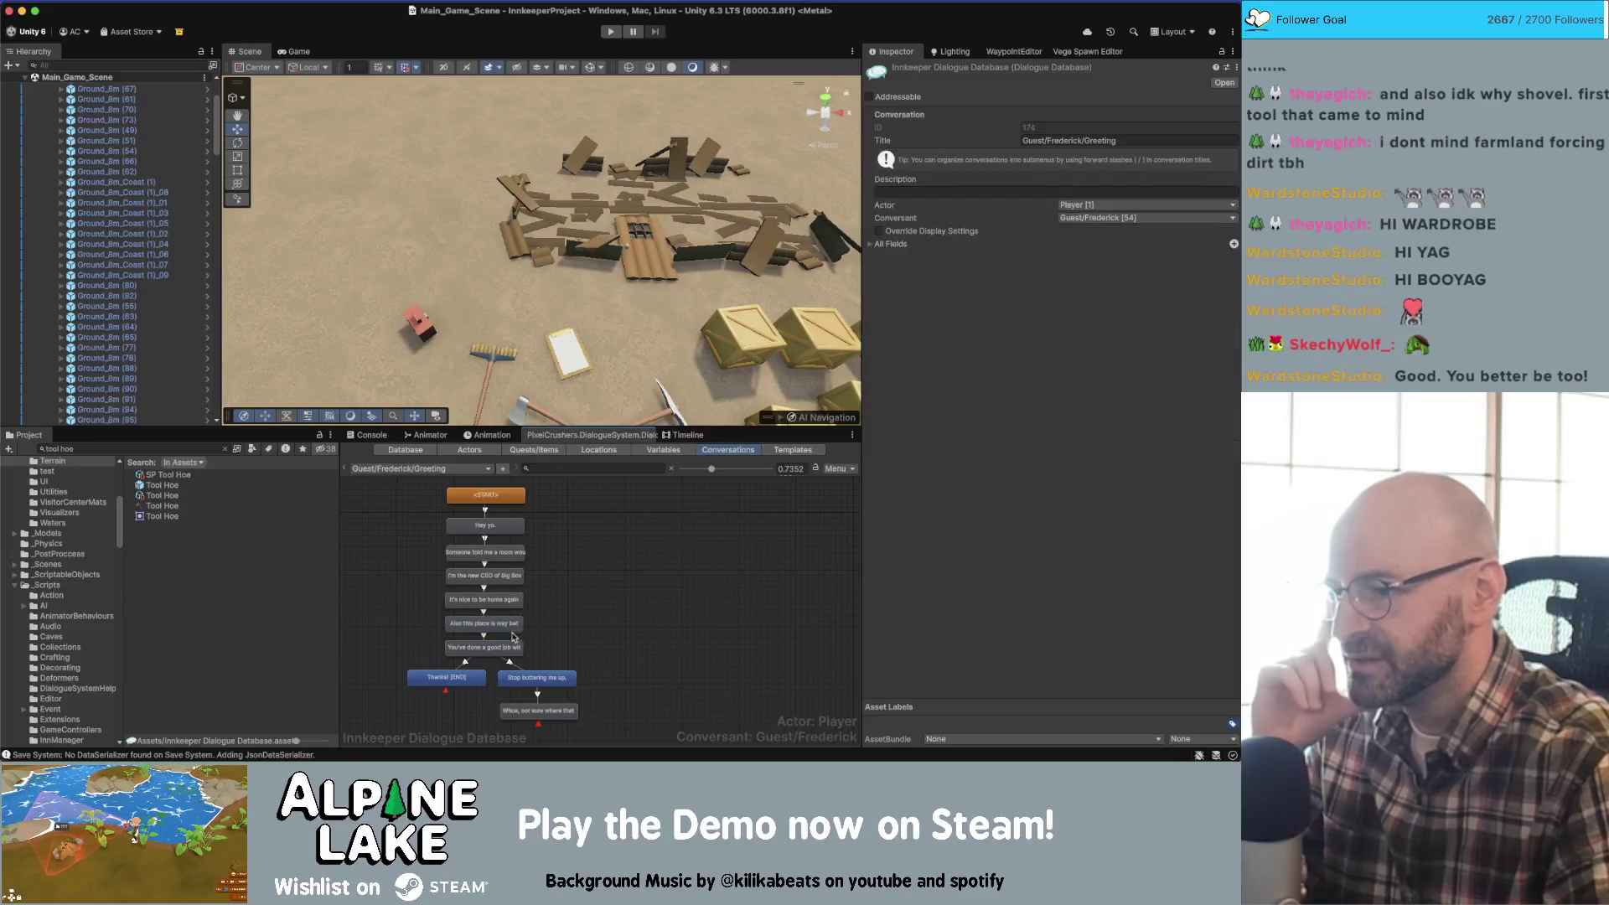
click(504, 628)
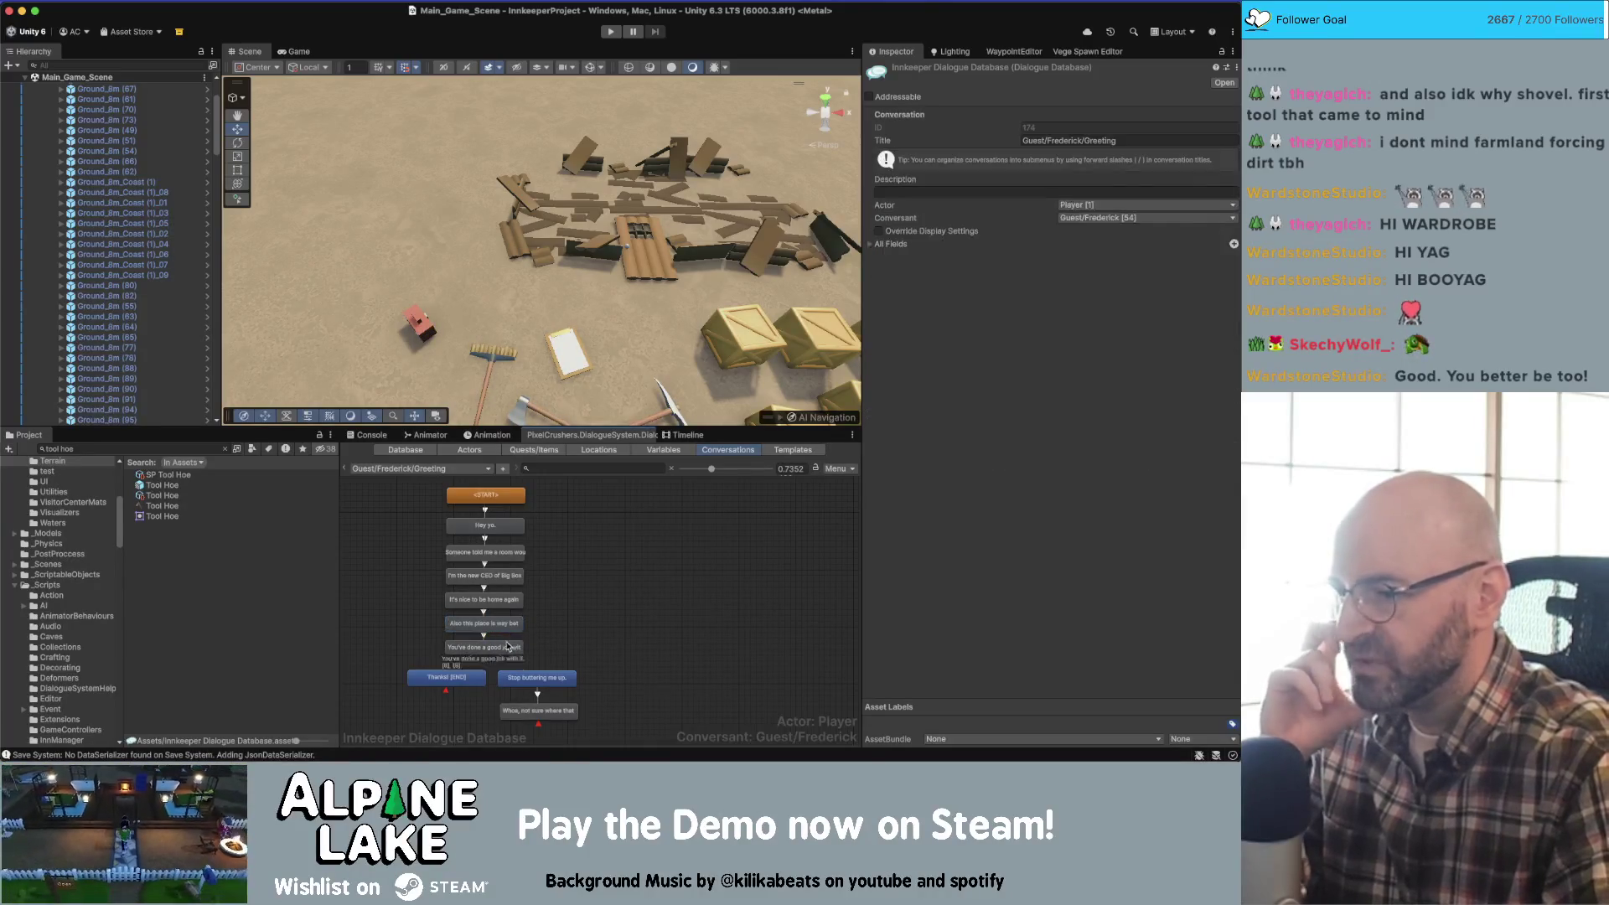
click(572, 637)
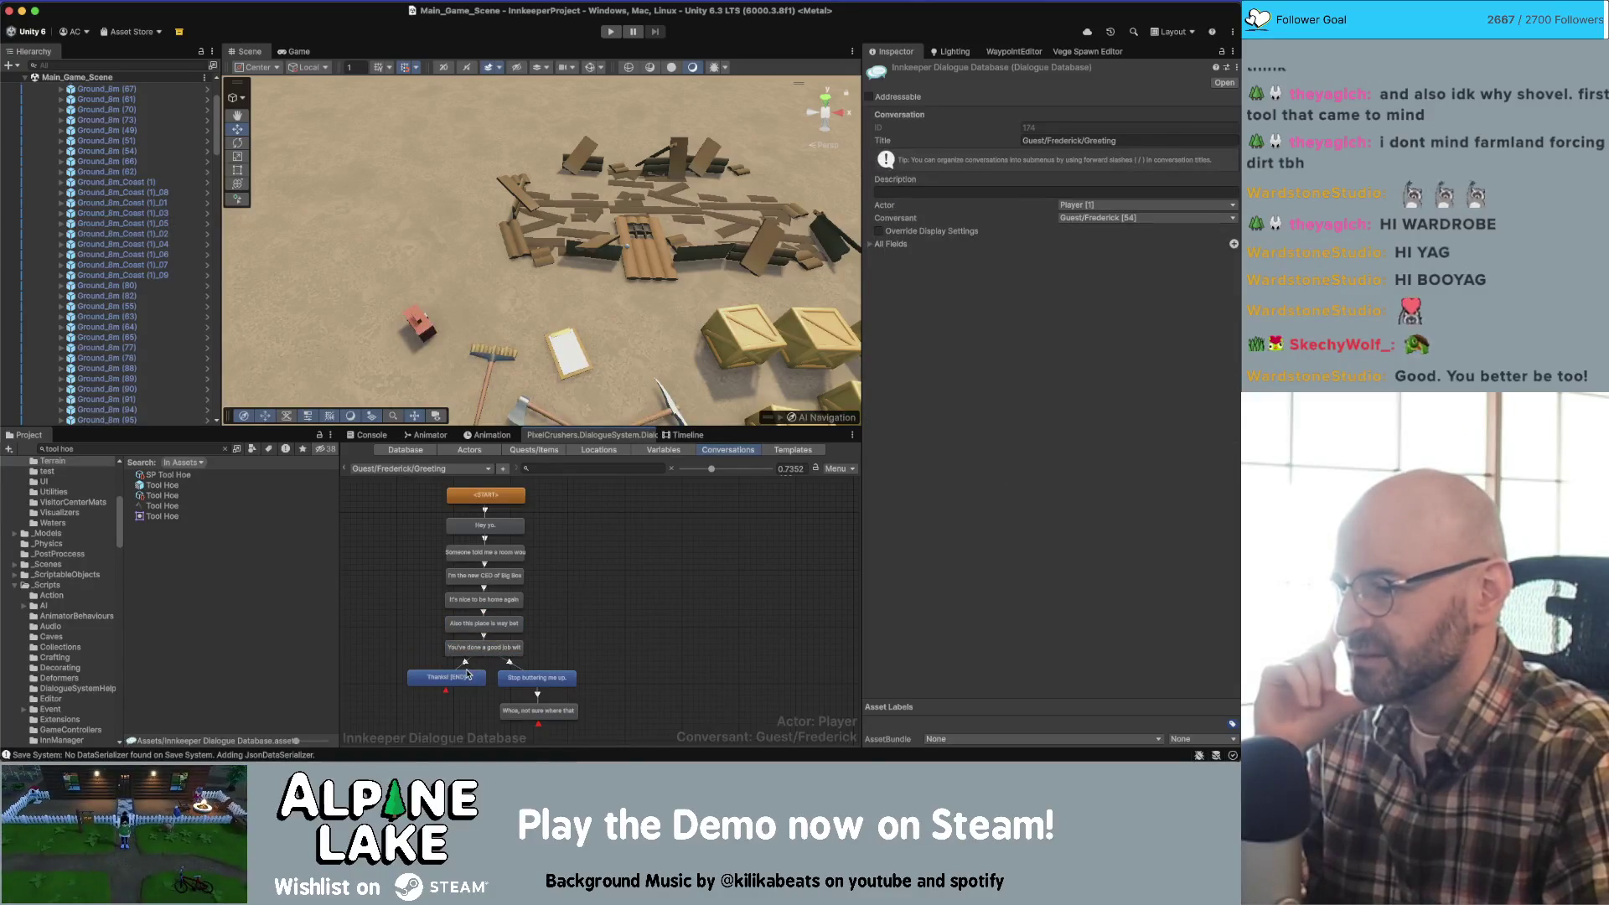
click(560, 676)
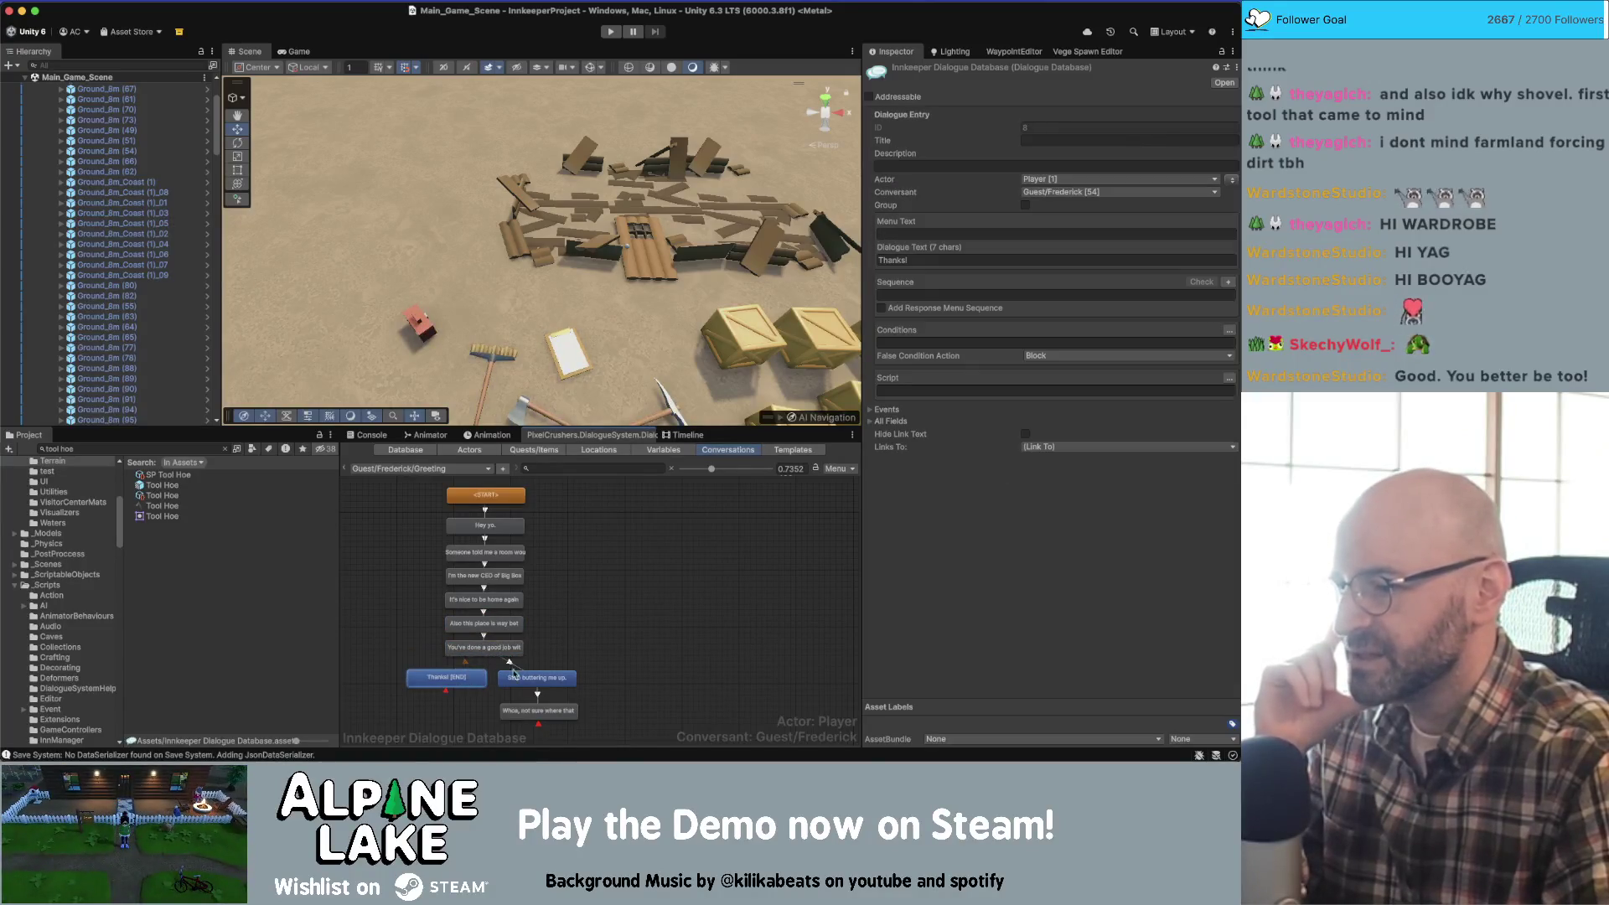
click(563, 632)
scroll(587, 603, down, 1)
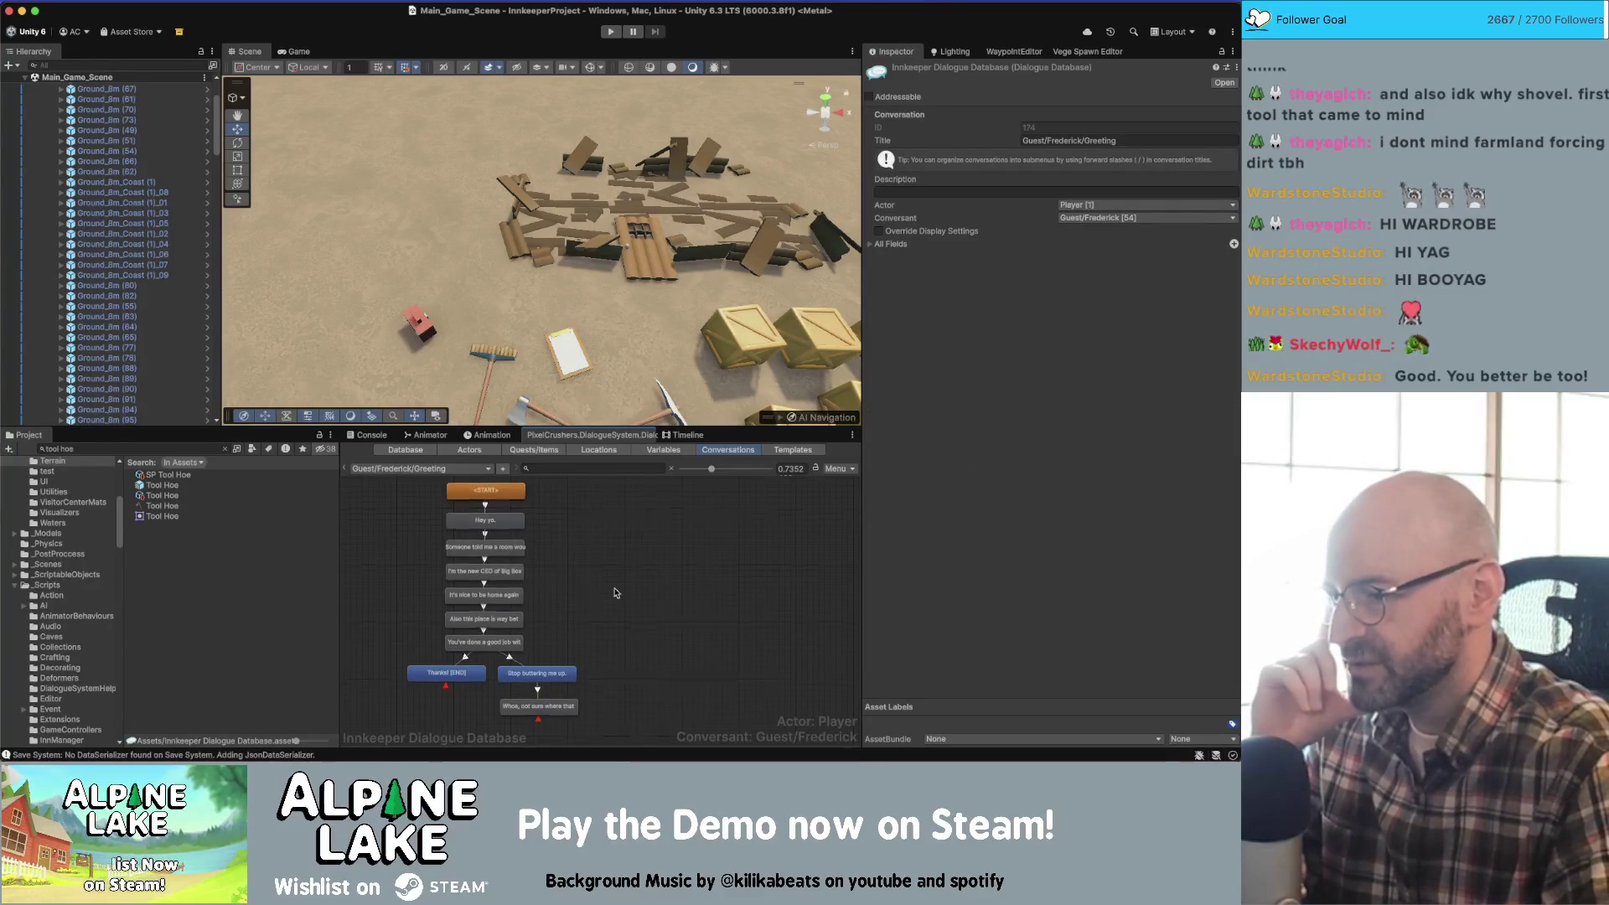
scroll(646, 582, down, 4)
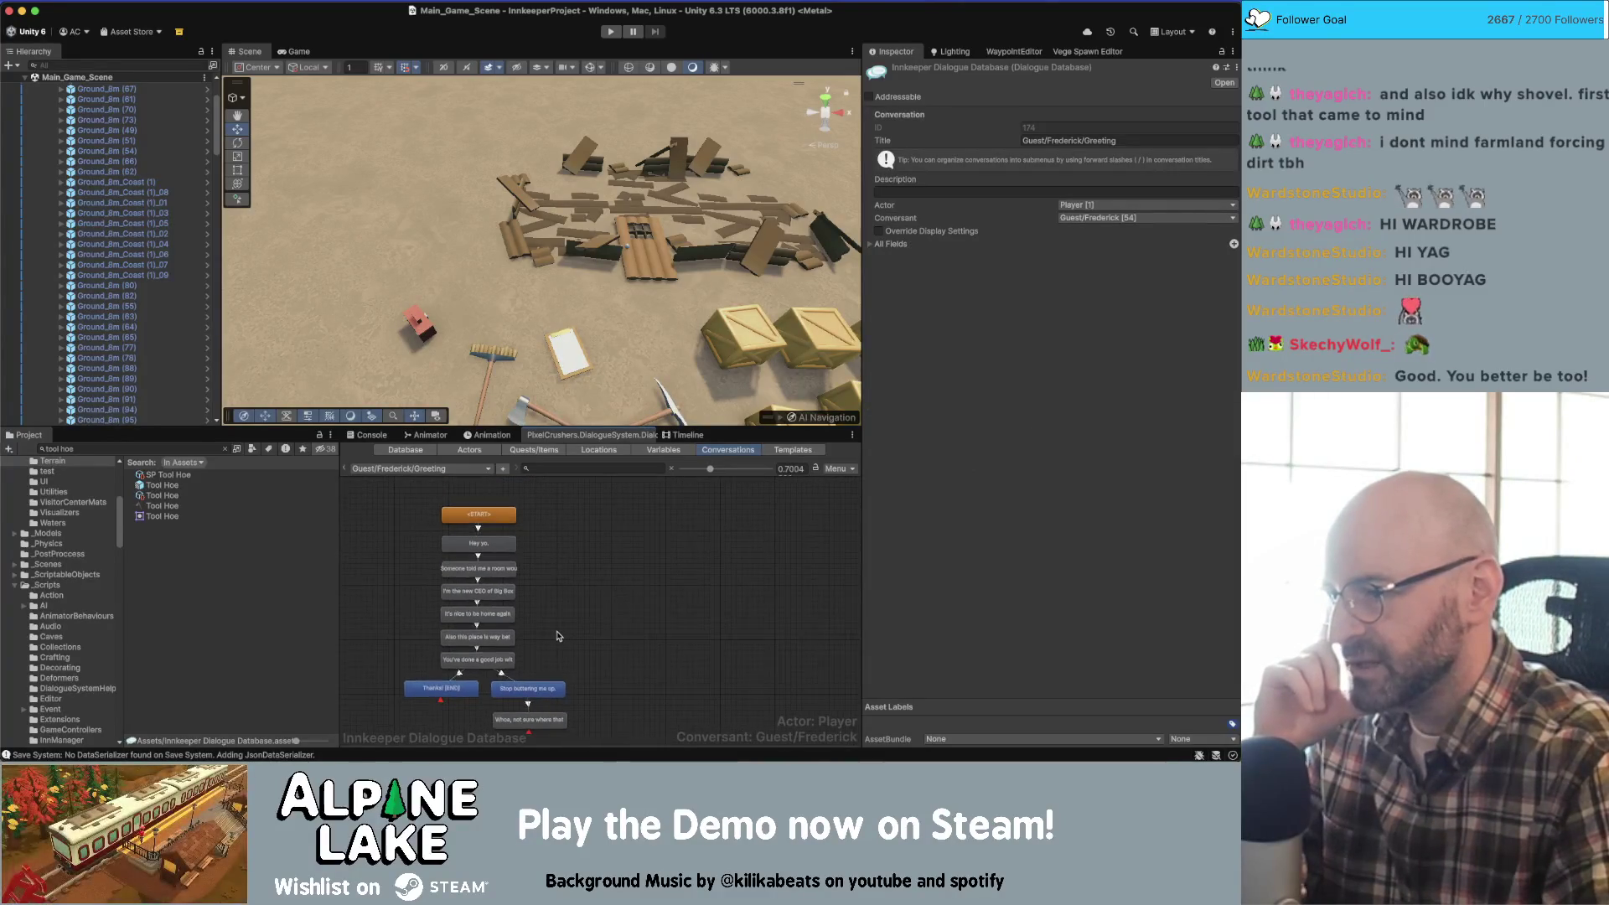
scroll(607, 602, down, 1)
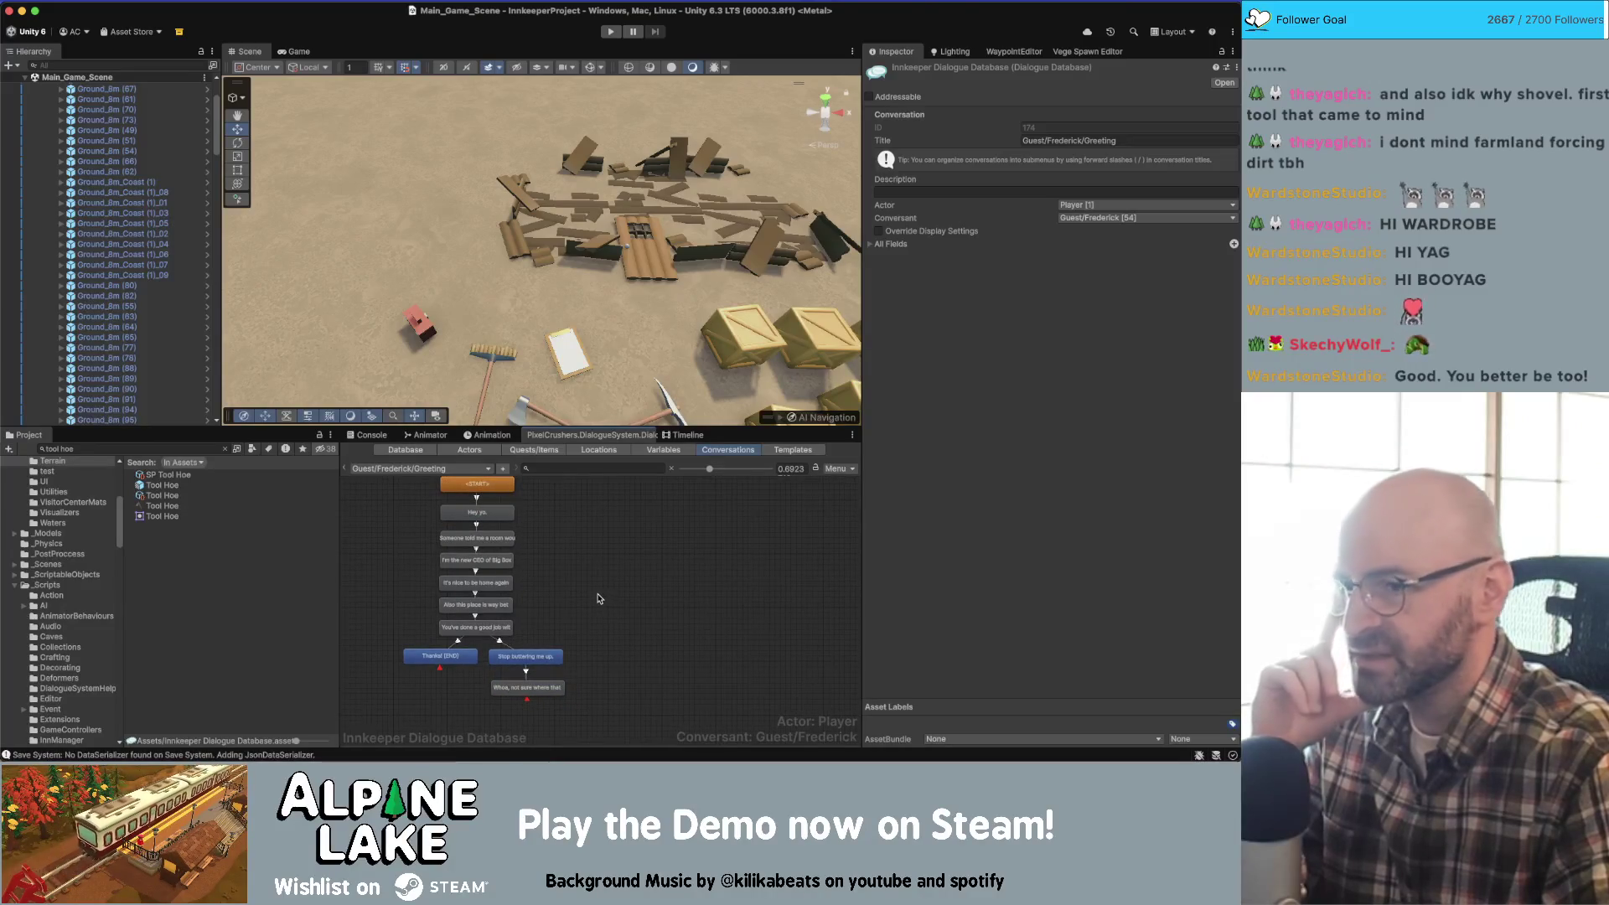
click(784, 419)
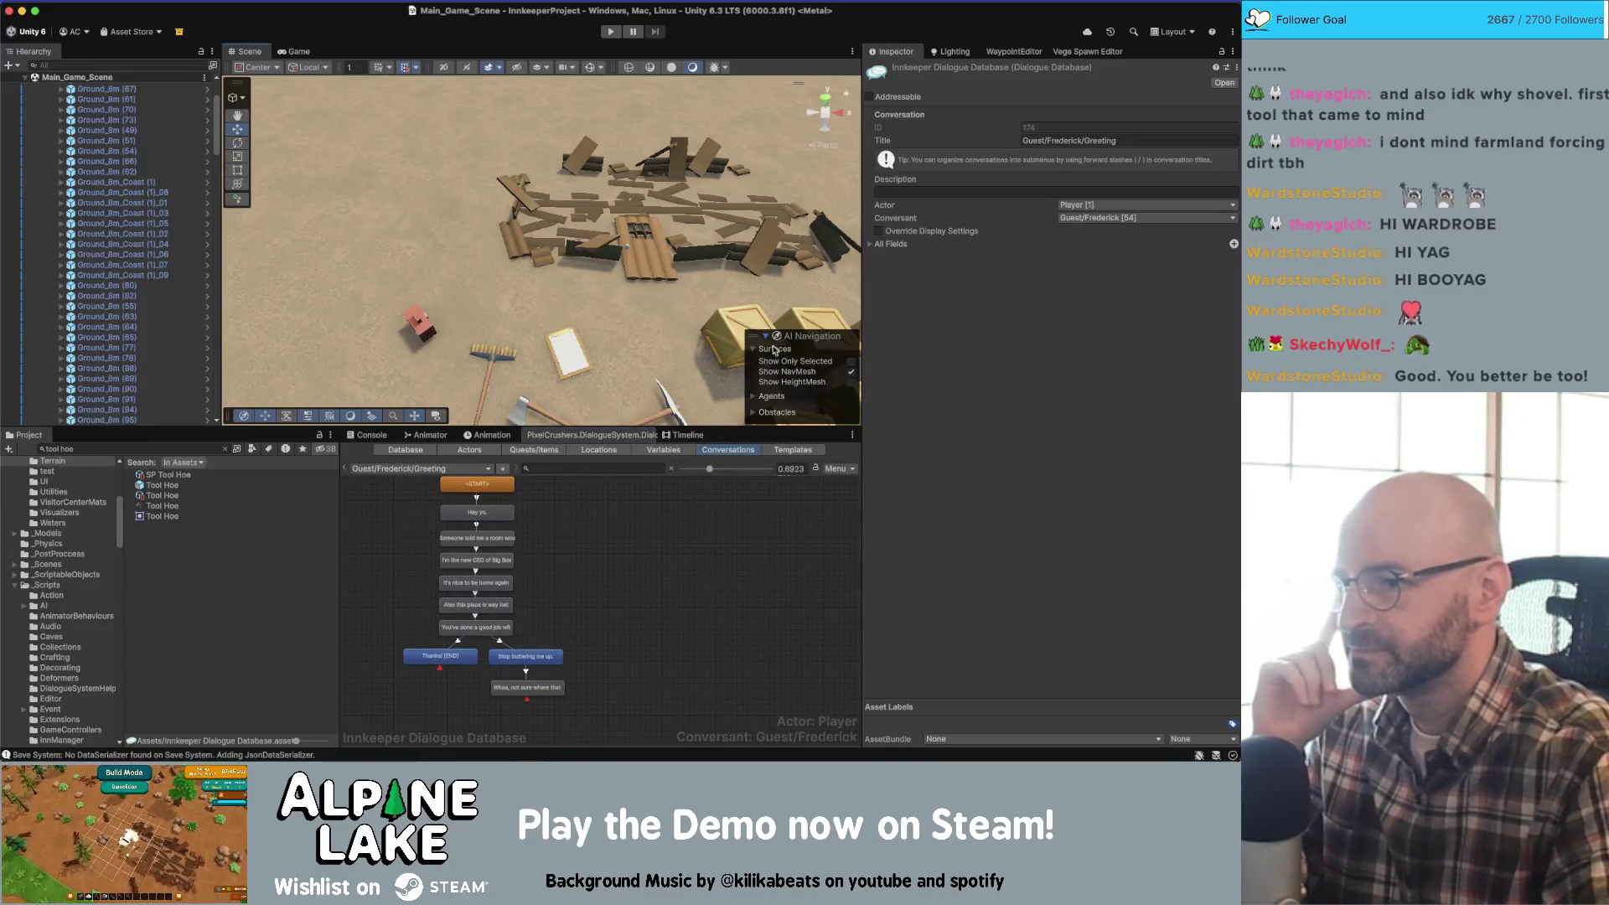
- Hide the navigation mesh options and open the dilapidated wall prefab for editing
click(768, 338)
scroll(624, 626, down, 2)
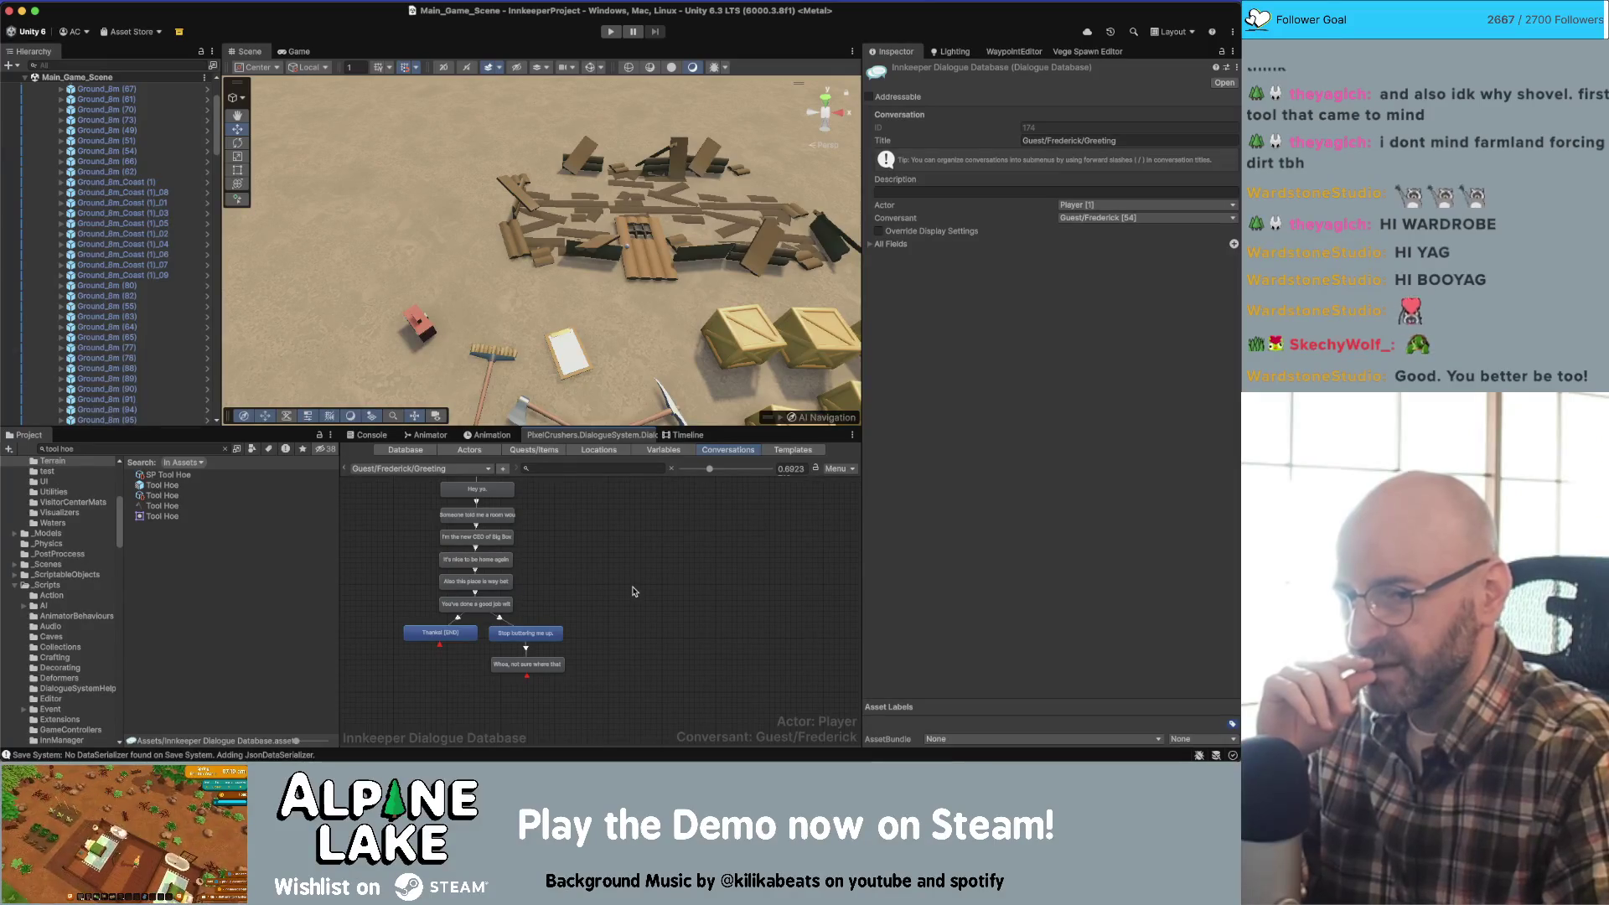
scroll(633, 592, down, 1)
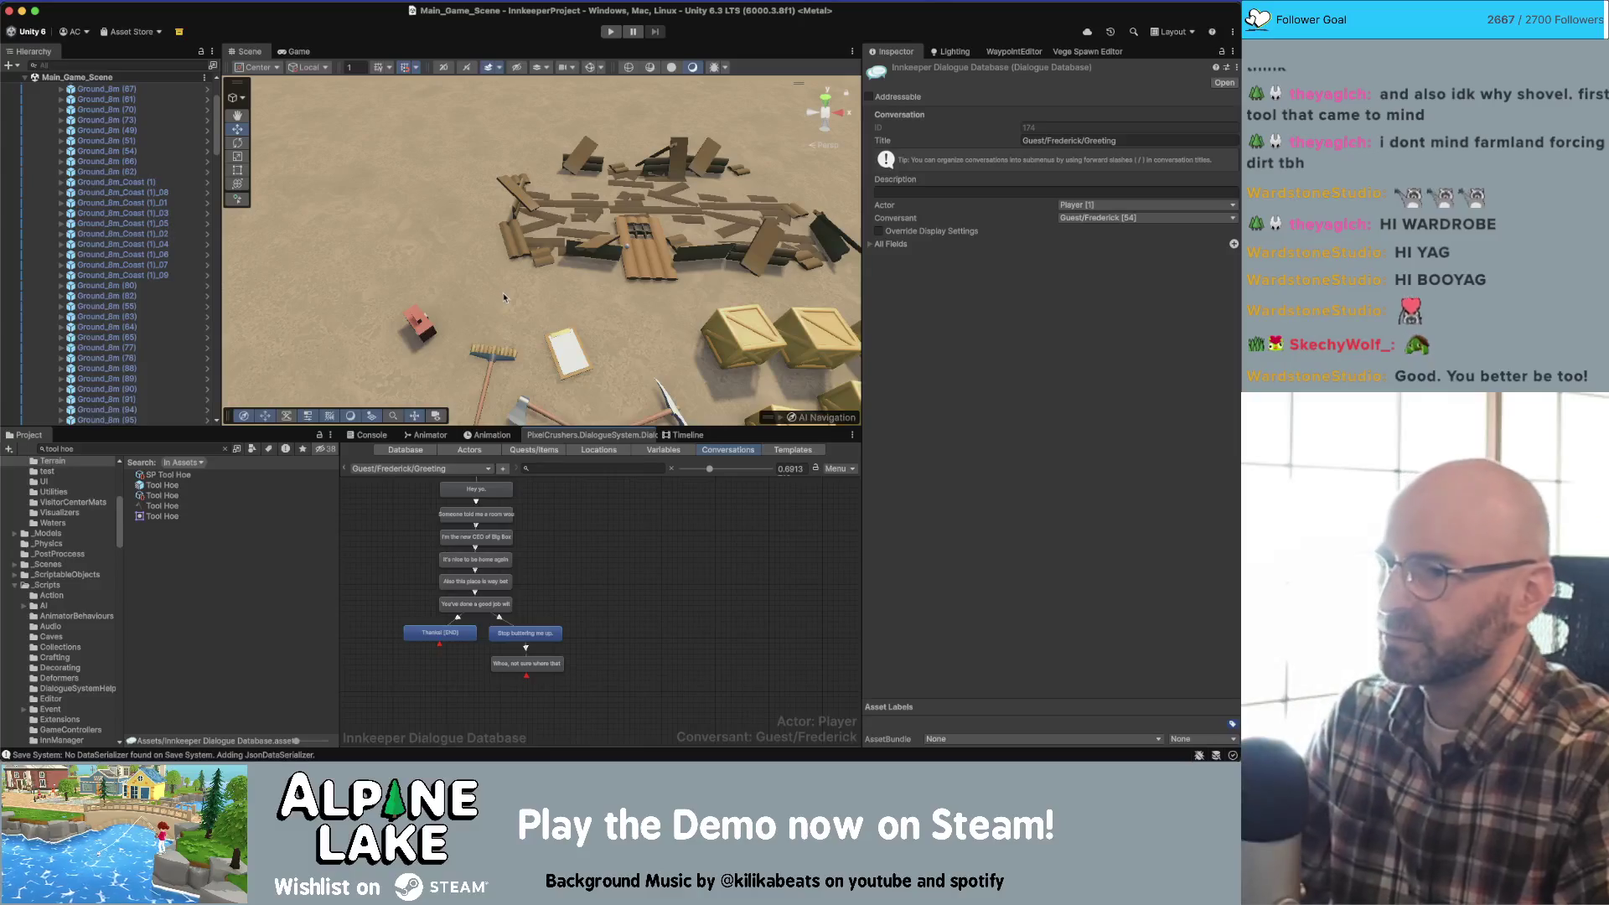
mouse_move(502, 294)
mouse_down()
mouse_move(779, 242)
mouse_move(607, 250)
mouse_up()
click(606, 250)
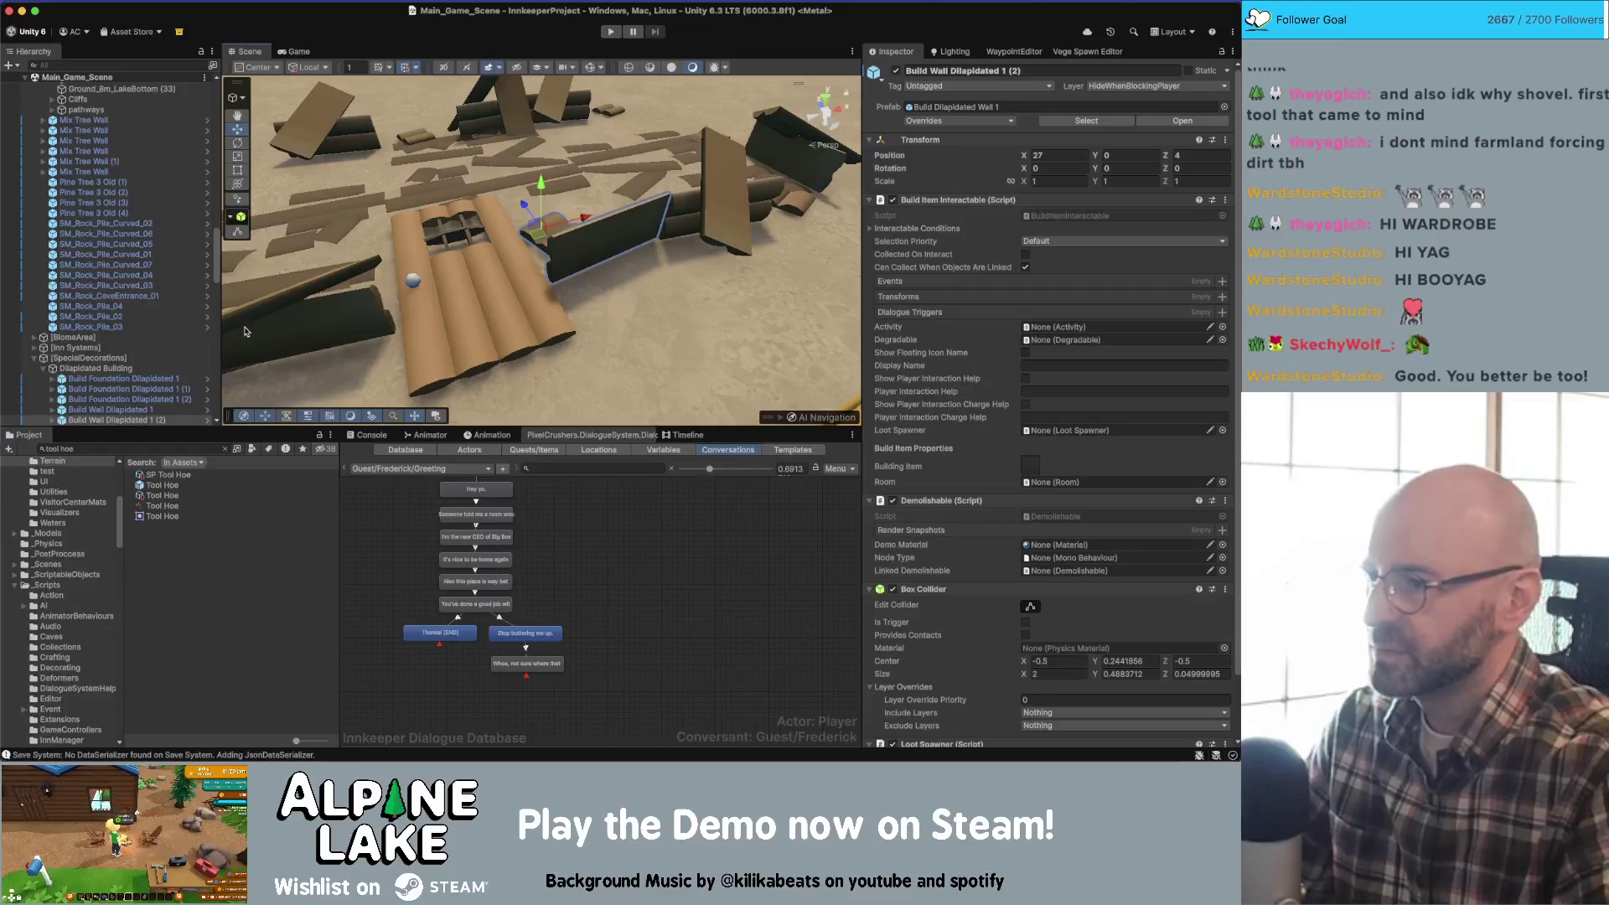
click(206, 420)
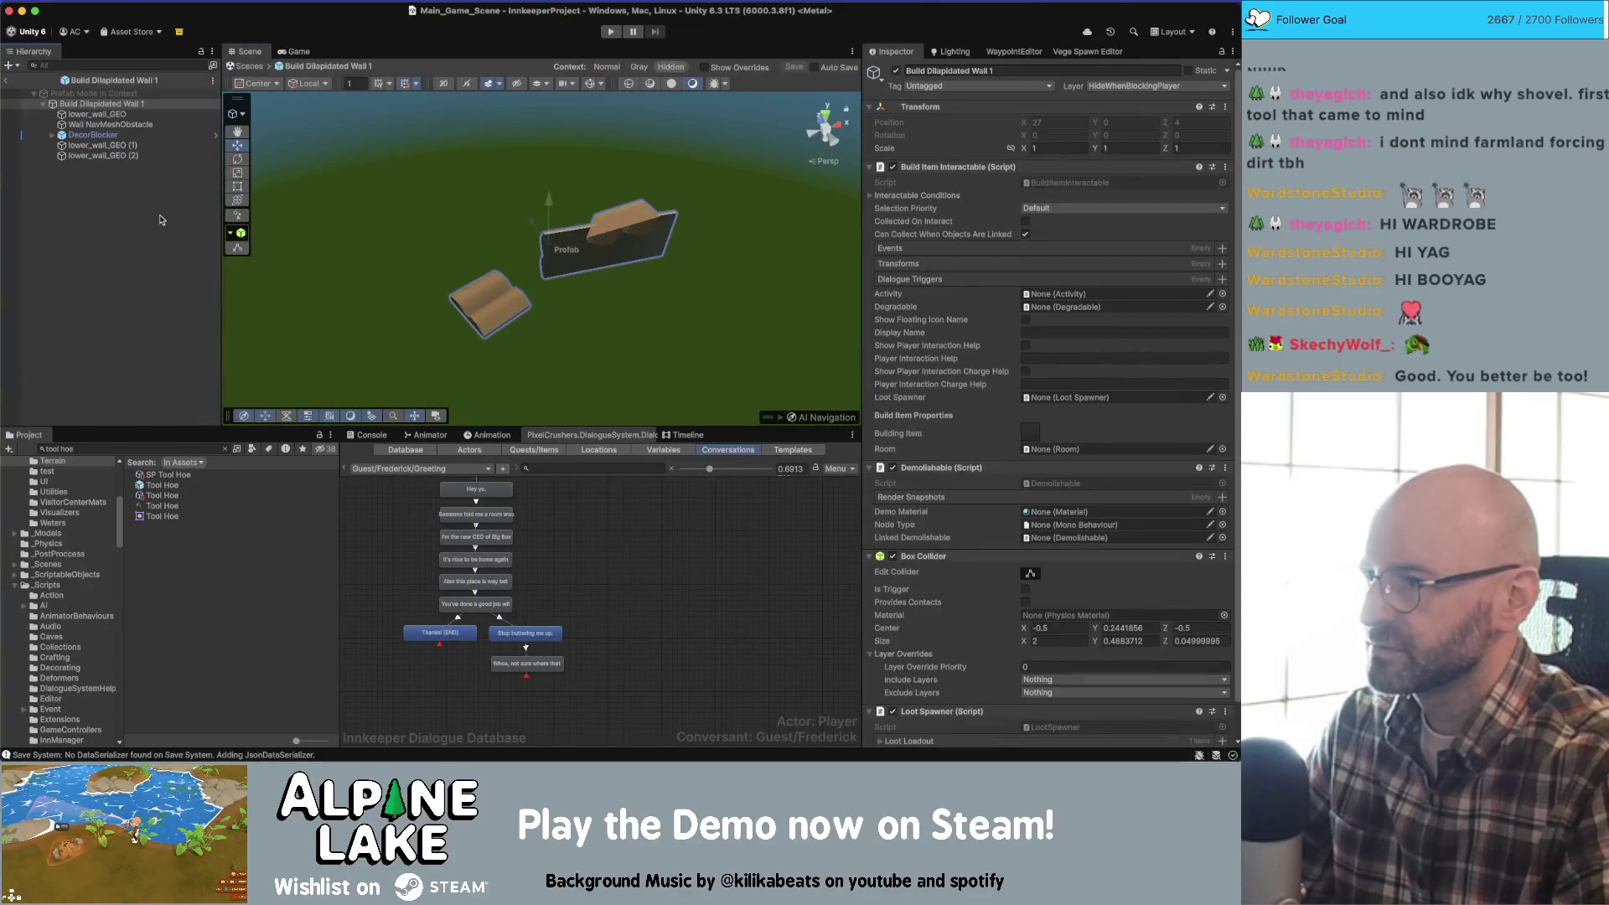
- Select the lower wall plank and set the gizmo handle to Pivot
click(612, 258)
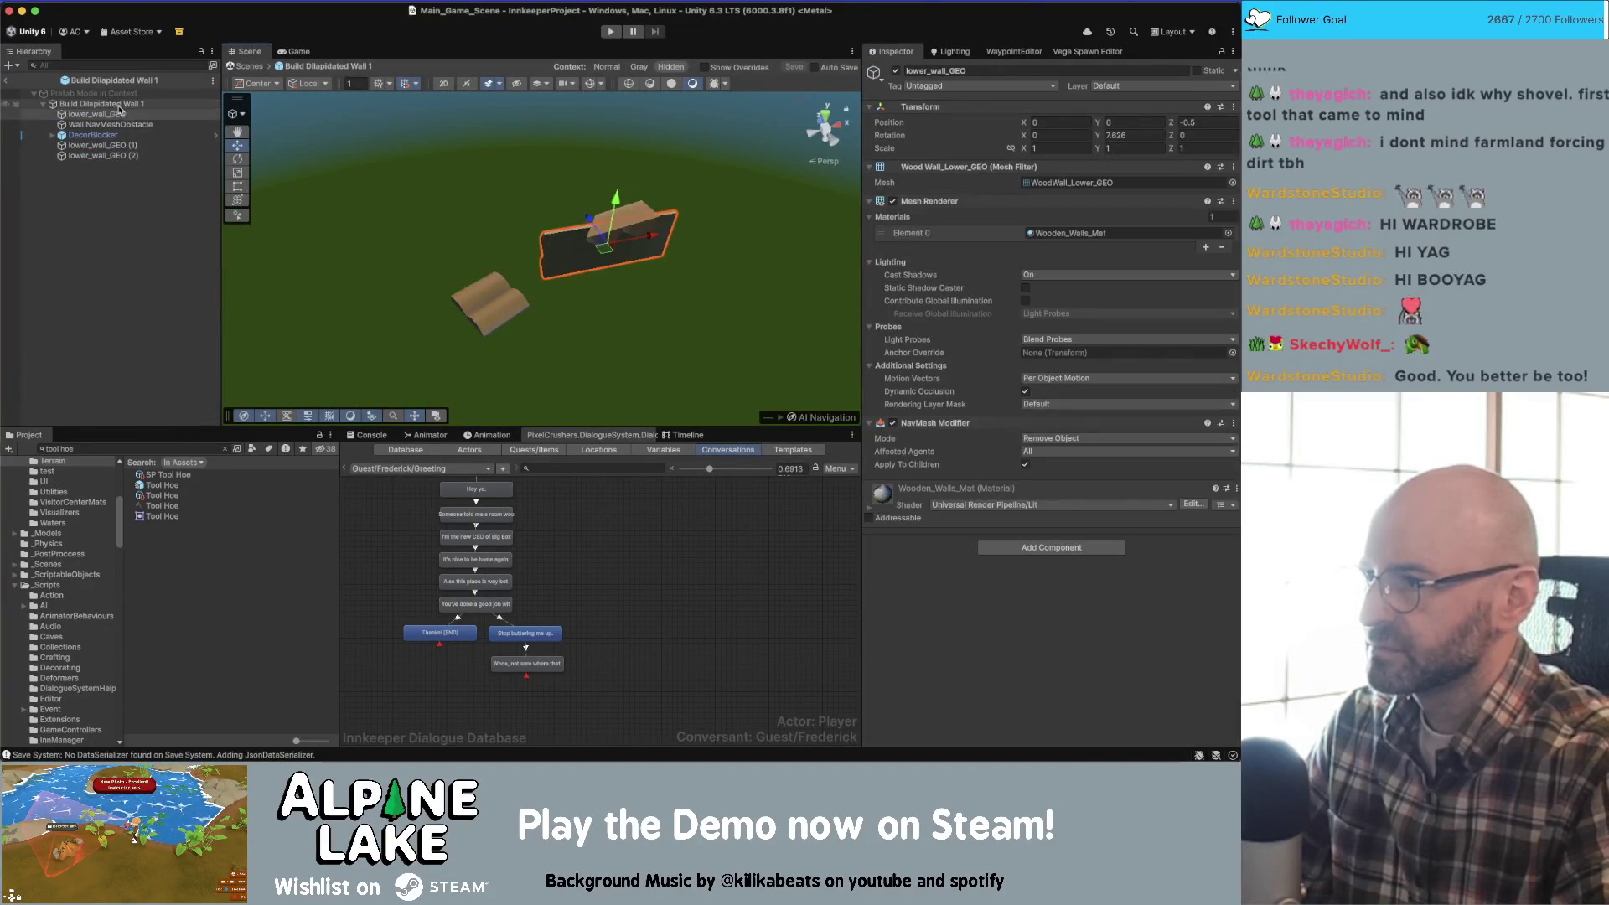
scroll(552, 219, up, 3)
drag(552, 220, 740, 209)
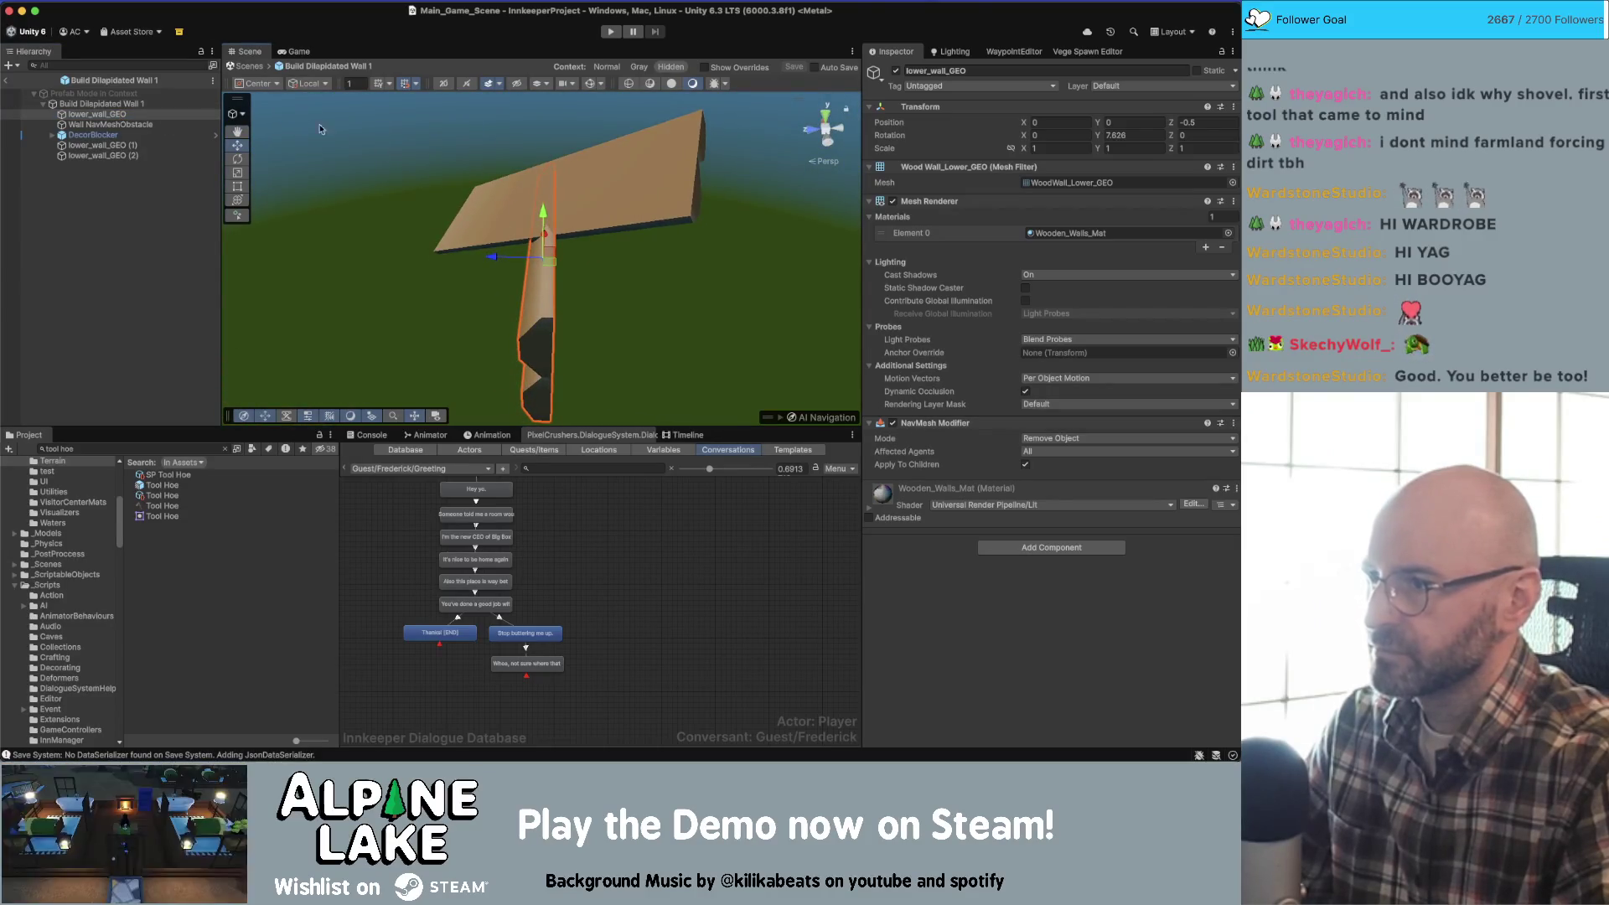
click(266, 84)
click(267, 116)
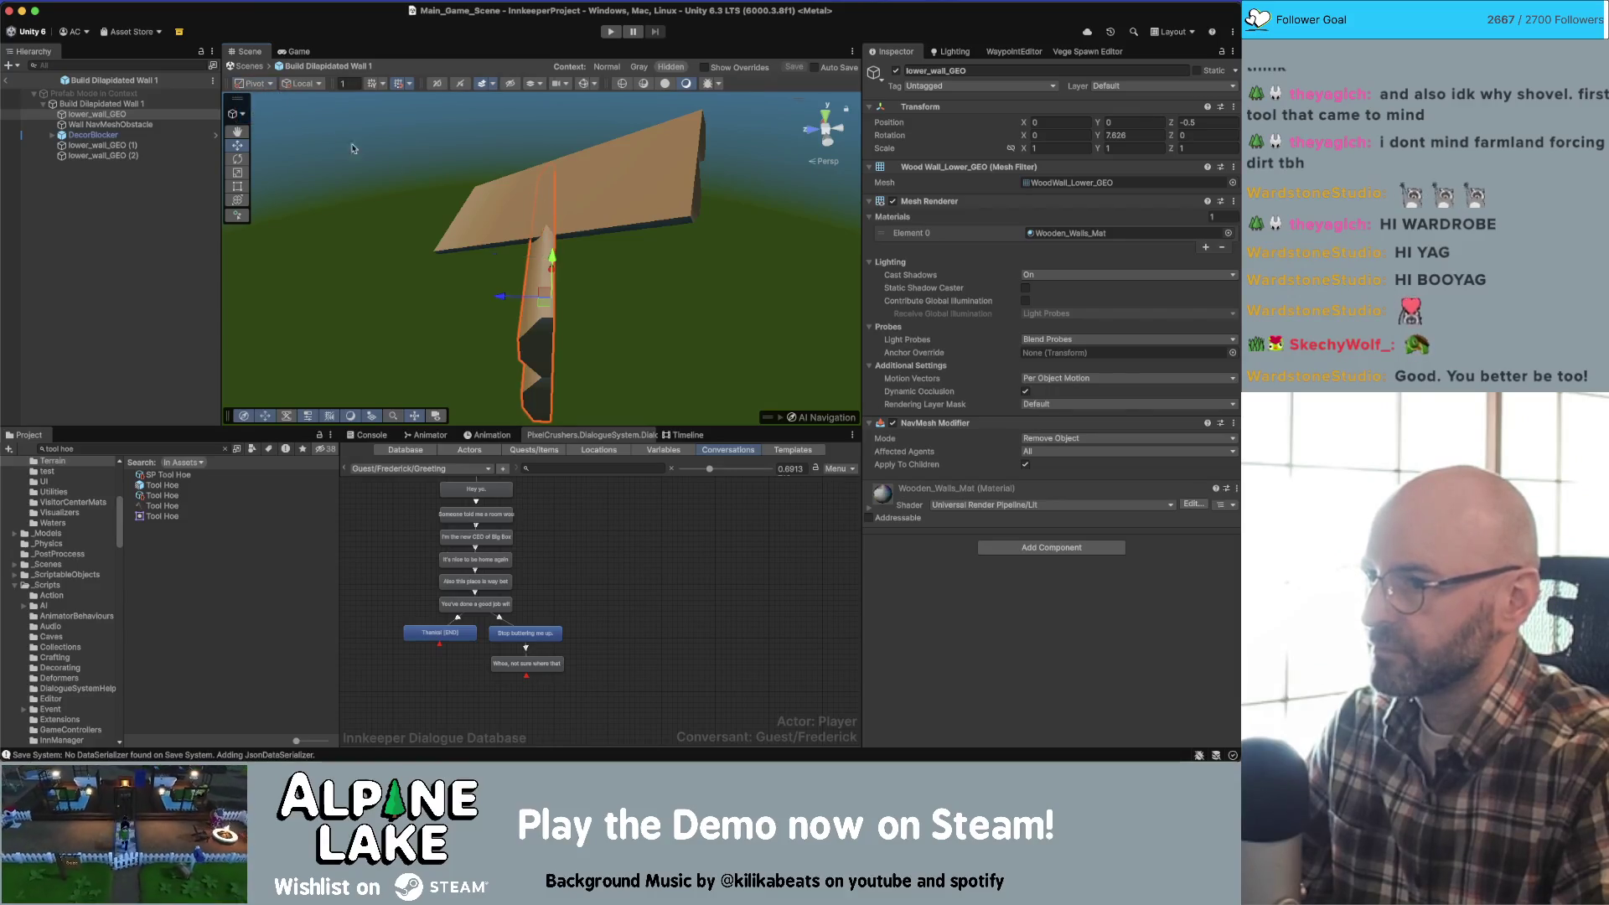
drag(608, 244, 582, 280)
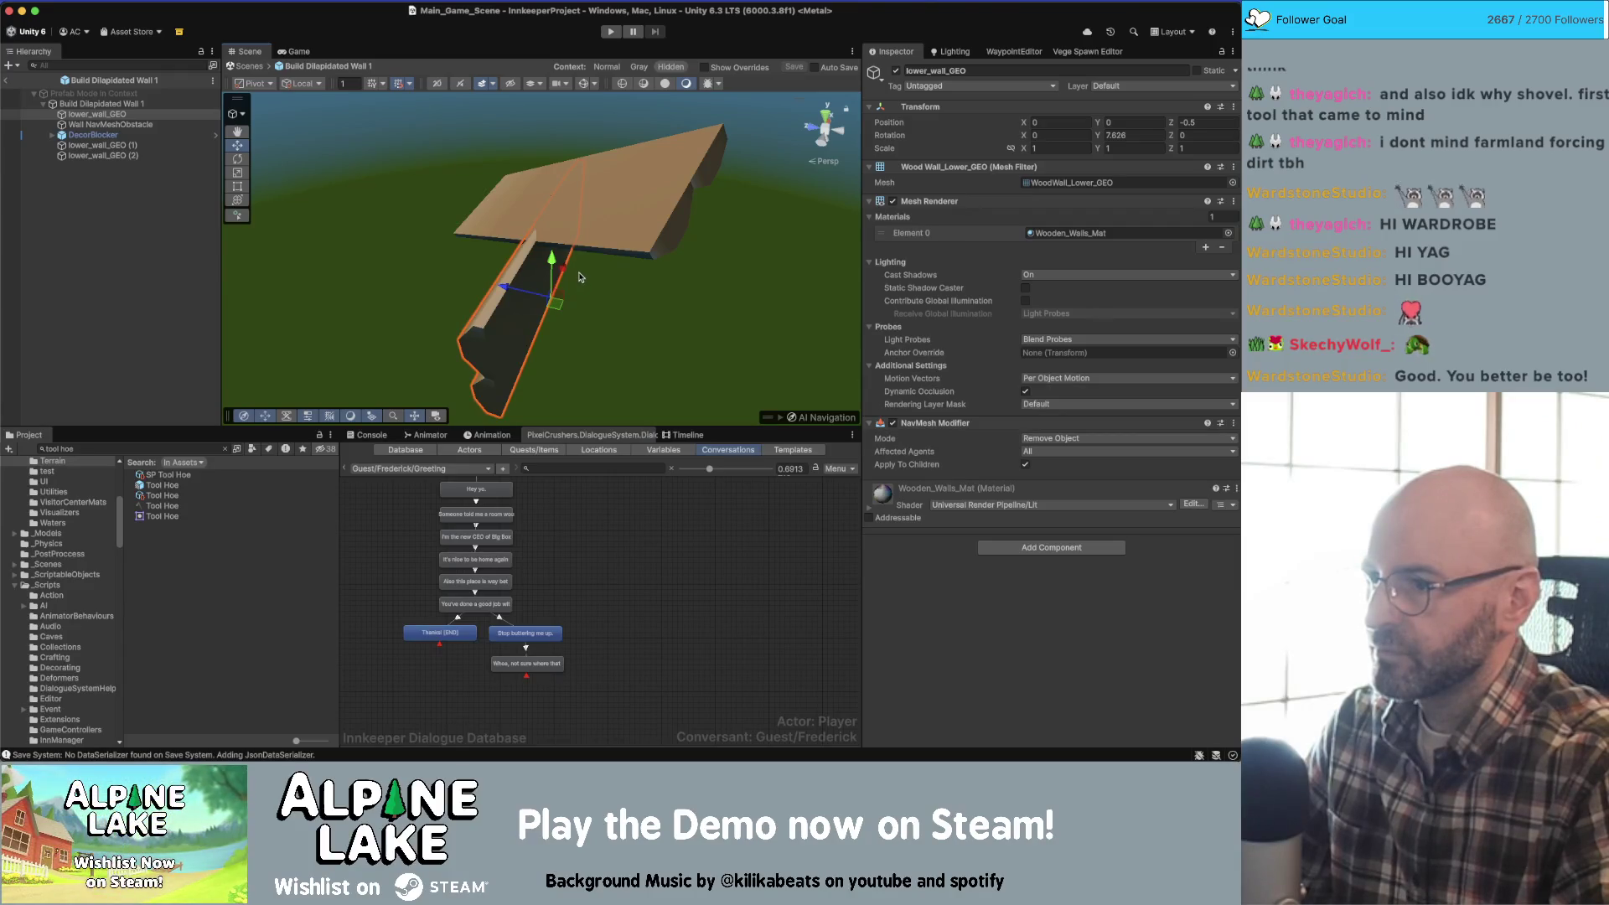
- Duplicate the lower wall plank and set the copy's Y rotation to 187.626
key(super+d)
click(1108, 135)
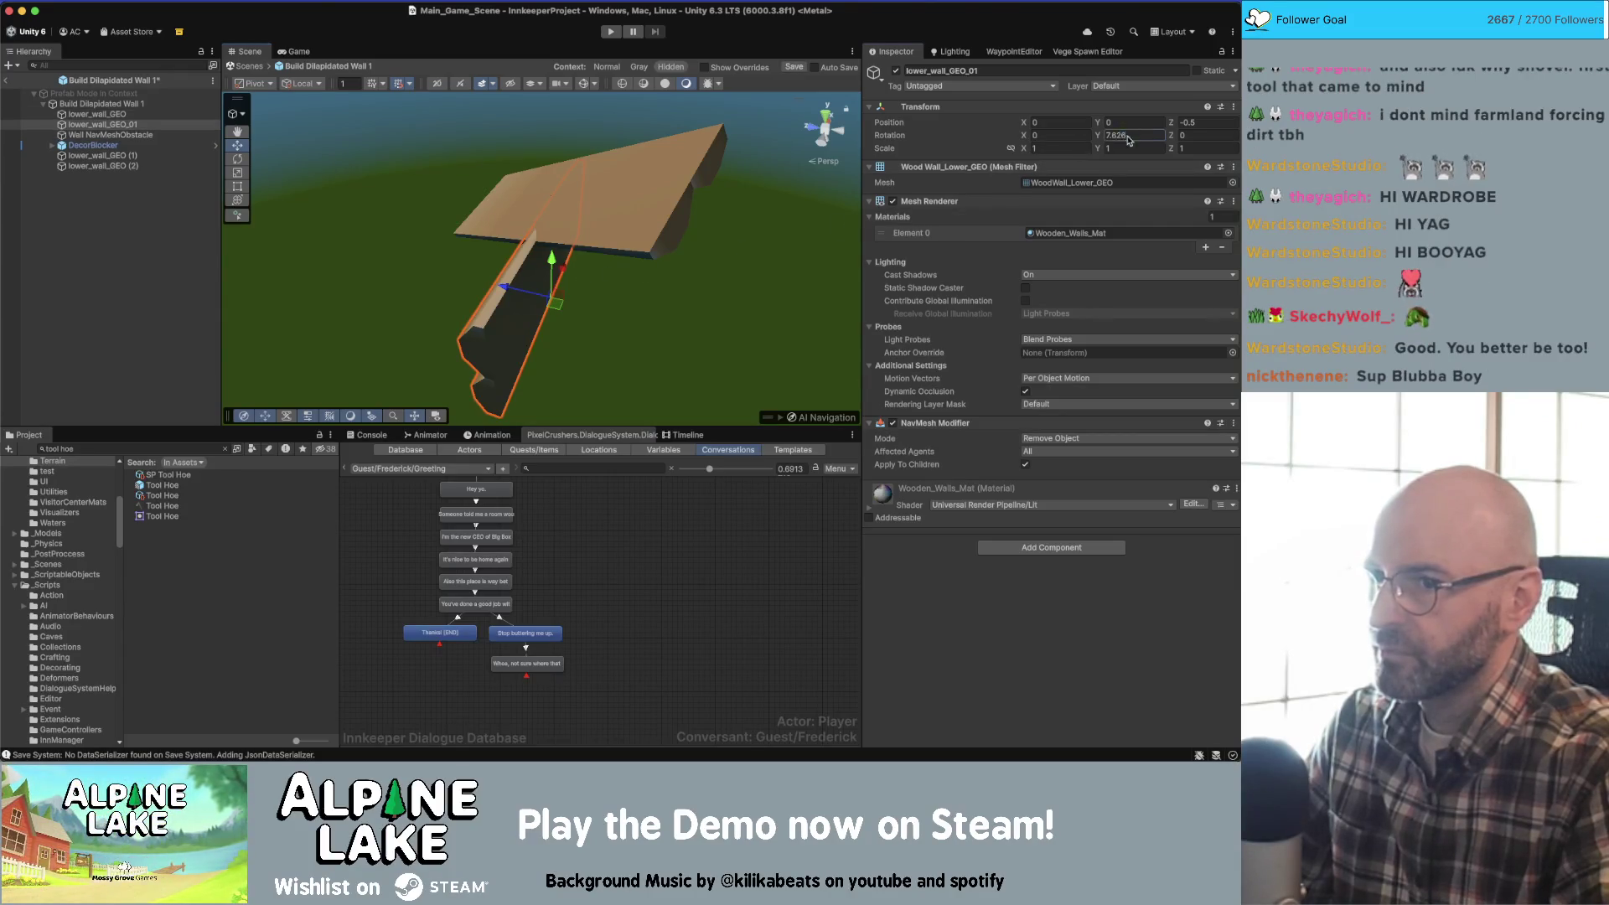
text(18)
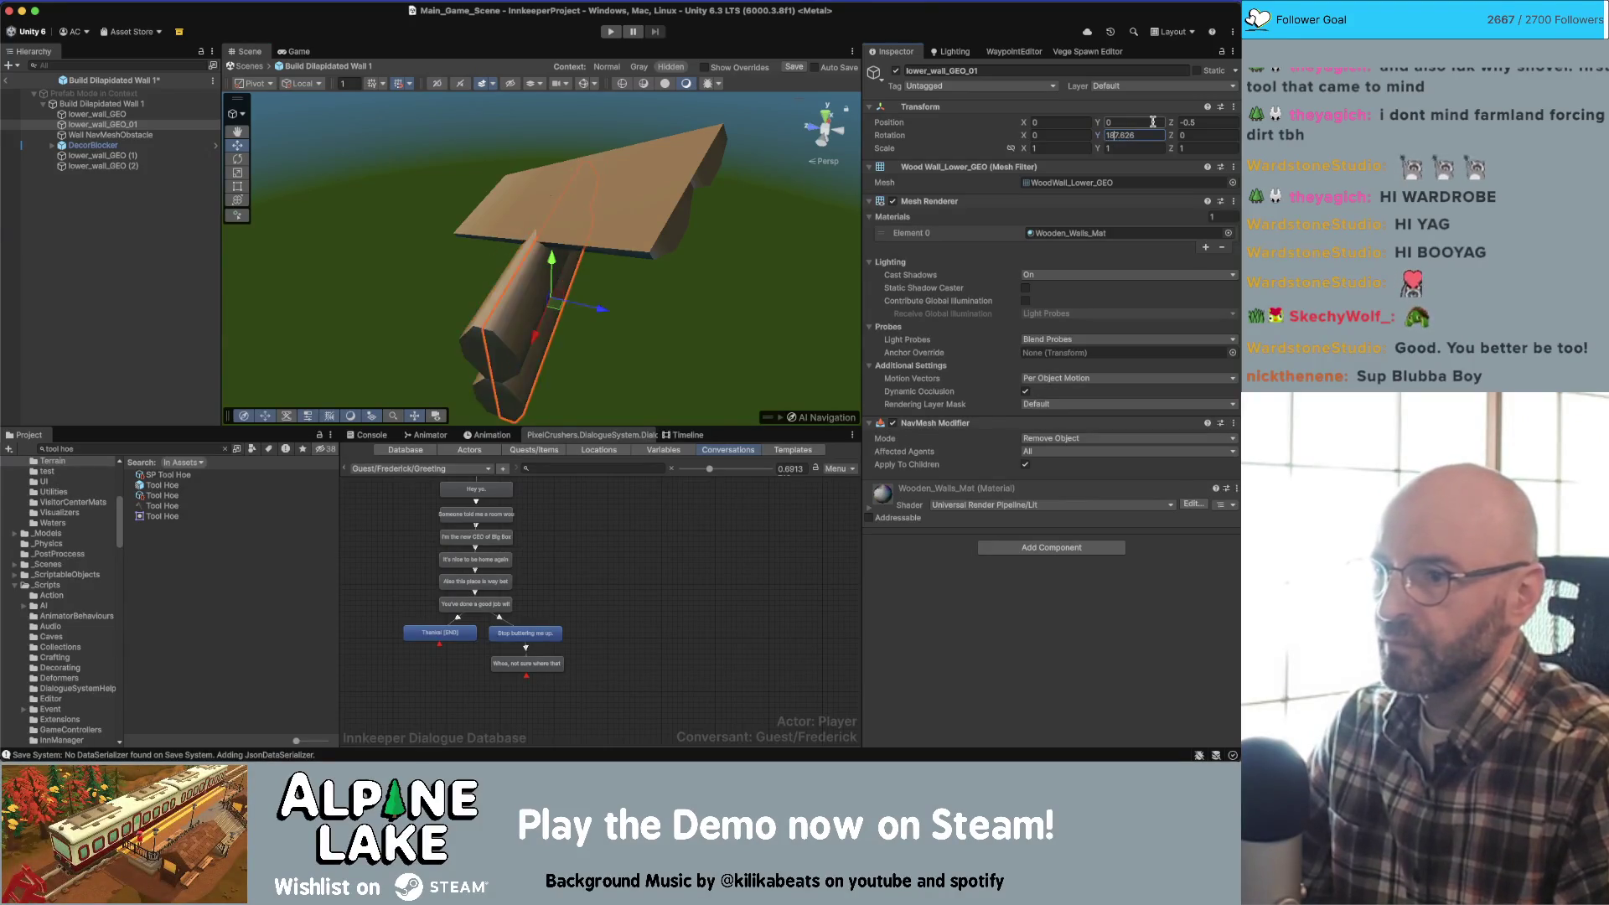
key(Return)
mouse_move(738, 235)
mouse_down()
mouse_move(756, 244)
mouse_move(570, 236)
mouse_move(579, 188)
mouse_move(604, 202)
mouse_up()
- Duplicate lower_wall_GEO (1) and set the duplicate's Y rotation to -192.022
click(534, 199)
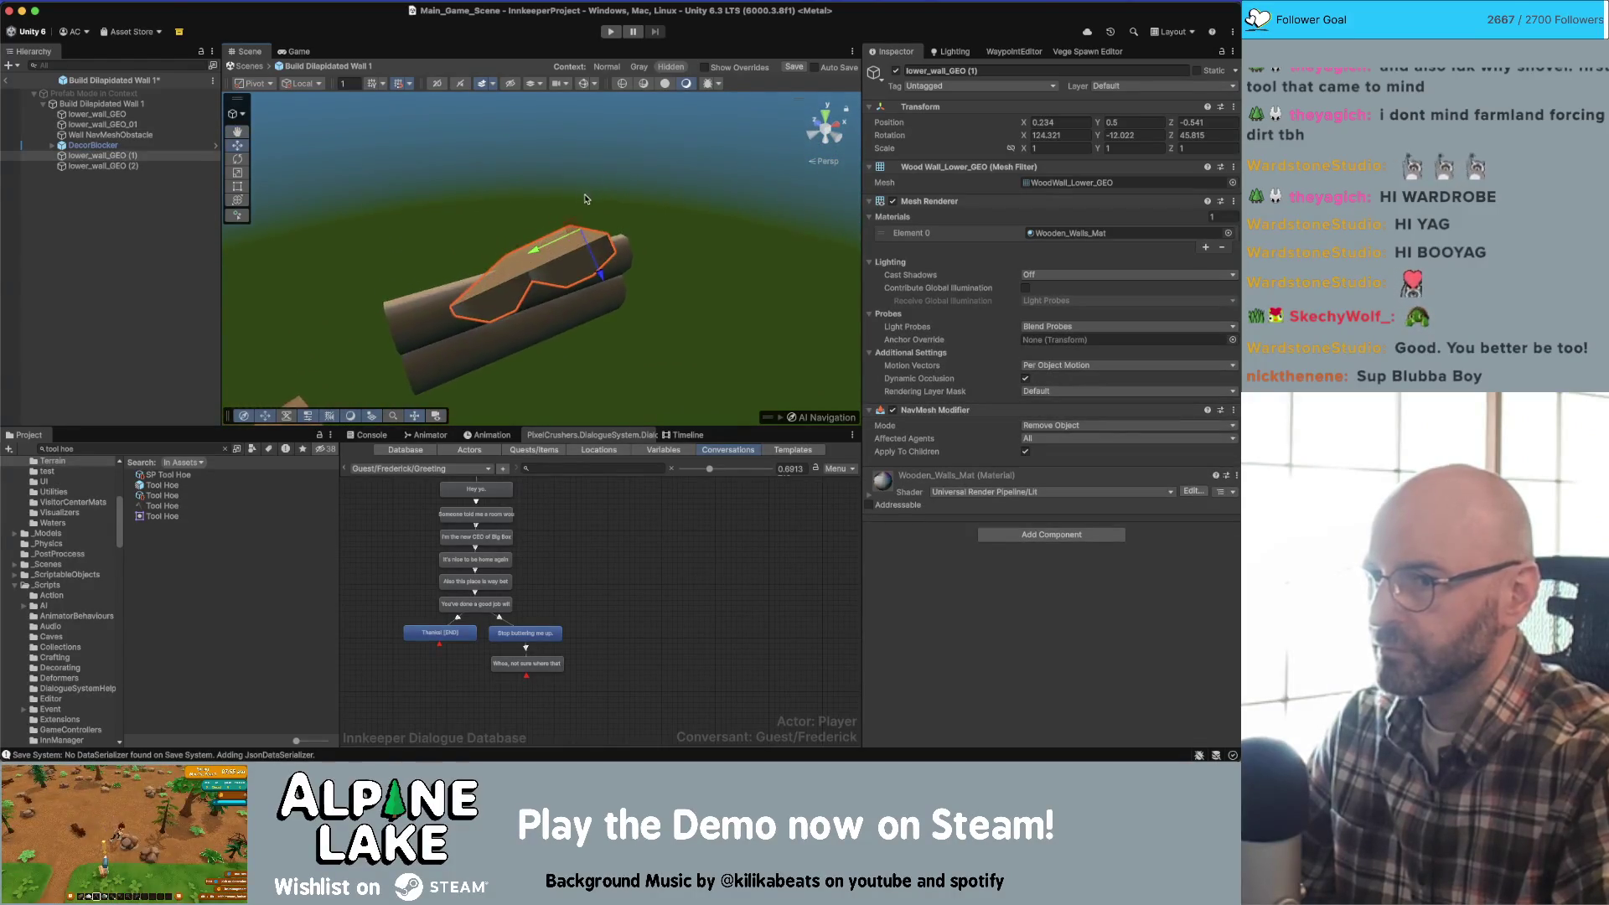
key(super+d)
click(1151, 135)
key(Left)
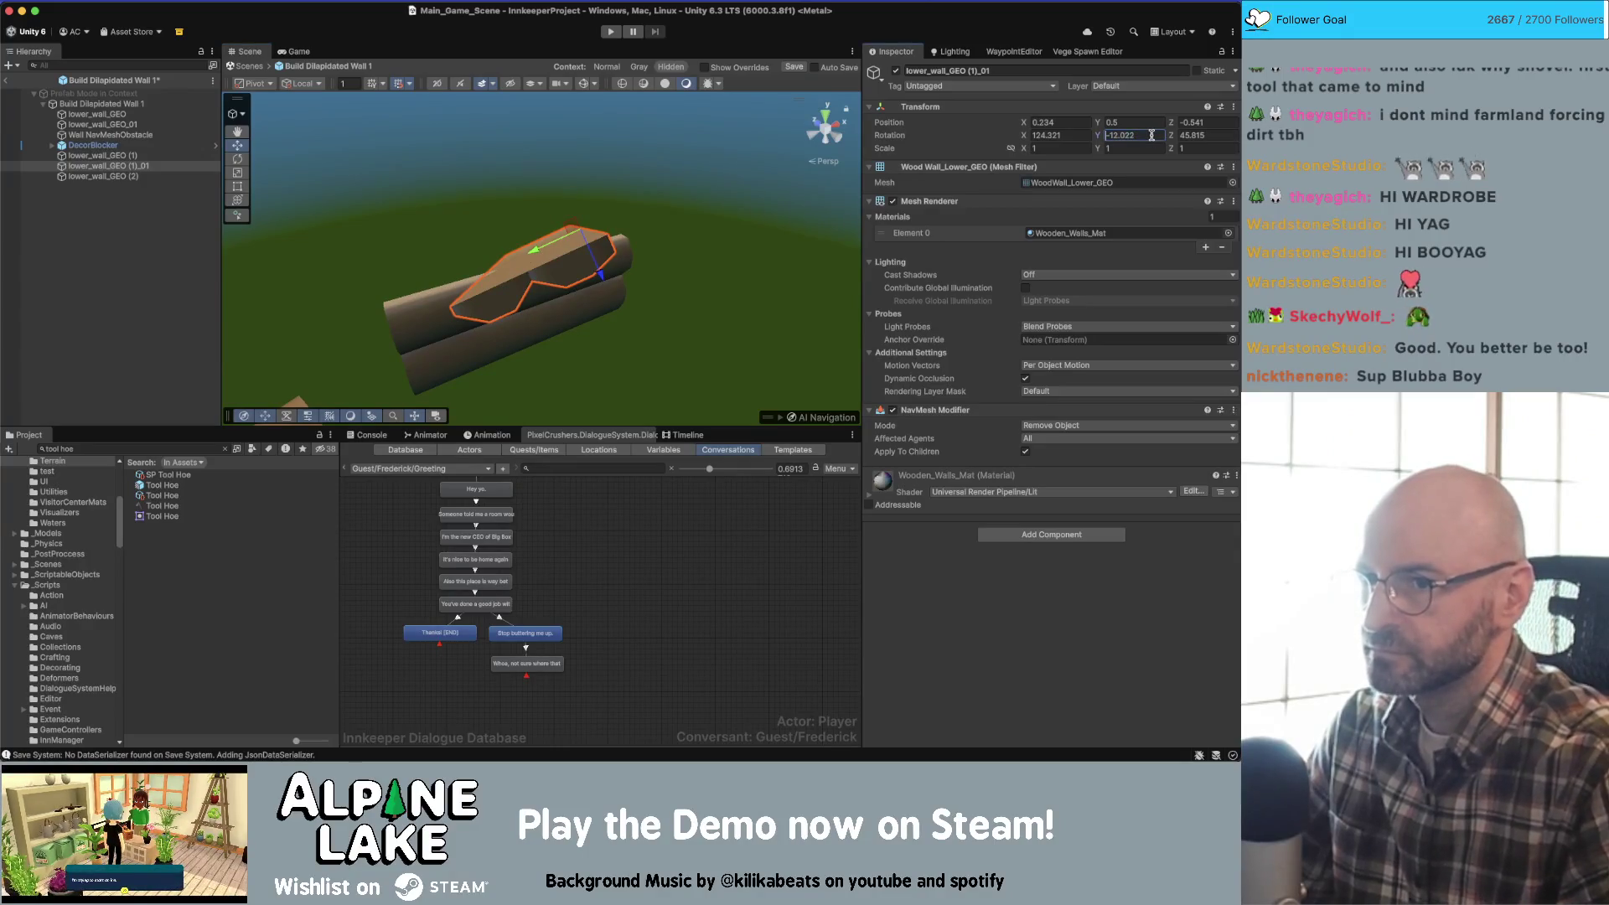
text(9)
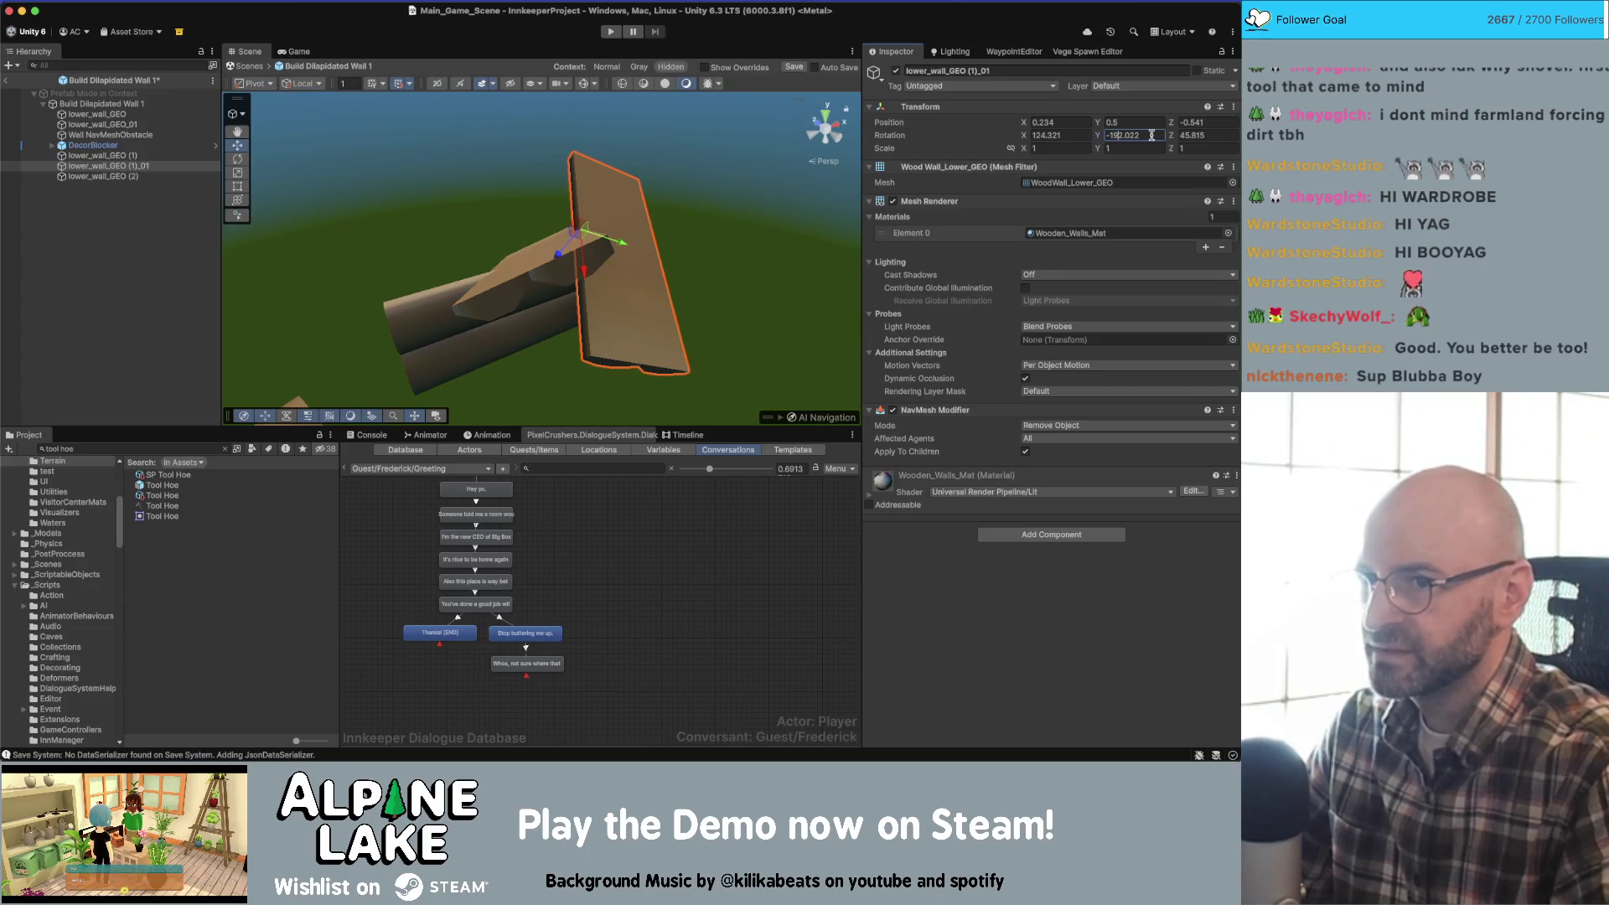
drag(696, 227, 722, 255)
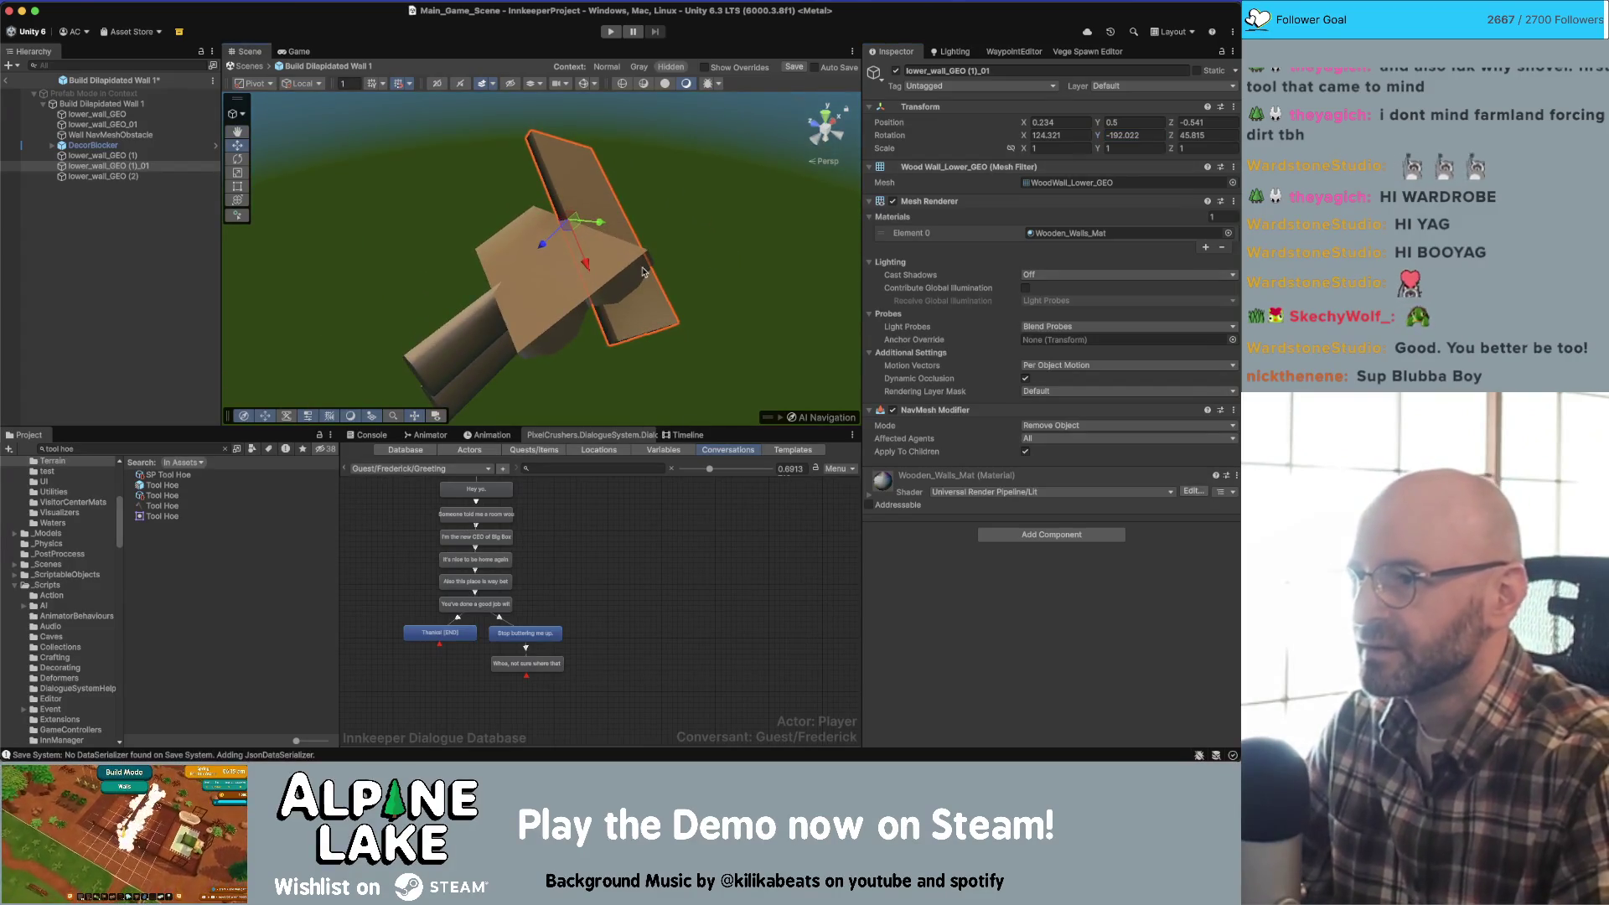
scroll(685, 236, down, 2)
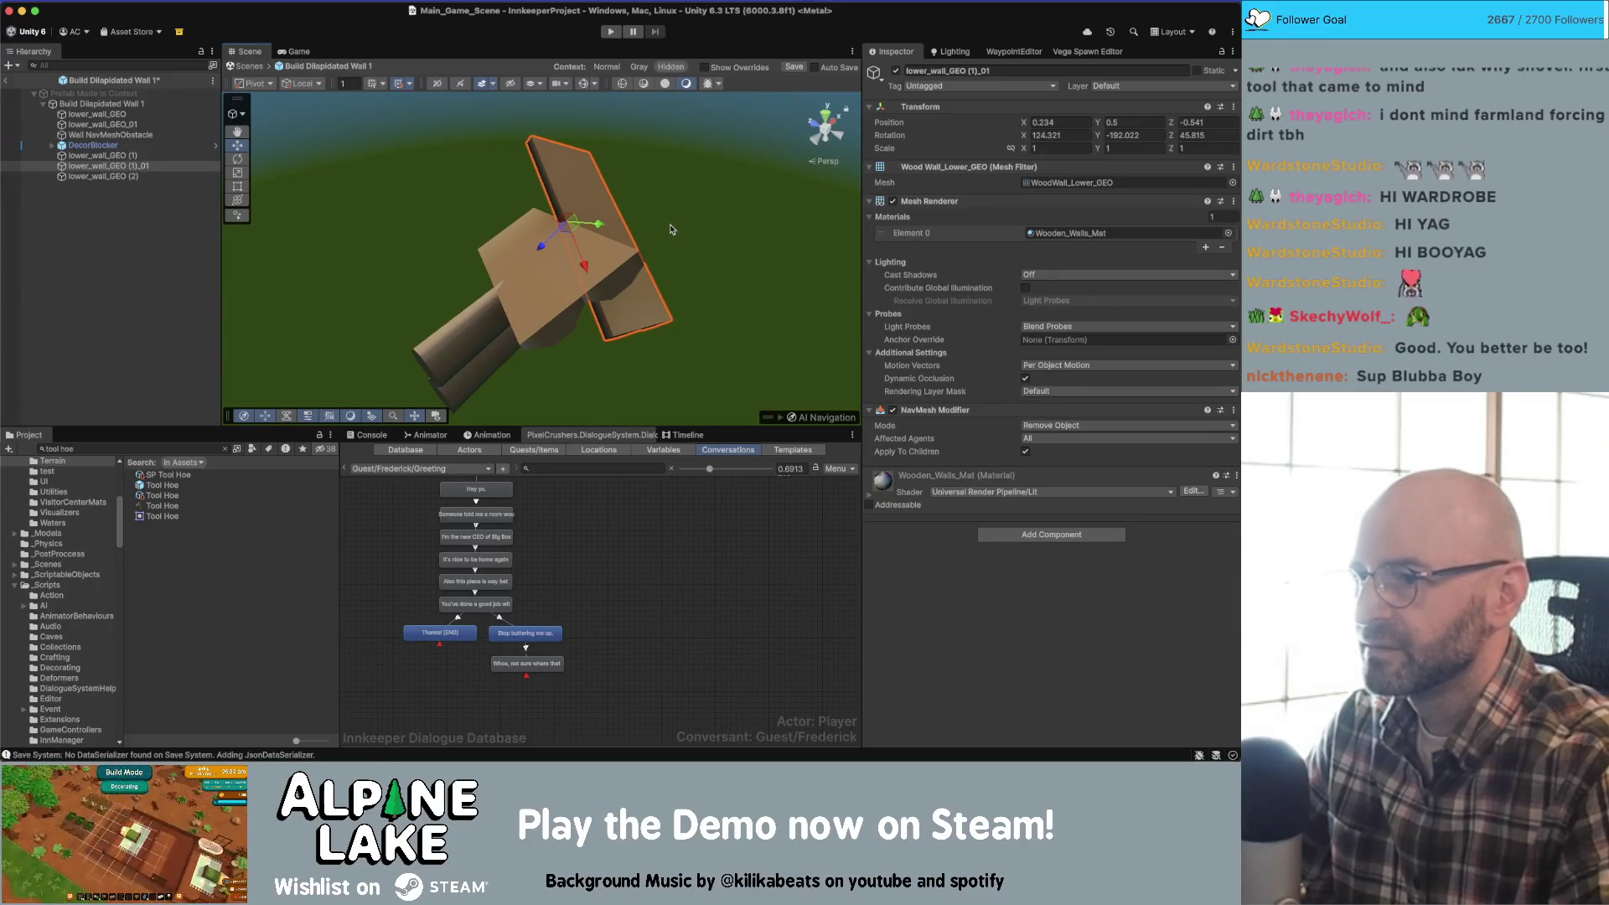
- Rotate the duplicated plank freely to 235.879, 167.978, -45.815 and exit Prefab Mode
key(ctrl+z)
click(576, 242)
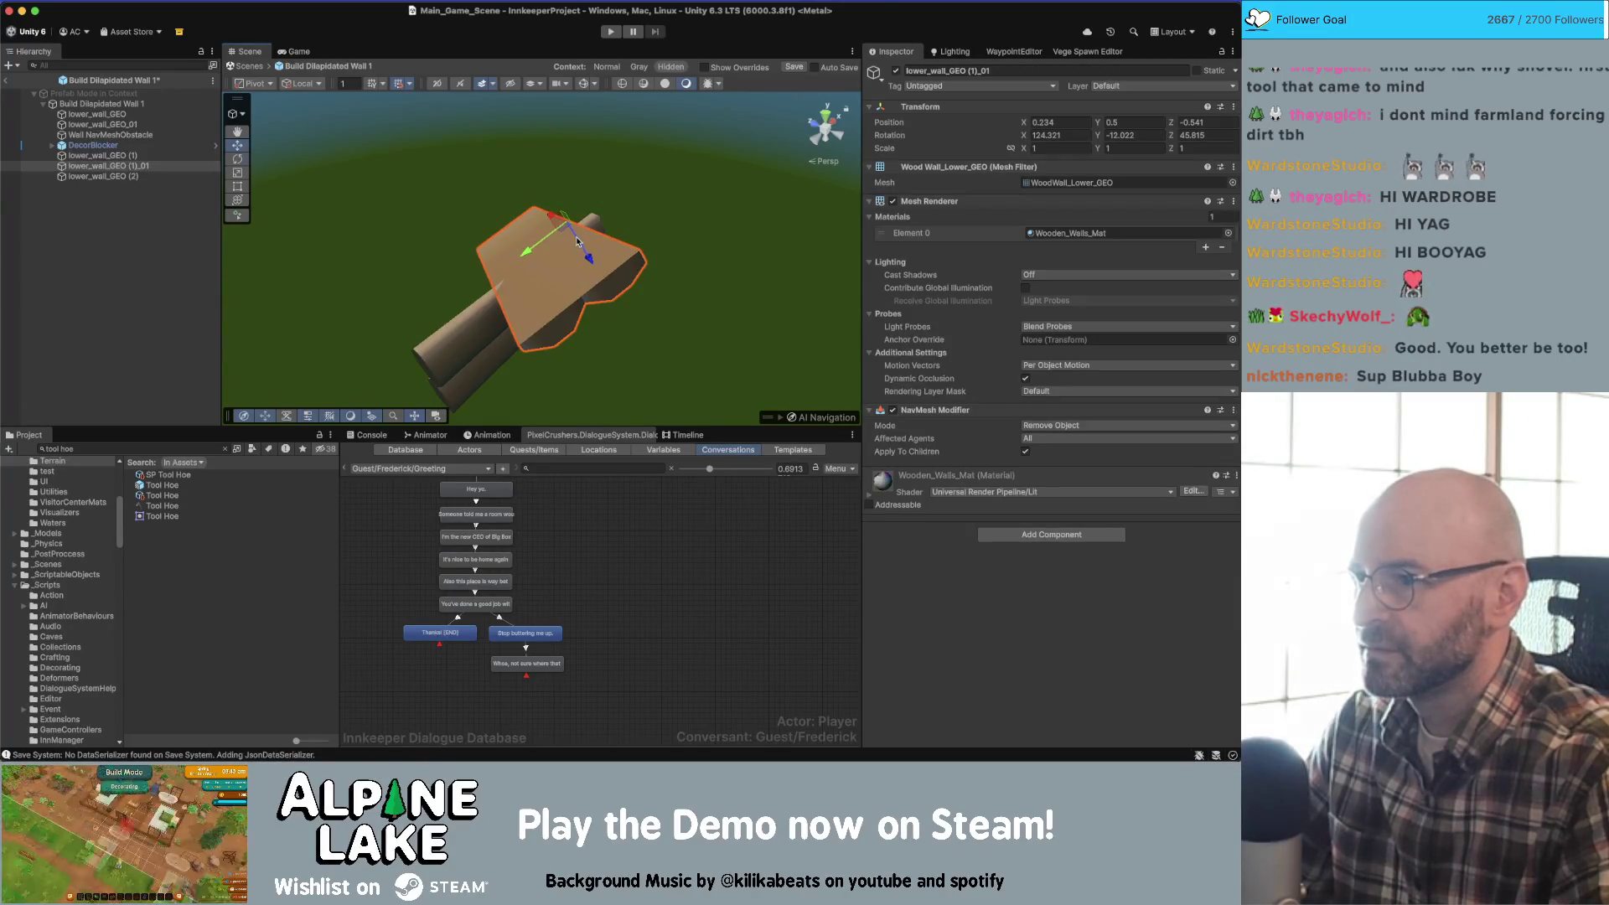
key(e)
mouse_move(536, 194)
mouse_down()
mouse_move(549, 209)
mouse_move(460, 142)
mouse_move(503, 210)
mouse_up()
scroll(569, 326, down, 3)
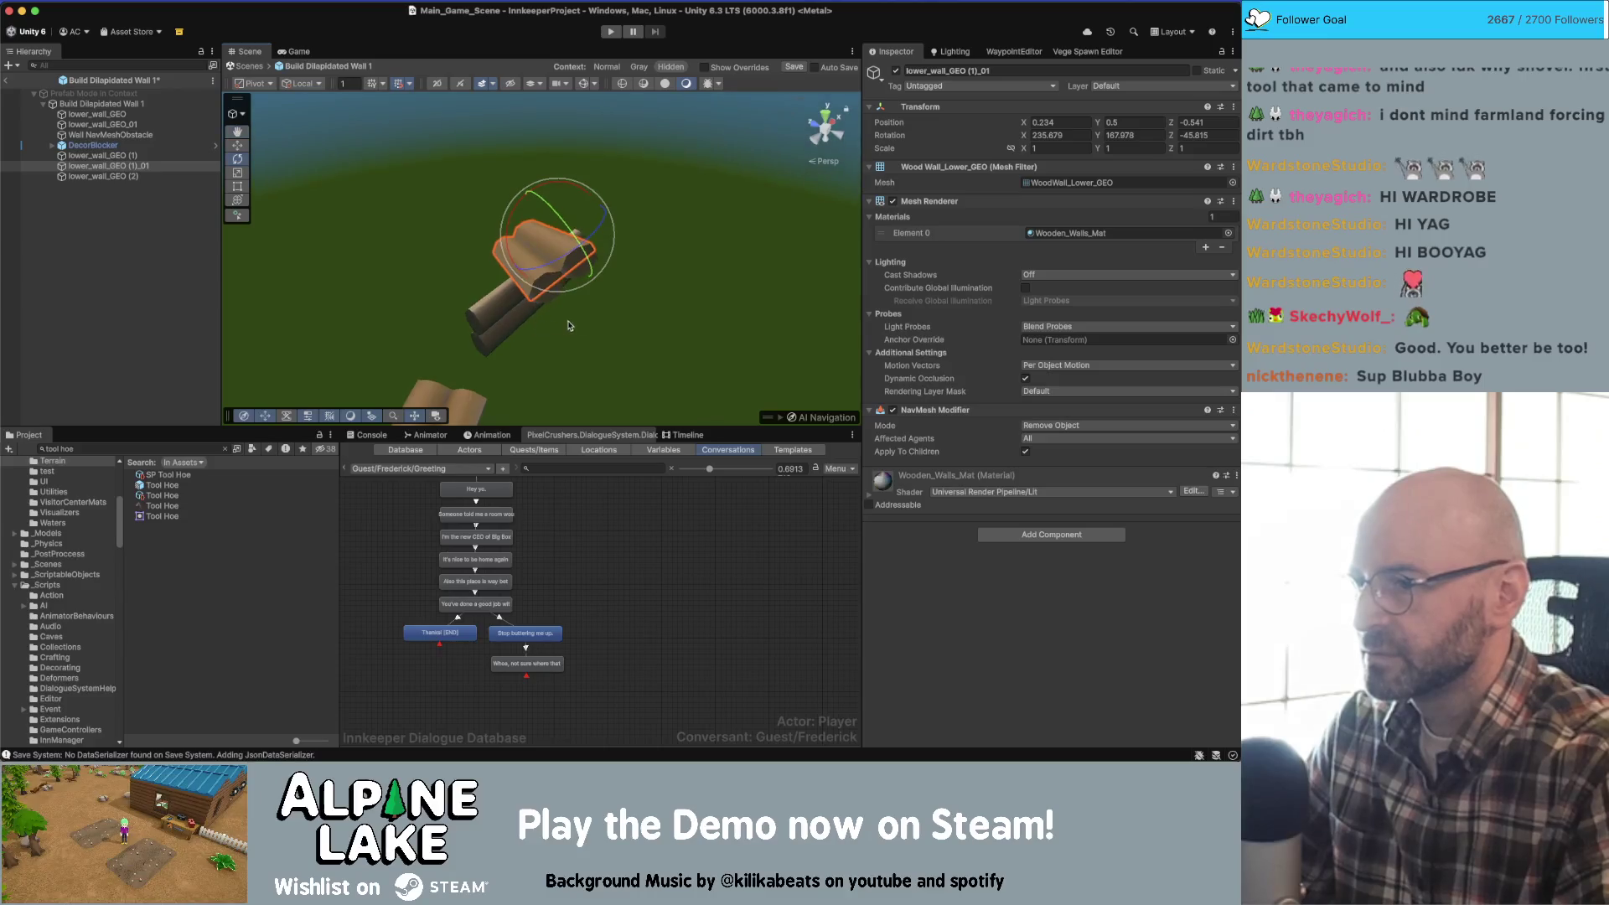
drag(569, 326, 539, 300)
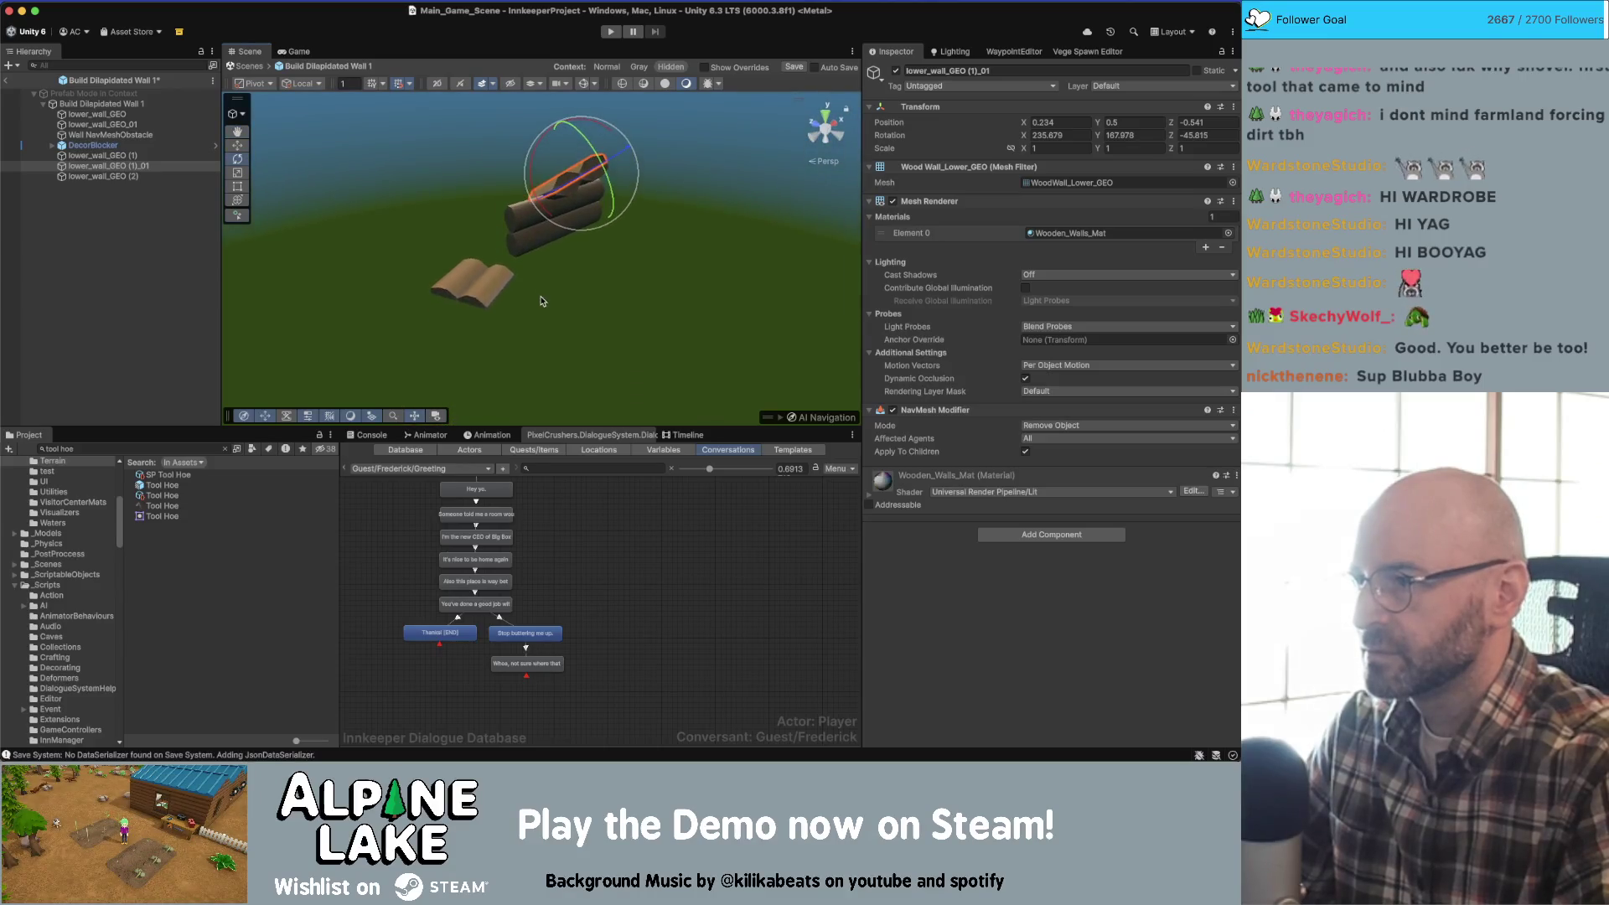
click(7, 82)
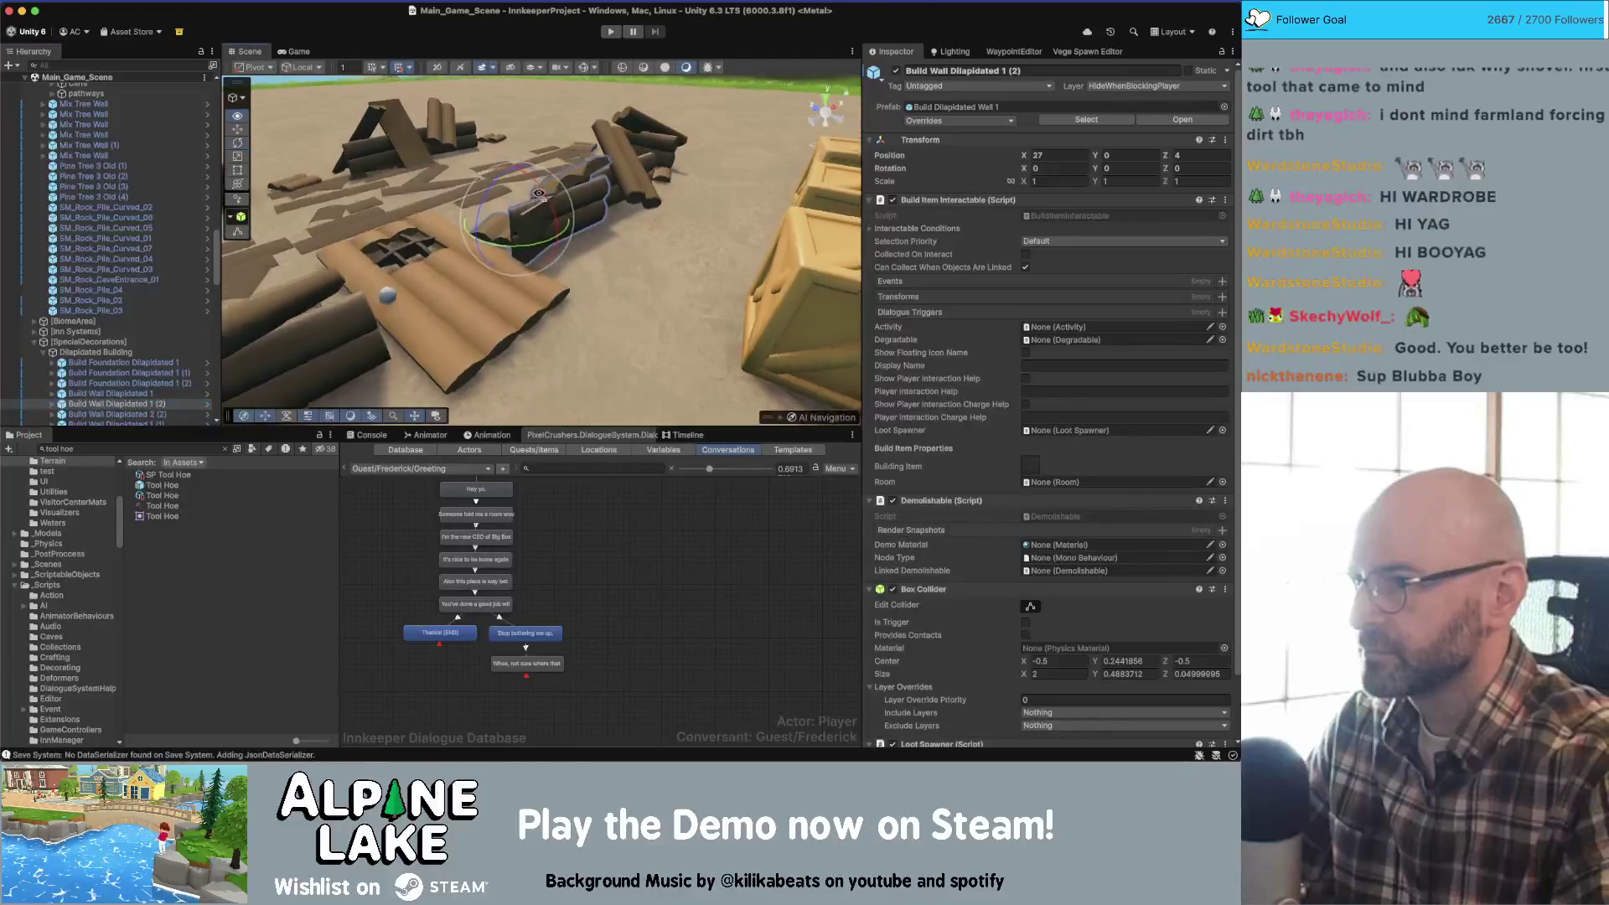
- Orbit around the wall planks, inspect the overlapping pieces, and select Build Wall Dilapidated 3 (3)
mouse_move(539, 194)
mouse_down()
mouse_move(536, 223)
mouse_move(624, 239)
mouse_up()
scroll(520, 214, up, 3)
click(658, 251)
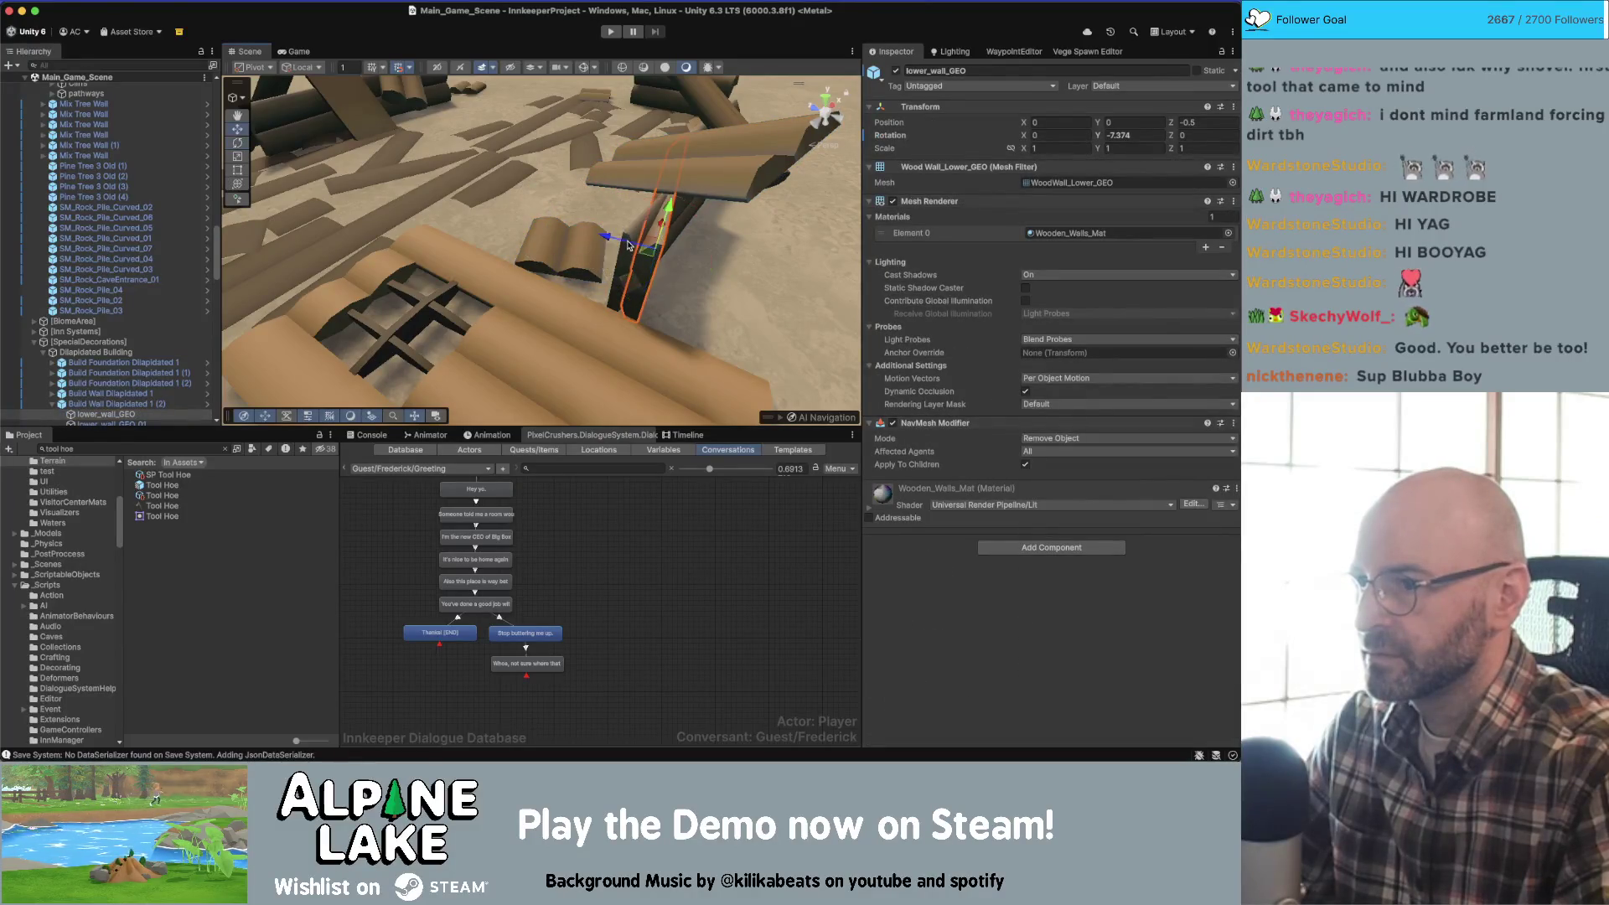
click(629, 236)
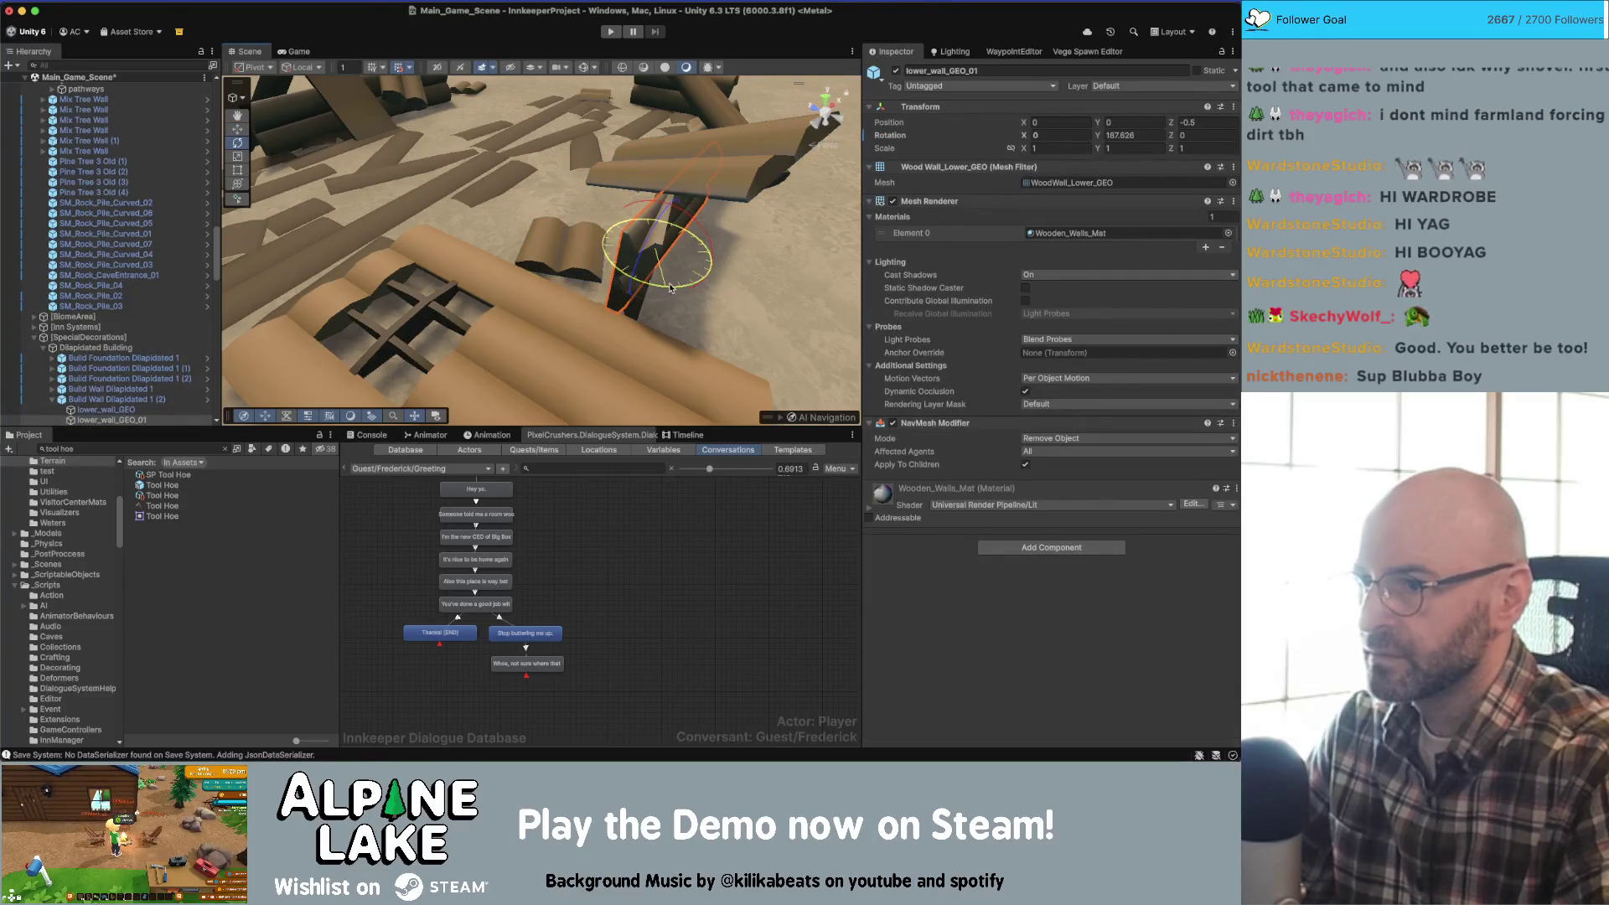
mouse_move(669, 282)
mouse_down()
mouse_move(589, 251)
mouse_move(544, 263)
mouse_up()
mouse_move(1010, 294)
mouse_down()
mouse_move(728, 228)
mouse_move(586, 255)
mouse_up()
click(586, 256)
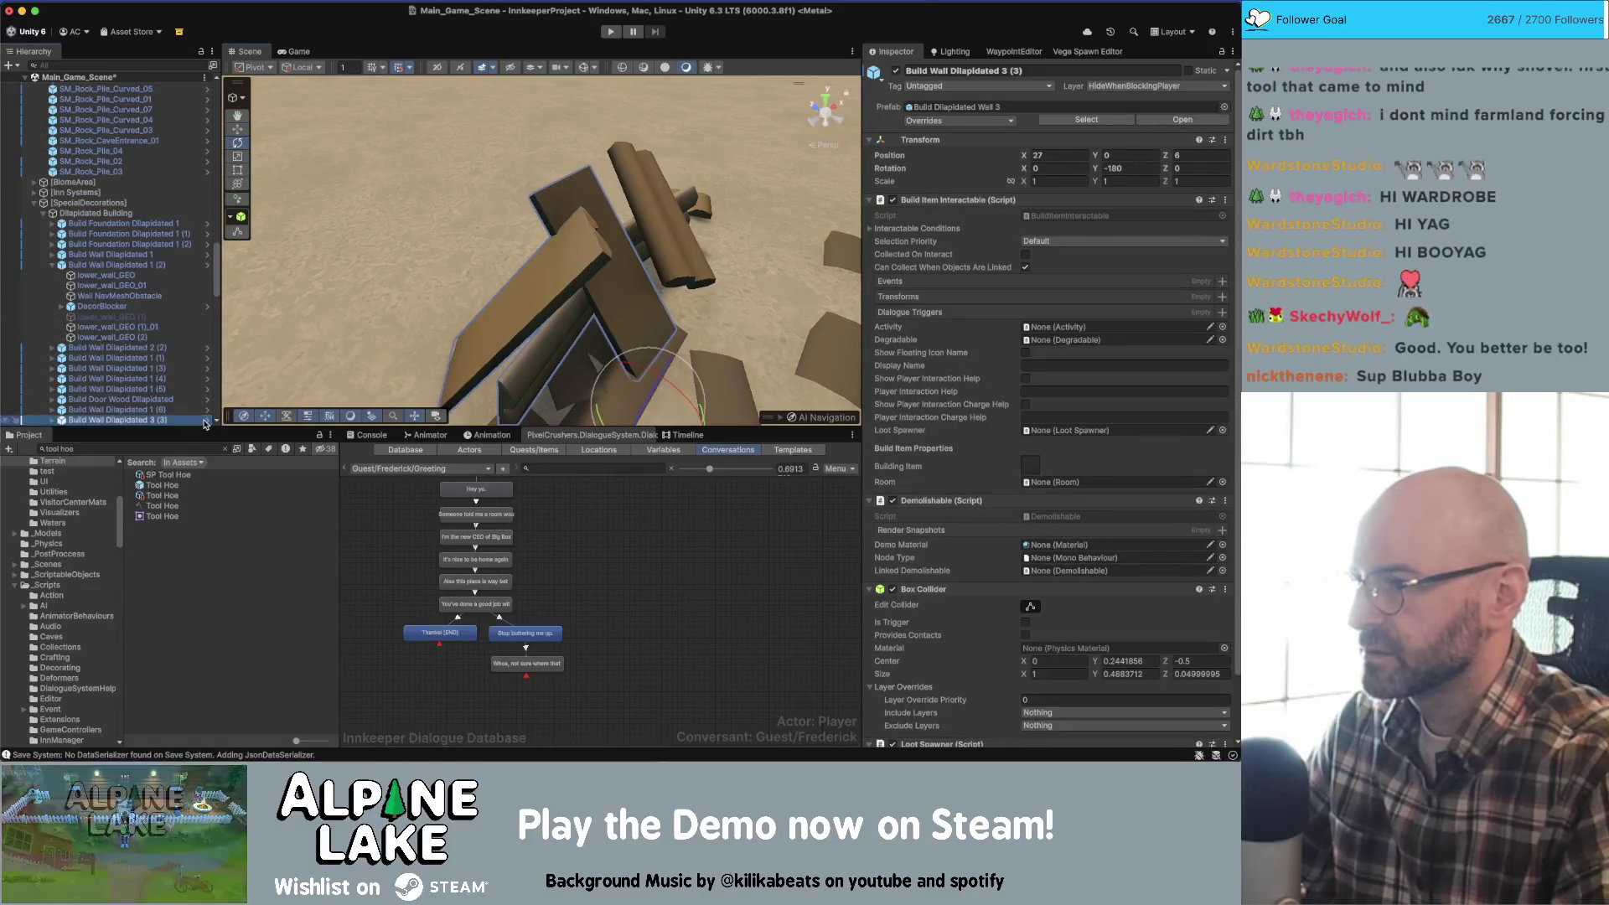
- In the prefab, duplicate lower_wall_GEO, (1) and (2), rotate the copies, and exit Prefab Mode
click(207, 419)
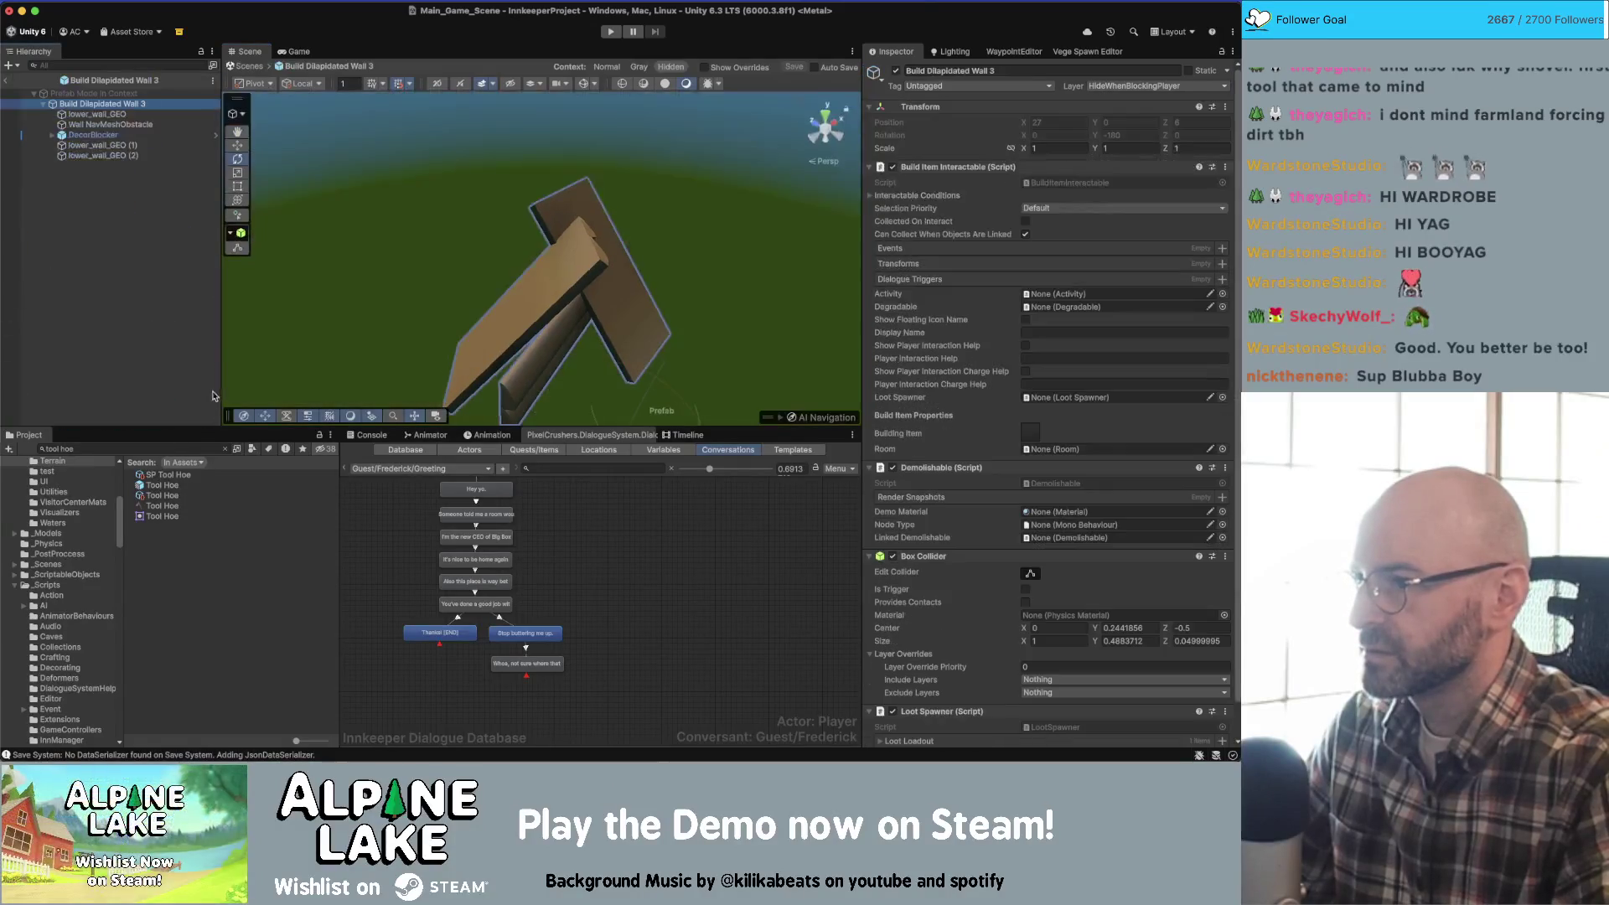
click(150, 145)
shift+click(154, 156)
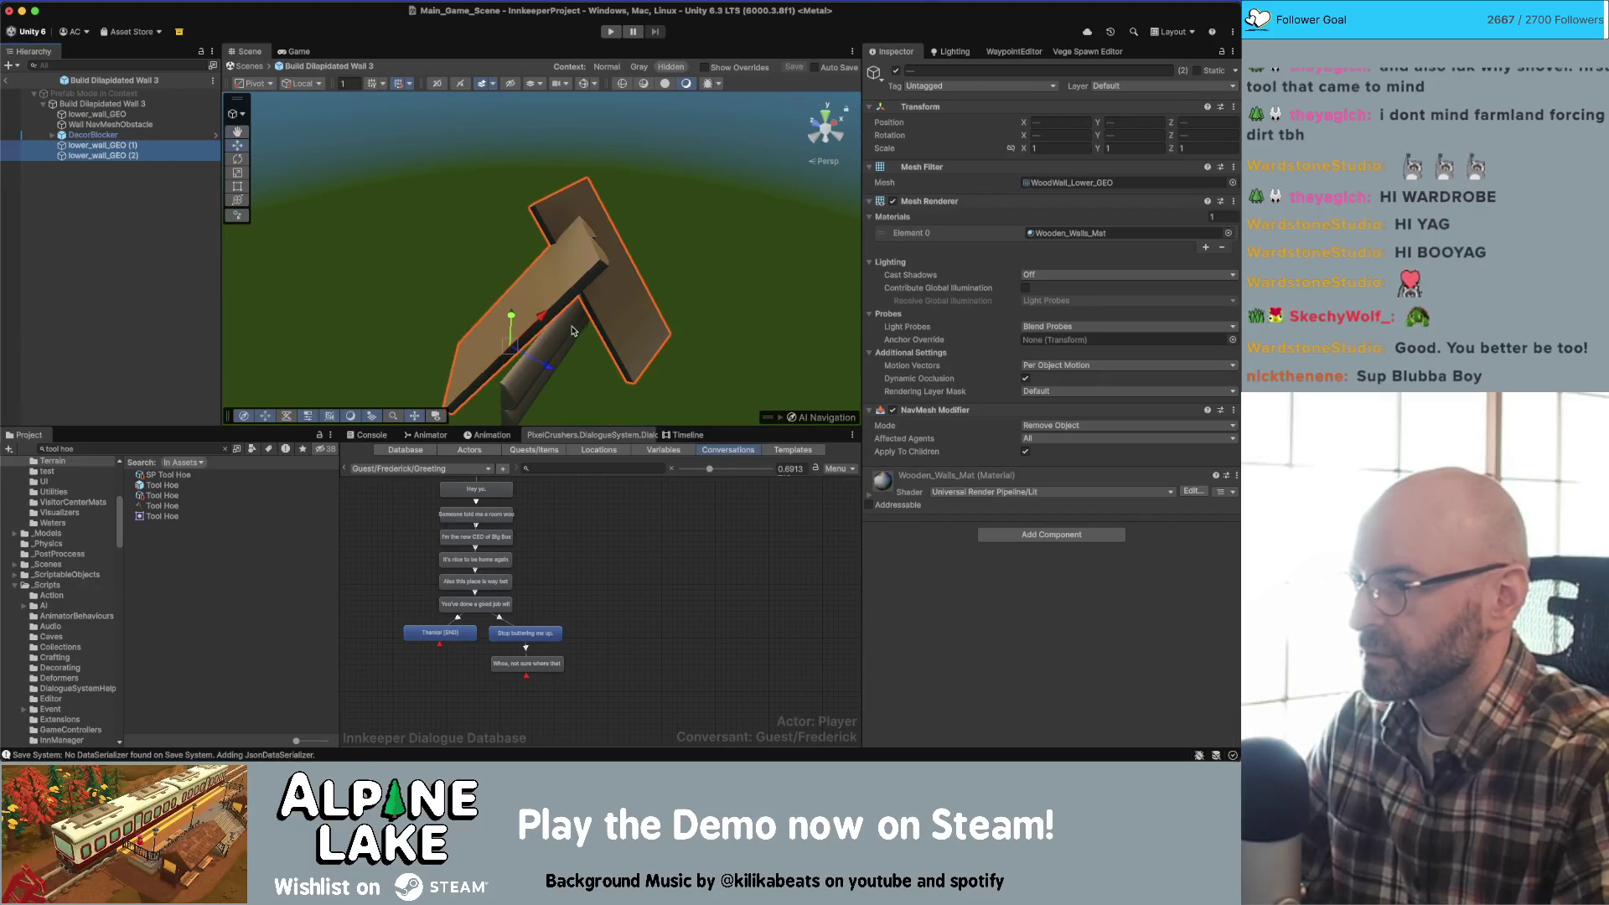
shift+click(531, 334)
drag(609, 310, 282, 317)
key(super+d)
key(e)
click(8, 81)
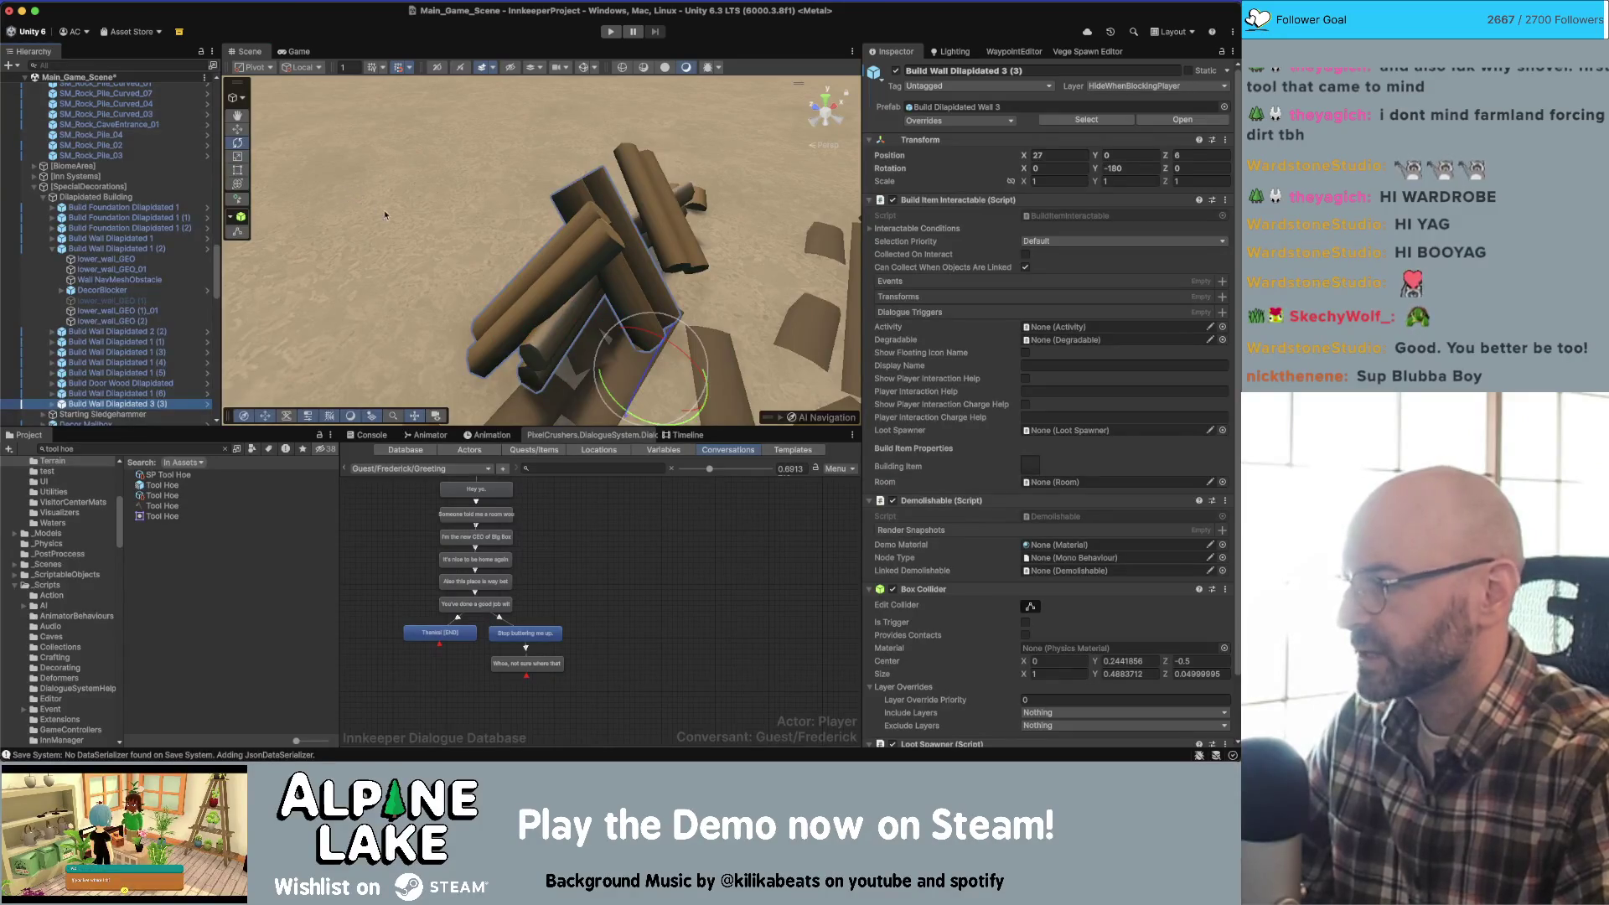
mouse_move(577, 257)
mouse_down()
mouse_move(428, 263)
mouse_move(586, 261)
mouse_up()
scroll(428, 264, down, 5)
mouse_move(460, 264)
mouse_down()
mouse_move(607, 251)
mouse_move(589, 265)
mouse_up()
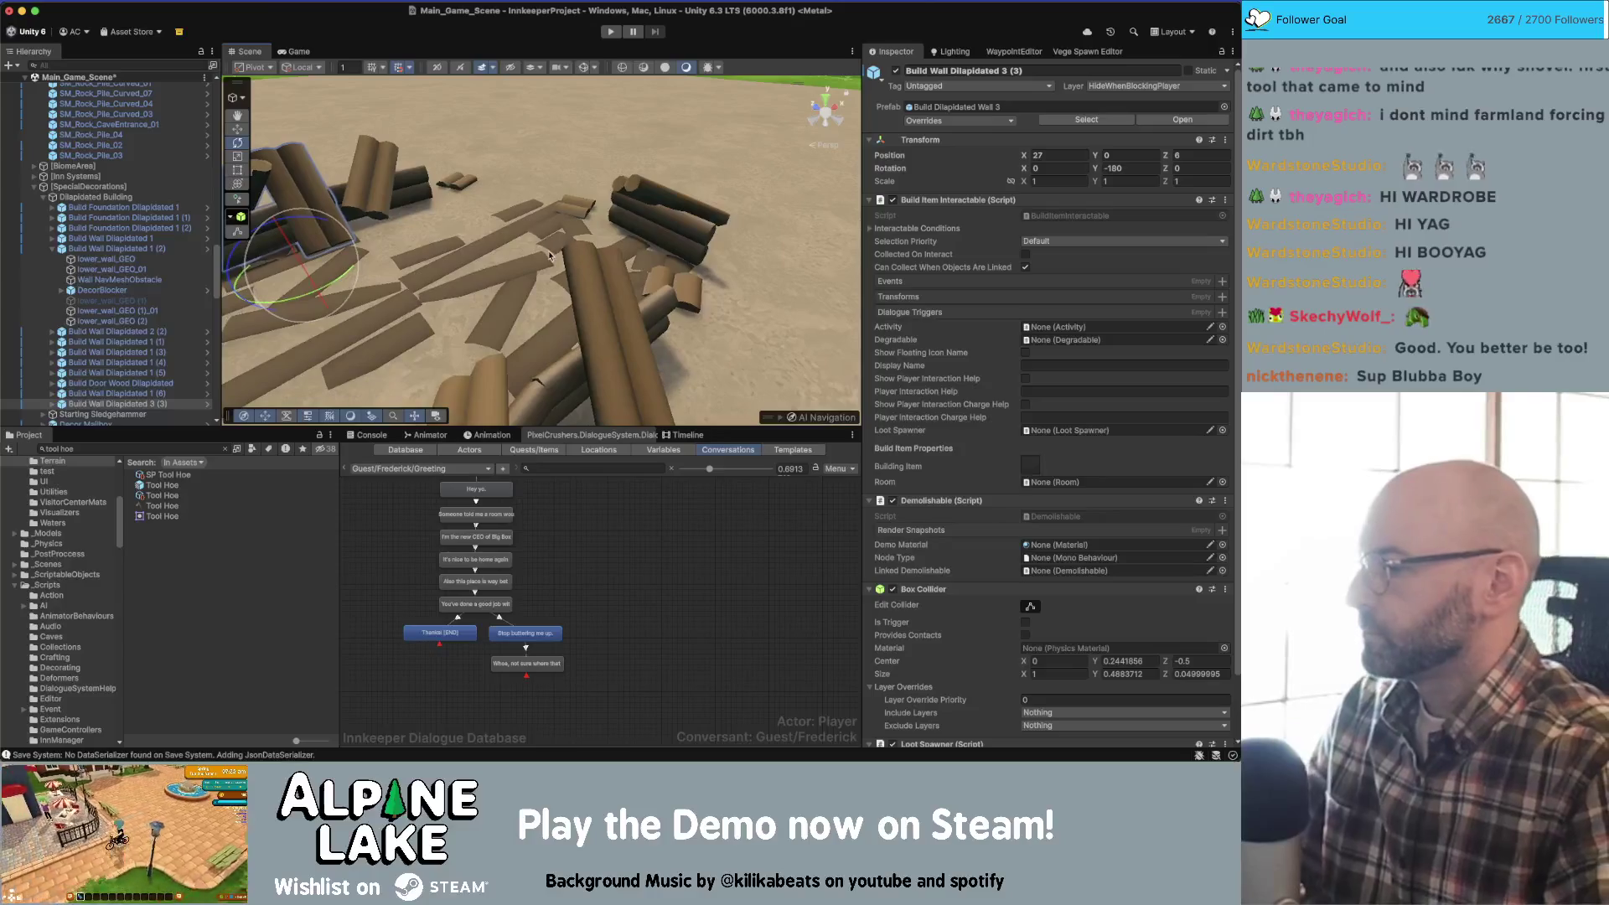
mouse_move(496, 246)
mouse_down()
mouse_move(425, 228)
mouse_move(453, 228)
mouse_up()
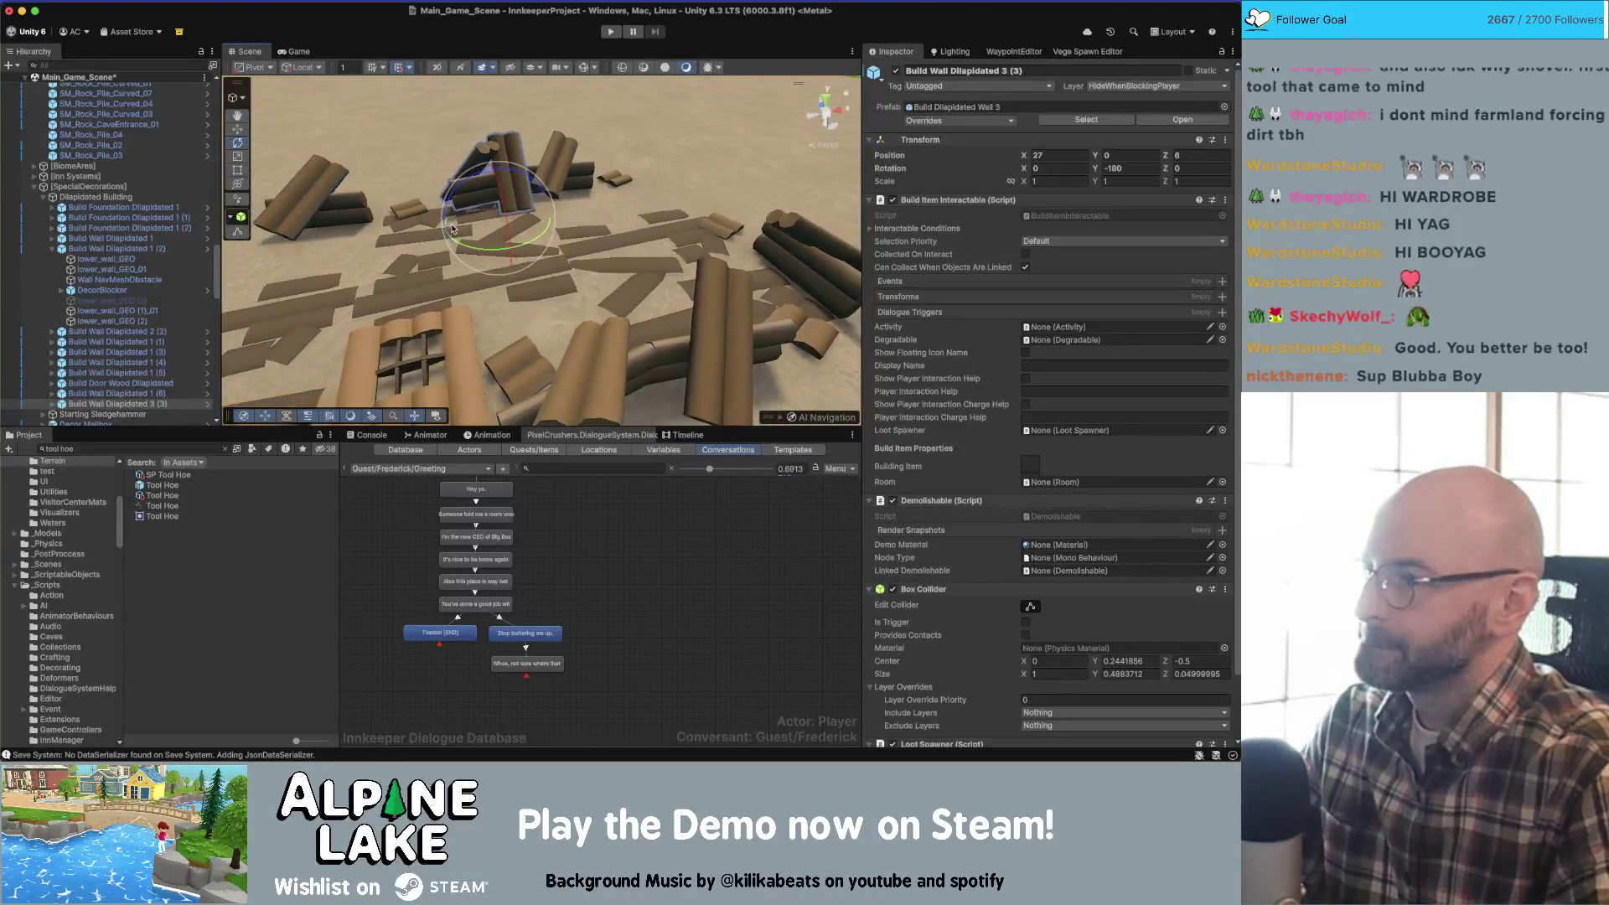
click(52, 249)
drag(486, 260, 467, 252)
key(f)
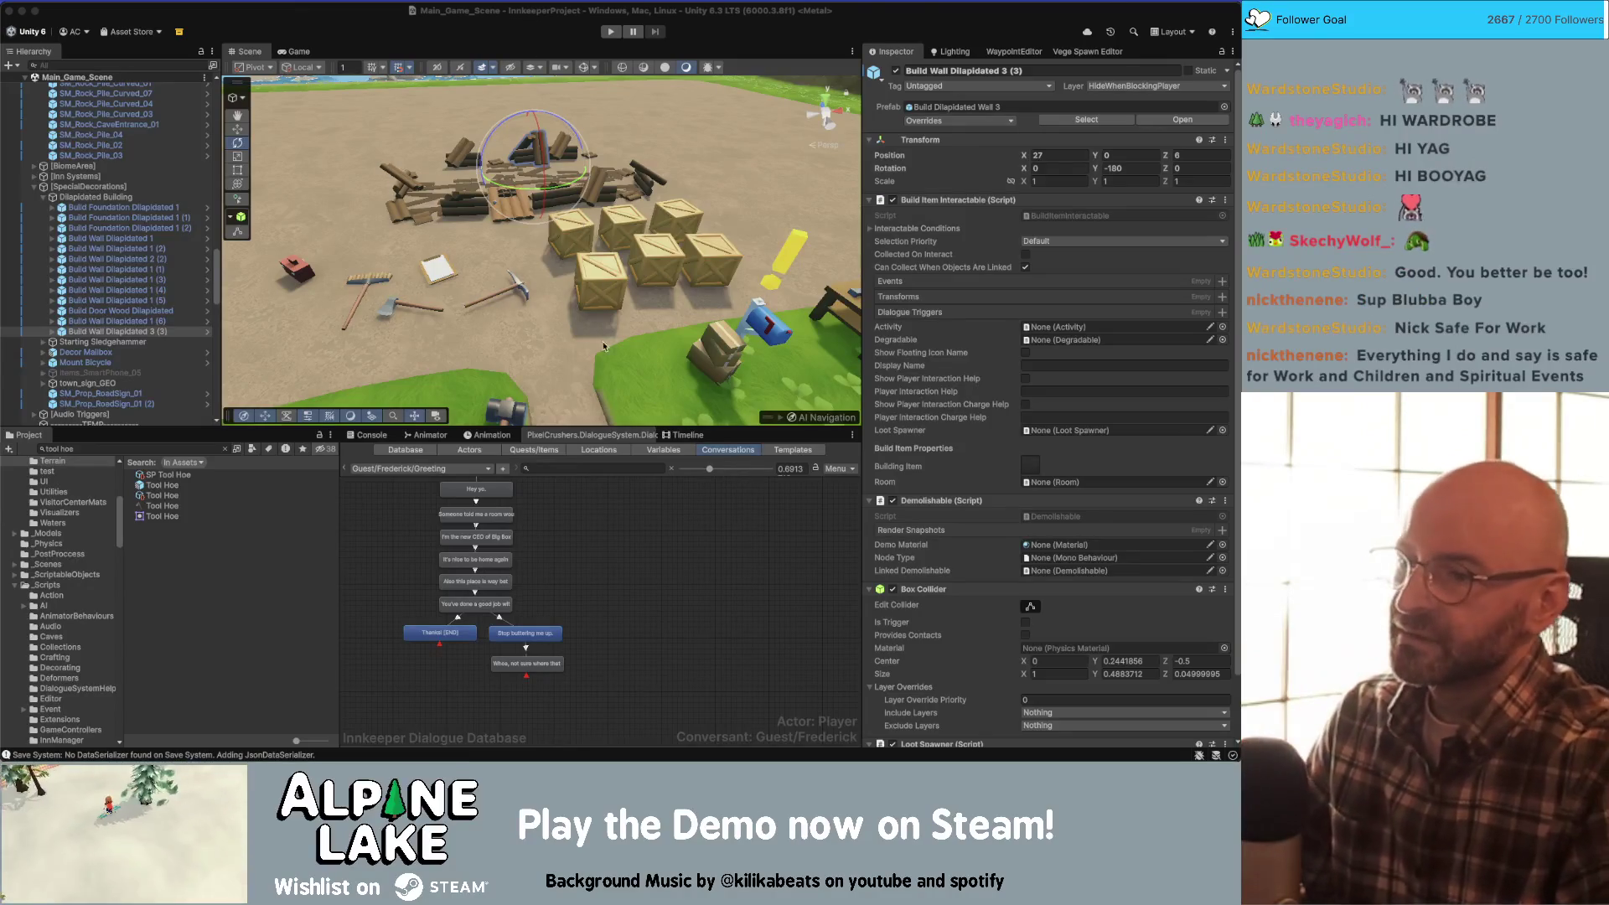
- Fly down to the crates and inspect the dirt pathway tile's TriplanerGroundTiles_Mat material
key(w)
drag(567, 335, 825, 239)
click(591, 282)
mouse_move(592, 282)
mouse_down()
mouse_move(633, 321)
mouse_move(648, 408)
mouse_move(290, 426)
mouse_move(342, 457)
mouse_move(413, 424)
mouse_up()
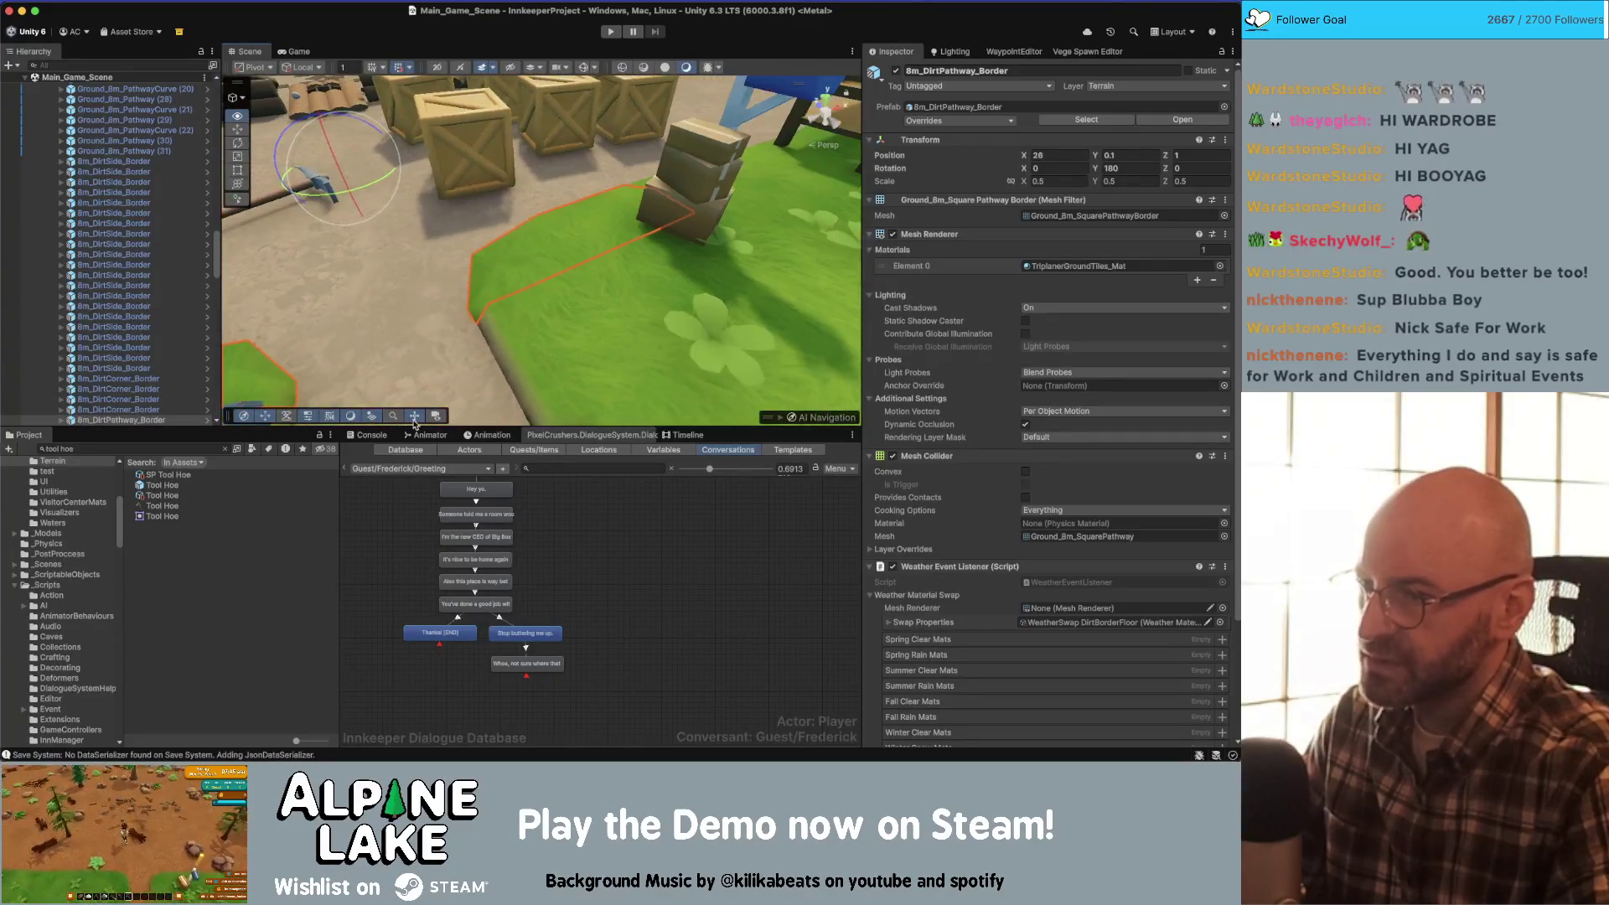
click(561, 229)
drag(539, 240, 651, 271)
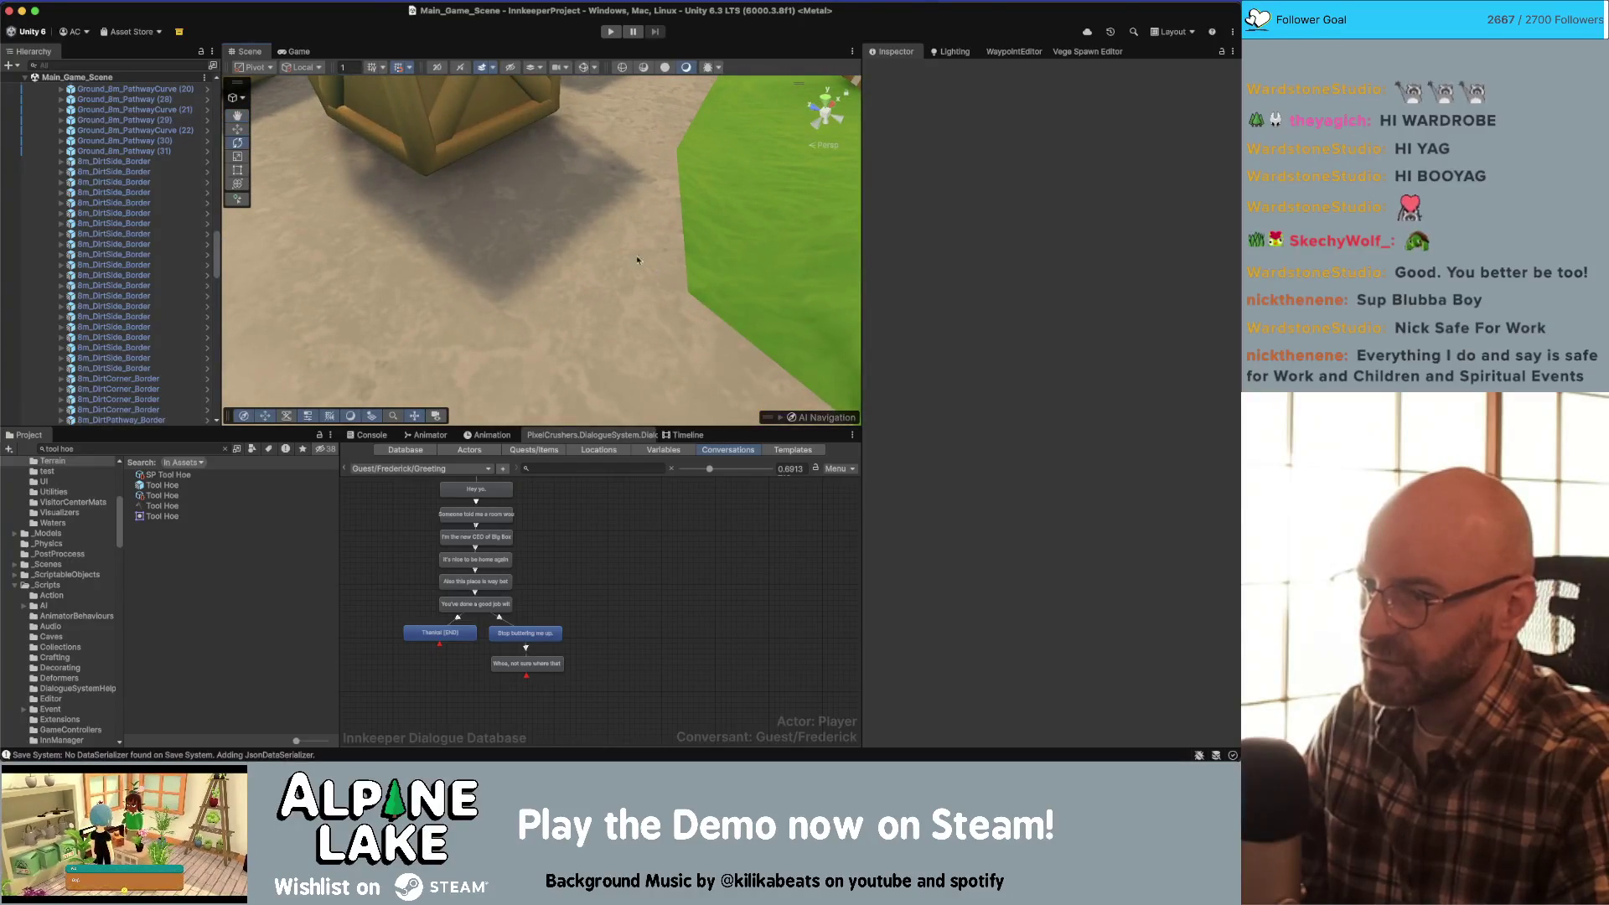
click(602, 234)
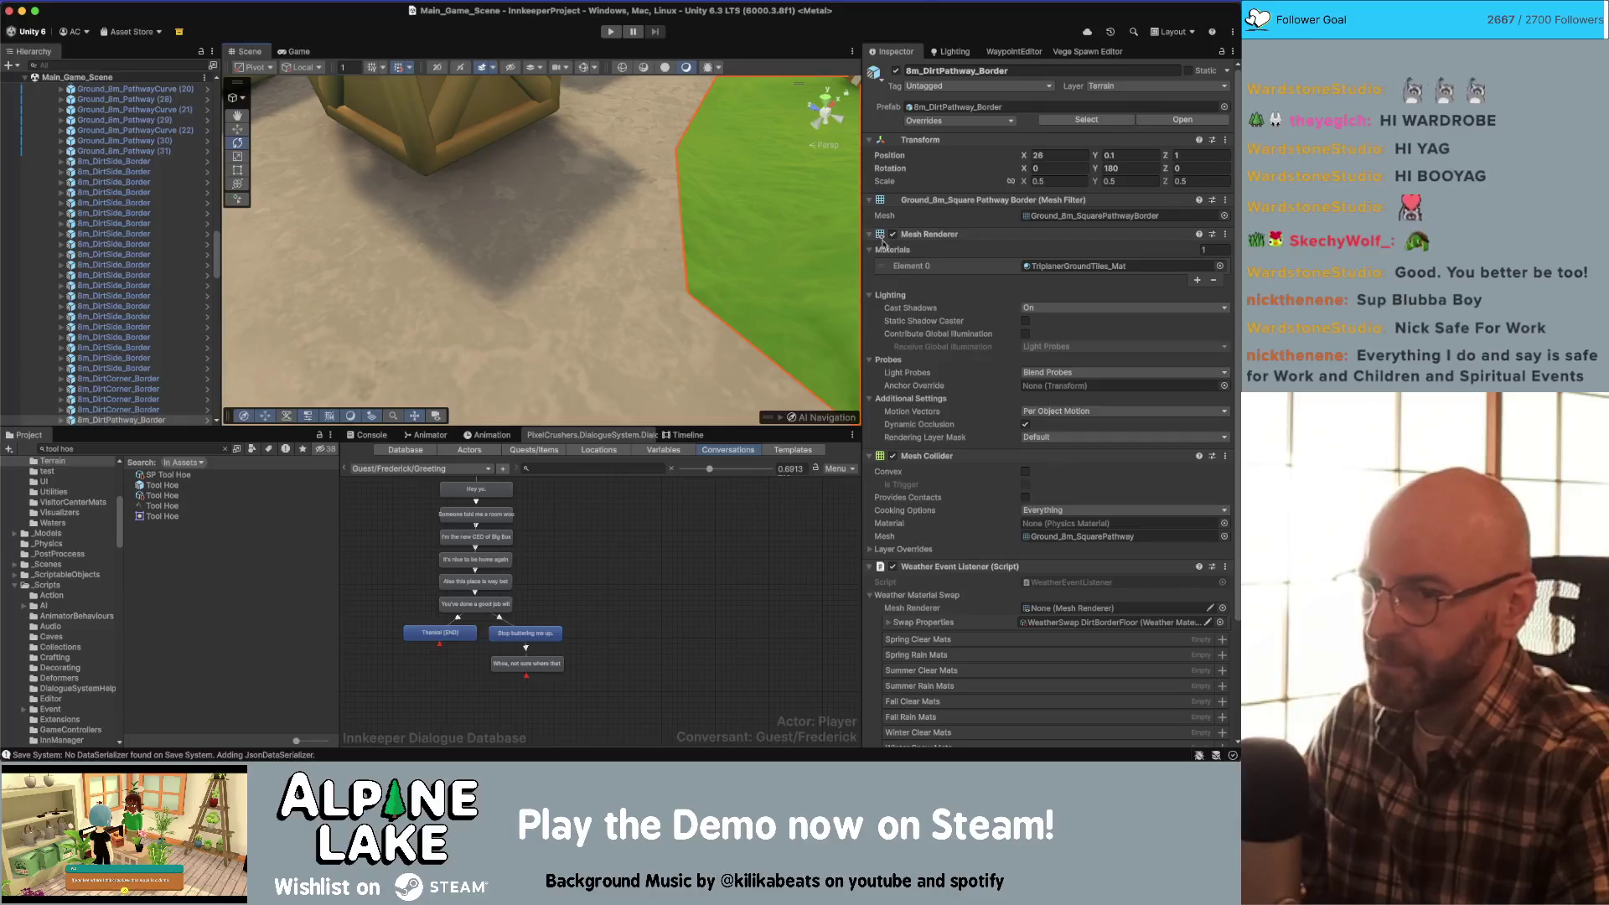
double_click(1100, 266)
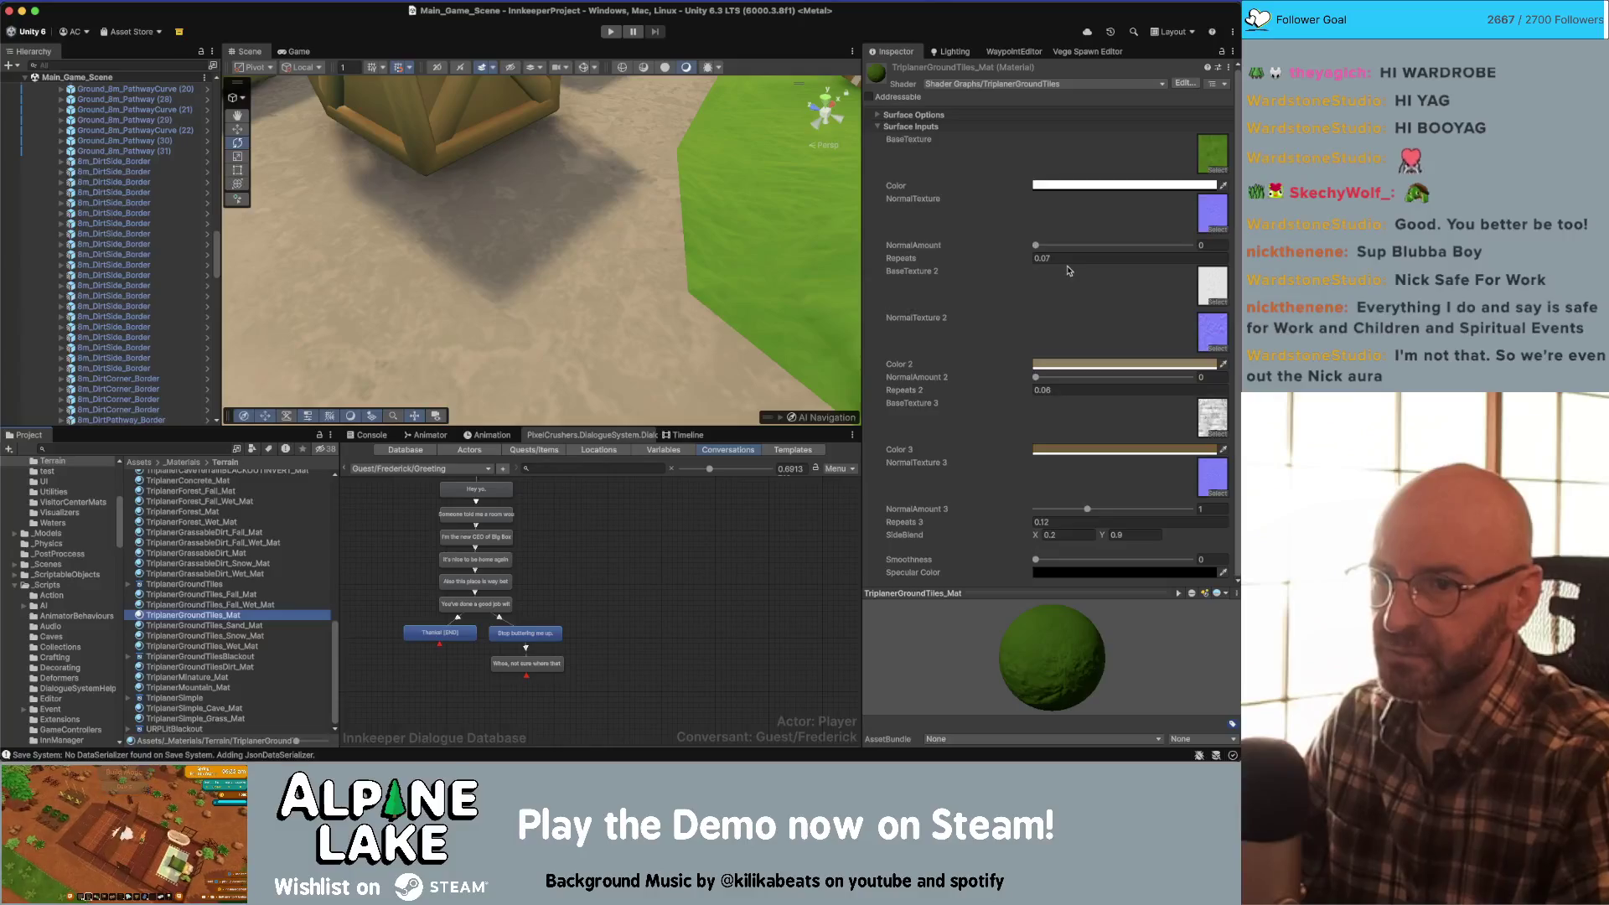
- Check the grassable dirt and green grass tiles, then show the Innkeeper Dialogue Database conversation
click(635, 218)
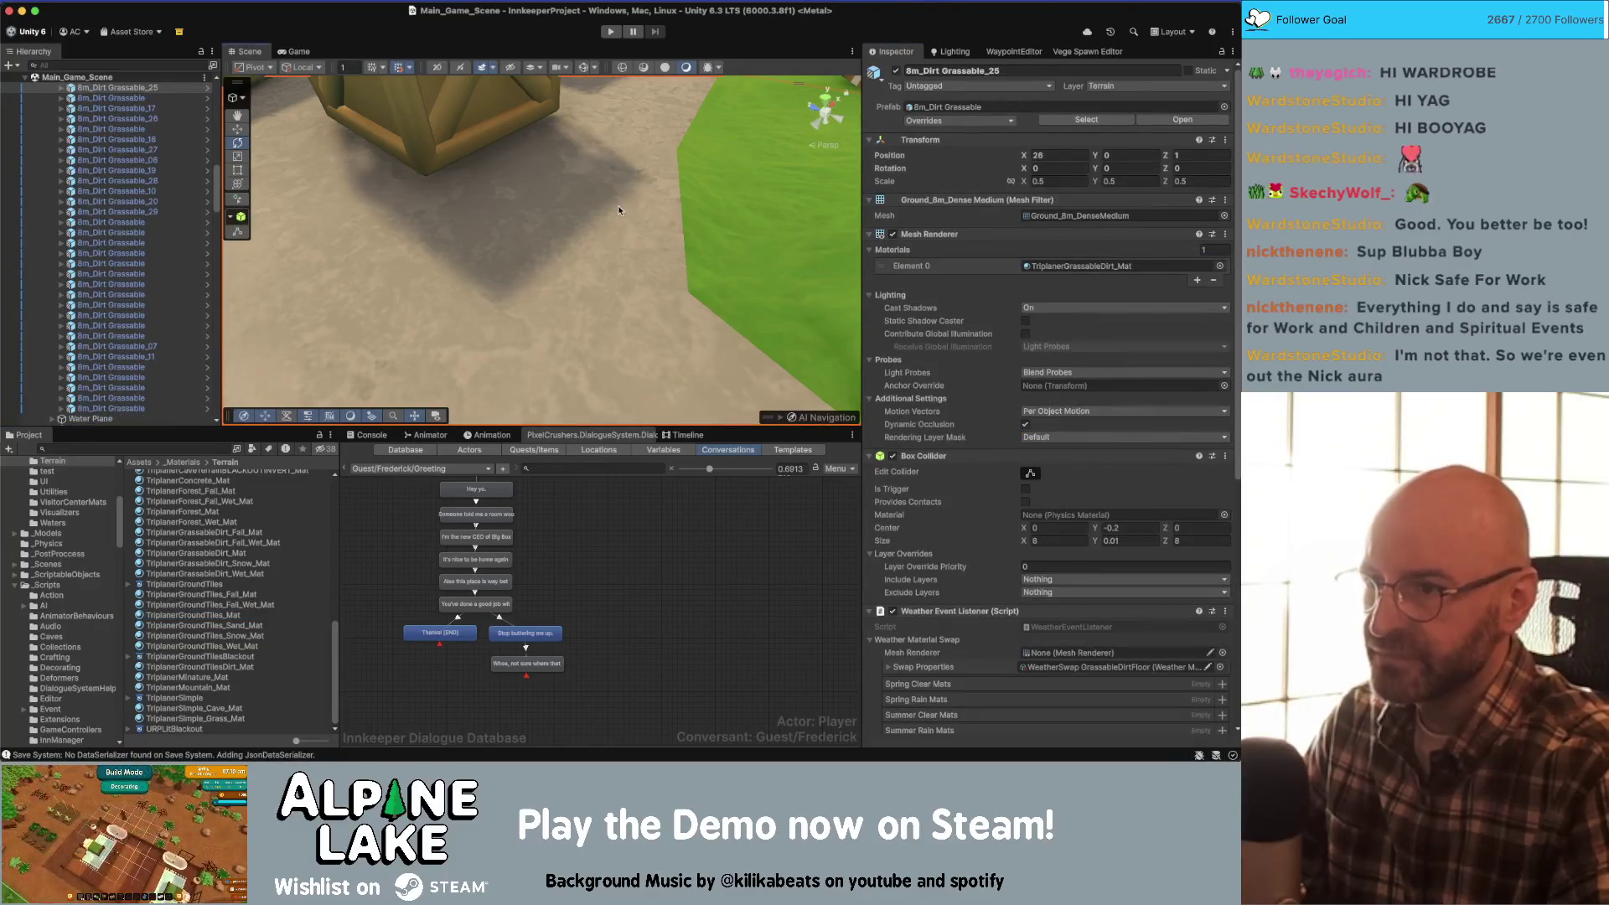
scroll(932, 348, down, 10)
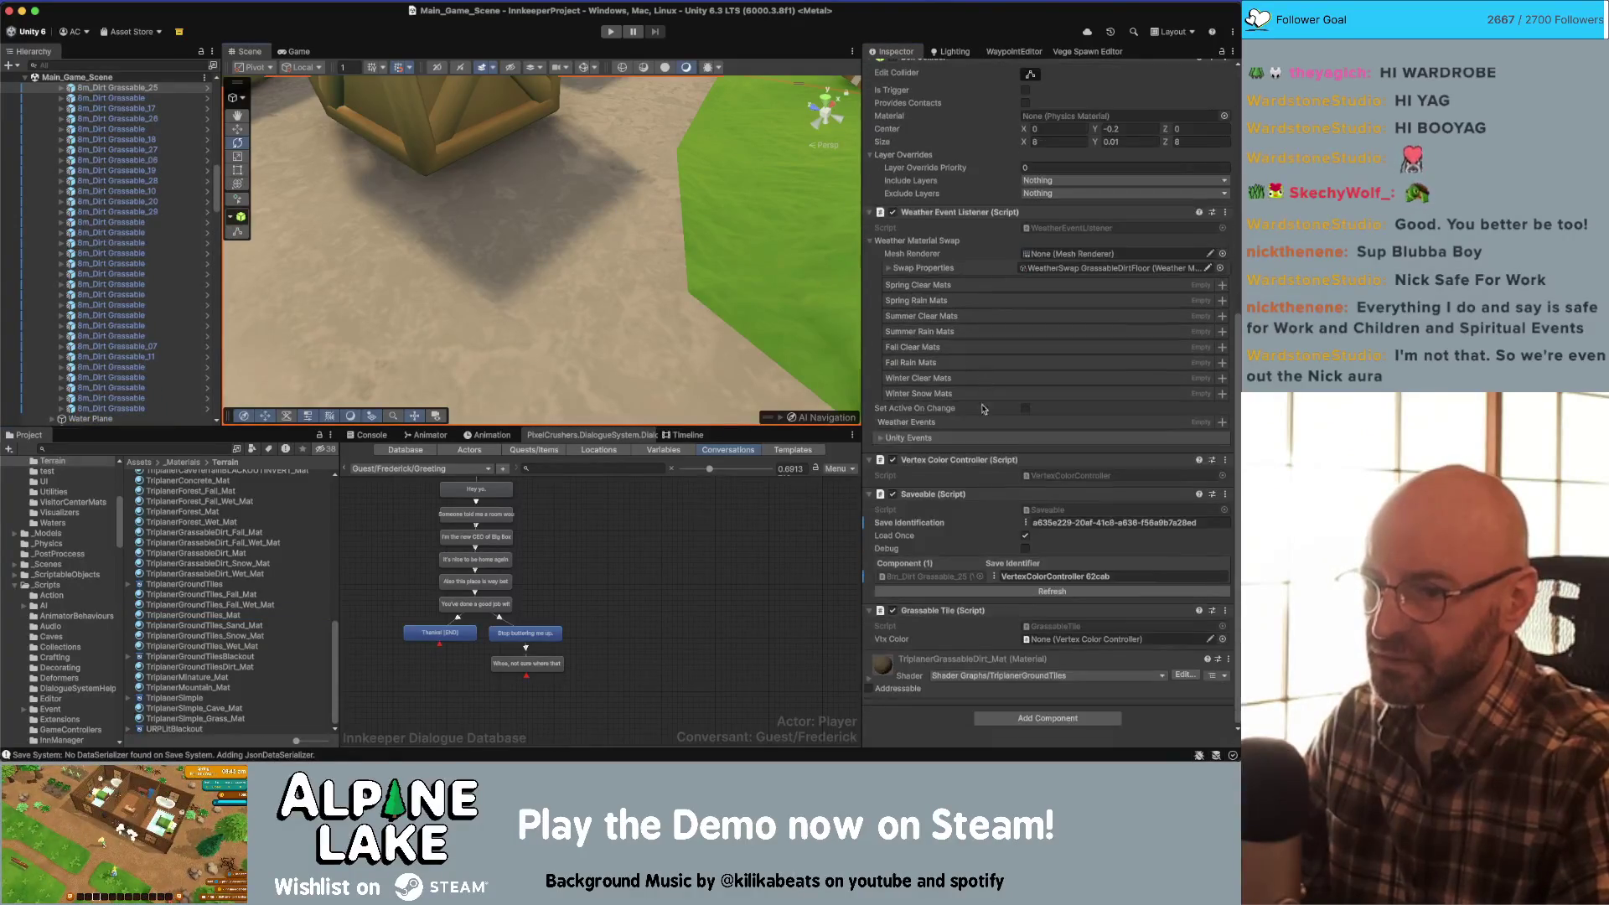
click(869, 683)
scroll(1100, 436, down, 12)
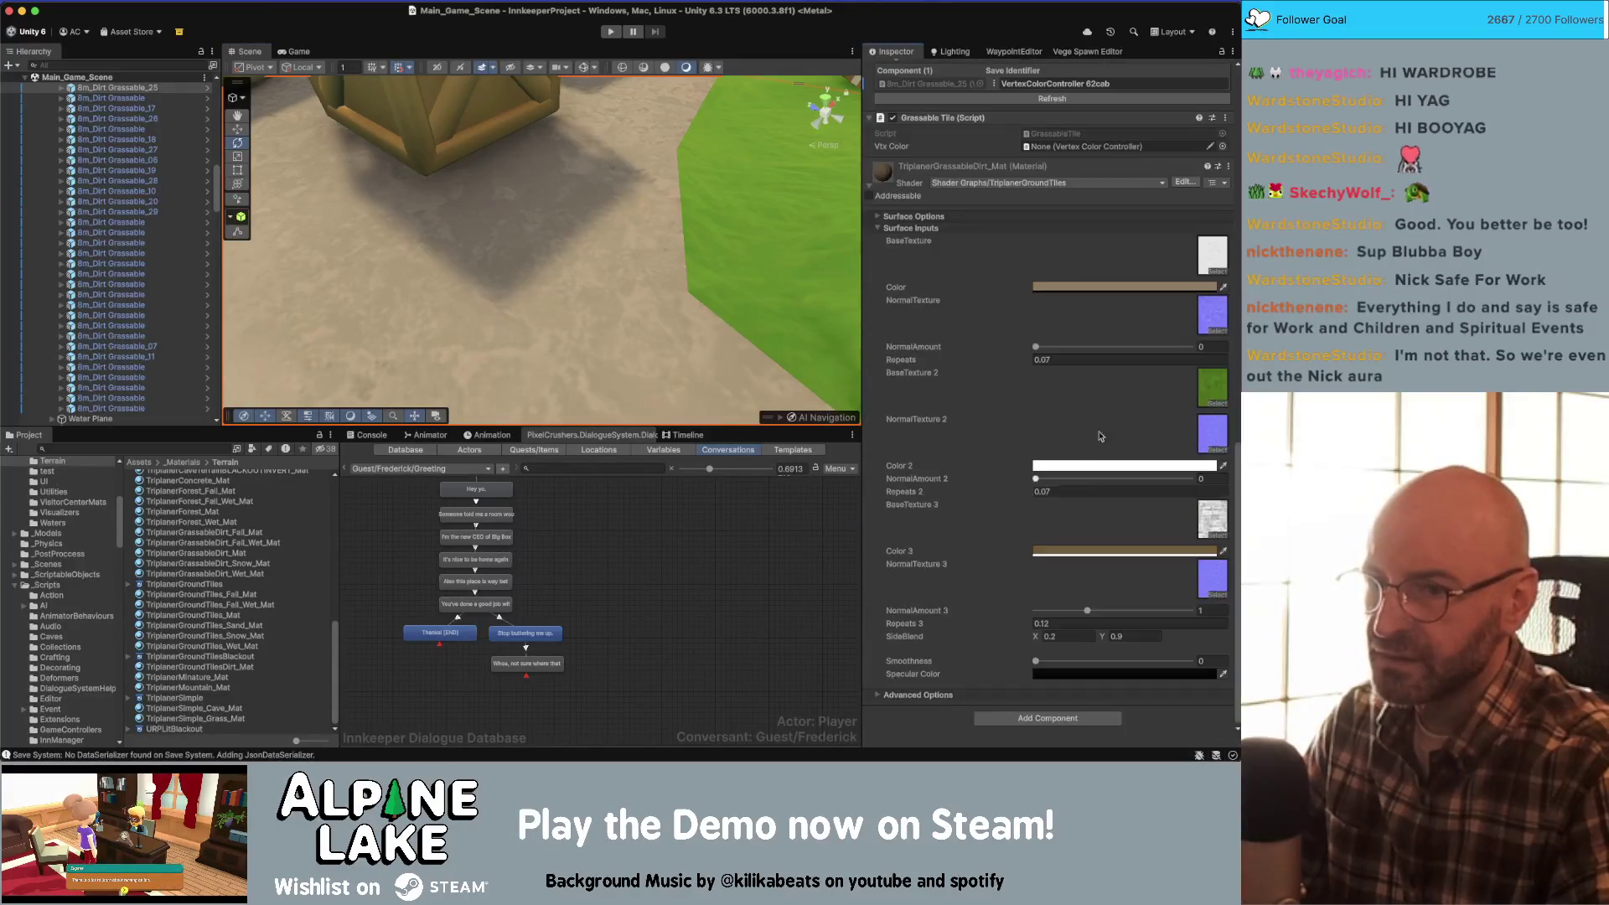
click(758, 175)
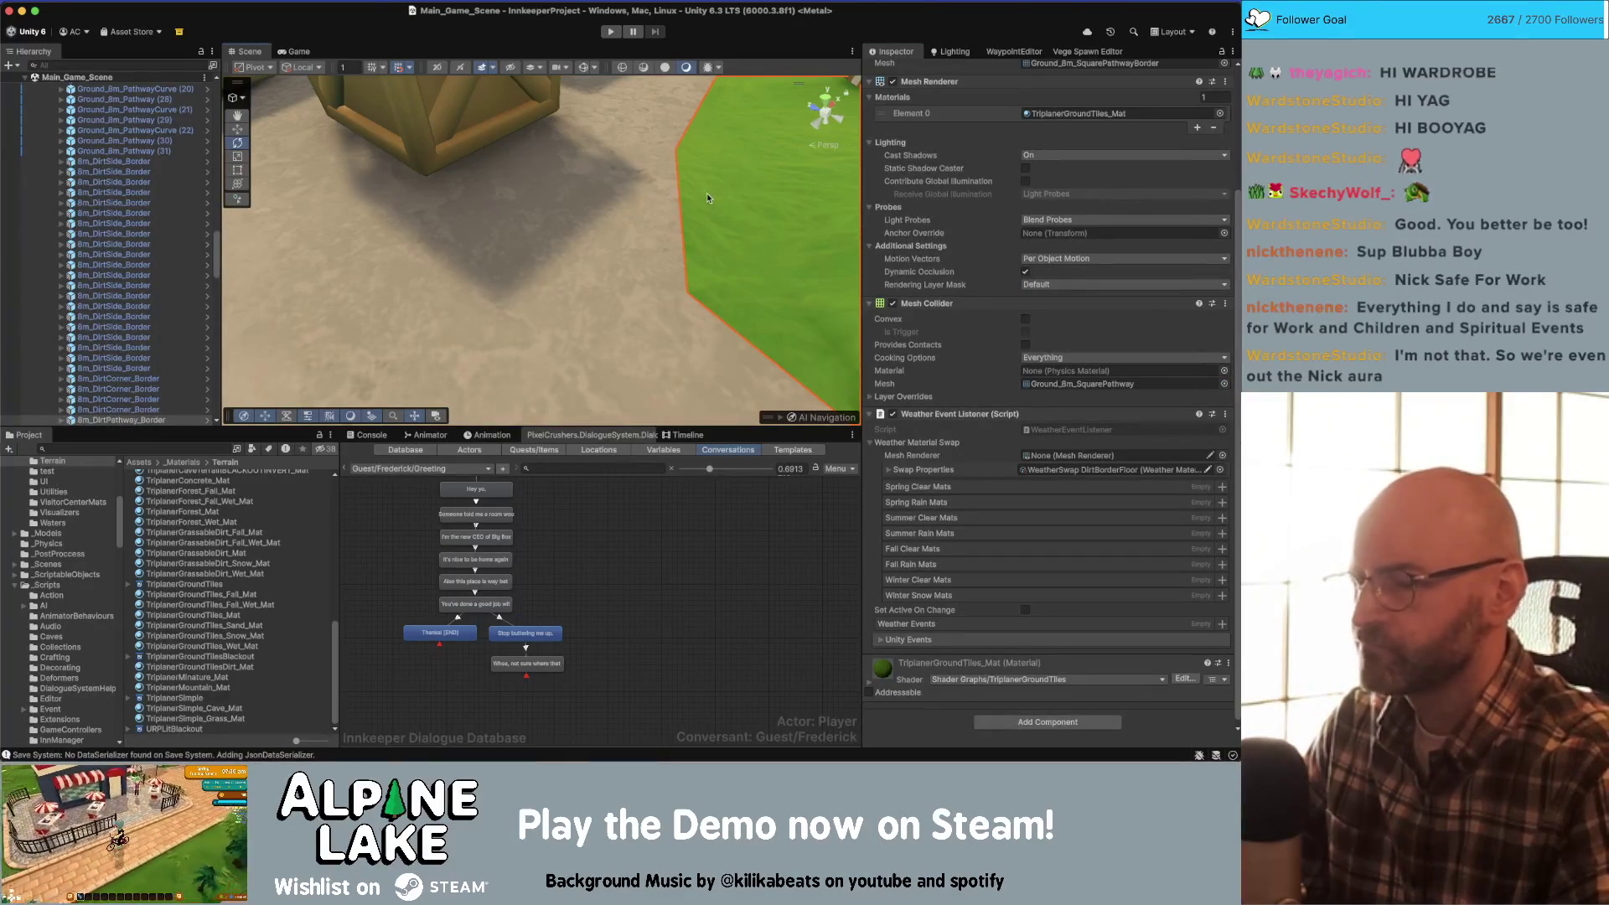
mouse_move(707, 198)
mouse_down()
mouse_move(783, 248)
mouse_move(786, 232)
mouse_move(491, 245)
mouse_move(411, 266)
mouse_up()
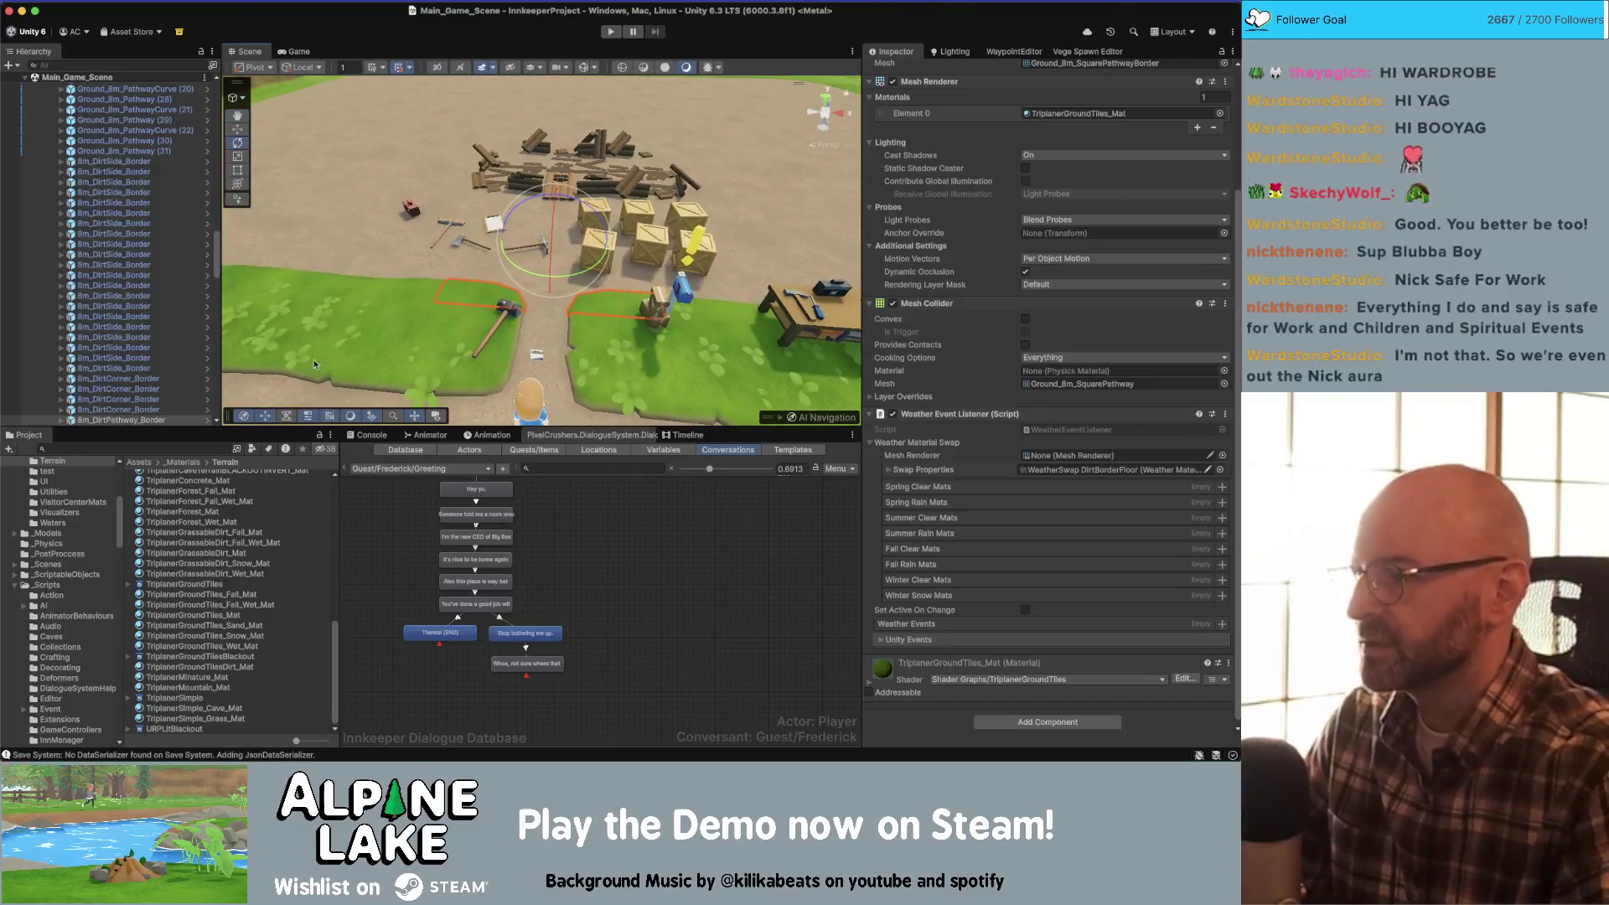
click(758, 662)
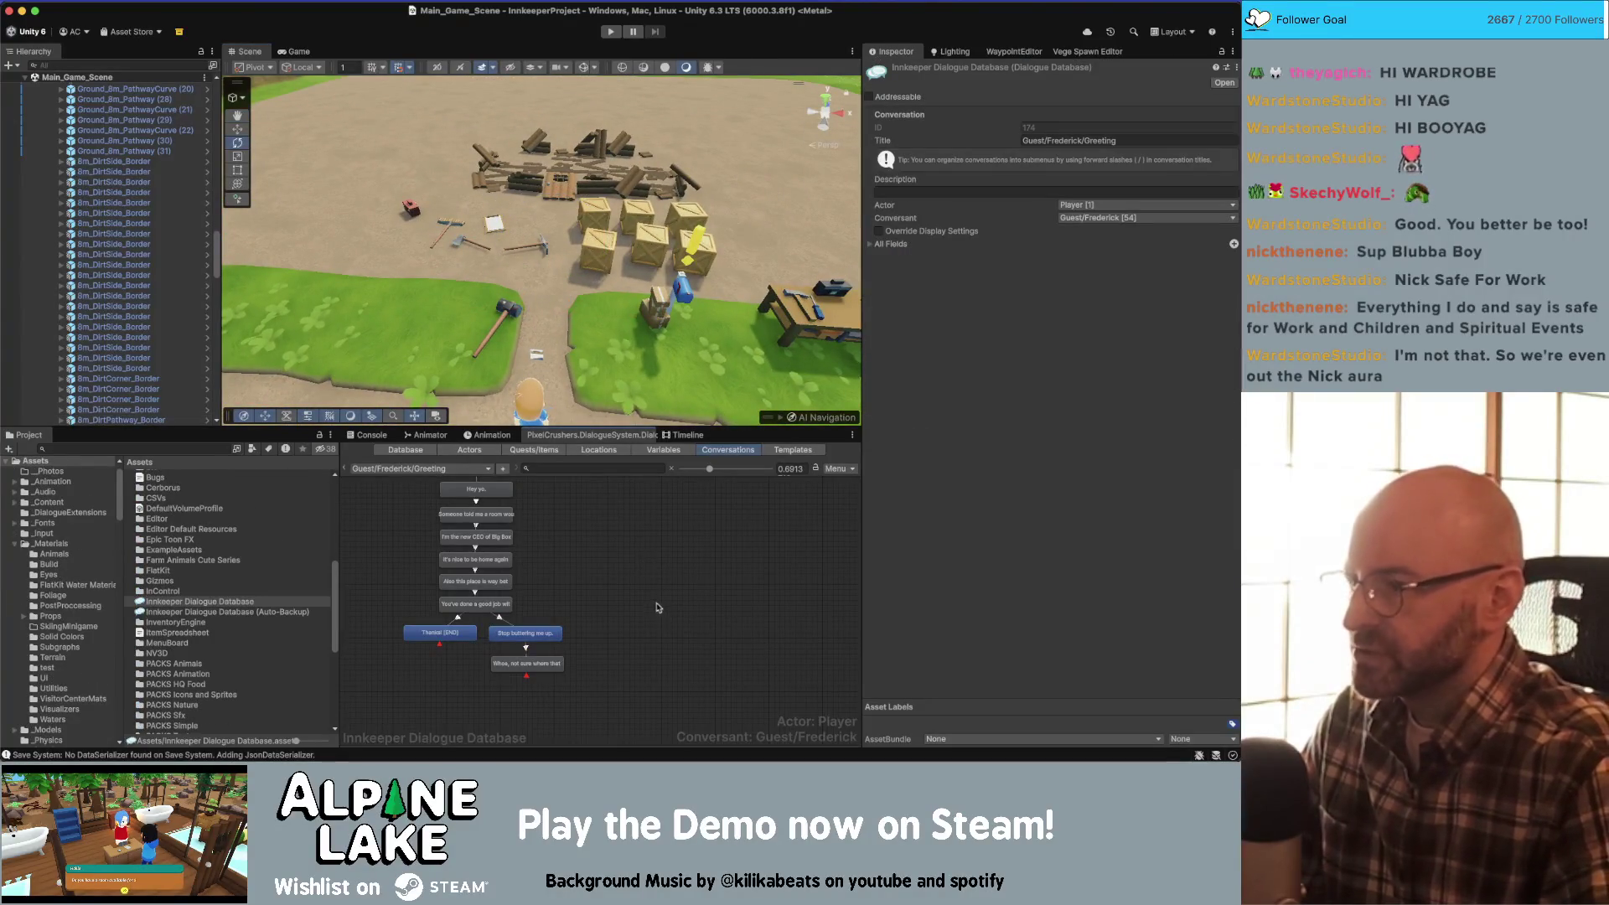
scroll(616, 558, down, 1)
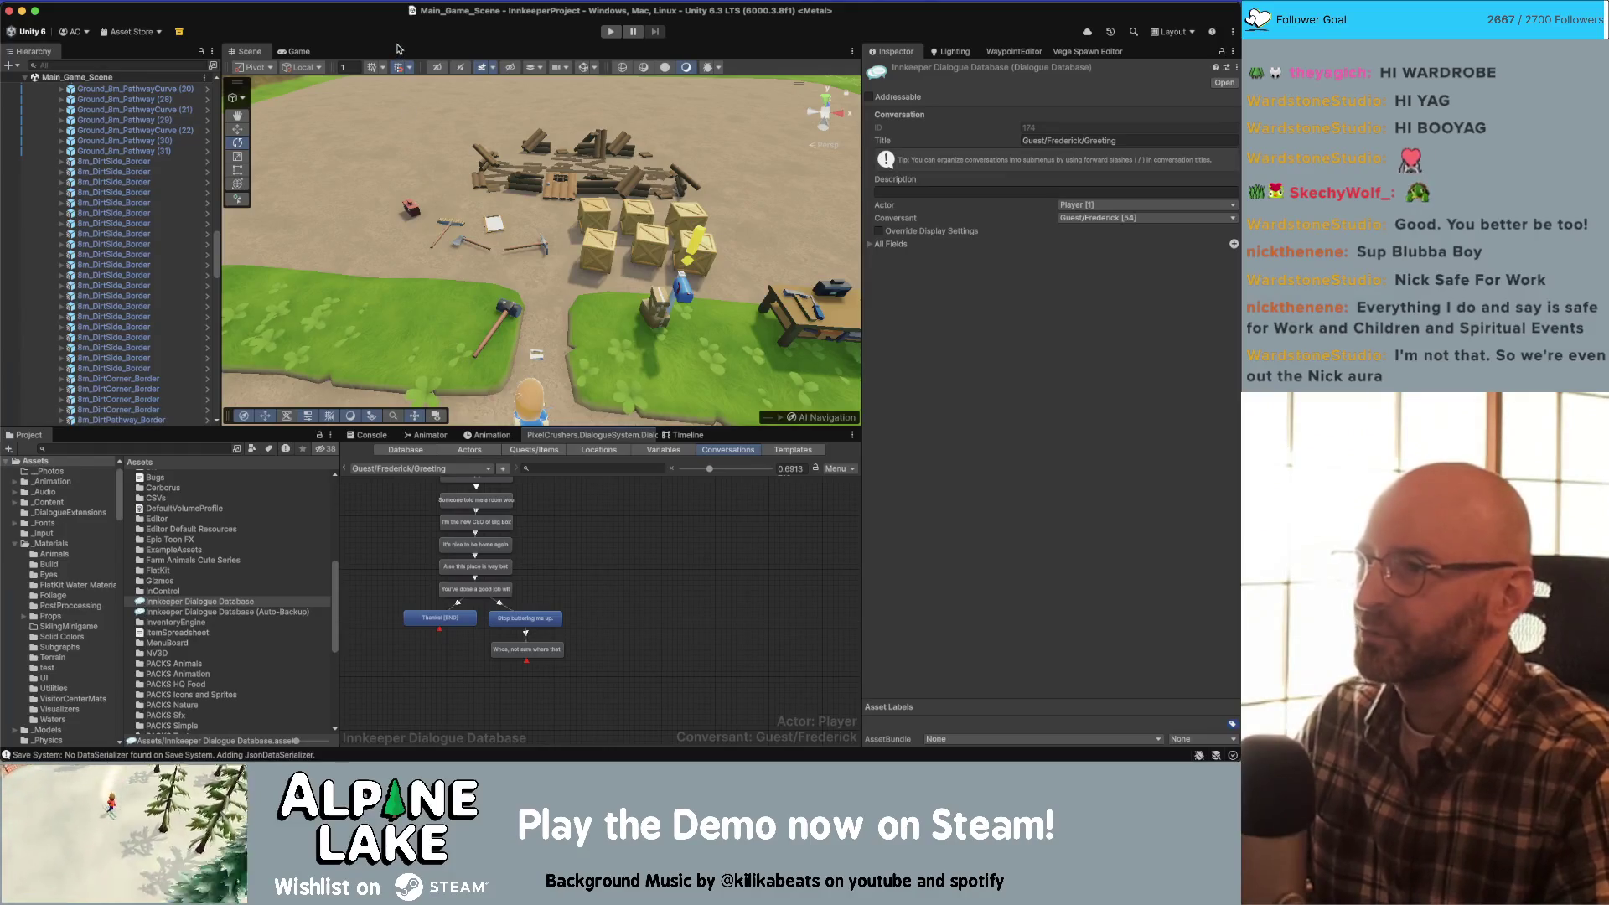
drag(554, 207, 573, 165)
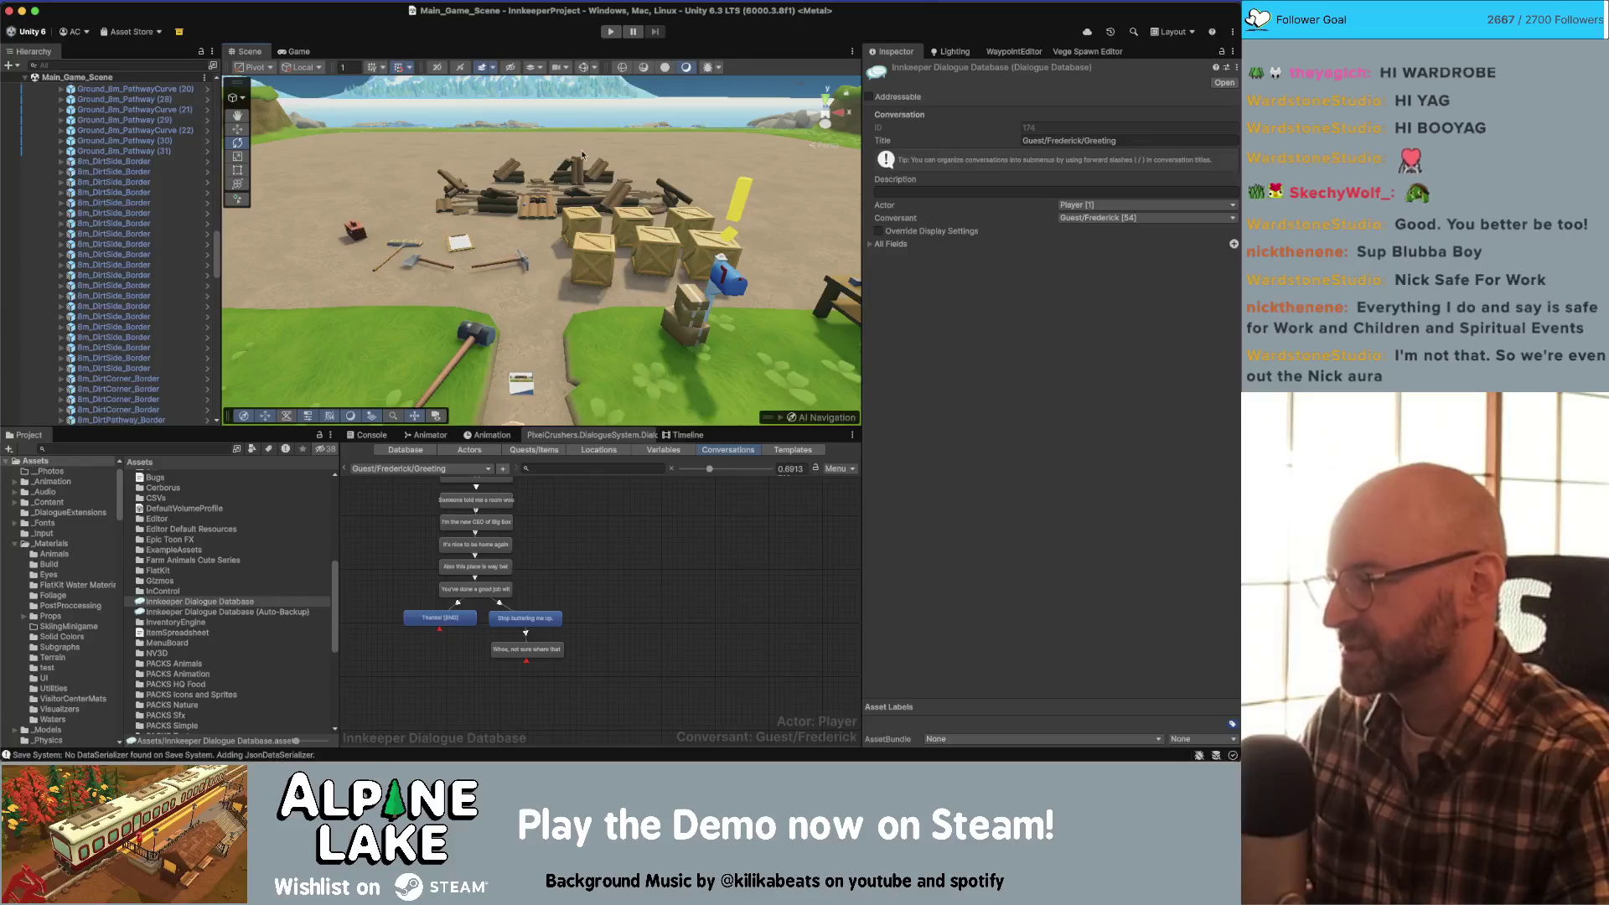
drag(573, 168, 561, 180)
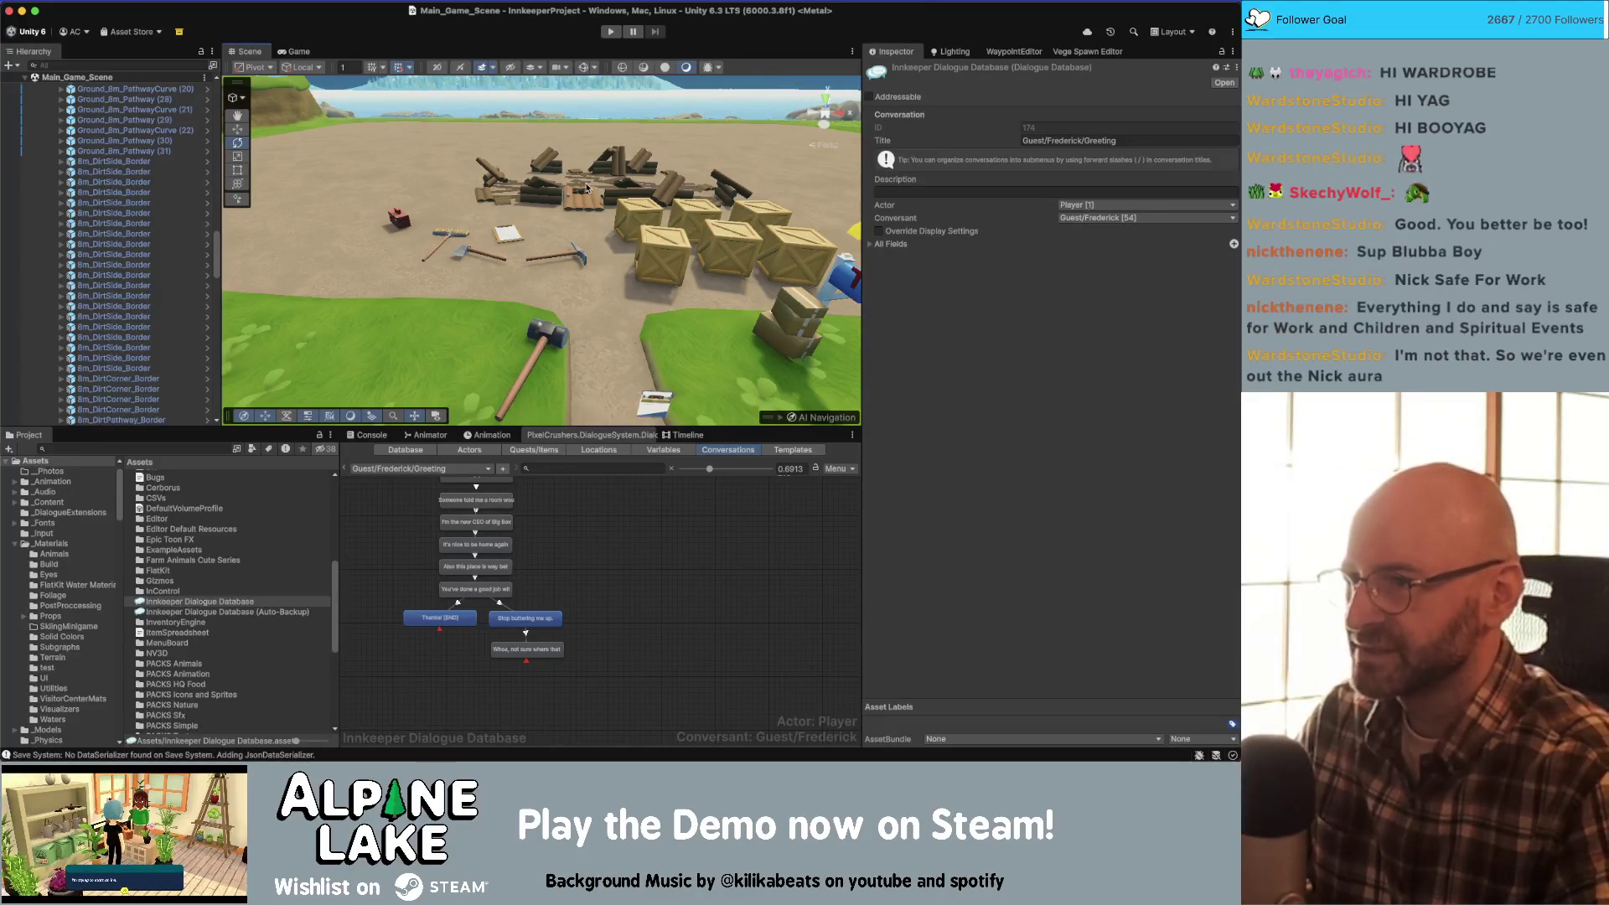
mouse_move(586, 188)
mouse_down()
mouse_move(604, 235)
mouse_move(765, 159)
mouse_move(796, 167)
mouse_move(800, 190)
mouse_move(838, 188)
mouse_up()
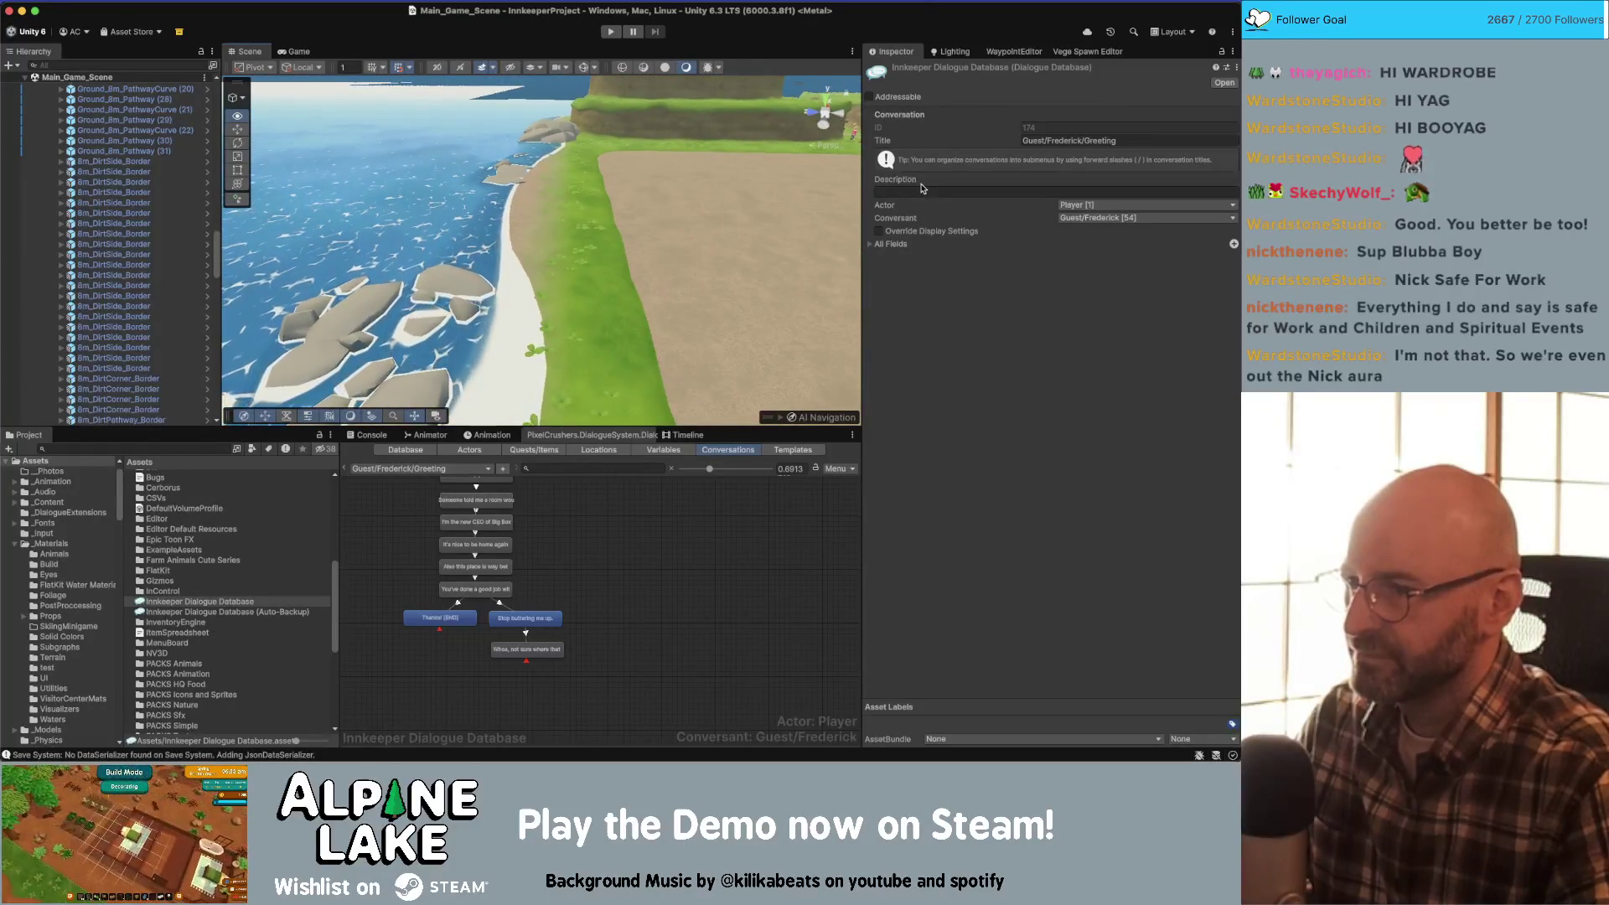
mouse_move(528, 243)
mouse_down()
mouse_move(534, 304)
mouse_move(468, 237)
mouse_move(599, 260)
mouse_move(508, 222)
mouse_move(580, 212)
mouse_move(588, 171)
mouse_move(847, 155)
mouse_up()
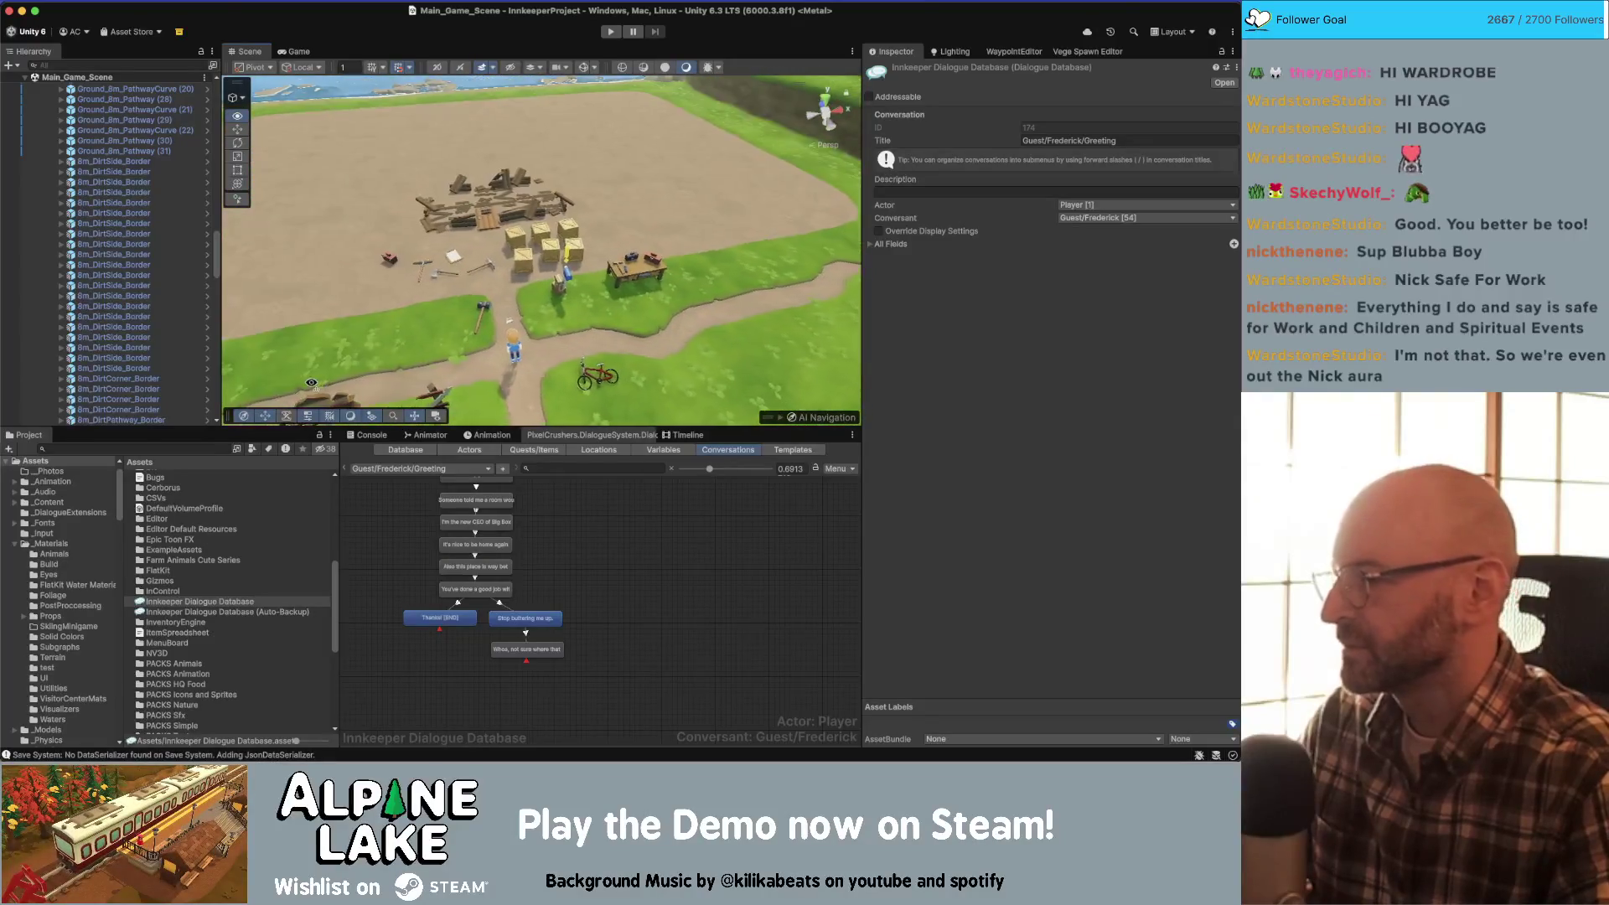
drag(304, 383, 296, 375)
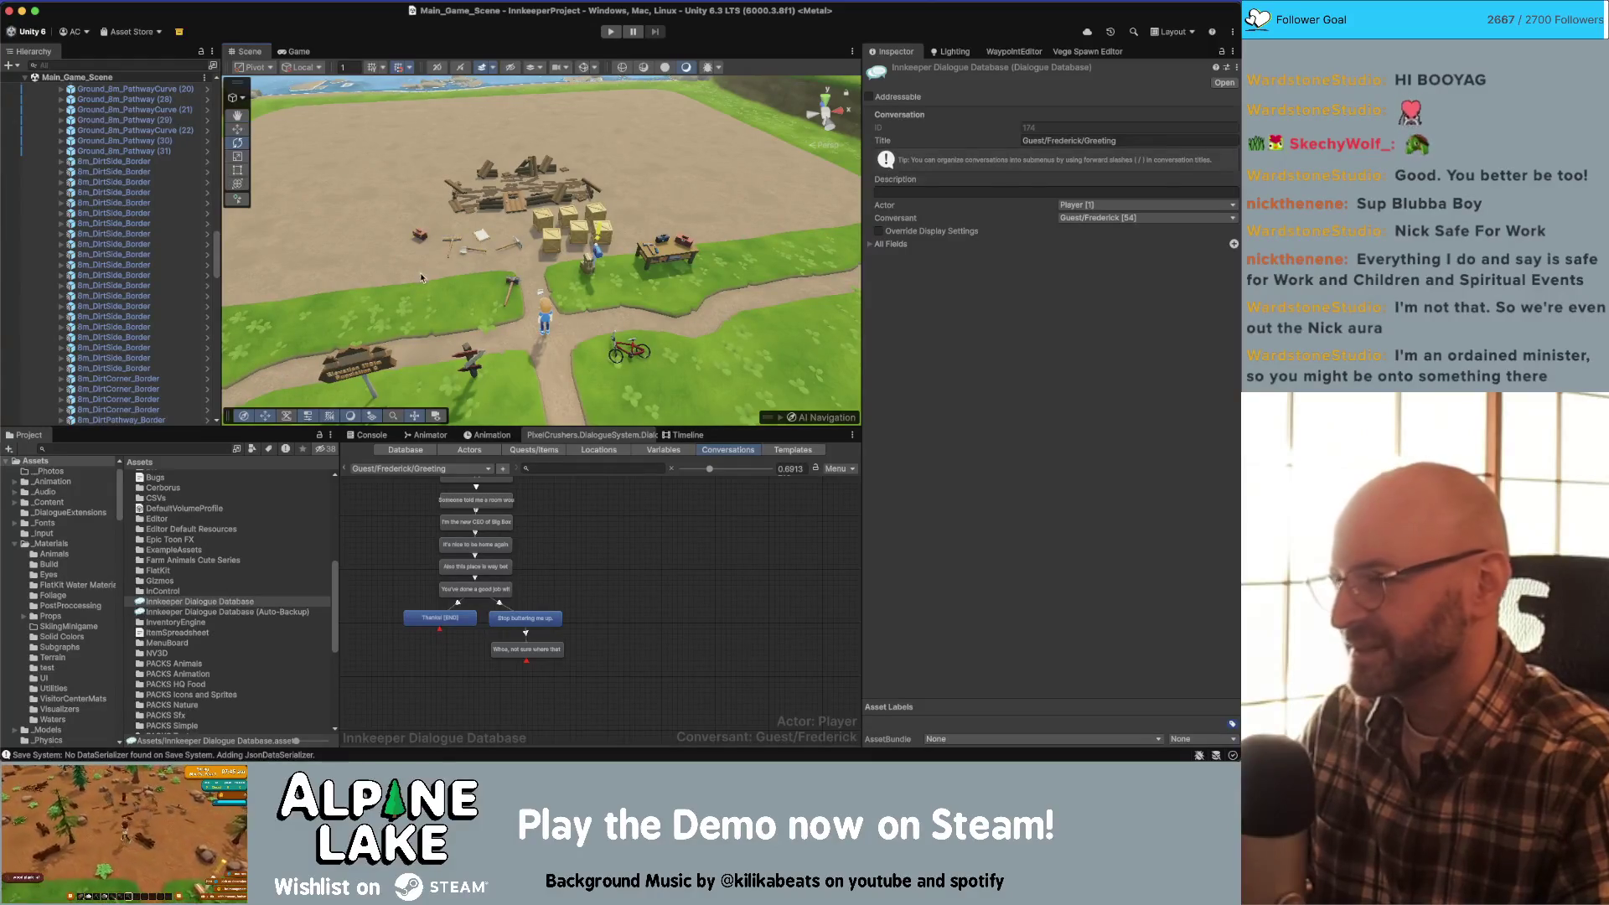
drag(482, 260, 460, 263)
scroll(460, 263, up, 5)
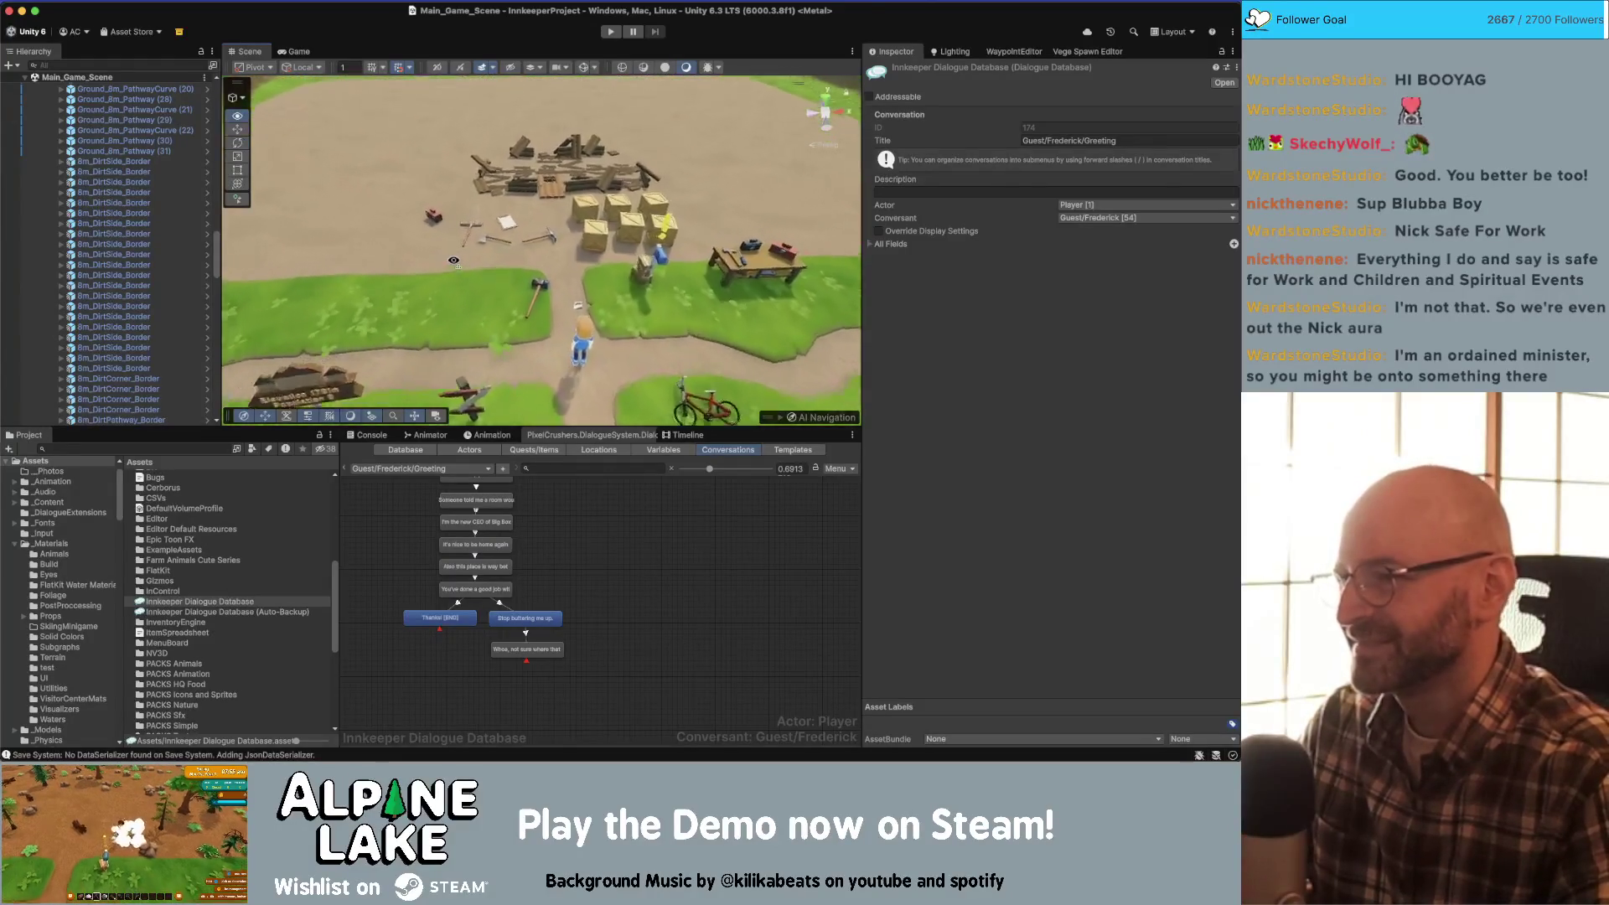
scroll(450, 258, up, 5)
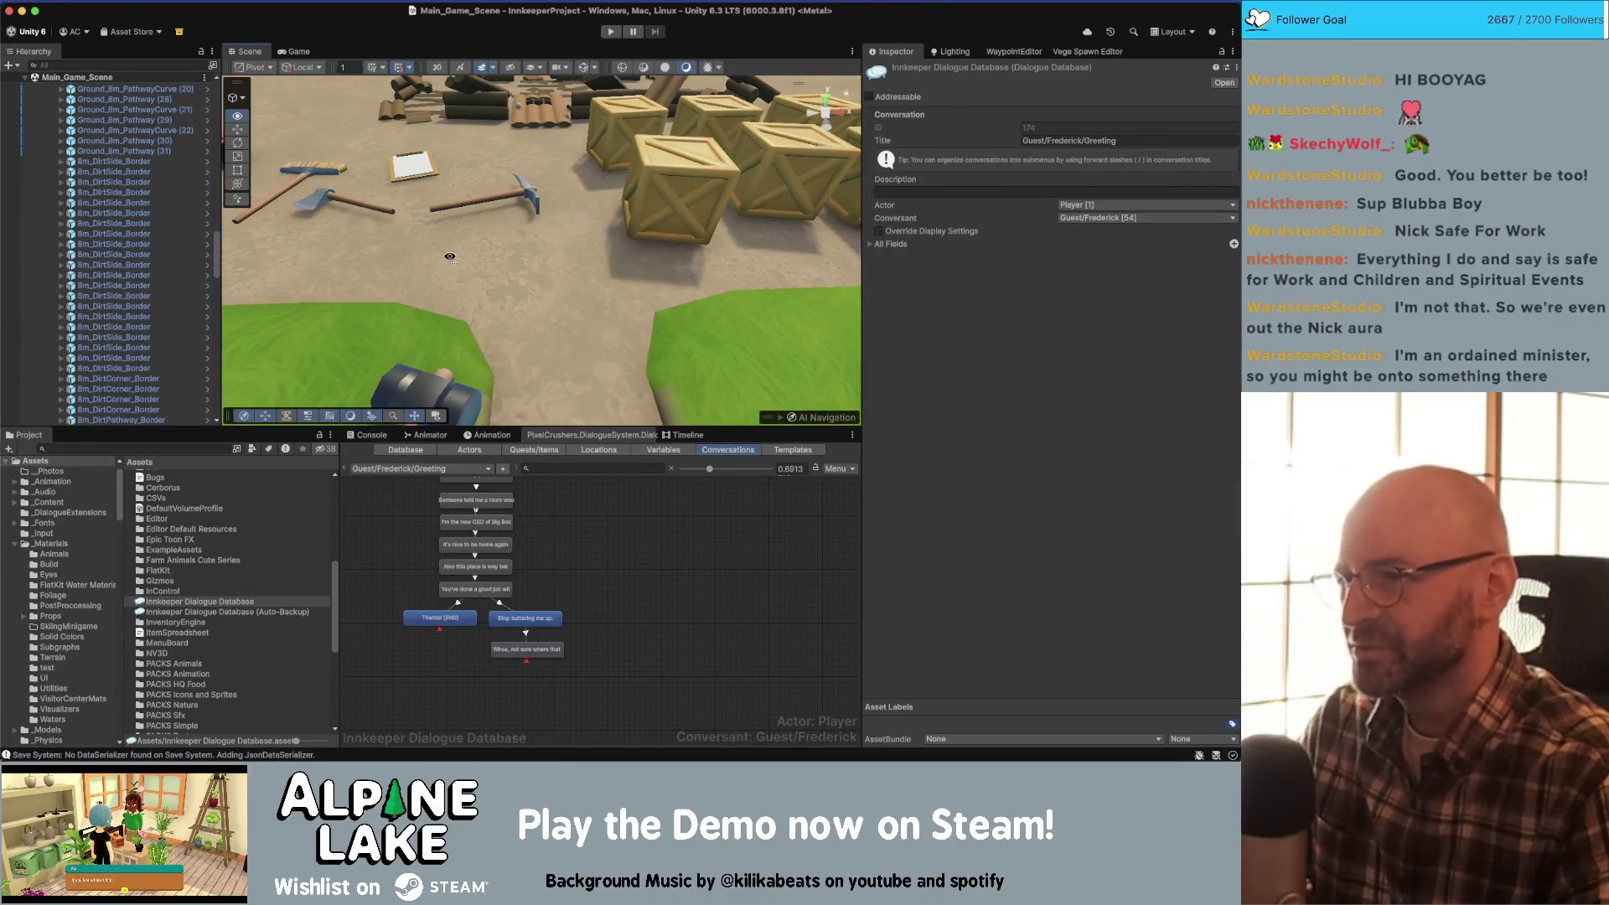
mouse_move(450, 258)
mouse_down()
mouse_move(671, 217)
mouse_move(423, 279)
mouse_up()
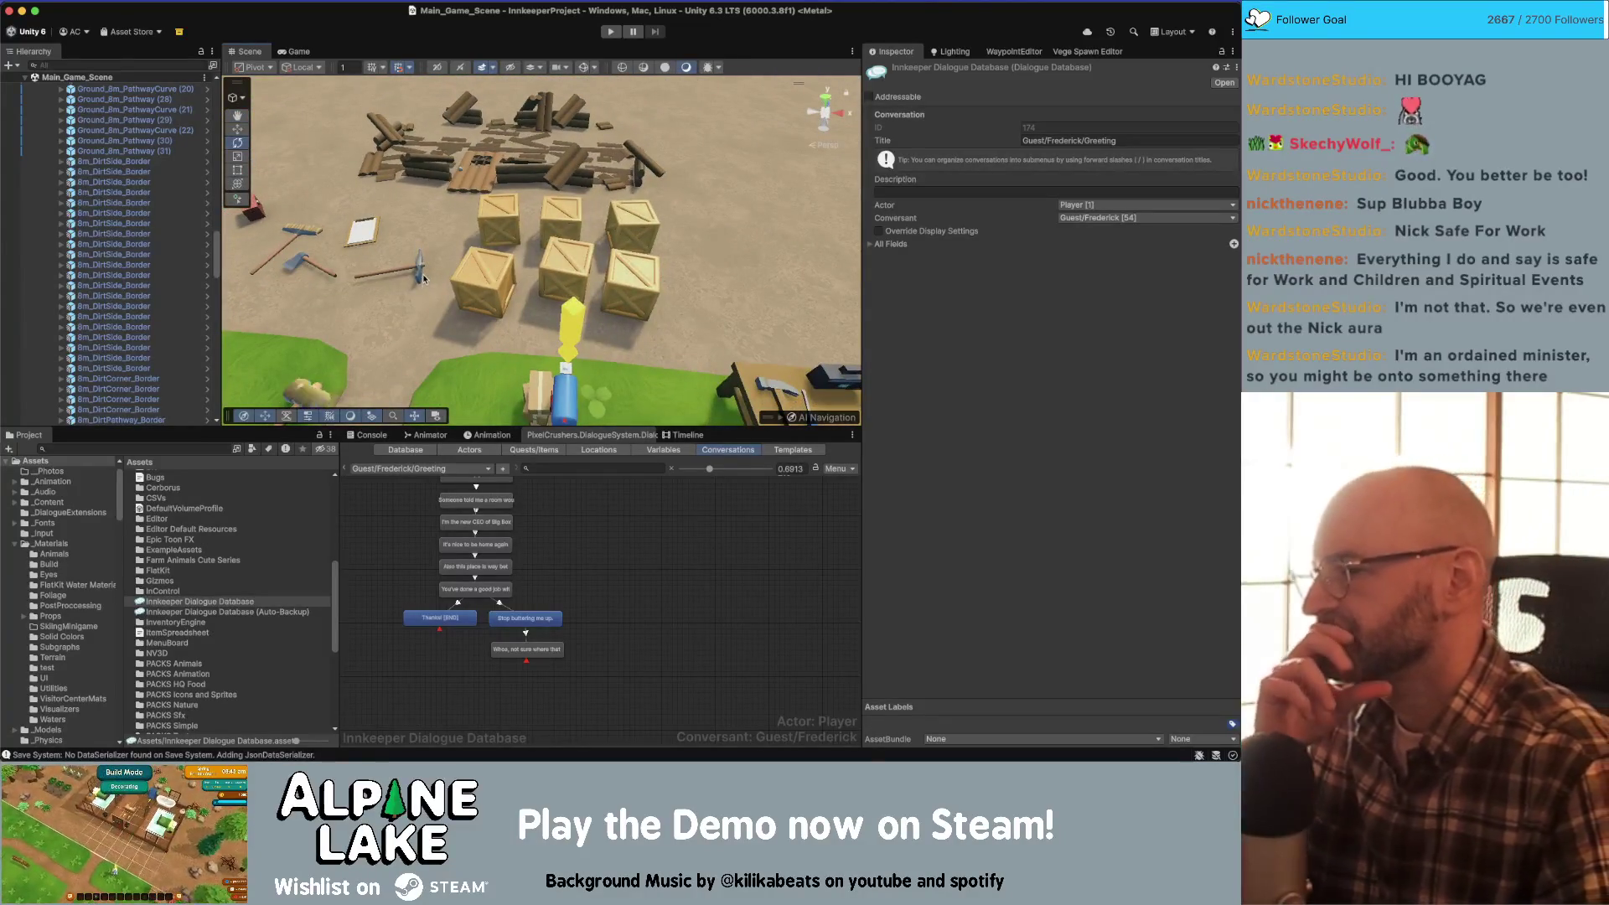
click(210, 448)
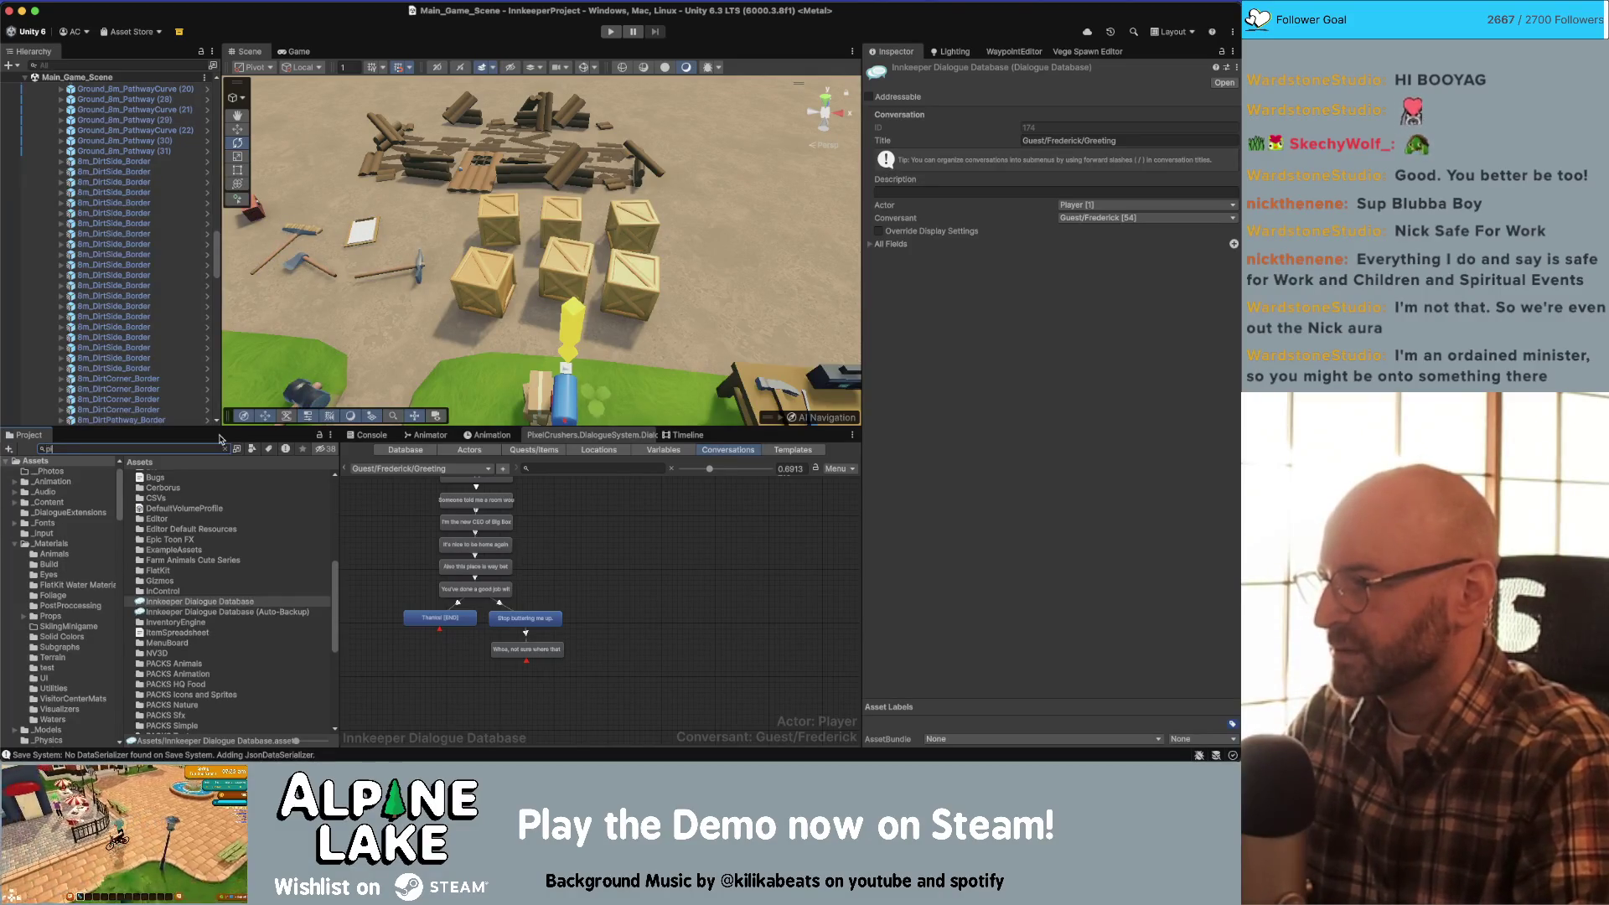
text(ka)
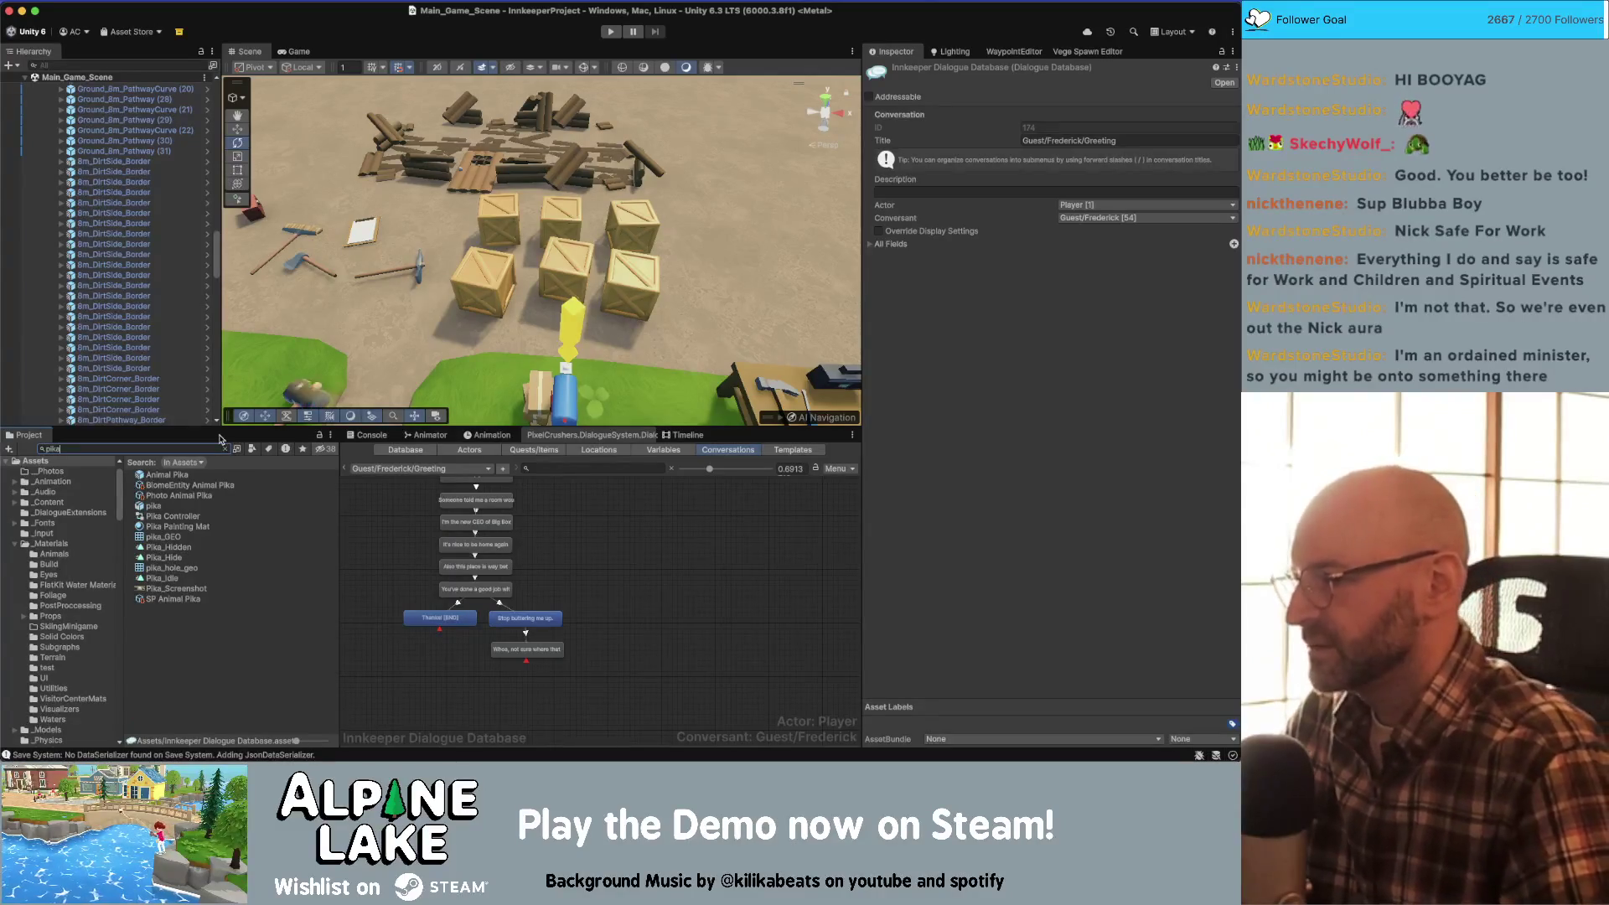
key(super+a)
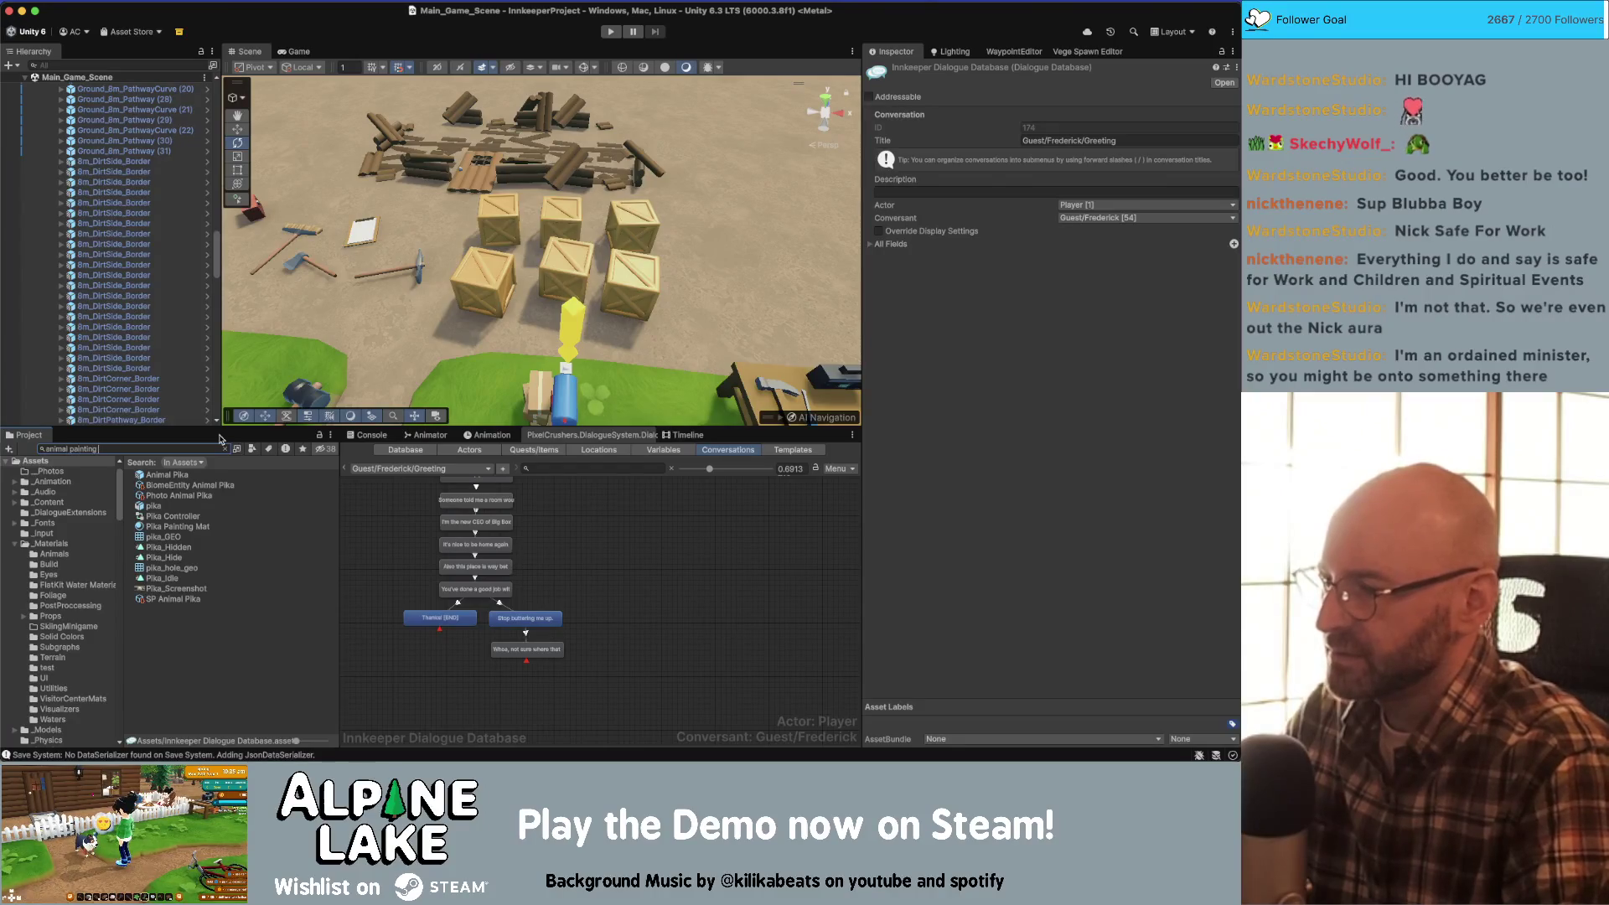
text( A)
click(229, 475)
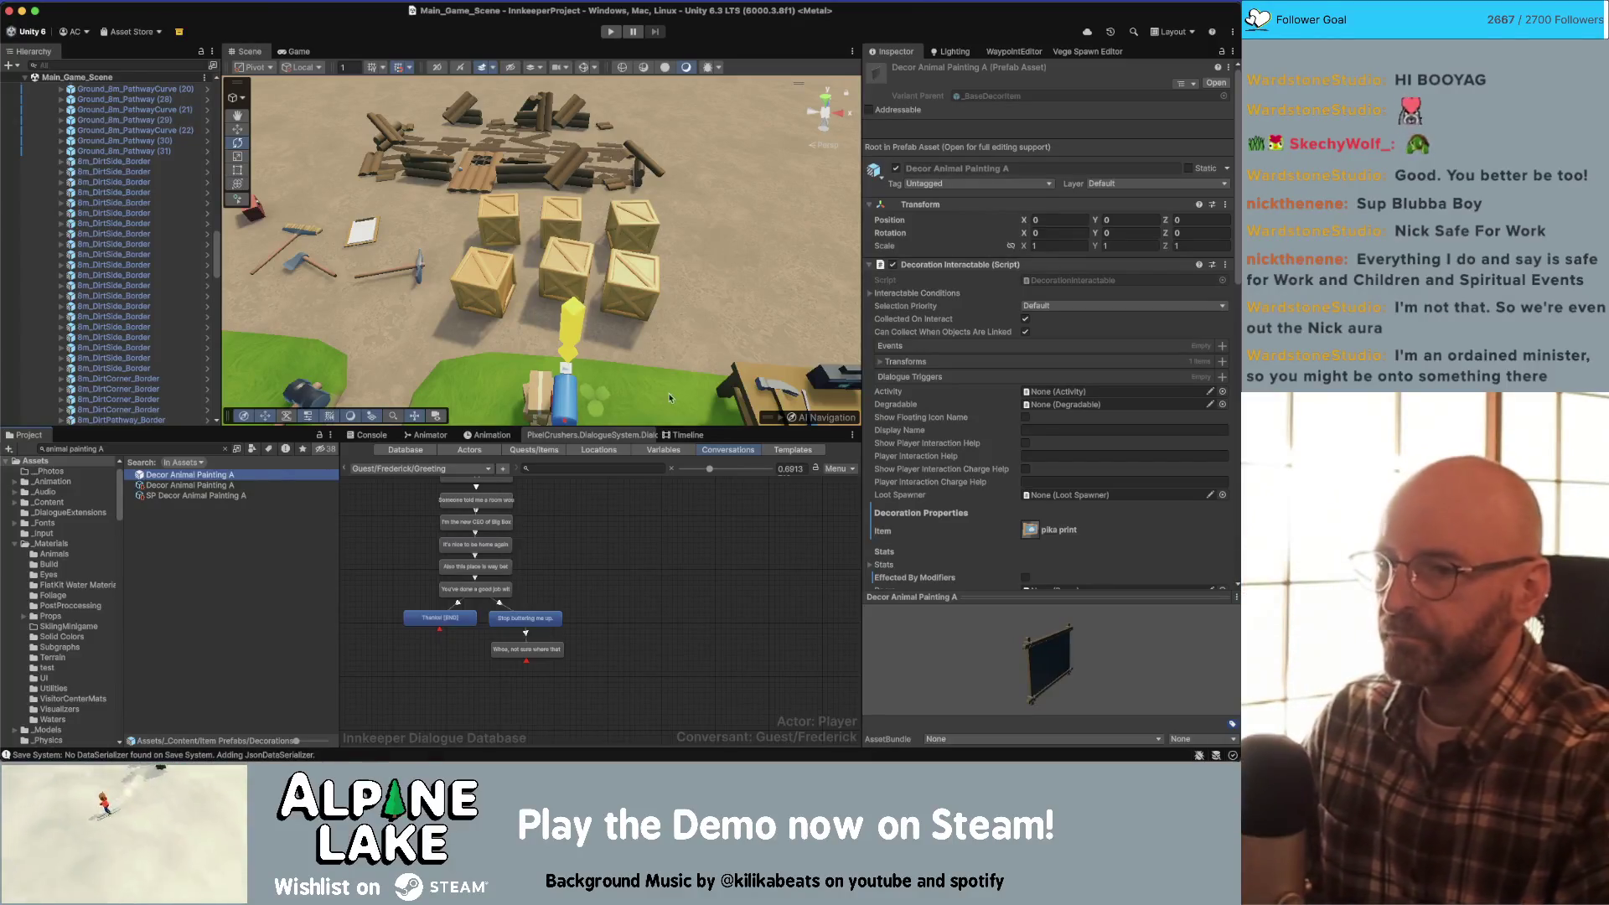
scroll(905, 419, down, 10)
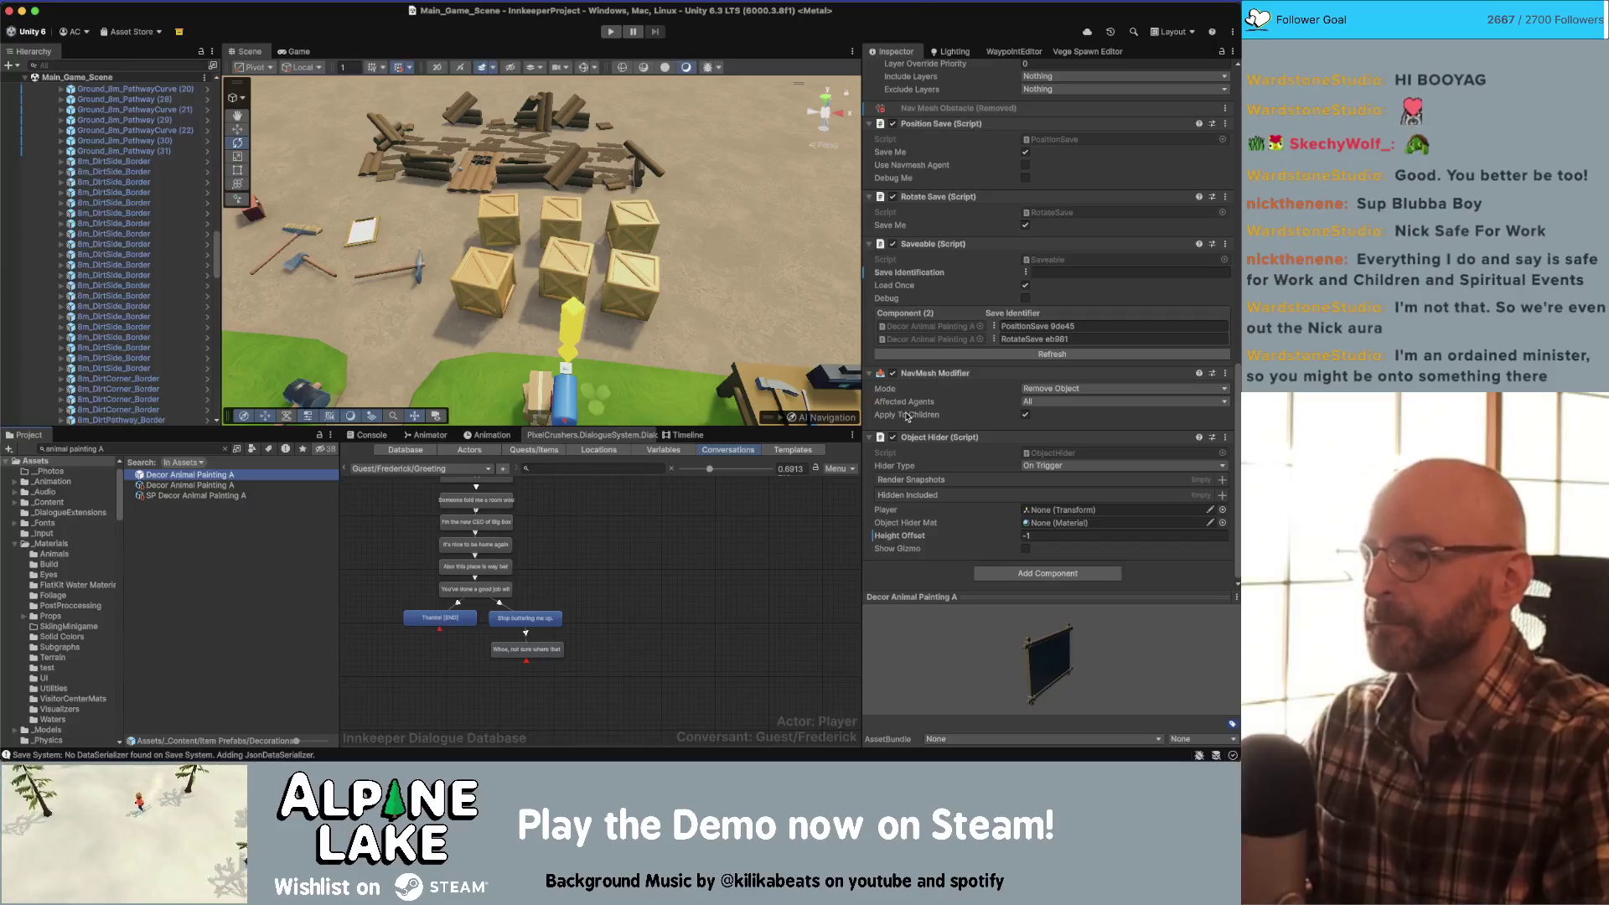
scroll(908, 416, up, 10)
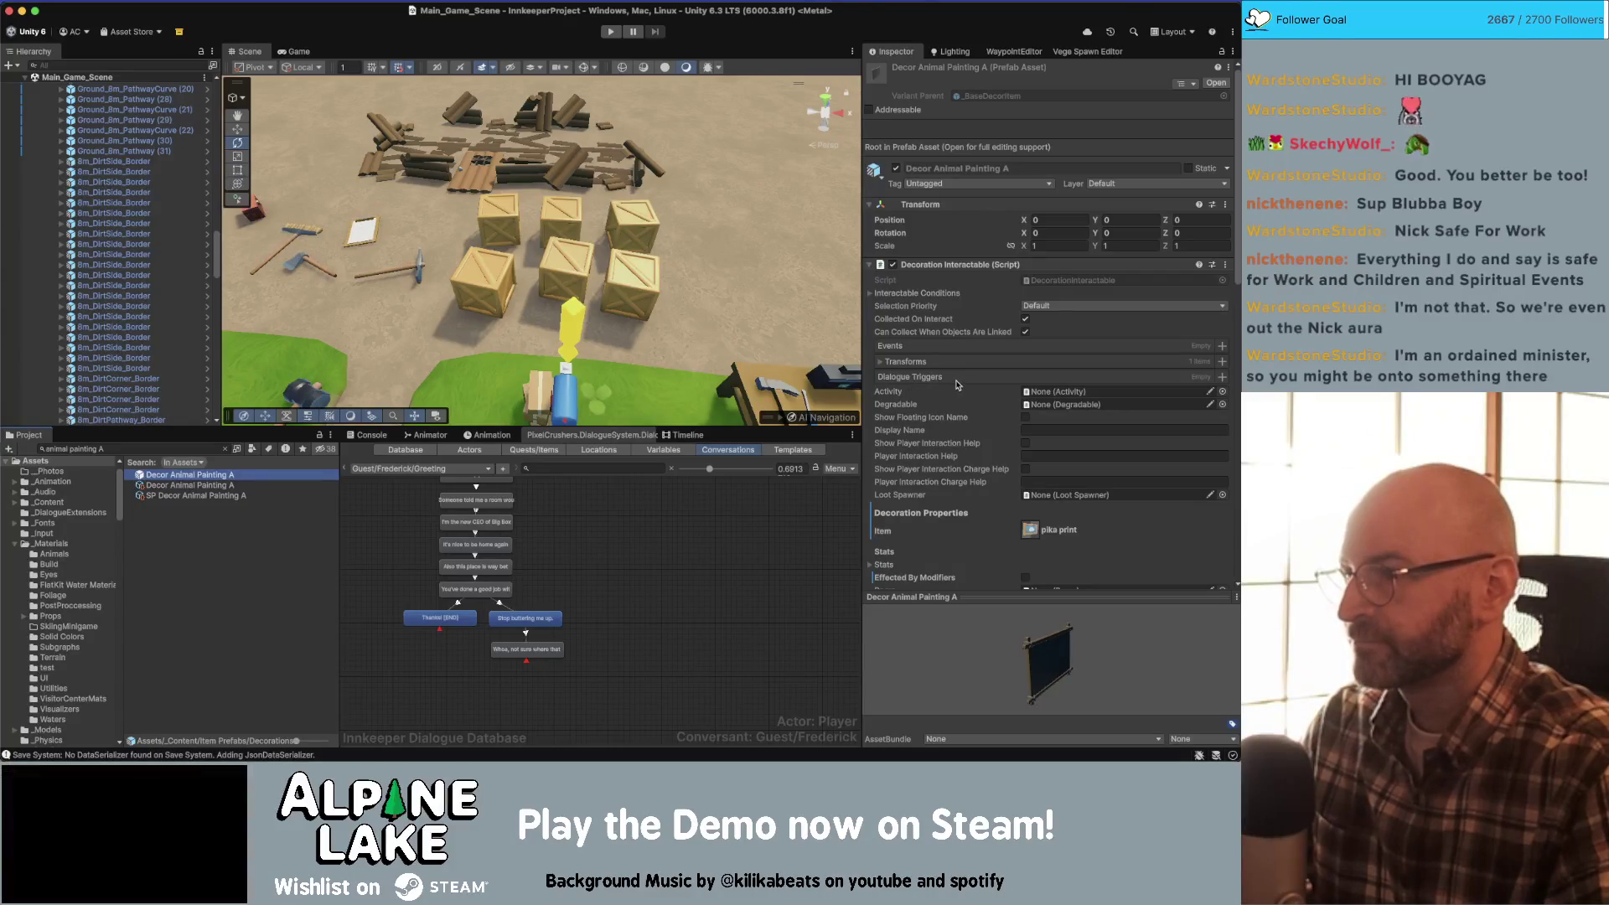
scroll(957, 384, down, 5)
scroll(957, 383, up, 5)
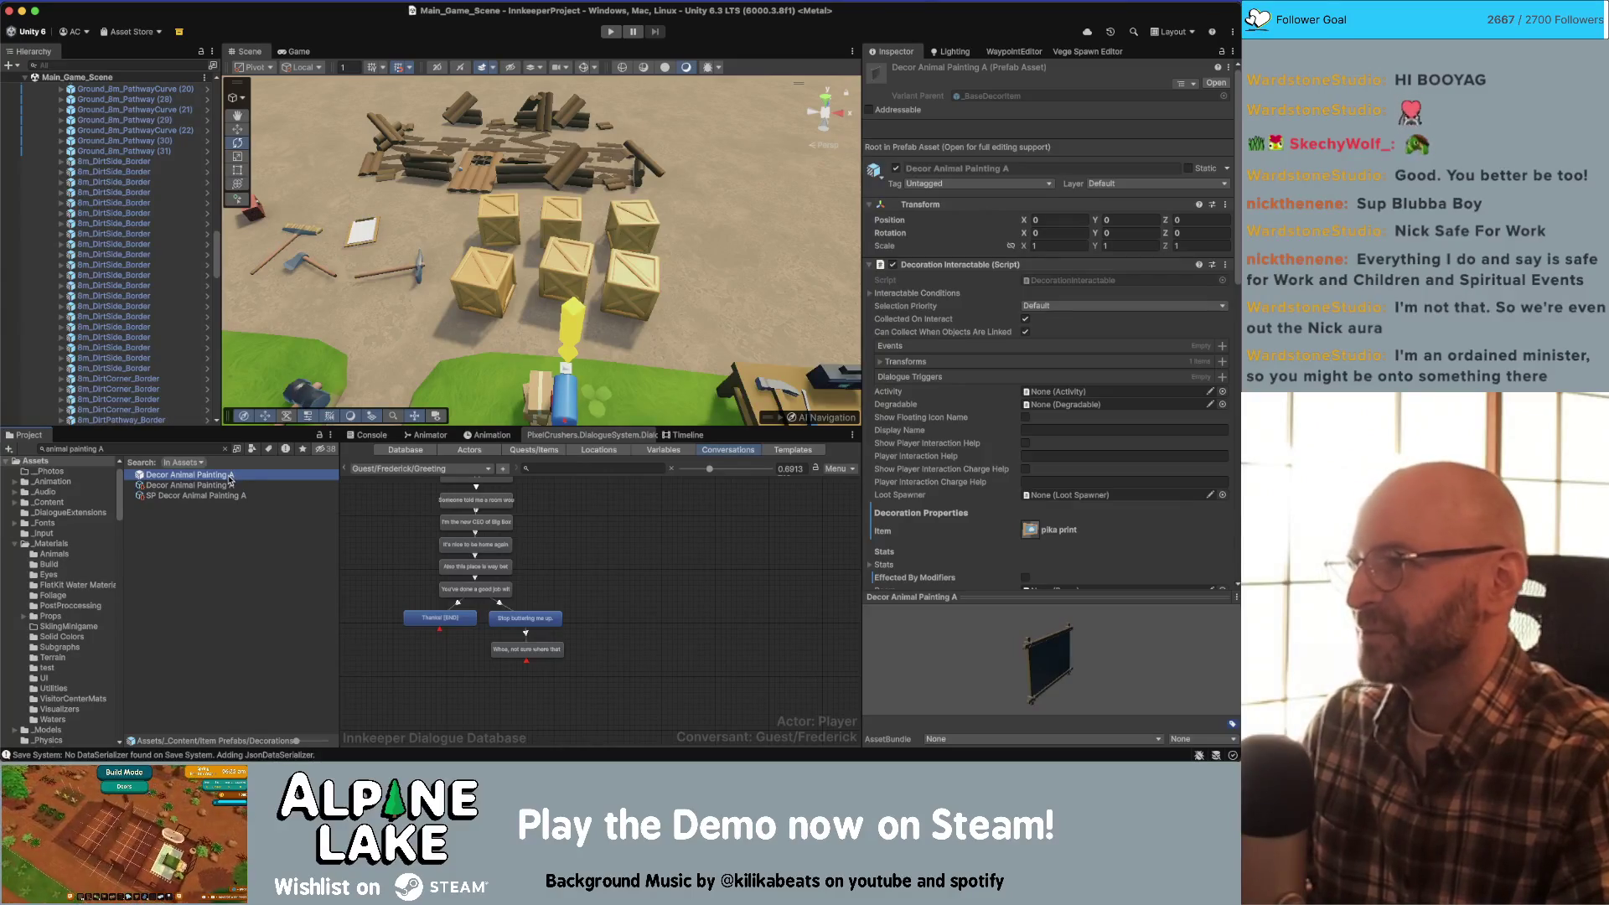
double_click(229, 476)
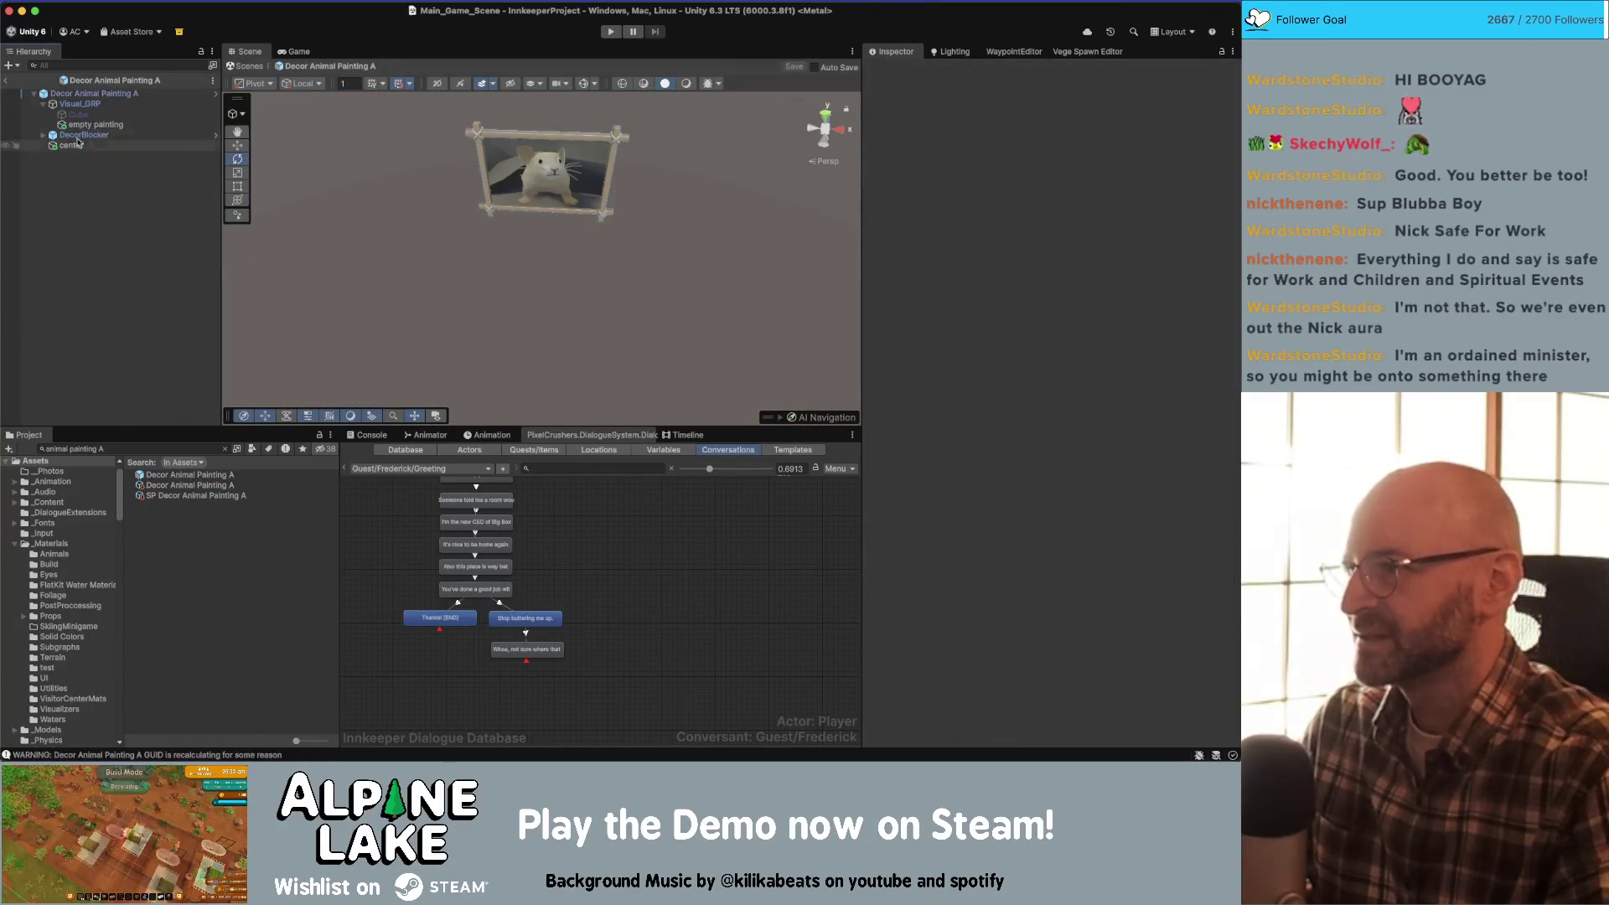
- Add an Activity component to the painting prefab's root and view the painting head-on
scroll(930, 483, down, 10)
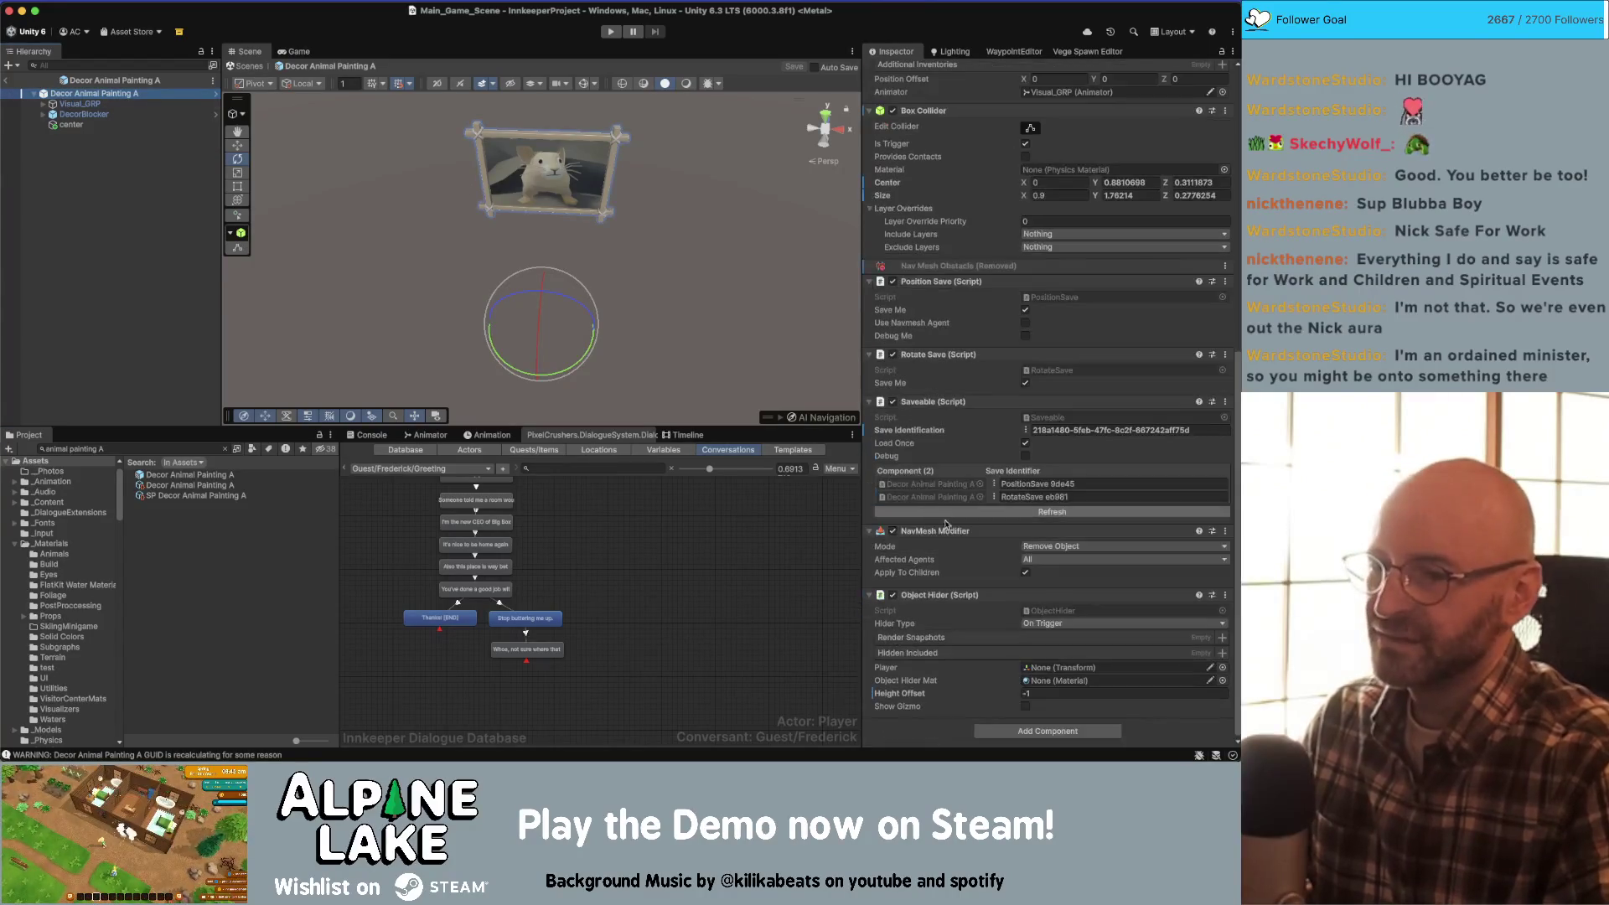
click(997, 734)
text(activit)
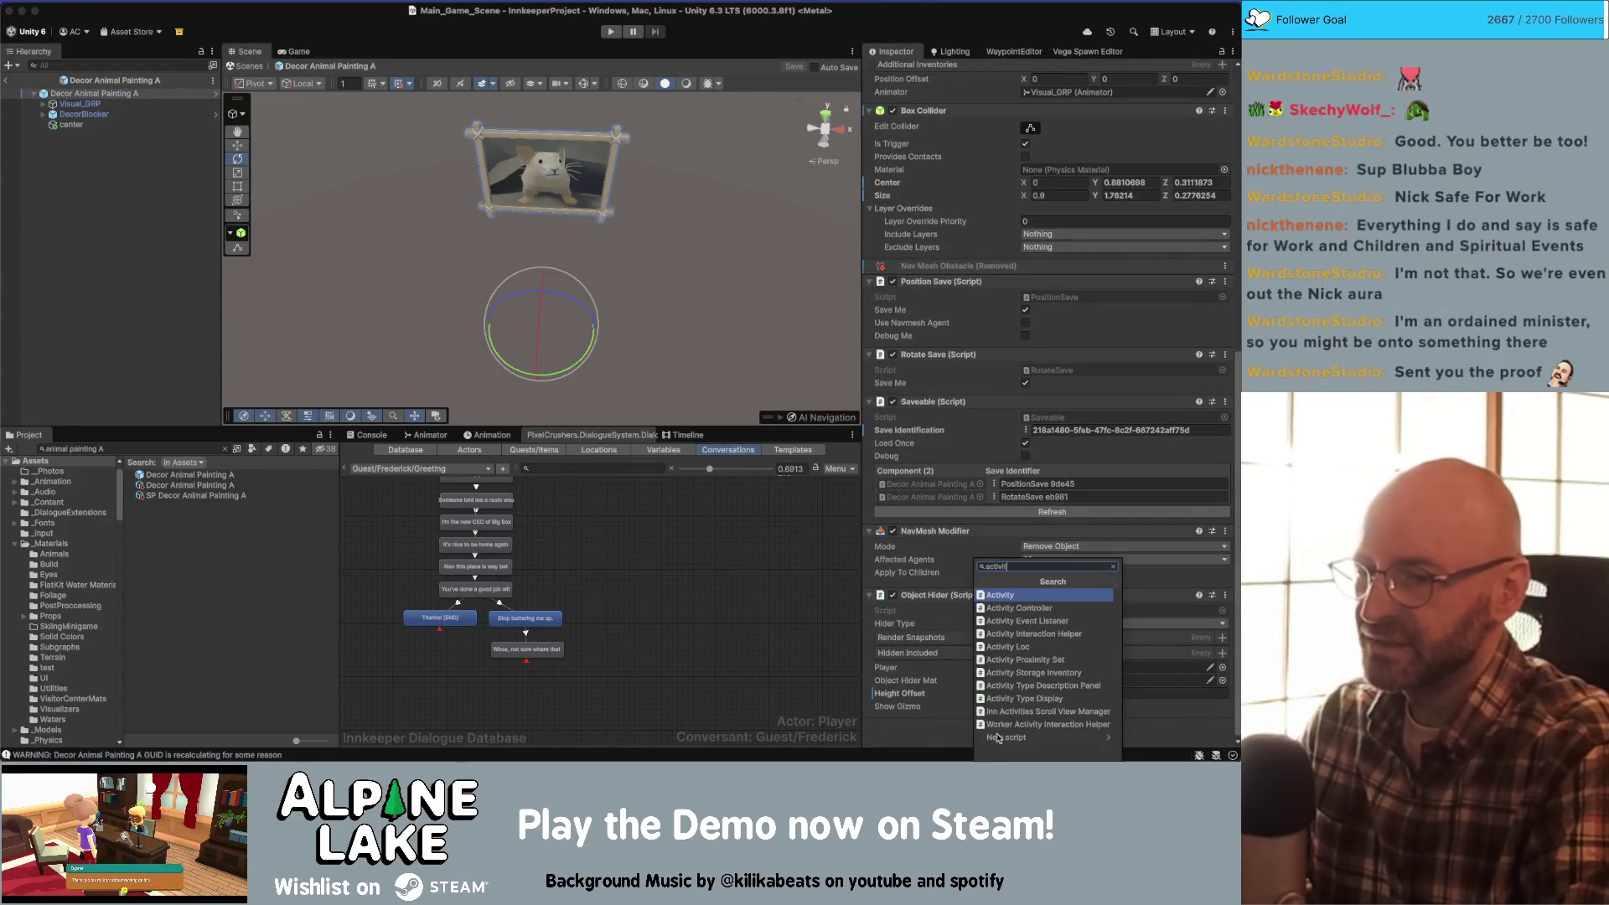
click(999, 634)
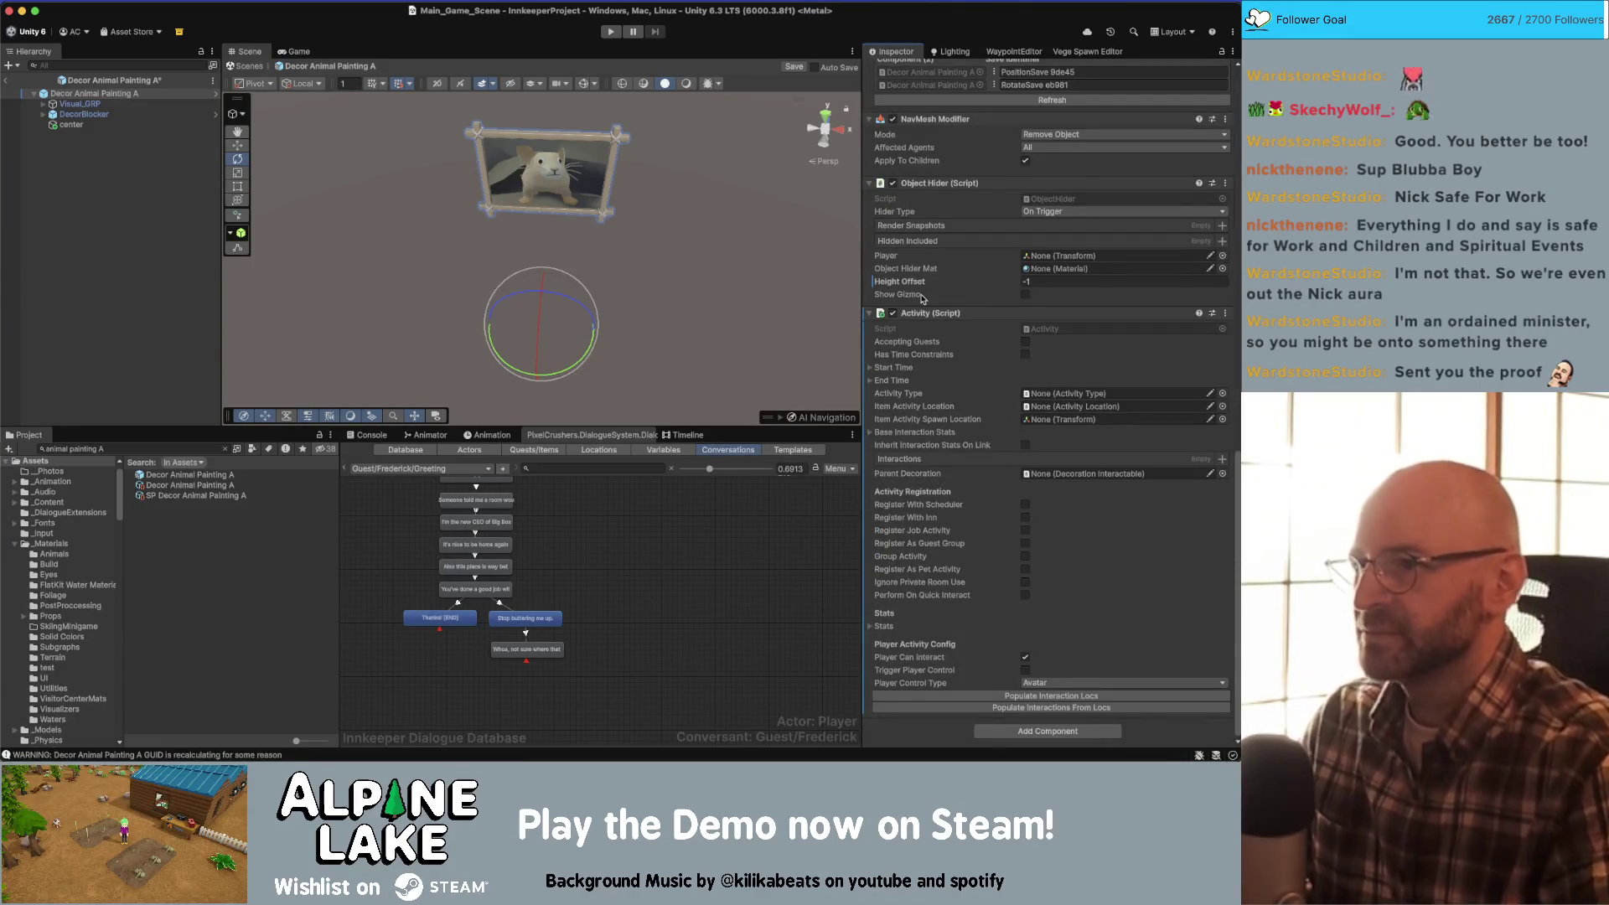
mouse_move(587, 218)
mouse_down()
mouse_move(687, 160)
mouse_move(791, 151)
mouse_move(634, 135)
mouse_move(675, 124)
mouse_move(656, 128)
mouse_up()
click(430, 161)
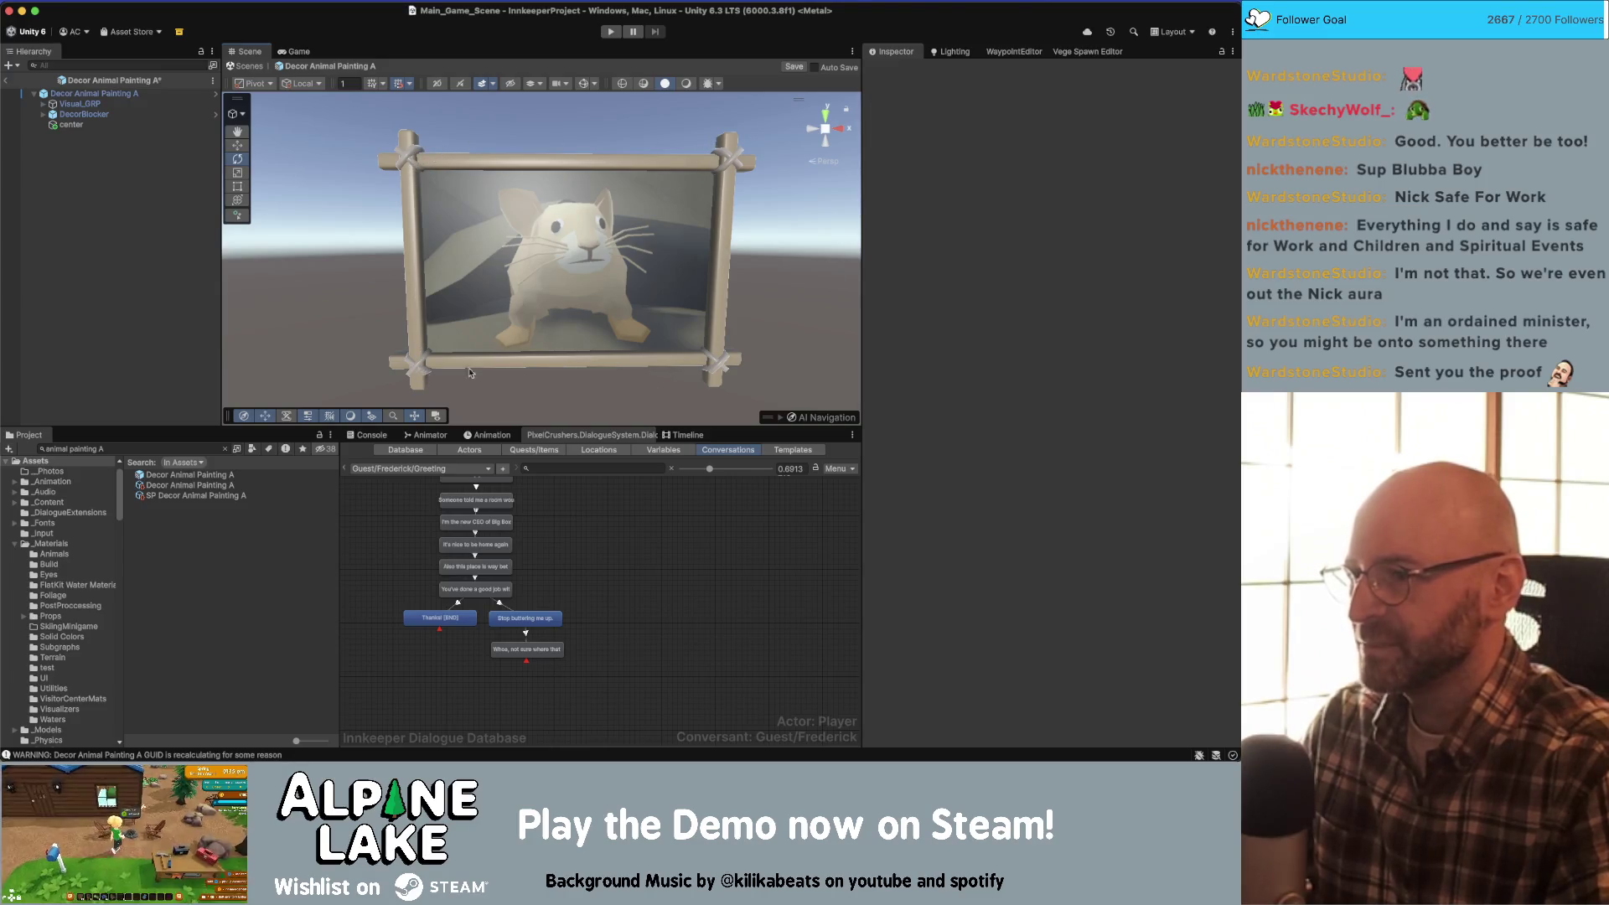
scroll(581, 272, down, 3)
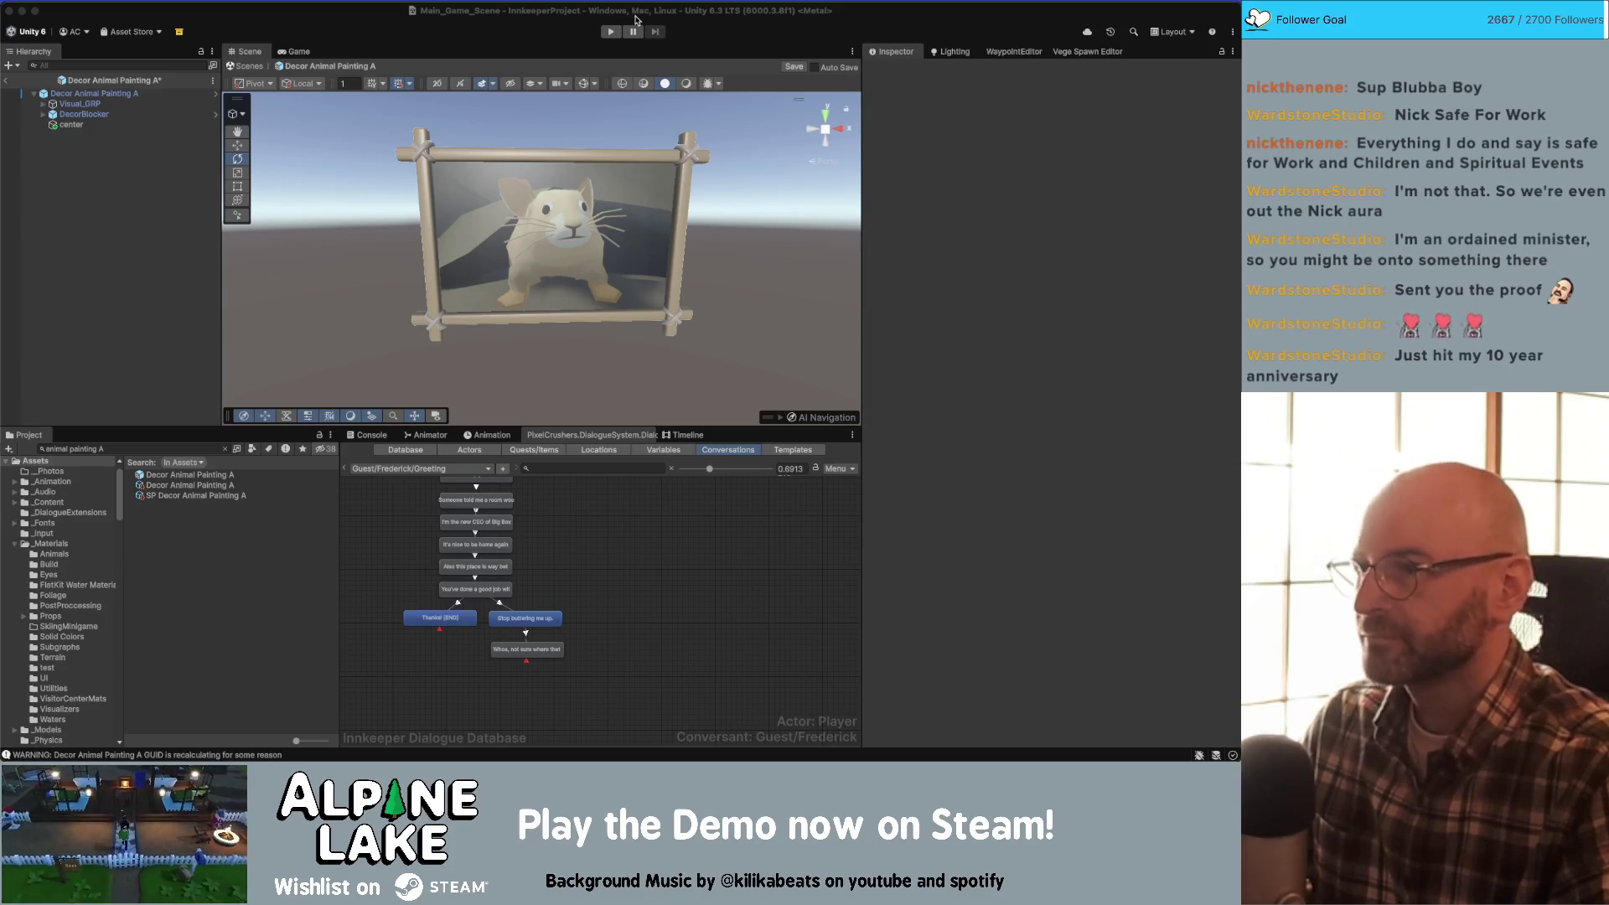
click(87, 94)
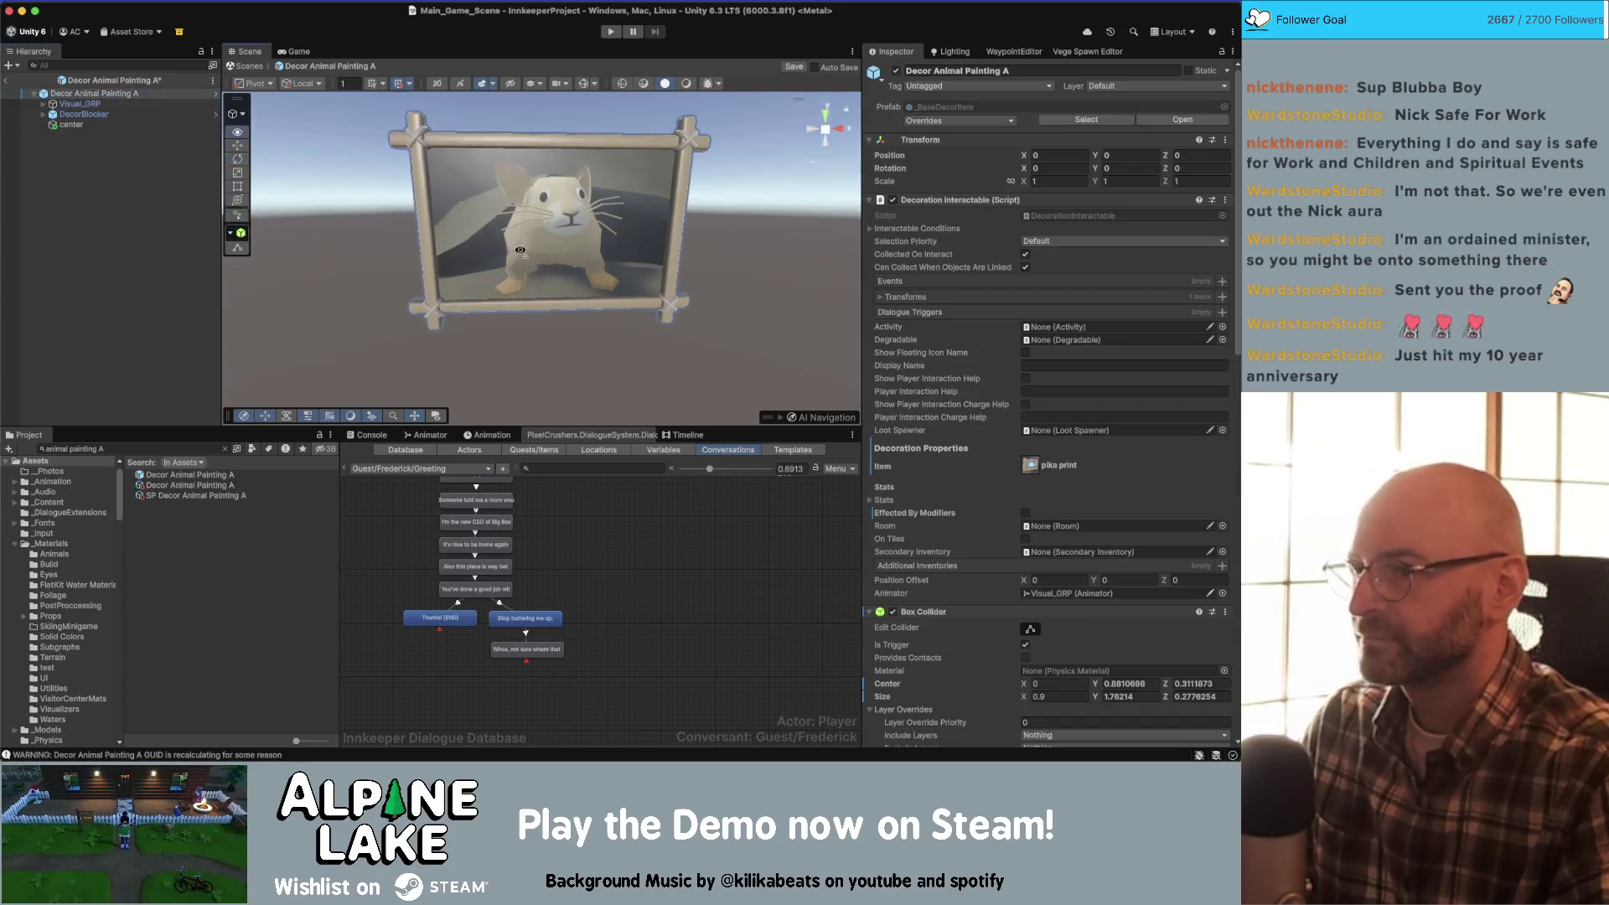
scroll(1019, 388, down, 10)
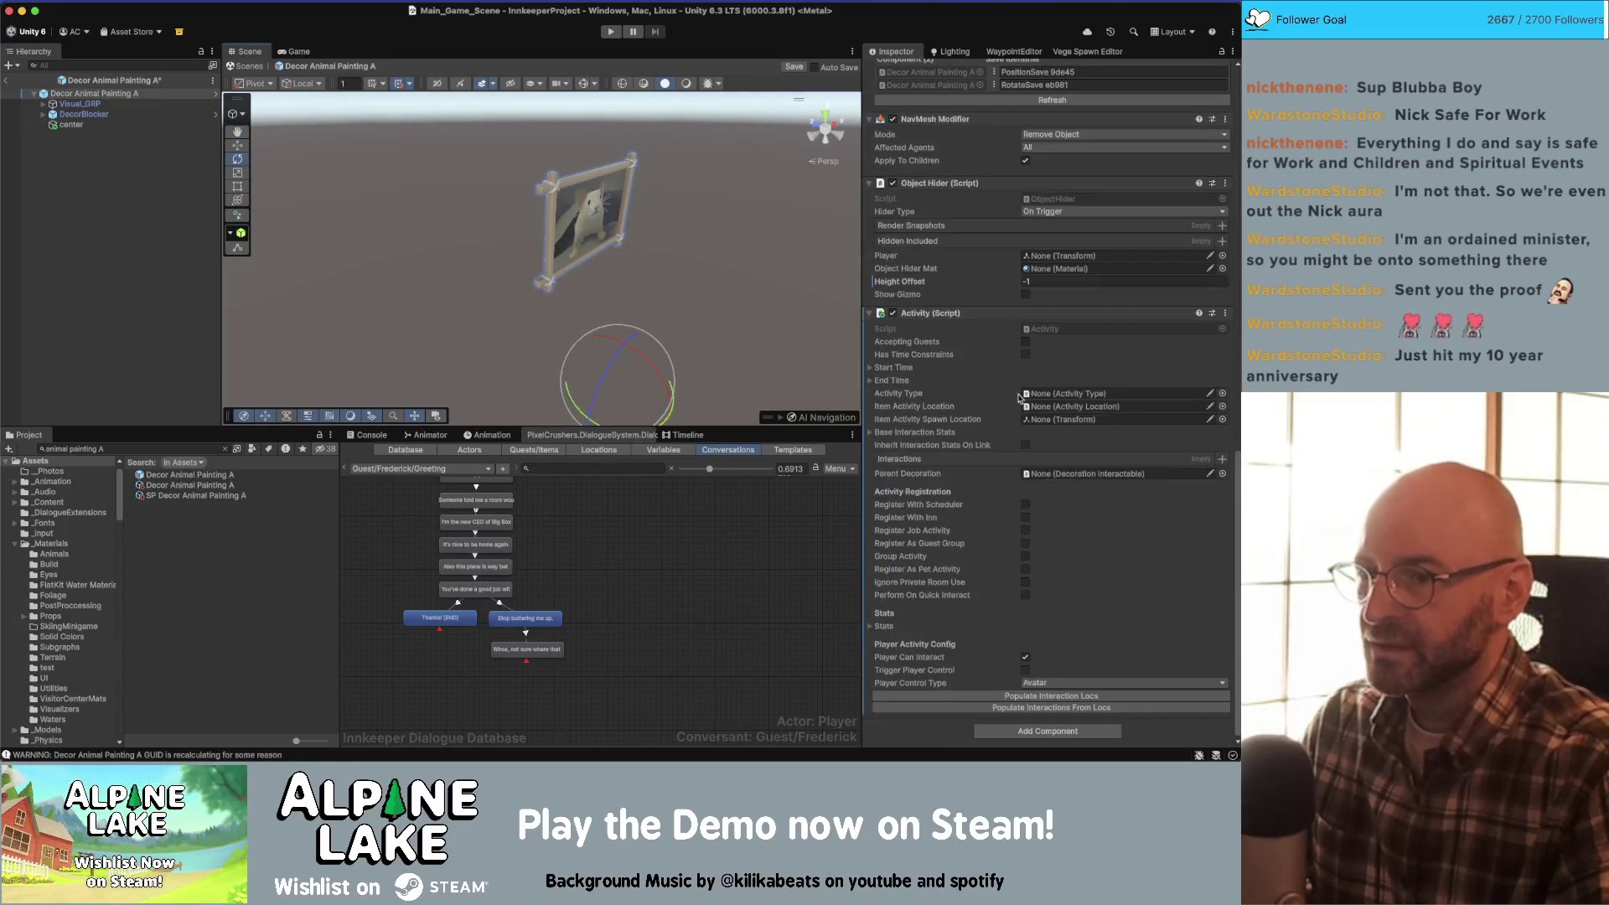
click(1100, 390)
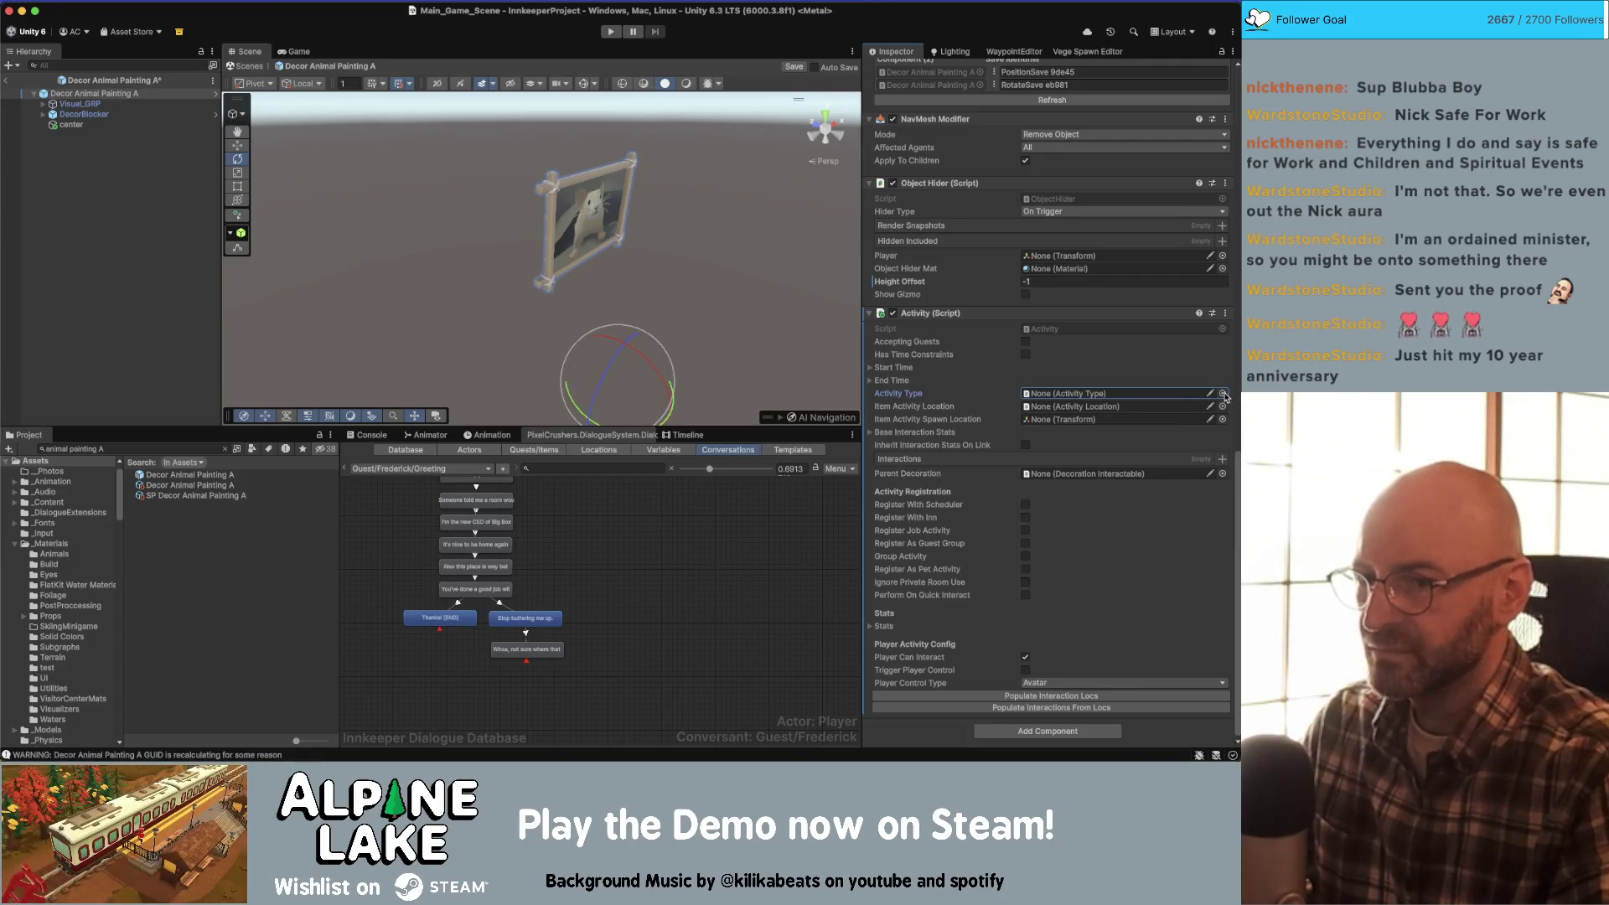
click(1222, 394)
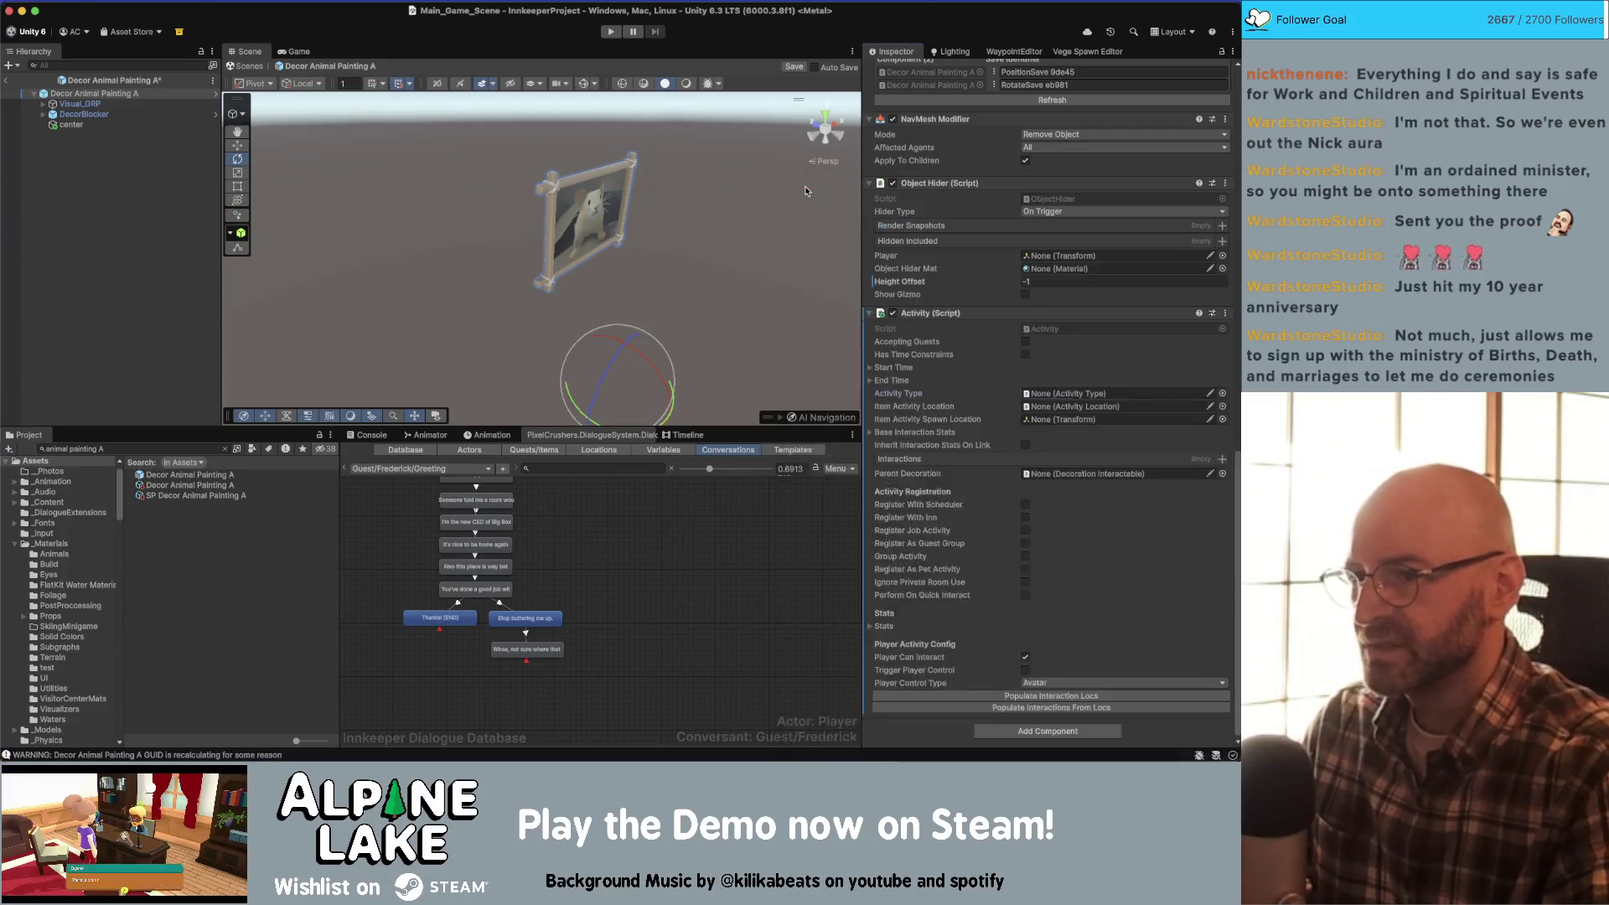
click(807, 184)
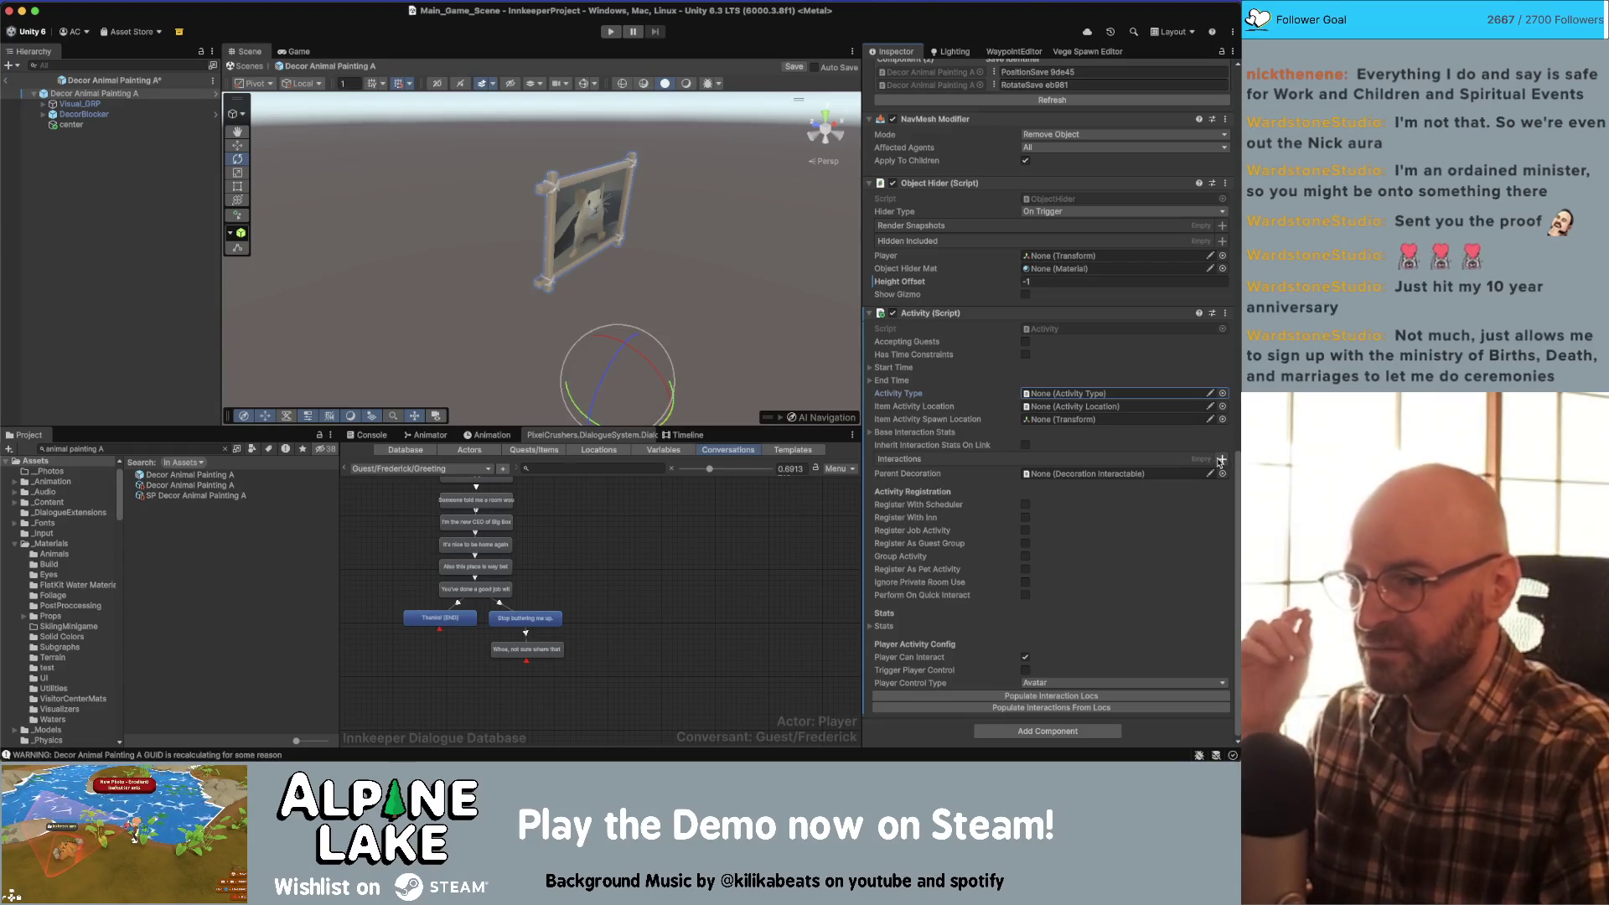
click(140, 252)
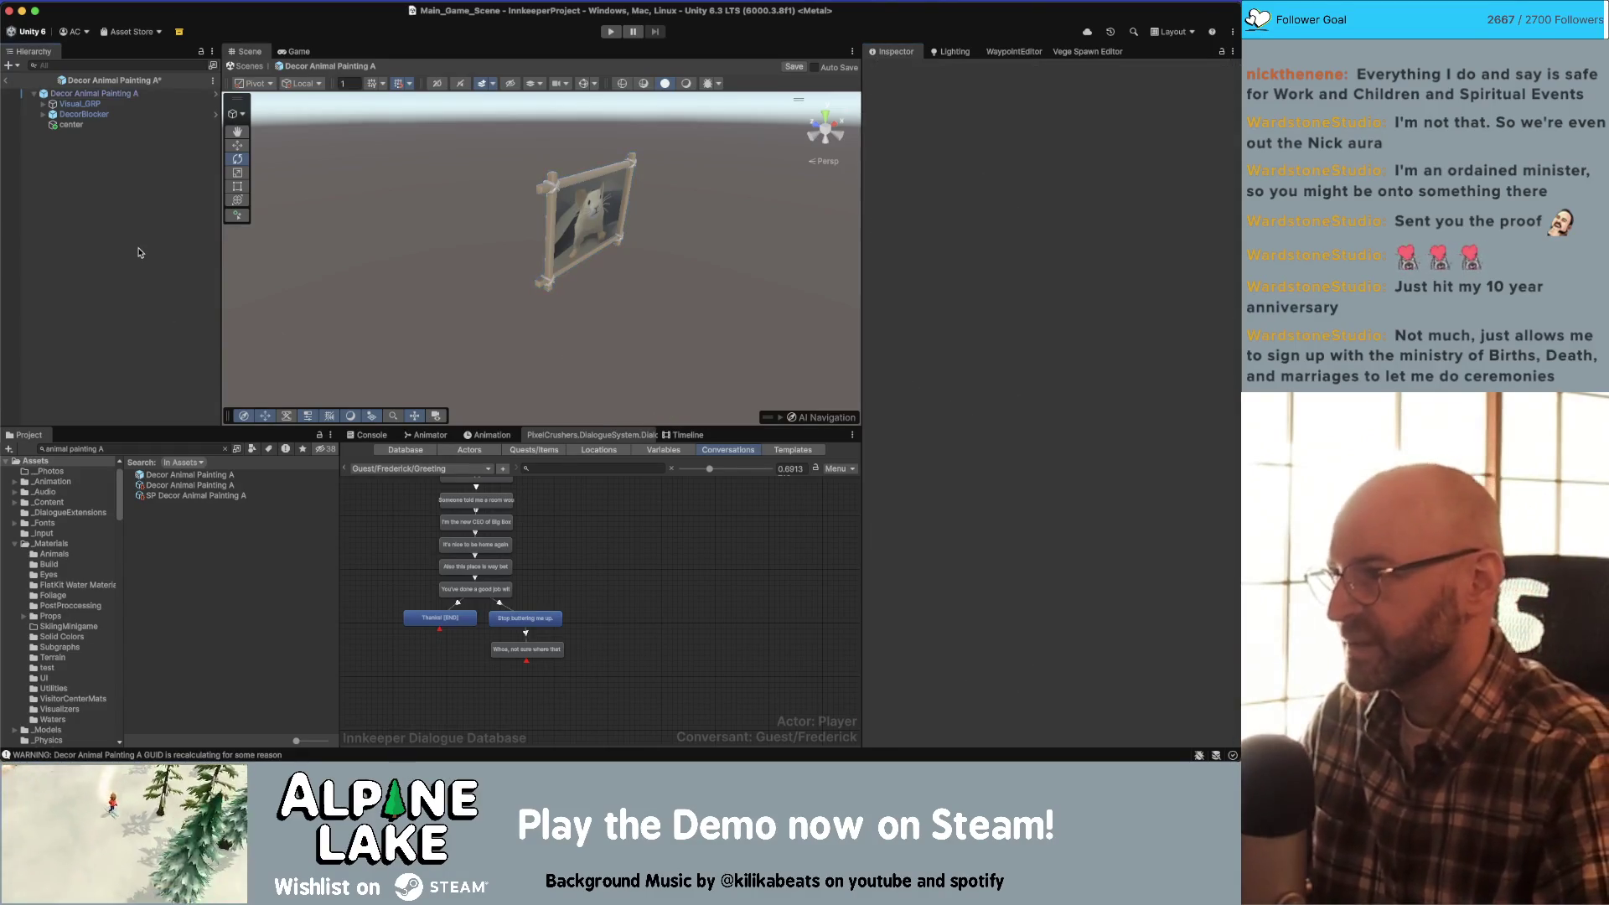
- Create an empty object named activityloc with Activity Loc and Sphere Collider components
key(ctrl+shift+n)
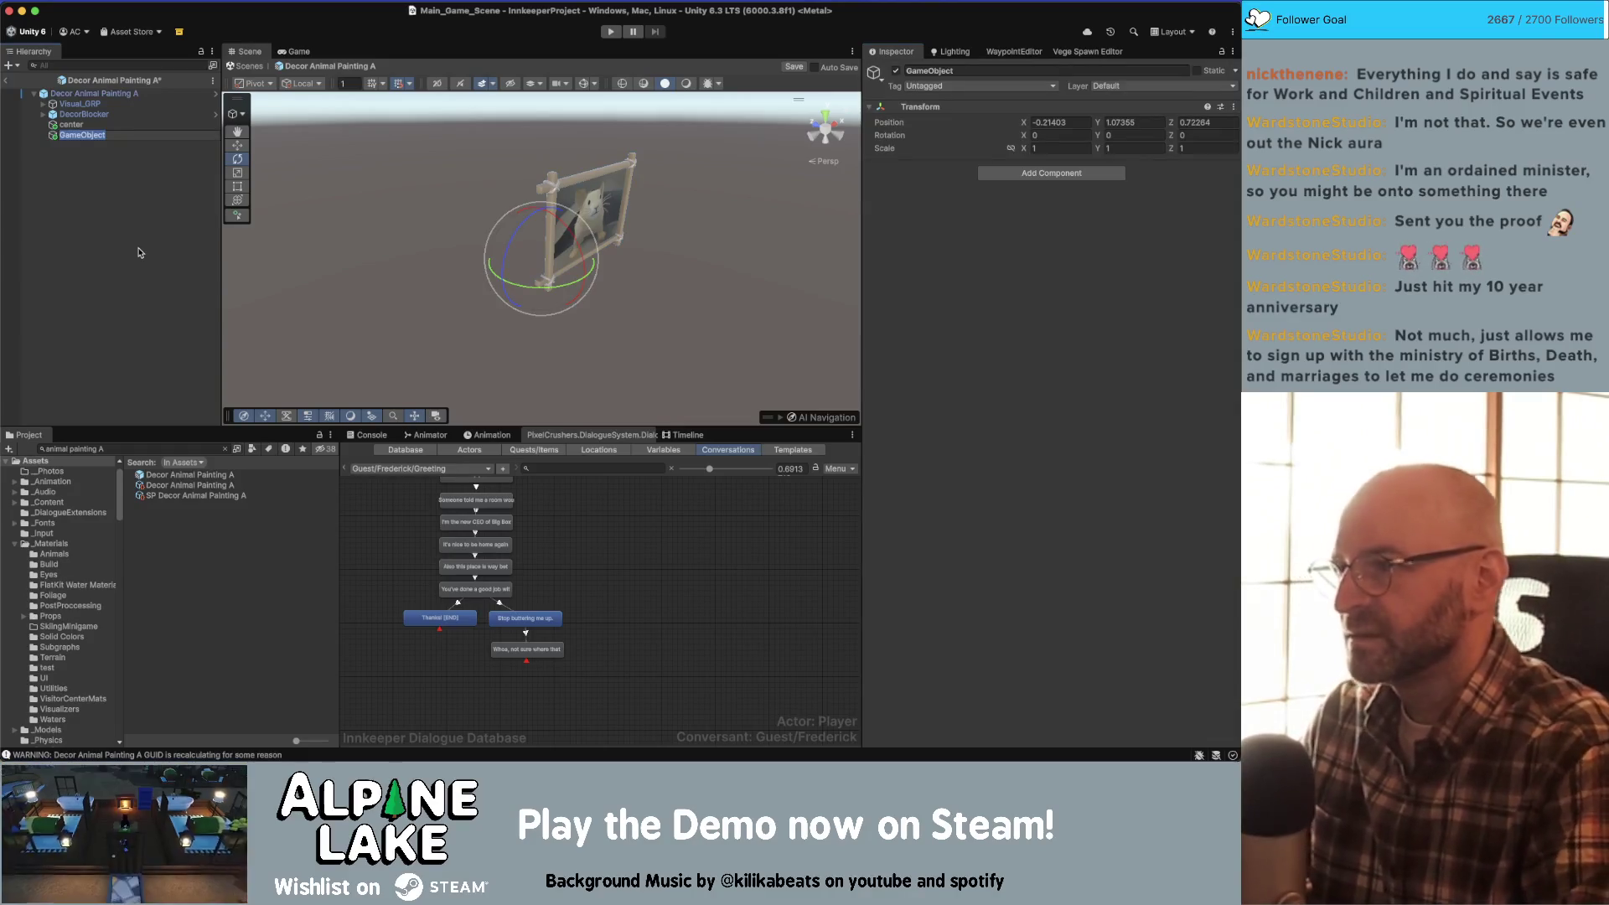
text(activity)
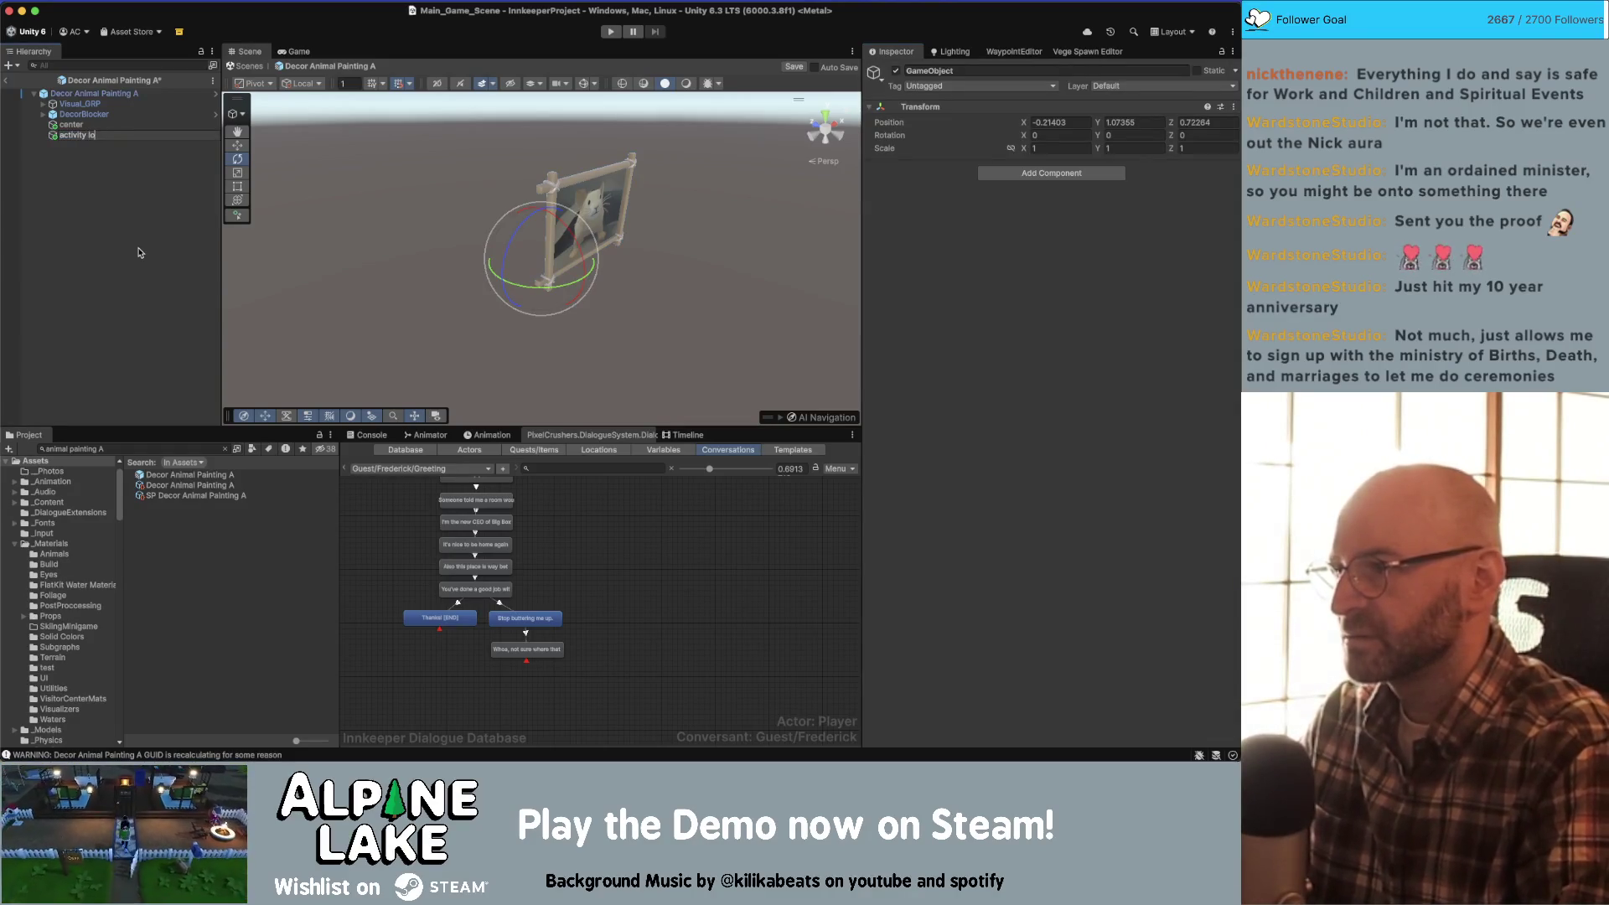
text(loc)
key(Return)
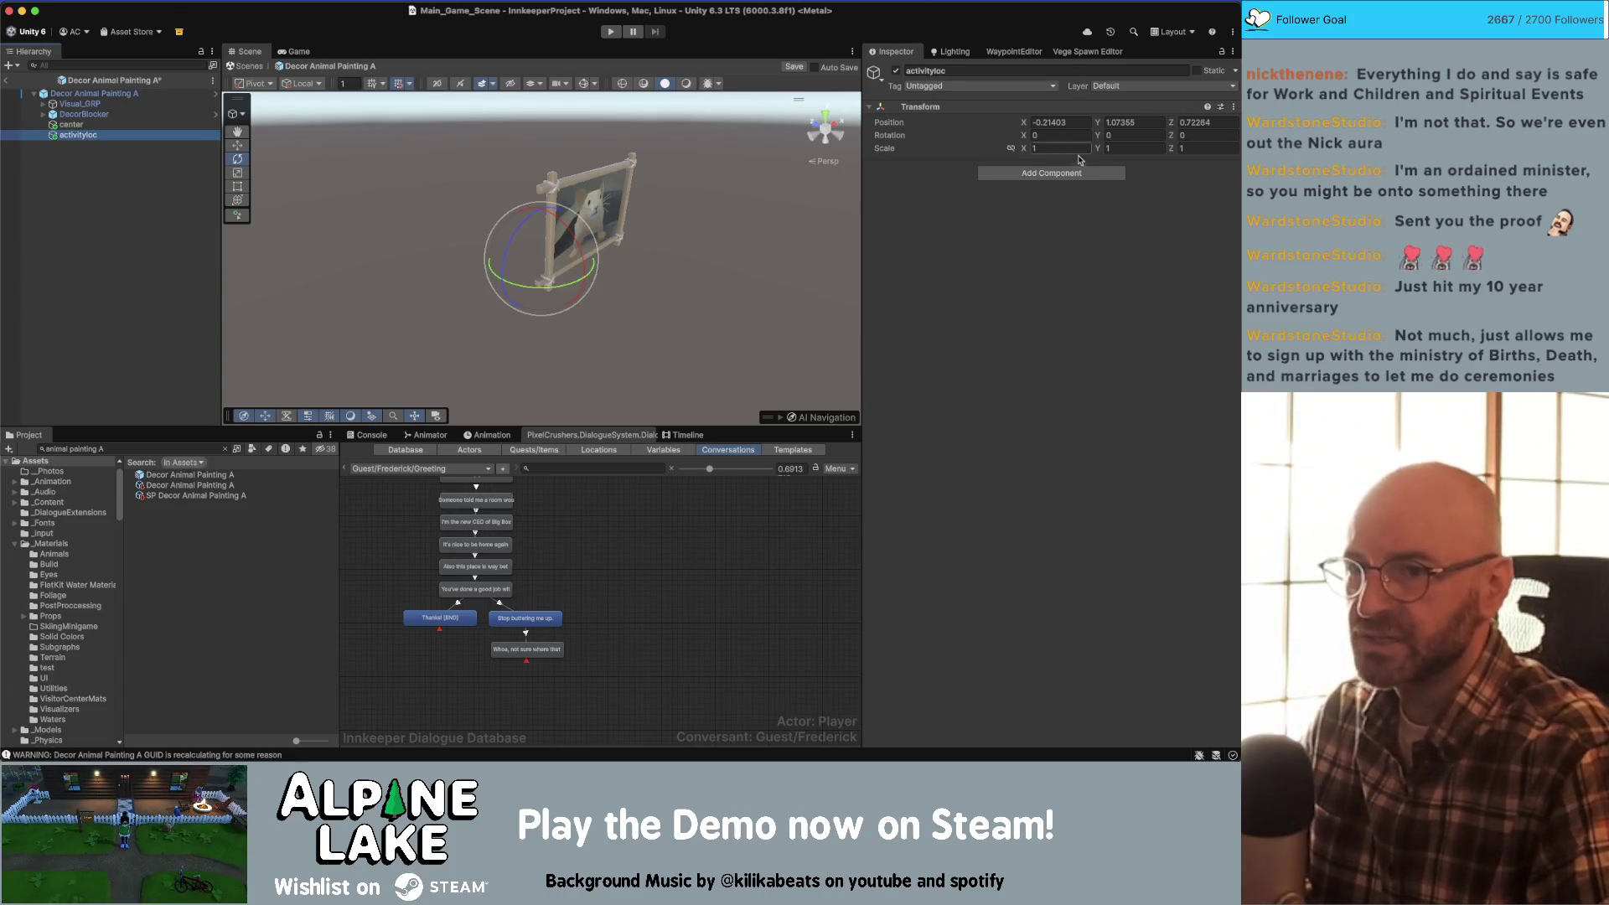
click(1079, 173)
text(activity loc)
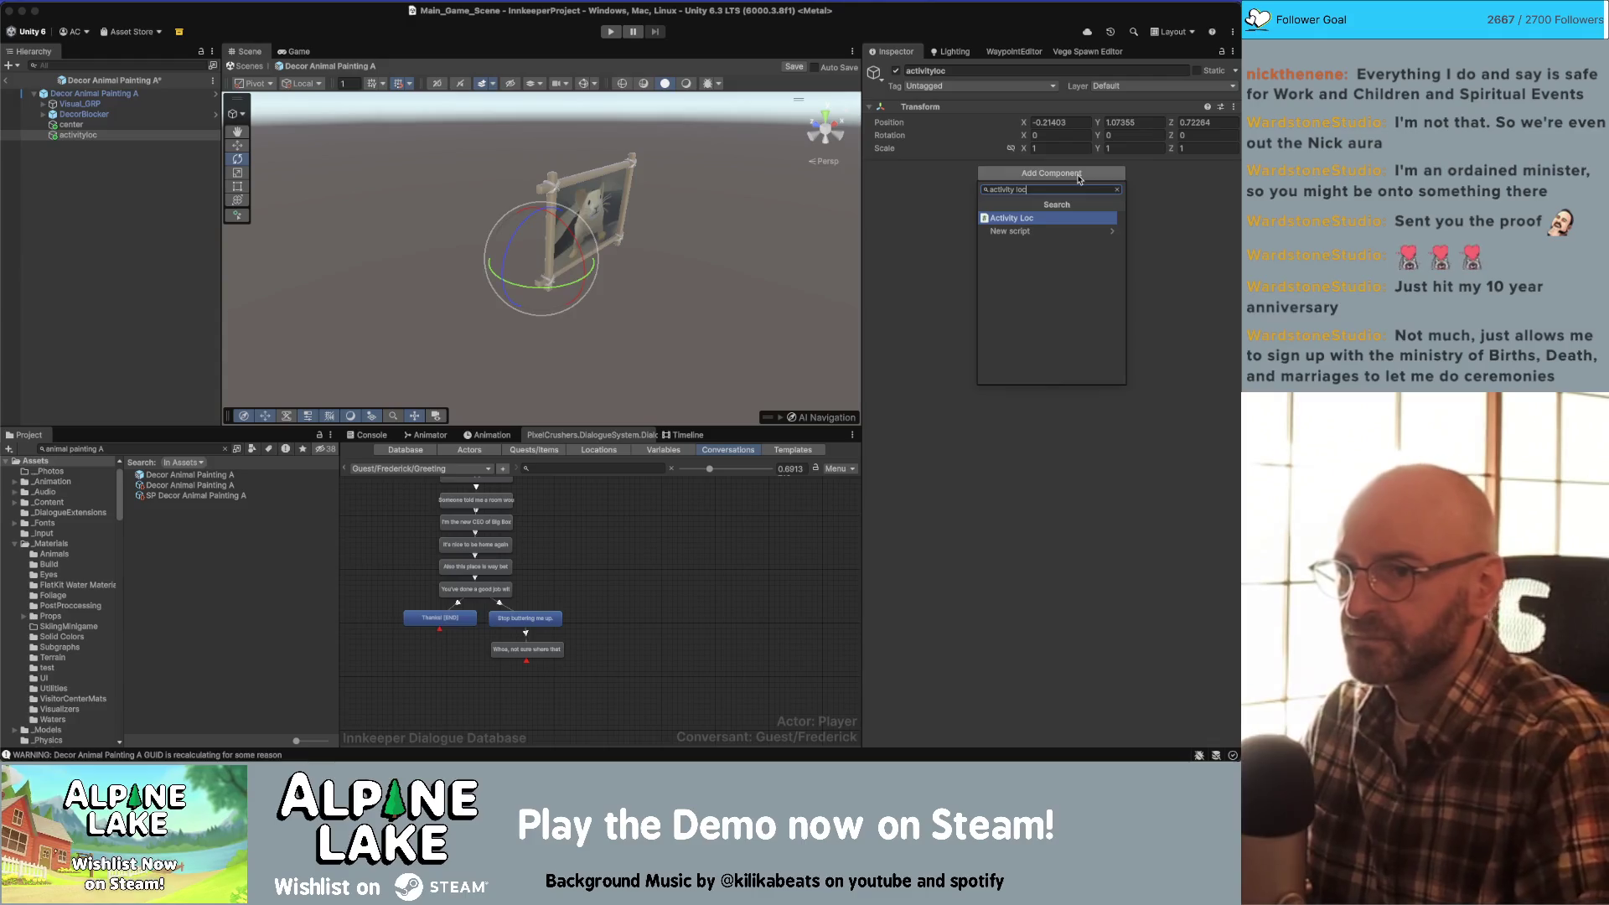
key(Return)
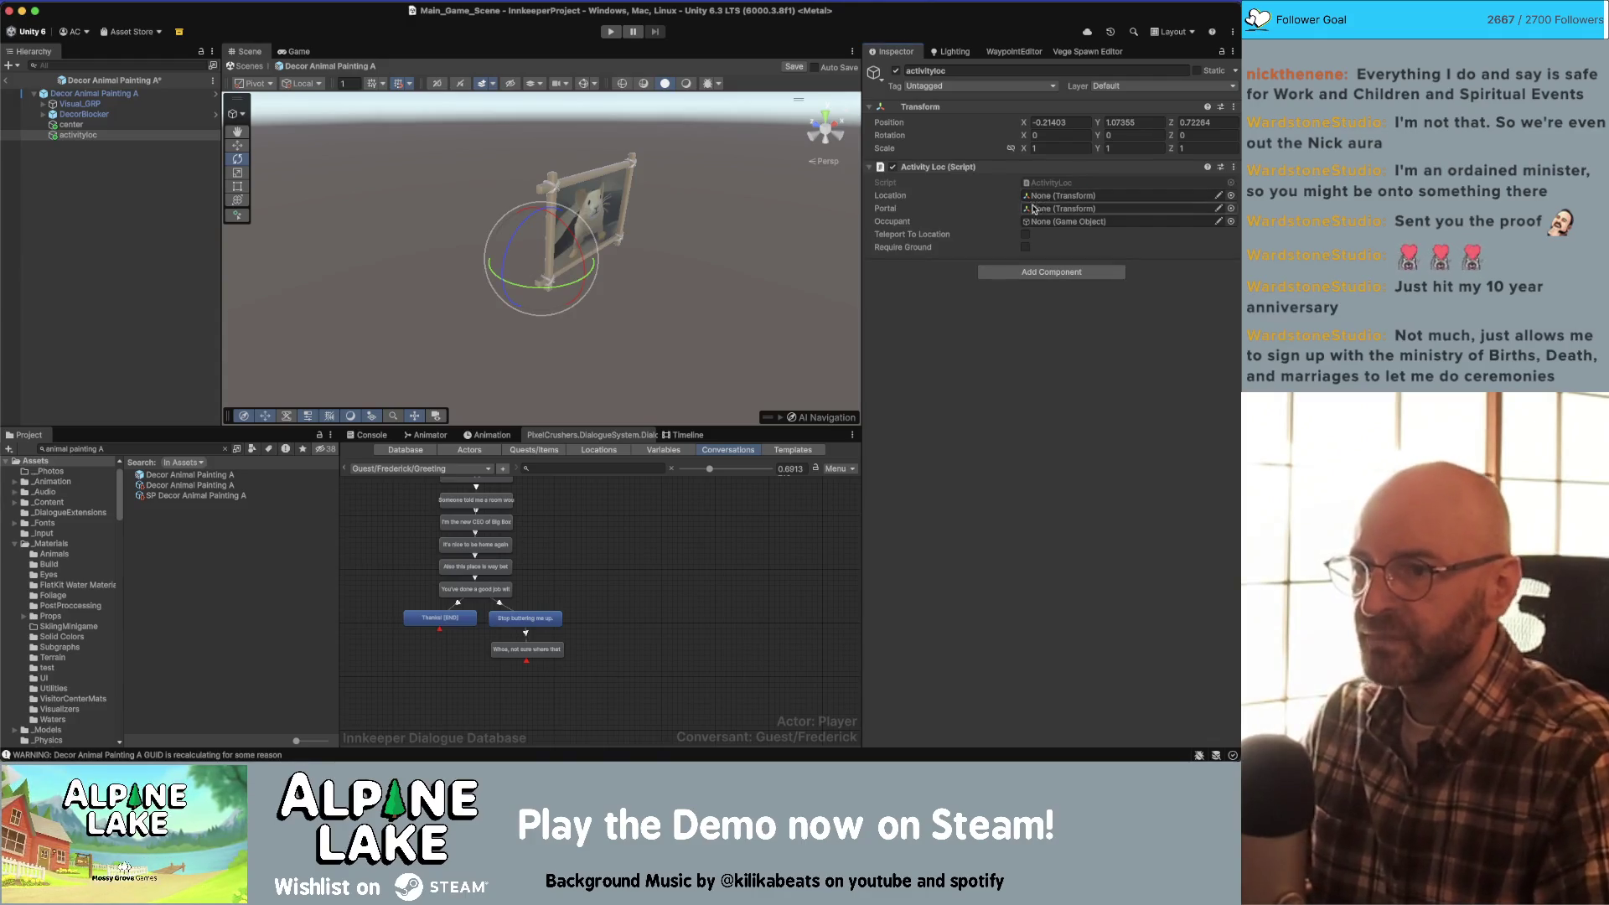
click(1026, 272)
text(sphere)
key(Return)
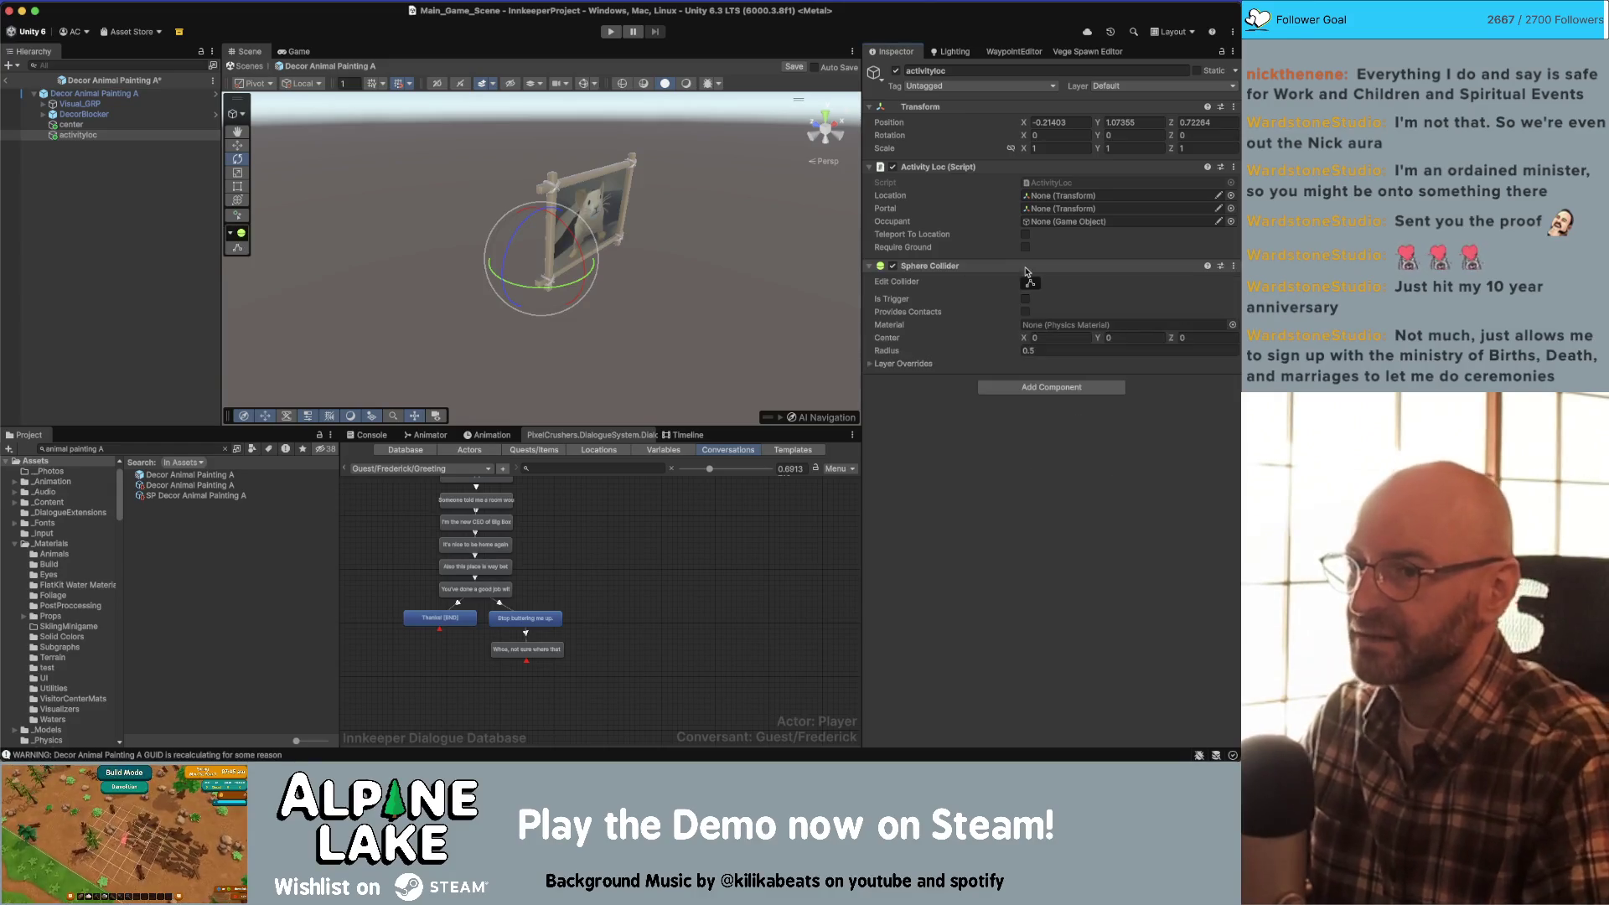
- Set activityloc's position to 0, 0, 0 and its sphere collider radius to 3
drag(505, 275, 558, 275)
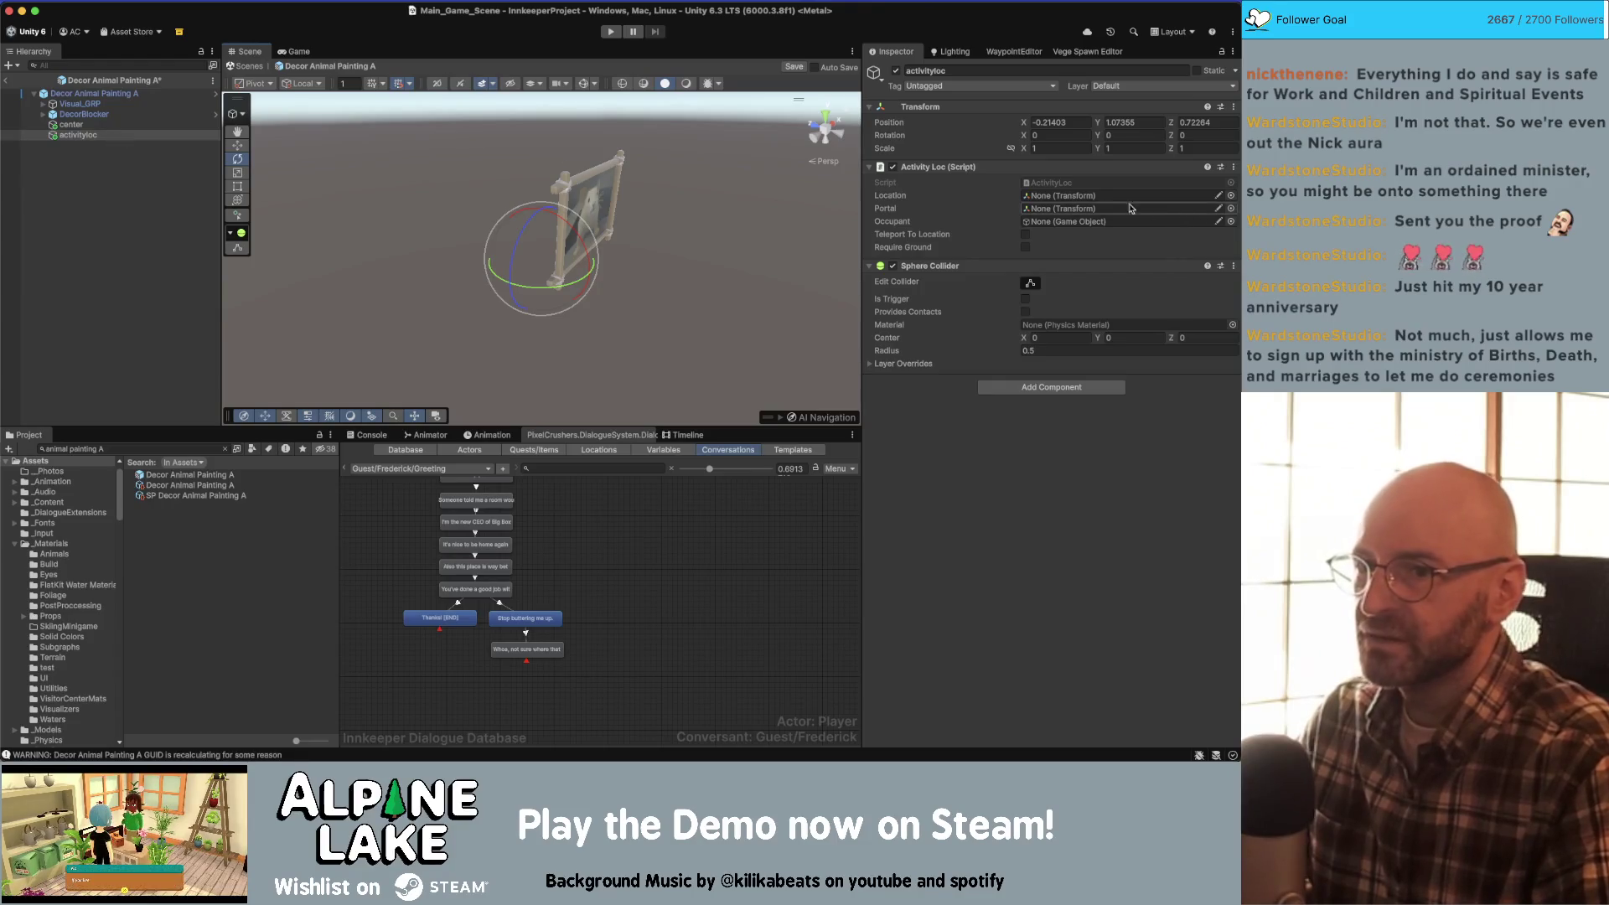
click(1076, 121)
text(0)
key(Tab)
text(0)
key(Tab)
text(0)
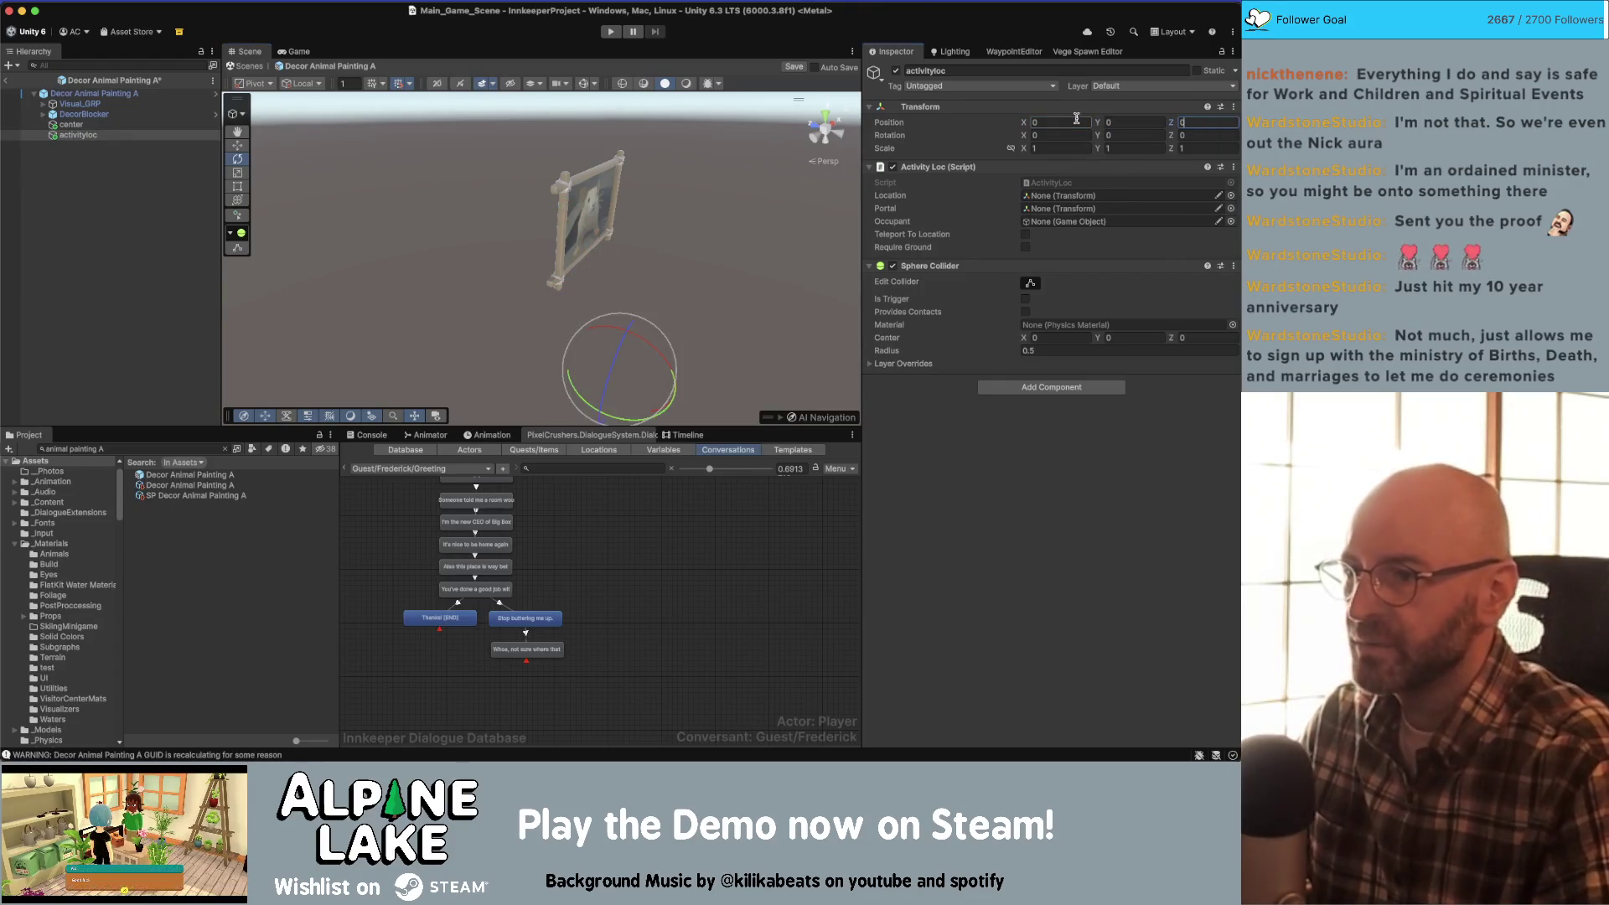
click(582, 83)
drag(646, 344, 838, 339)
click(1021, 344)
text(32)
key(Return)
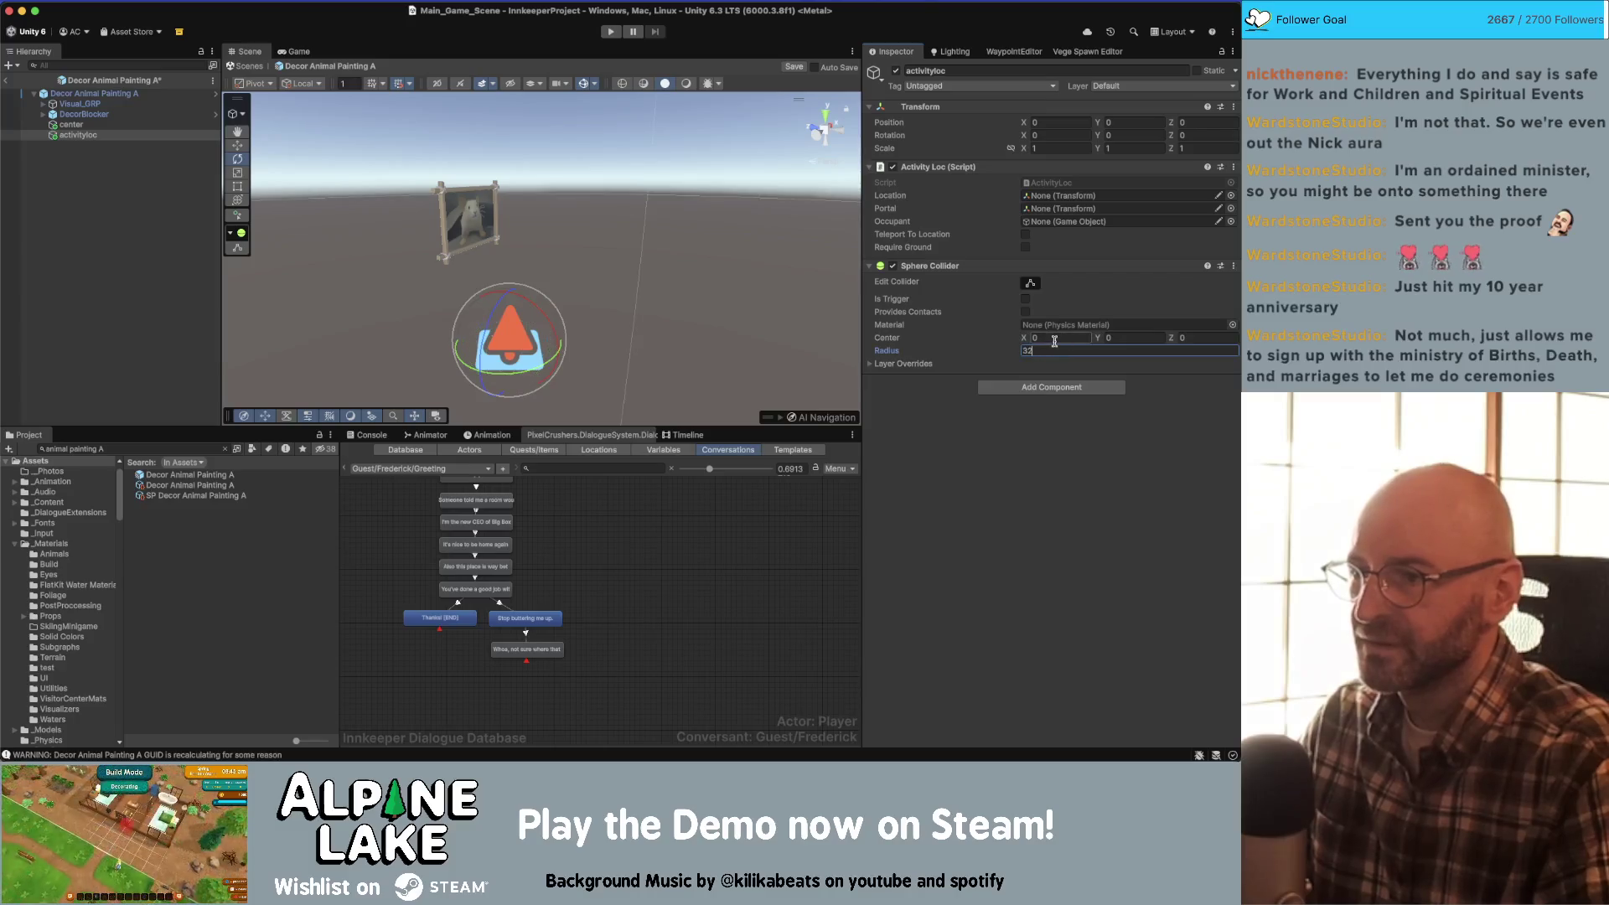
click(1054, 353)
text(3)
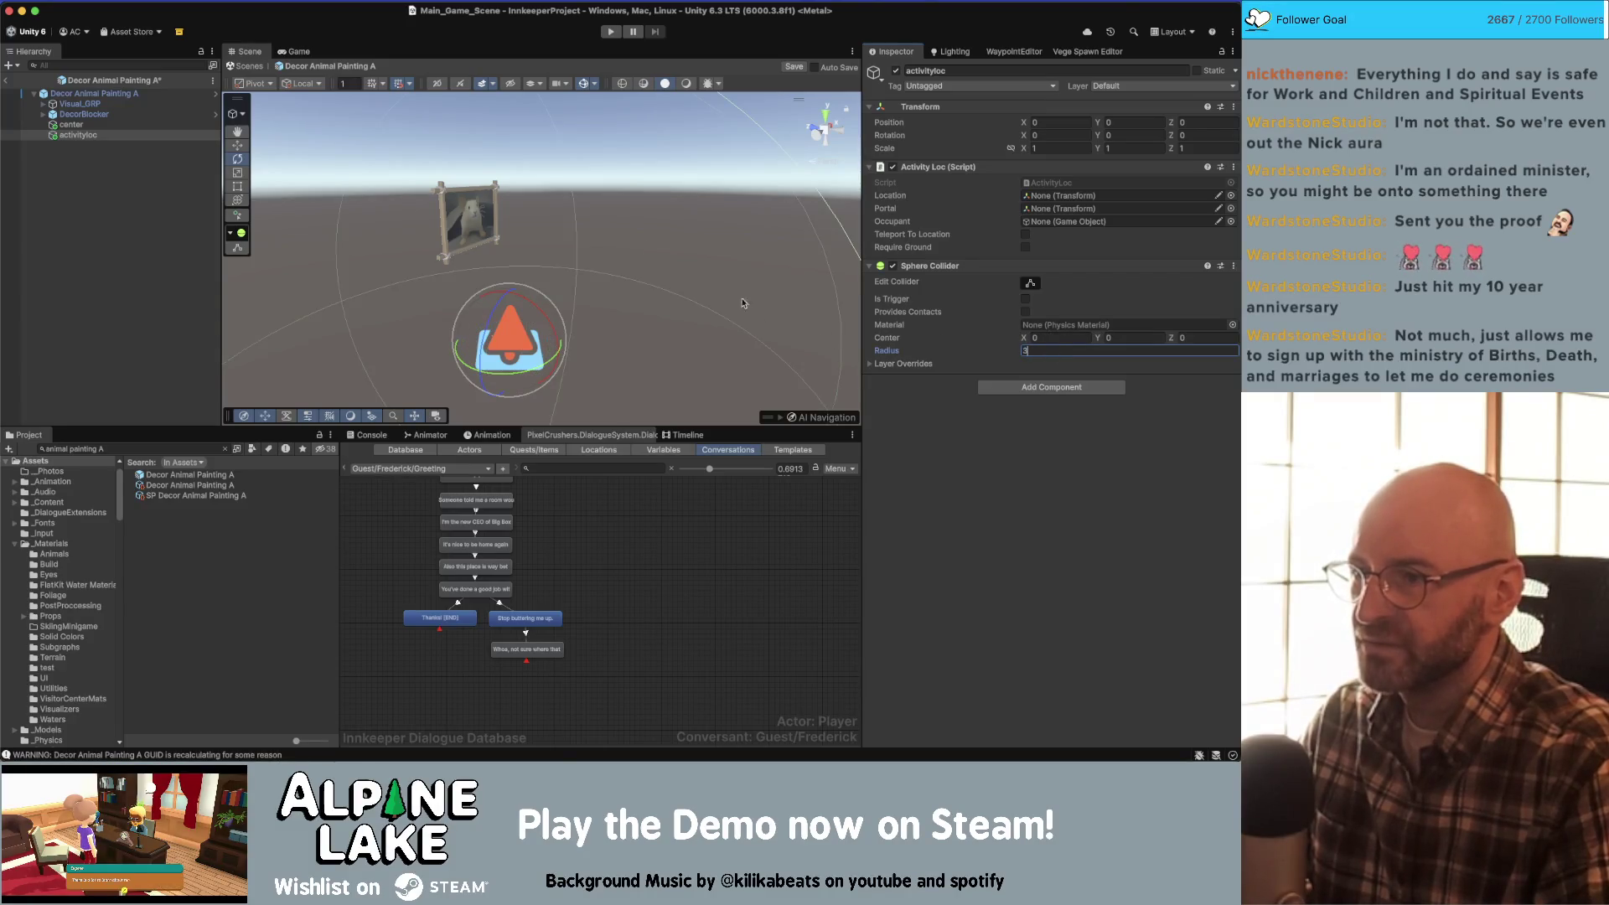
mouse_move(743, 304)
mouse_down()
mouse_move(610, 308)
mouse_move(641, 335)
mouse_up()
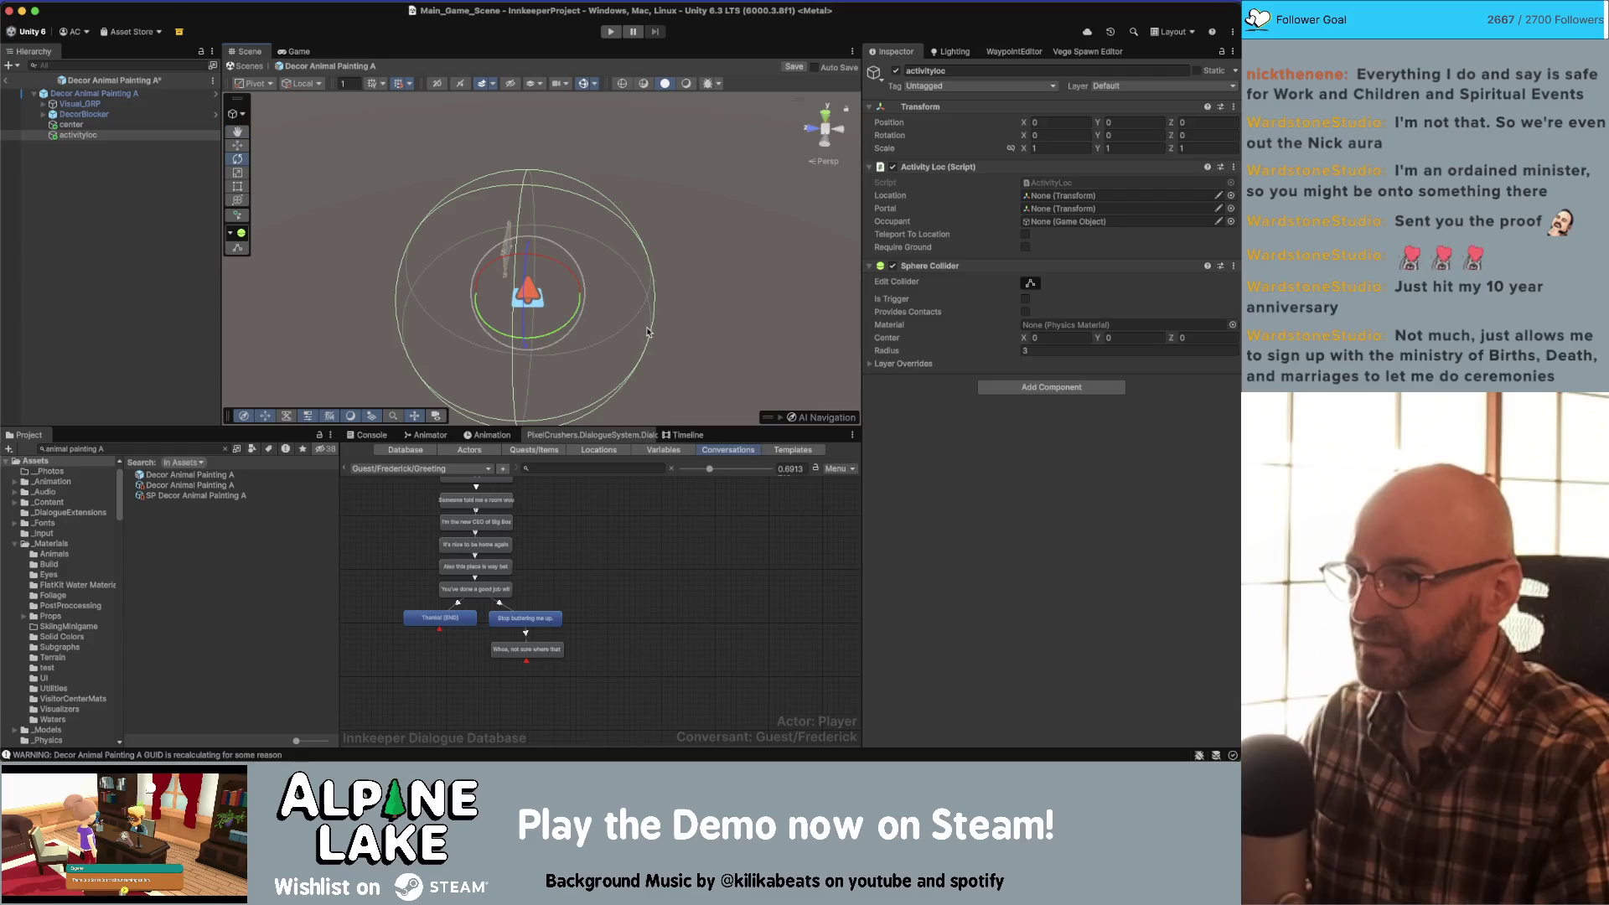
- Remove activityloc's Sphere Collider, then add and remove a Box Collider
right_click(989, 266)
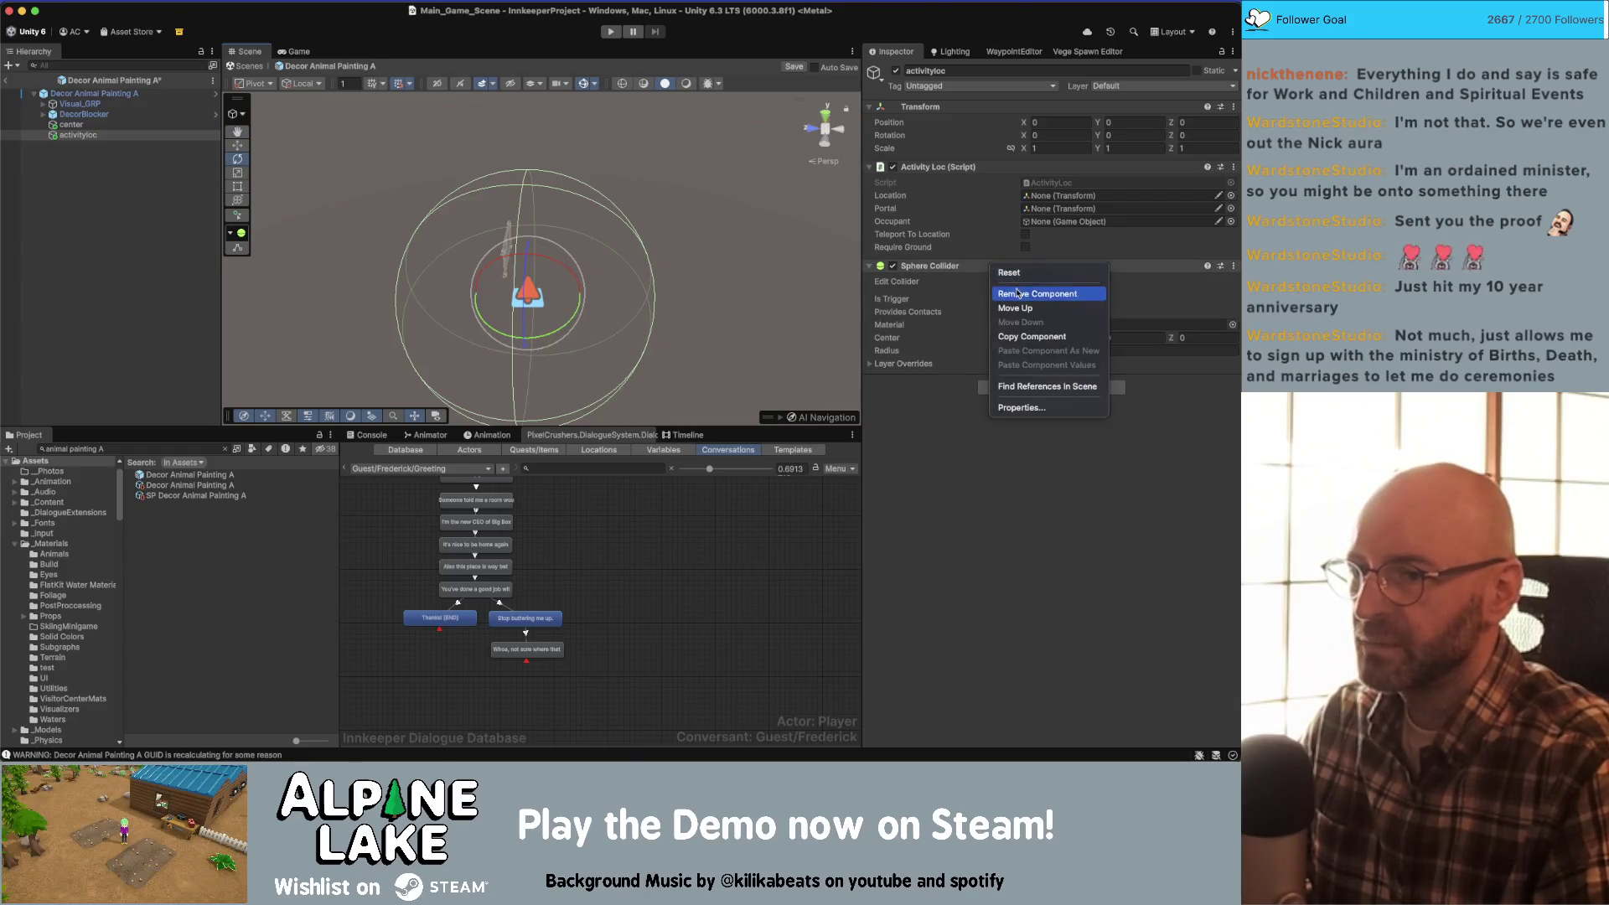
click(1014, 287)
click(1014, 274)
text(box)
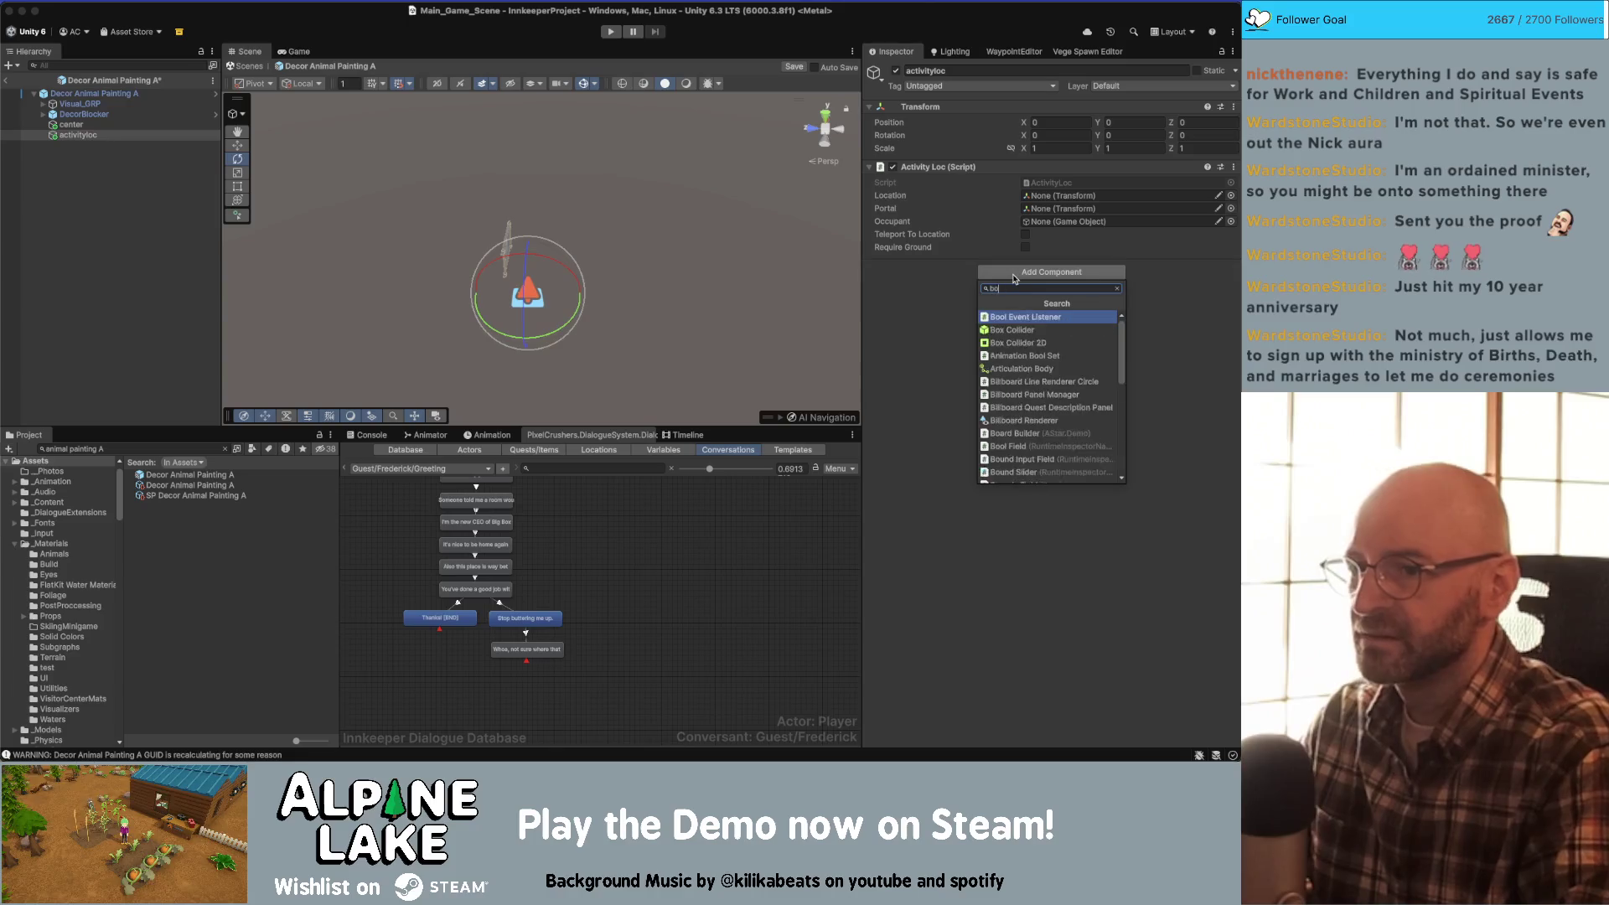
key(Return)
right_click(989, 266)
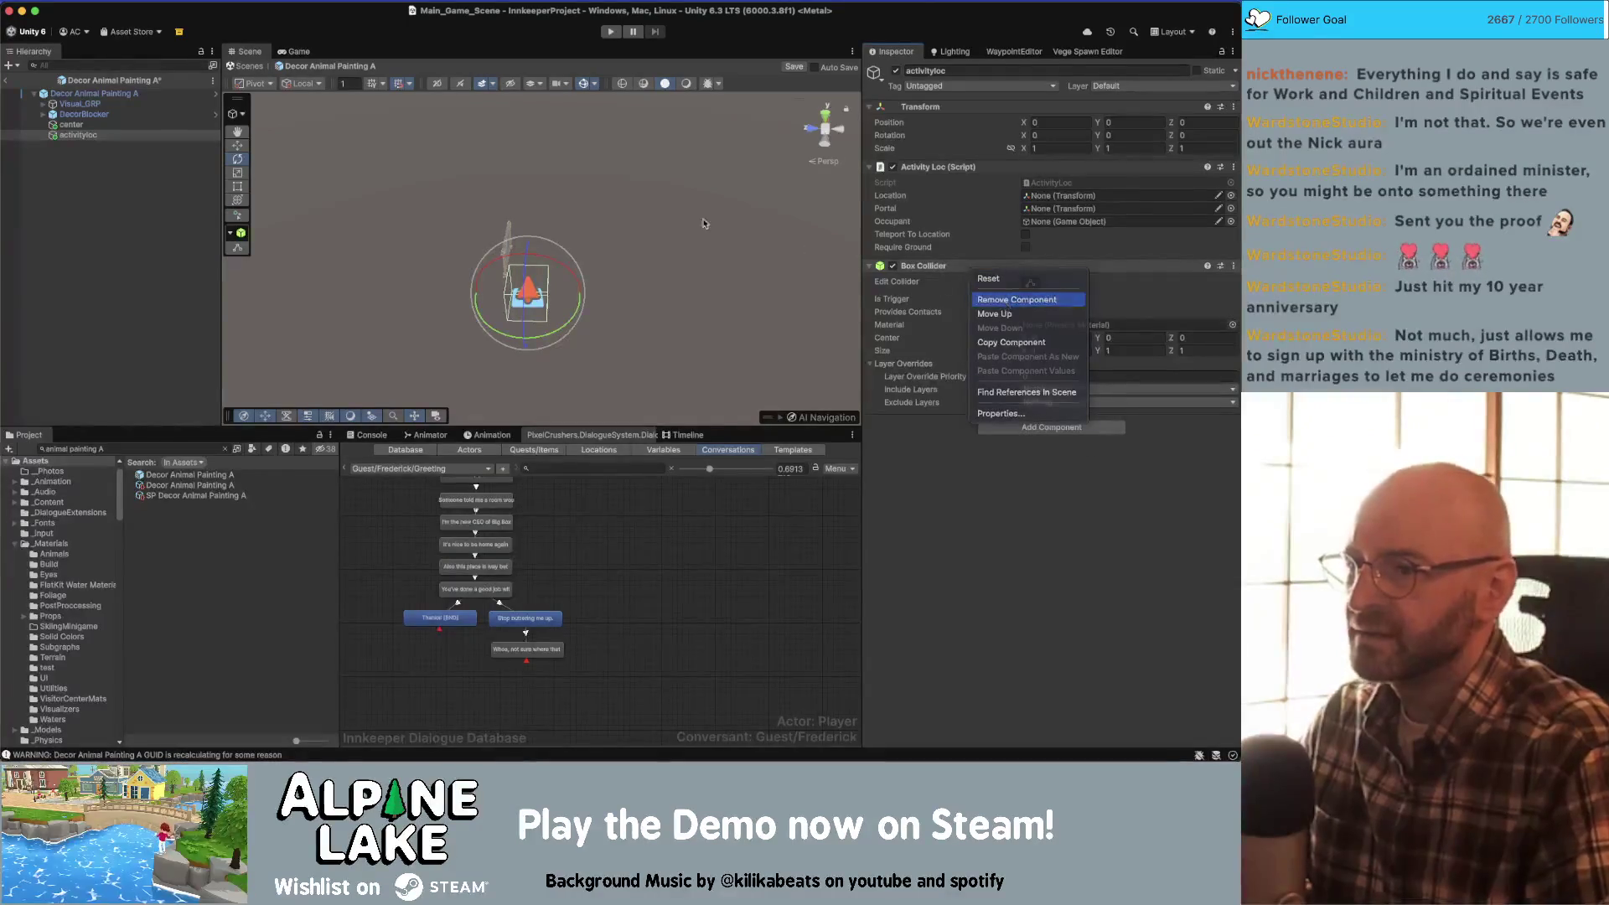
click(1014, 288)
- Frame the painting prefab's root in the Scene view, then reselect activityloc
click(127, 95)
double_click(127, 94)
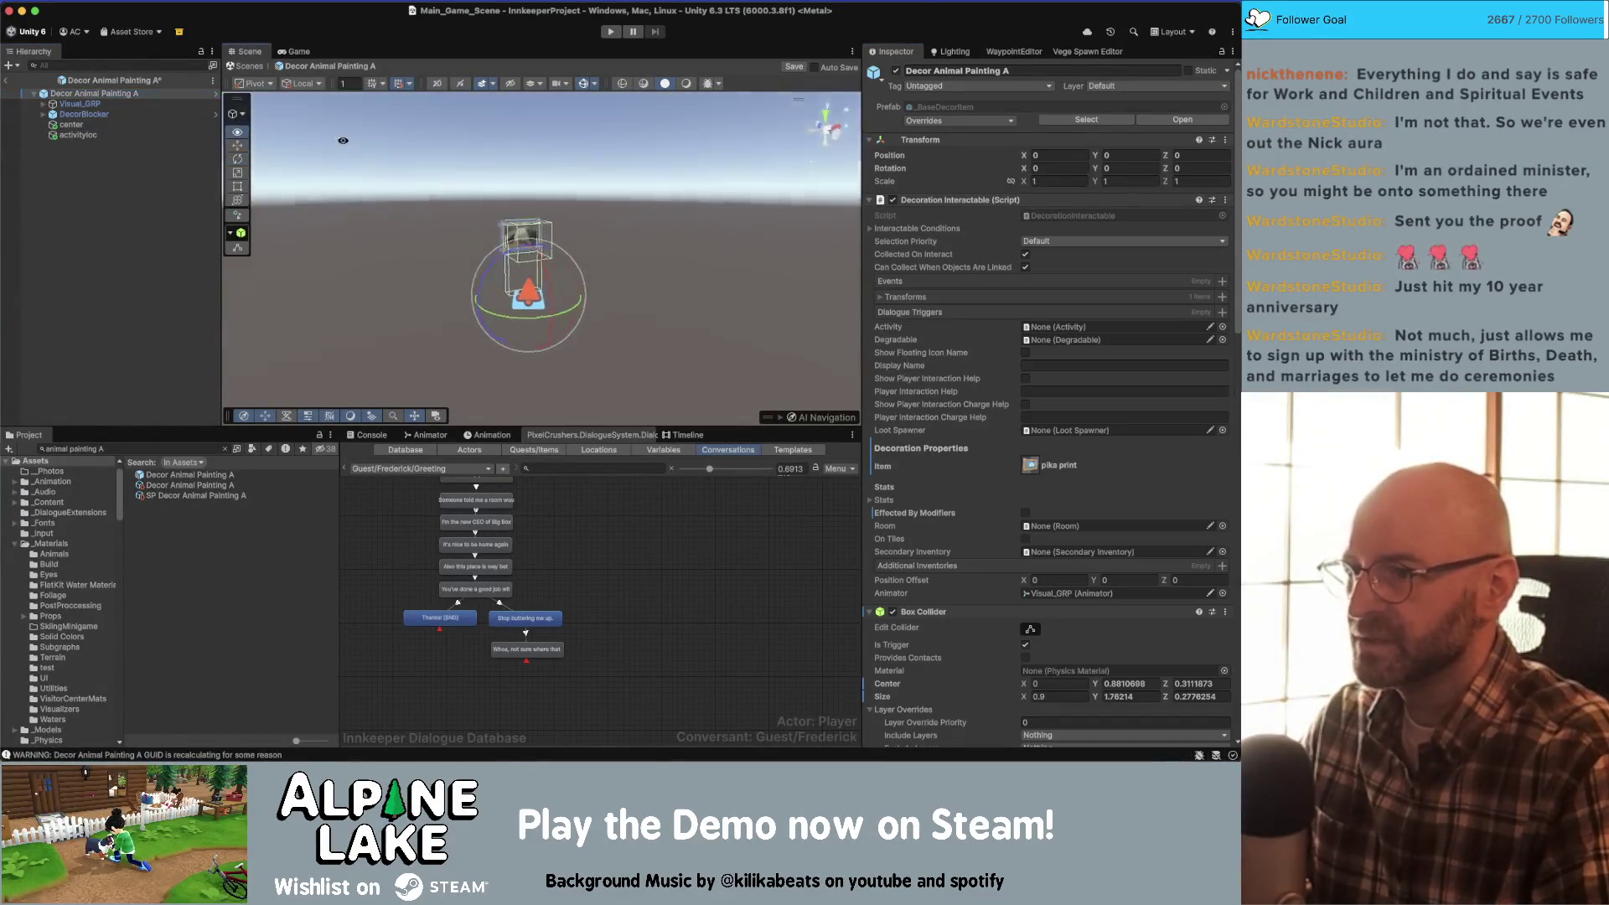
scroll(922, 268, down, 10)
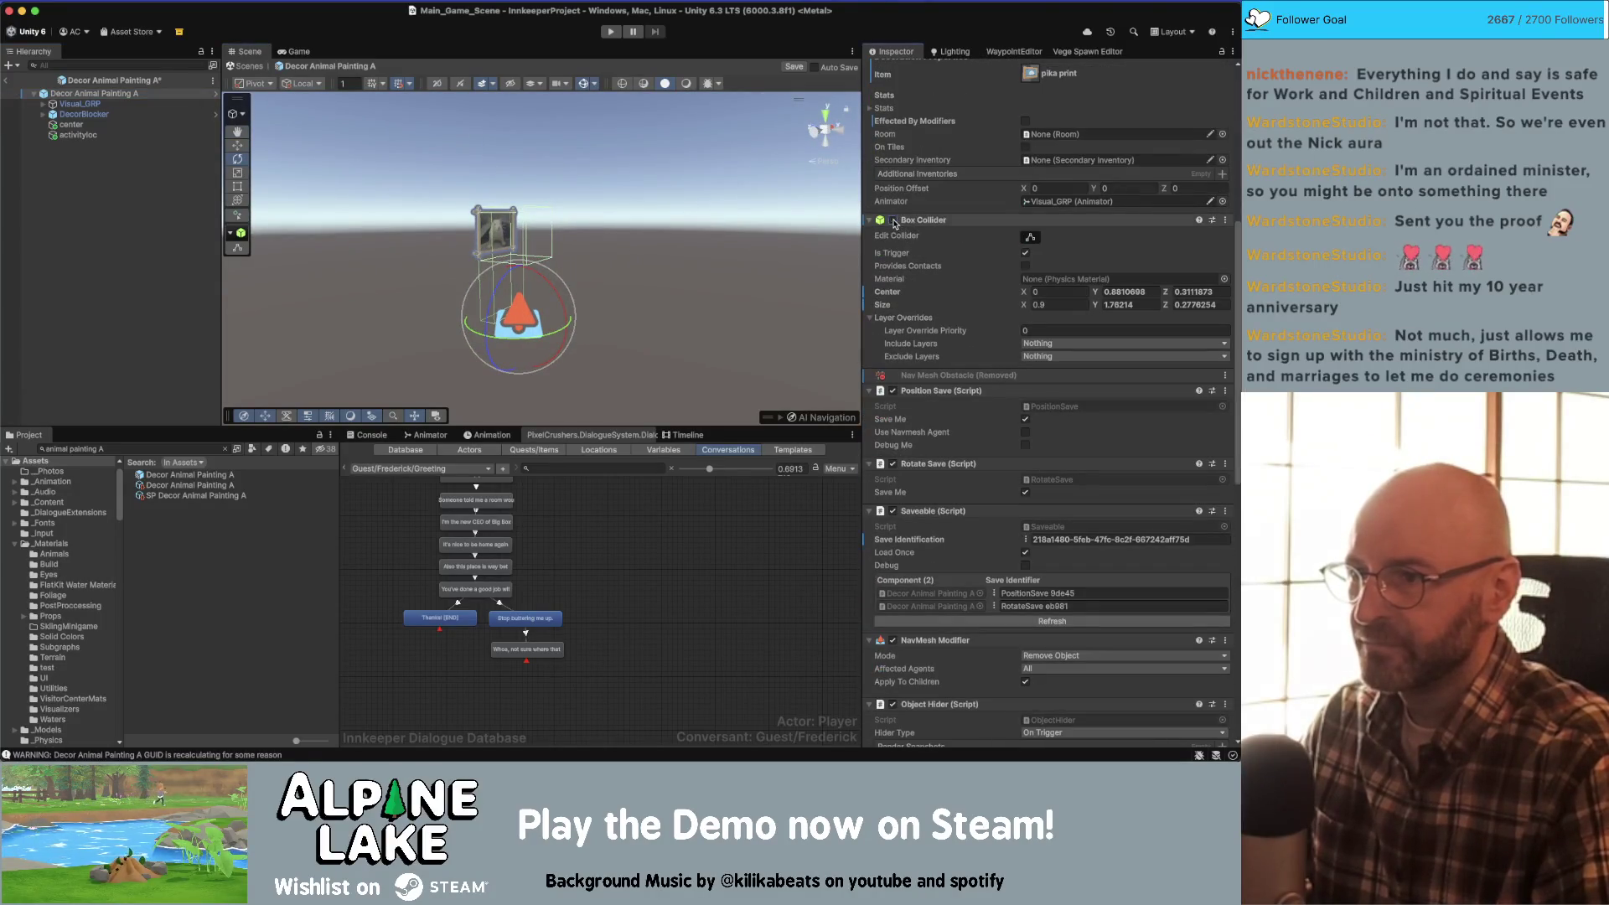
mouse_move(578, 206)
mouse_down()
mouse_move(600, 202)
mouse_move(502, 272)
mouse_up()
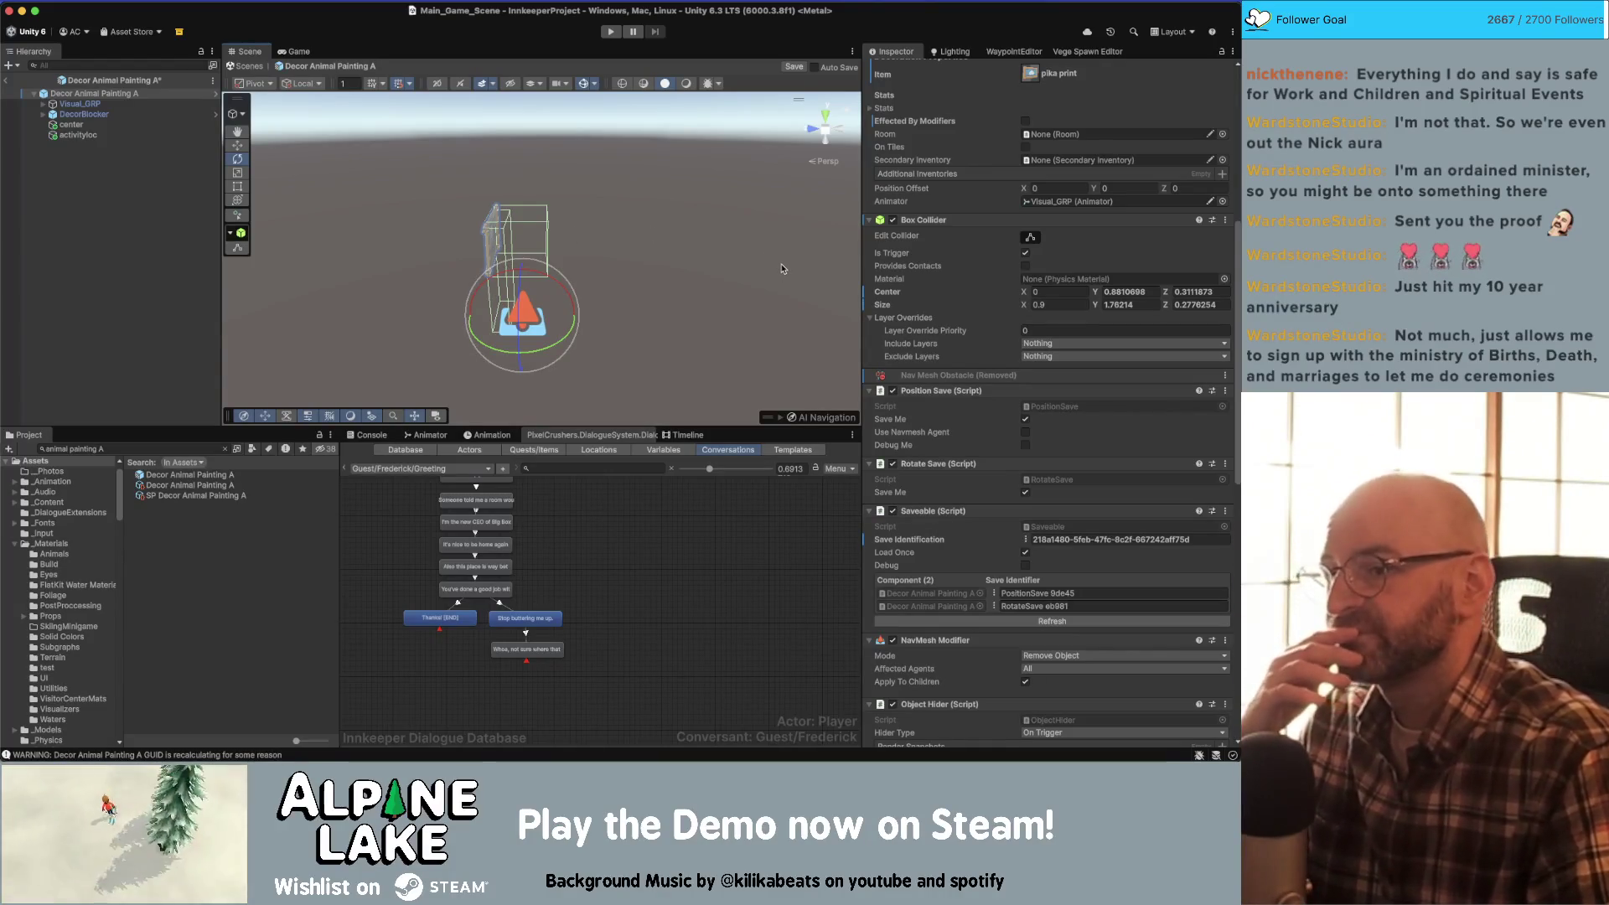
click(116, 136)
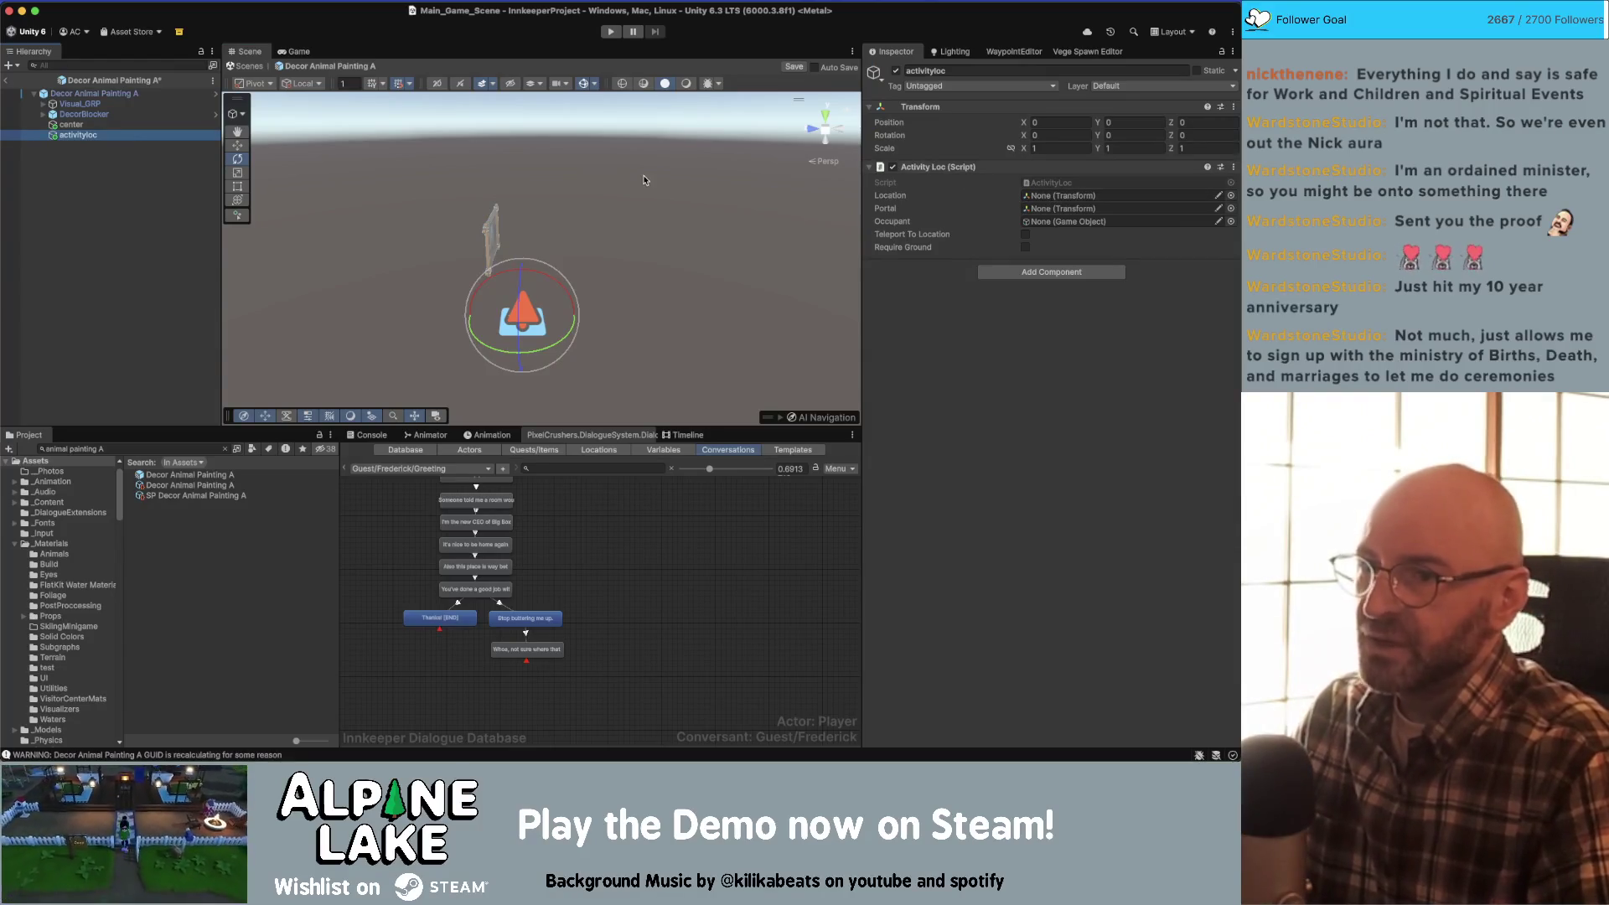
- Set Activity Loc's Location to activityloc itself and enable Require Ground
drag(76, 137, 1047, 201)
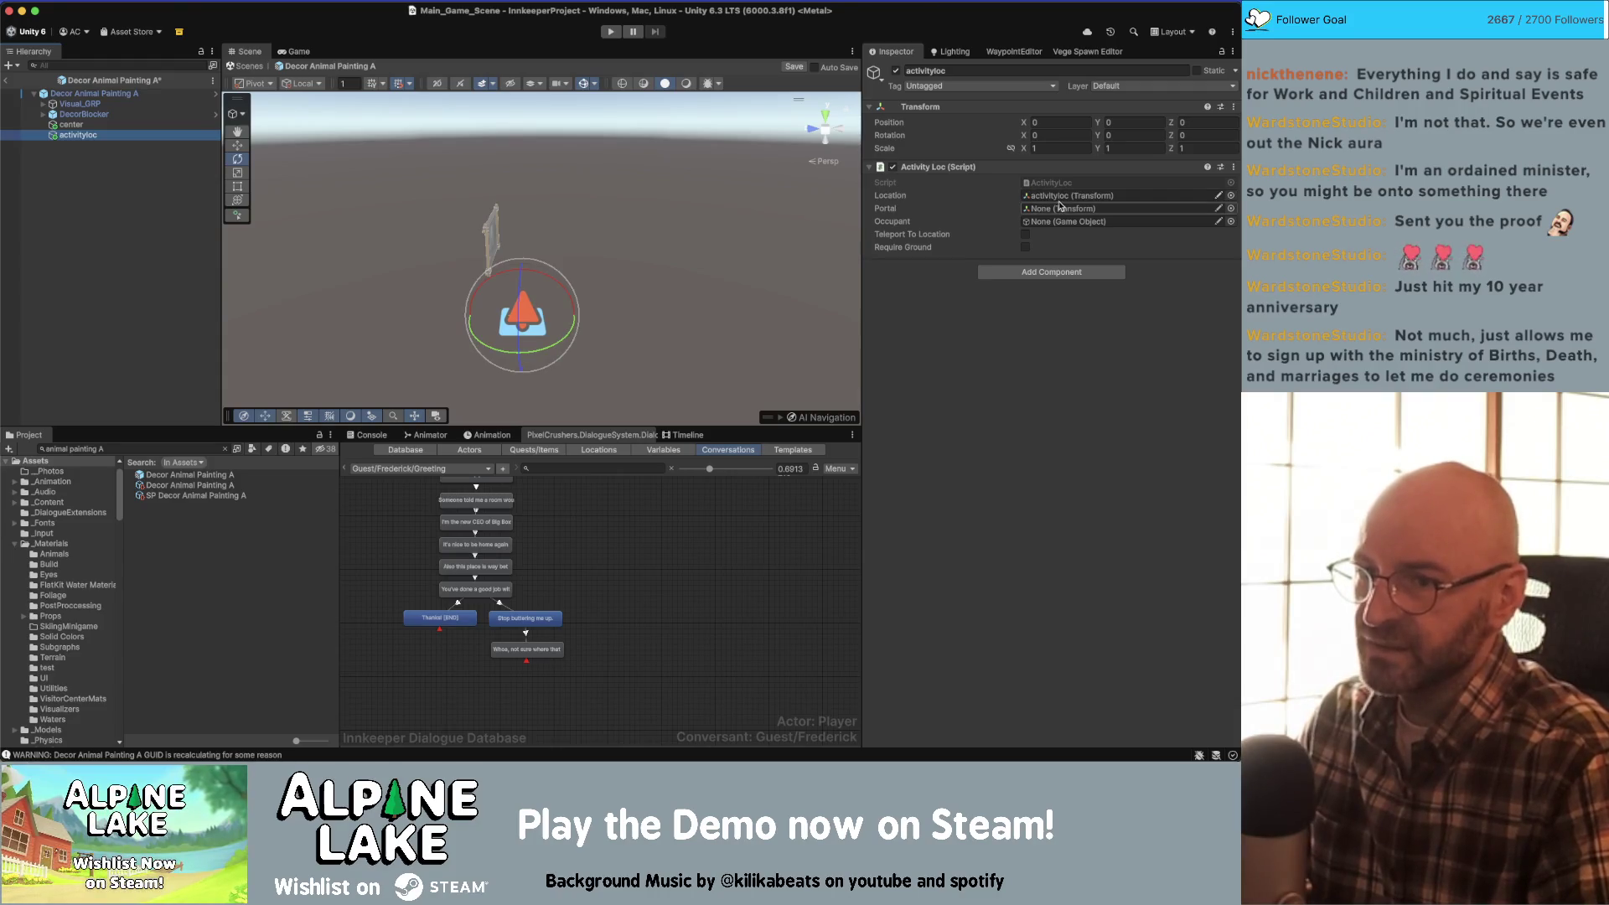
click(1024, 249)
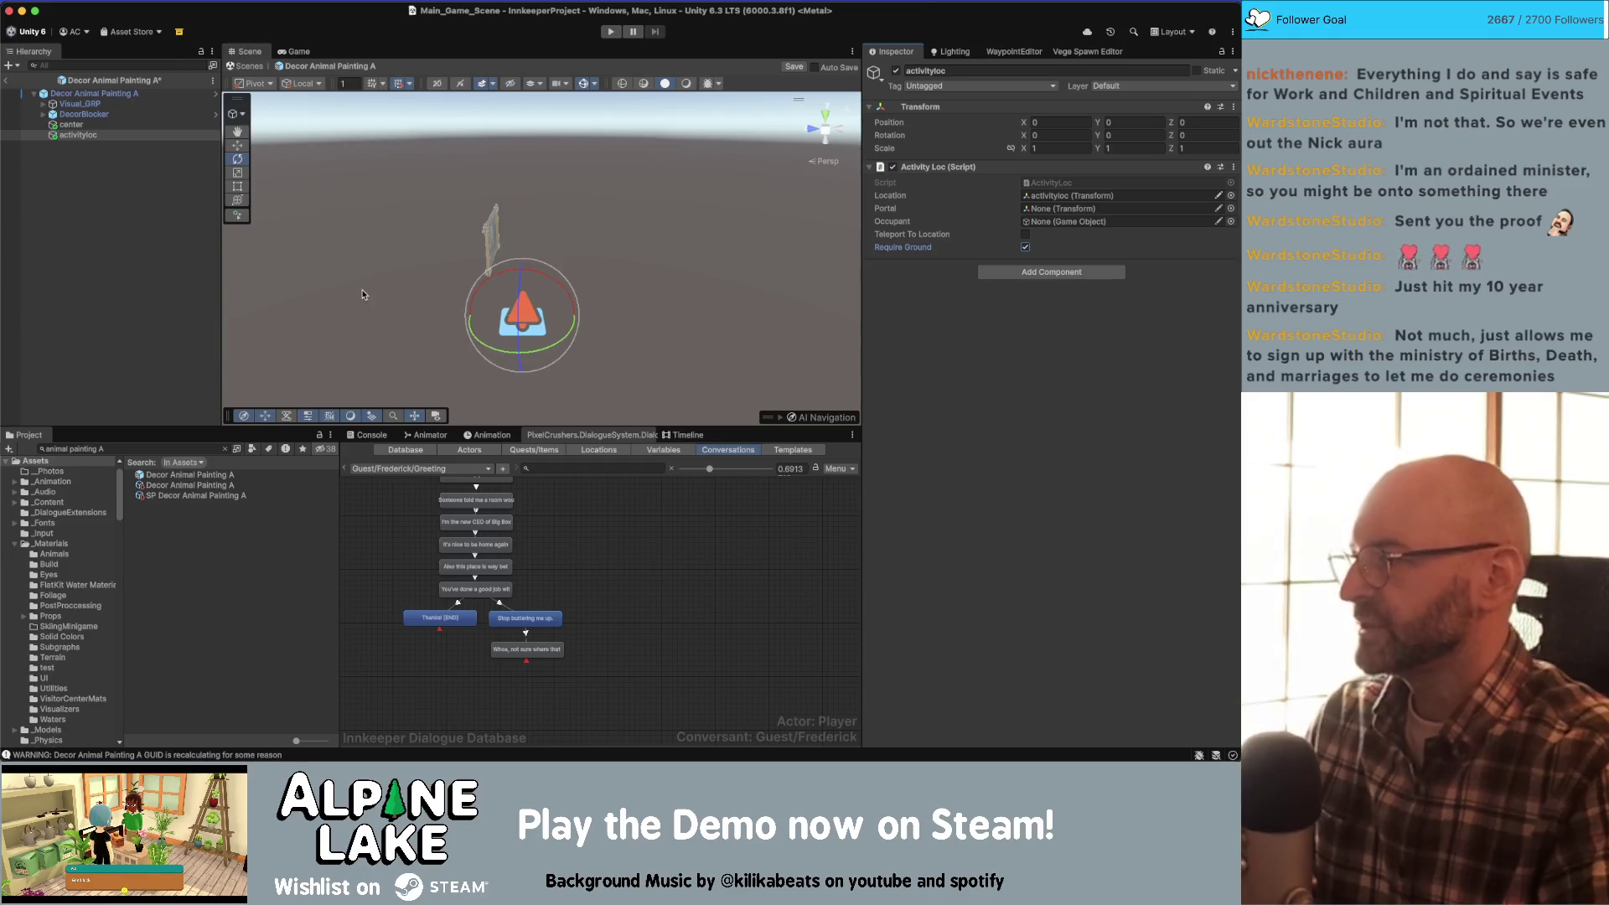
click(186, 238)
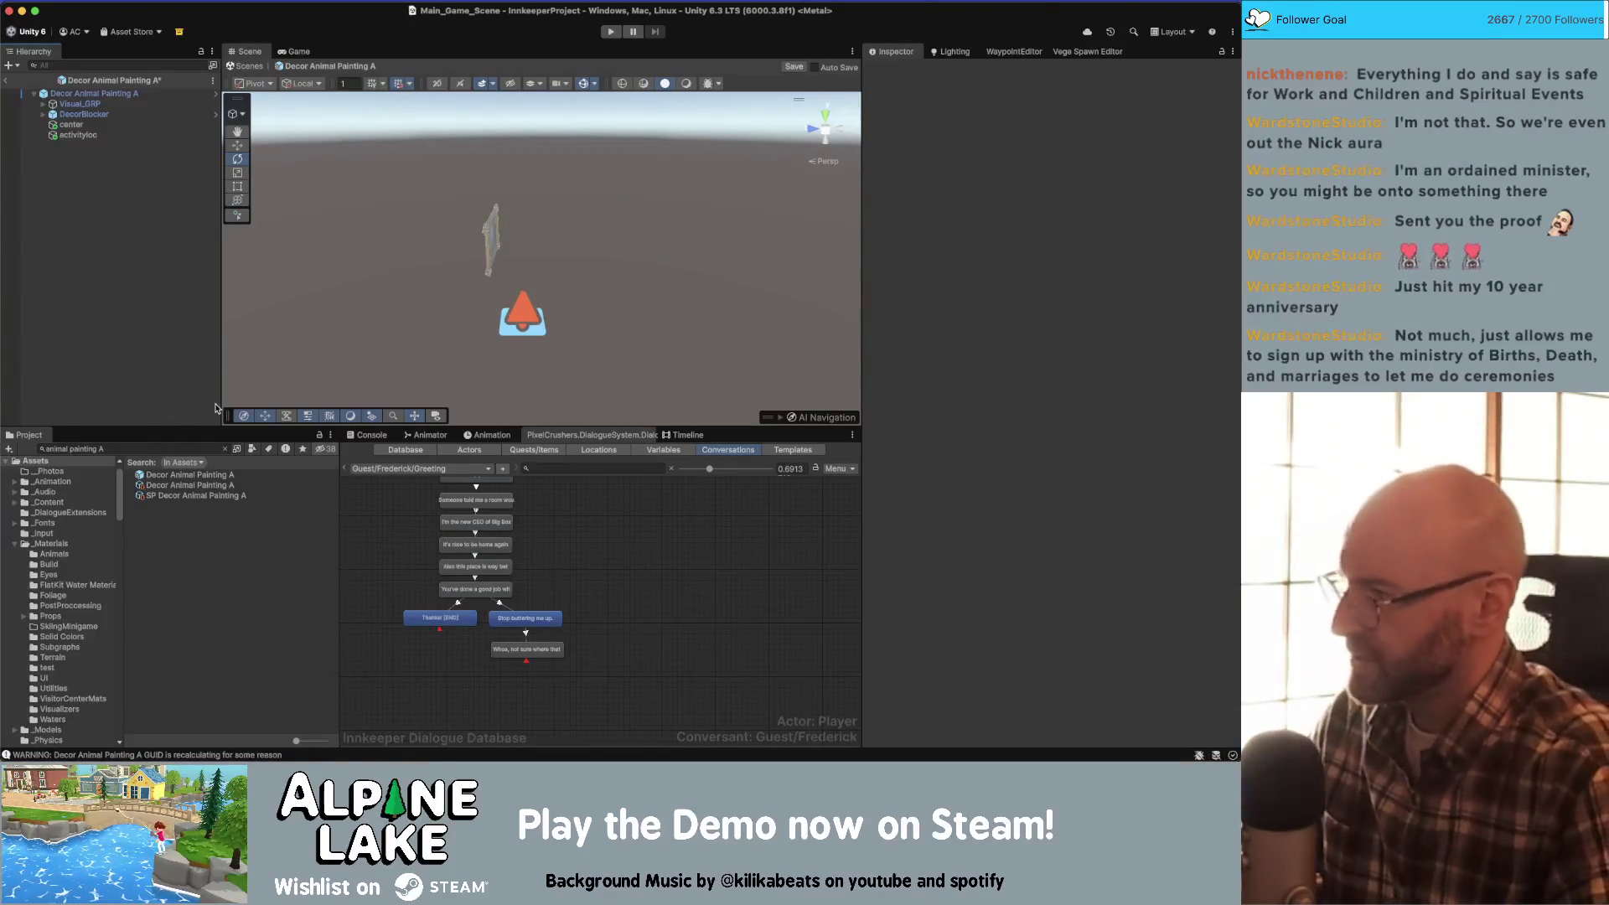
- Select activityloc in the Hierarchy to review its Activity Loc settings
click(77, 135)
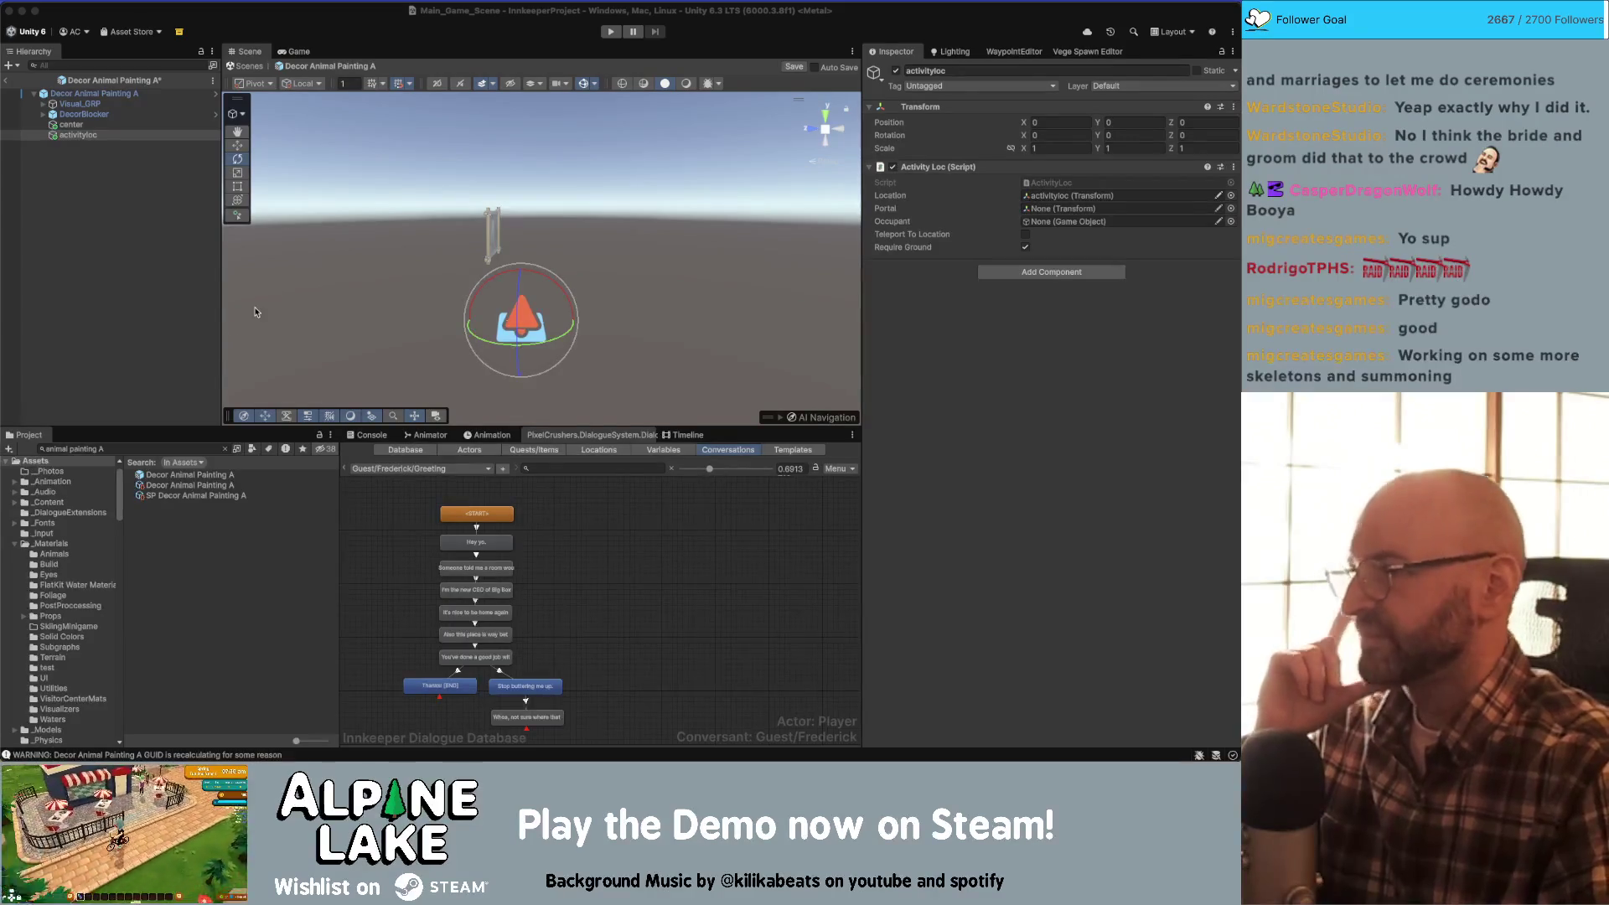
click(172, 216)
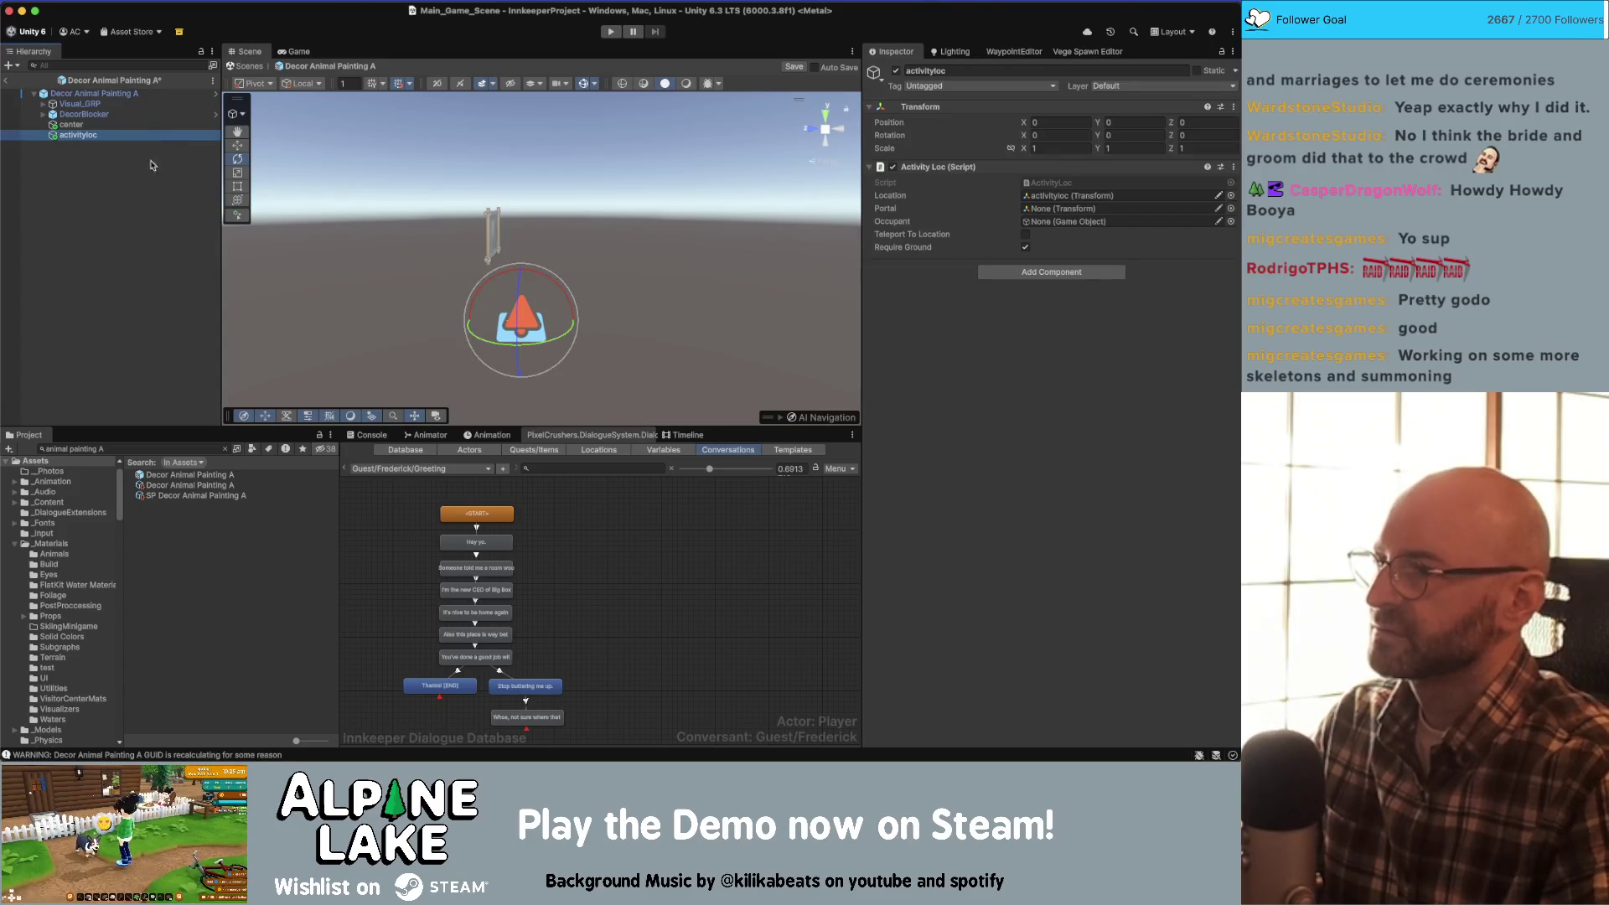
- Assign activityloc as the painting interaction's Activity Loc and change Animation Int
click(139, 94)
scroll(987, 391, down, 5)
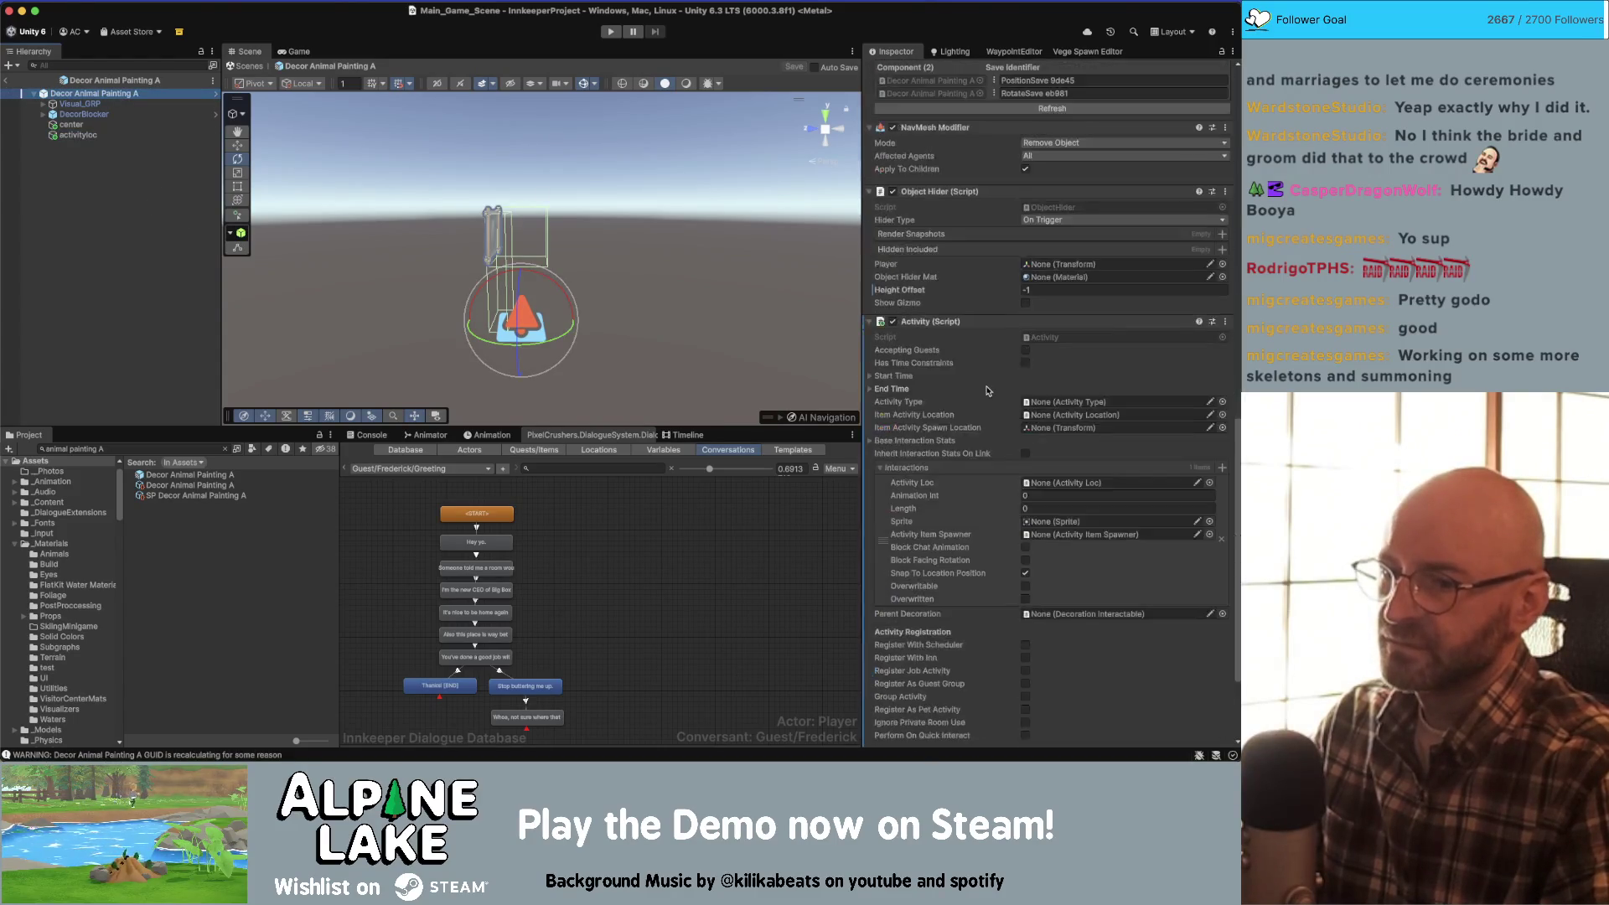
scroll(987, 393, down, 3)
mouse_move(74, 135)
mouse_down()
mouse_move(946, 379)
mouse_move(1064, 345)
mouse_up()
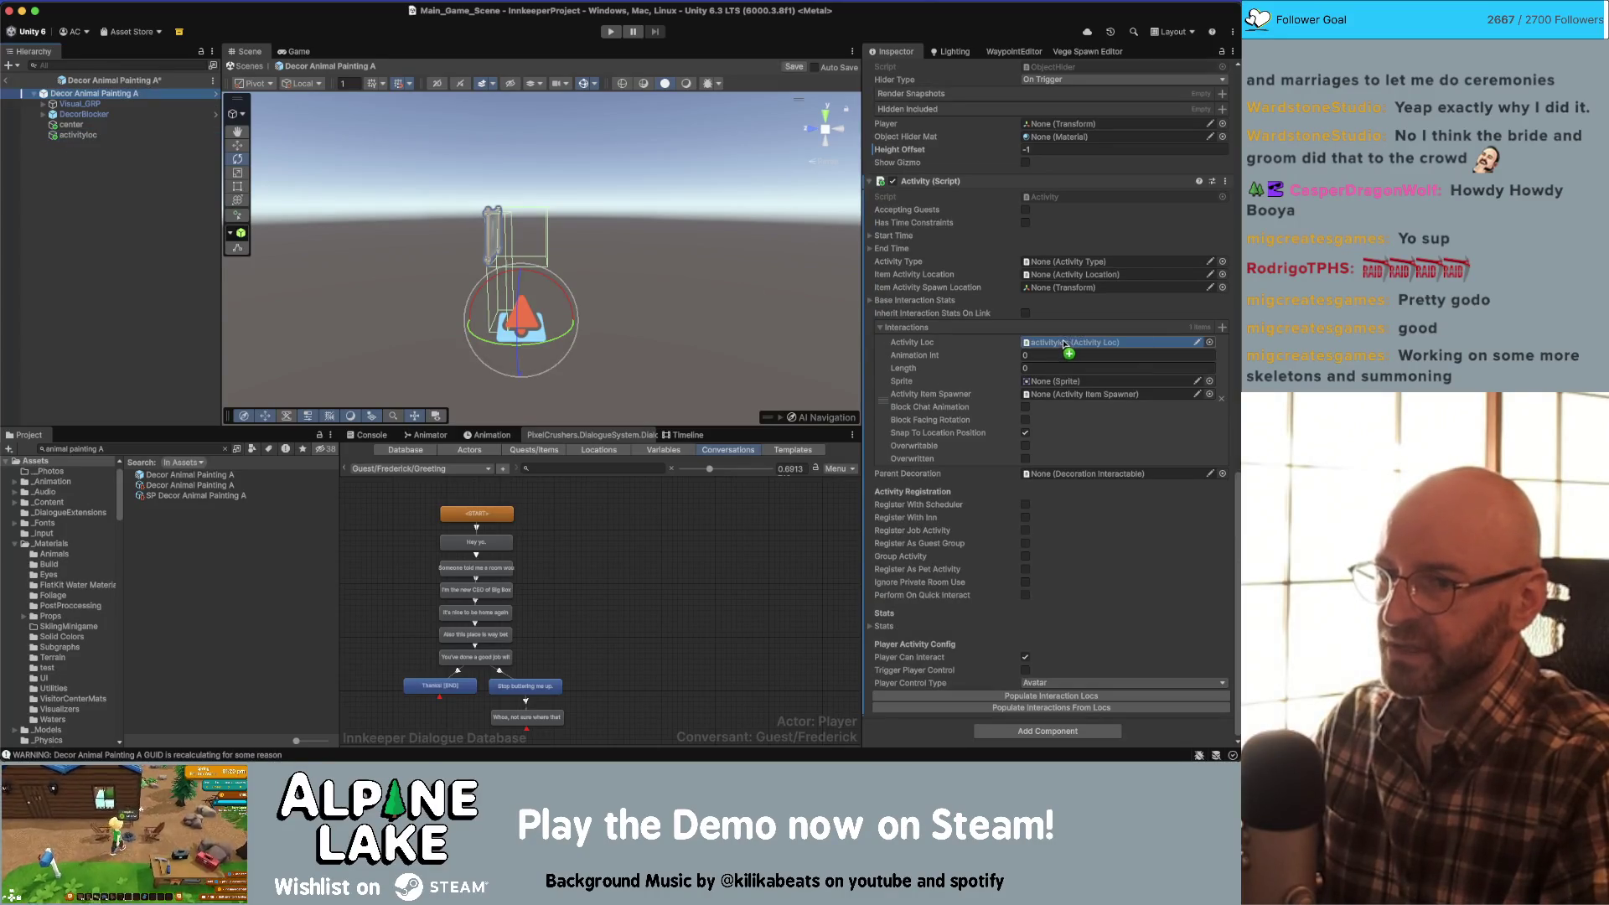
click(1046, 353)
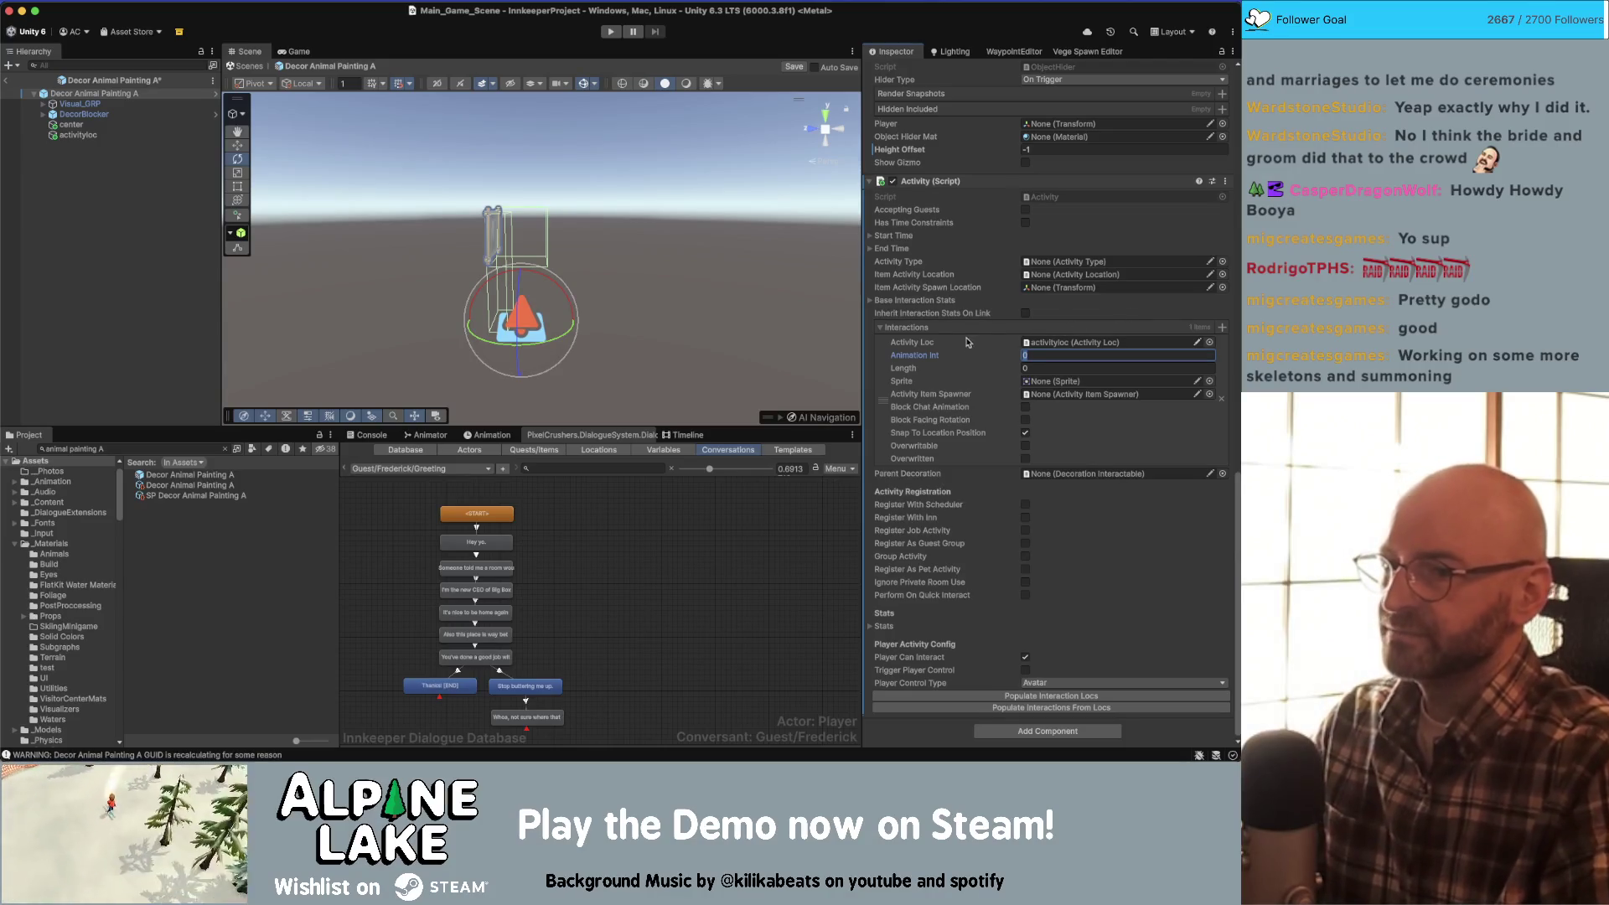
drag(916, 360, 938, 358)
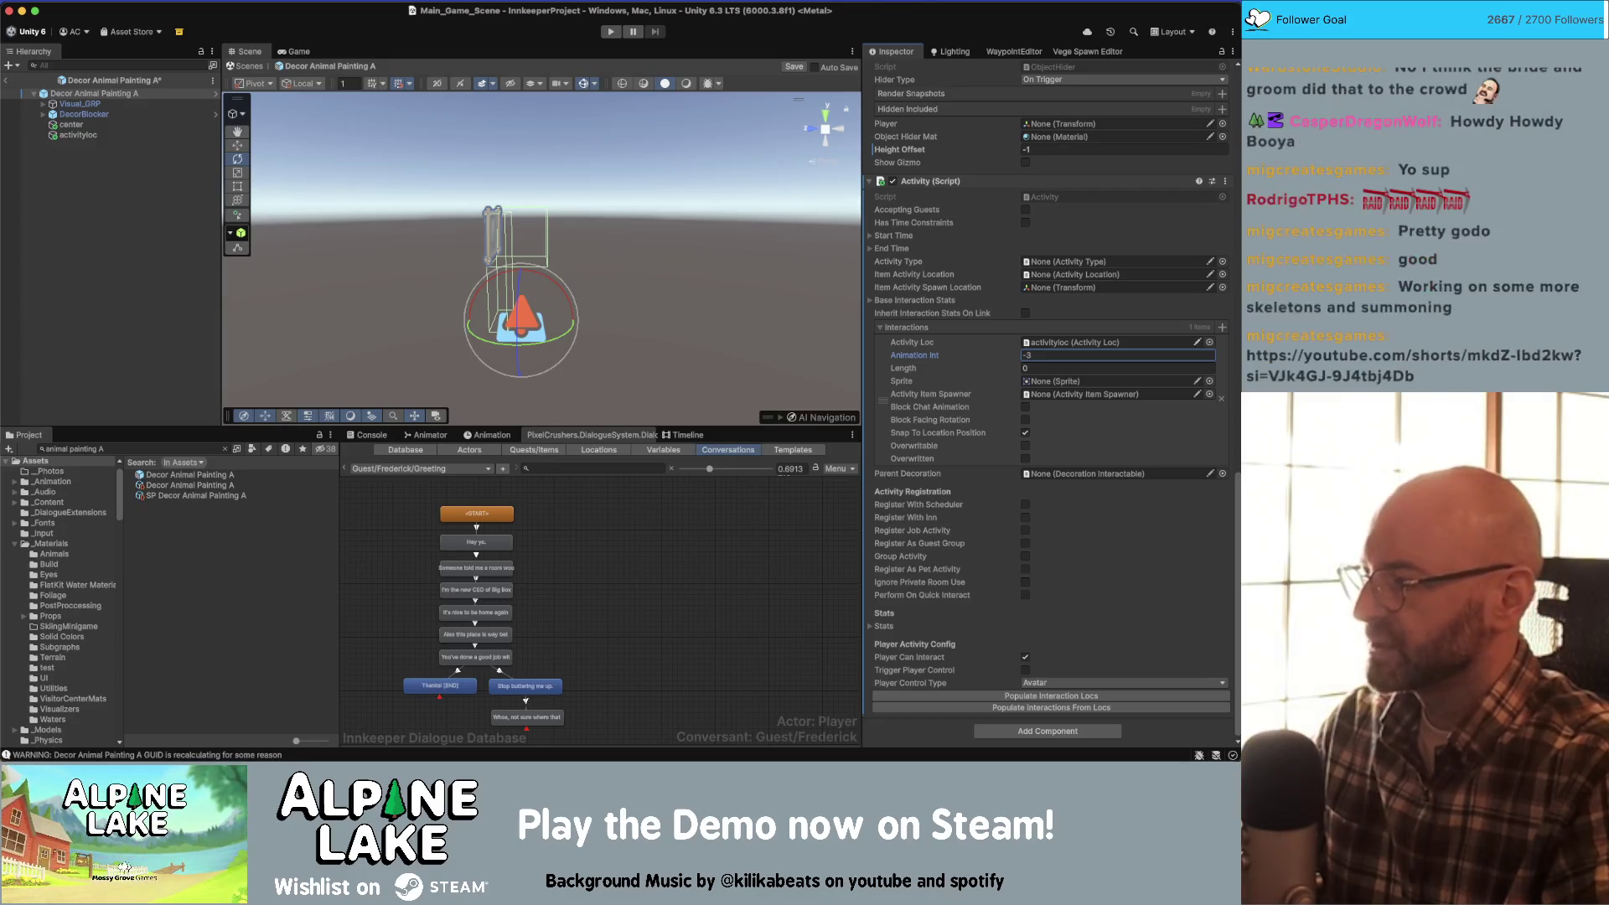
key(super+Tab)
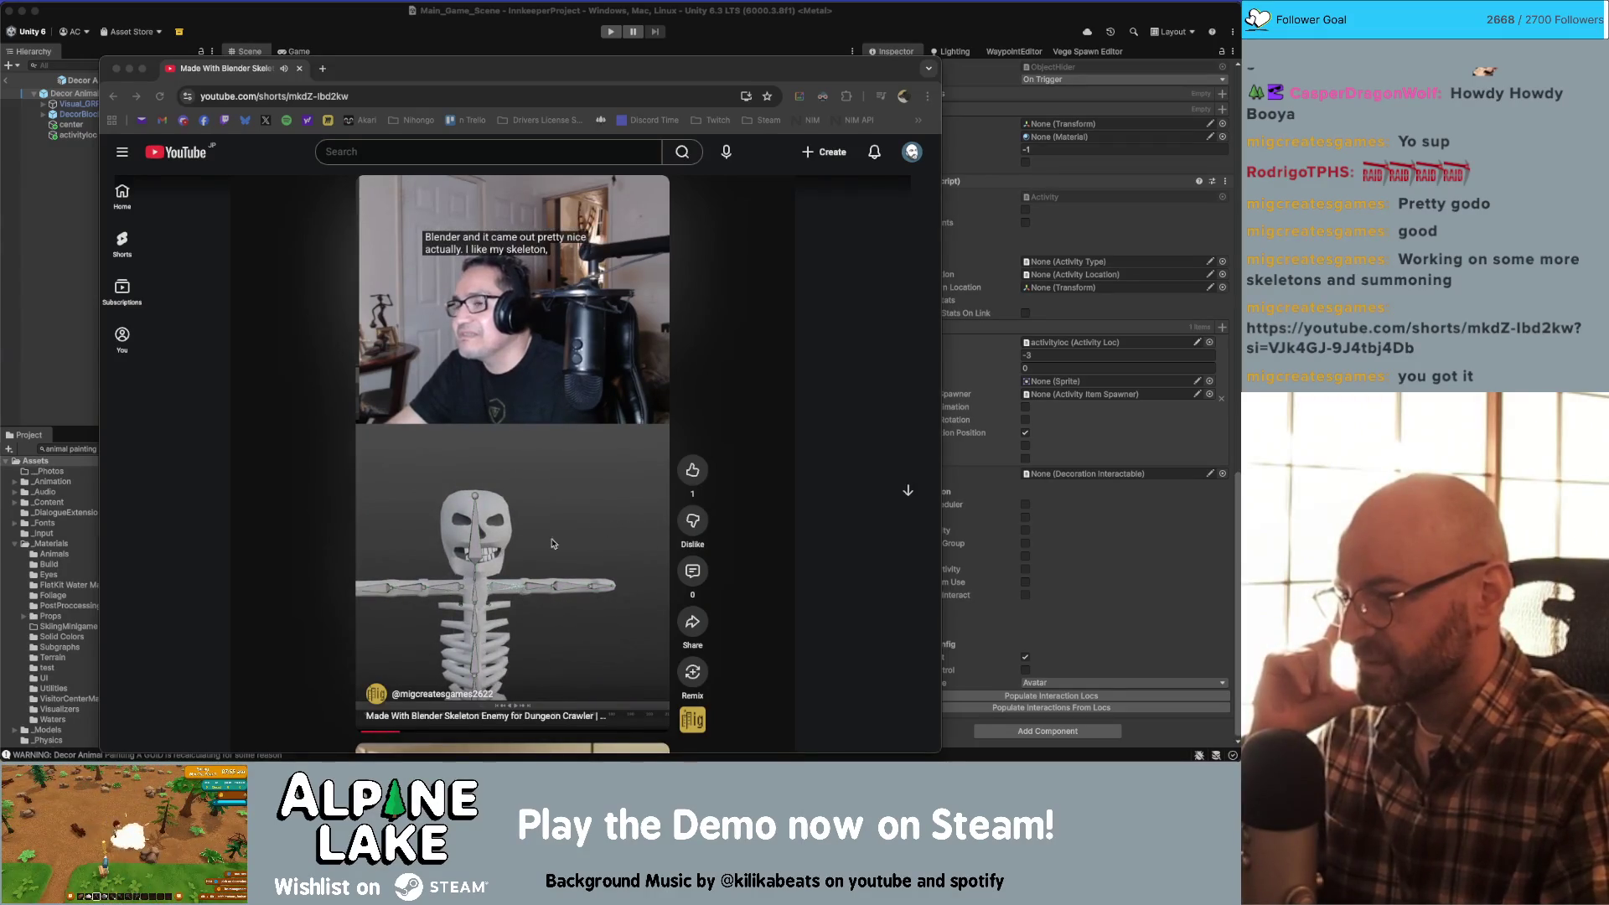
- Skip the skeleton short ahead to settings and dungeon gameplay, then close its window
scroll(540, 546, down, 1)
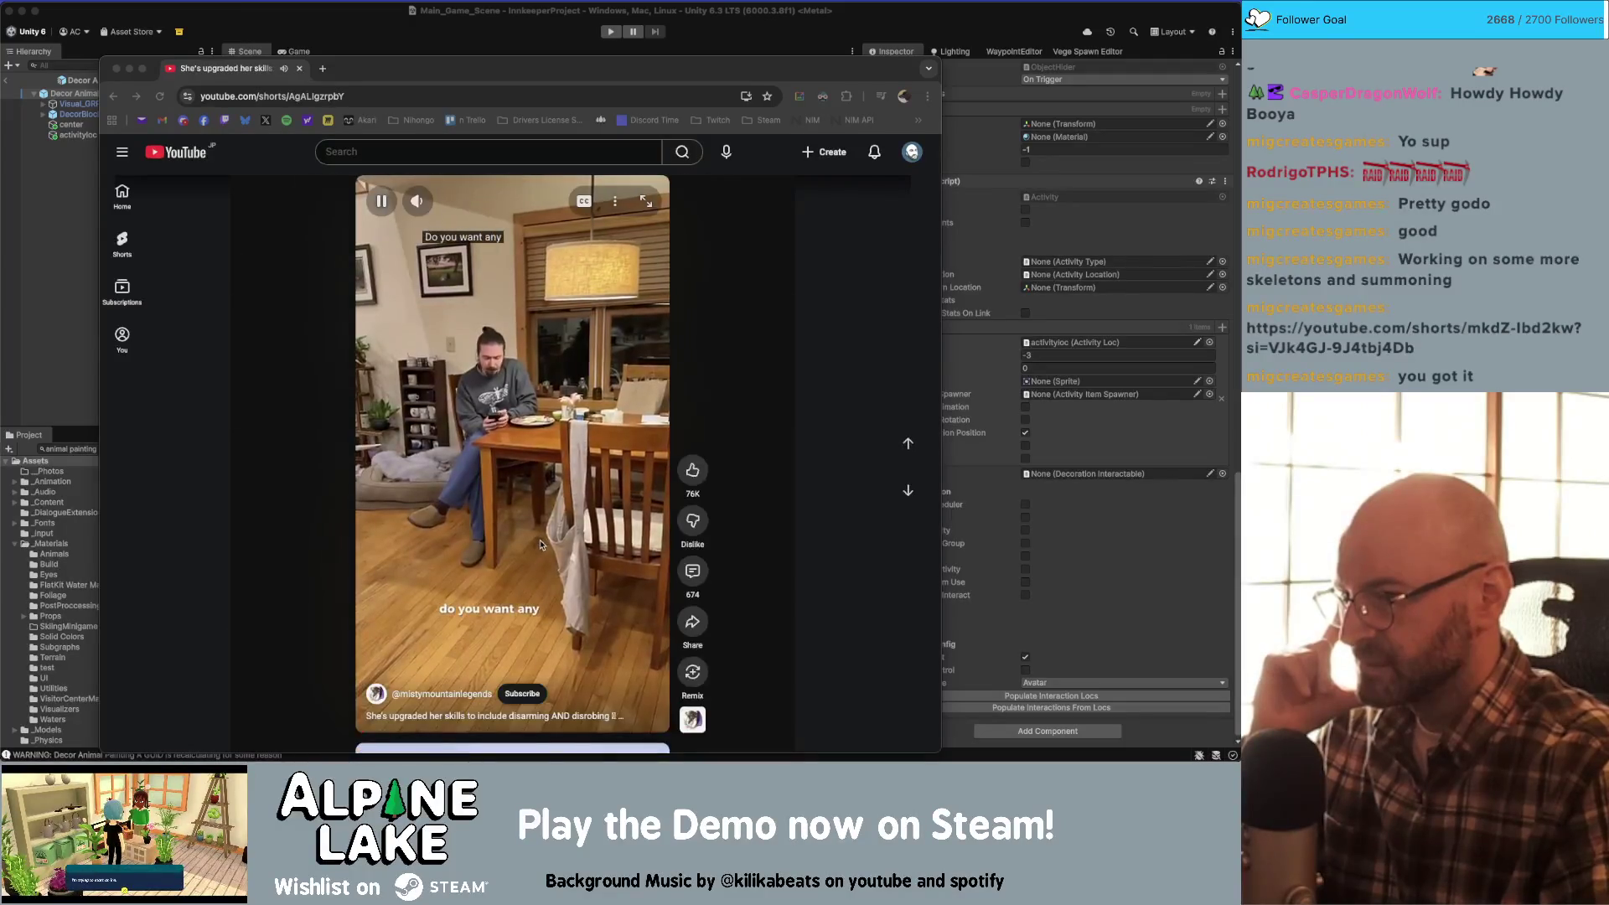
scroll(540, 536, up, 1)
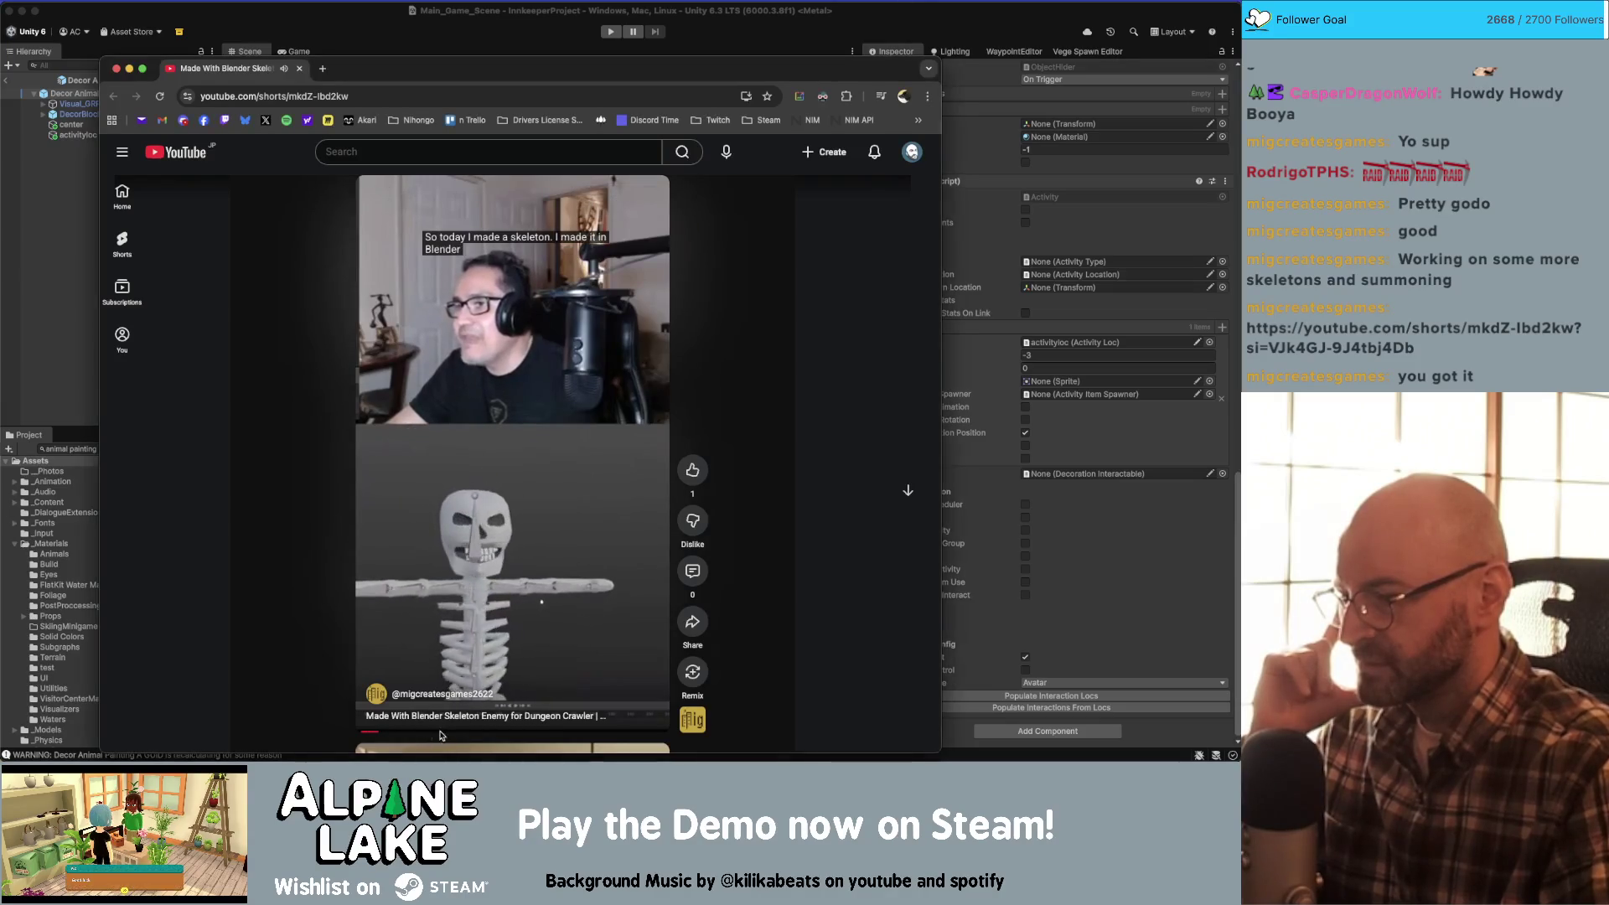
click(521, 733)
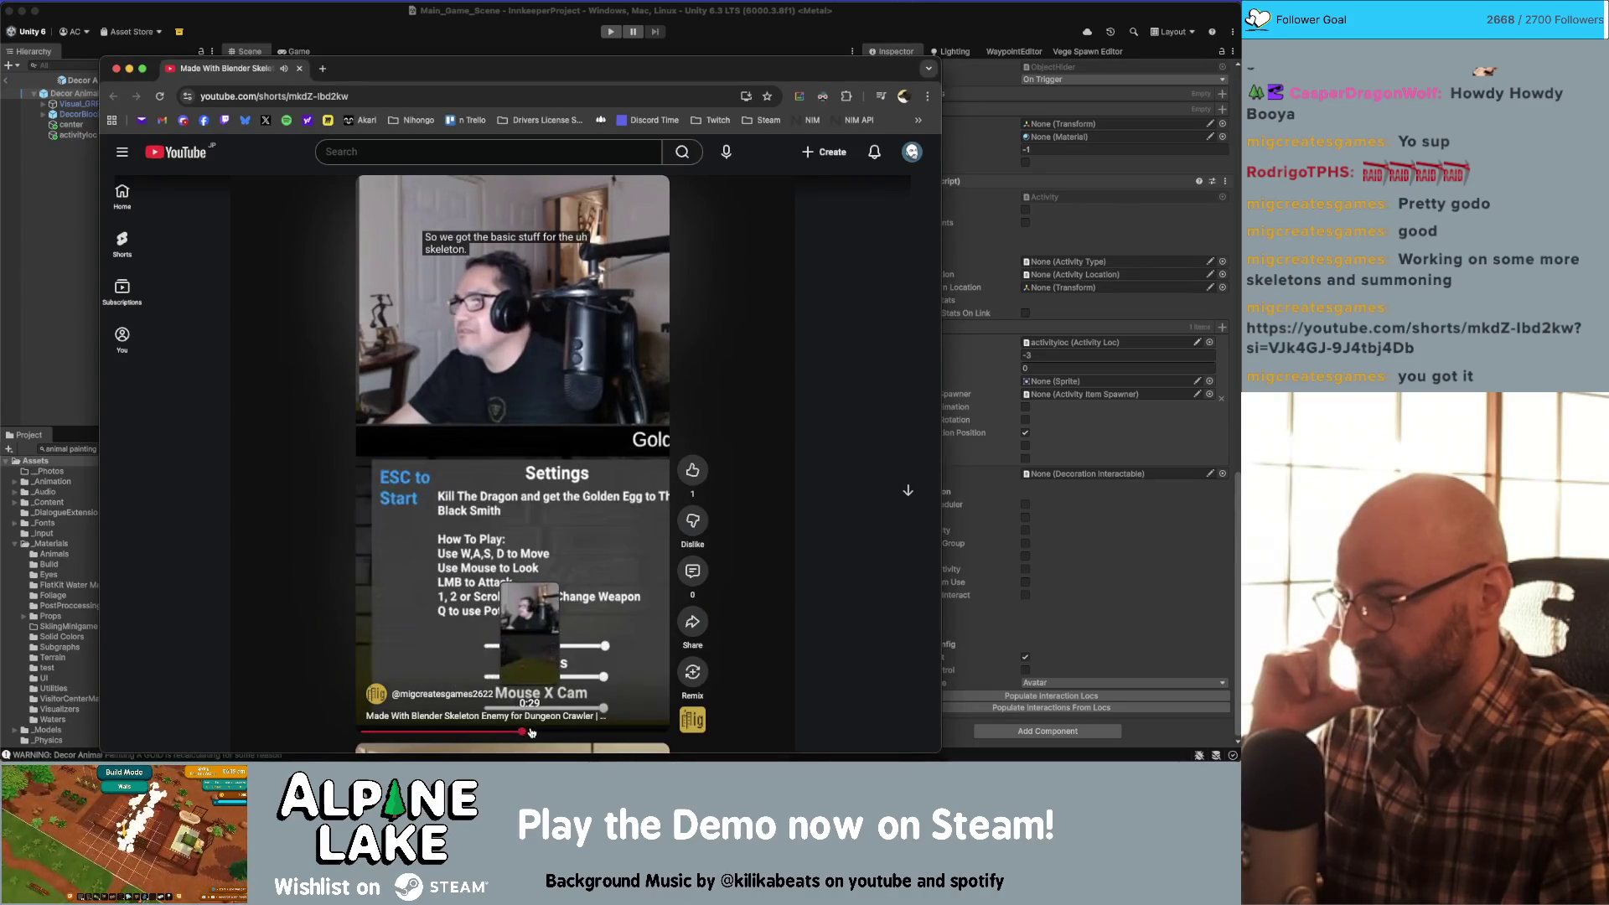
click(552, 731)
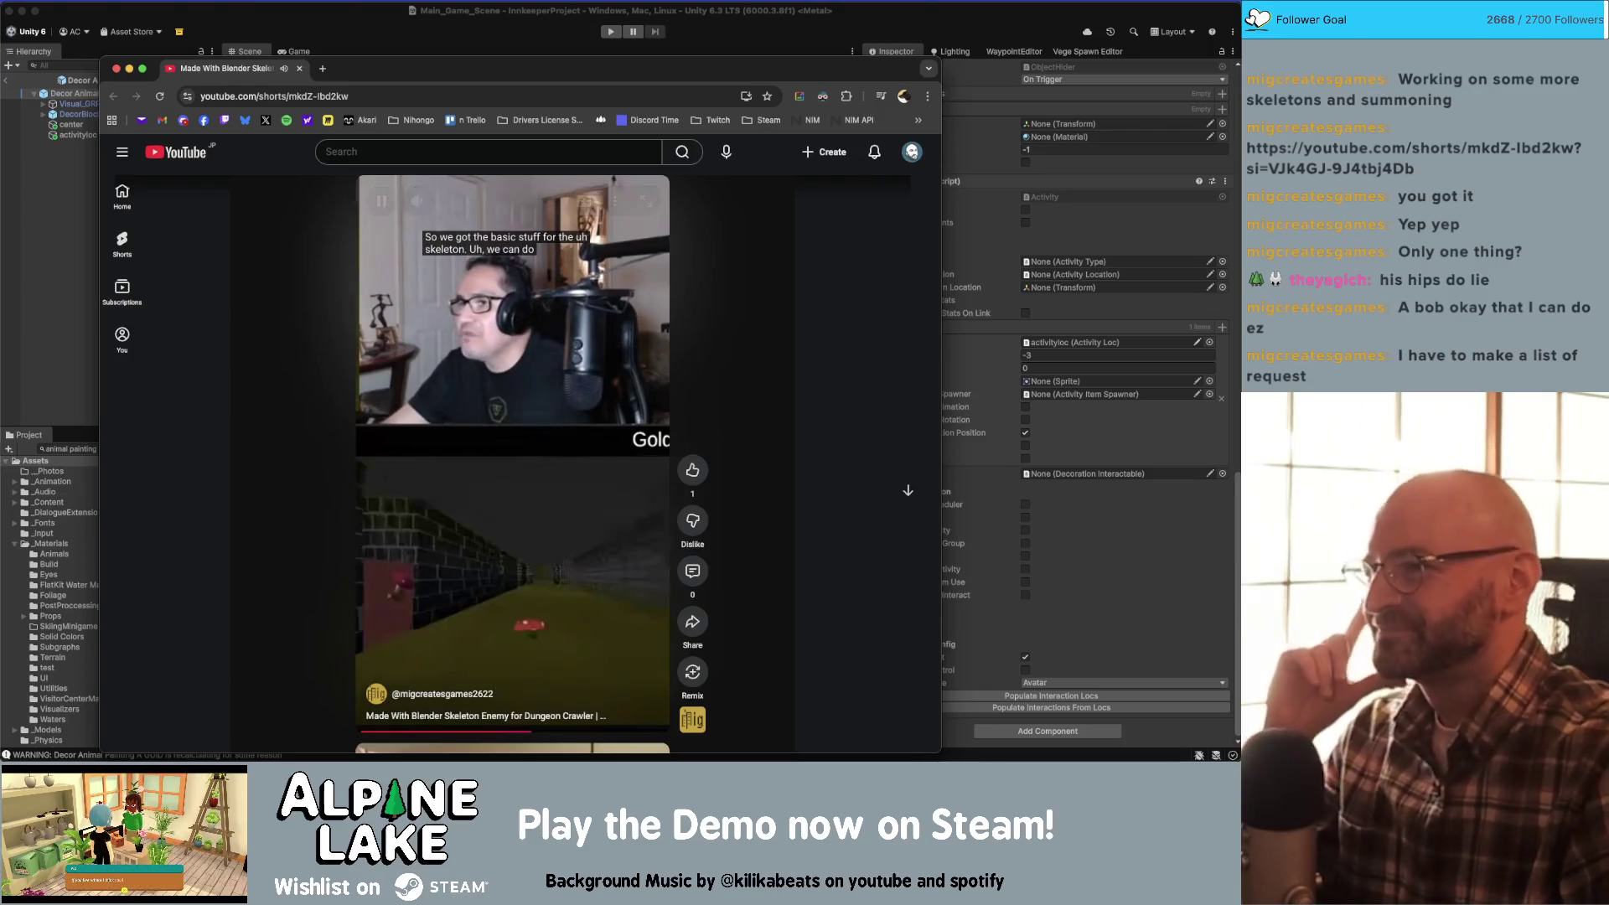
drag(445, 69, 446, 42)
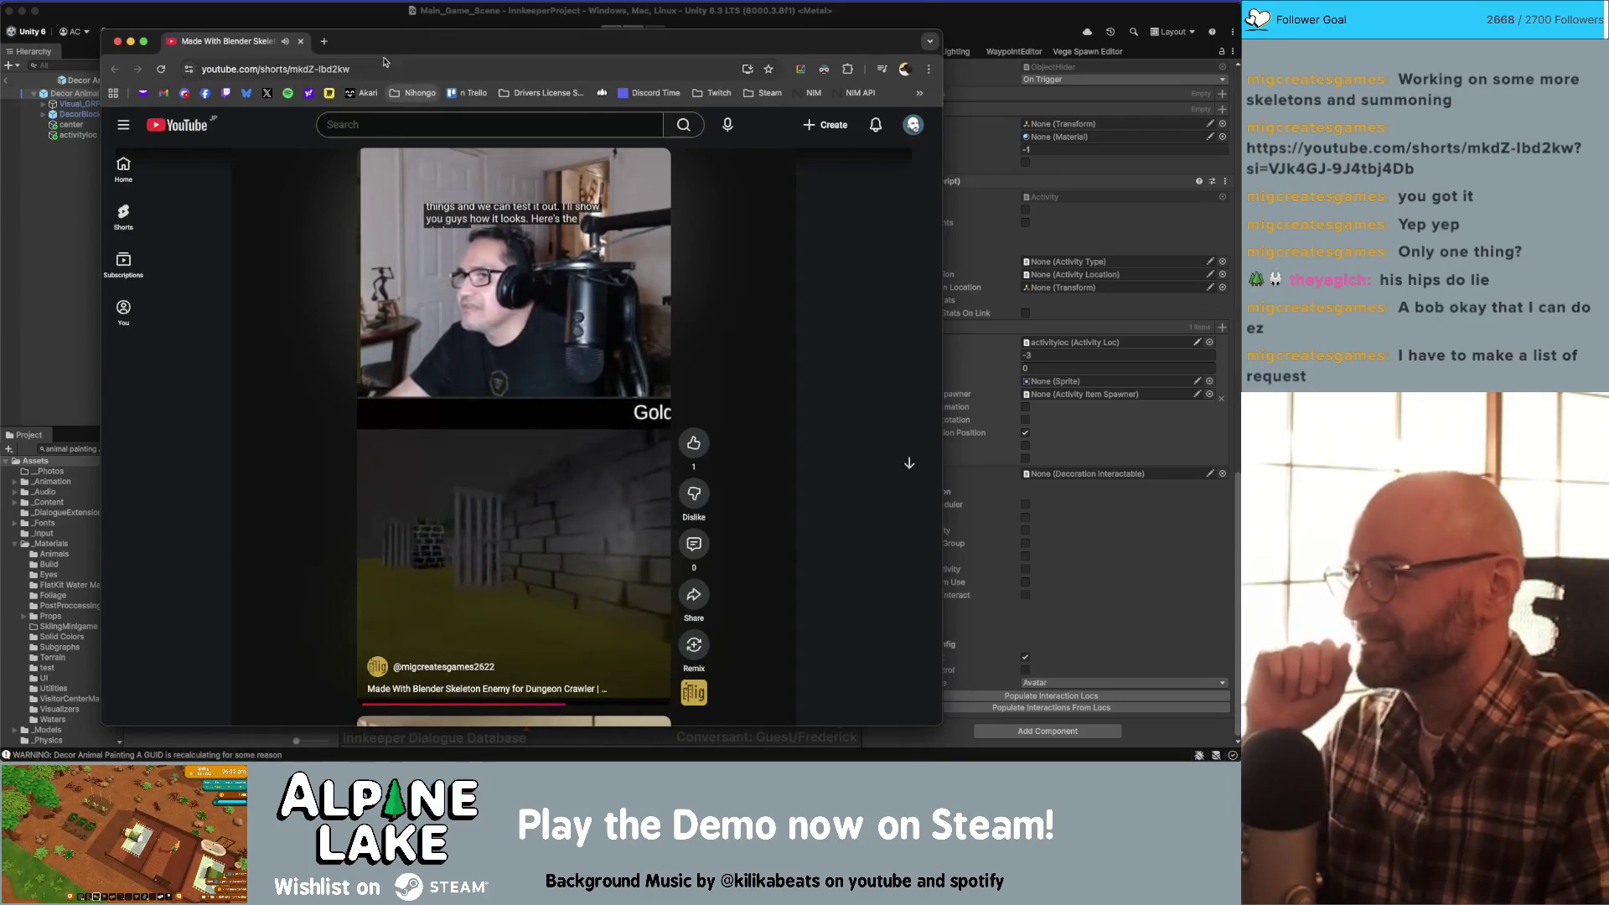
drag(350, 50, 370, 47)
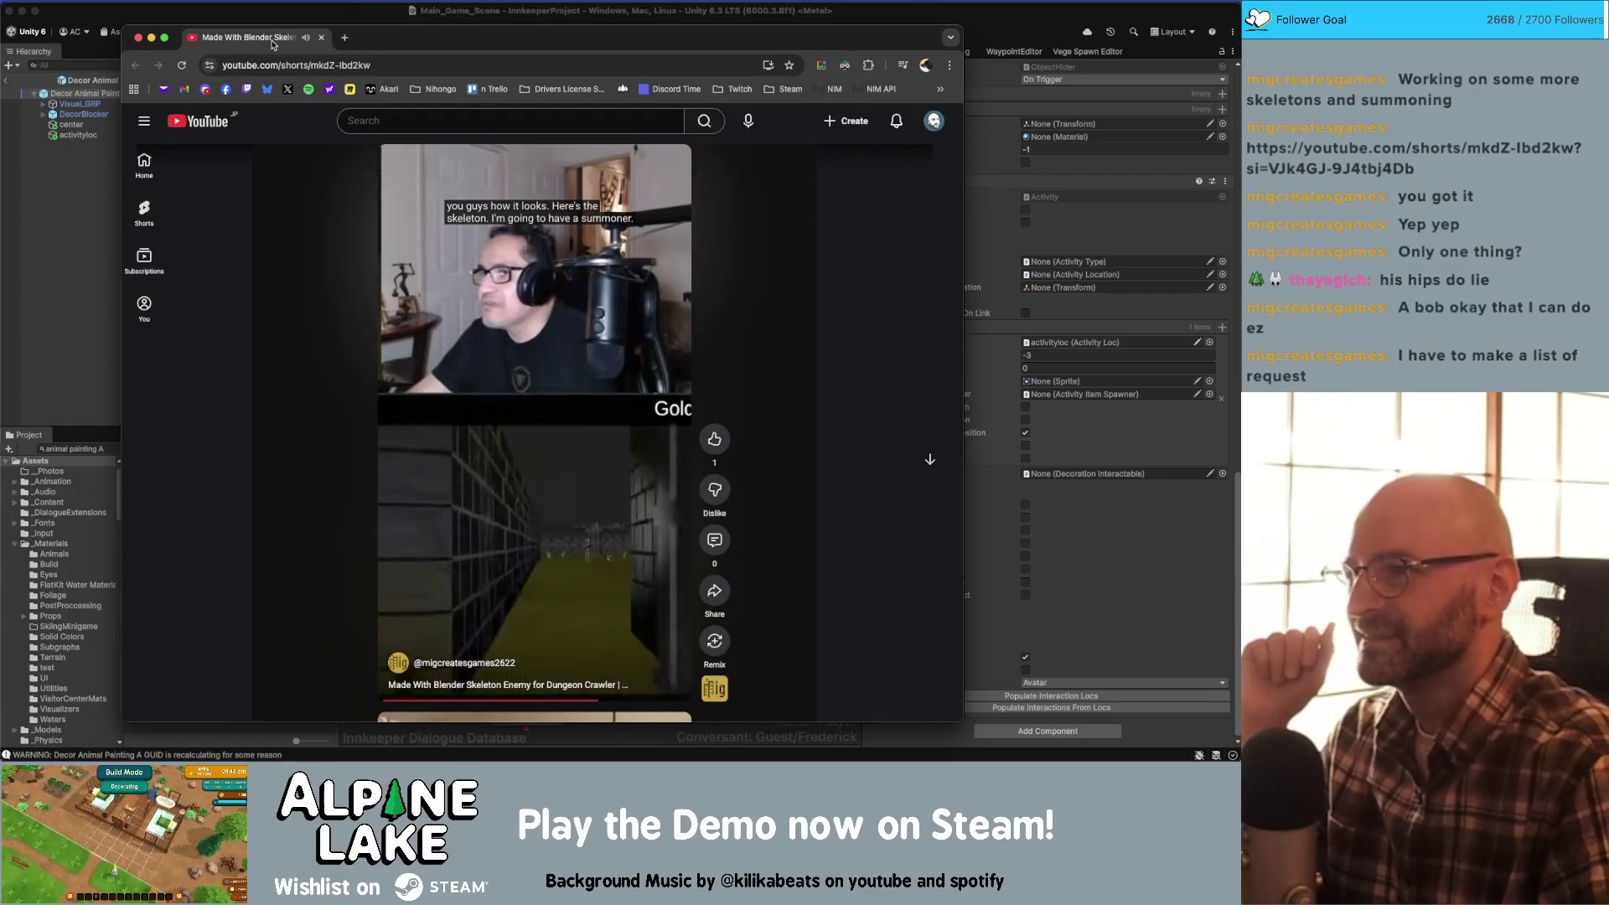
click(321, 38)
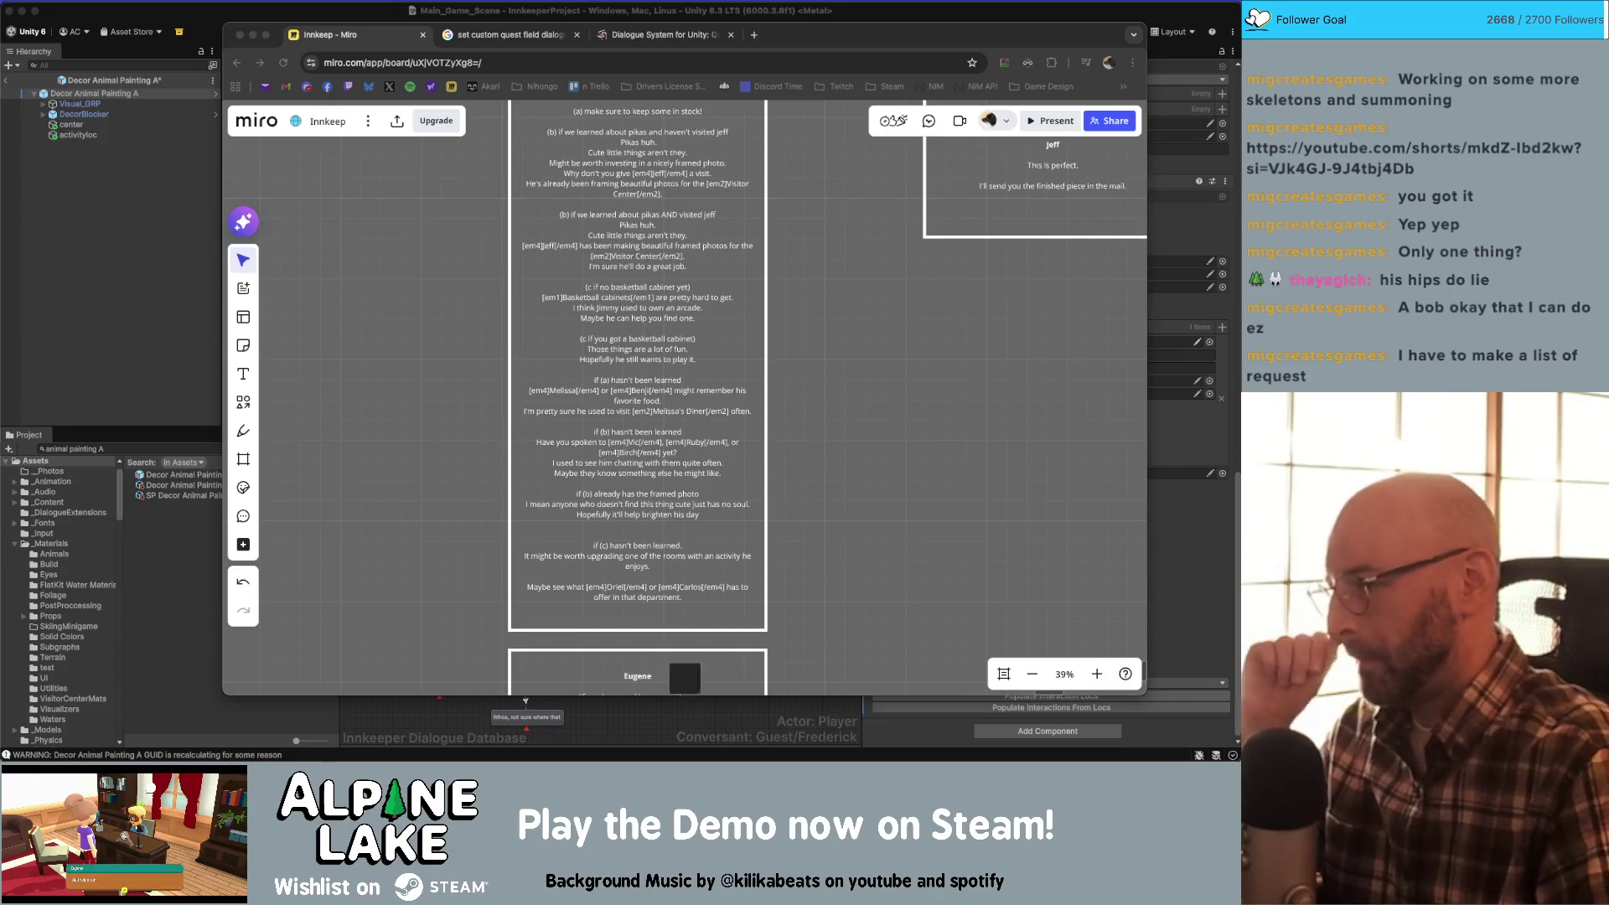
- Bring the Unity editor back in front of the browser
click(213, 12)
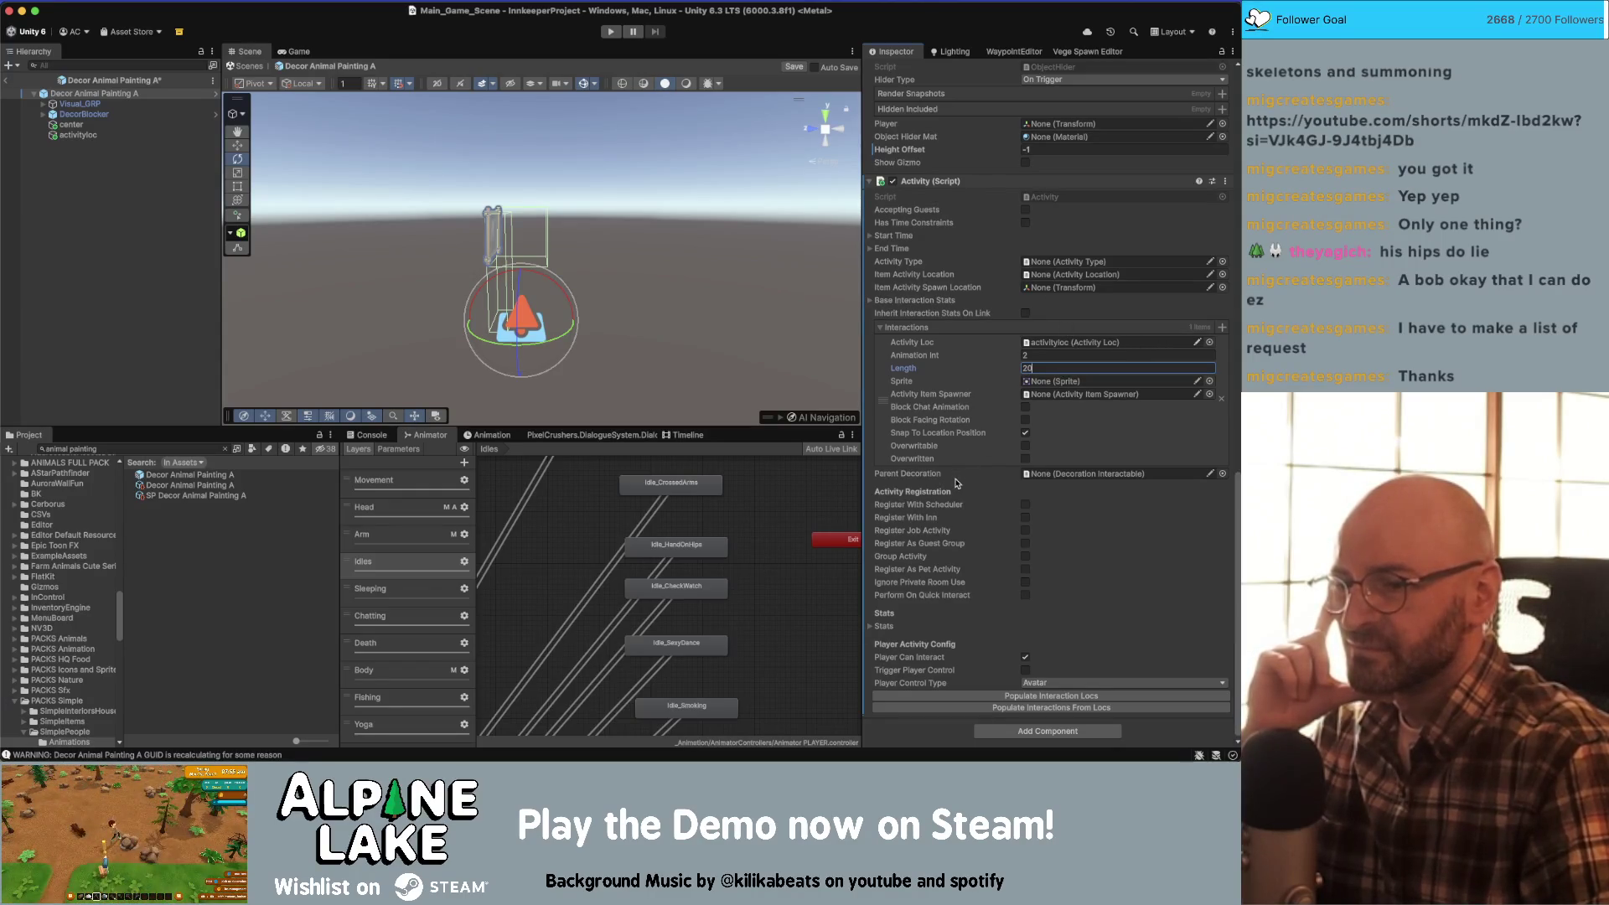
- Expand the Fun, Relaxing and Inspiring stats and check each base value
click(870, 626)
scroll(875, 632, down, 2)
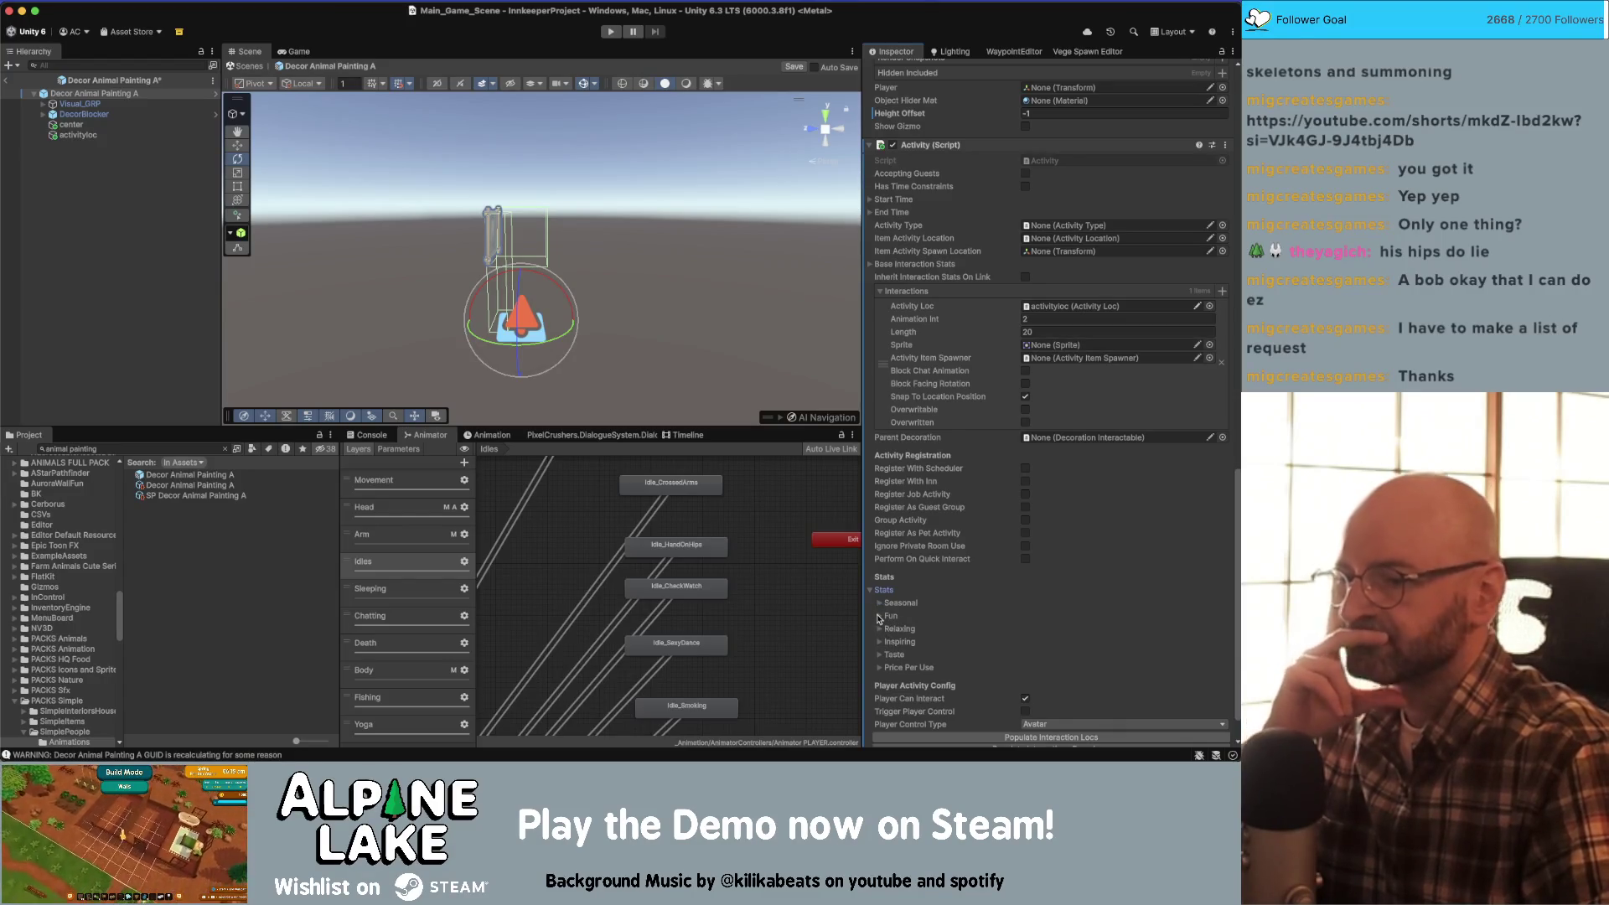
click(879, 642)
click(880, 628)
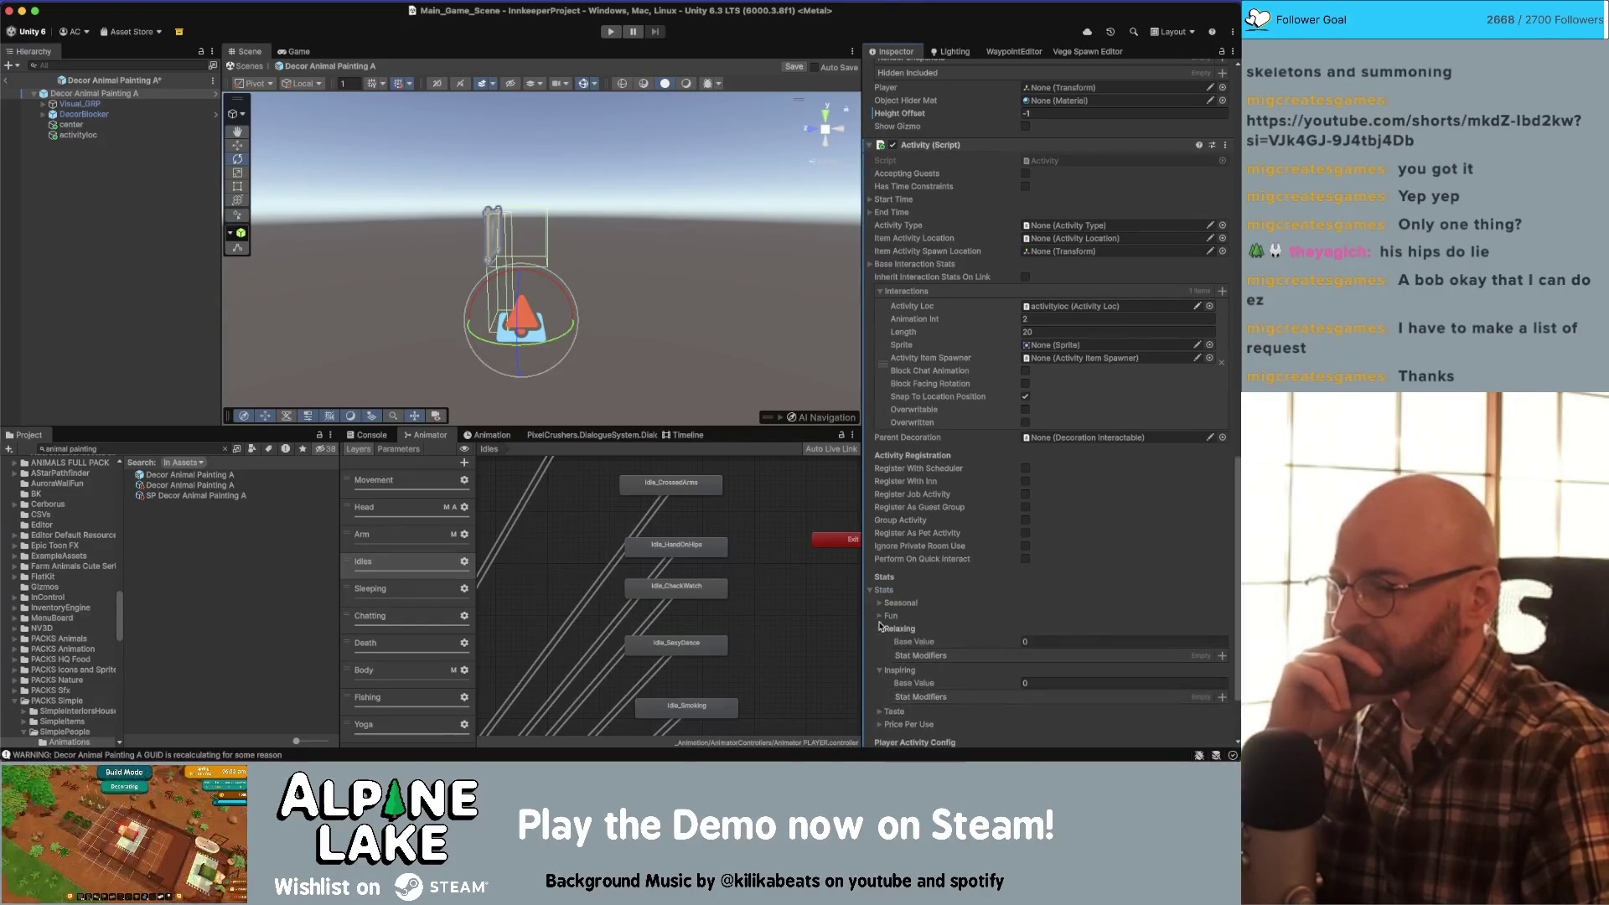
click(879, 617)
scroll(884, 587, down, 5)
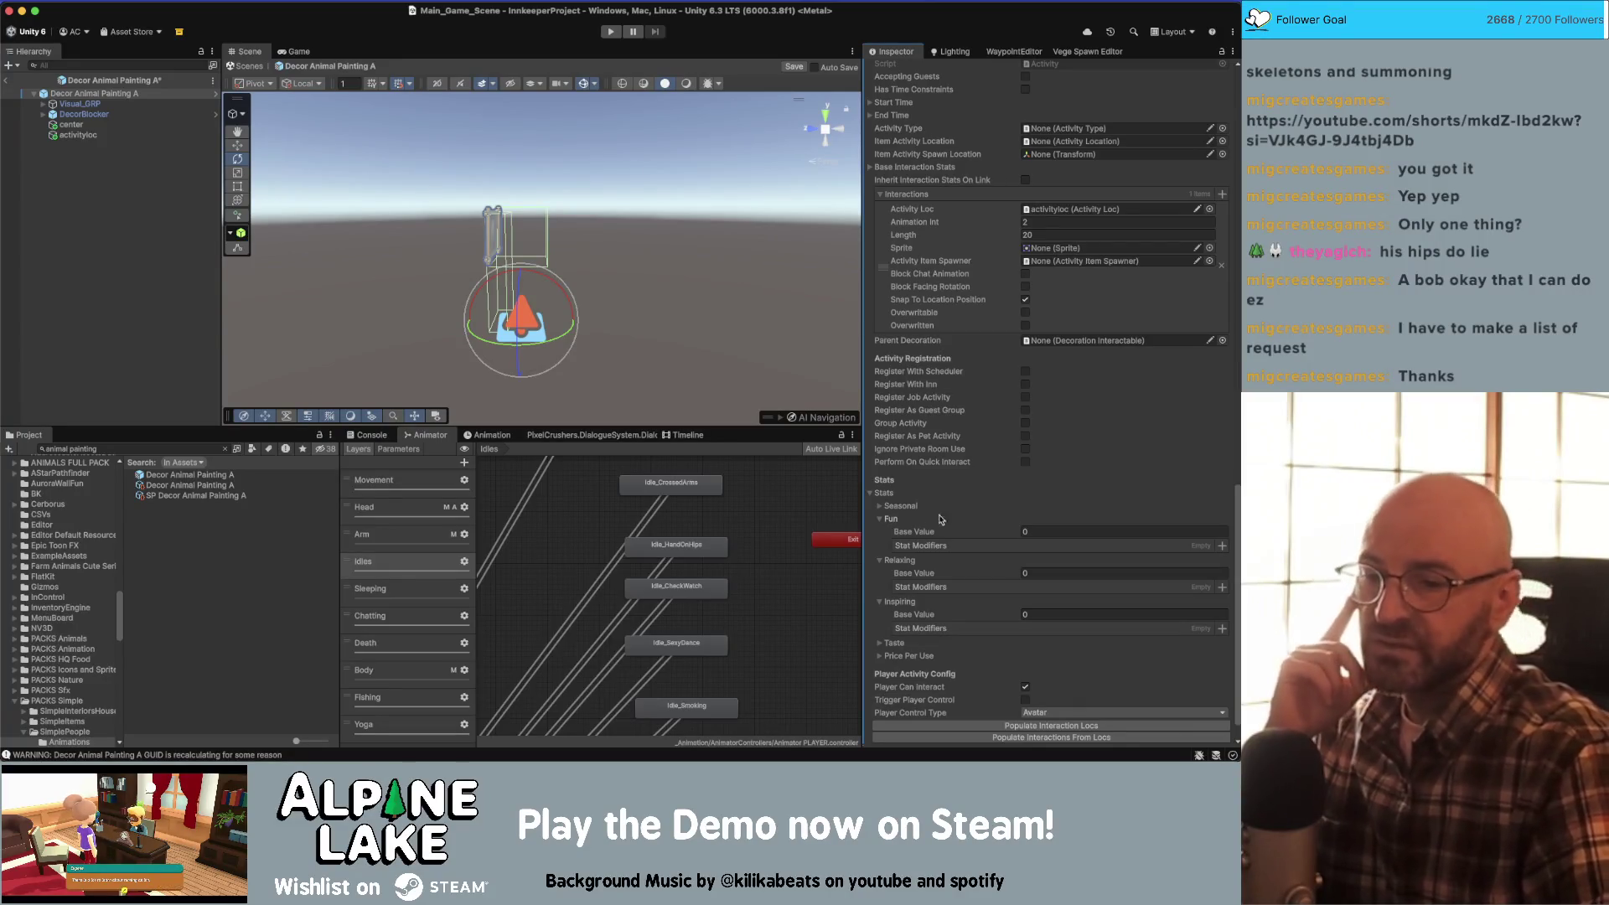
click(1027, 531)
click(1037, 573)
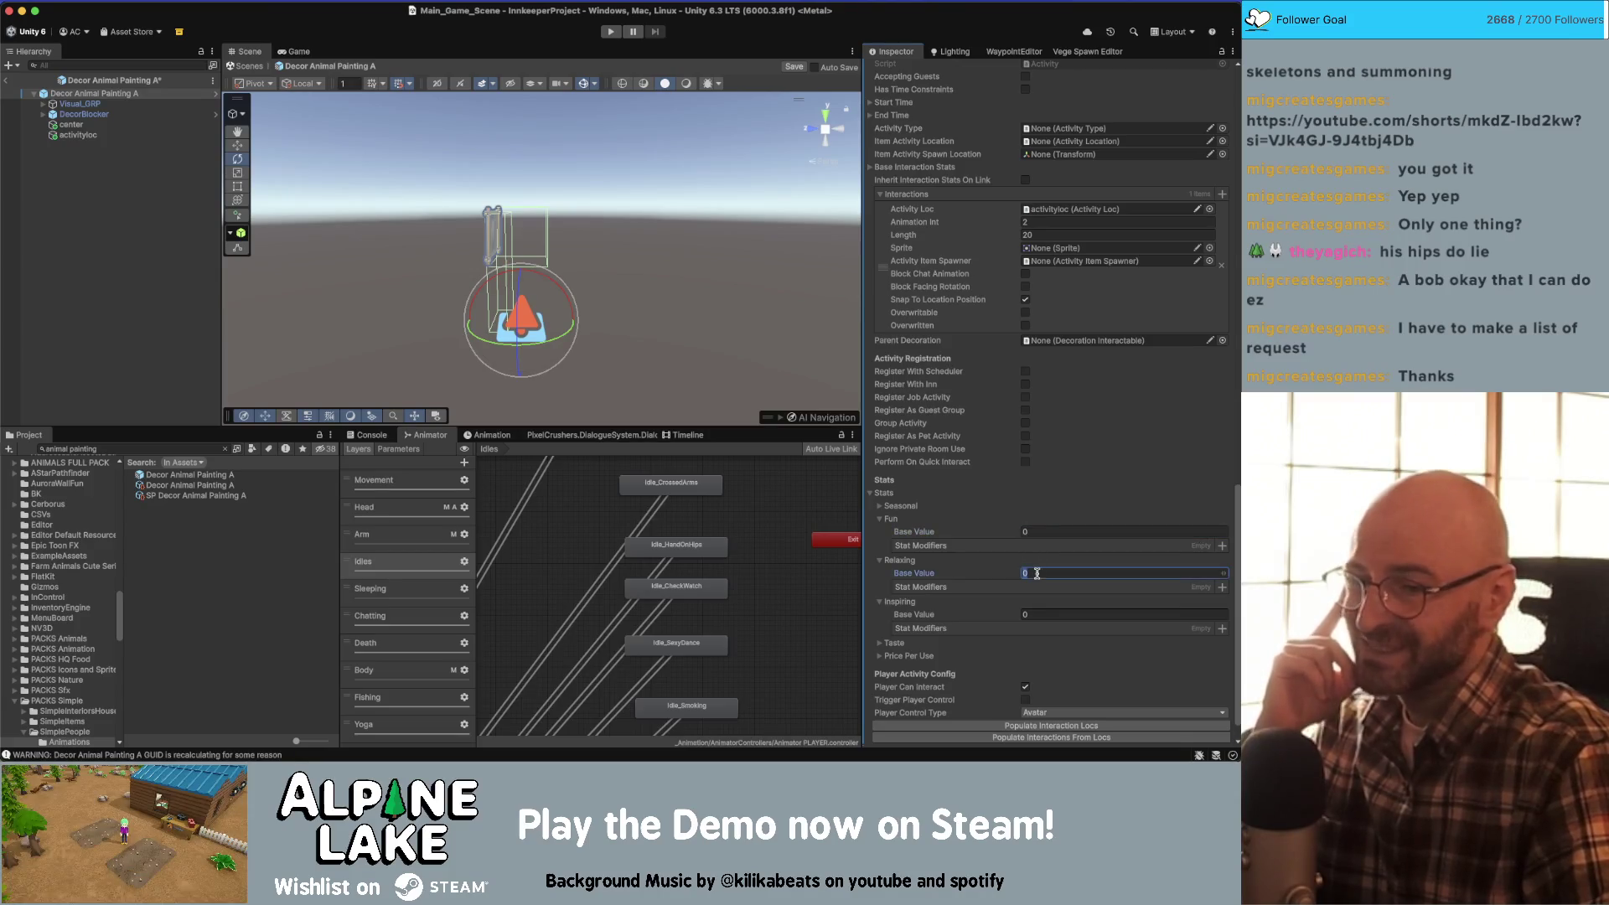
click(1031, 618)
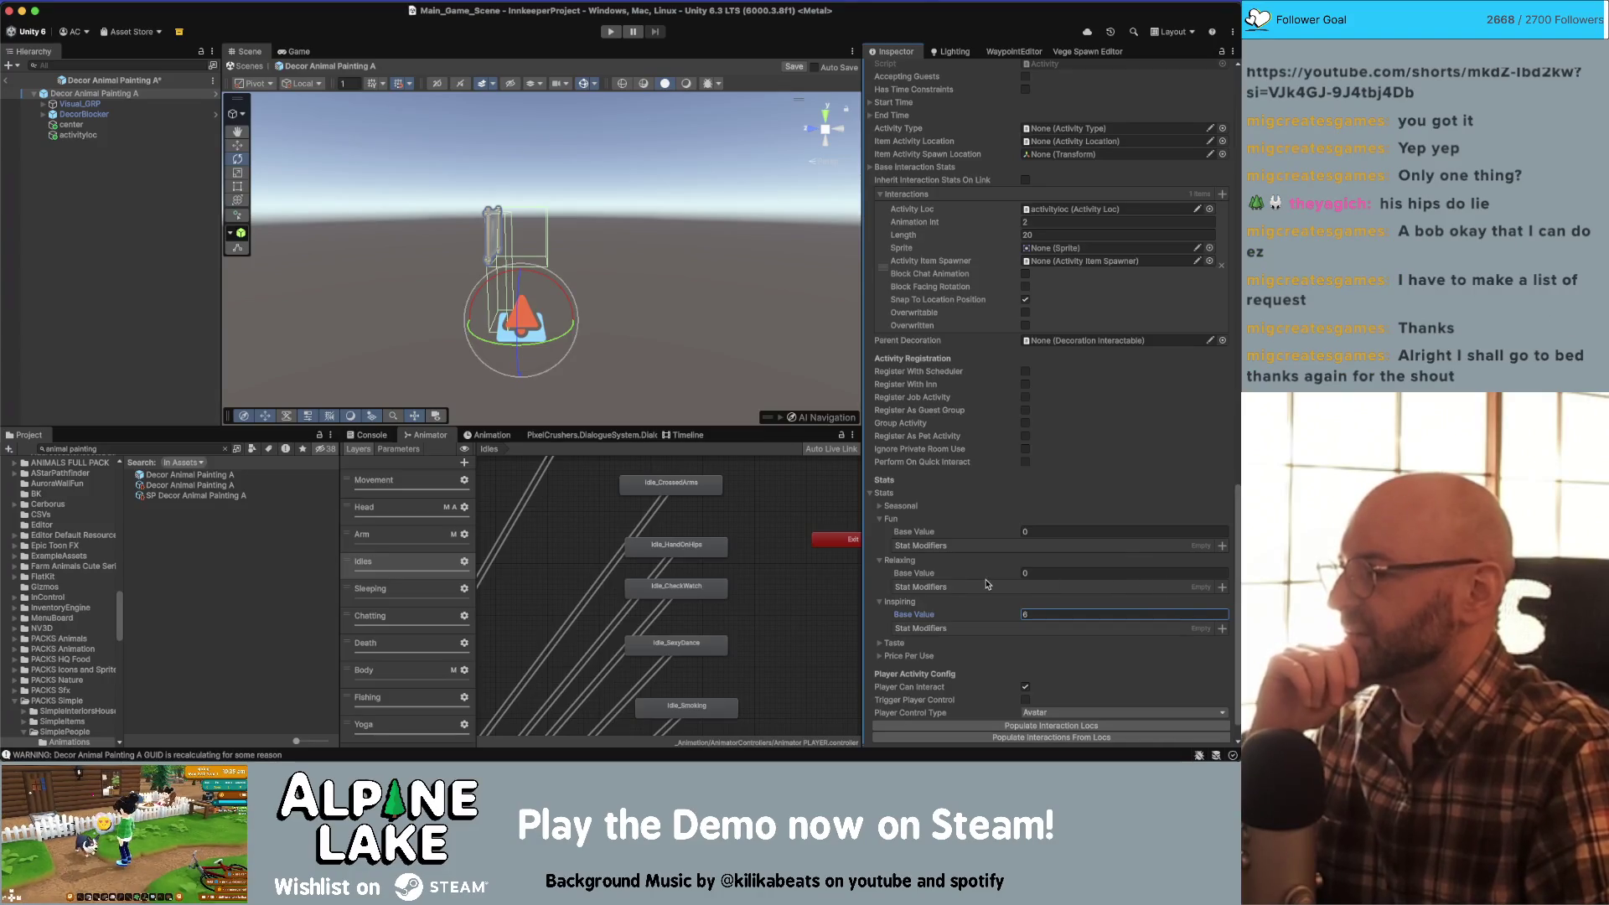
click(126, 220)
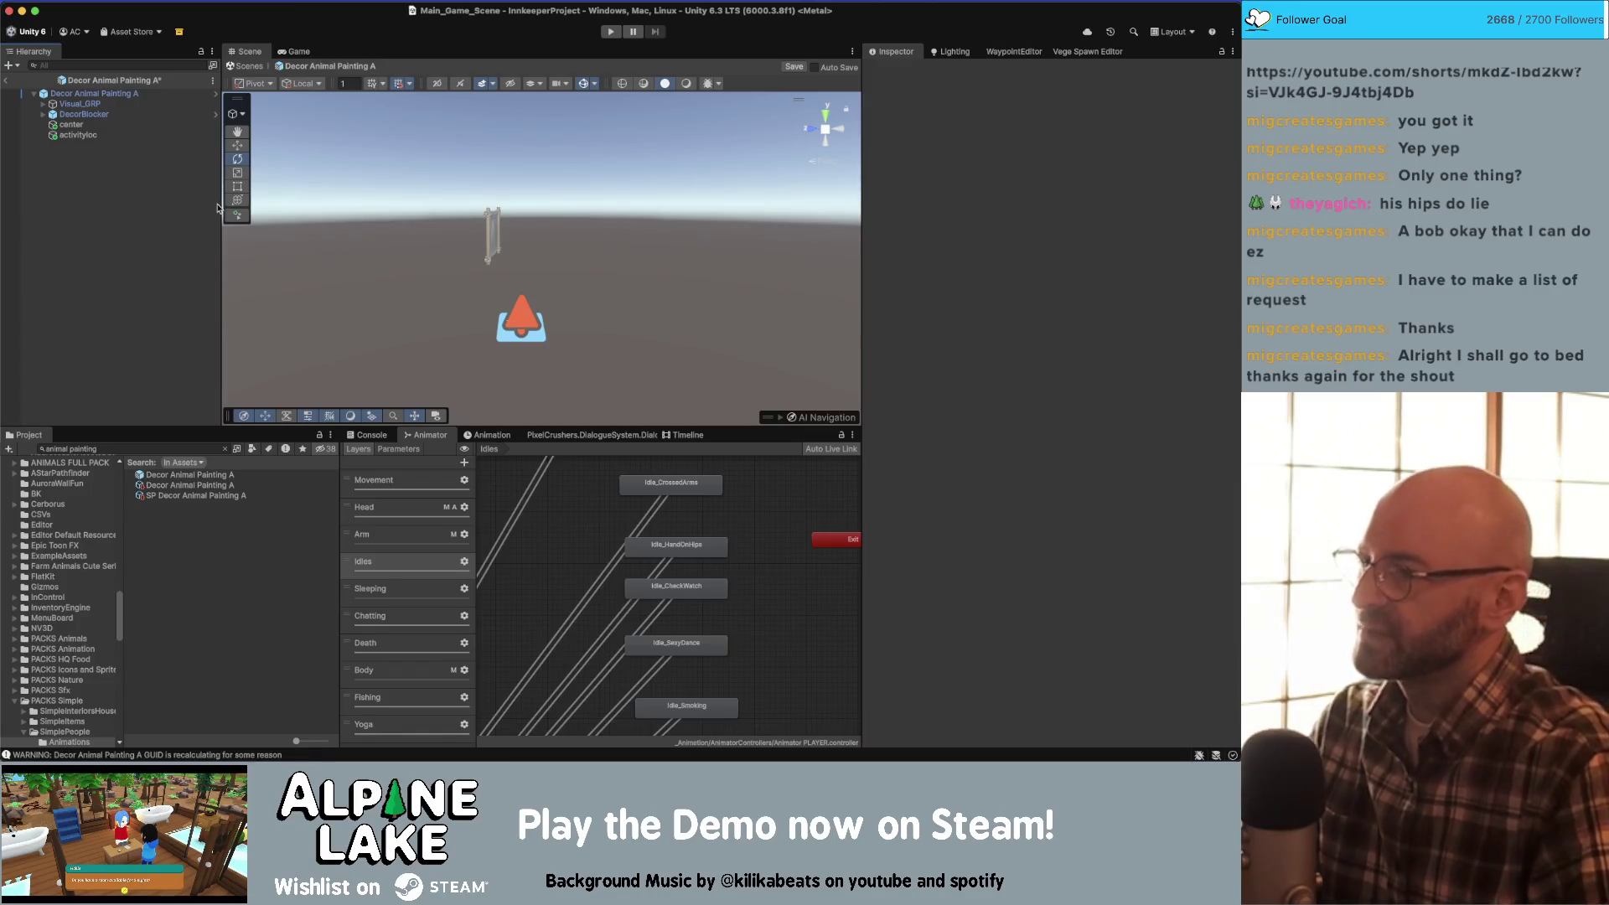
- Select activityloc in the painting prefab and turn off 3D gizmo icon scaling in the scene view
drag(217, 208, 207, 208)
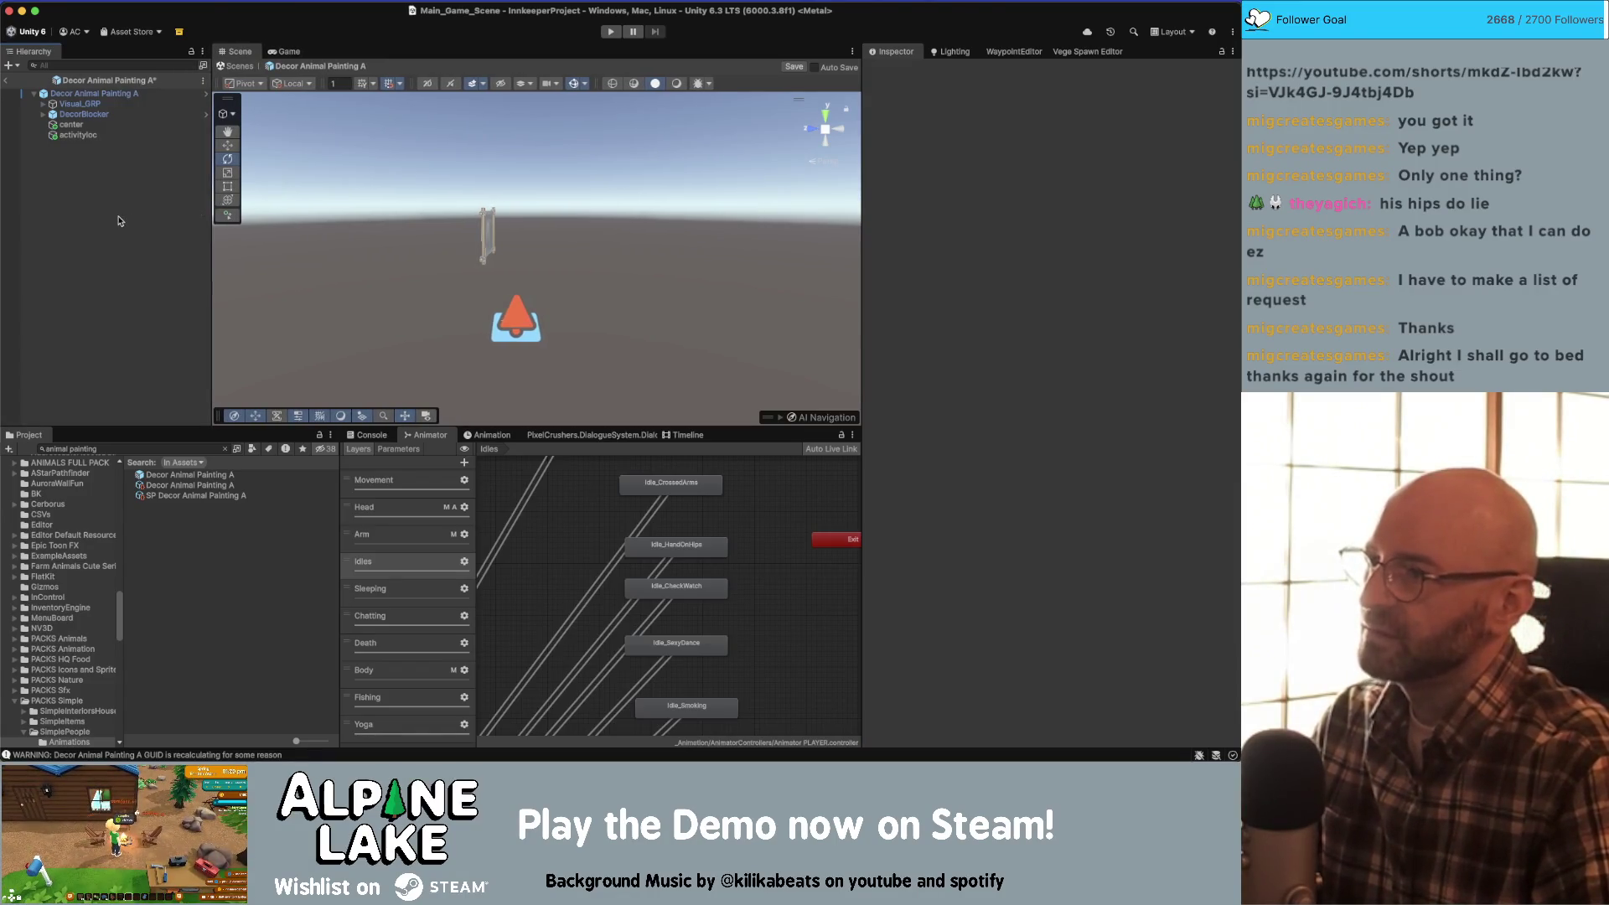
click(83, 95)
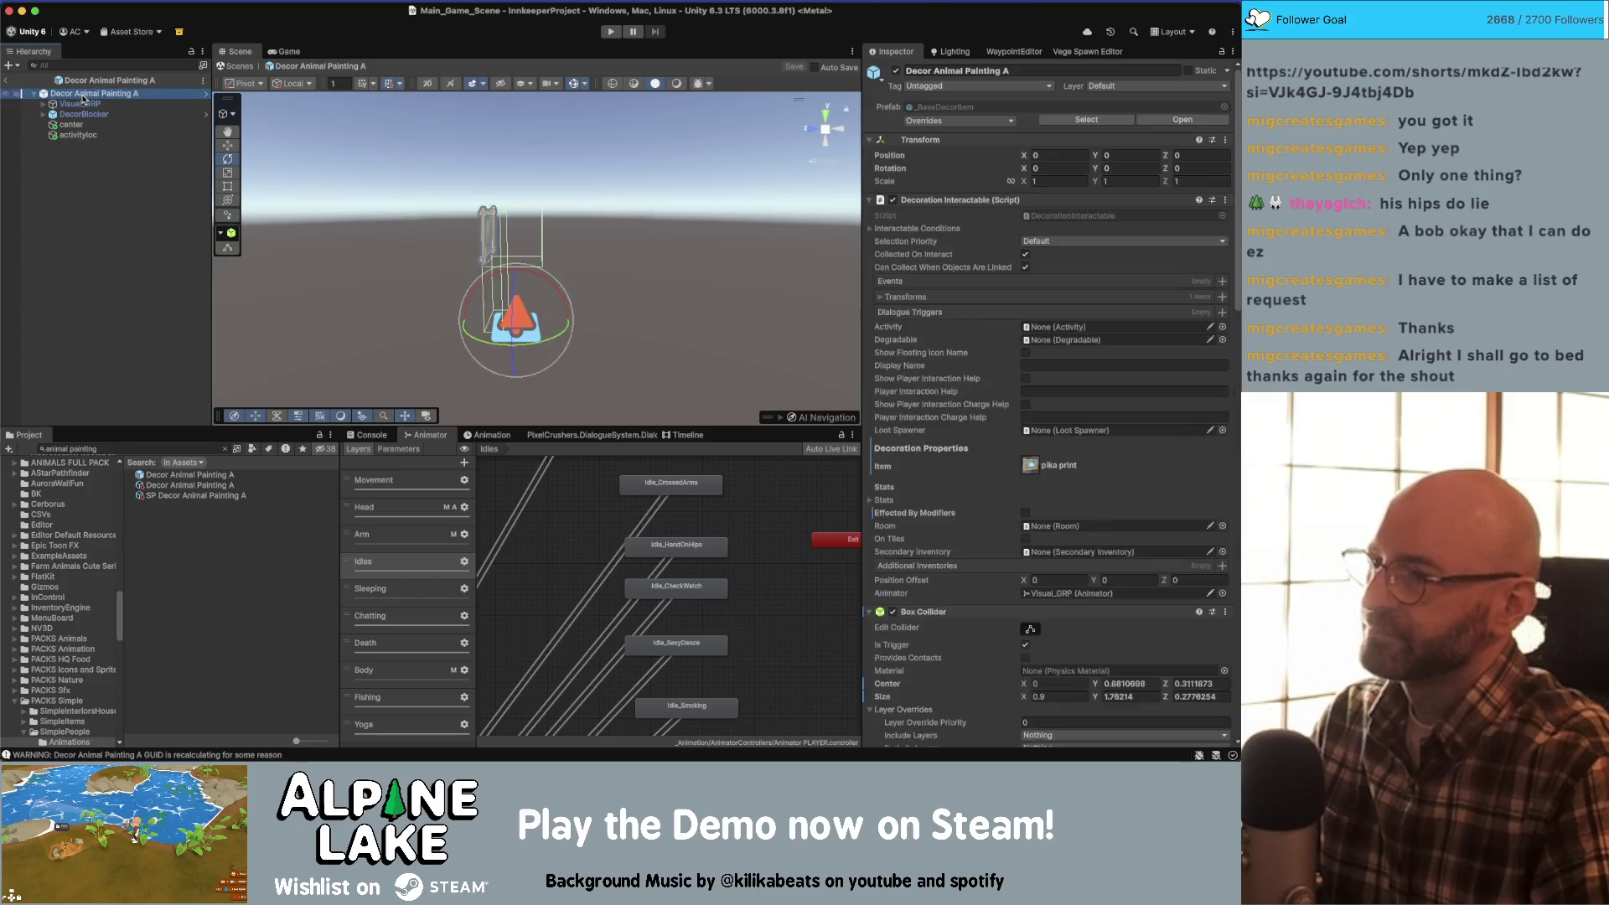
drag(487, 260, 382, 327)
click(80, 135)
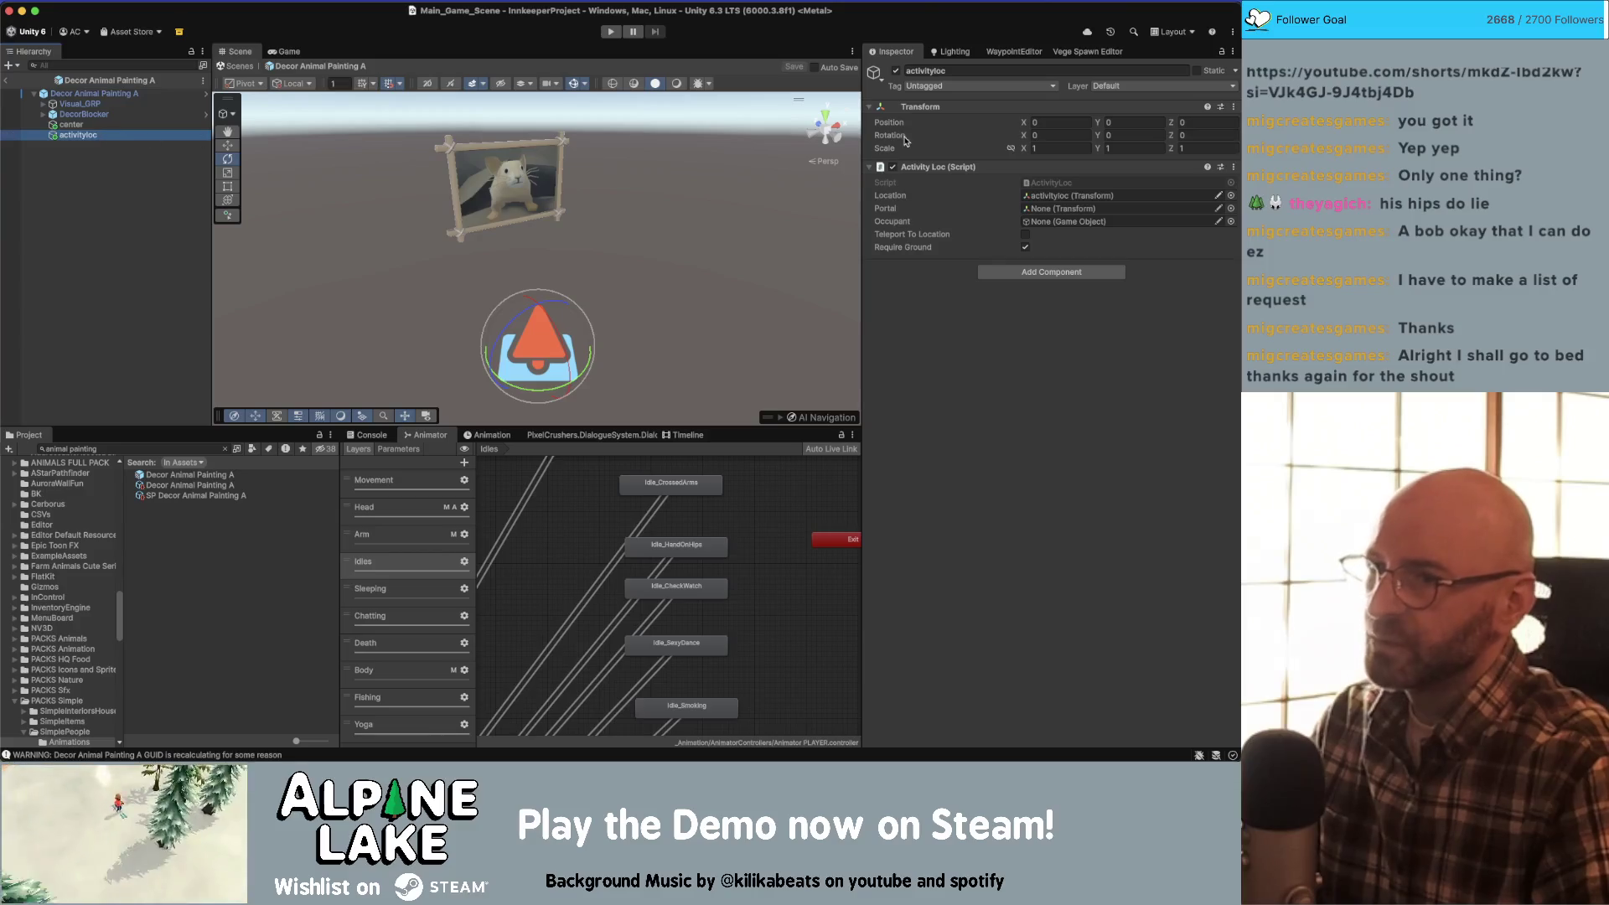
click(583, 84)
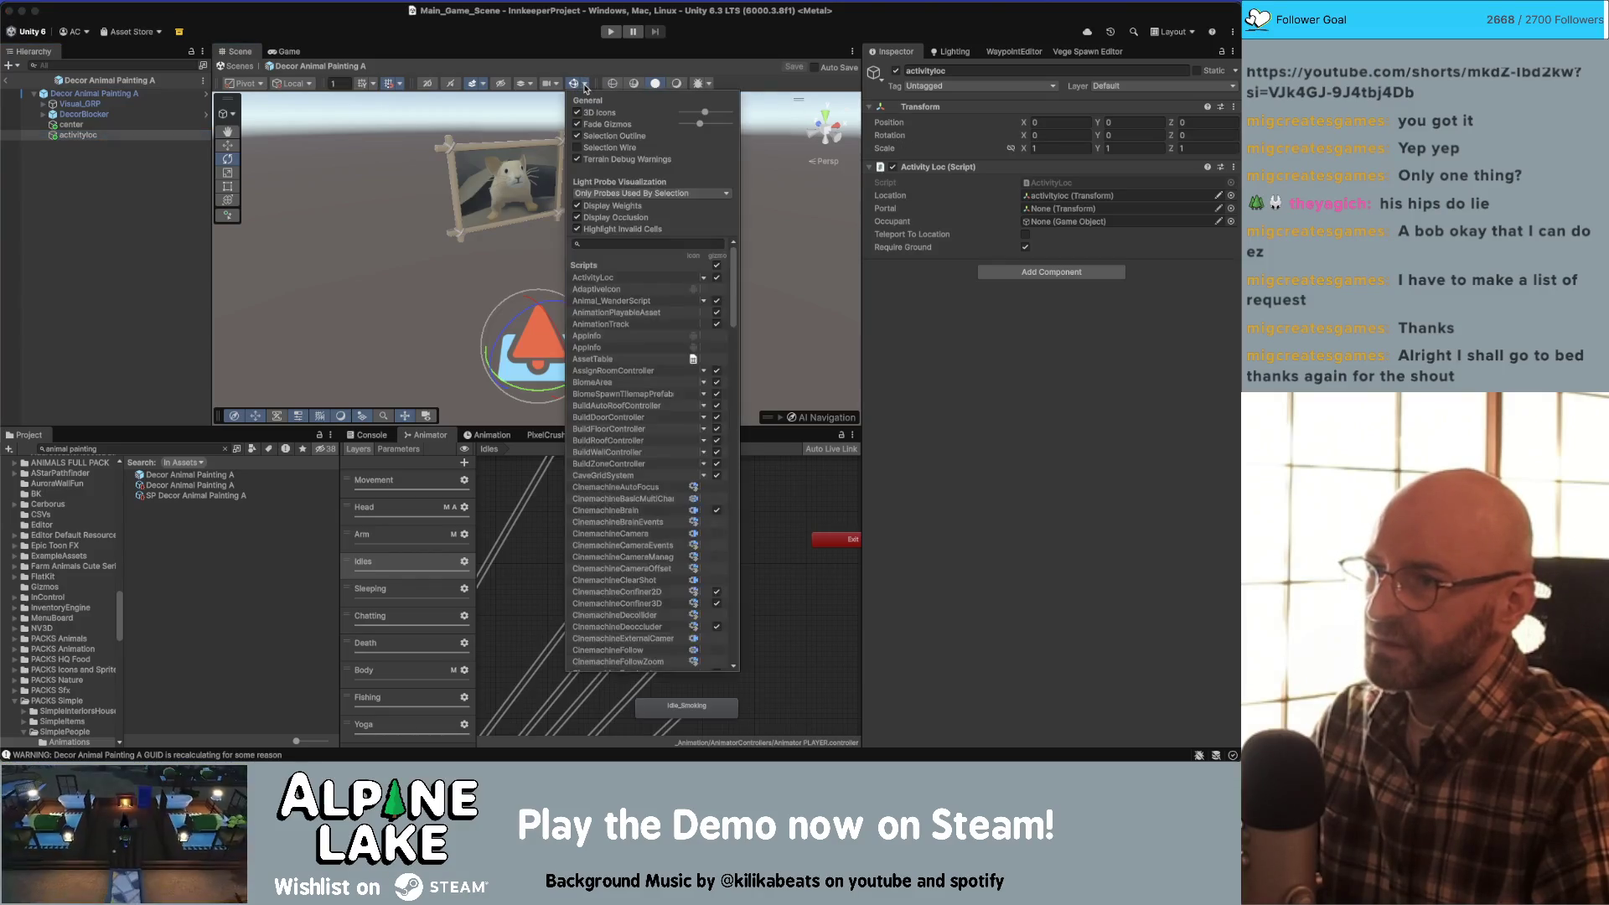
click(578, 112)
mouse_move(505, 210)
mouse_down()
mouse_move(621, 282)
mouse_move(635, 268)
mouse_move(192, 129)
mouse_up()
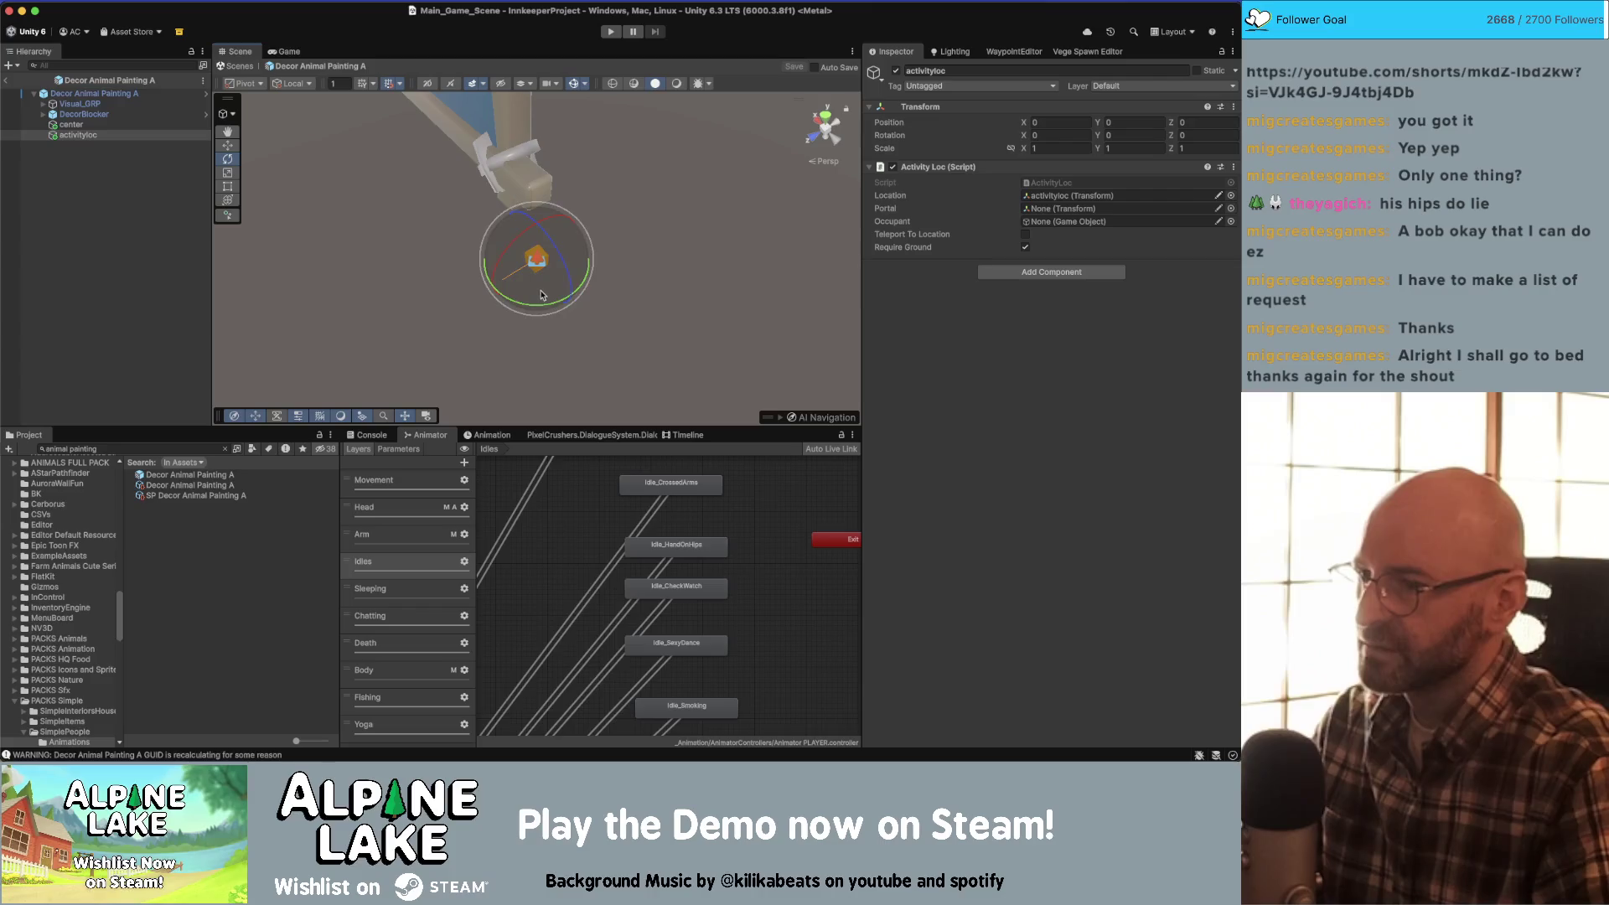
- Move activityloc to Z position -0.5 and save the Decor Animal Painting A prefab
mouse_move(543, 308)
mouse_down()
mouse_move(526, 305)
mouse_move(688, 232)
mouse_move(673, 214)
mouse_up()
key(super+z)
key(w)
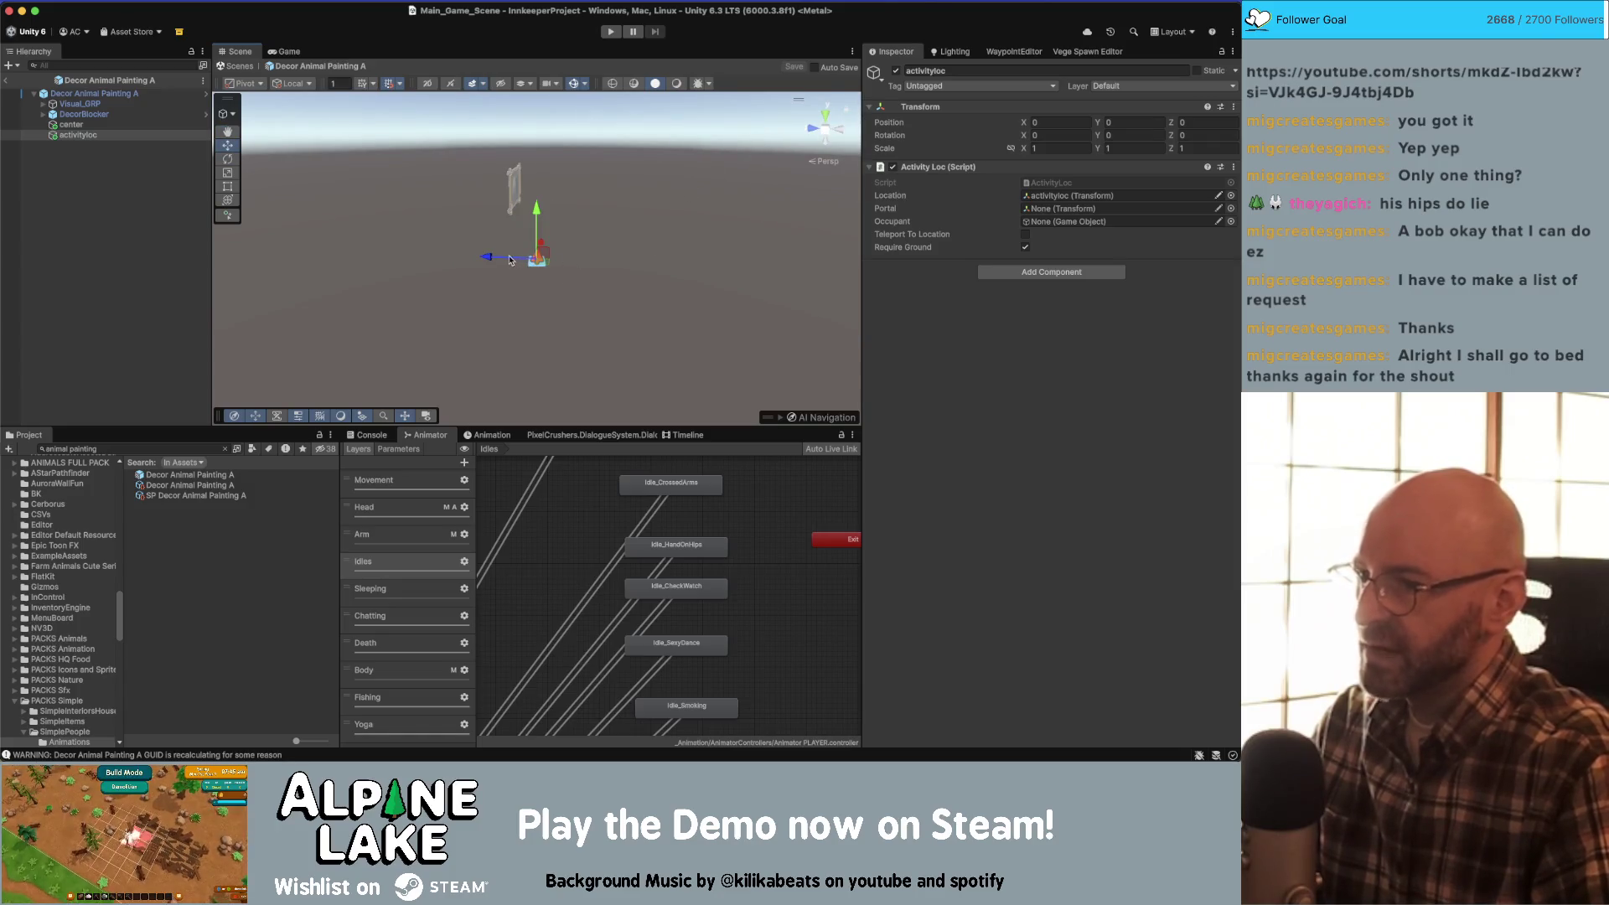
drag(525, 263, 533, 261)
click(1207, 123)
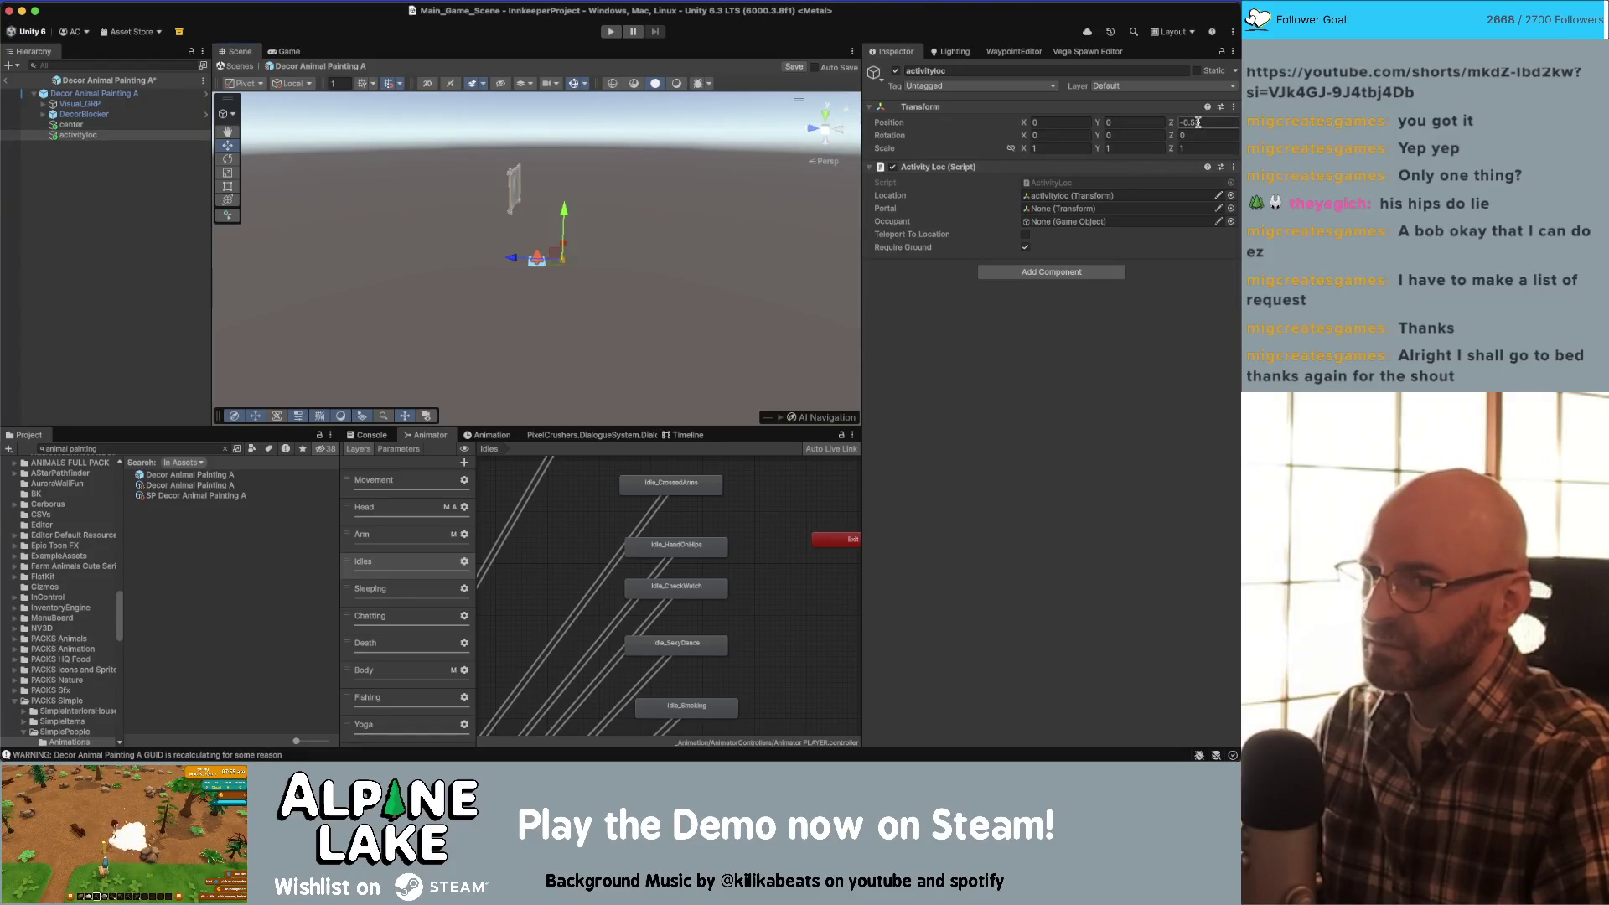
key(Right)
key(BackSpace)
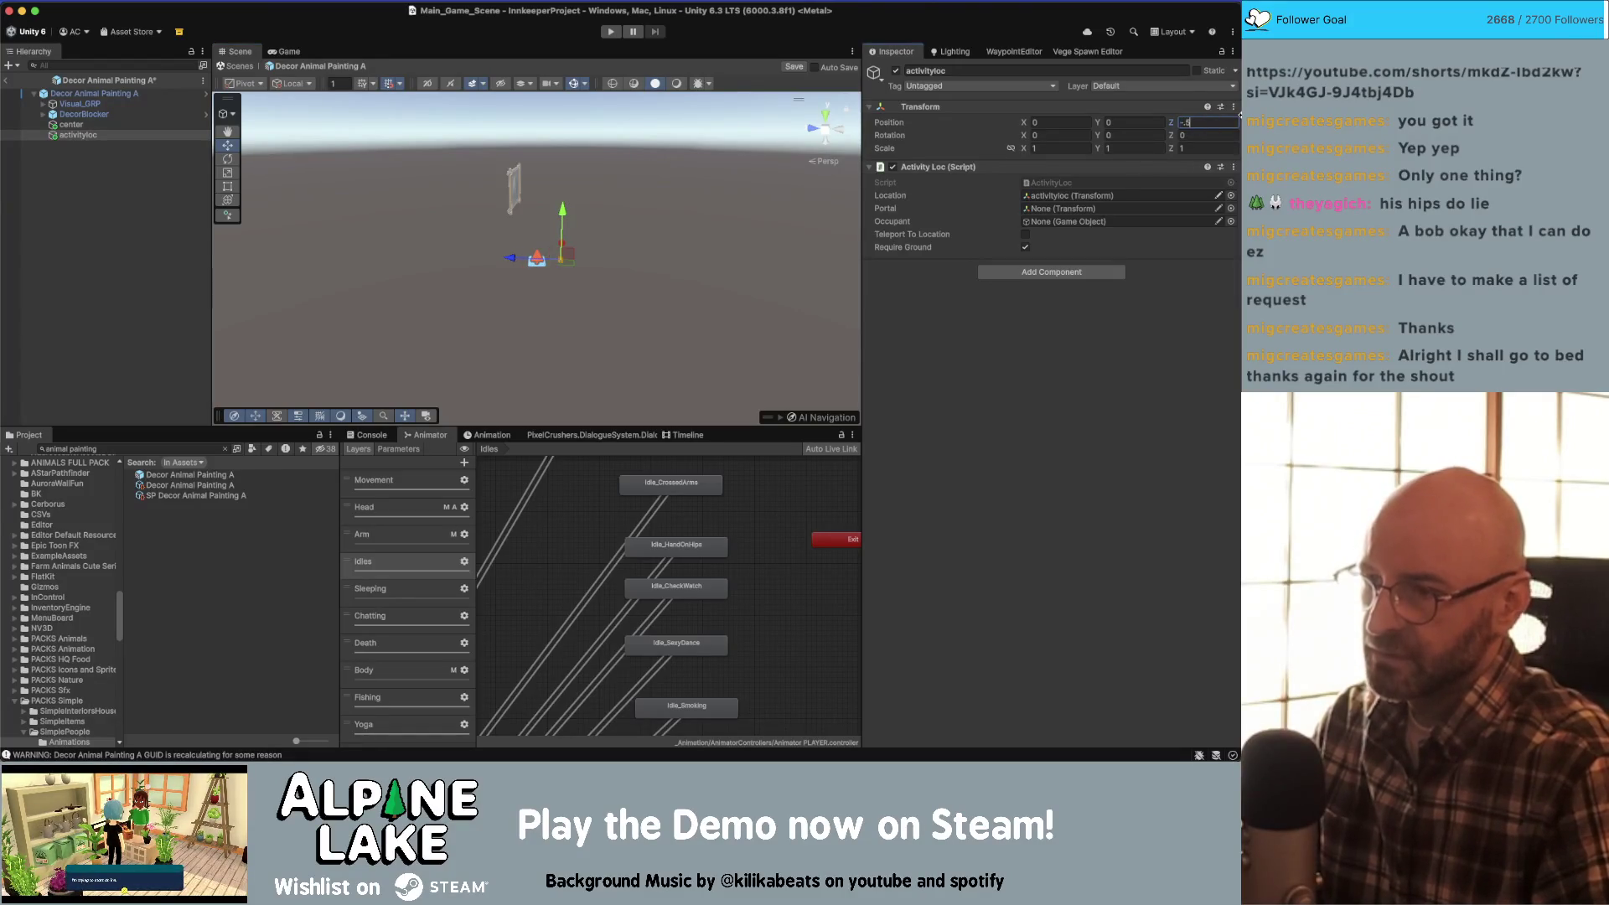
drag(469, 217, 387, 217)
key(super+s)
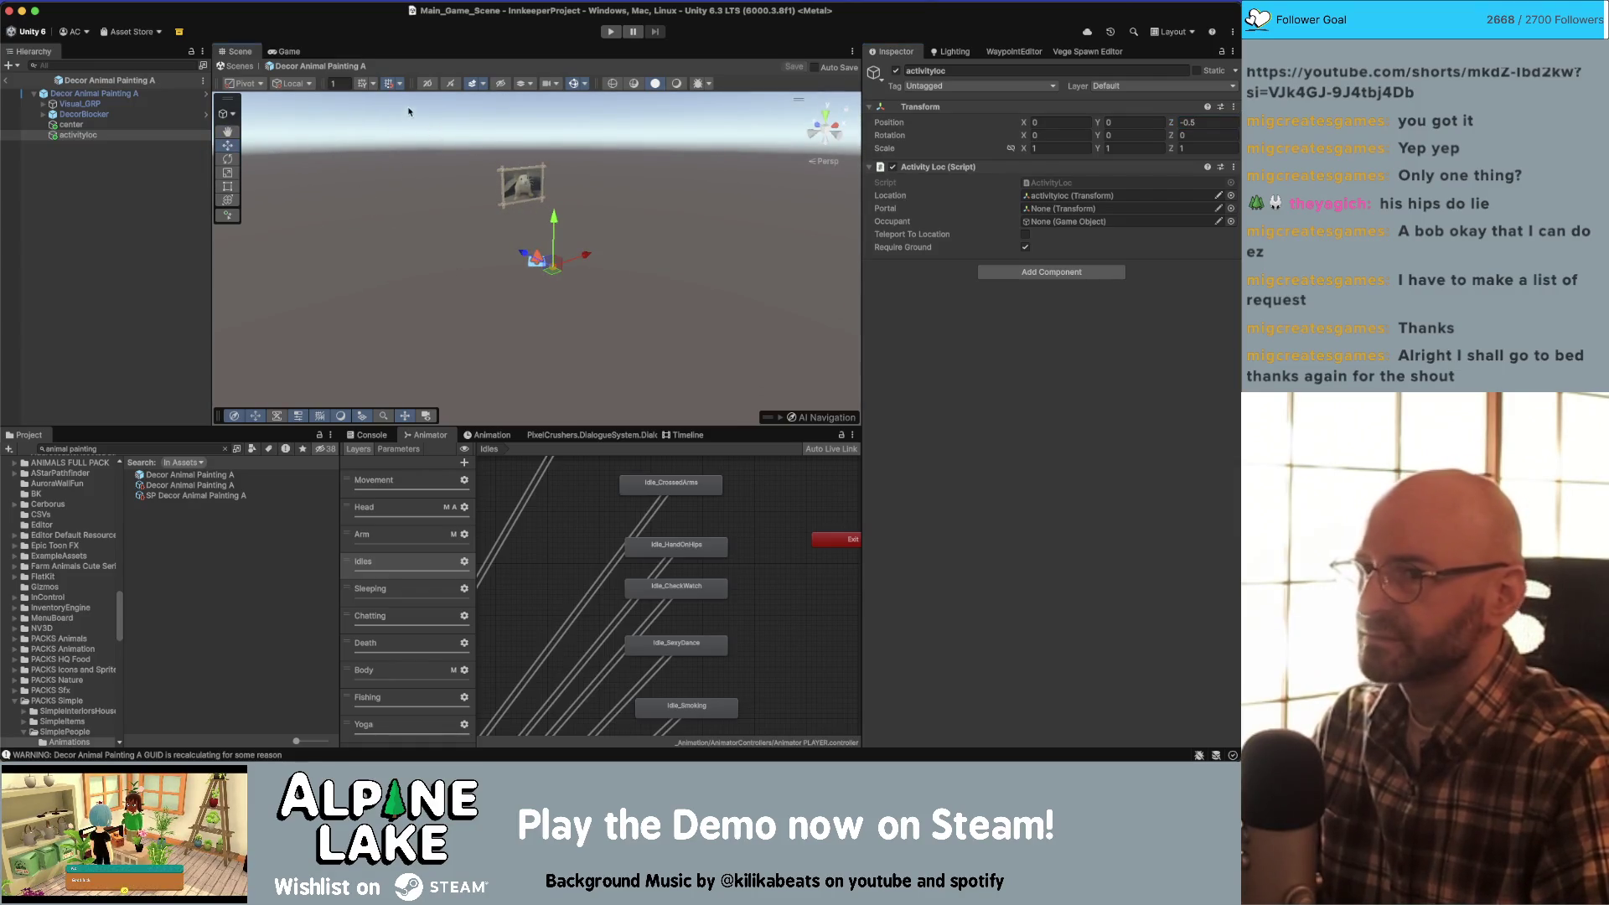
click(139, 96)
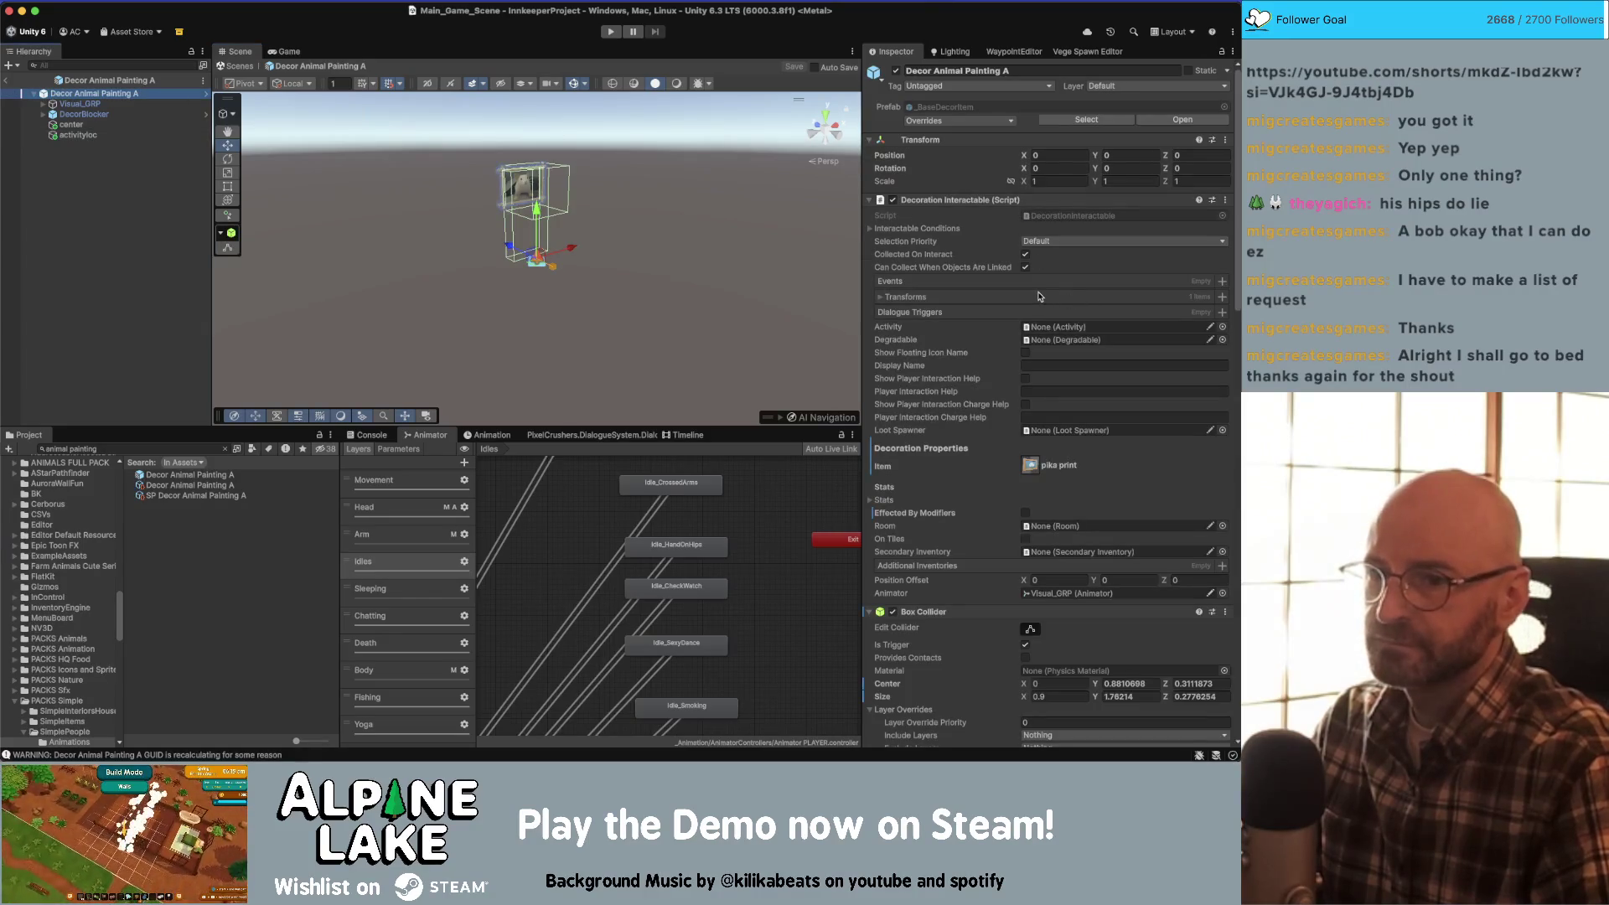
- Assign the painting's own Activity component to the Decoration Interactable's Activity field
scroll(1056, 327, down, 10)
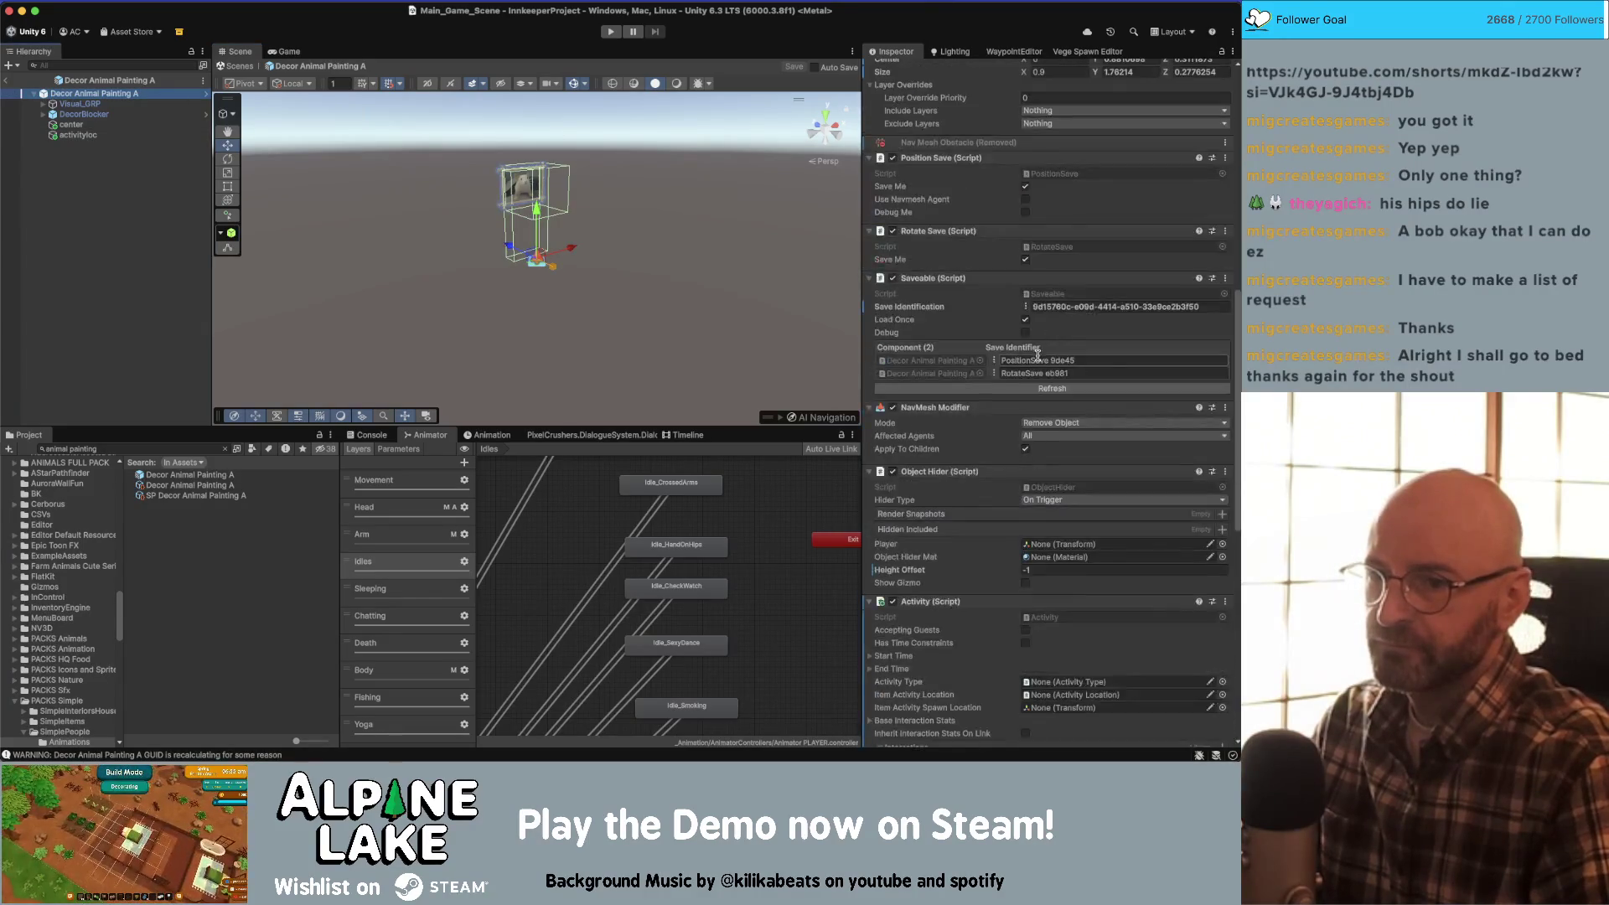
scroll(1022, 352, up, 10)
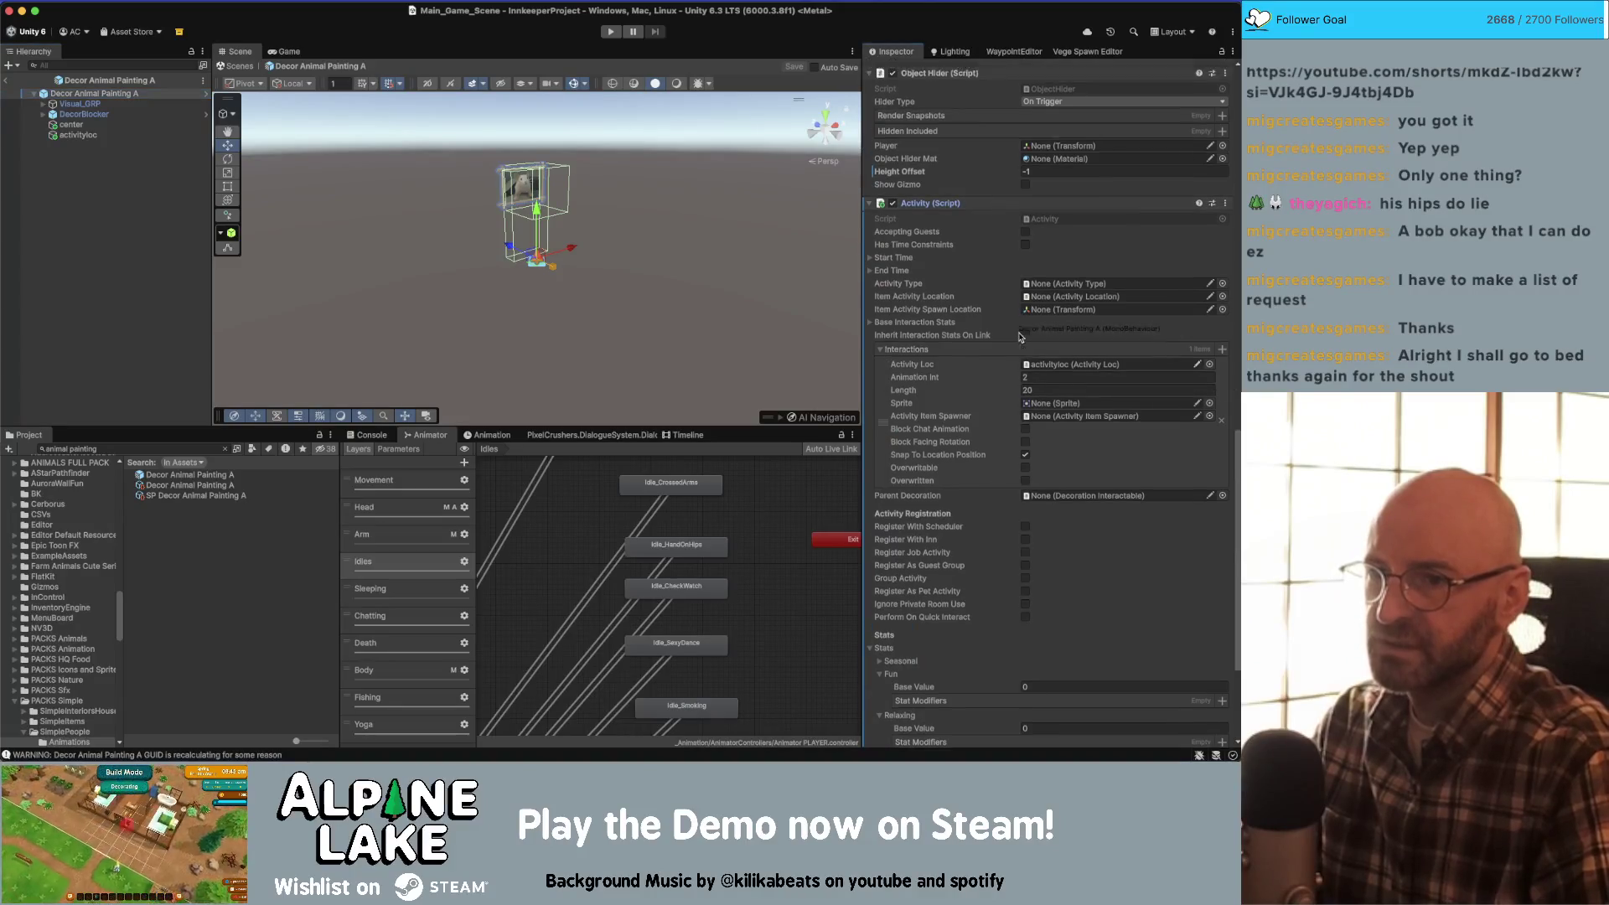
scroll(1021, 342, up, 8)
mouse_move(1026, 344)
mouse_down()
mouse_move(1069, 344)
mouse_move(1056, 329)
mouse_up()
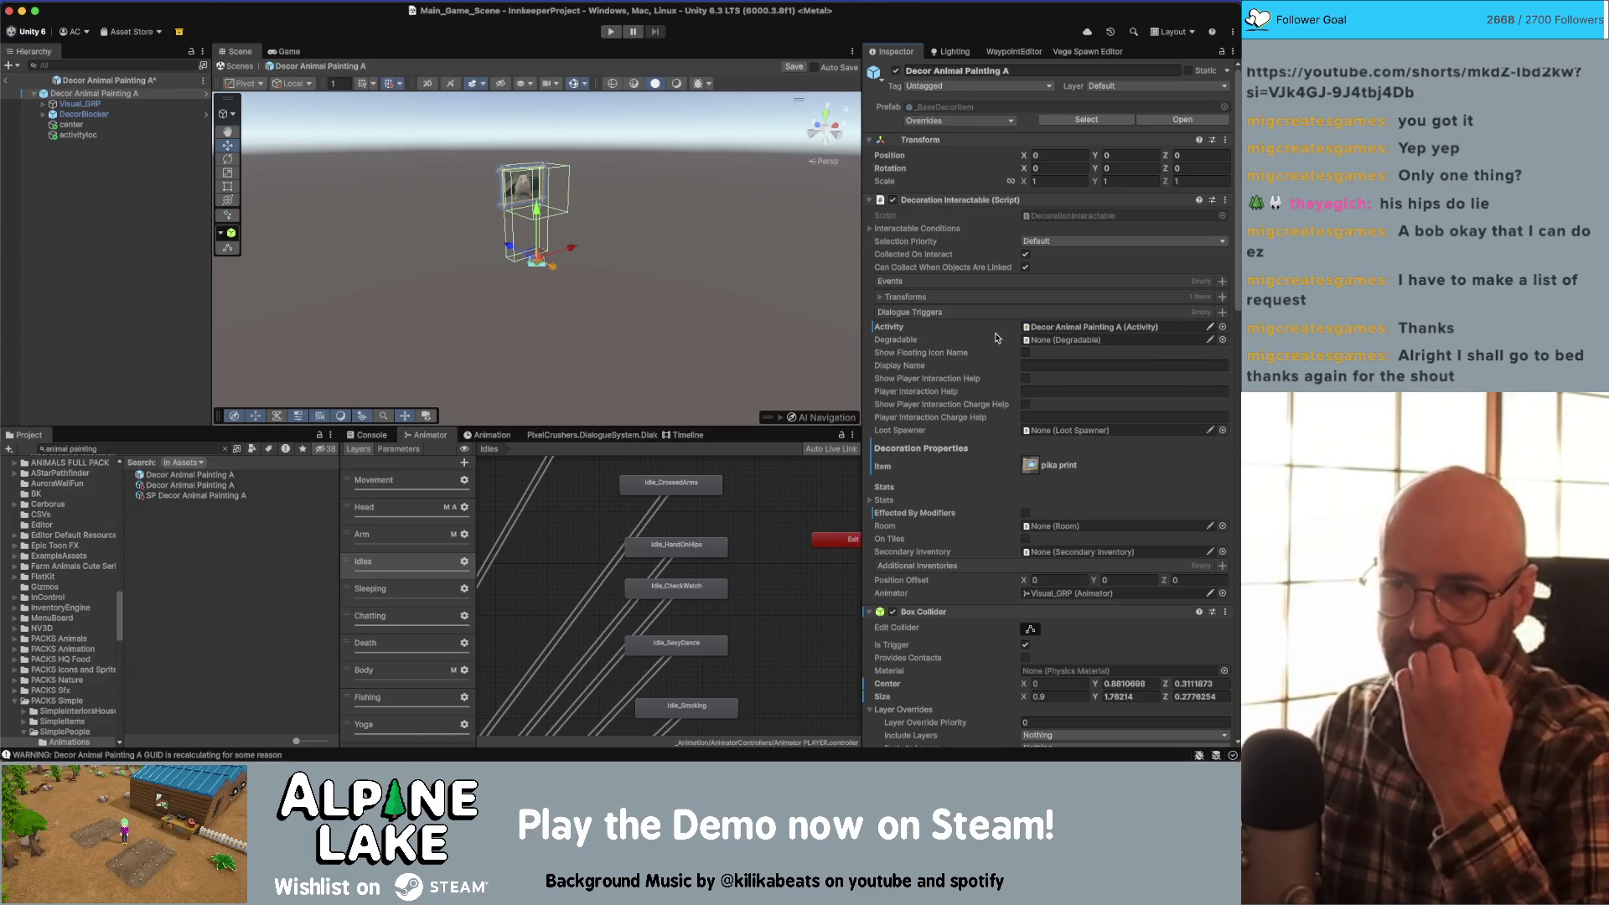
- Find the DecorationInteractable script in the project and open it in Rider
click(1064, 215)
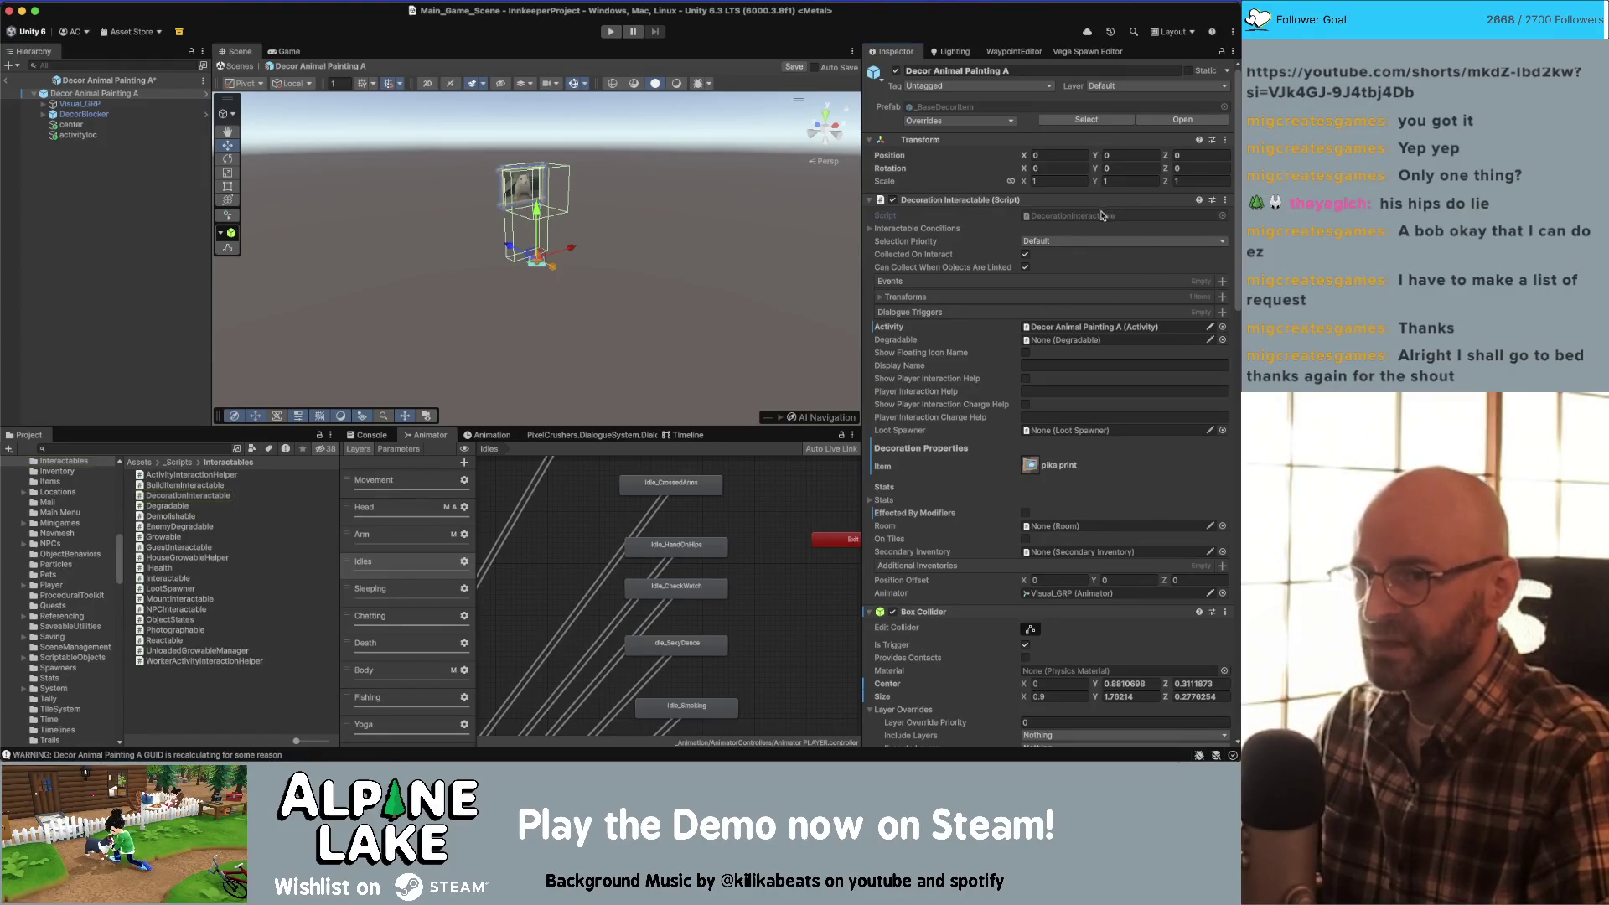
click(1070, 216)
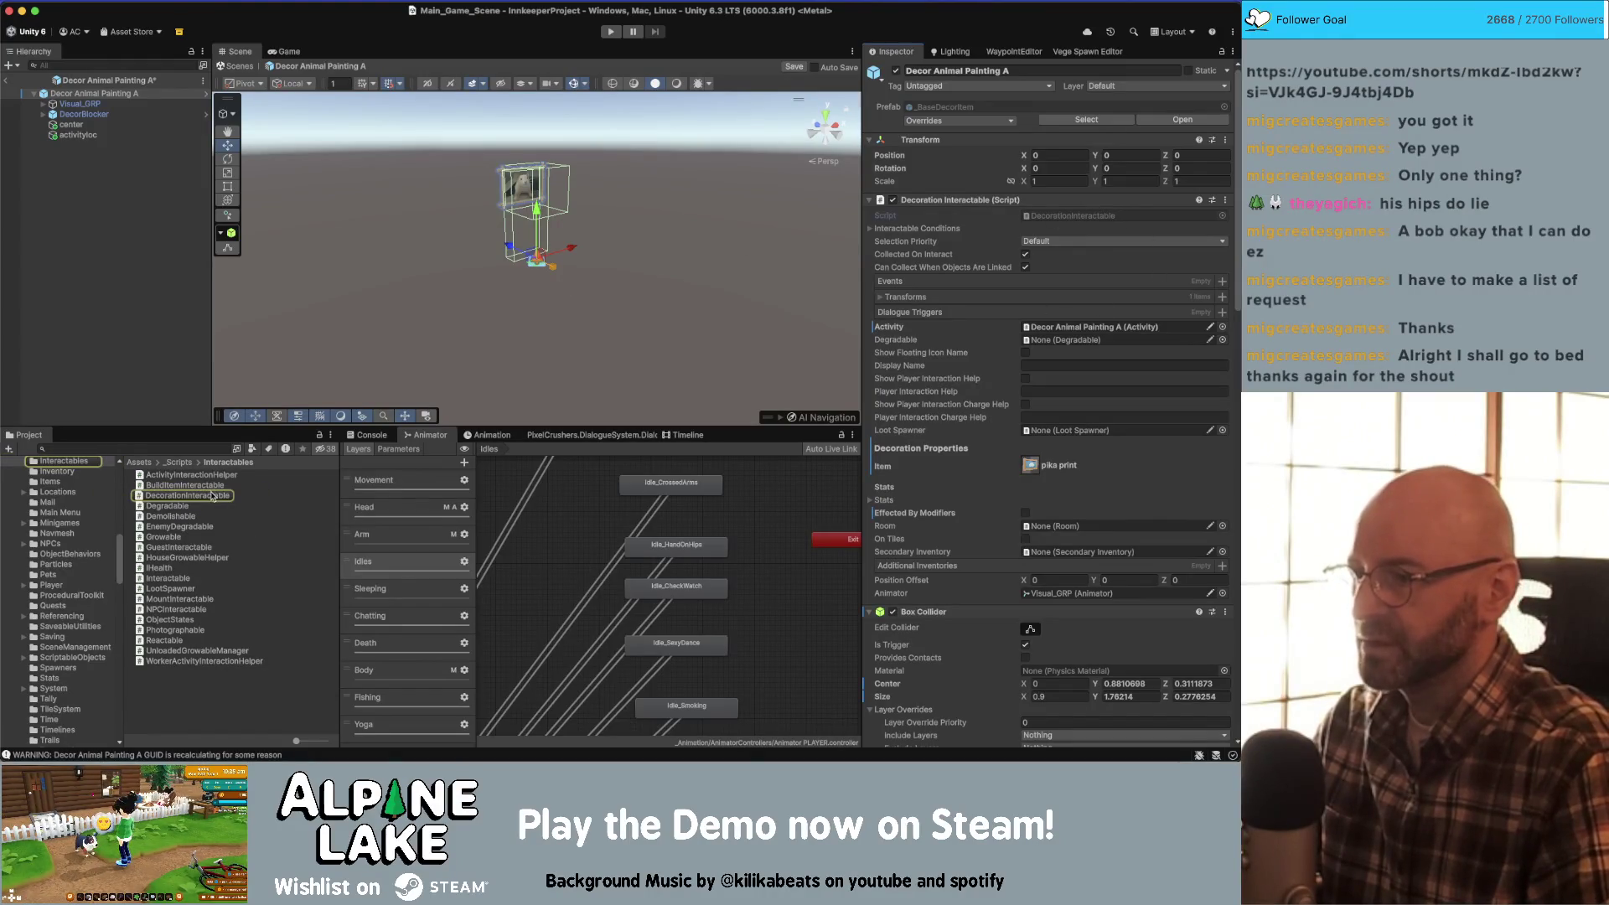
double_click(212, 496)
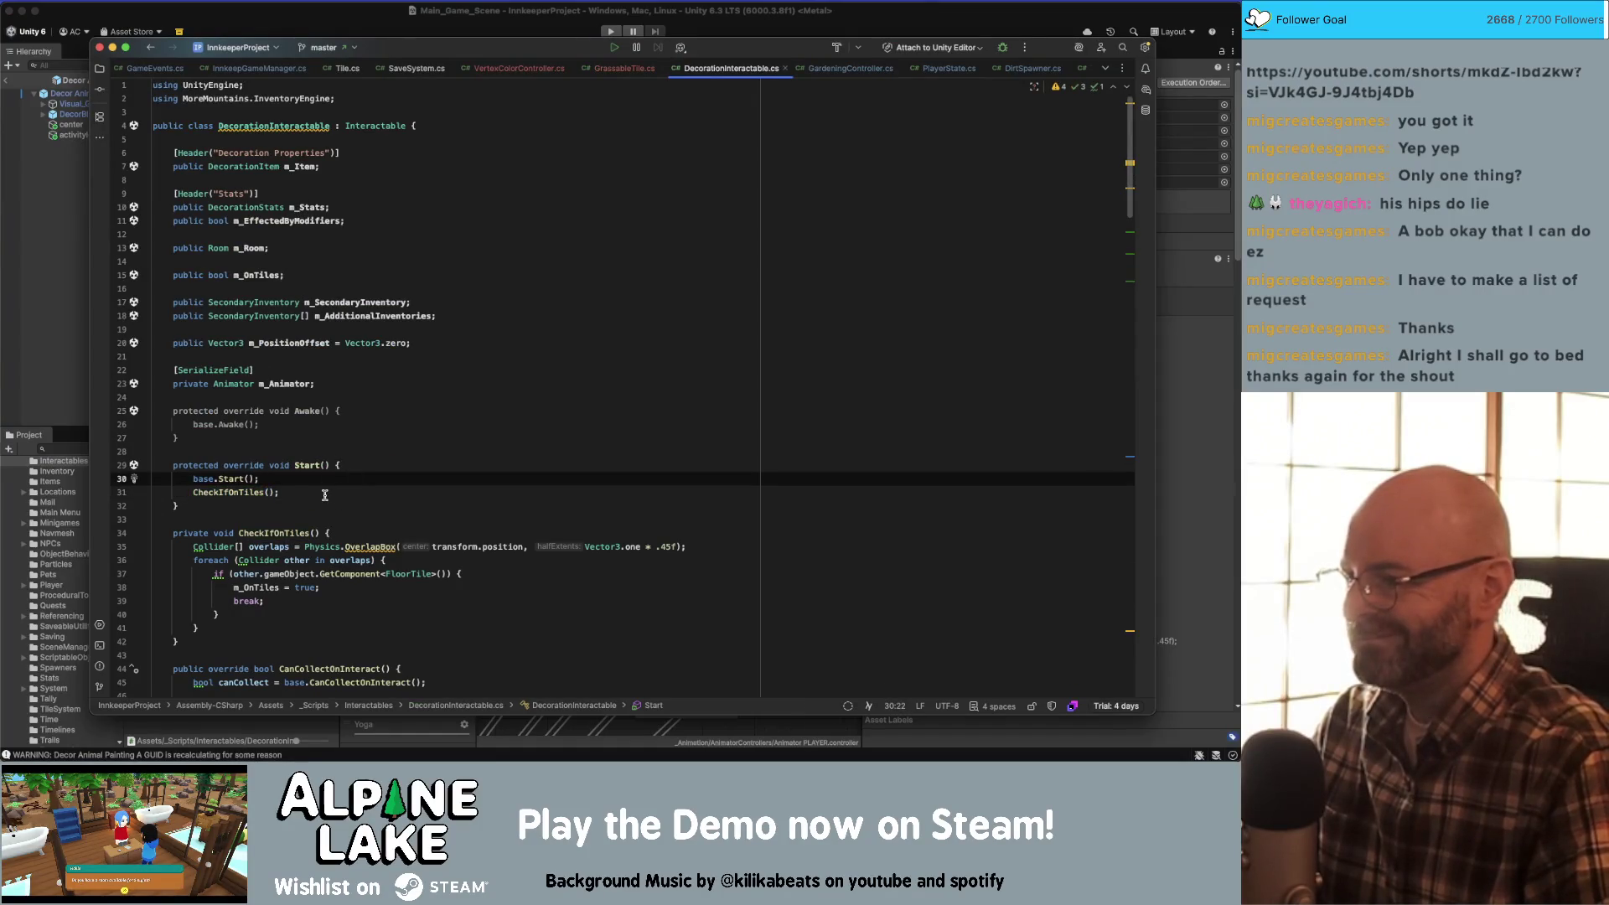
- Open Interactable.cs and trace m_Activity to where Awake fills it with GetComponent<Activity>()
click(212, 425)
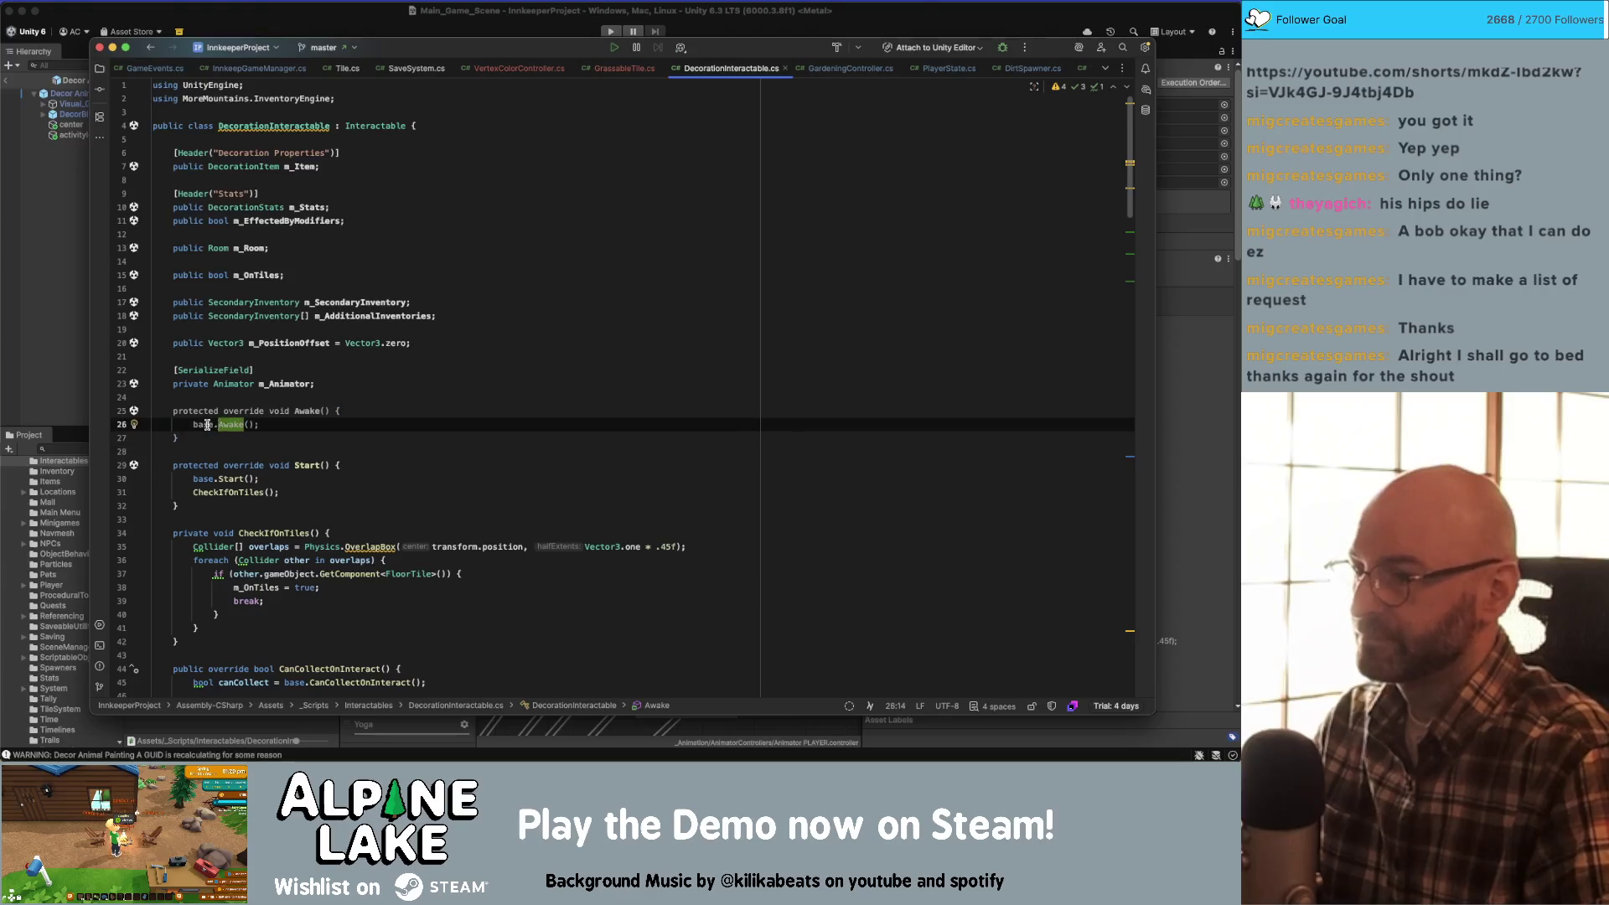
super+click(207, 425)
click(326, 424)
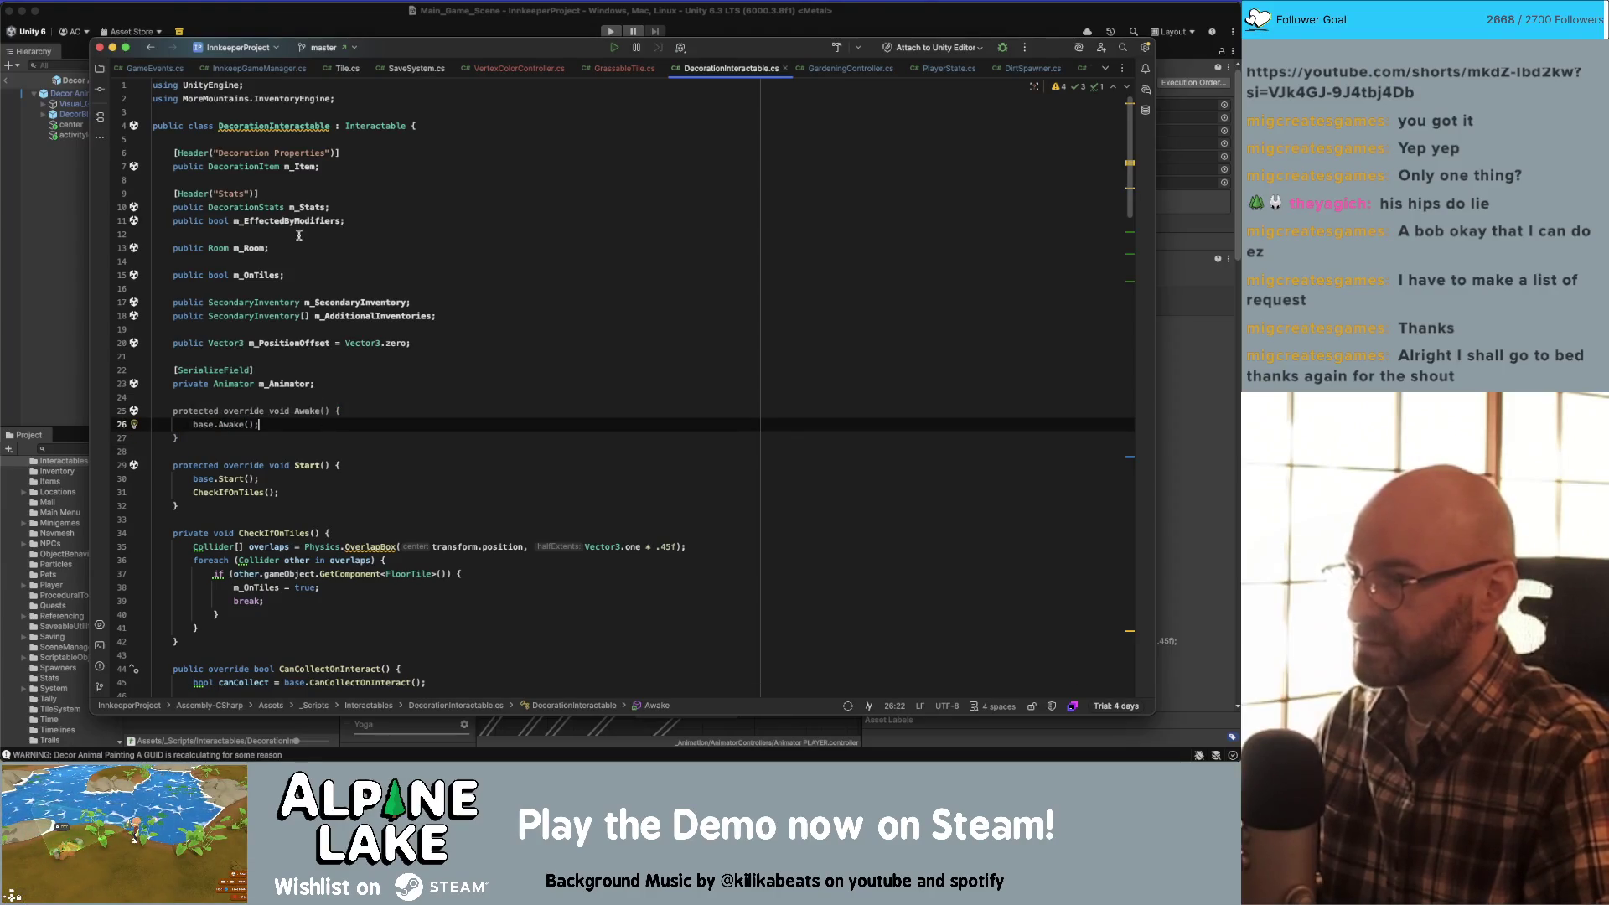
click(347, 195)
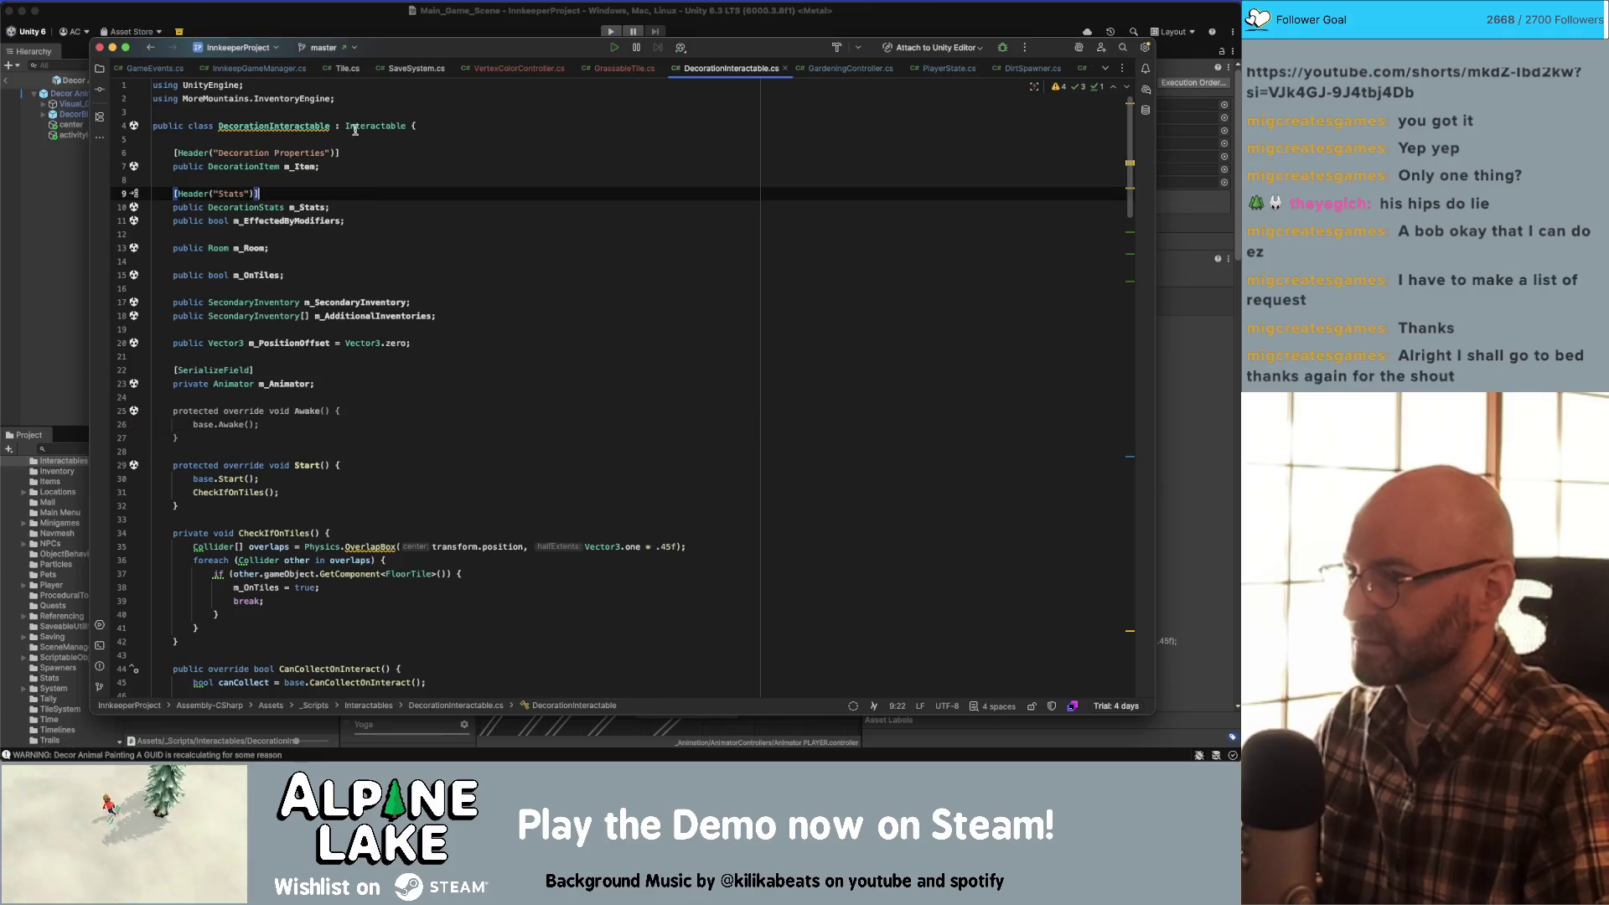
super+click(355, 126)
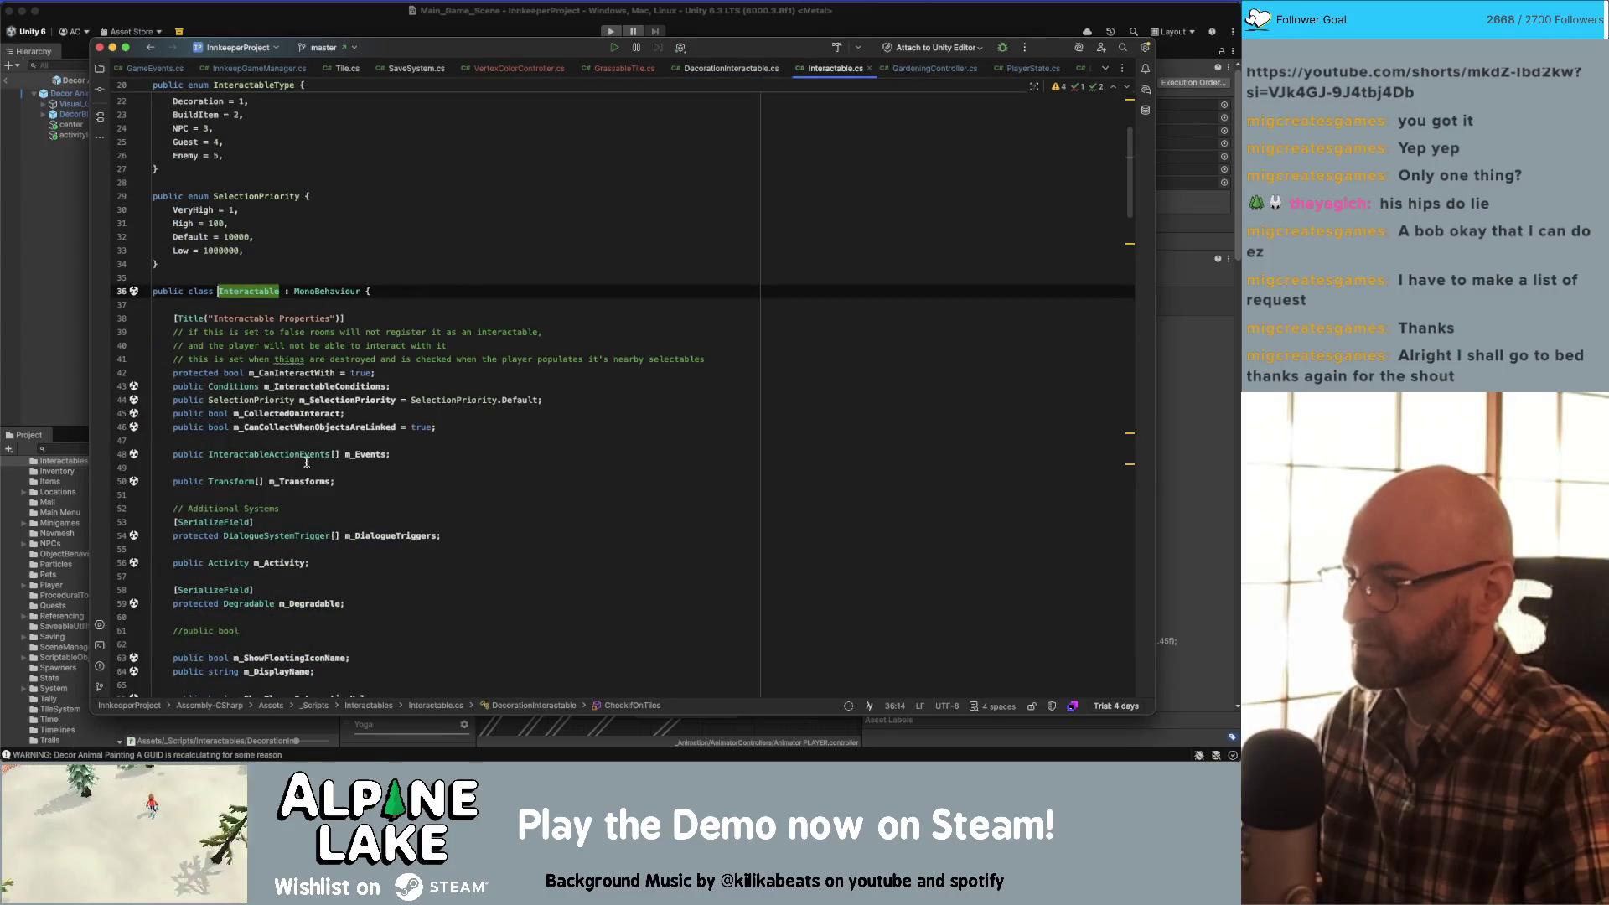
double_click(286, 562)
scroll(333, 540, down, 3)
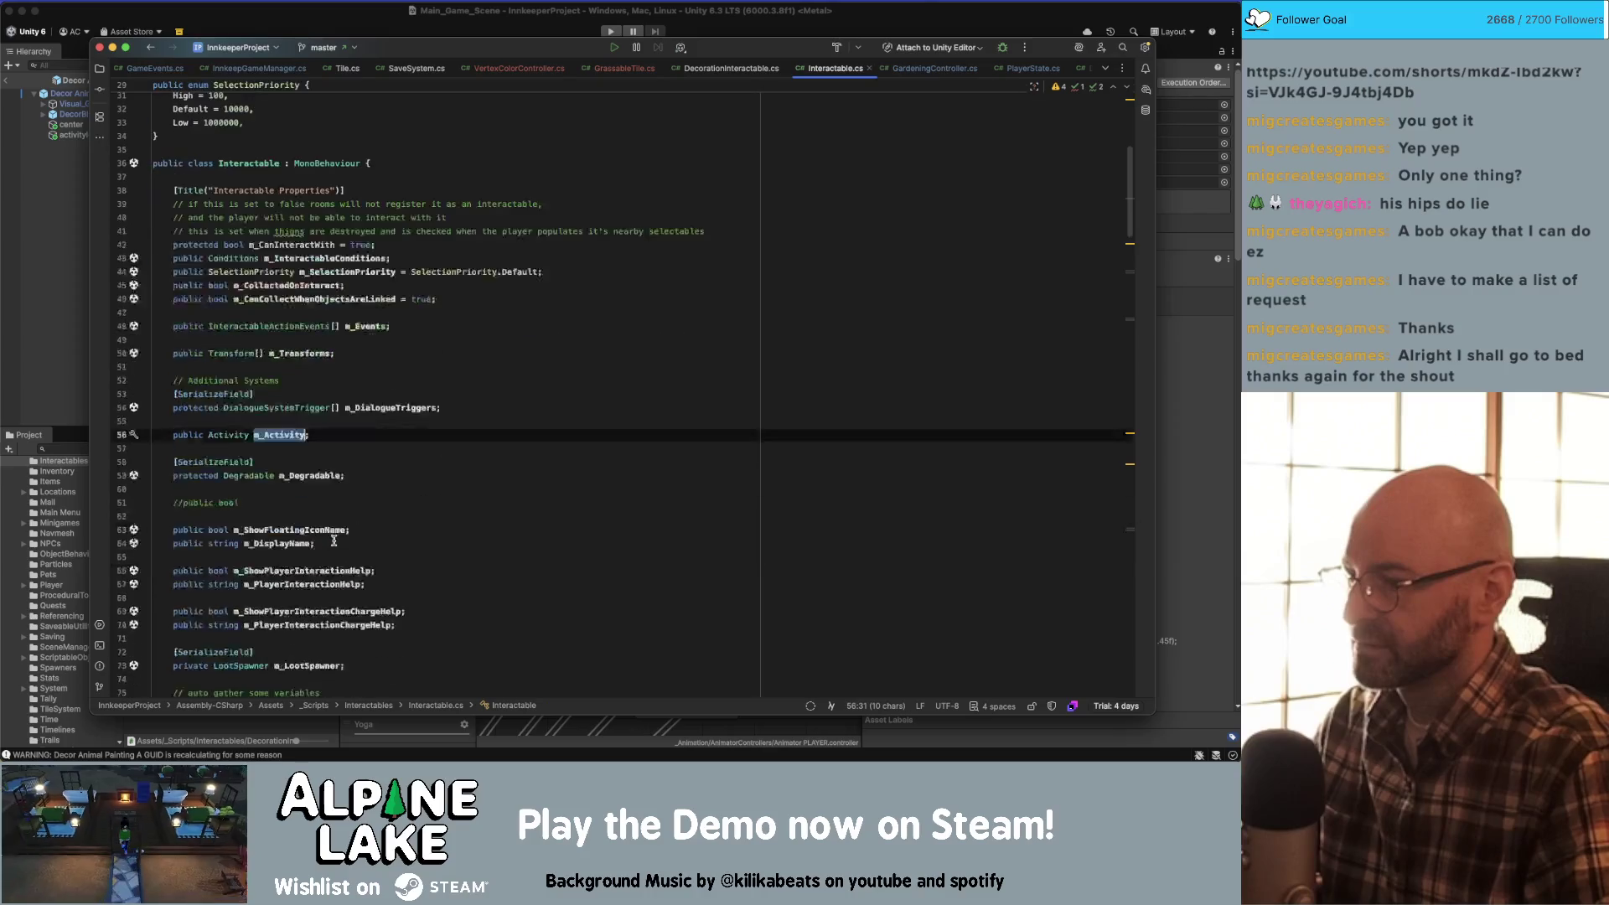
scroll(333, 540, down, 5)
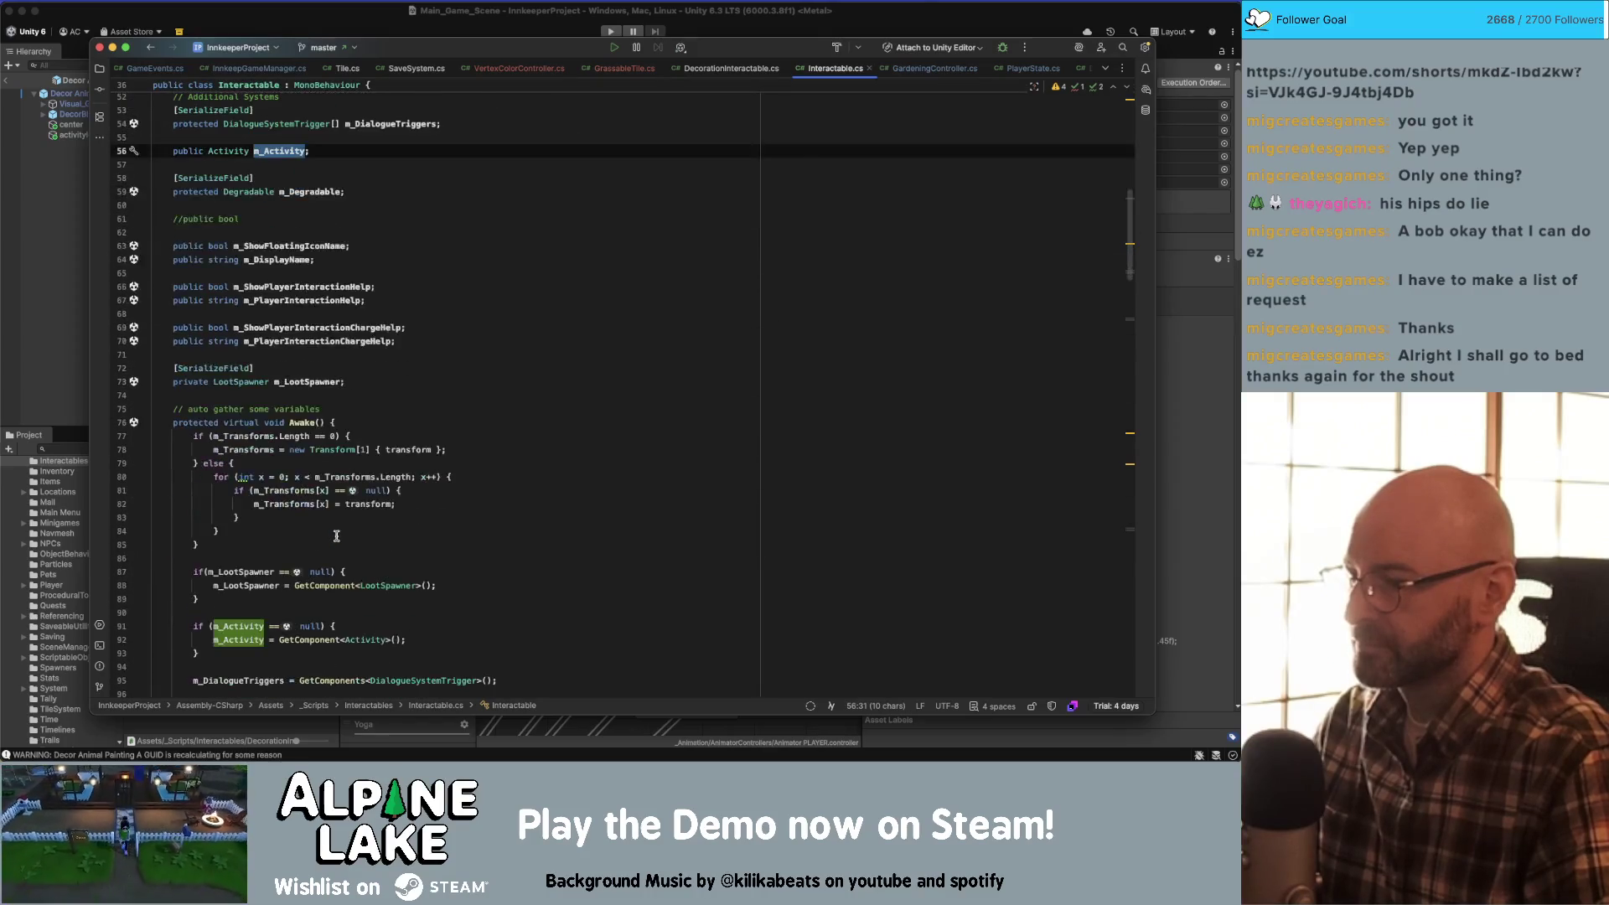
scroll(336, 536, down, 1)
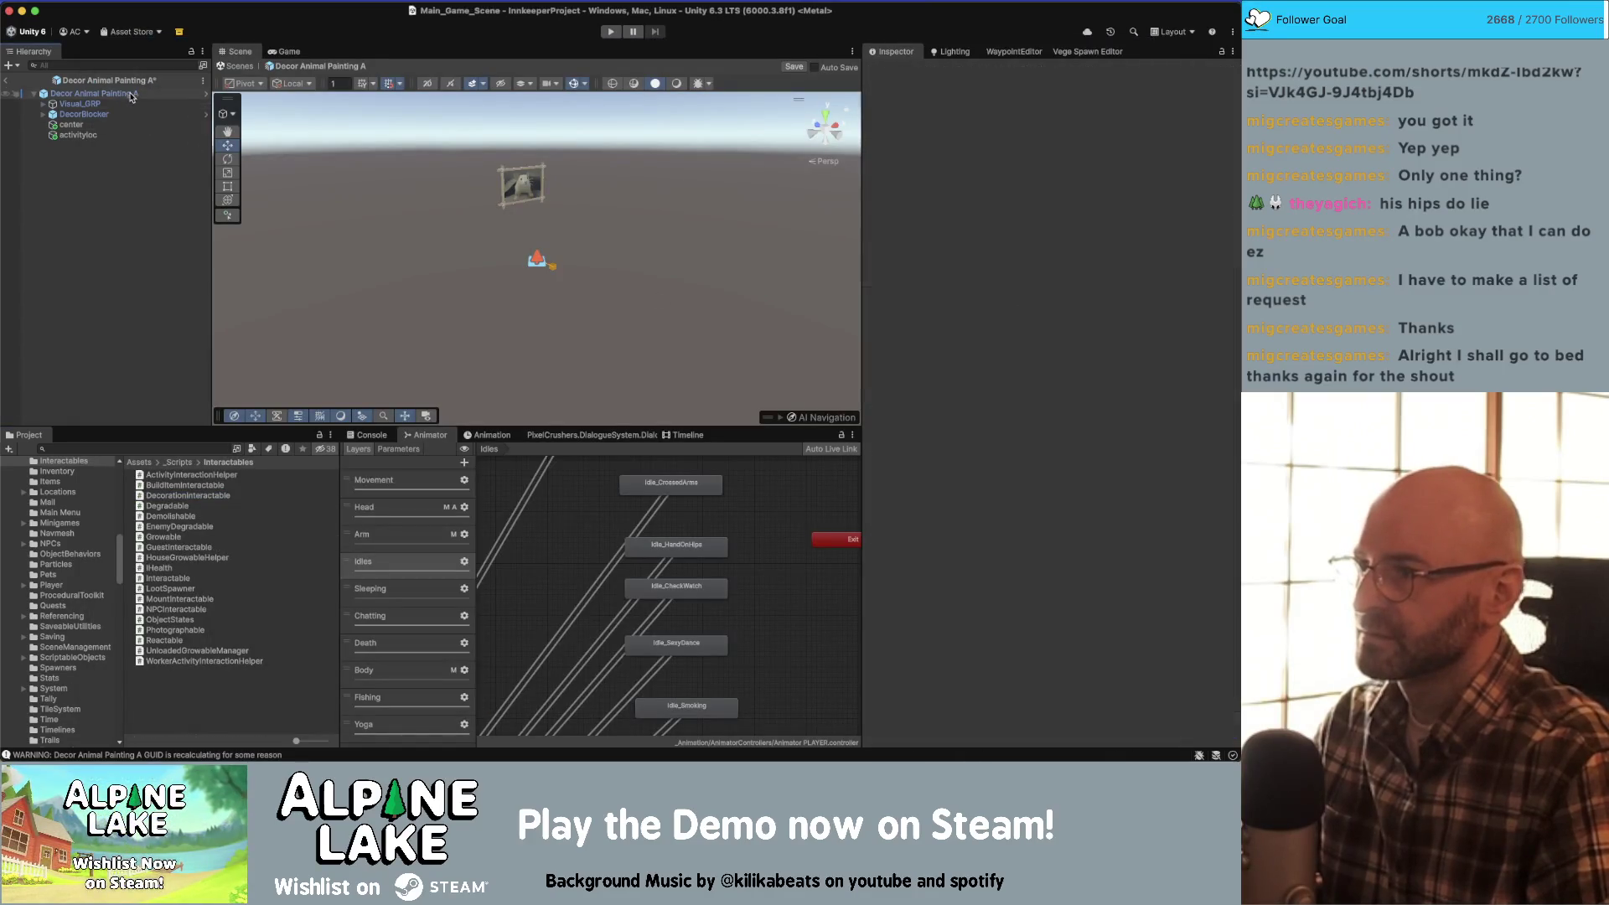
- Set the painting's Activity field to None and apply it to the '_BaseDecorItem' prefab
click(131, 94)
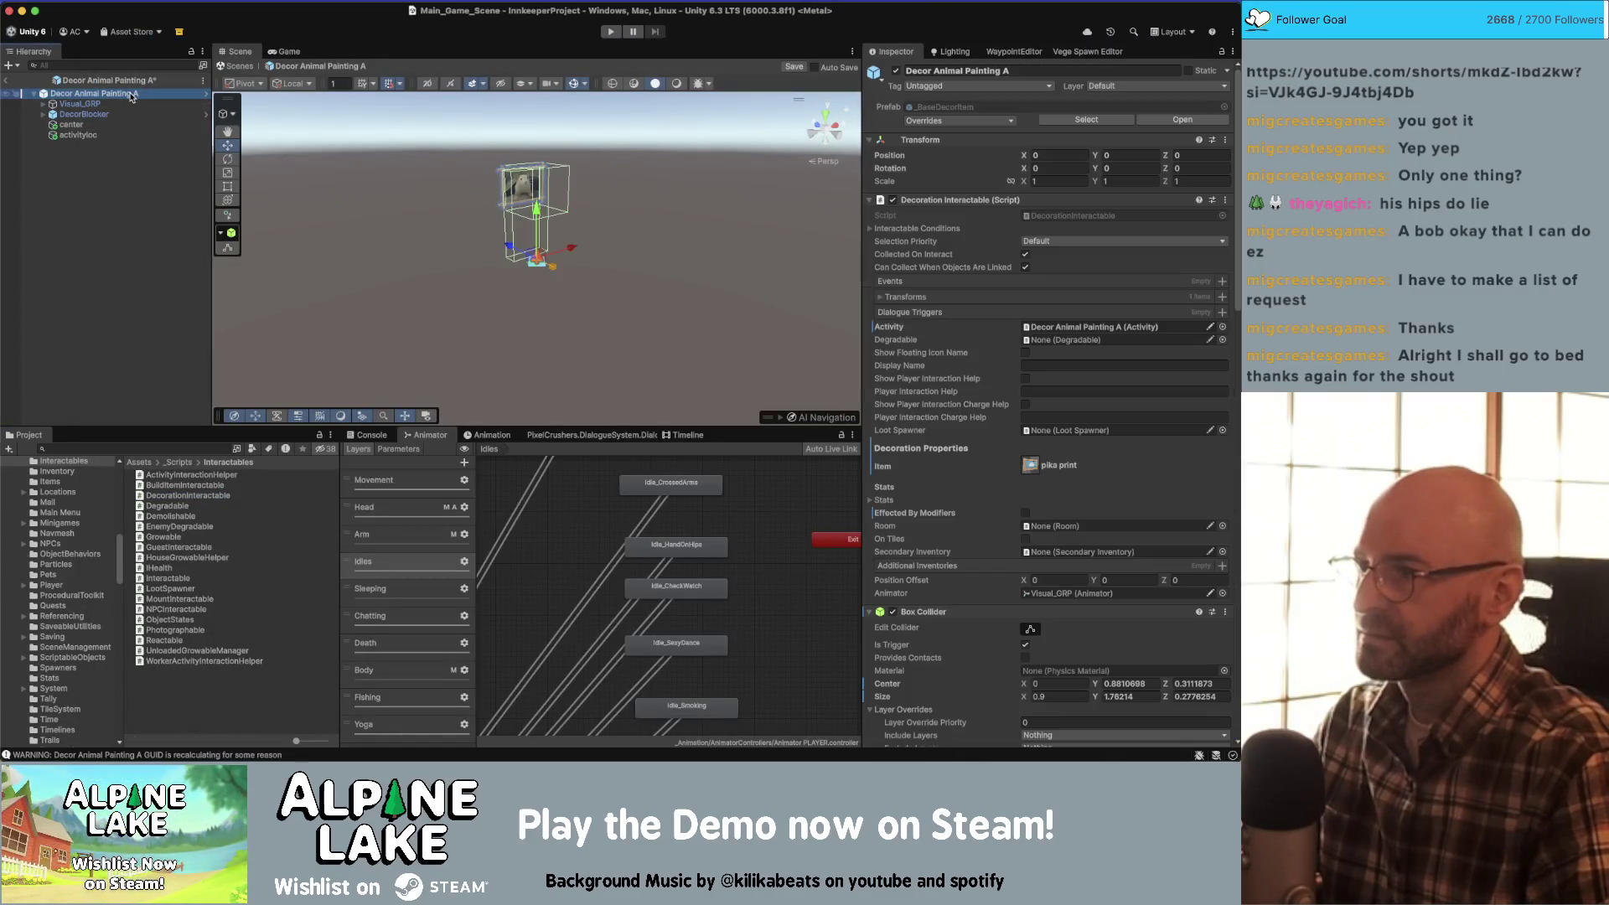
right_click(1016, 327)
click(1060, 417)
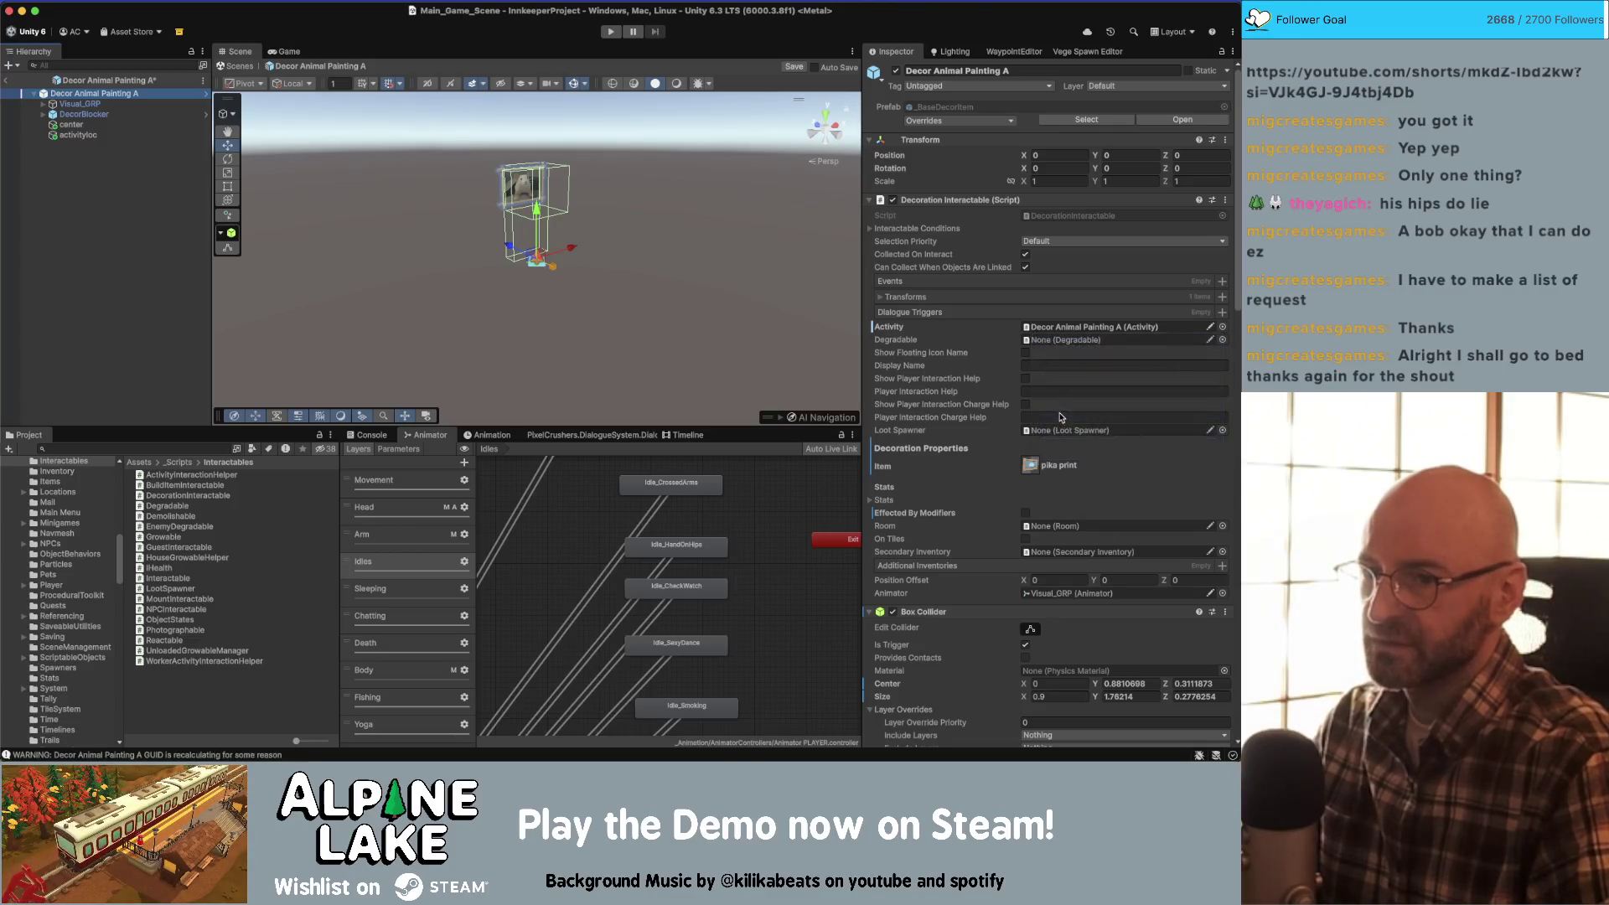
right_click(888, 328)
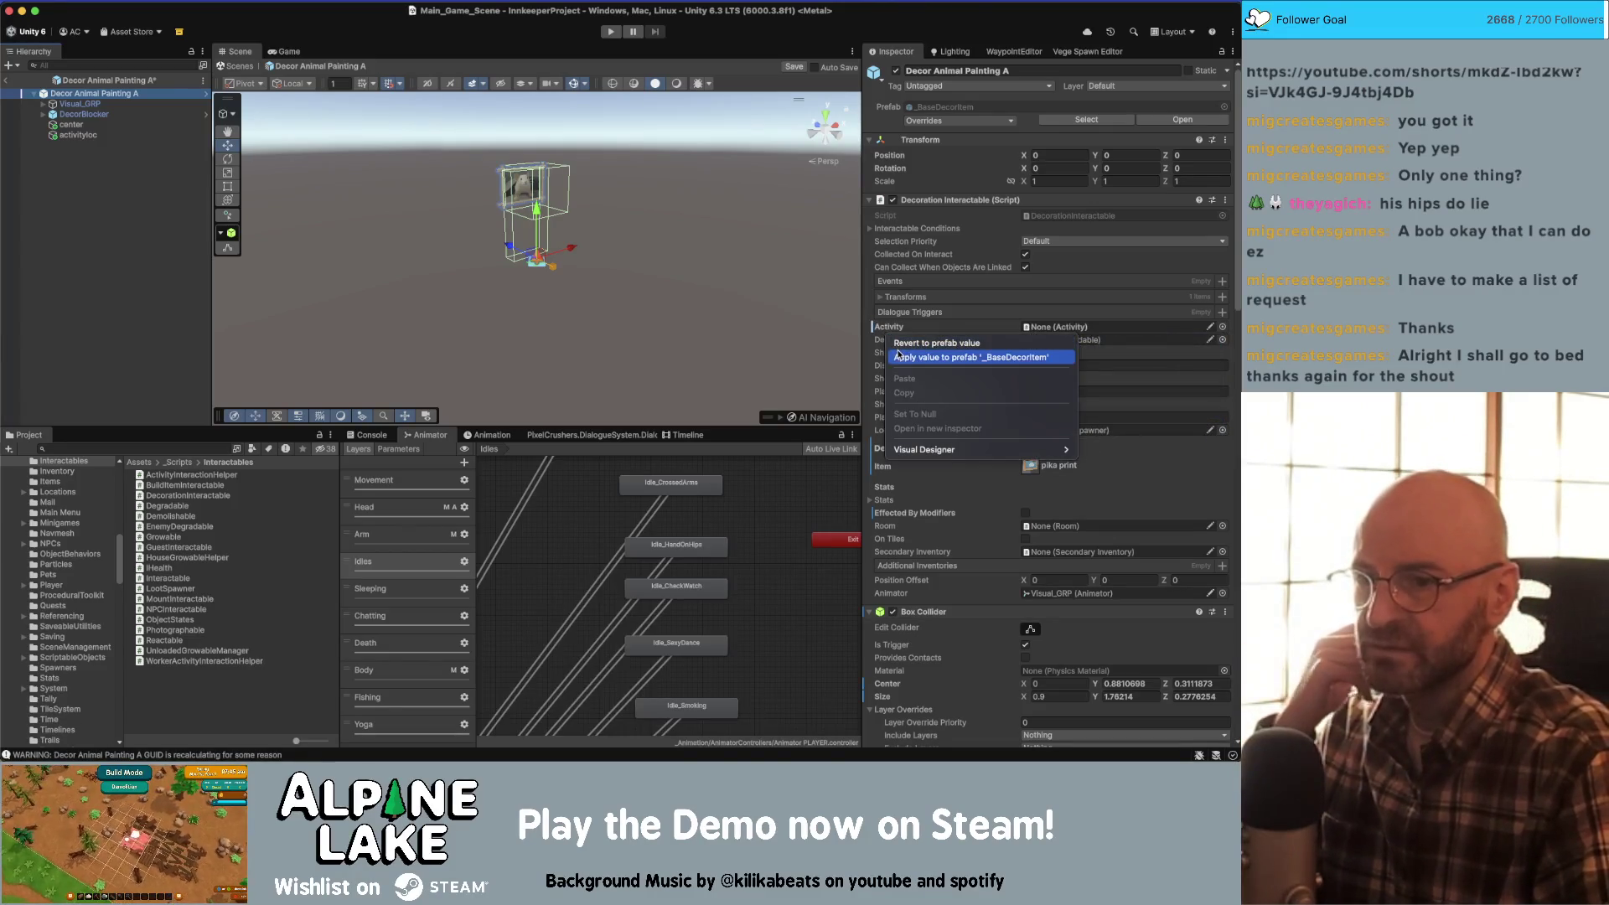
click(899, 356)
right_click(891, 329)
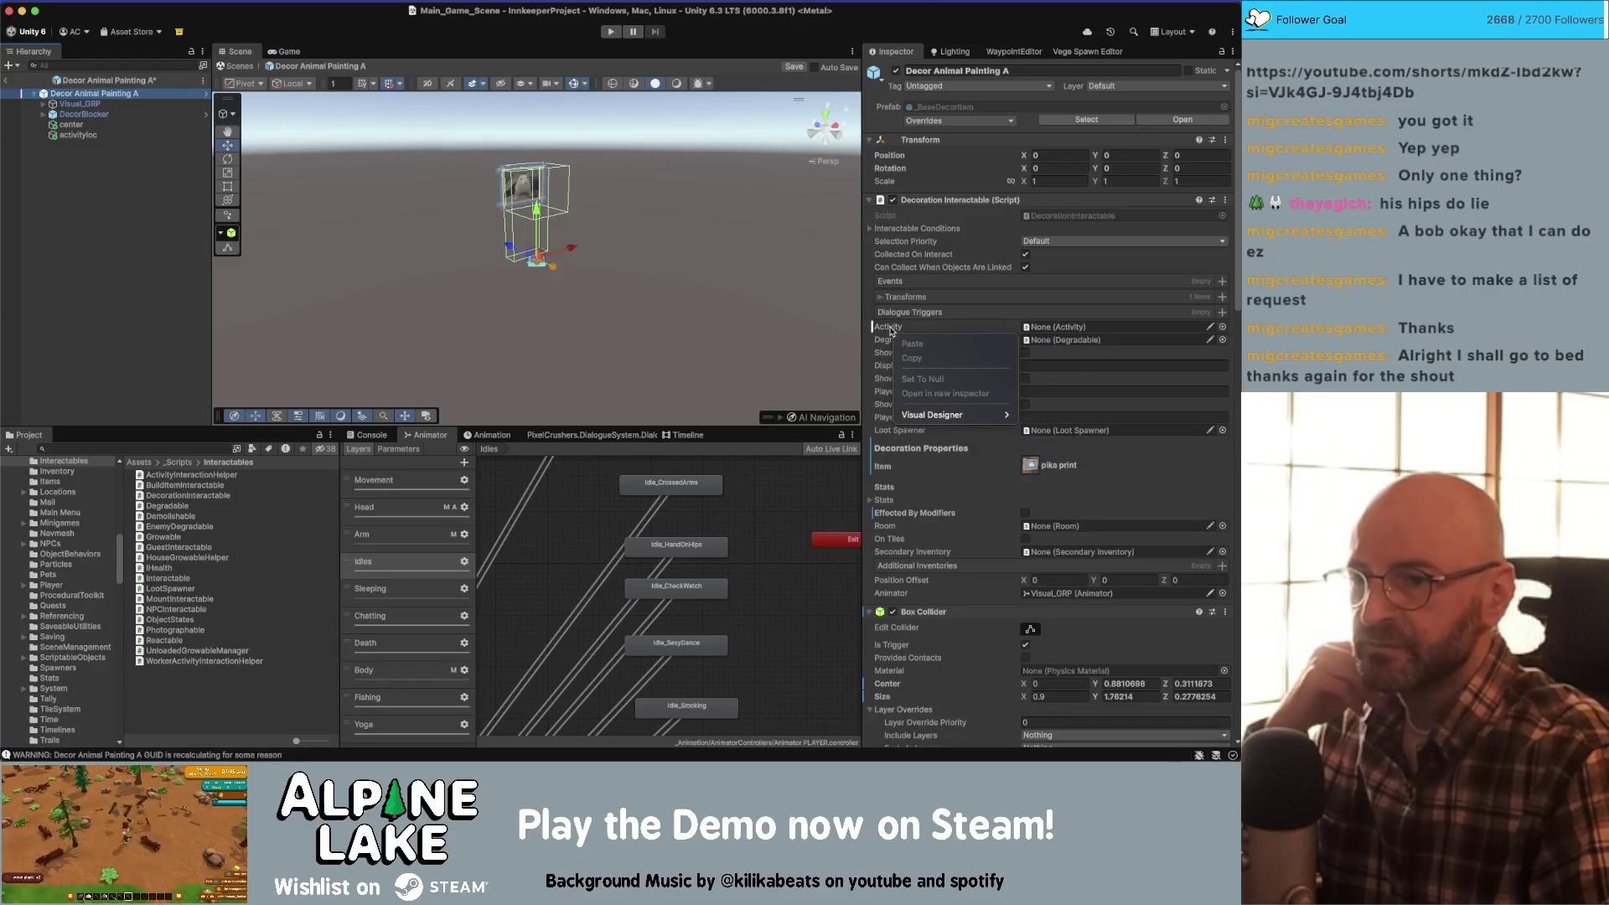
click(847, 377)
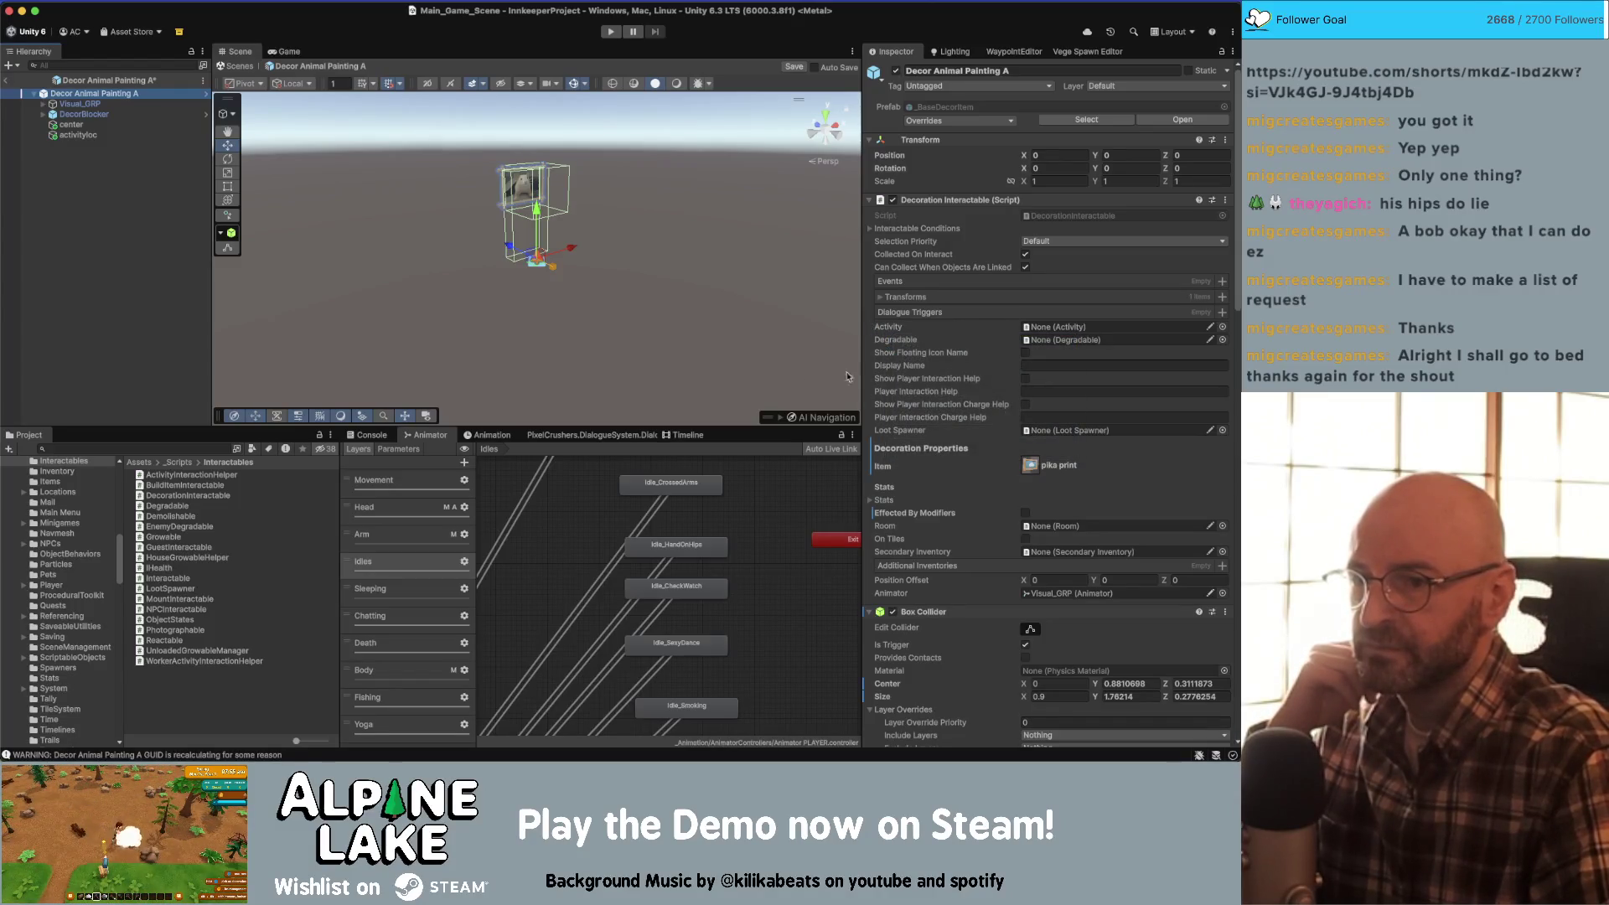
- Deselect the painting and save the Decor Animal Painting A prefab
click(151, 279)
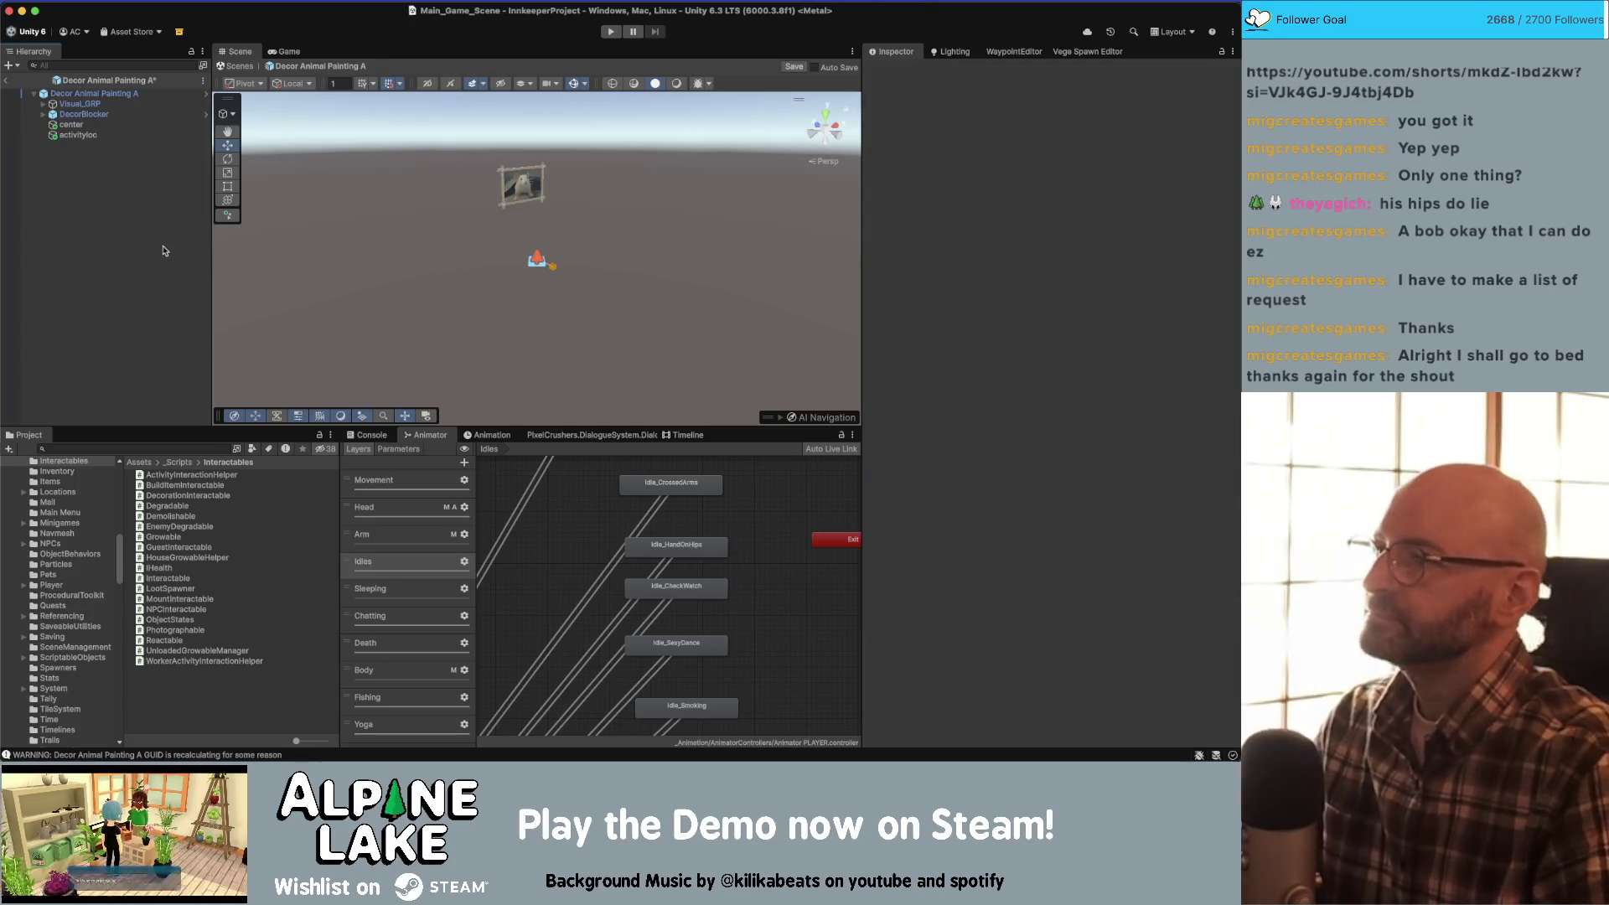
key(ctrl+s)
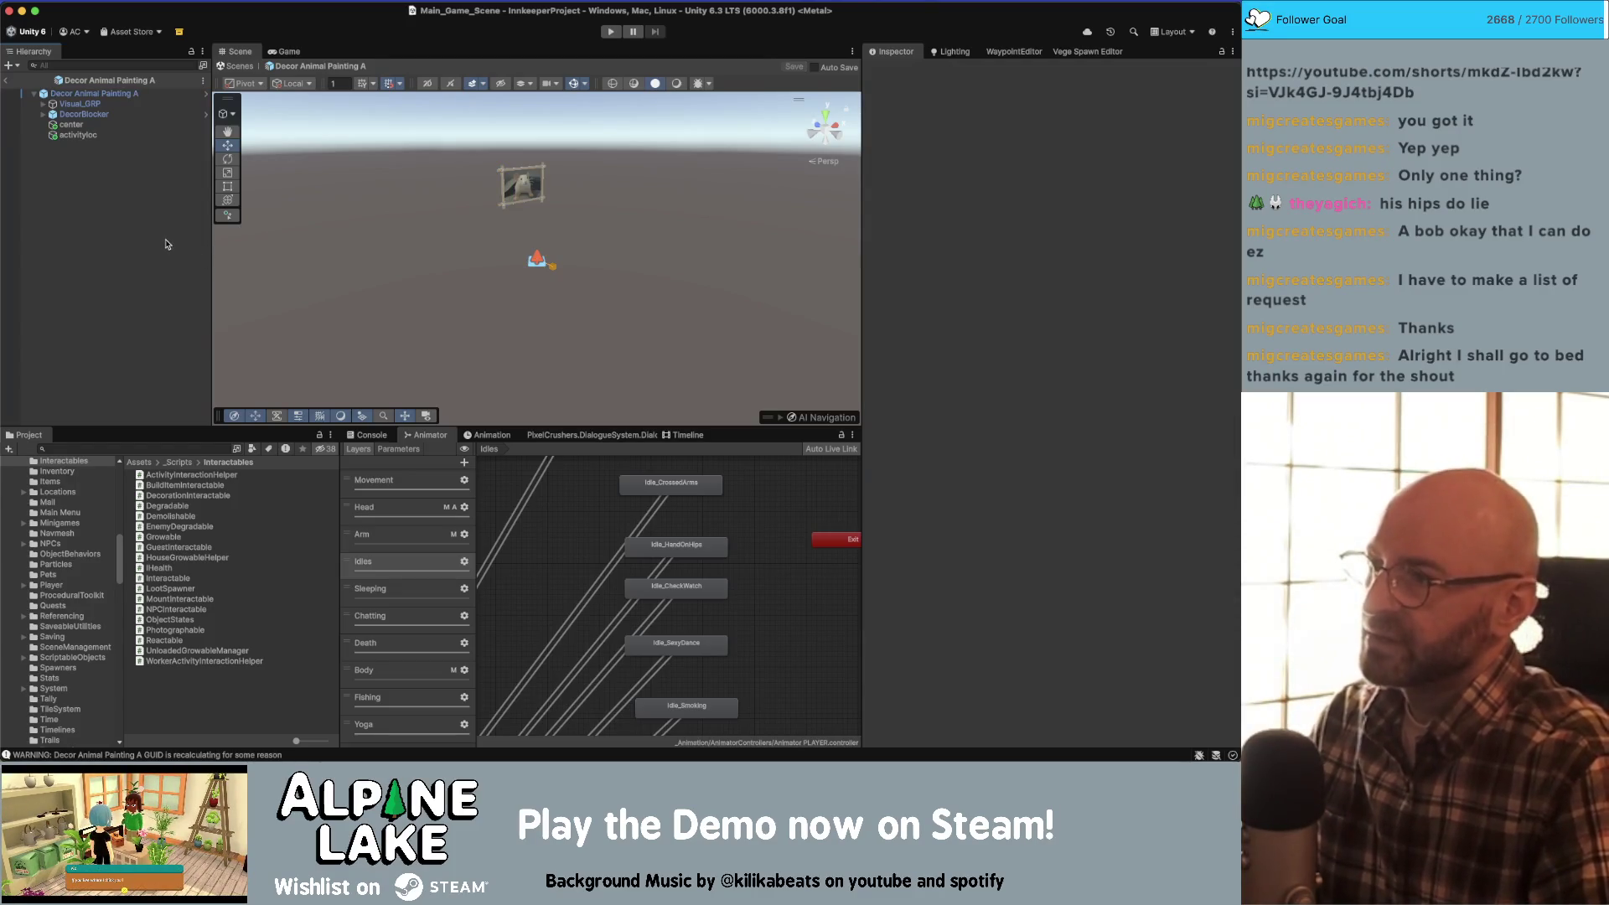
click(185, 447)
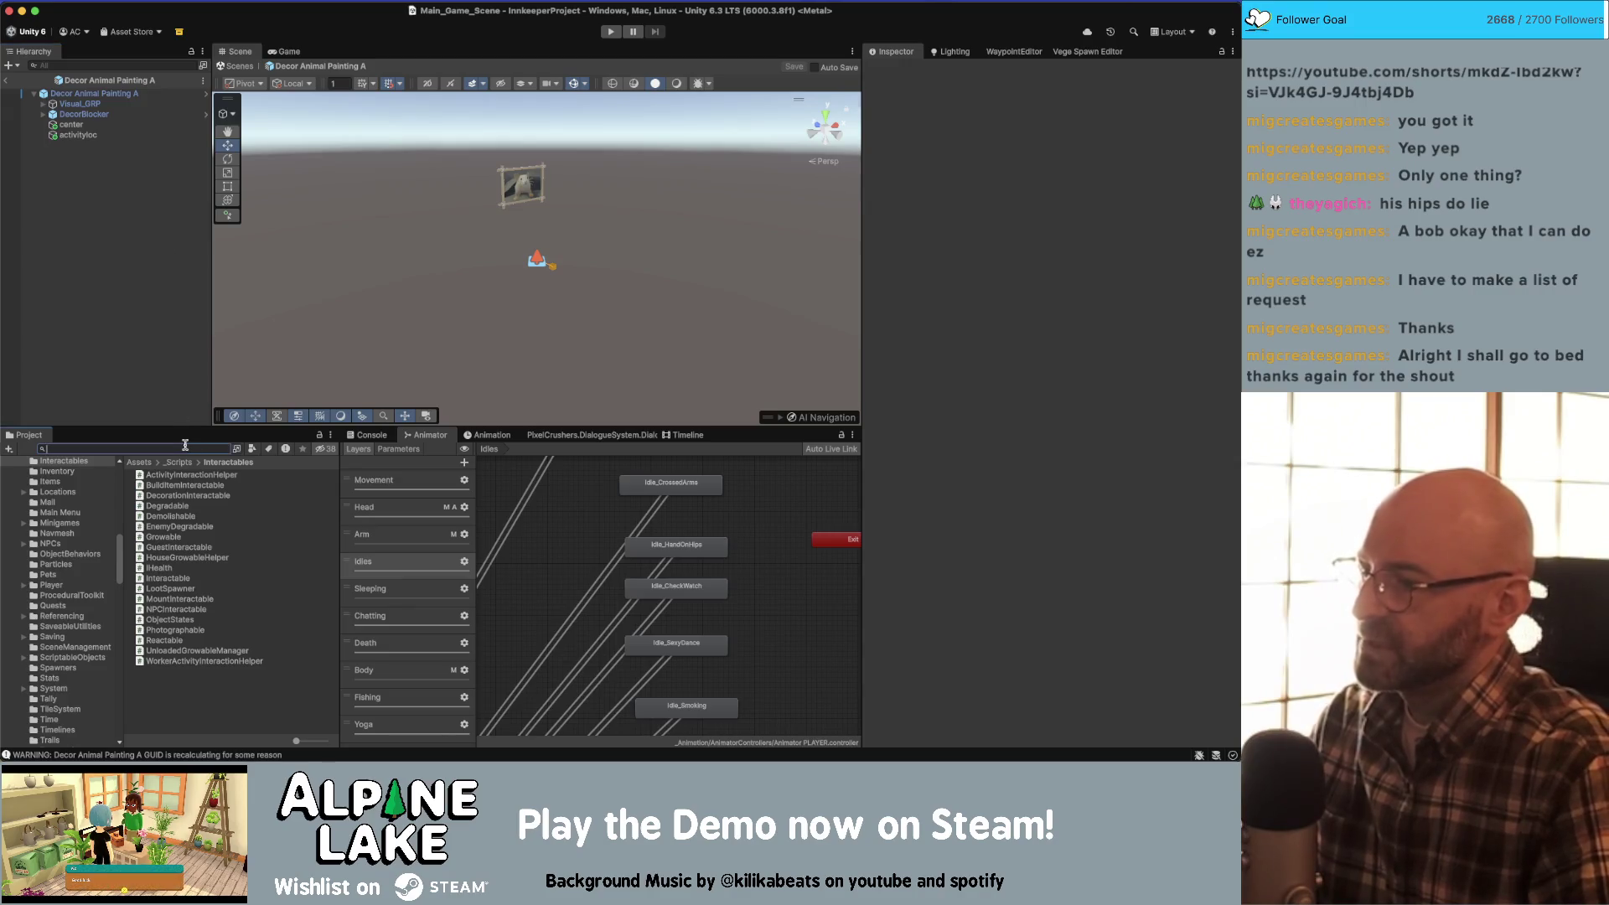
- Search the project for Frederick and show the Guest Frederick NPC asset in the Inspector
text(frod)
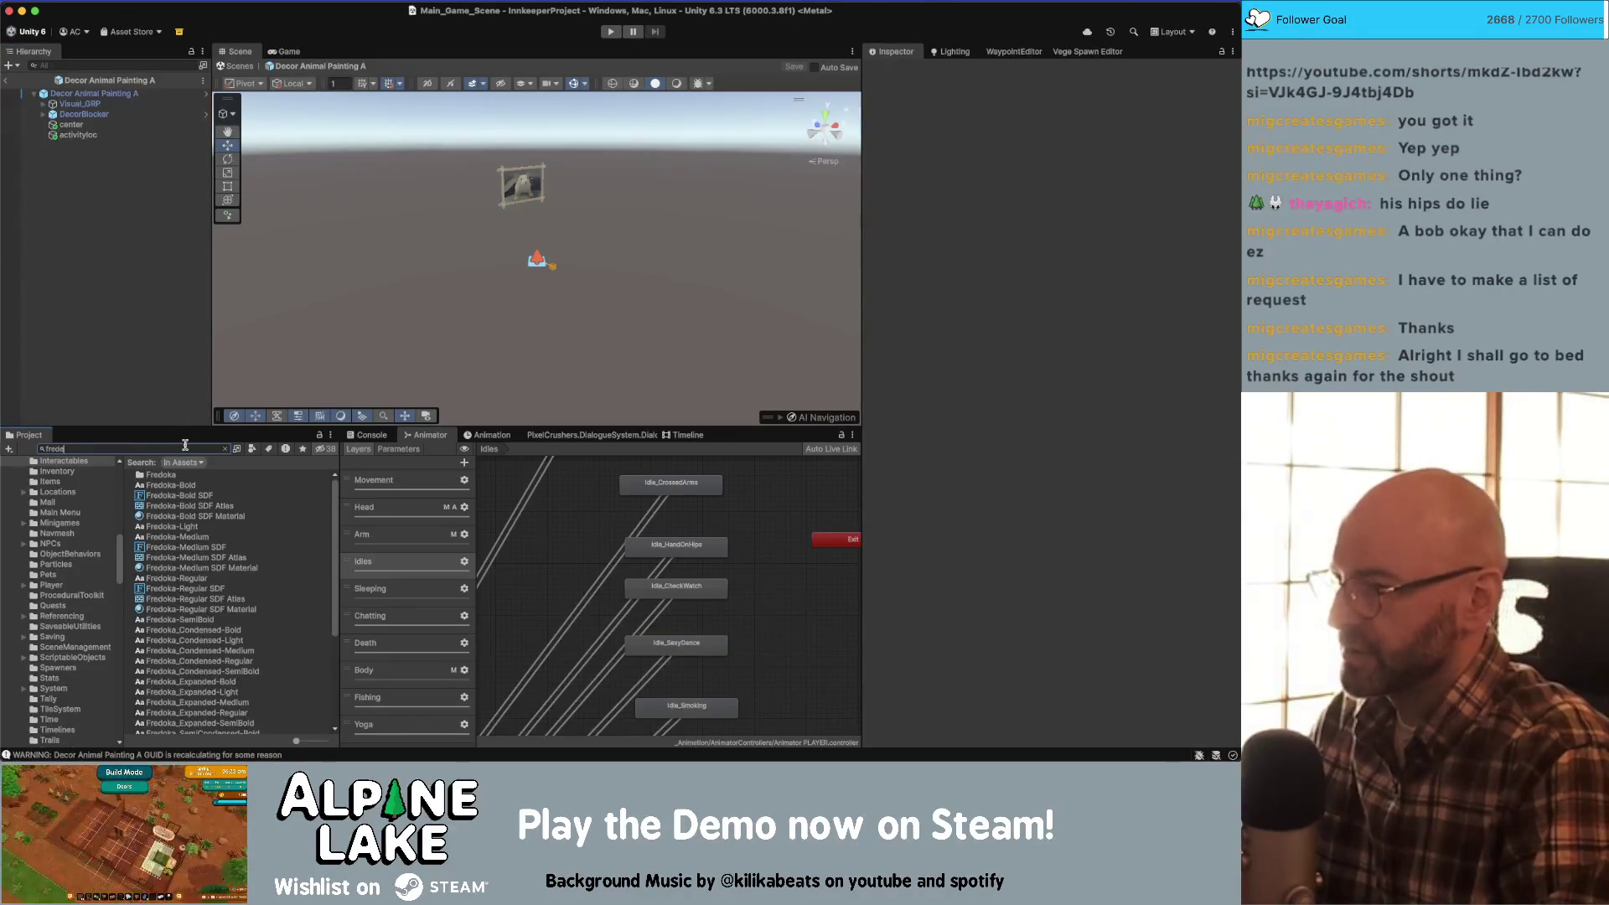
text(ick)
click(182, 485)
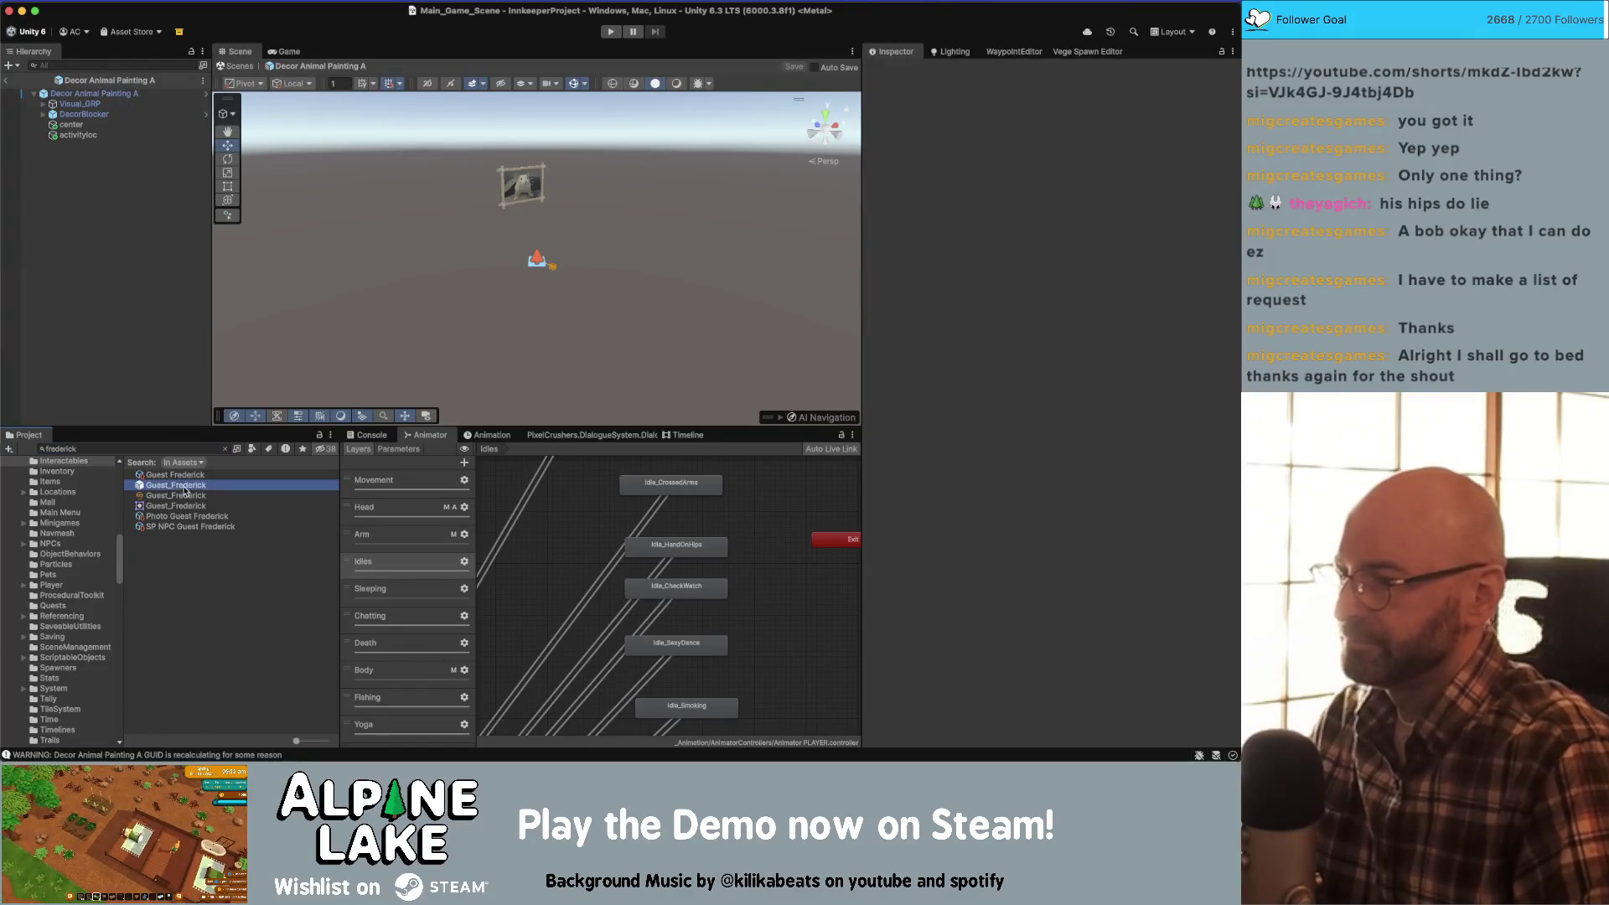
click(178, 475)
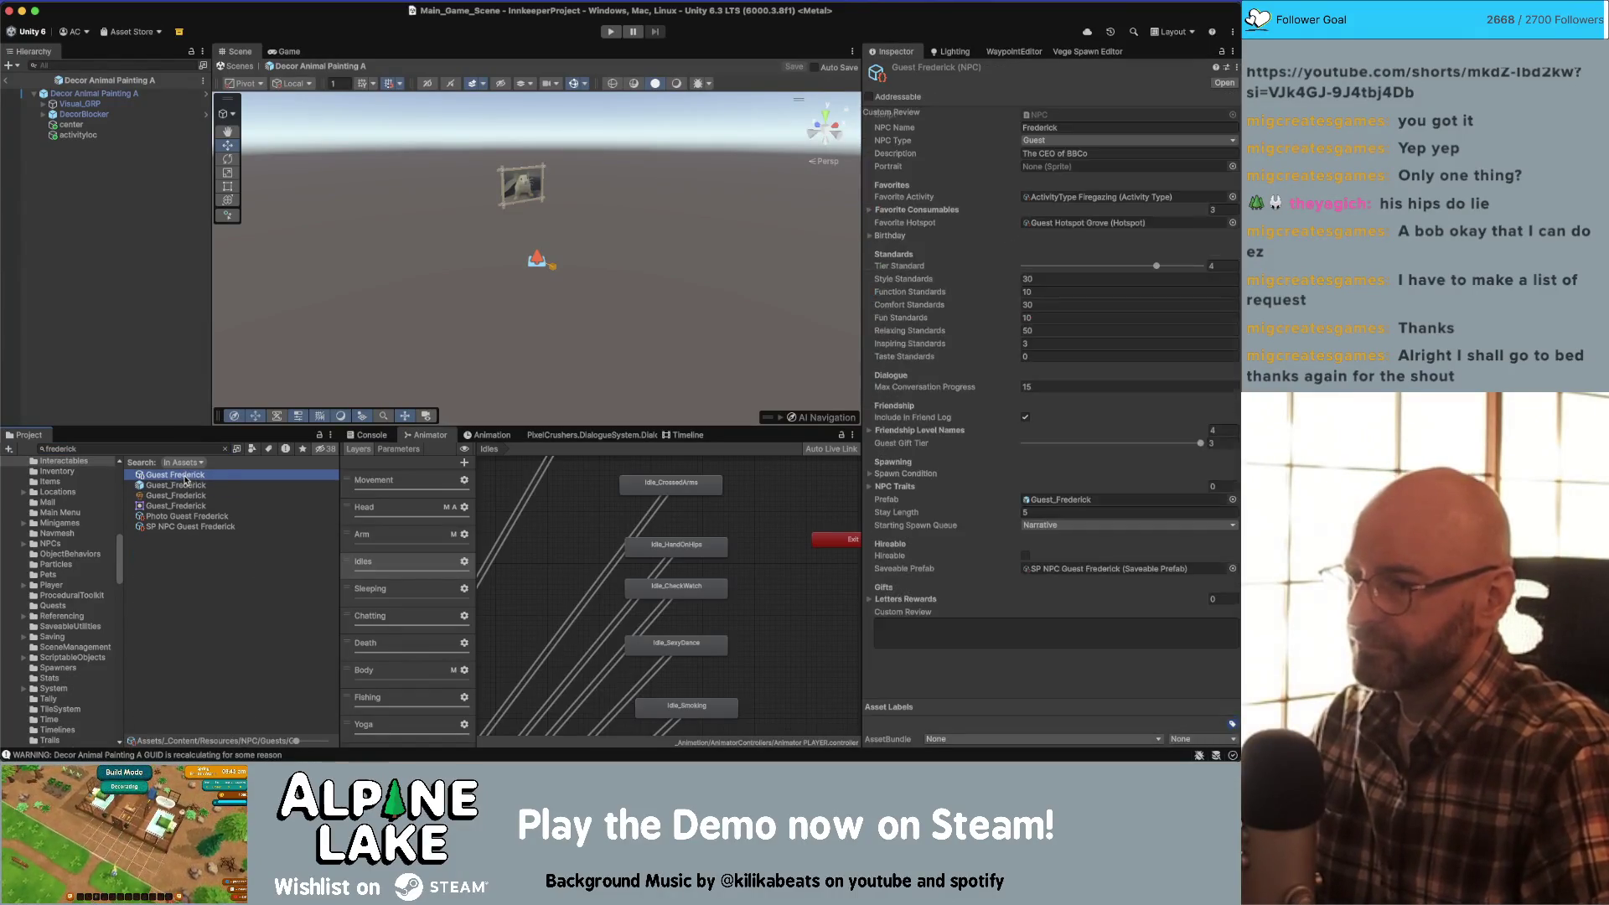
- Expand Frederick's Favorite Consumables and set the first favorite to a pancake item
click(869, 212)
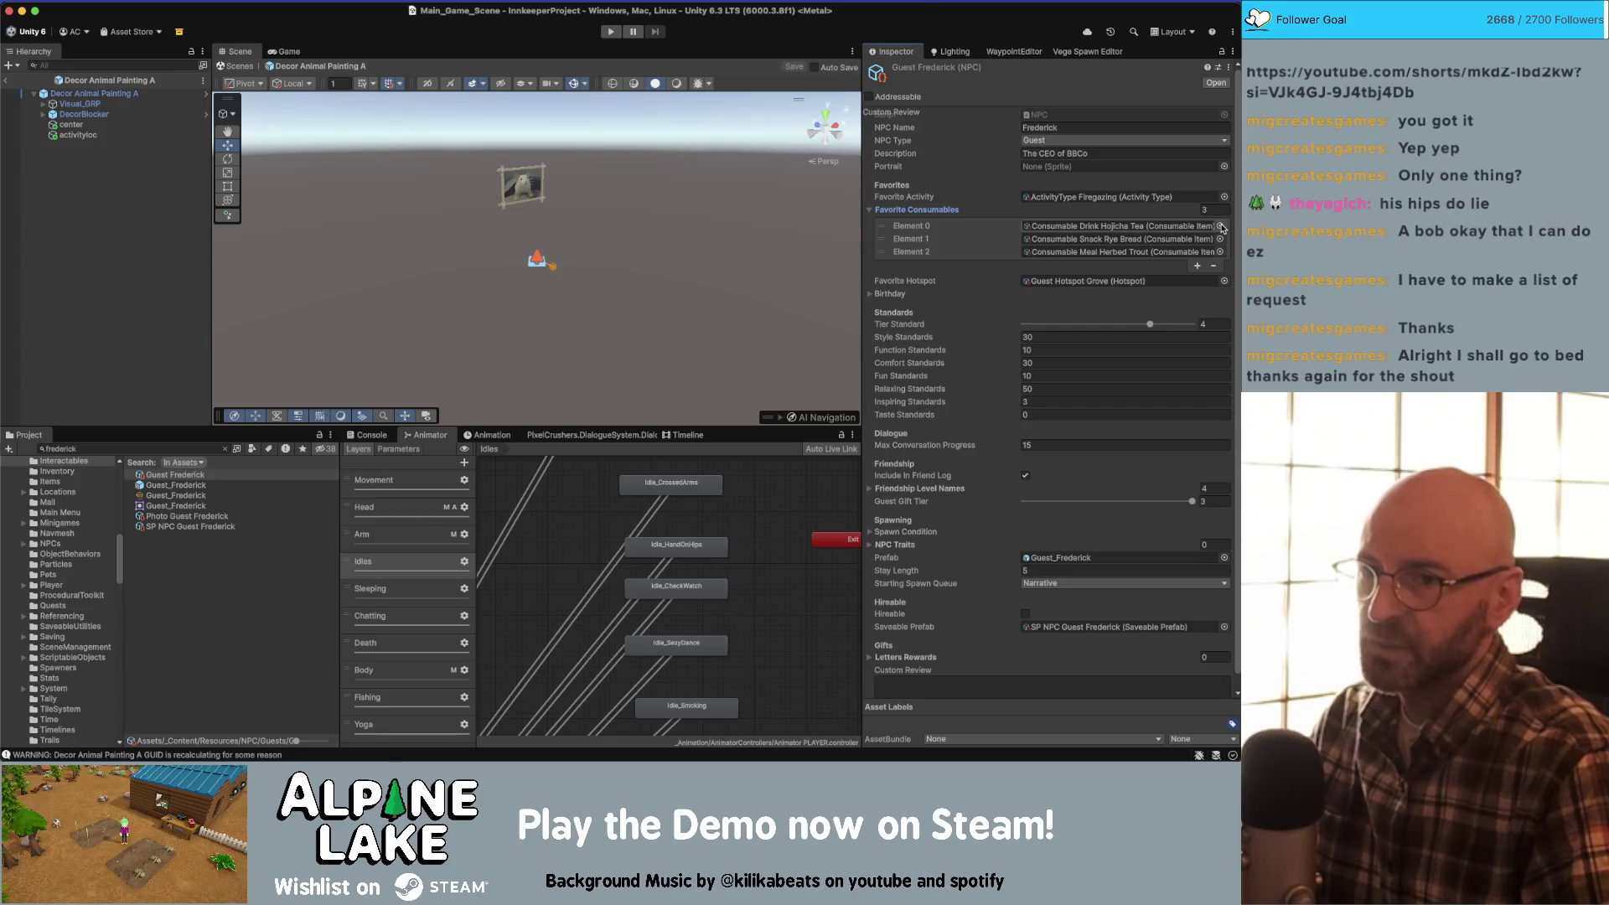
click(1220, 227)
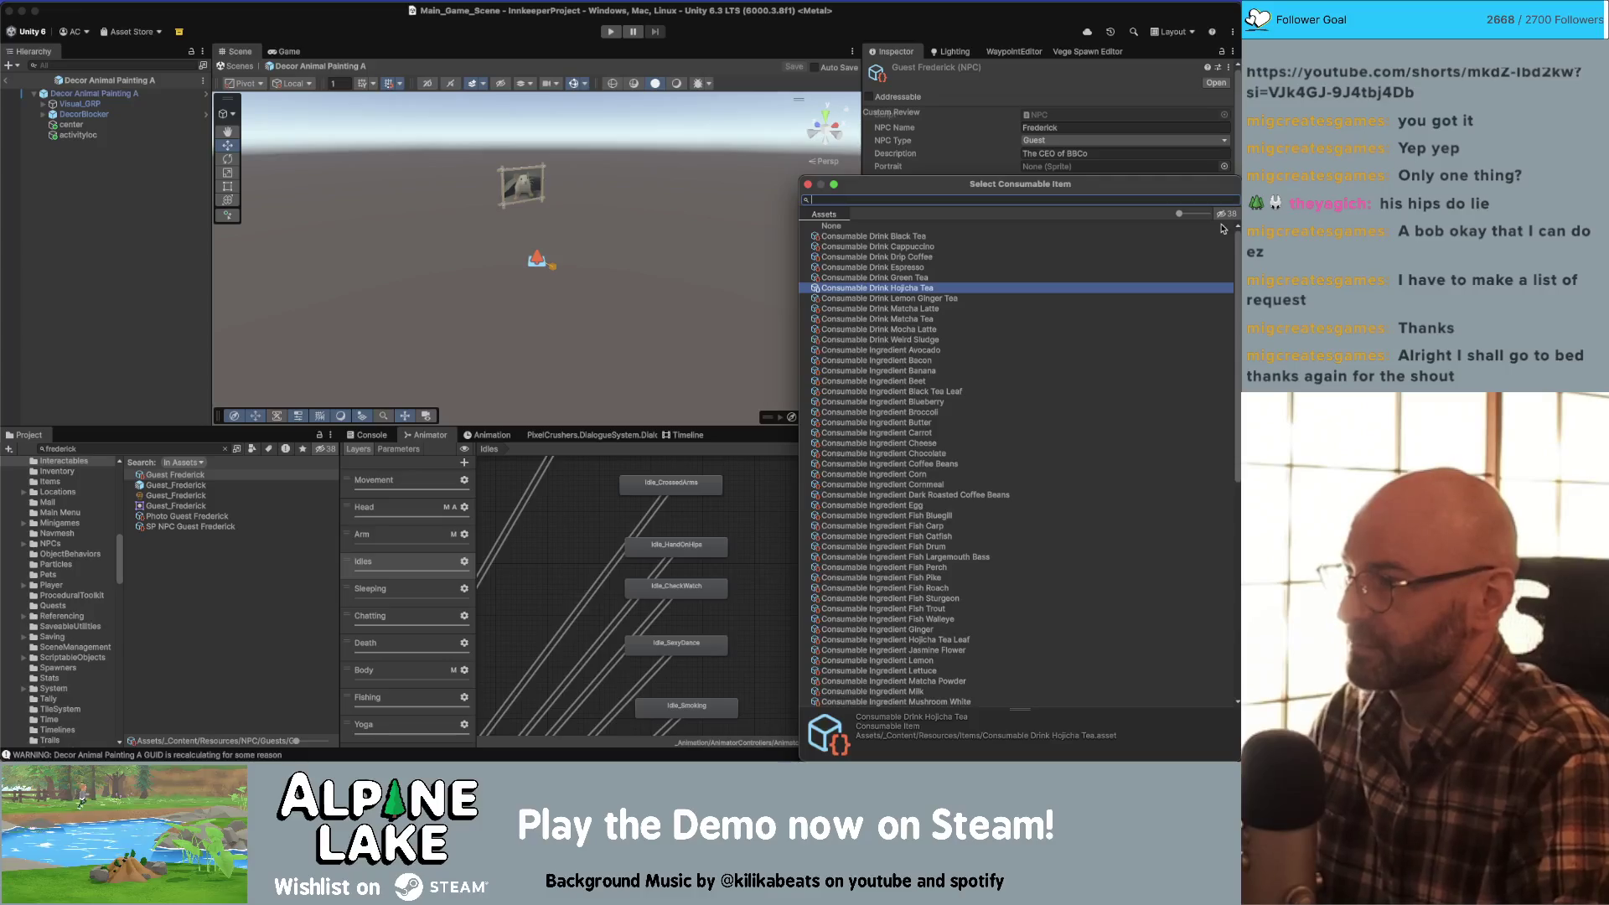
text(pancakes)
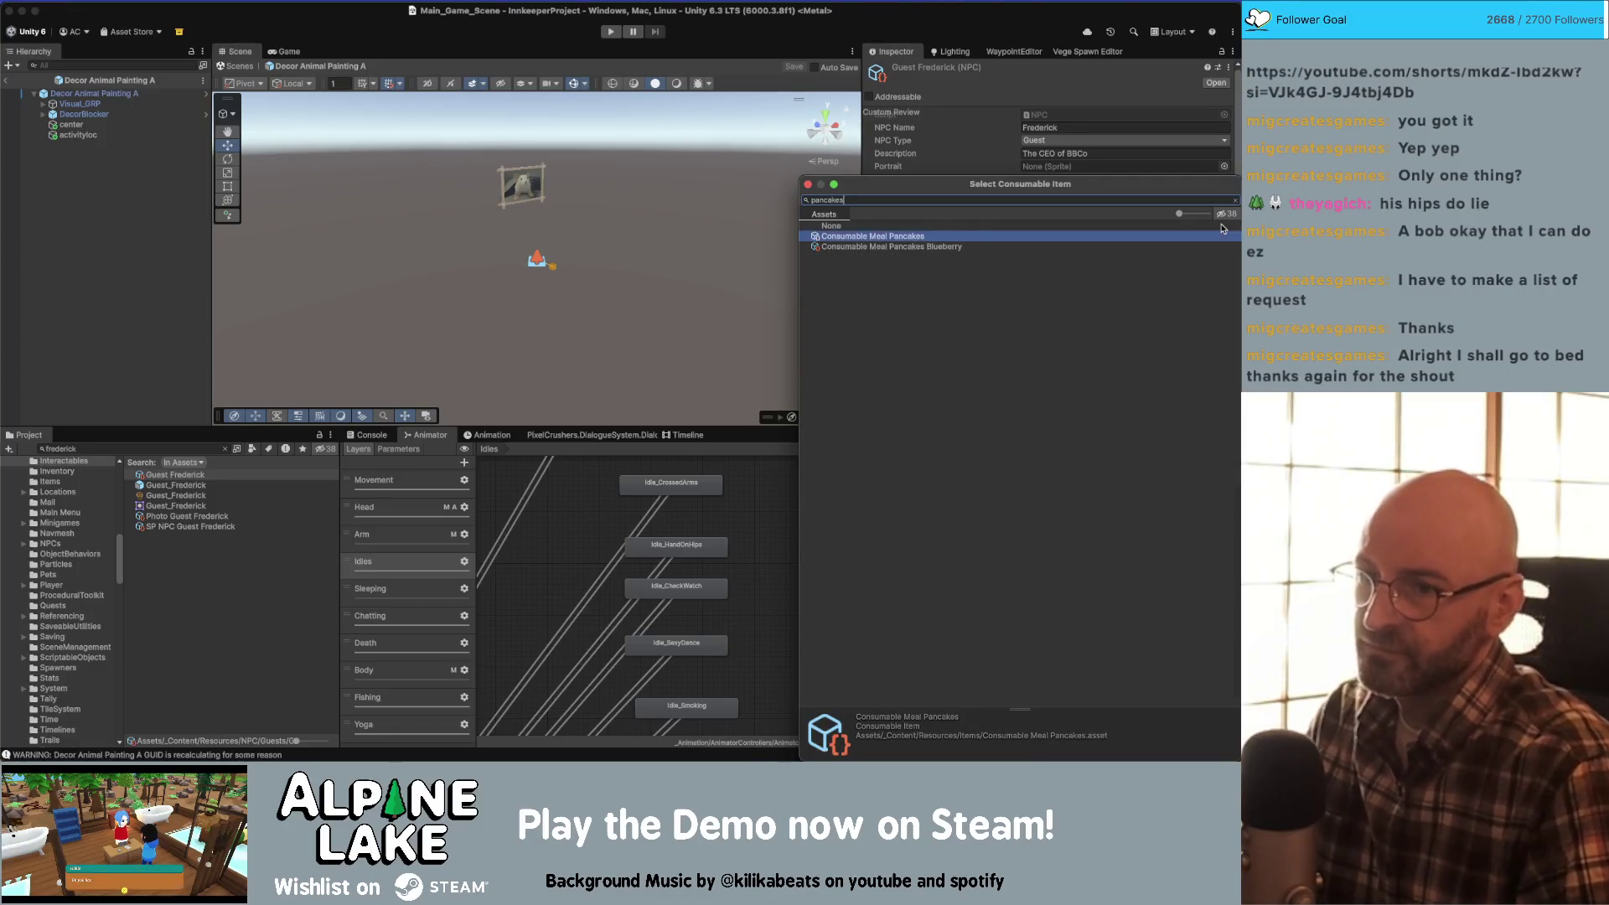
key(Down)
key(Return)
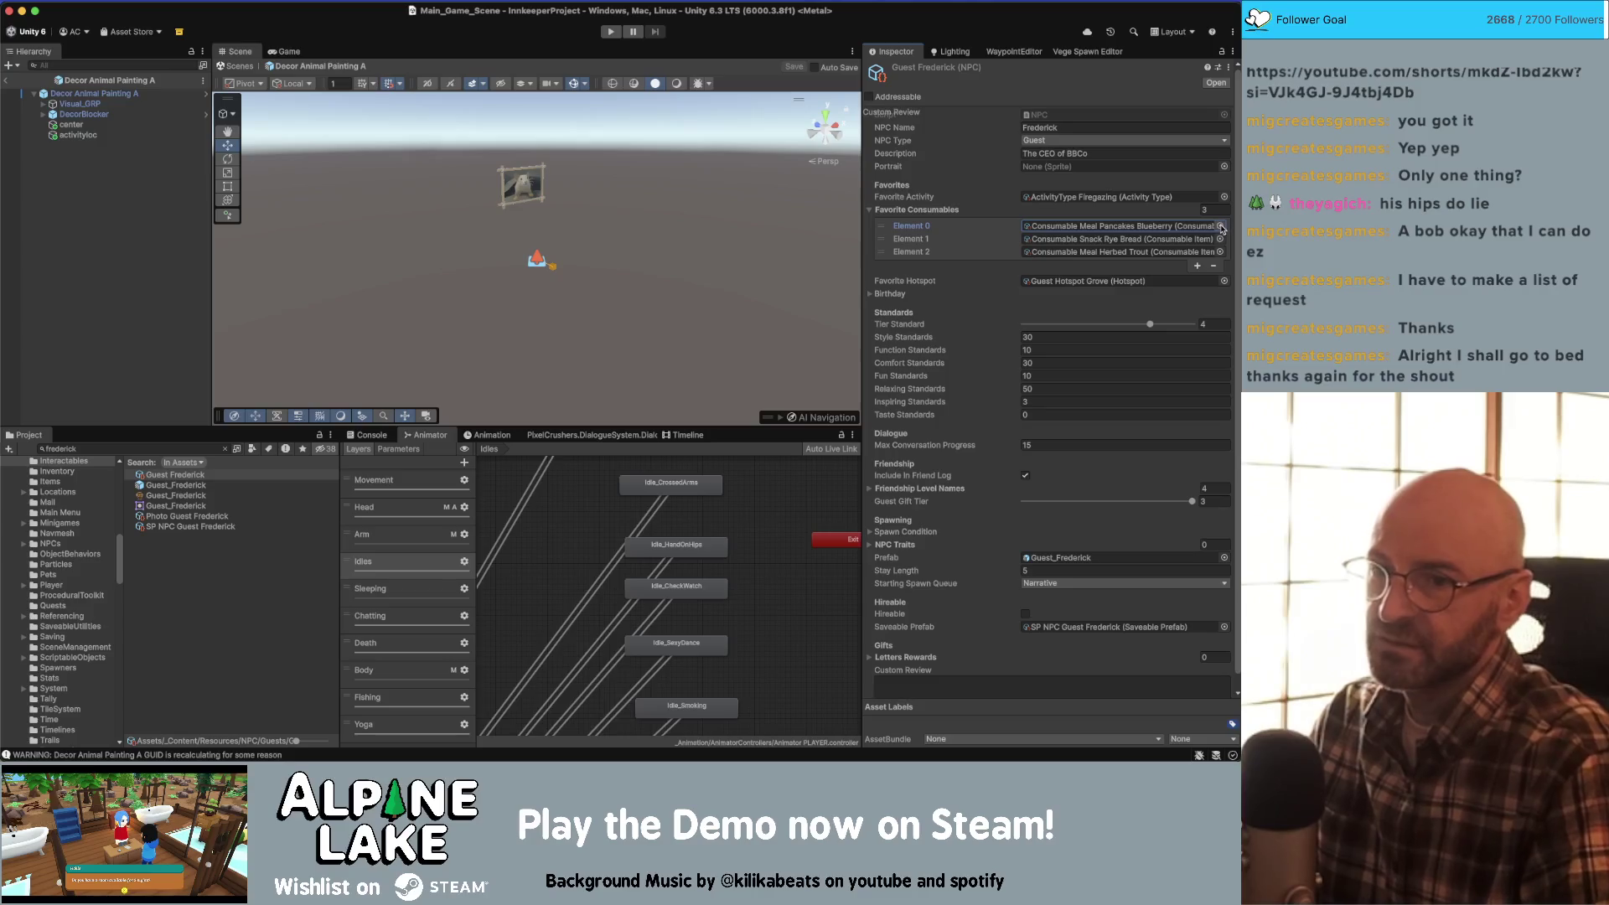
click(1221, 240)
key(Escape)
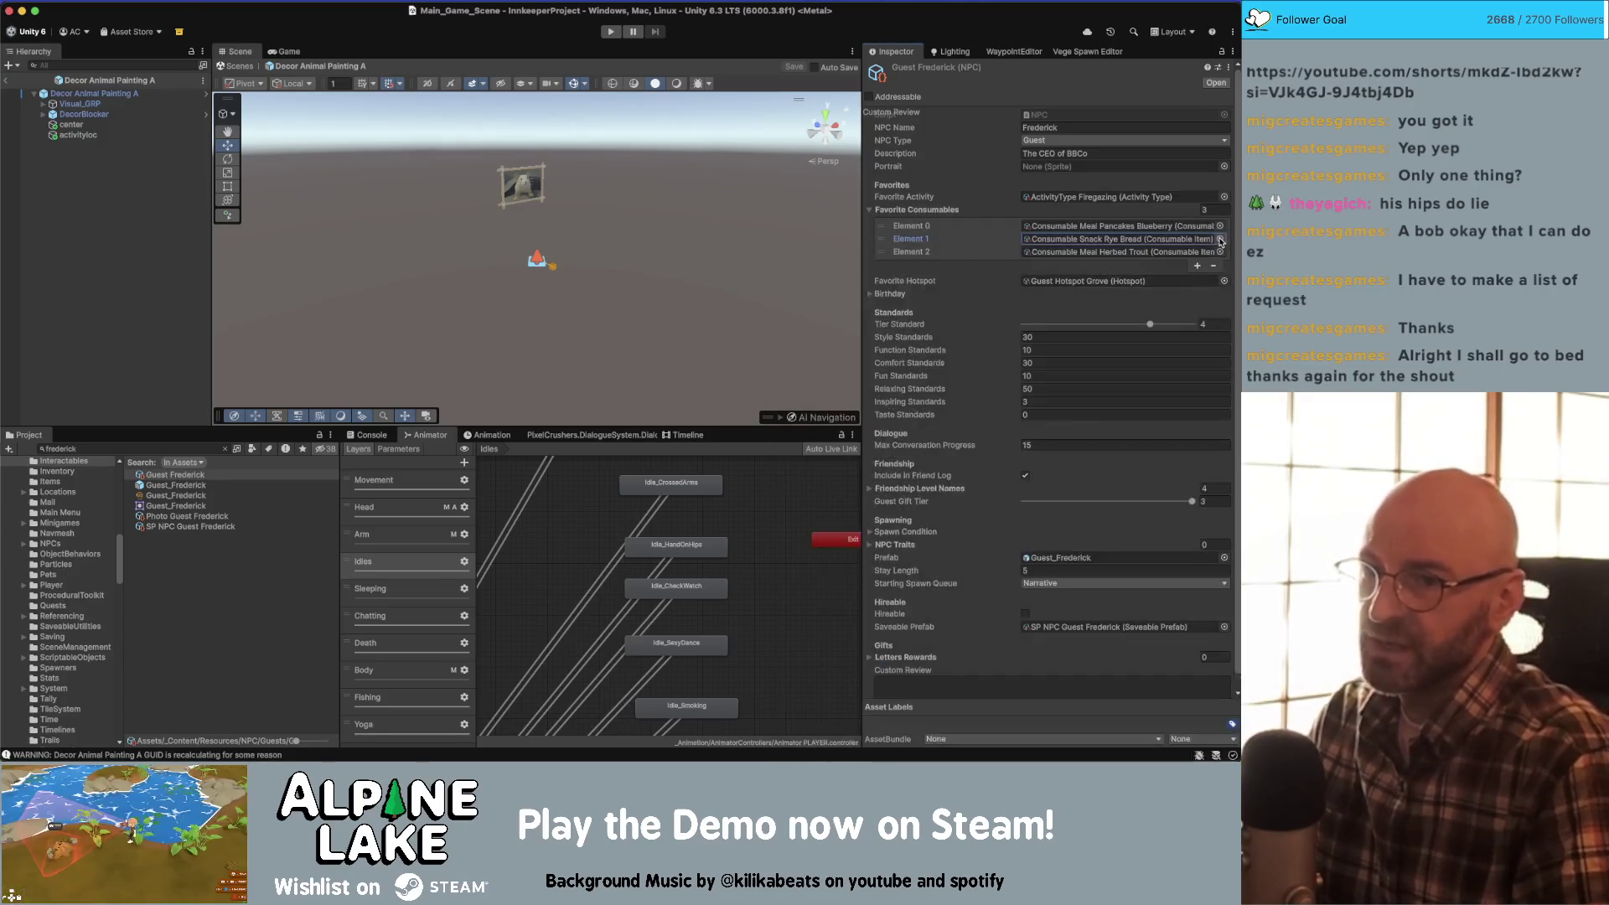
click(1221, 240)
key(Escape)
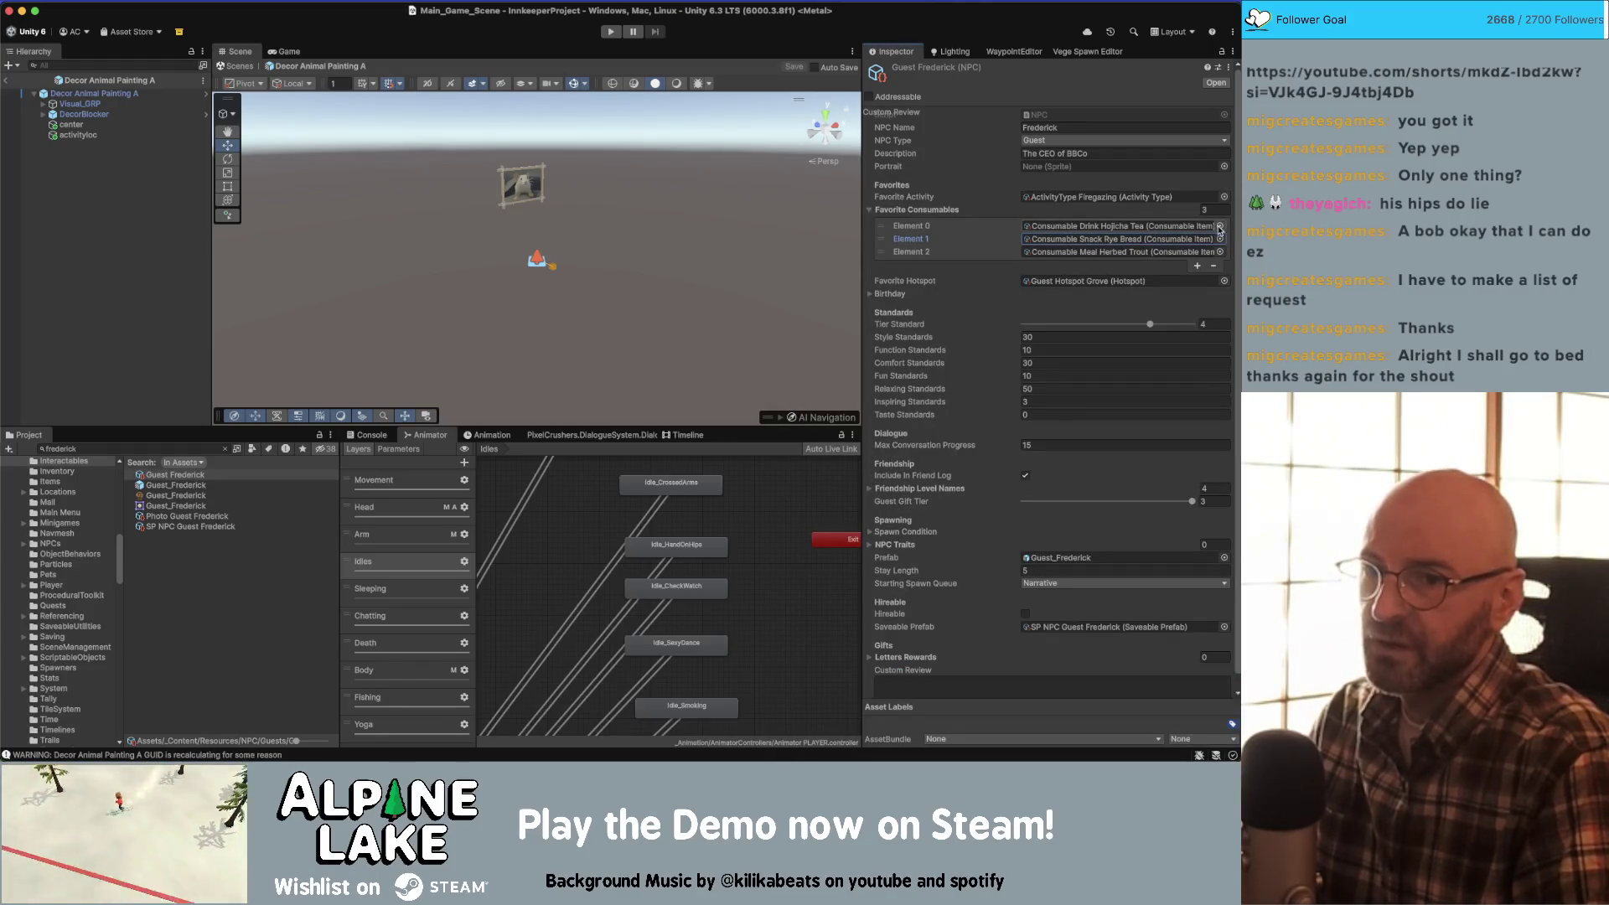
- Make Drink Mocha Latte the first favorite and Meal Pancakes Blueberry the third
click(1220, 227)
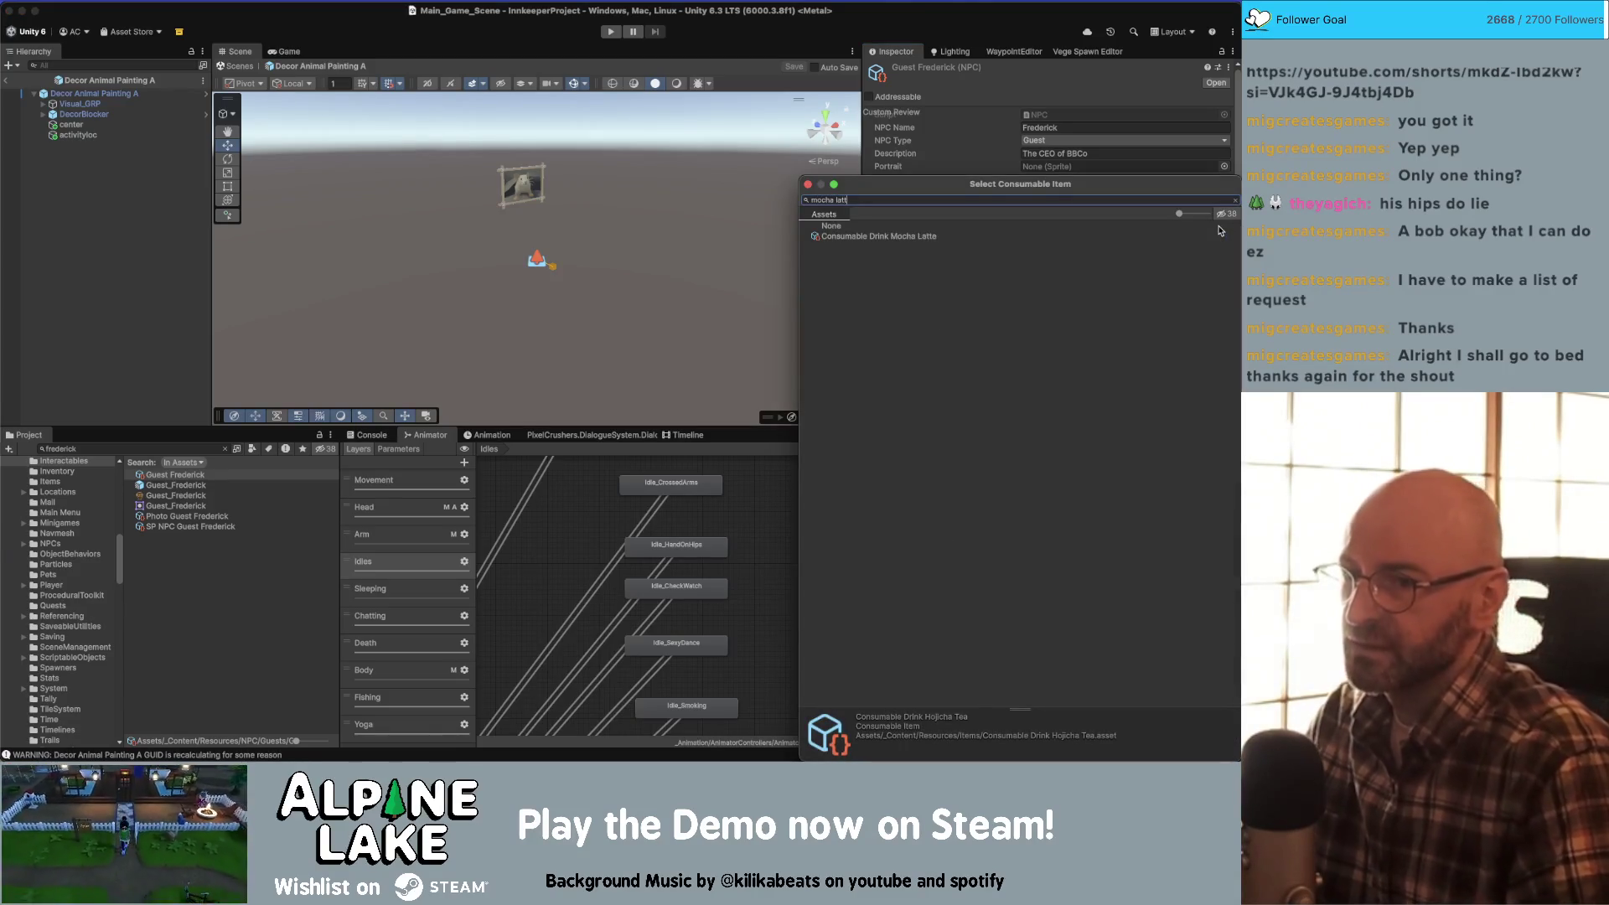
key(Down)
key(Return)
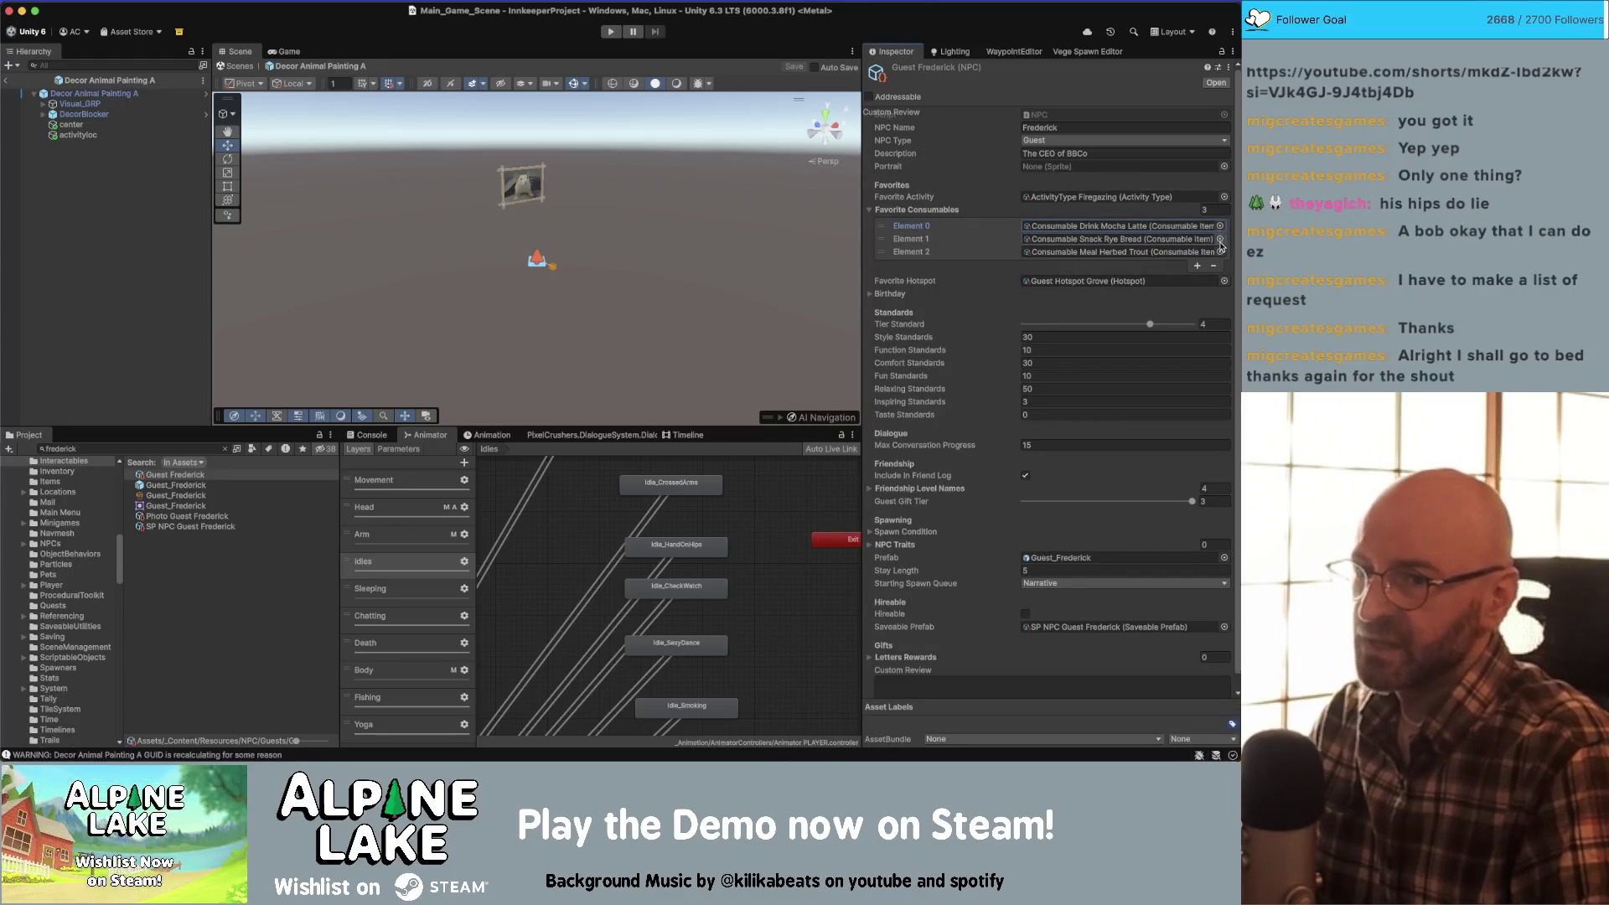
click(1220, 251)
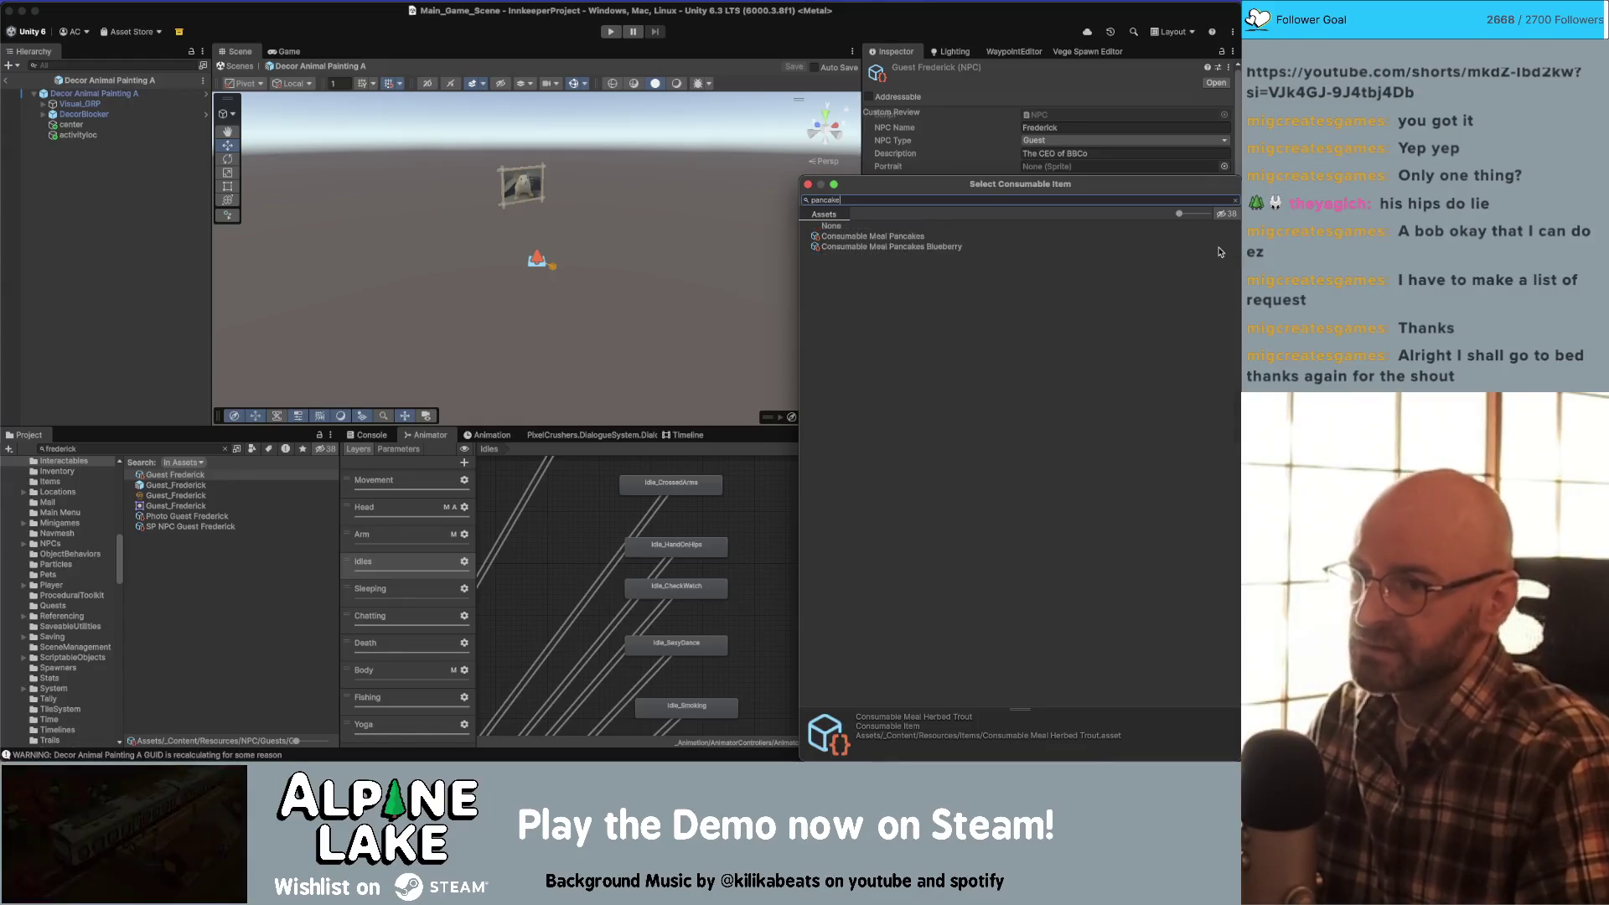
key(Down)
key(Down)
key(Return)
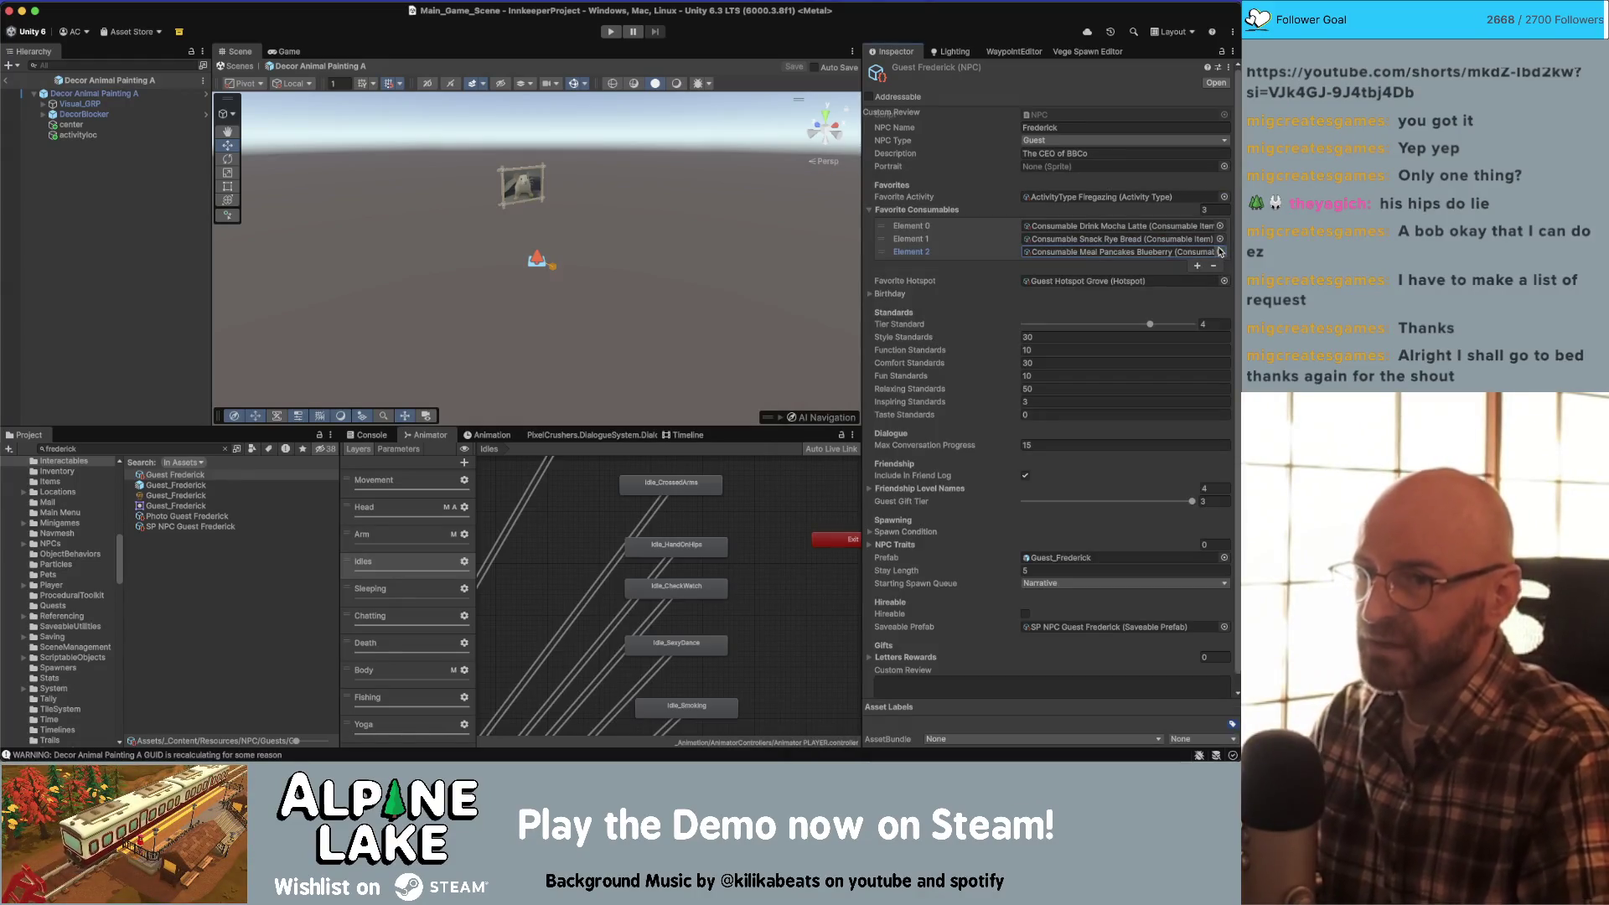
- Set the second favorite consumable to Snack Doughnut
click(1221, 240)
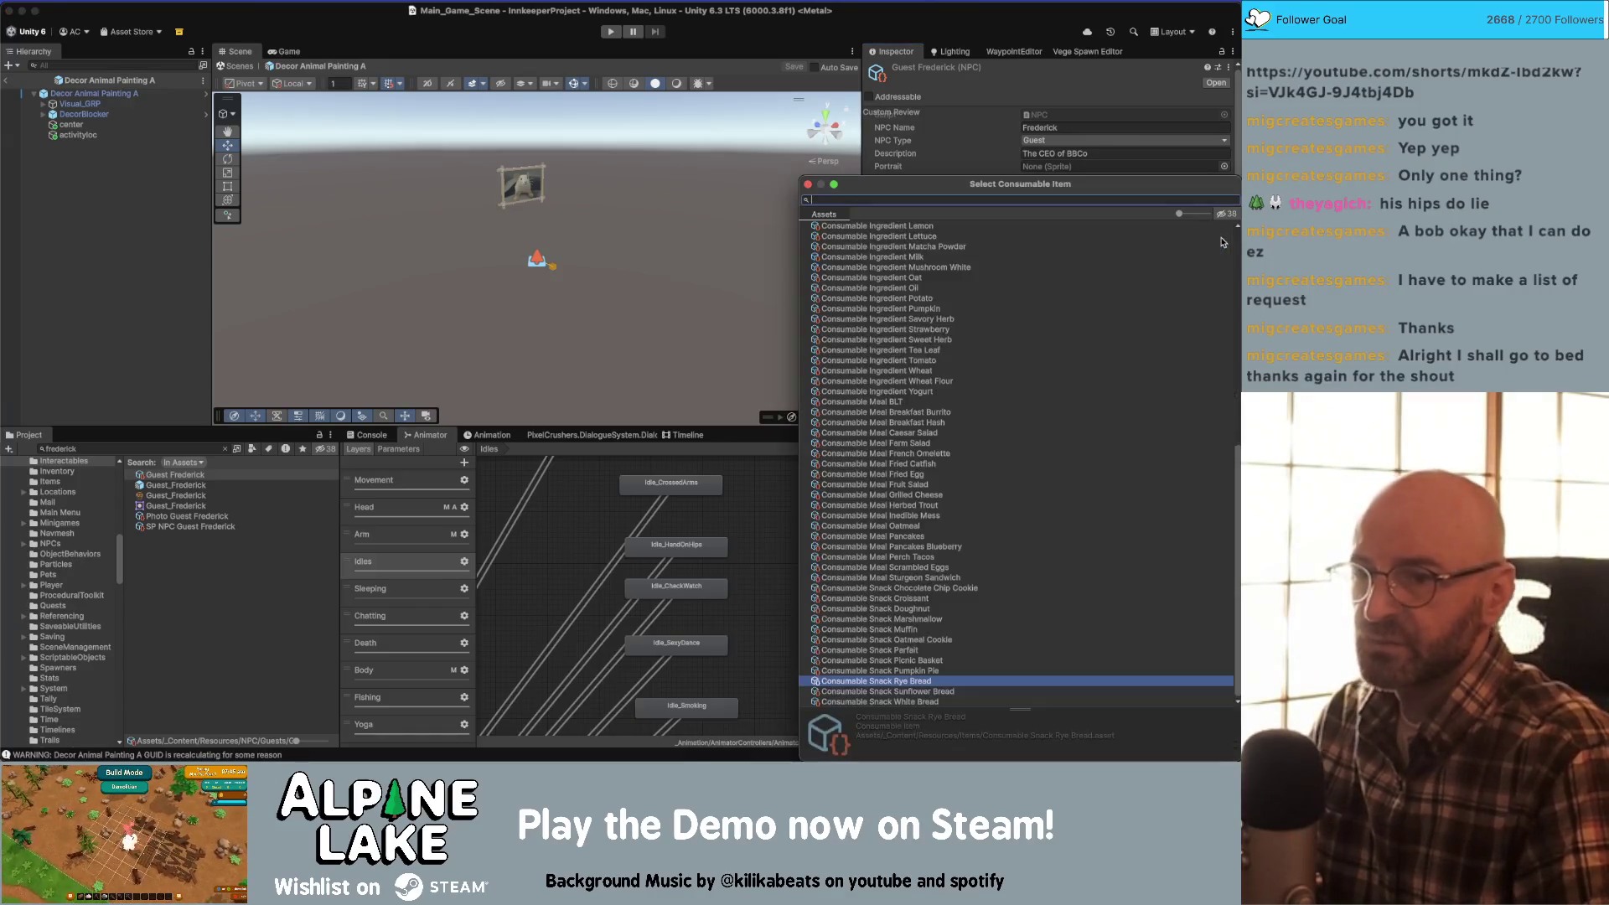
text(snack)
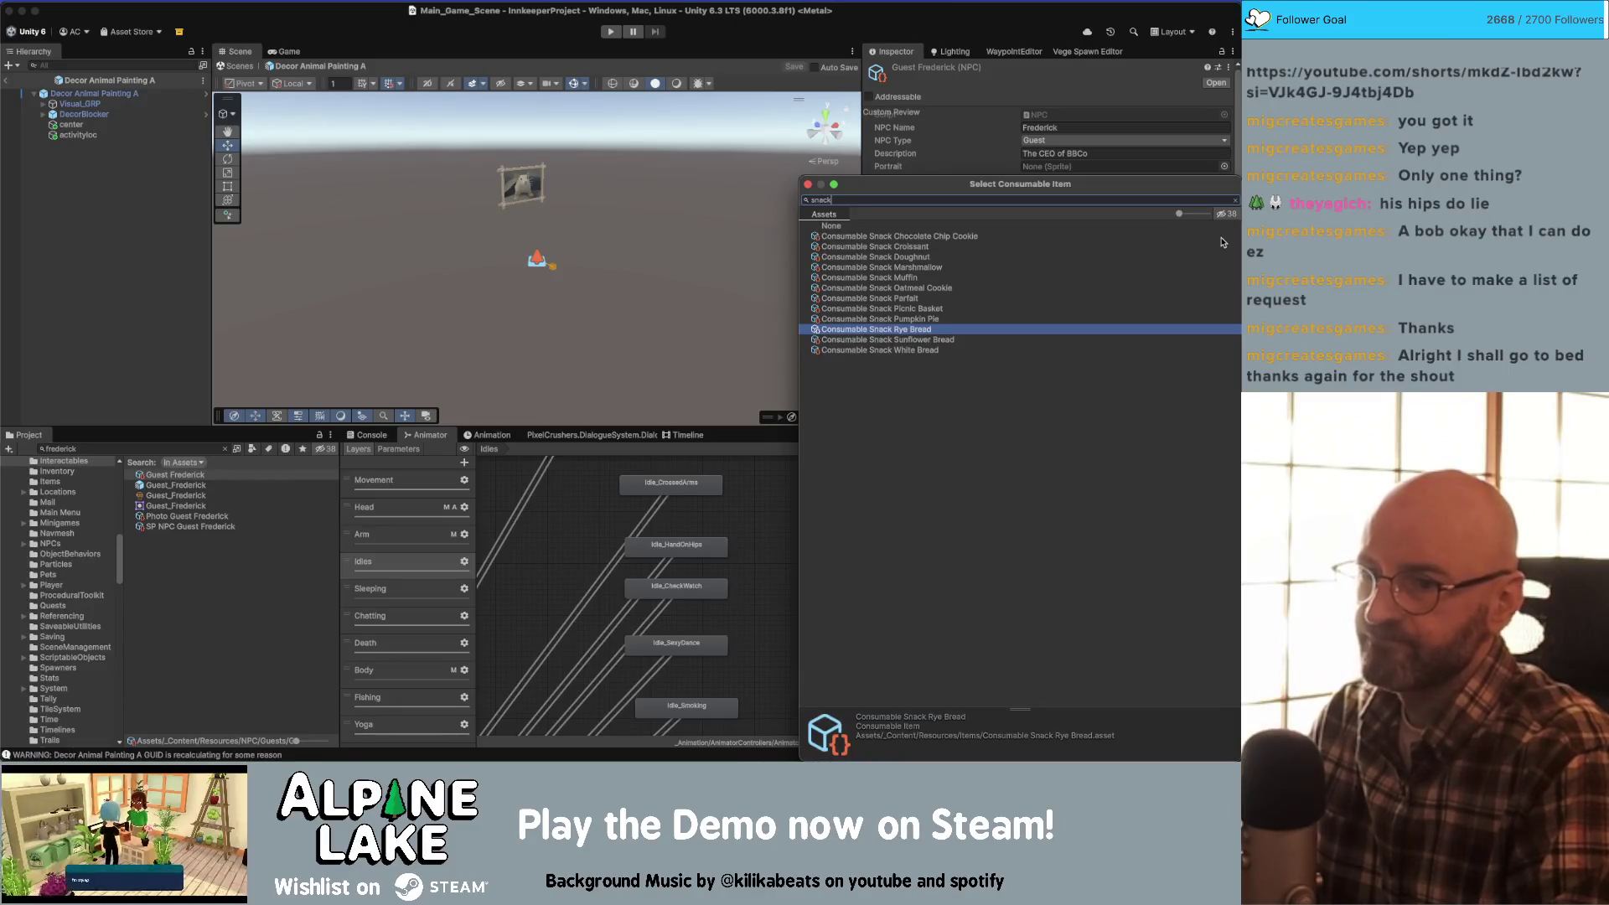
key(Up)
key(Up)
key(Up)
key(Up)
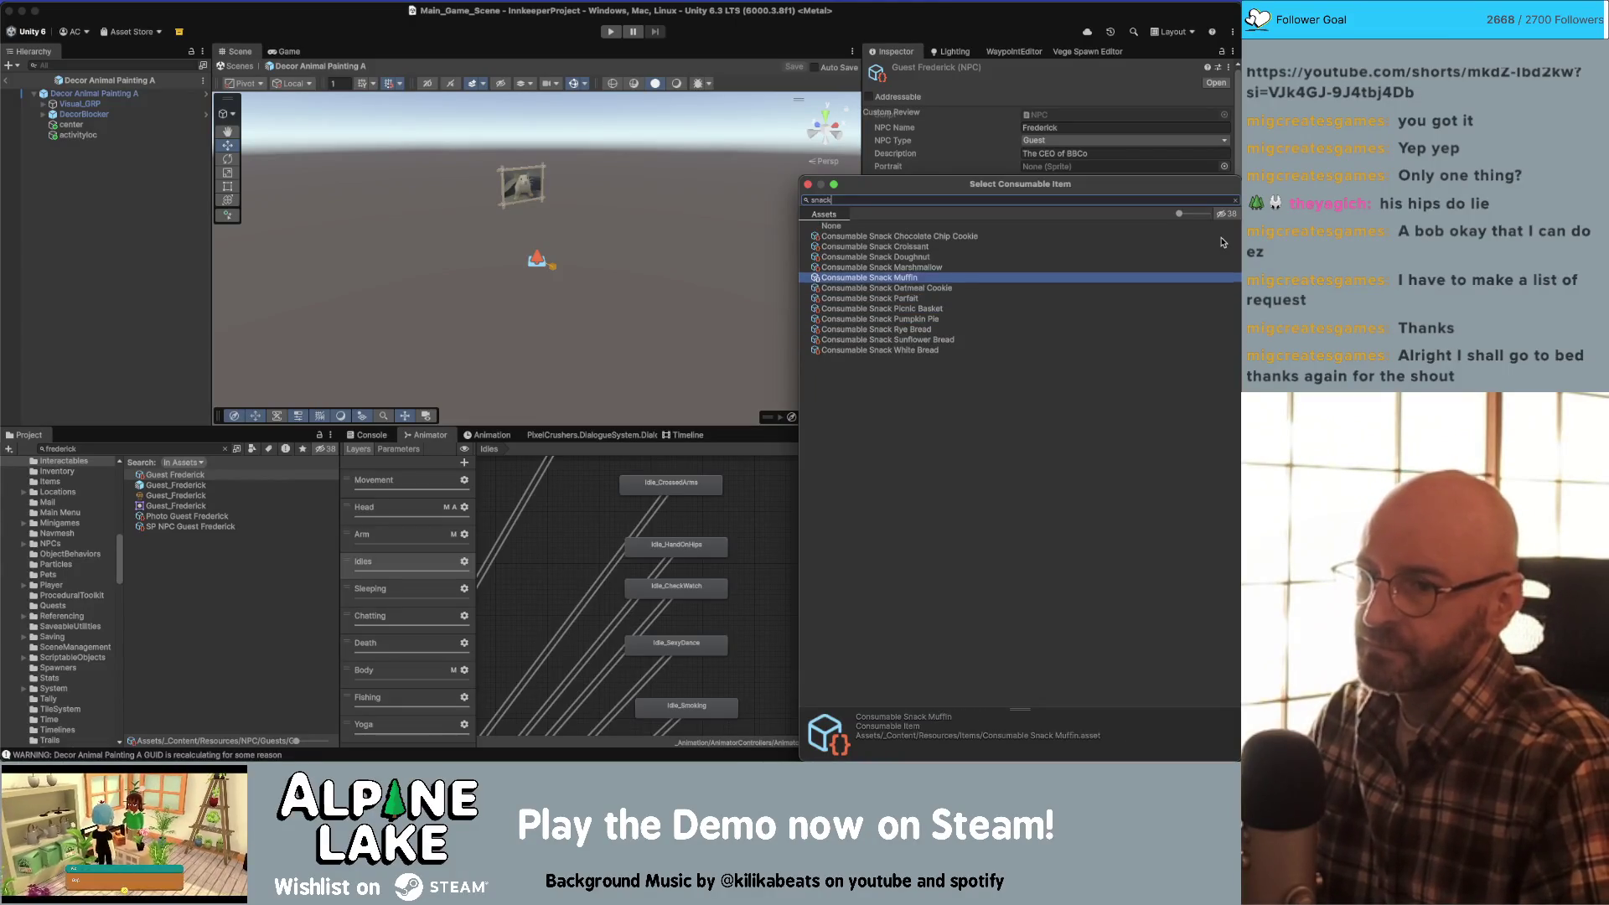
key(Down)
key(Down)
key(Down)
key(Down)
key(Down)
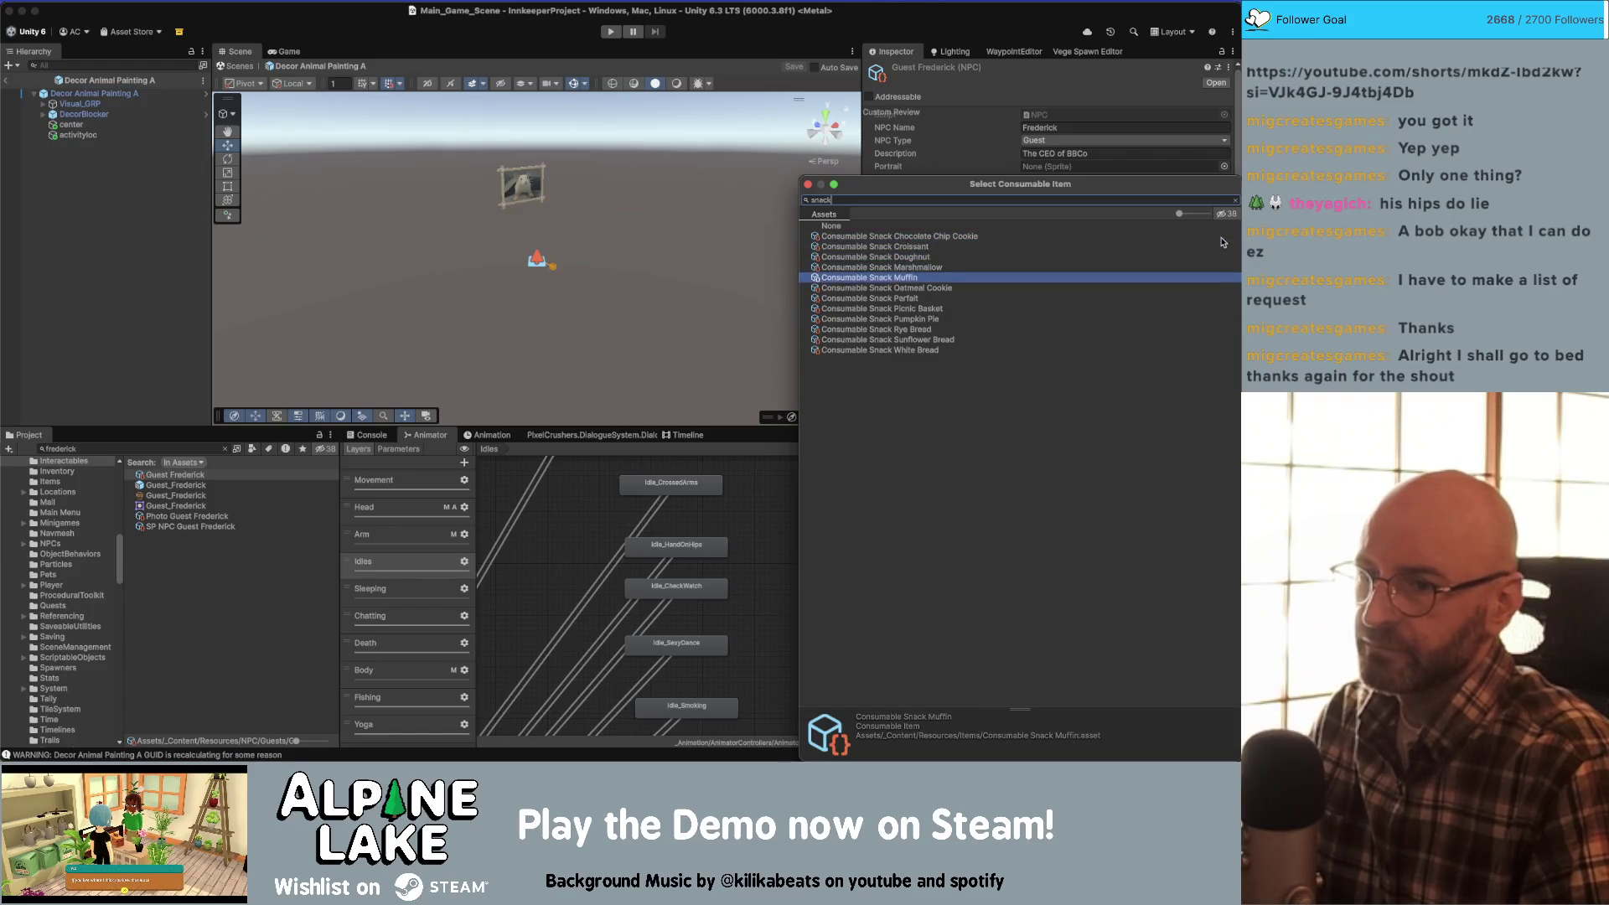
key(Up)
key(Down)
key(Down)
key(Up)
key(Up)
key(Up)
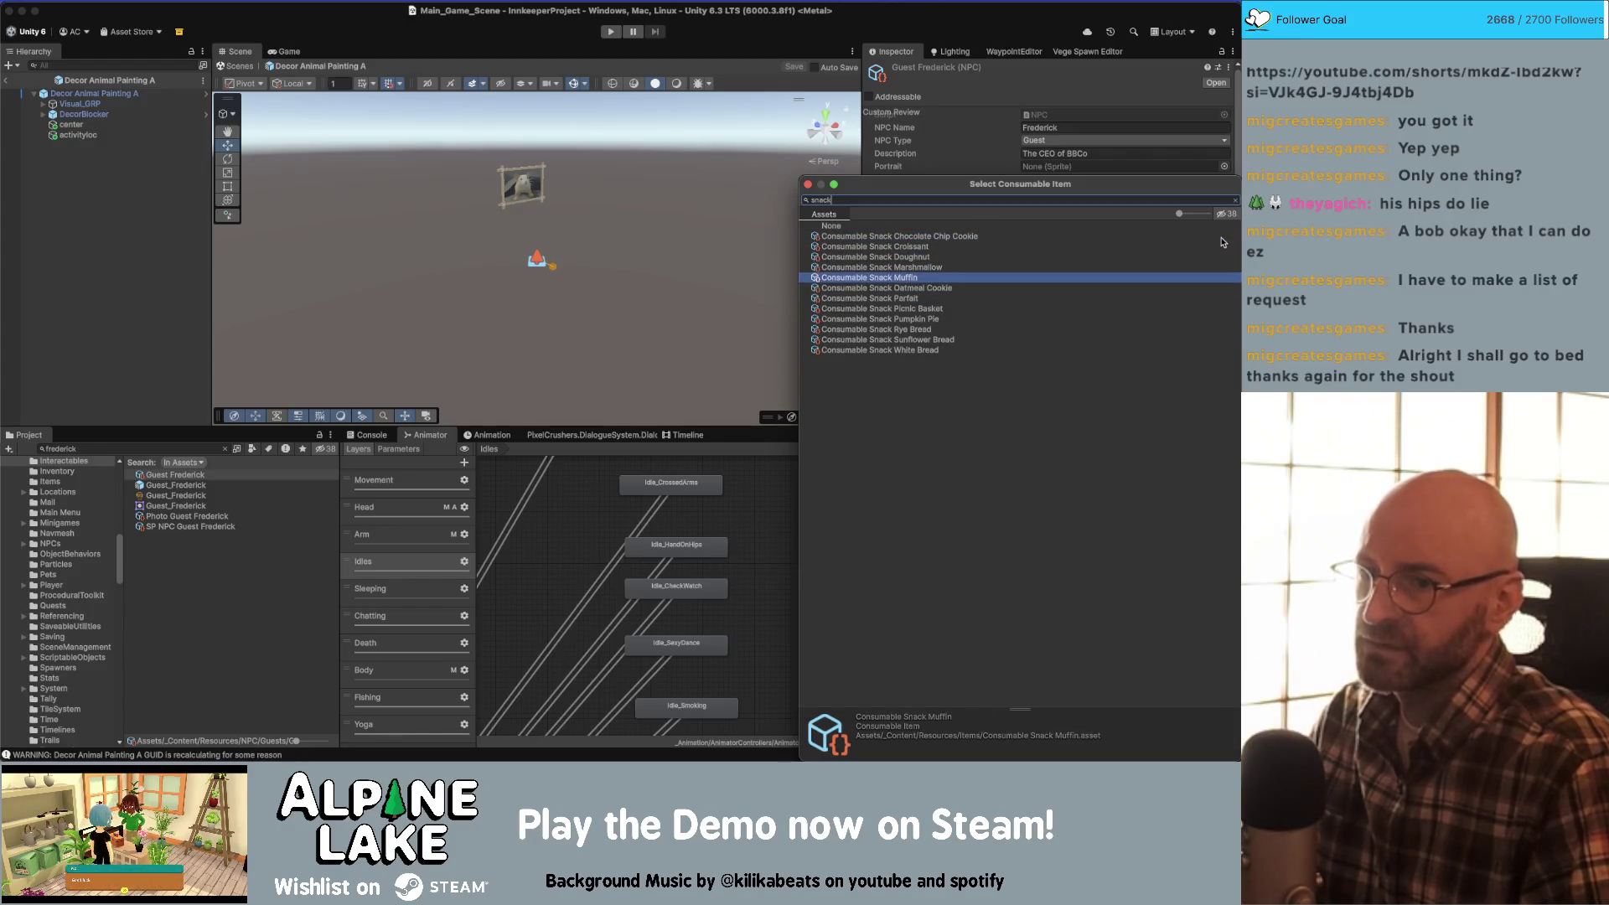
key(Down)
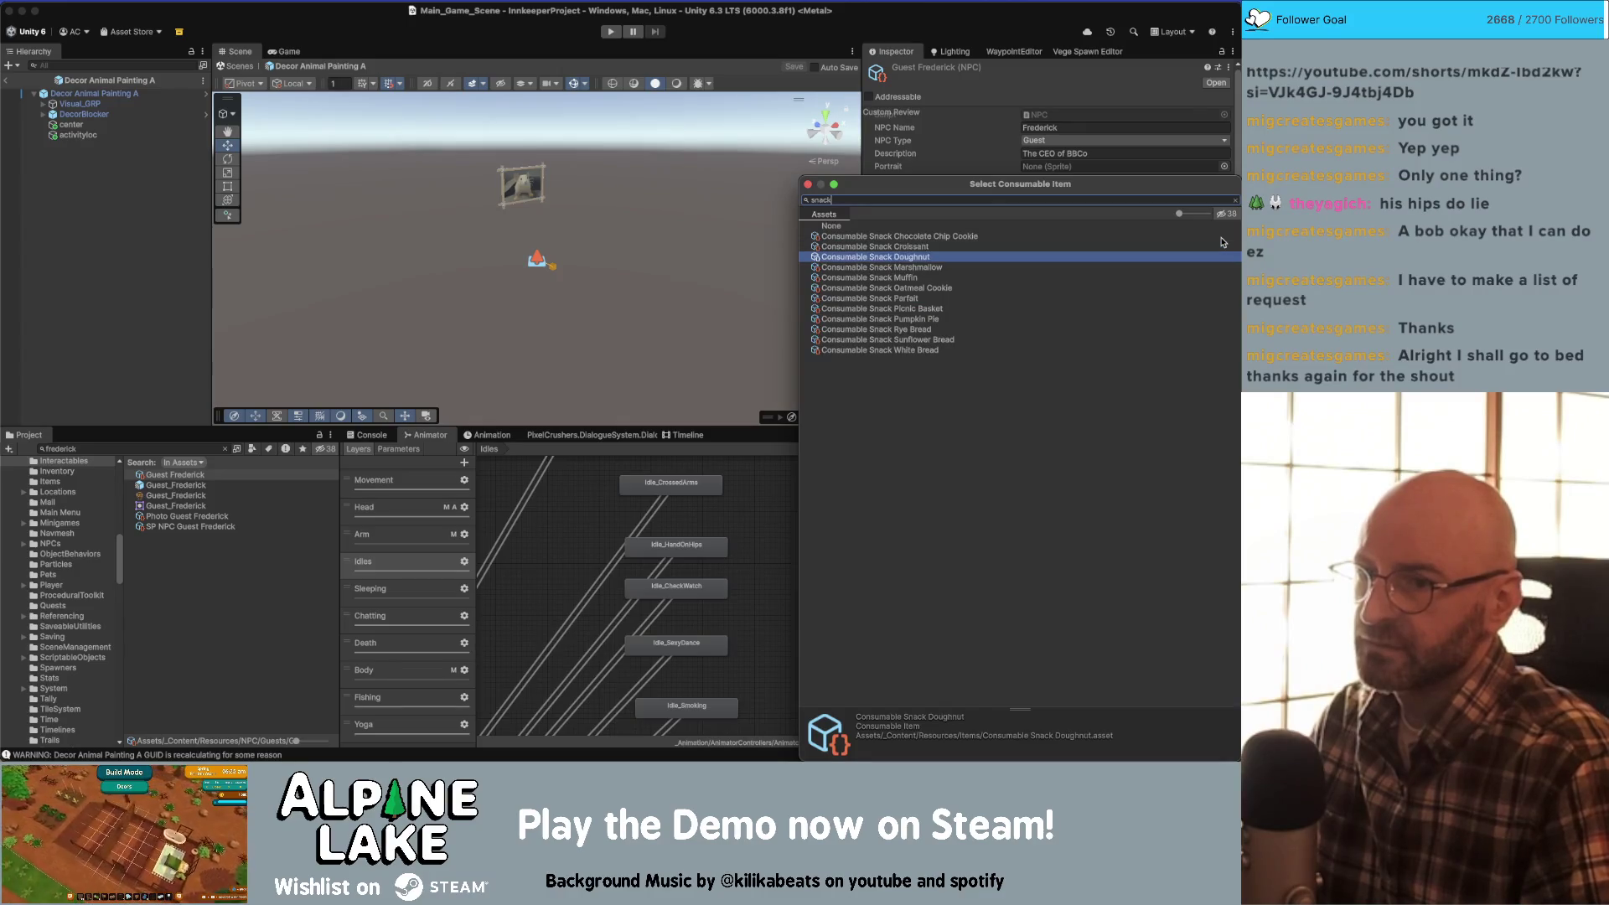
key(Return)
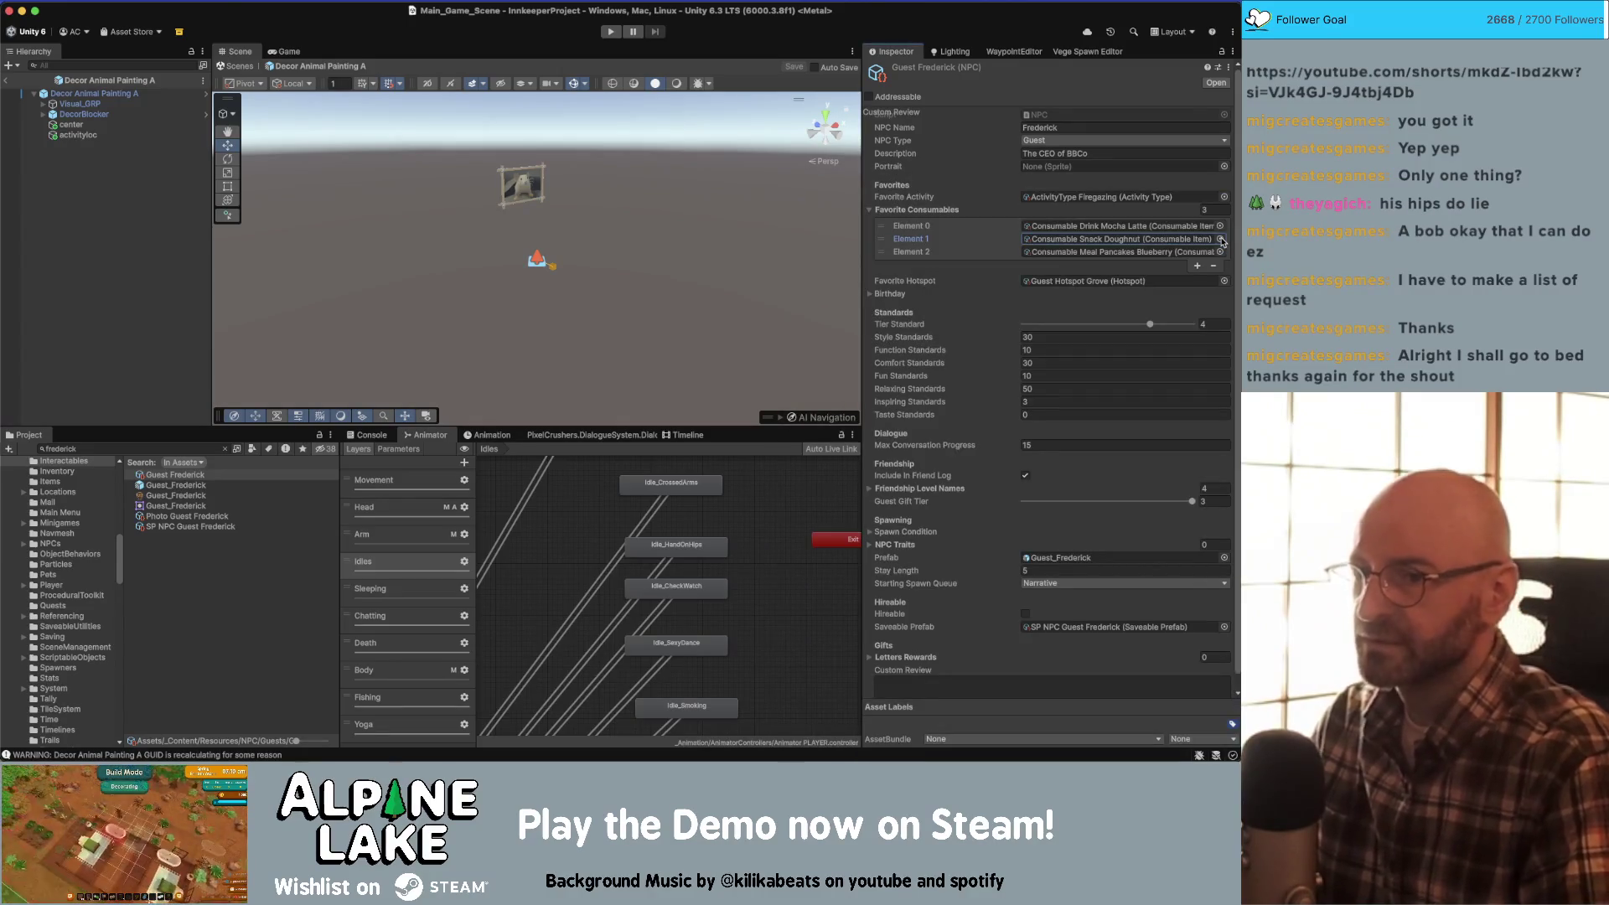
click(1224, 282)
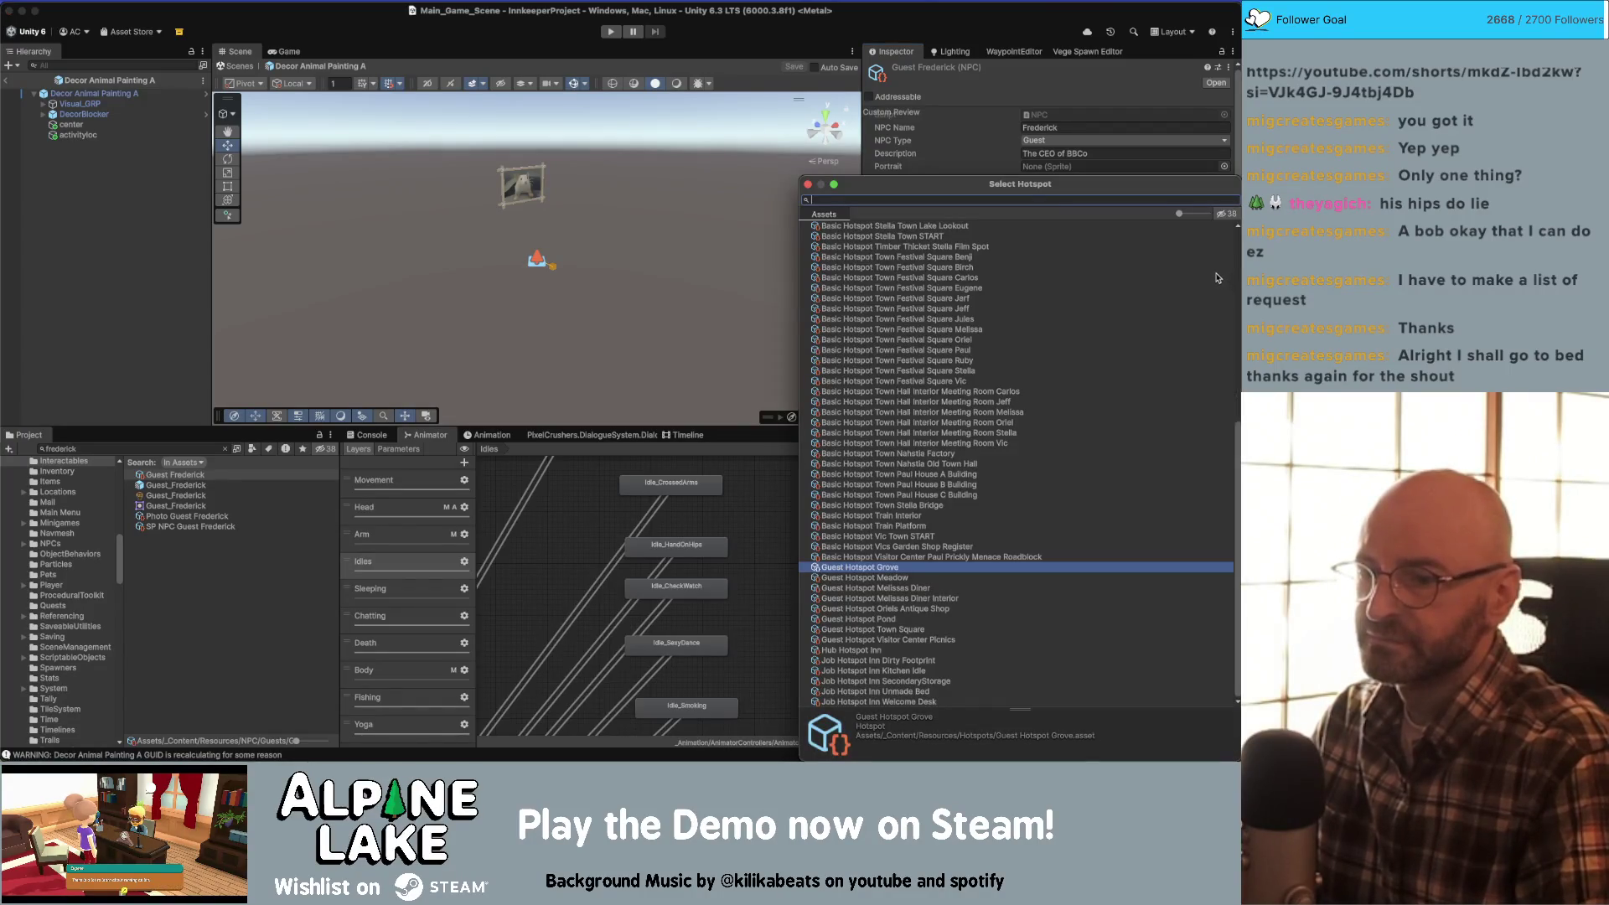
text(guest hotspot)
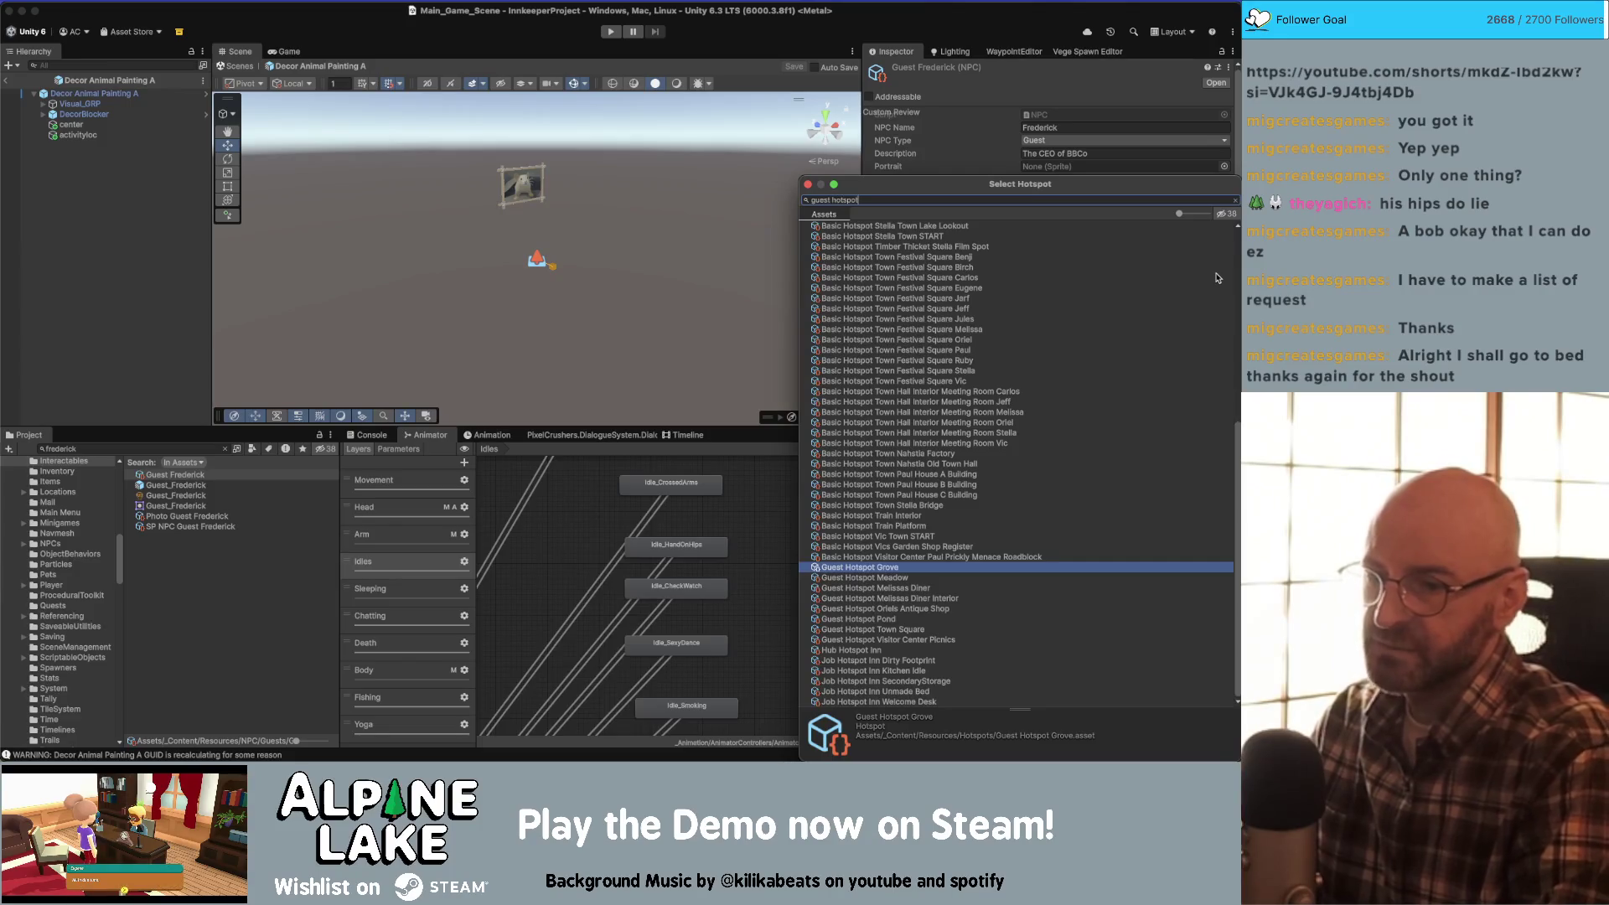
key(Down)
key(Down)
key(Down)
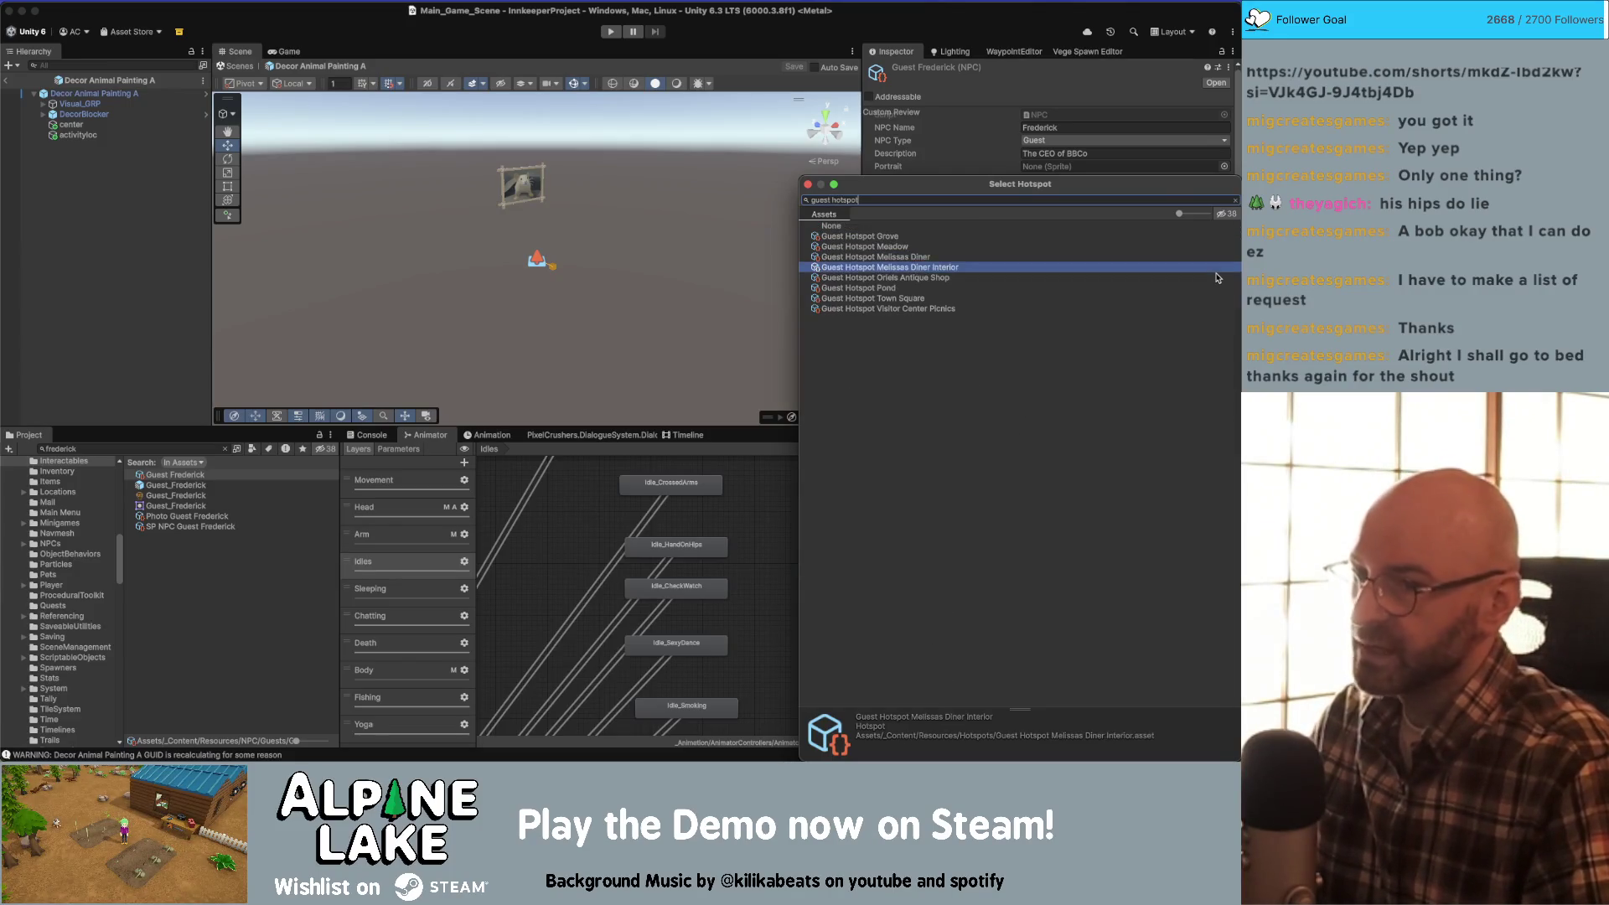
key(Down)
key(Down)
key(Up)
key(Up)
key(Up)
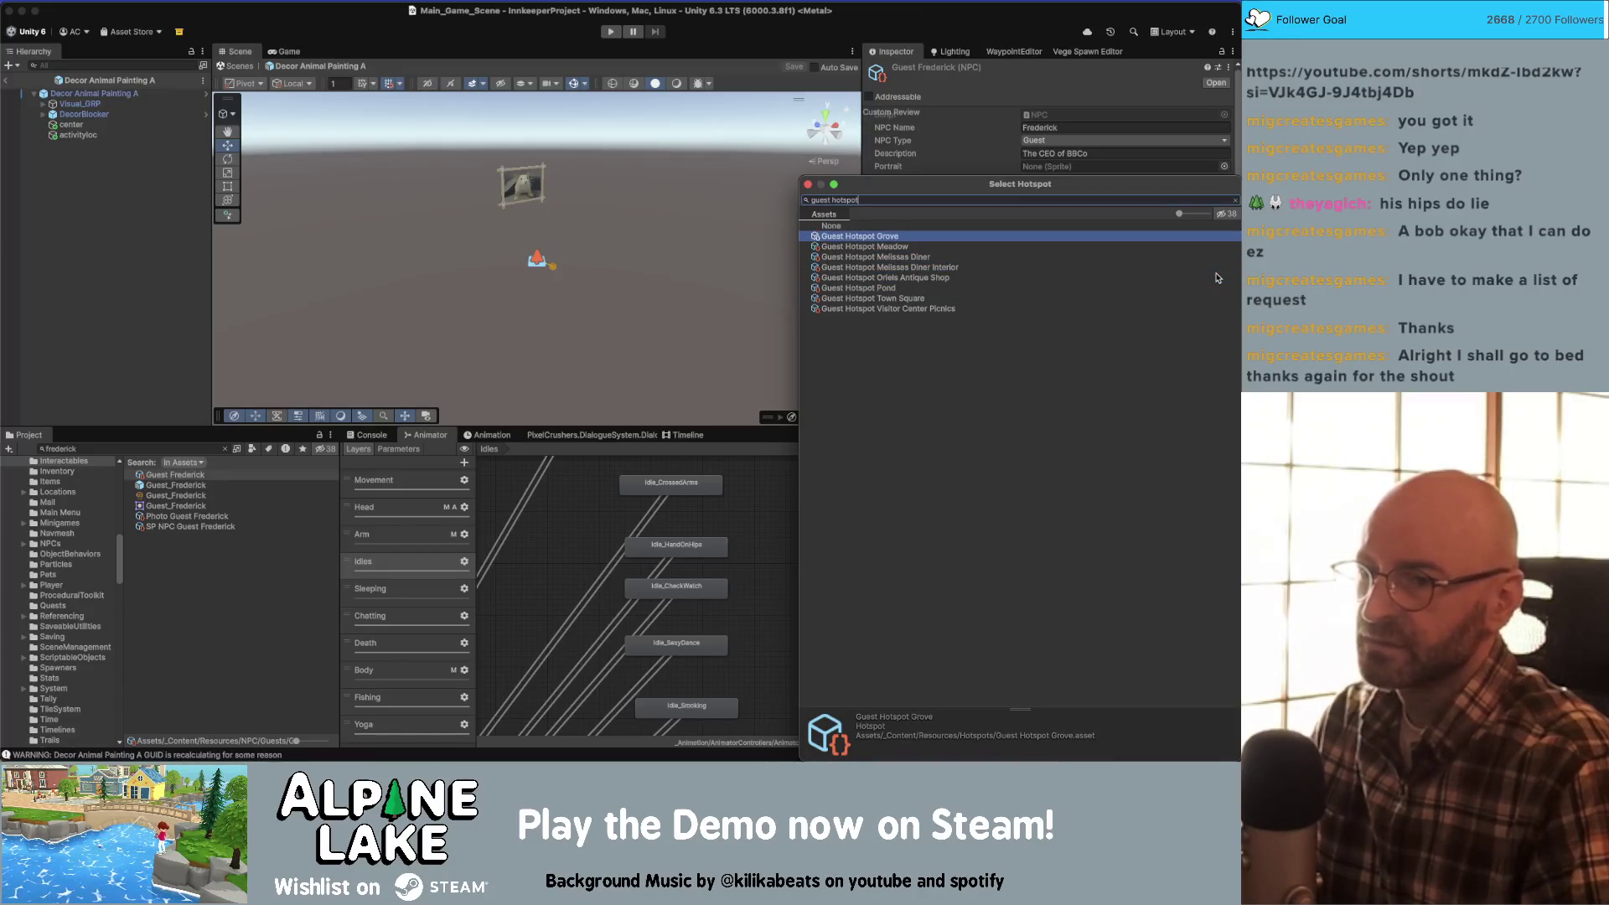
key(Down)
key(Down)
key(Down)
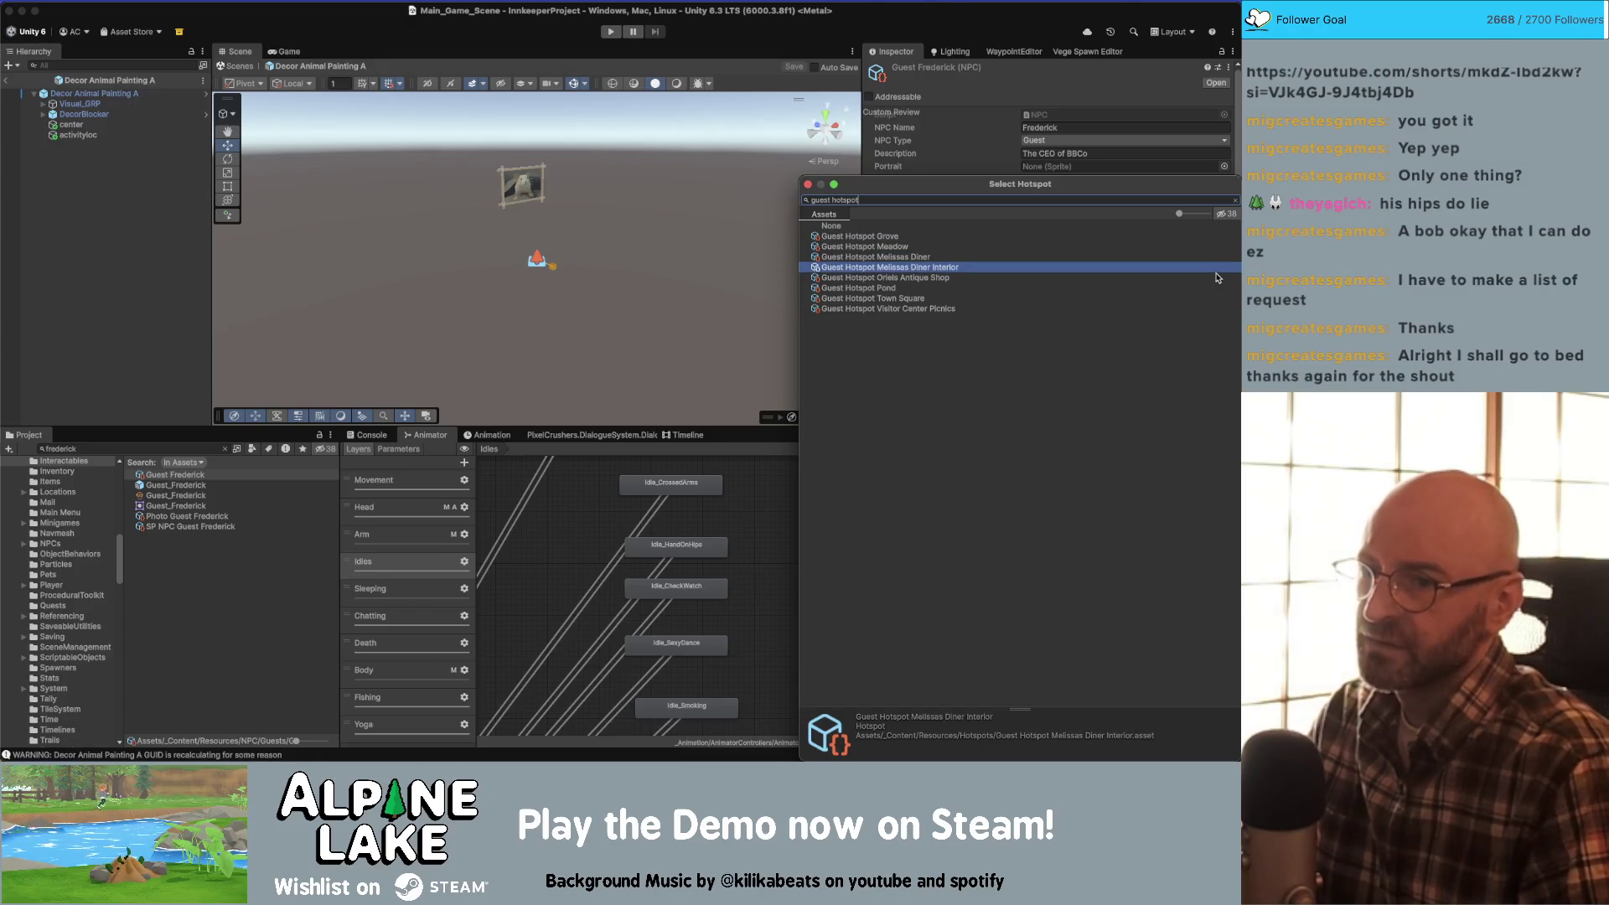
key(Up)
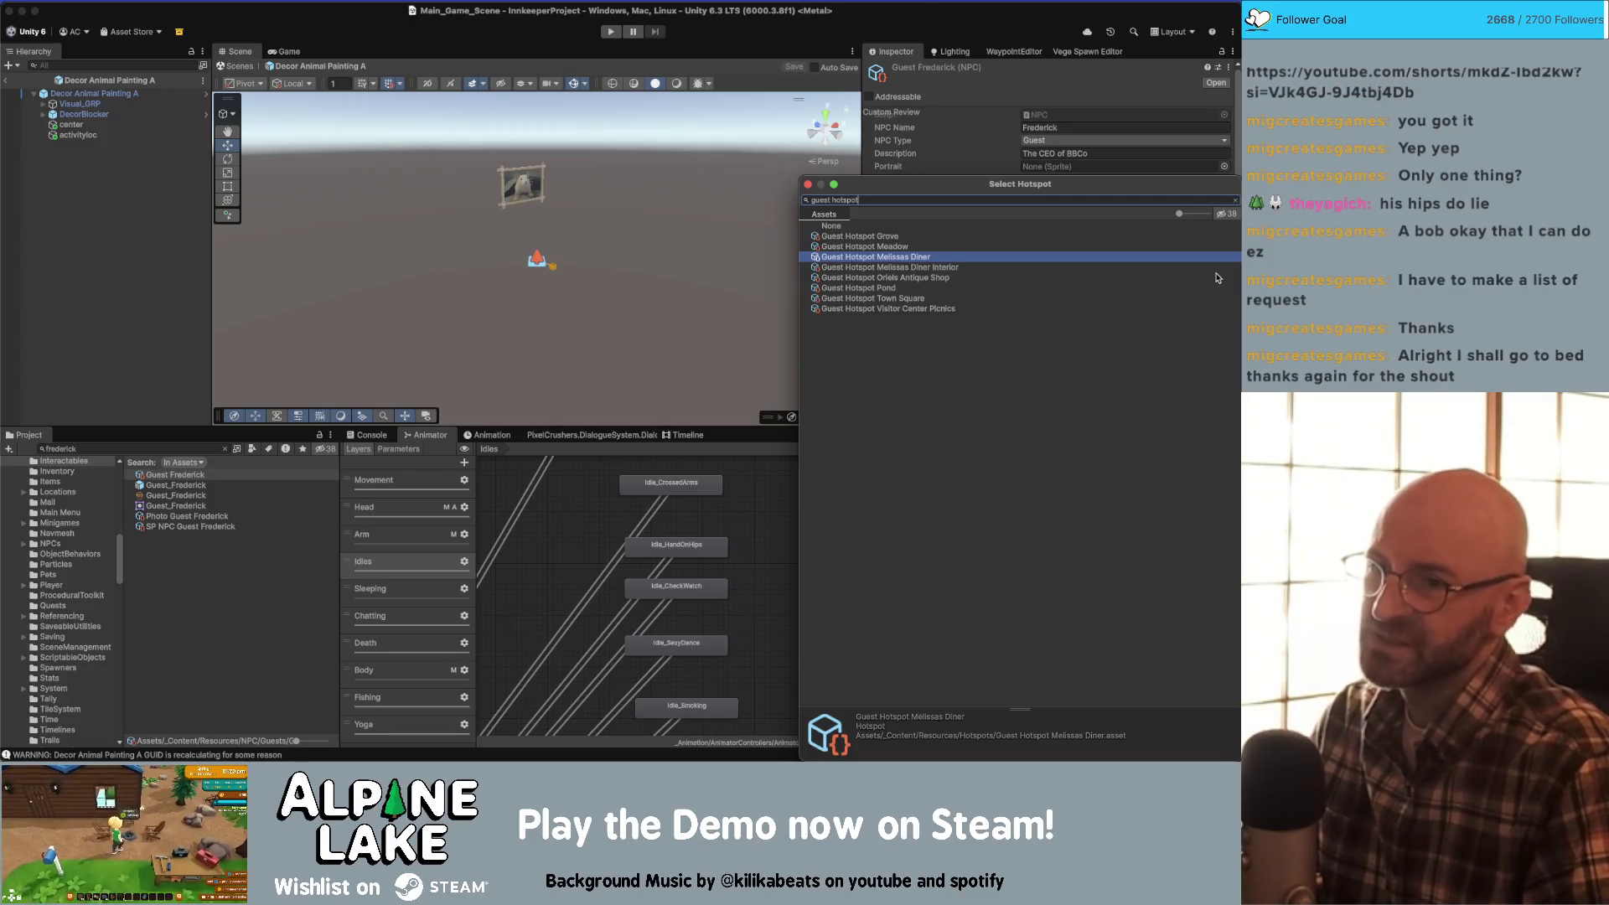
key(Down)
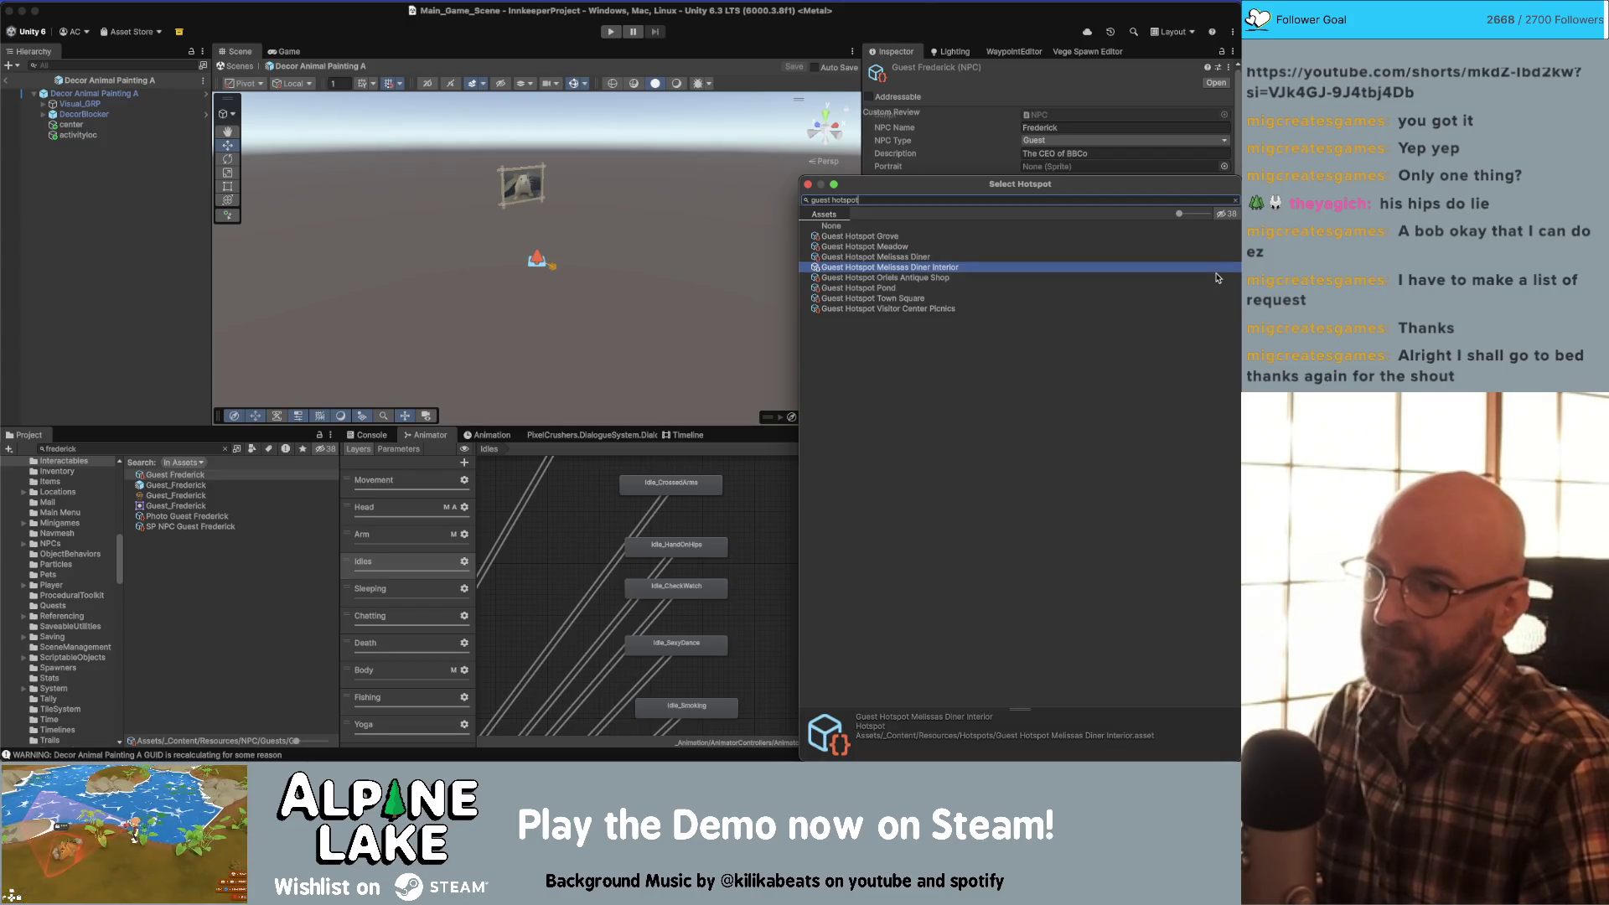
key(Down)
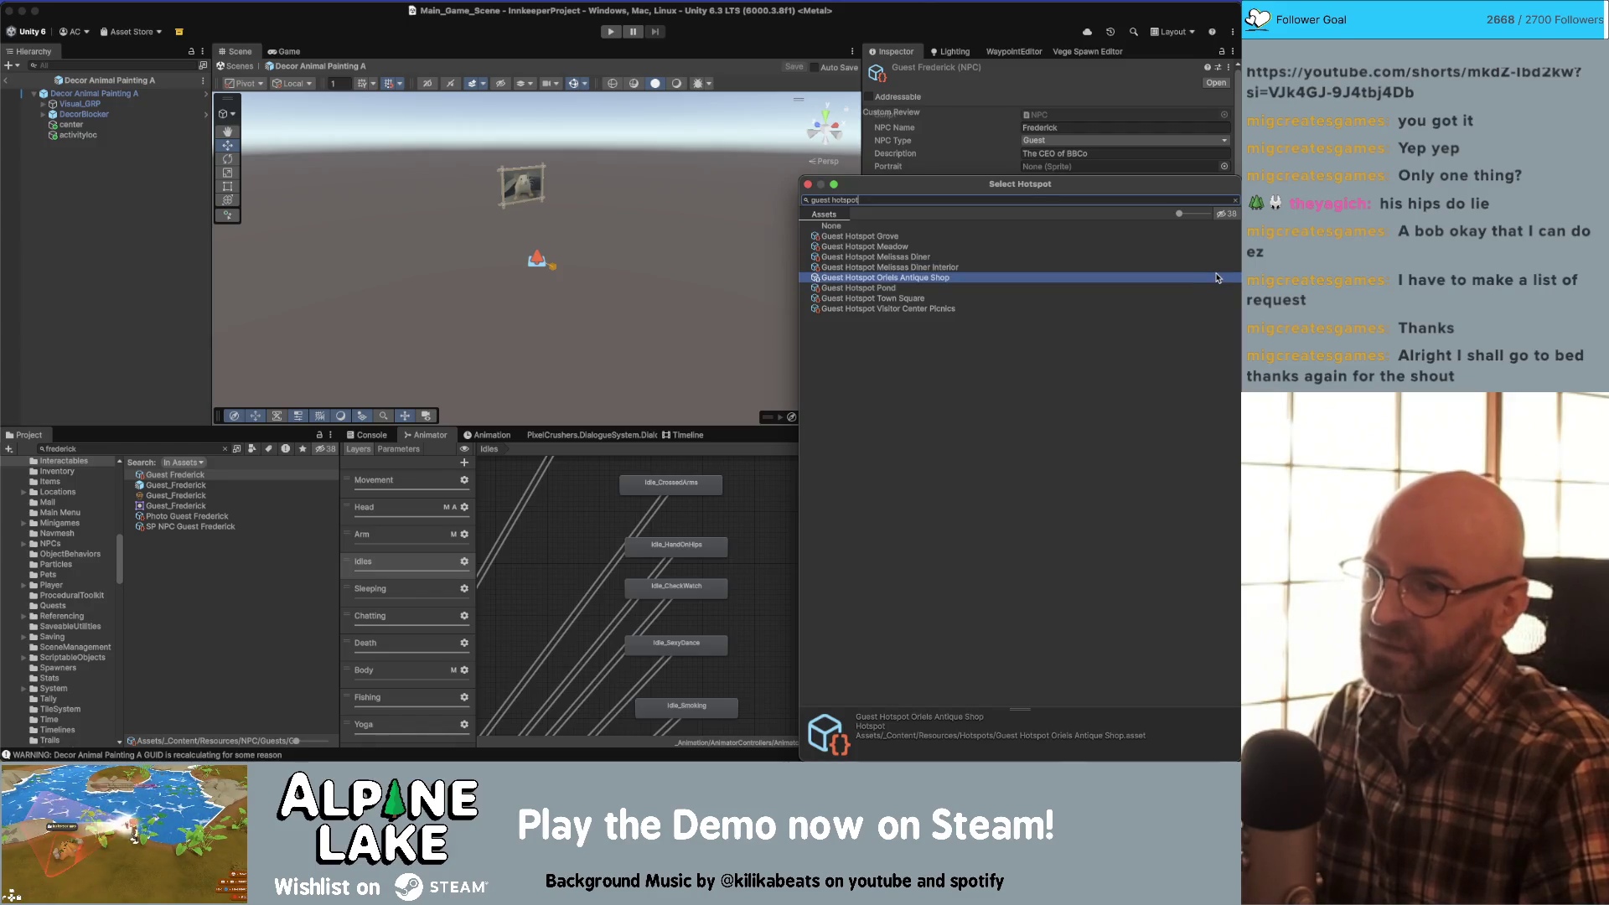
key(Down)
key(Down)
key(Down)
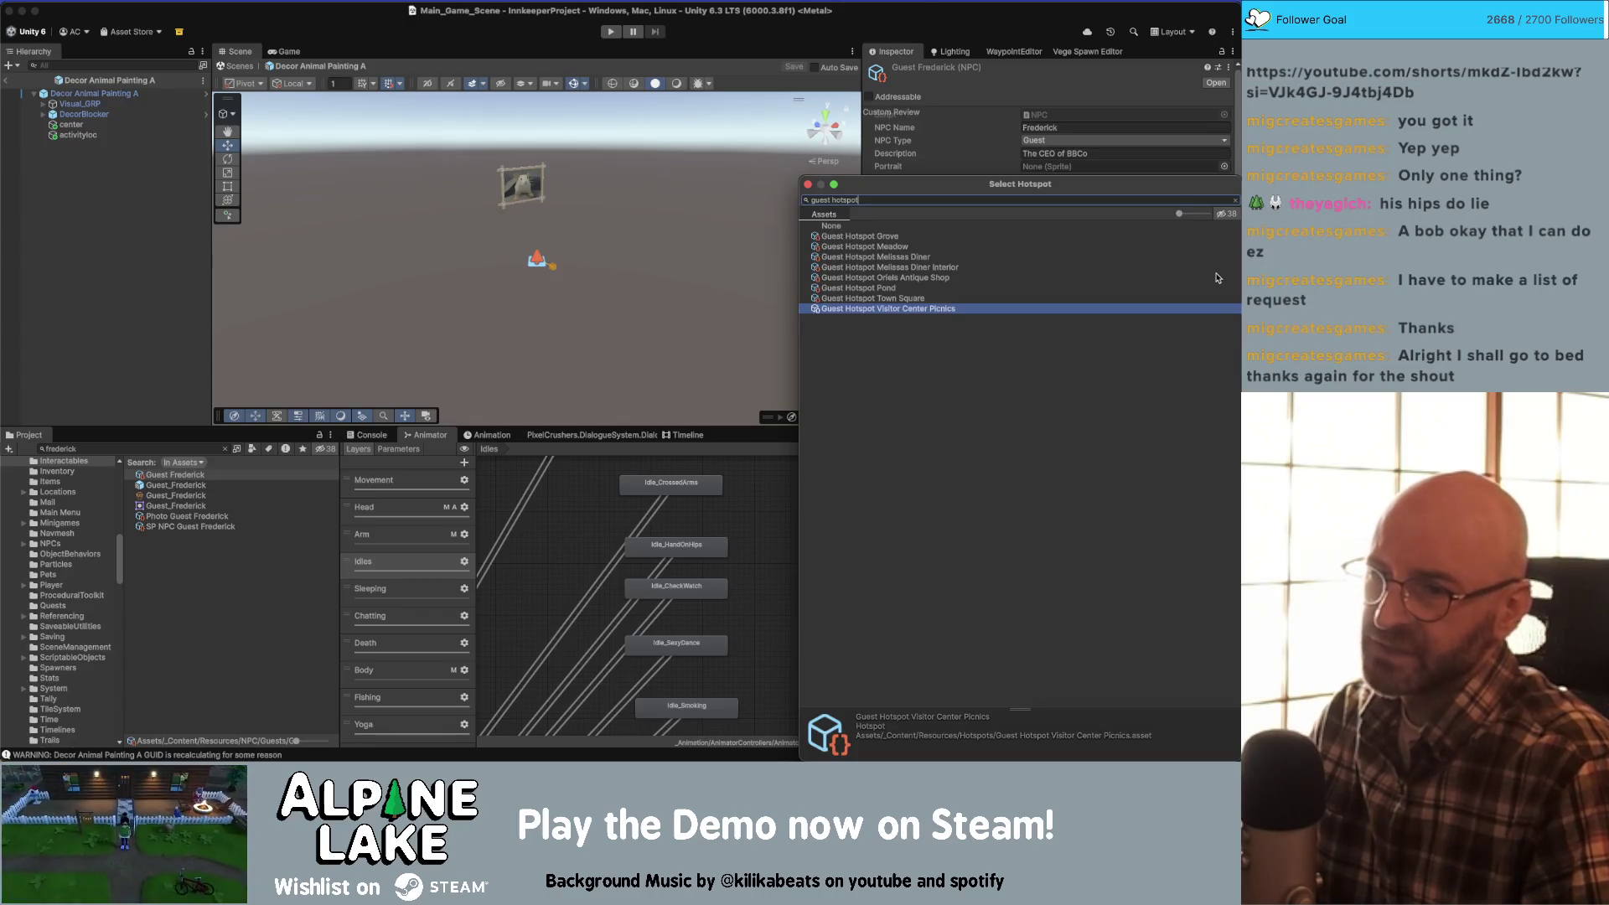
key(Up)
key(Up)
key(Up)
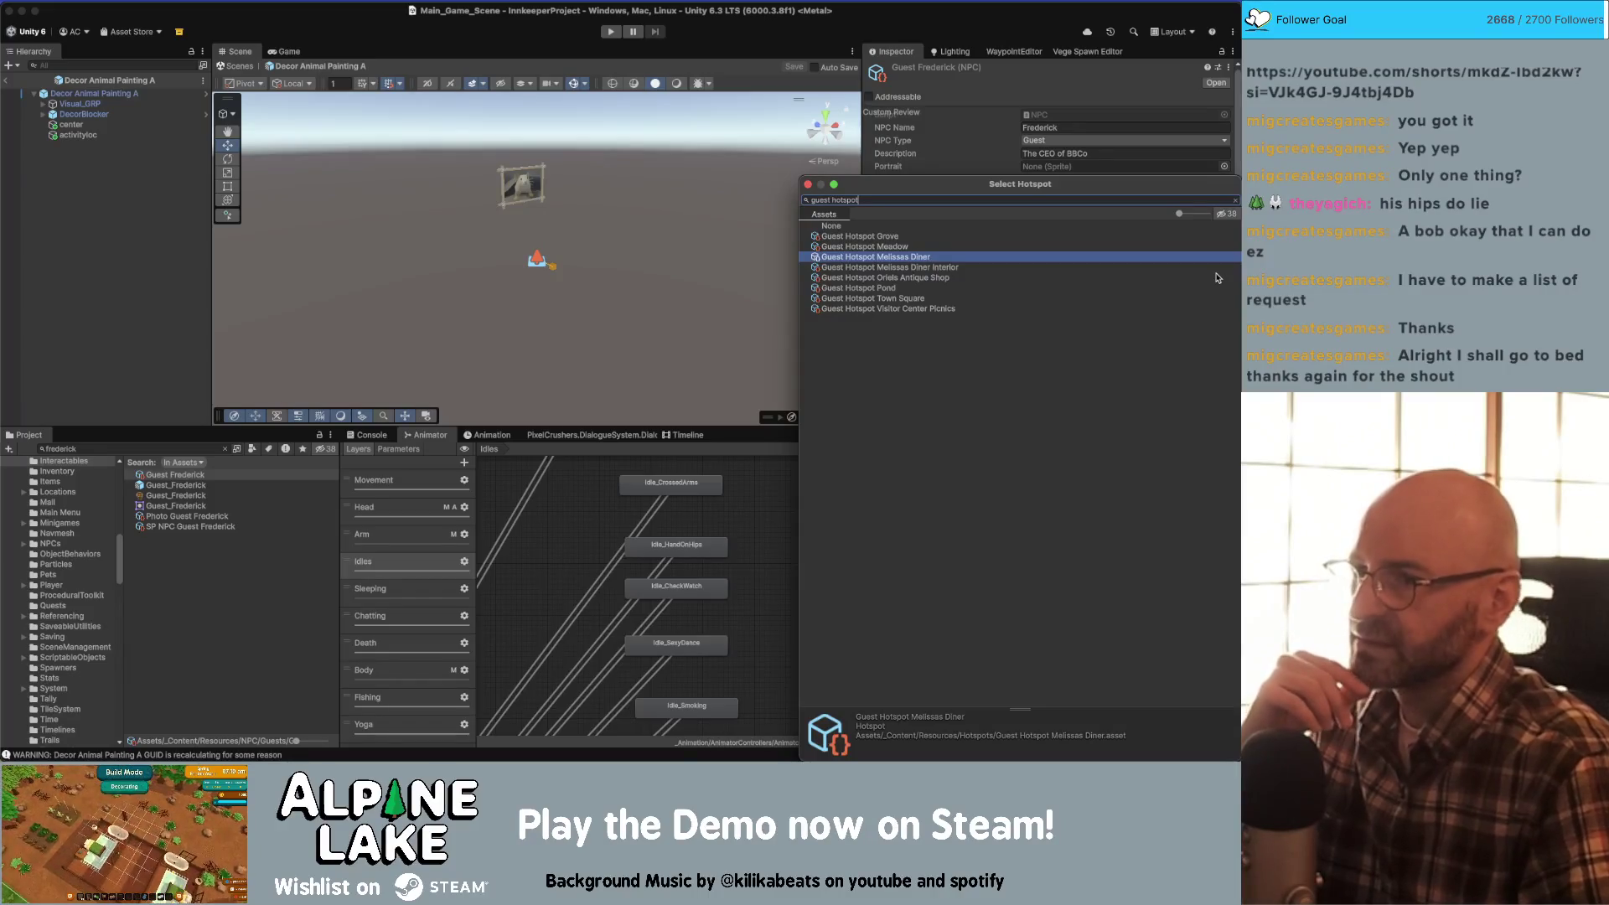
key(BackSpace)
key(BackSpace)
key(BackSpace)
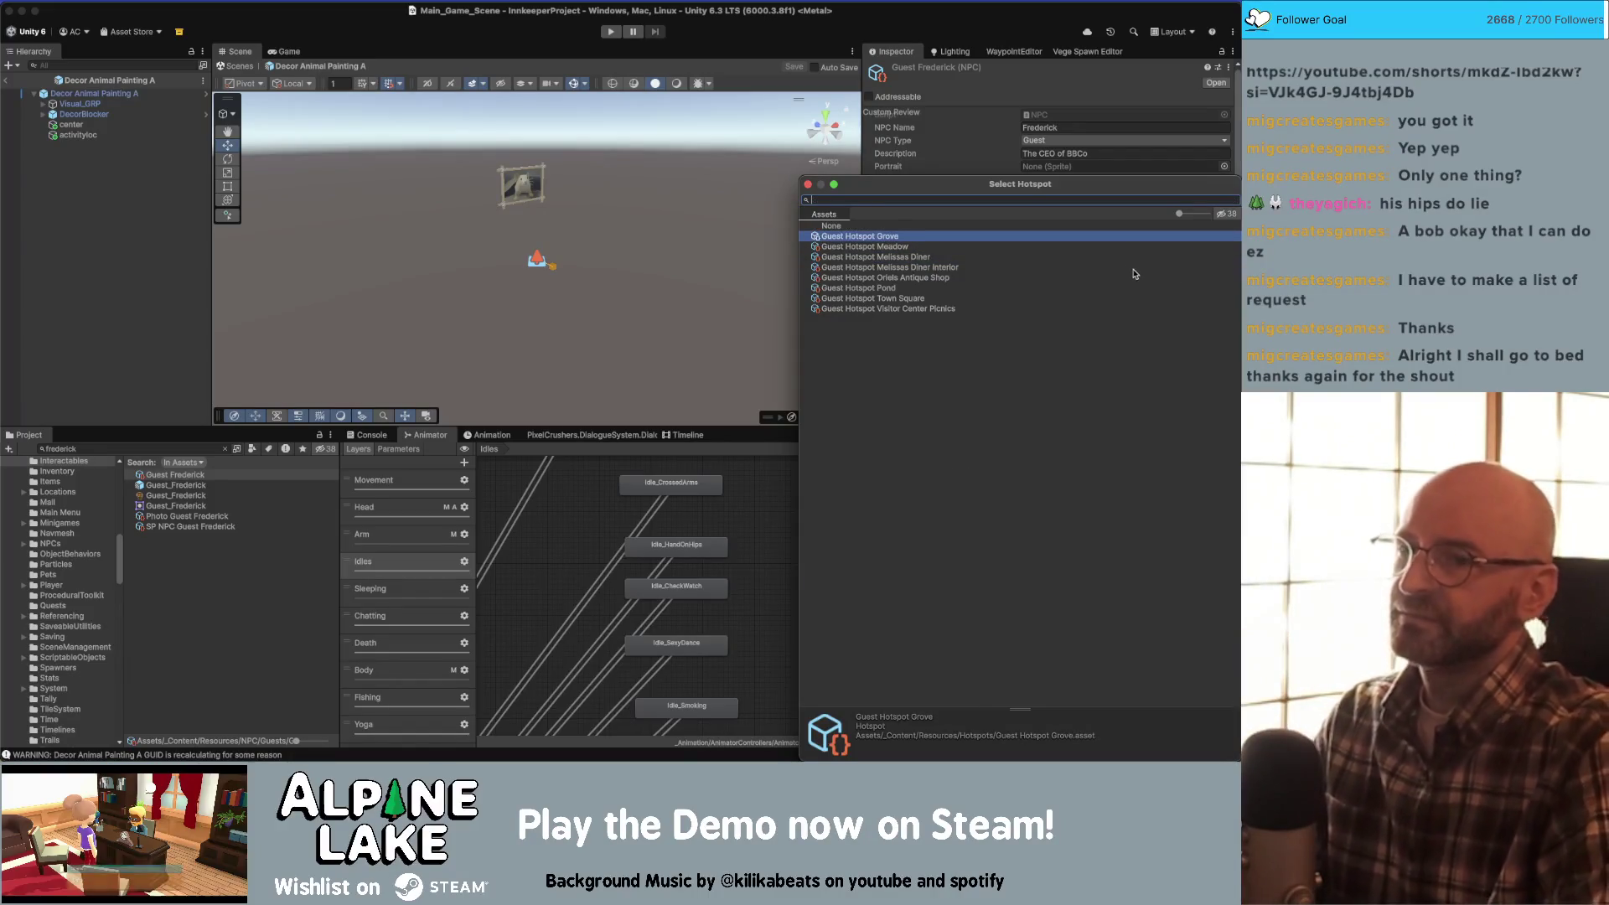
key(Return)
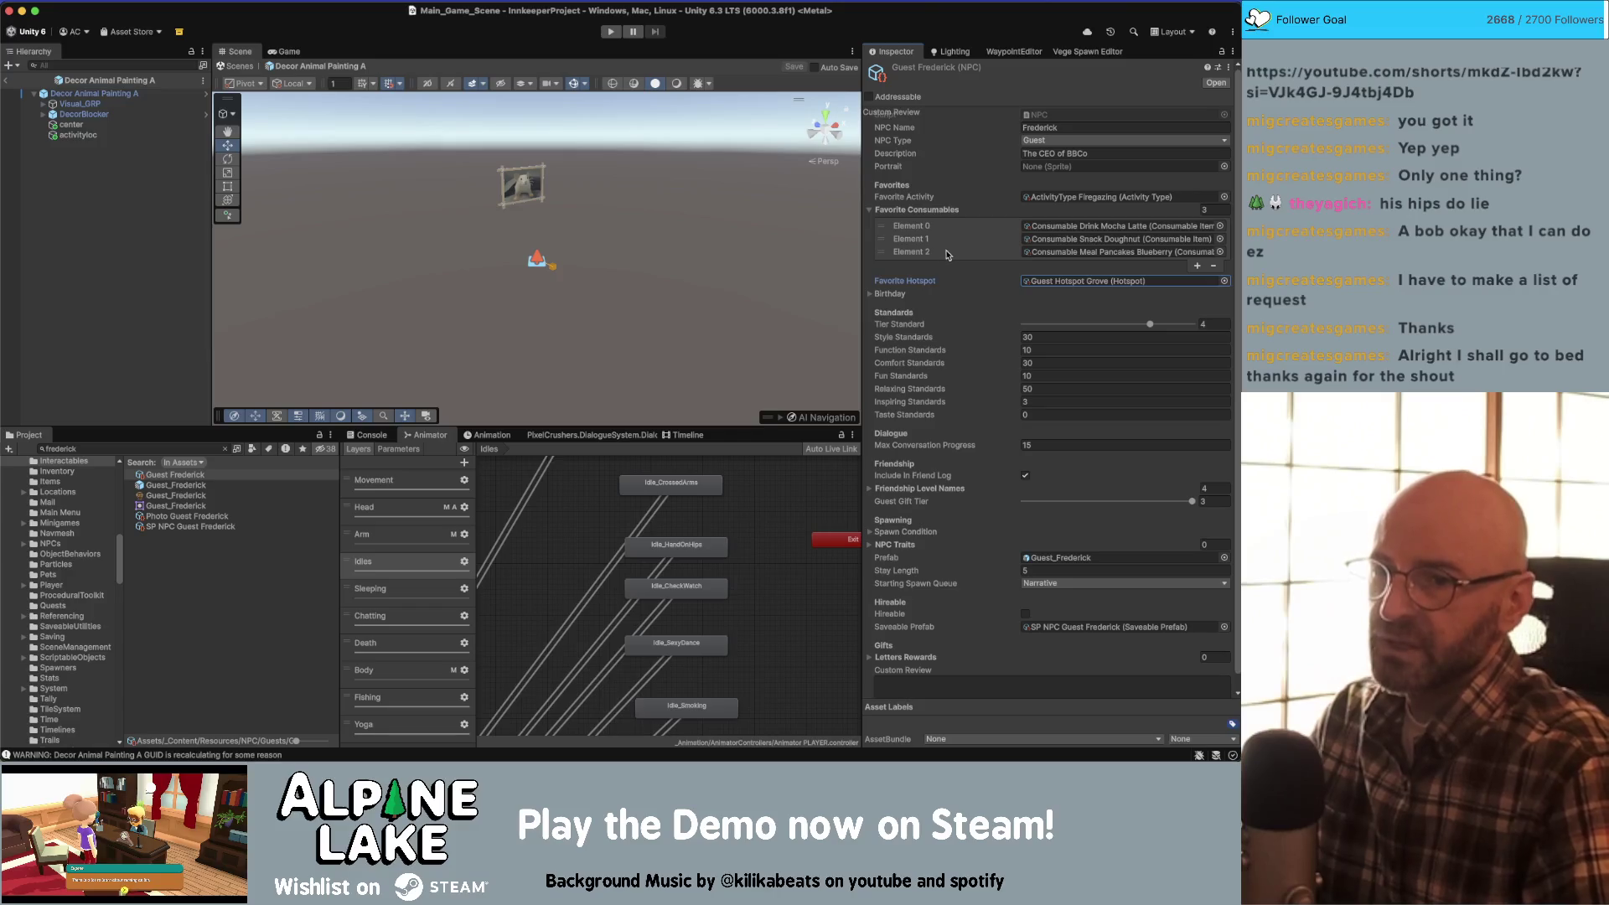
click(1222, 283)
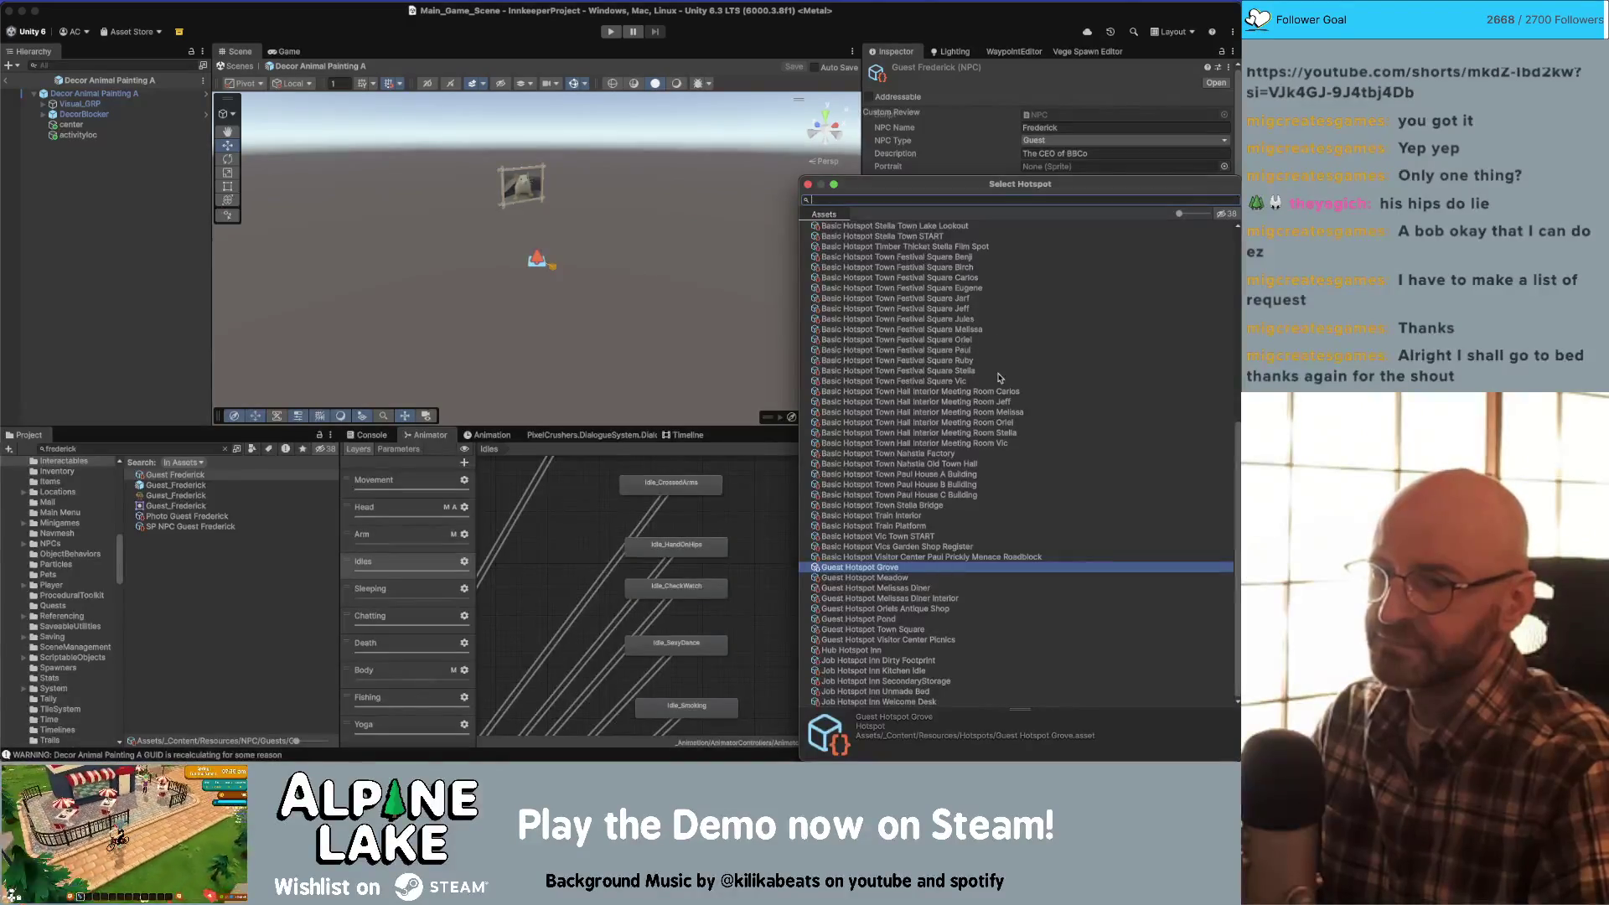
key(Return)
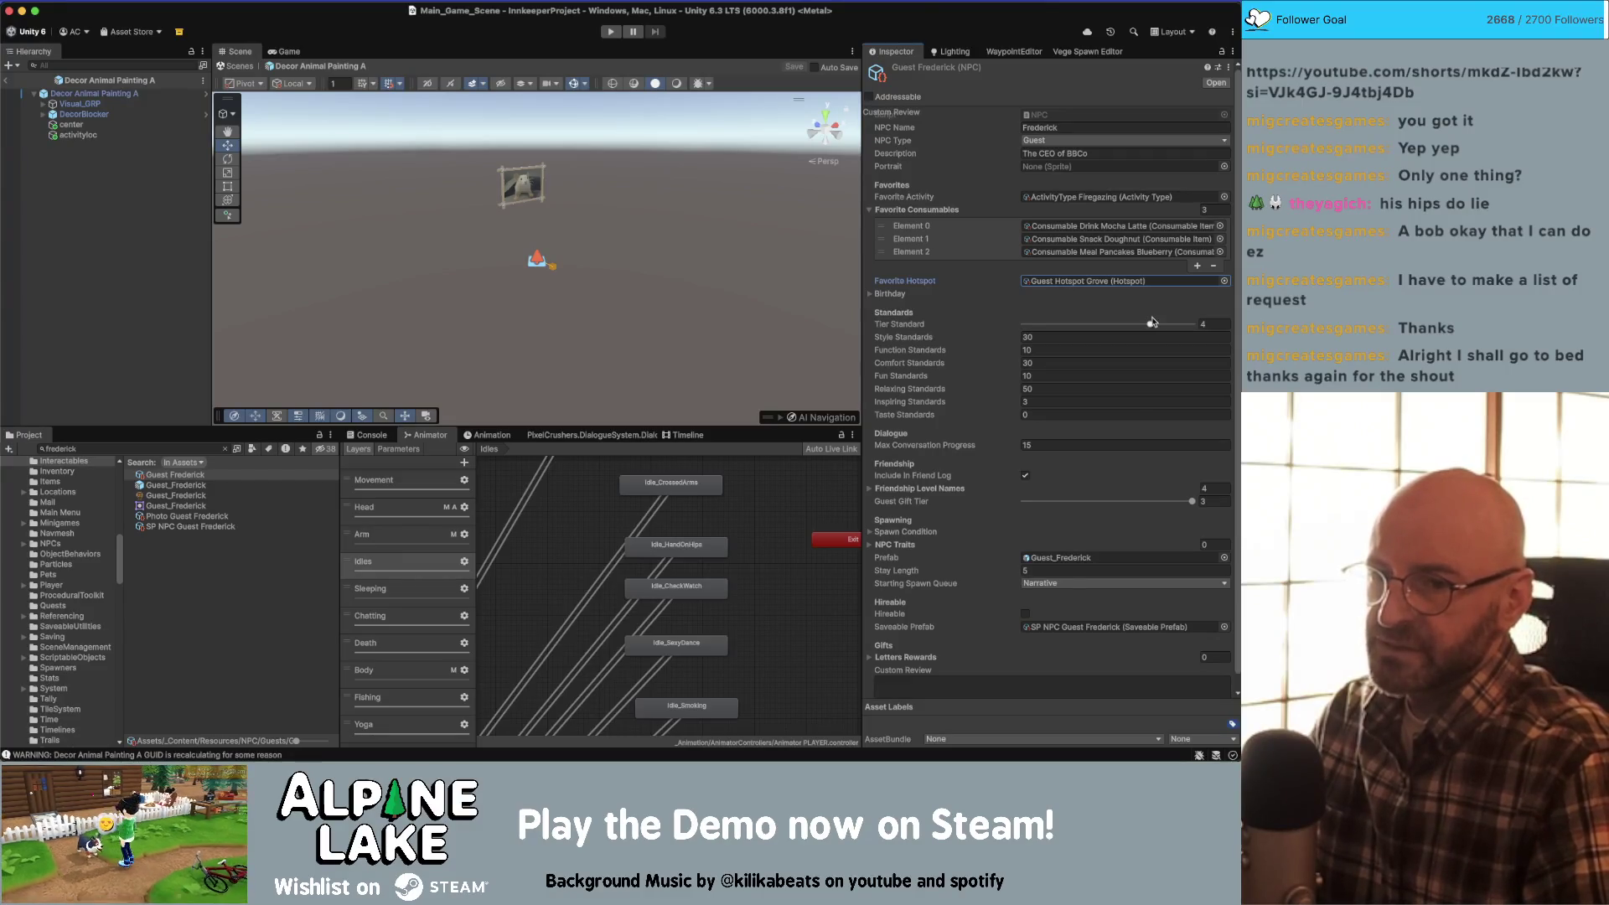
- Raise Guest Frederick's Tier Standard slider from 4 to 5, then frame the activityloc object
drag(1152, 323, 1192, 324)
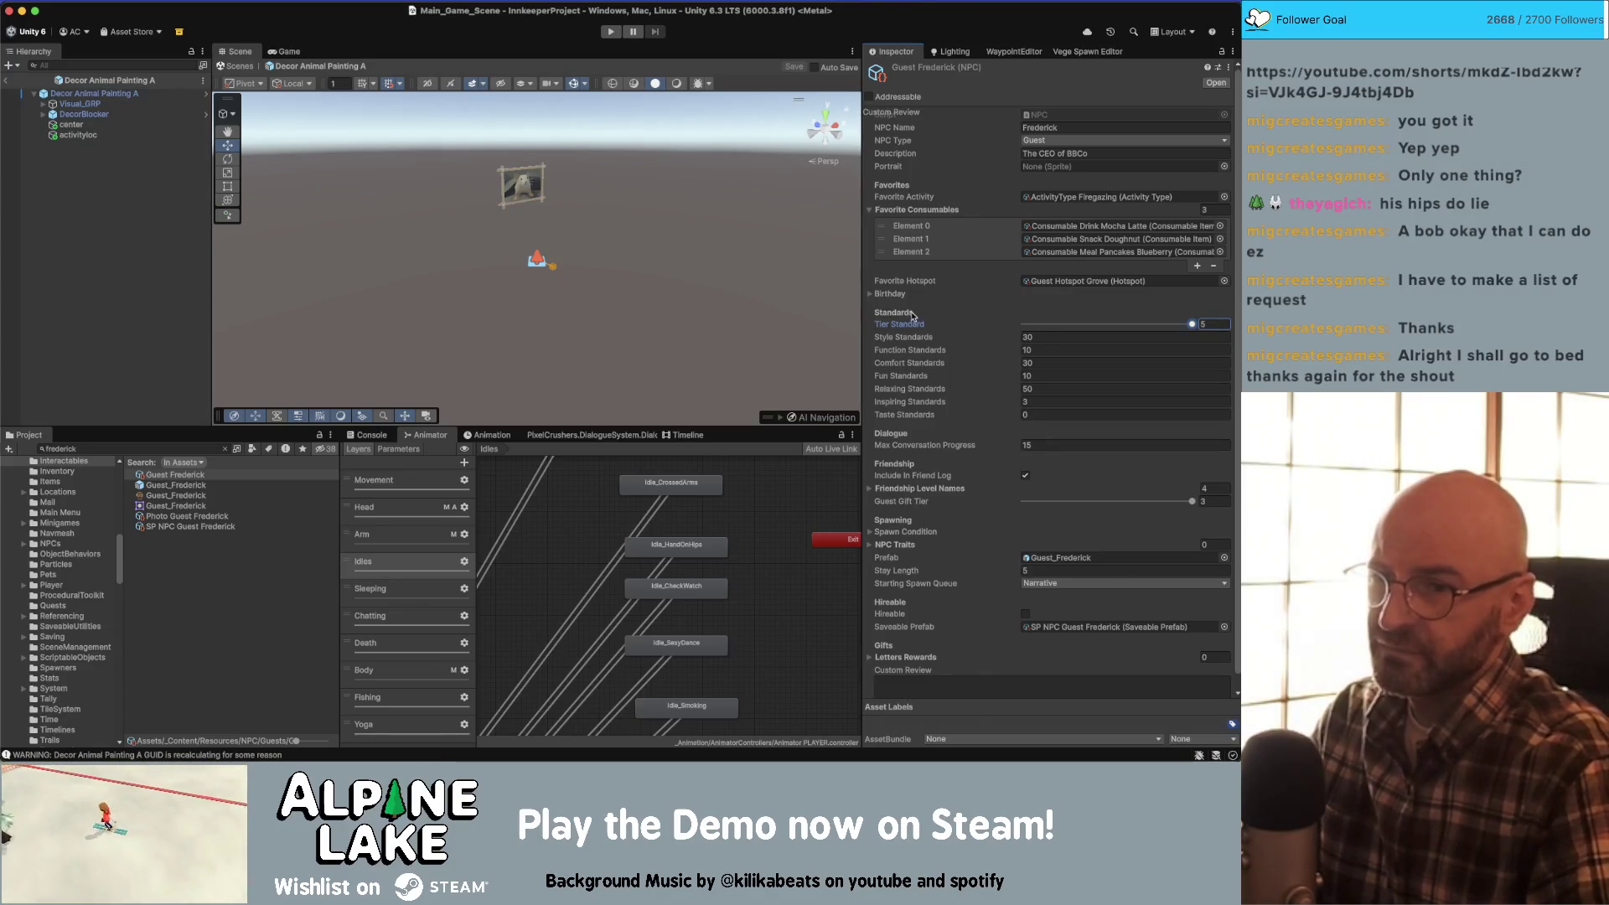
click(871, 295)
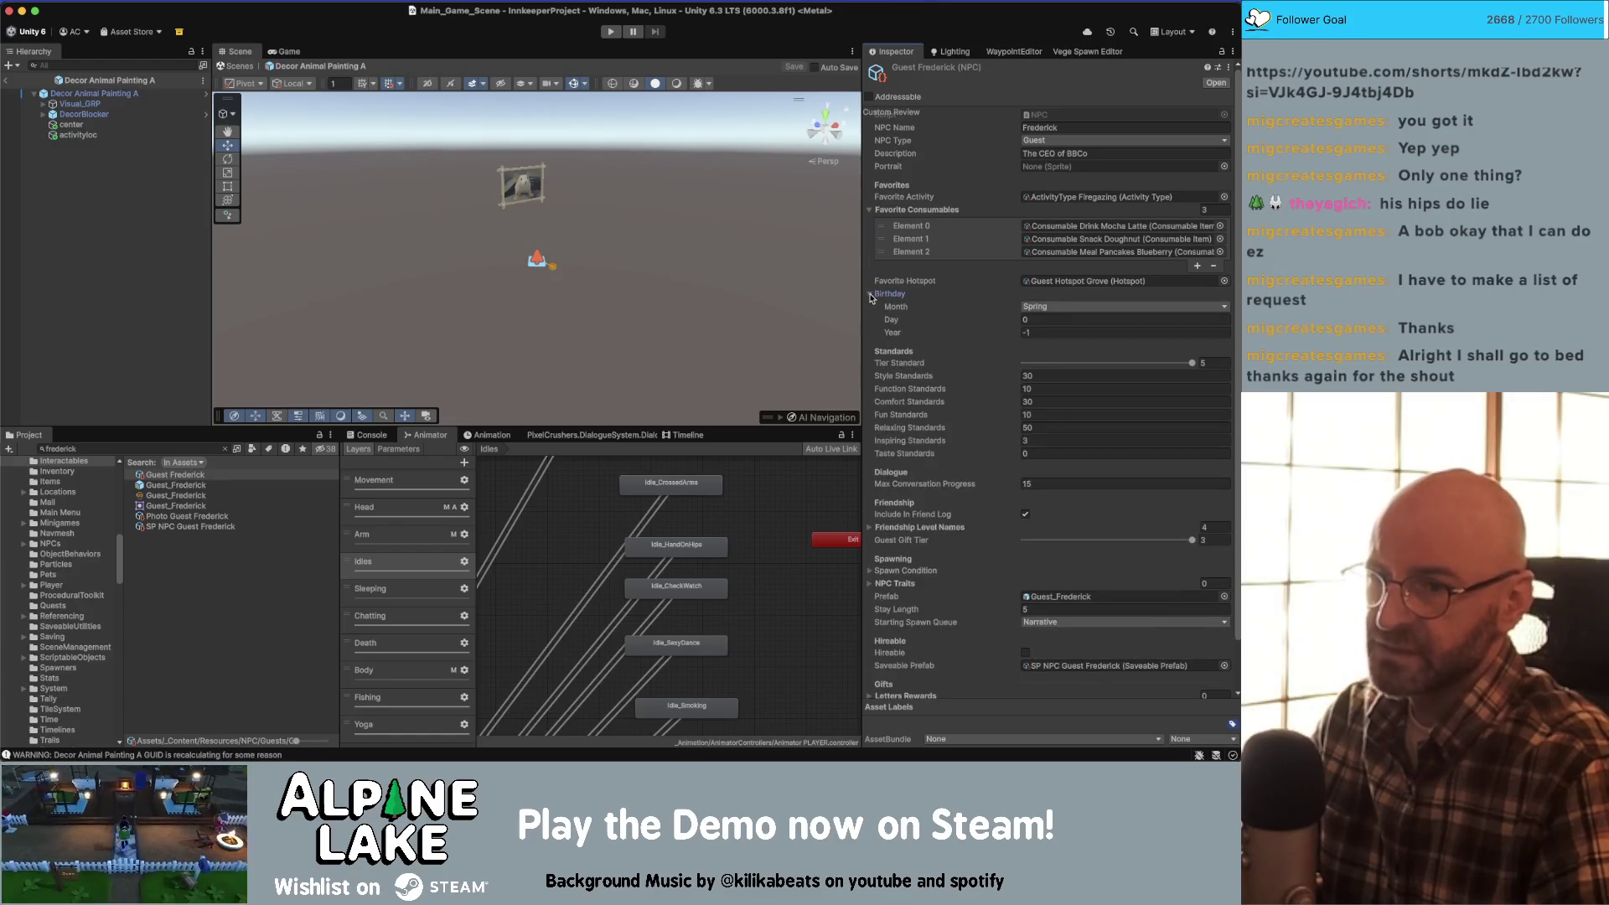
click(871, 294)
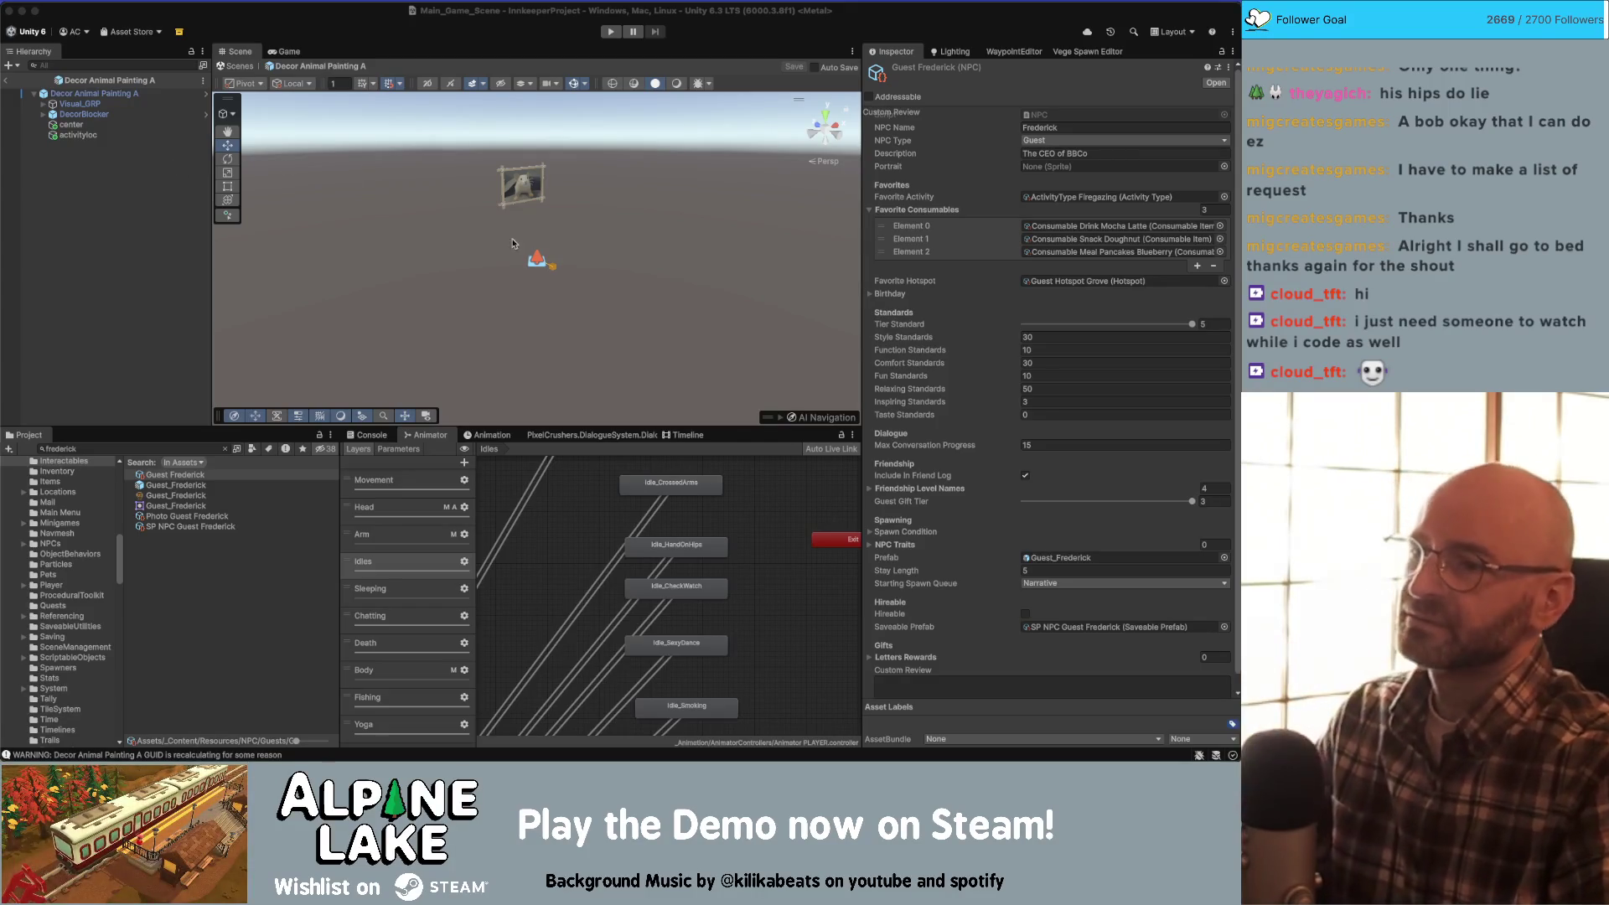
click(502, 264)
key(f)
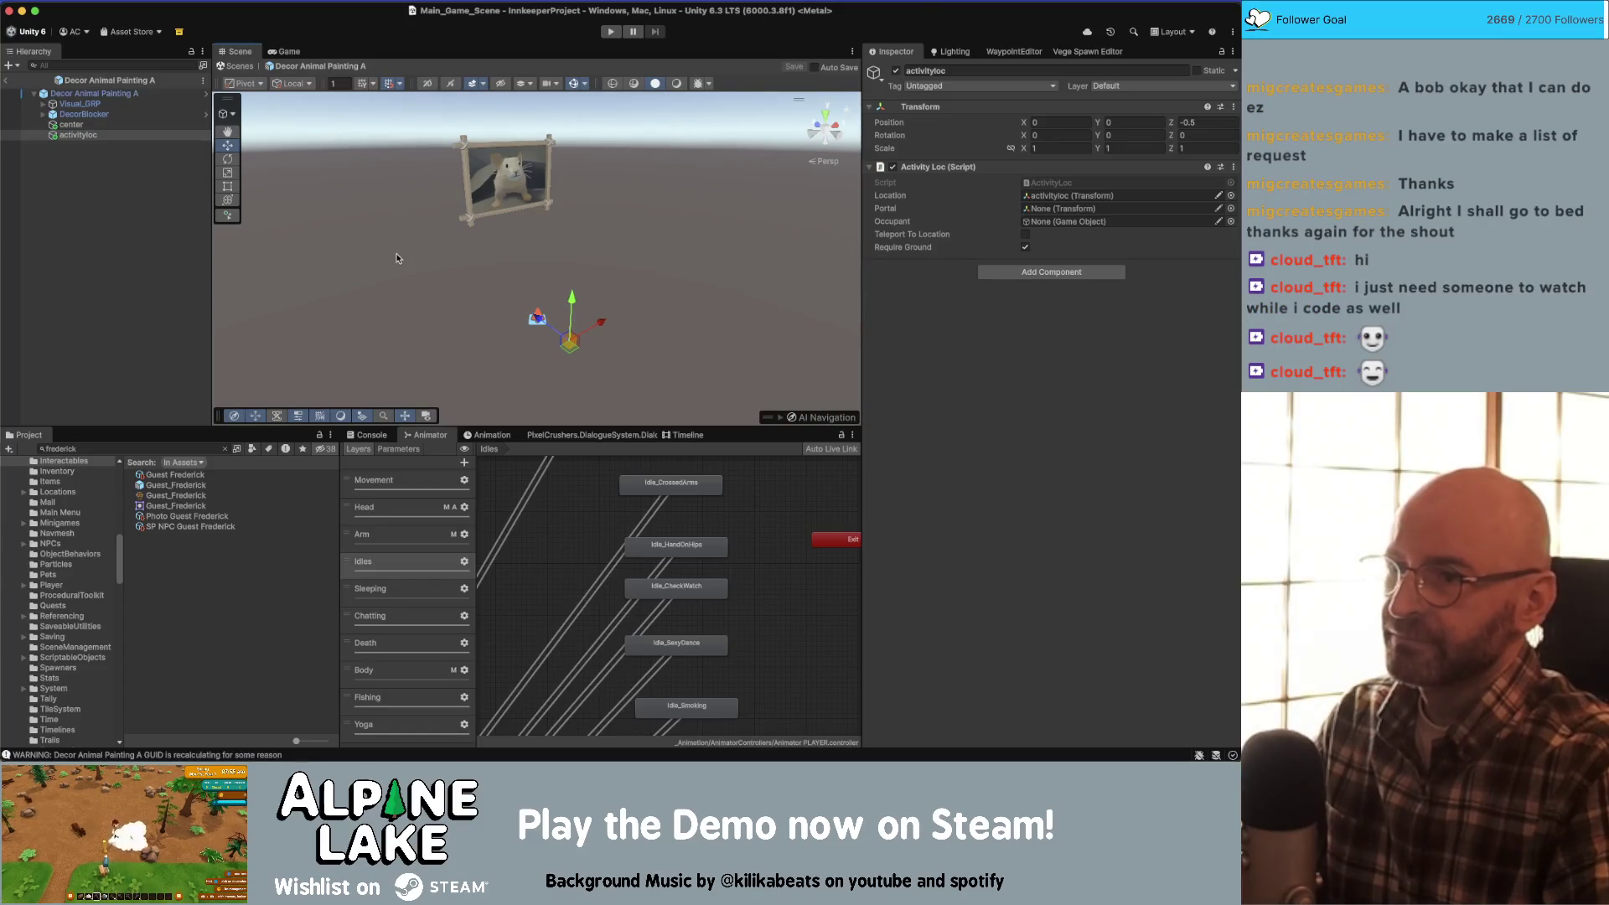
- Deselect everything and tilt the scene camera down toward the painting's activityloc point
click(138, 182)
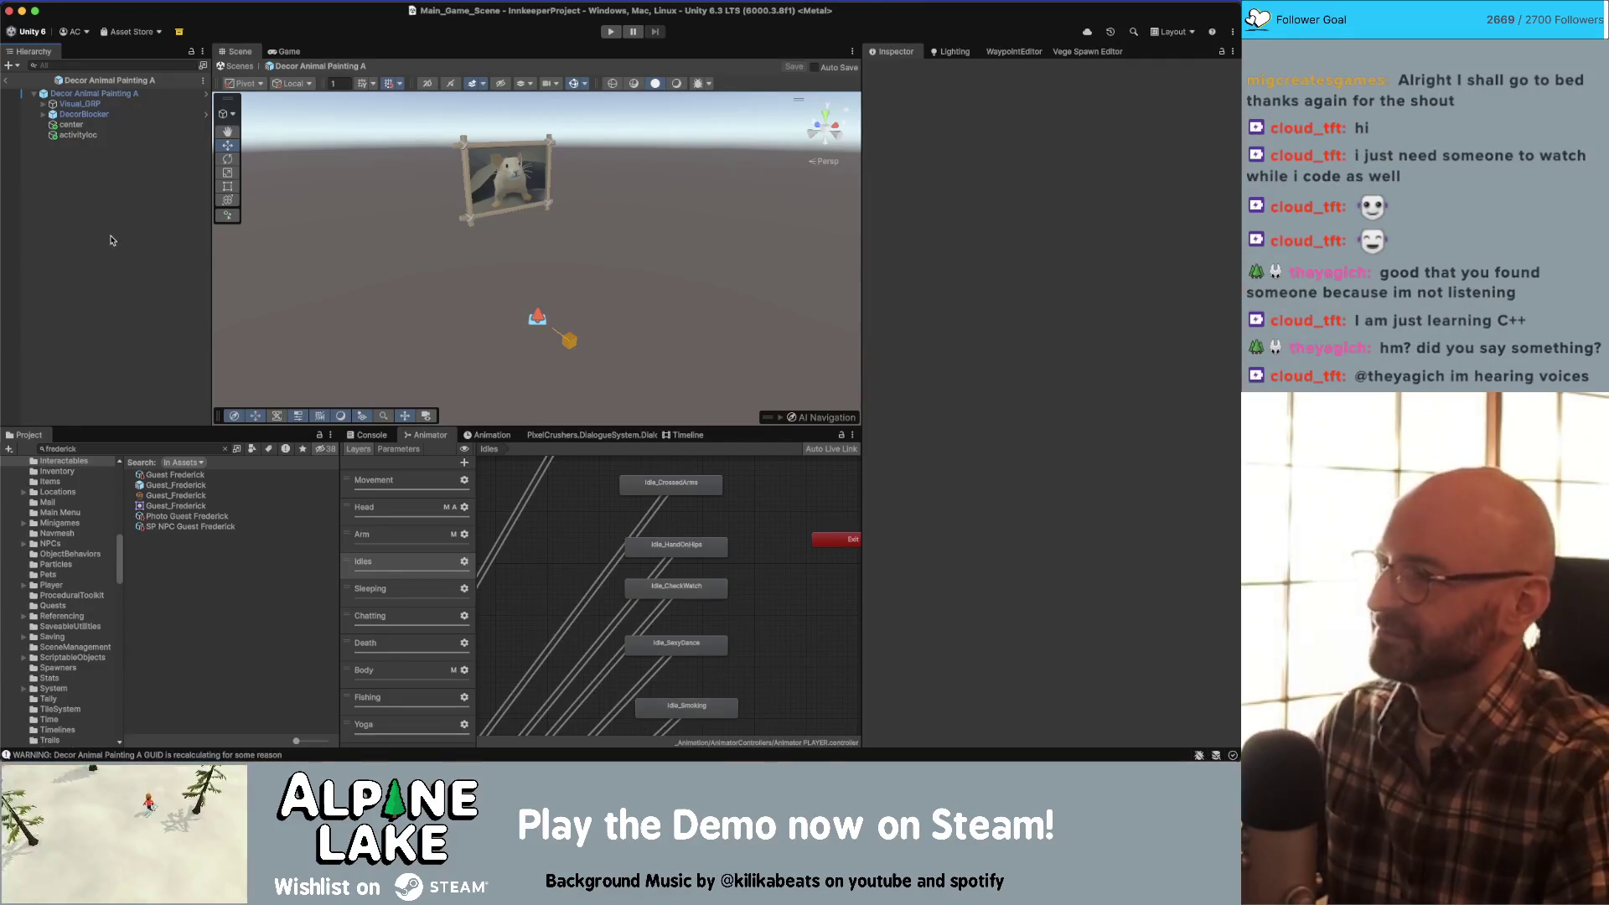
mouse_move(281, 222)
mouse_down()
mouse_move(270, 253)
mouse_move(305, 251)
mouse_move(167, 260)
mouse_move(171, 215)
mouse_move(397, 207)
mouse_move(232, 218)
mouse_move(252, 232)
mouse_up()
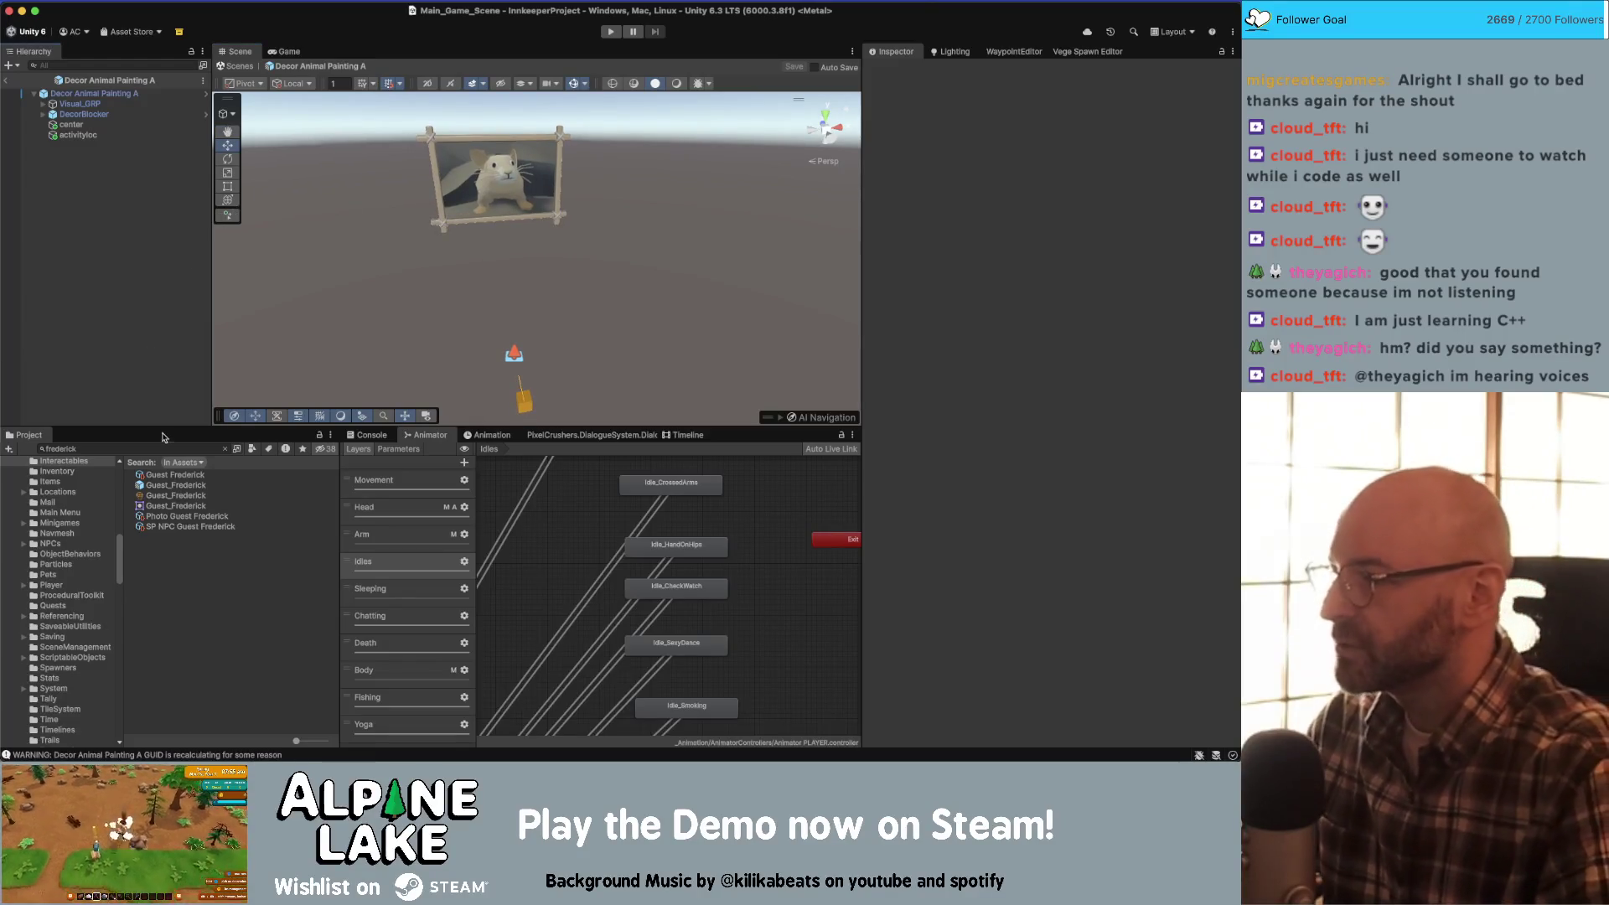
- Delete the 'frederick' text from the Project search field
click(162, 445)
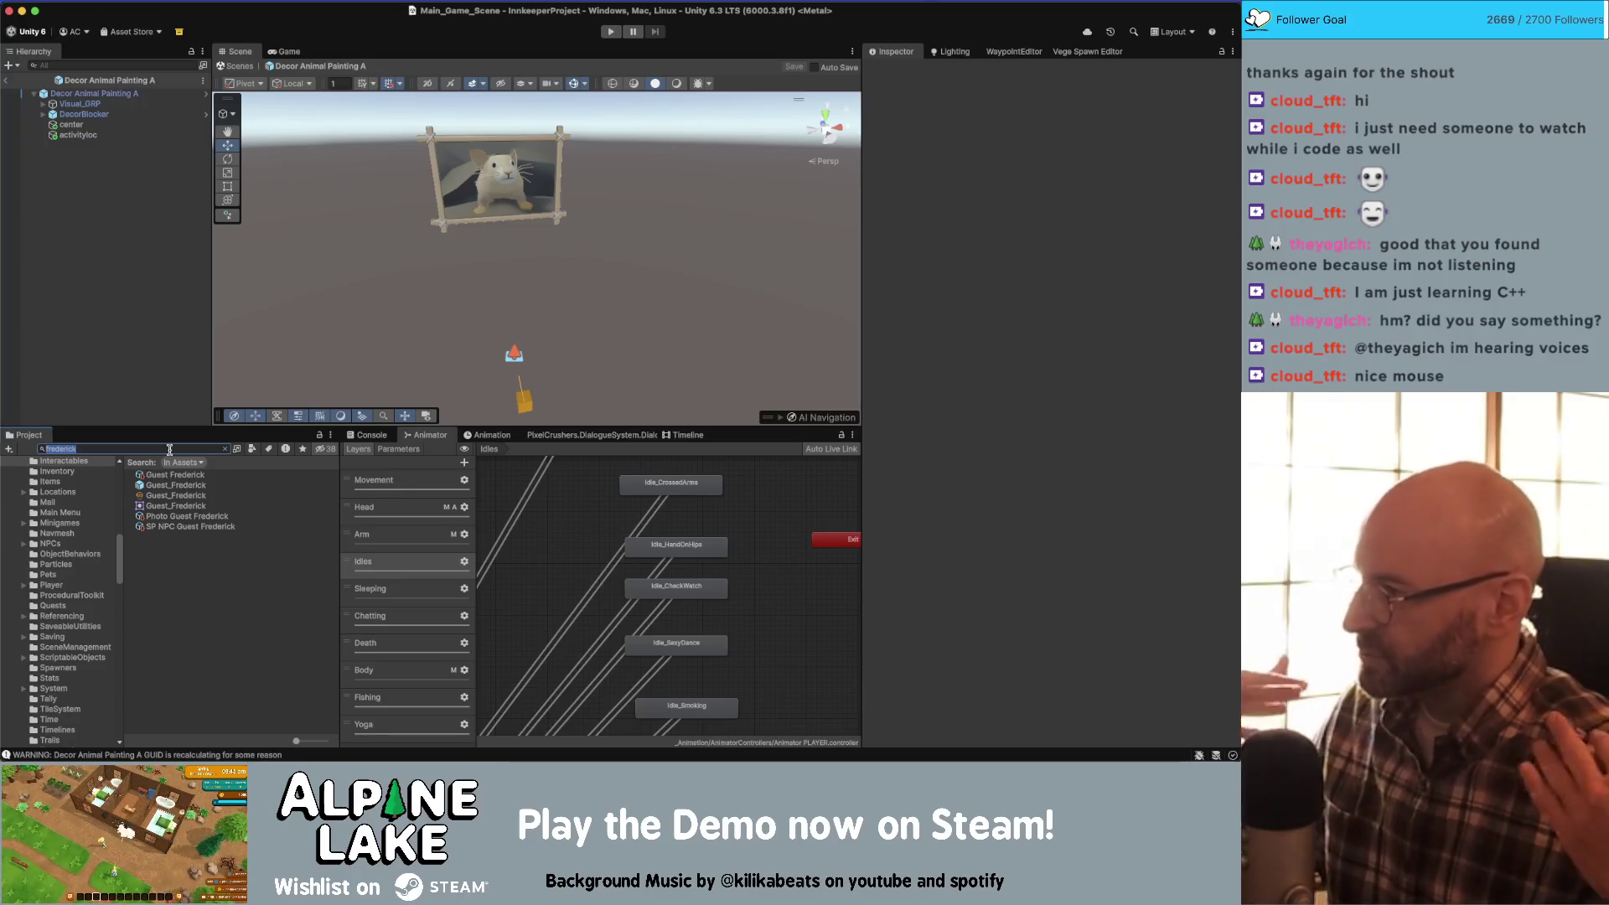
click(167, 451)
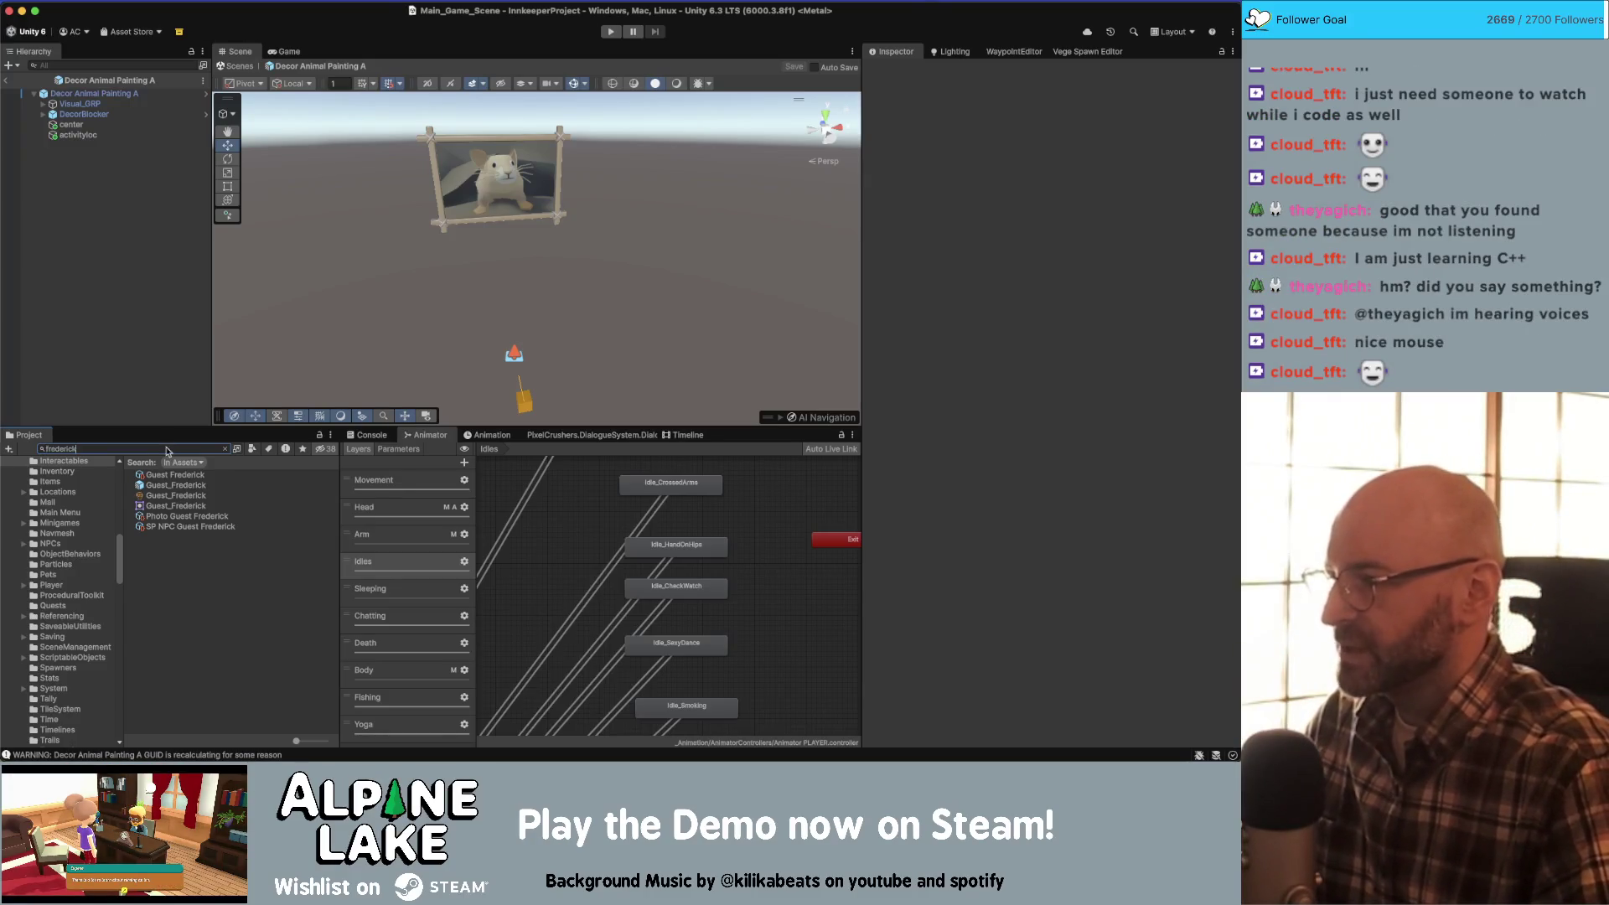
key(super+a)
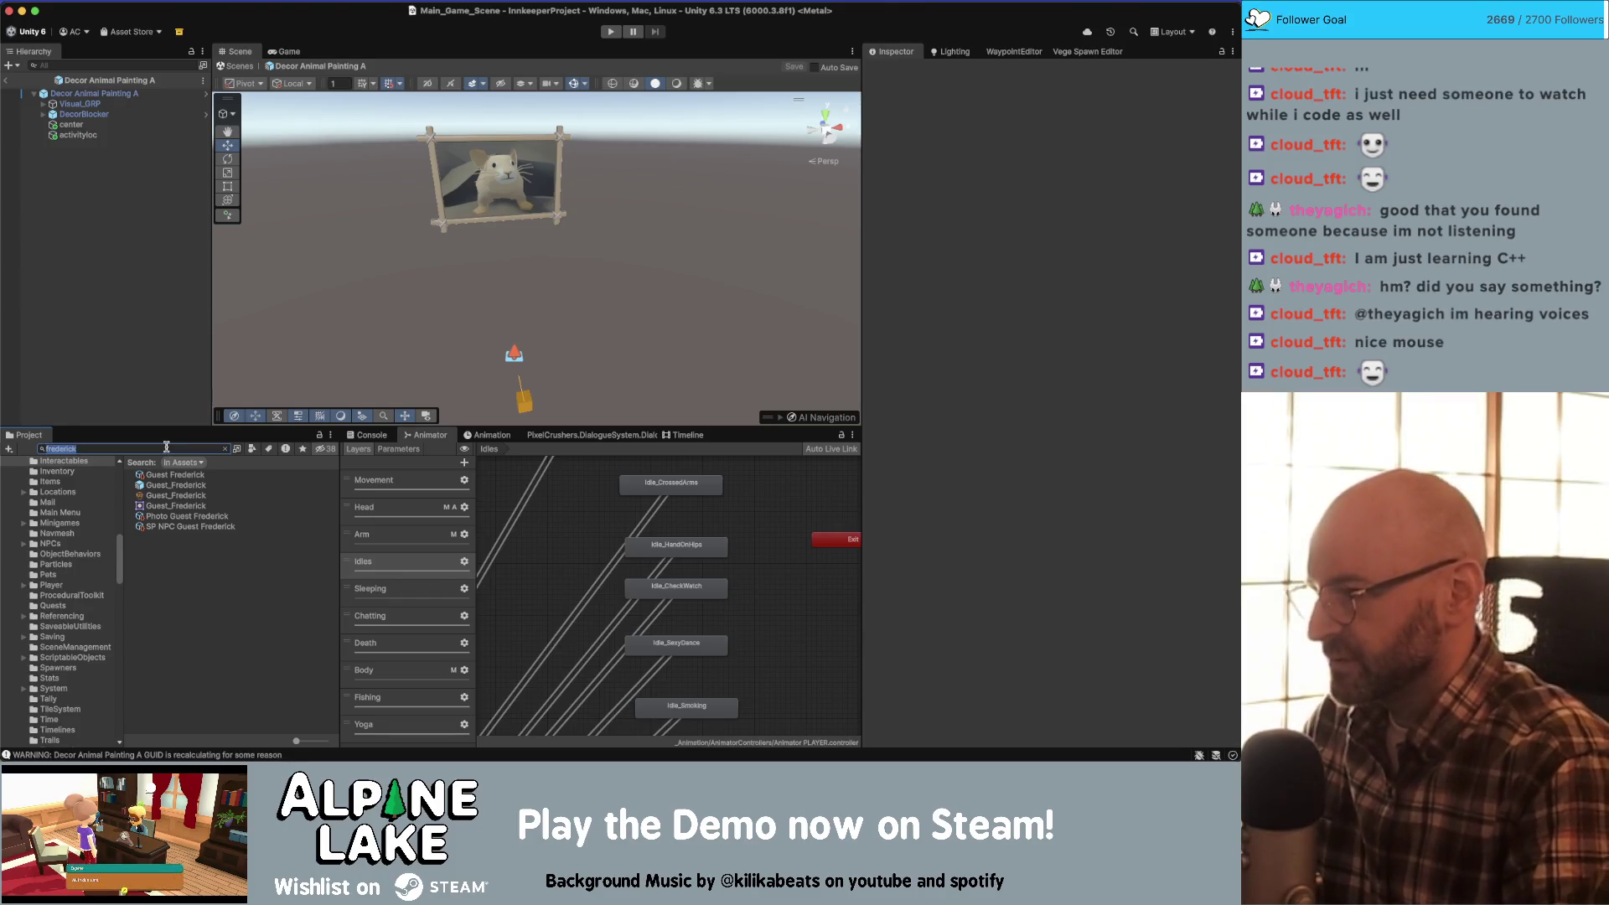
key(BackSpace)
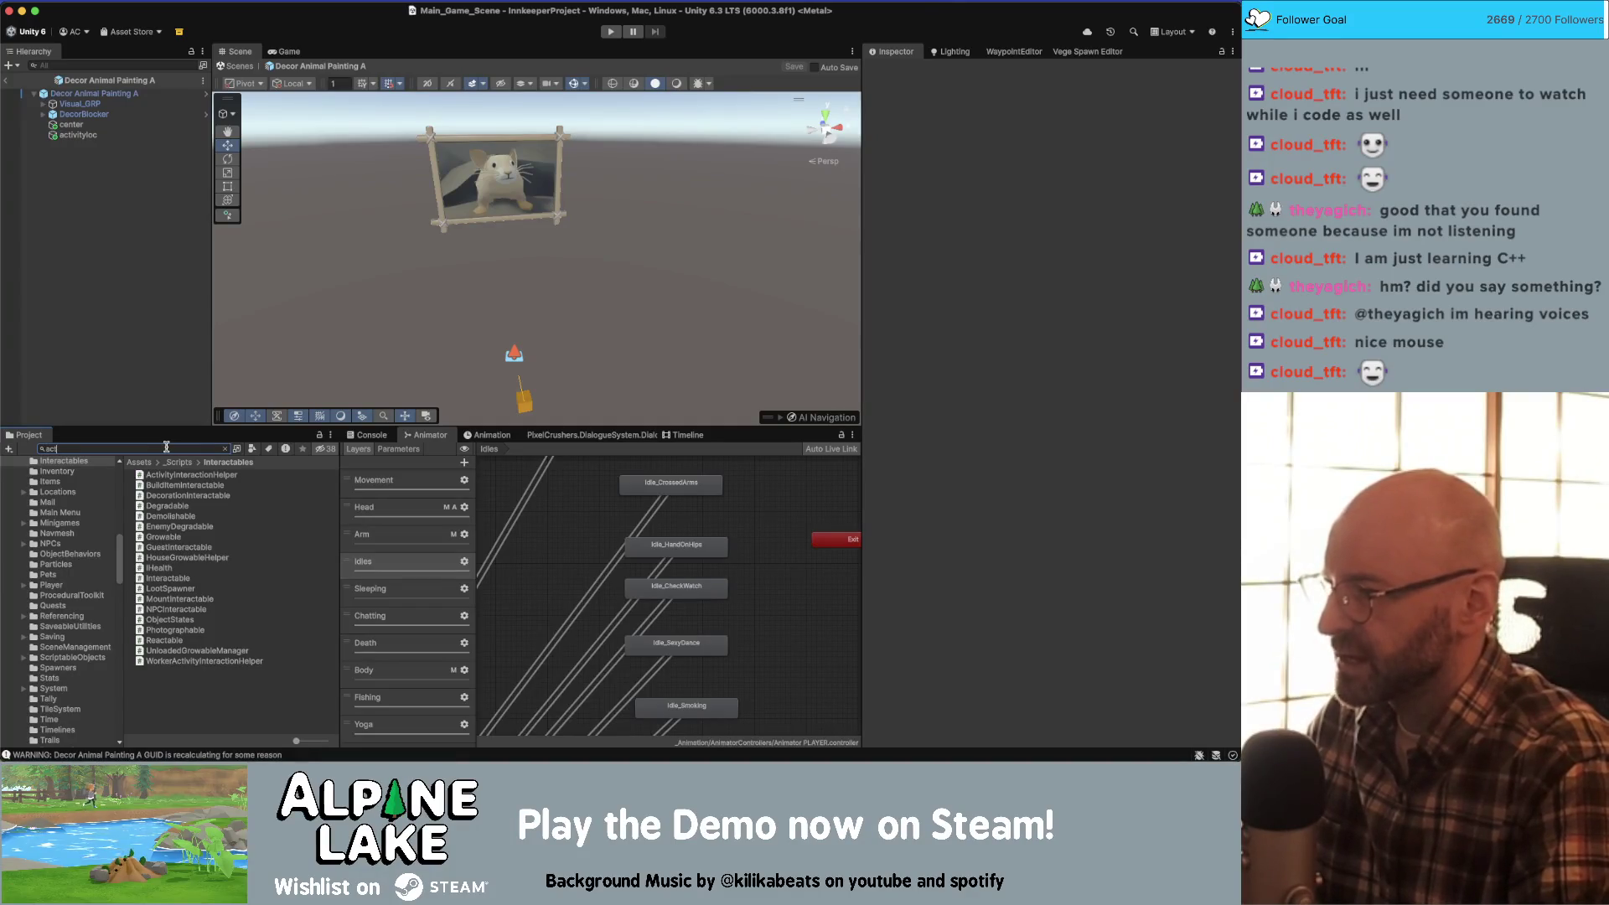
- Search 'activity type' and compare the remarks on the Dancing, Drinking, Firegazing and Curtains assets
text(ivity type)
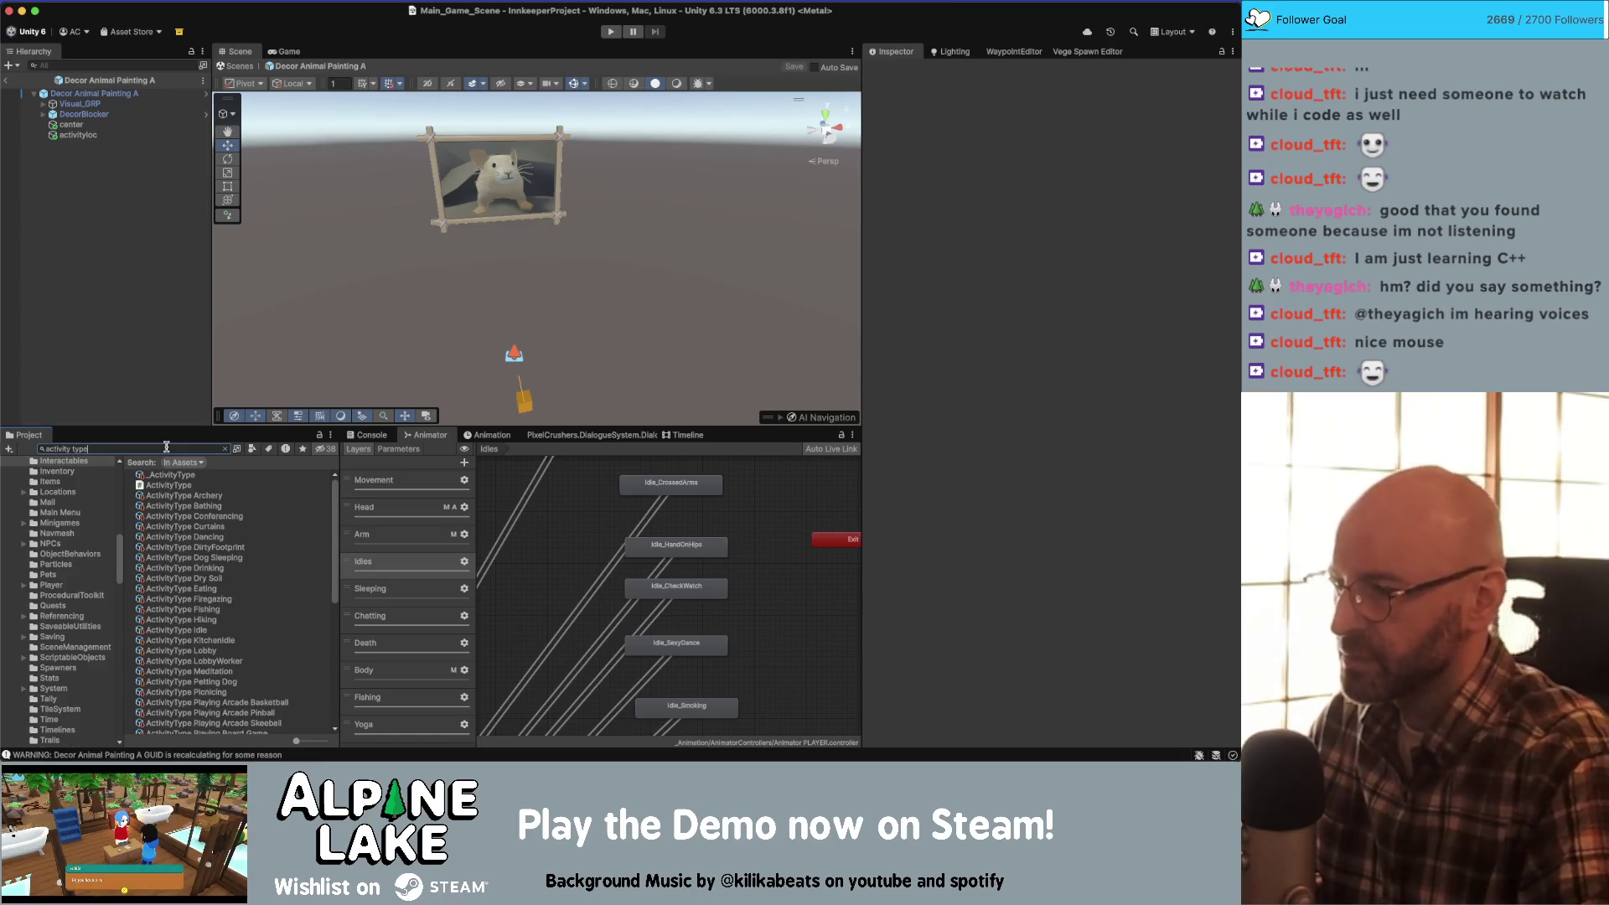
click(186, 538)
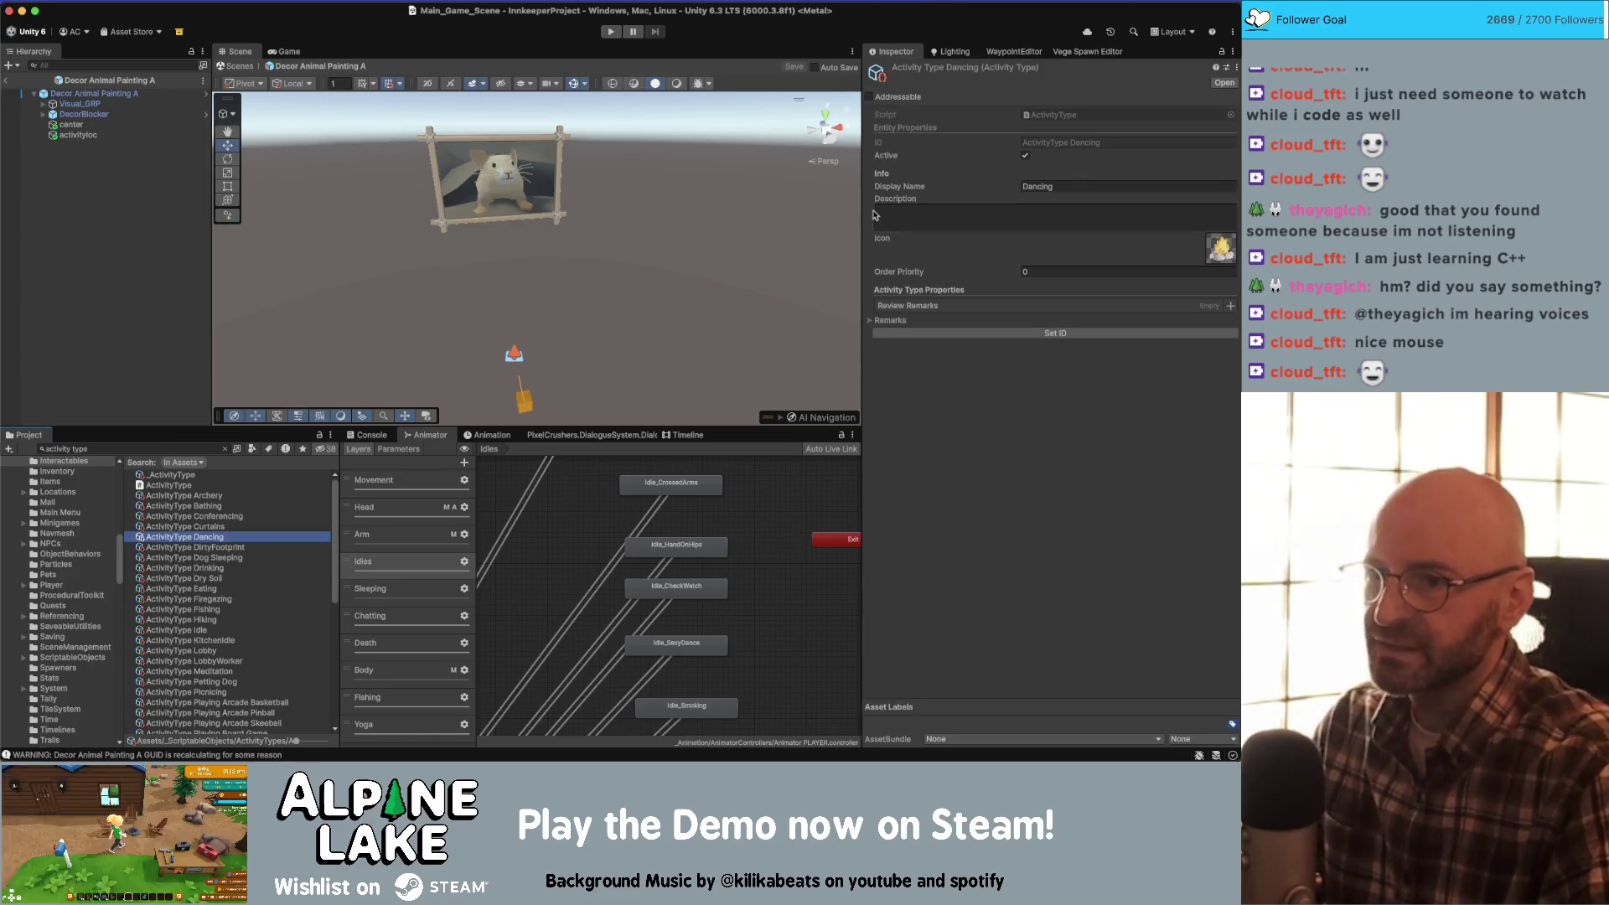
click(871, 320)
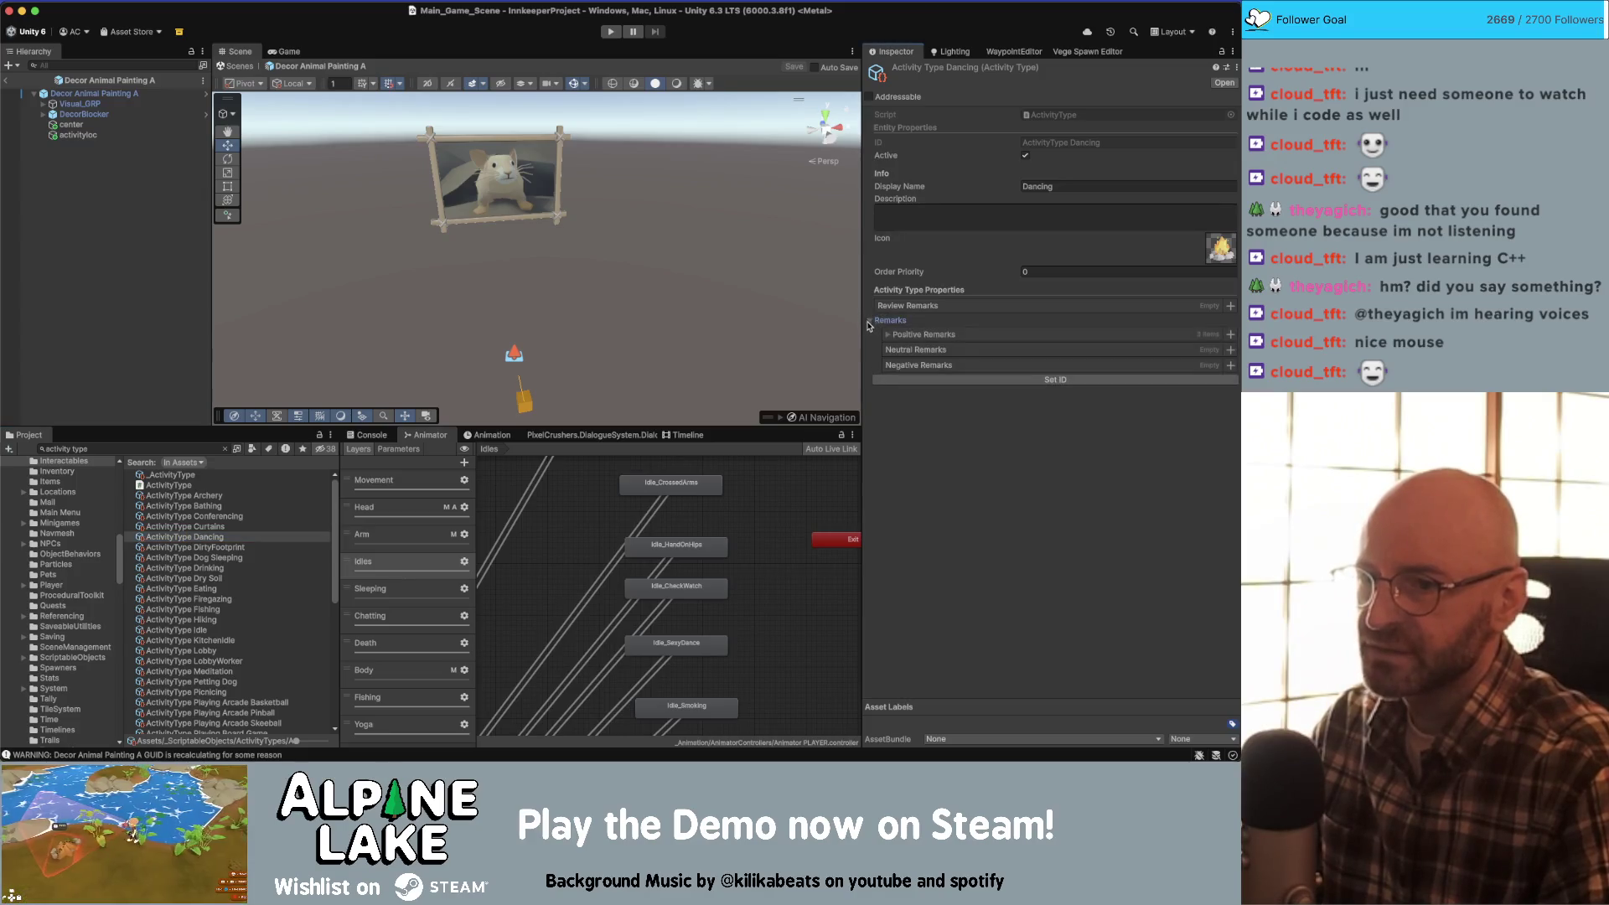
click(889, 335)
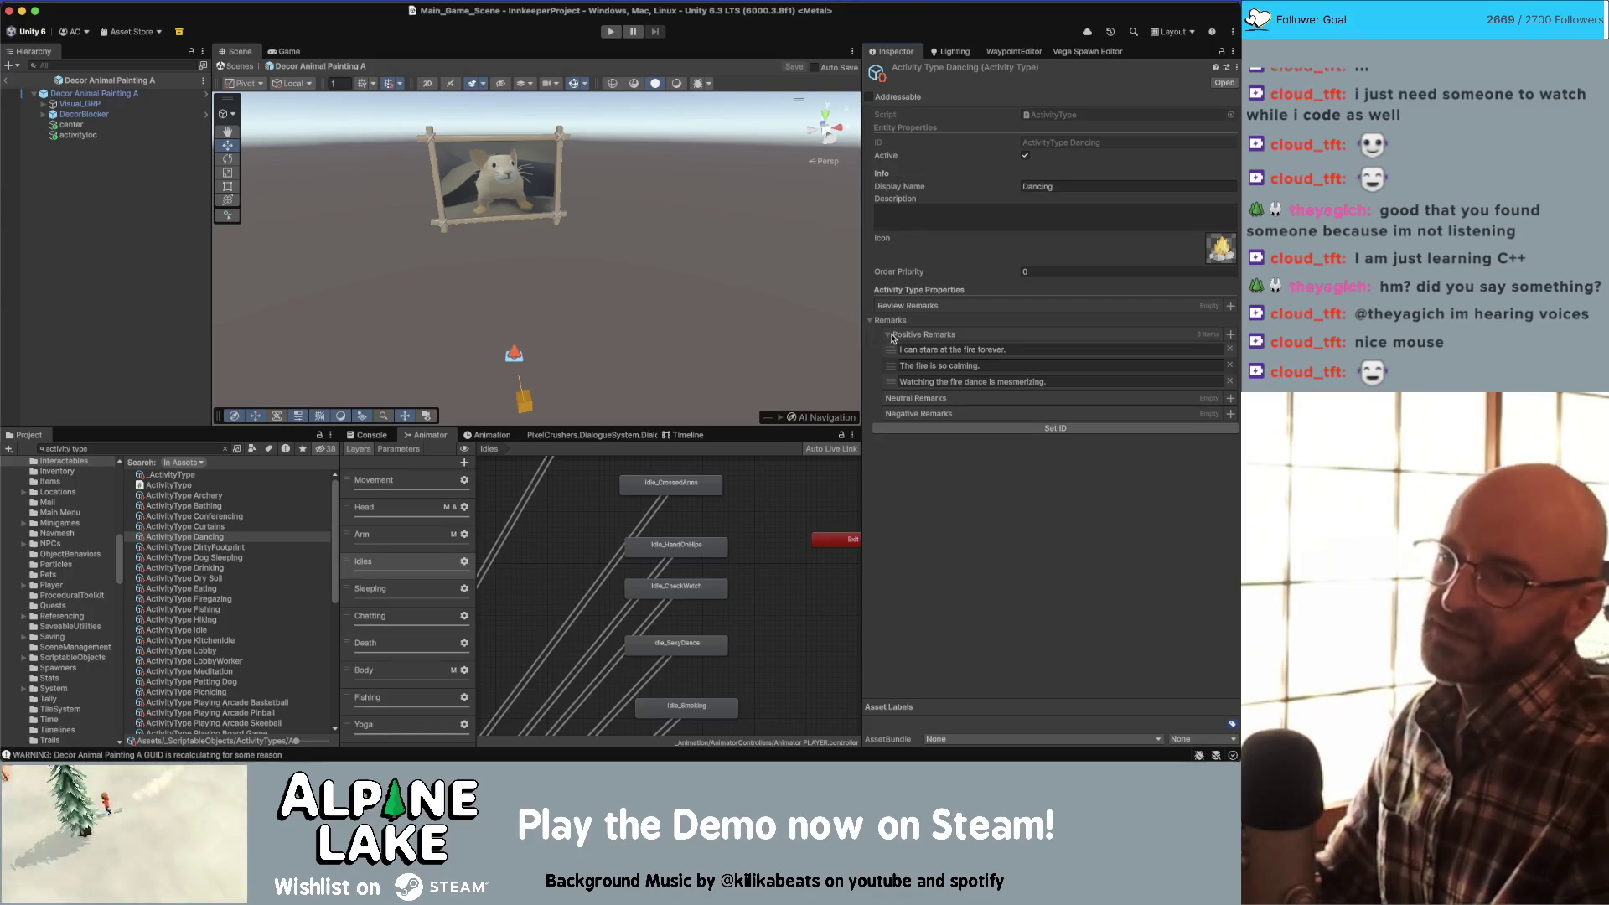
click(889, 335)
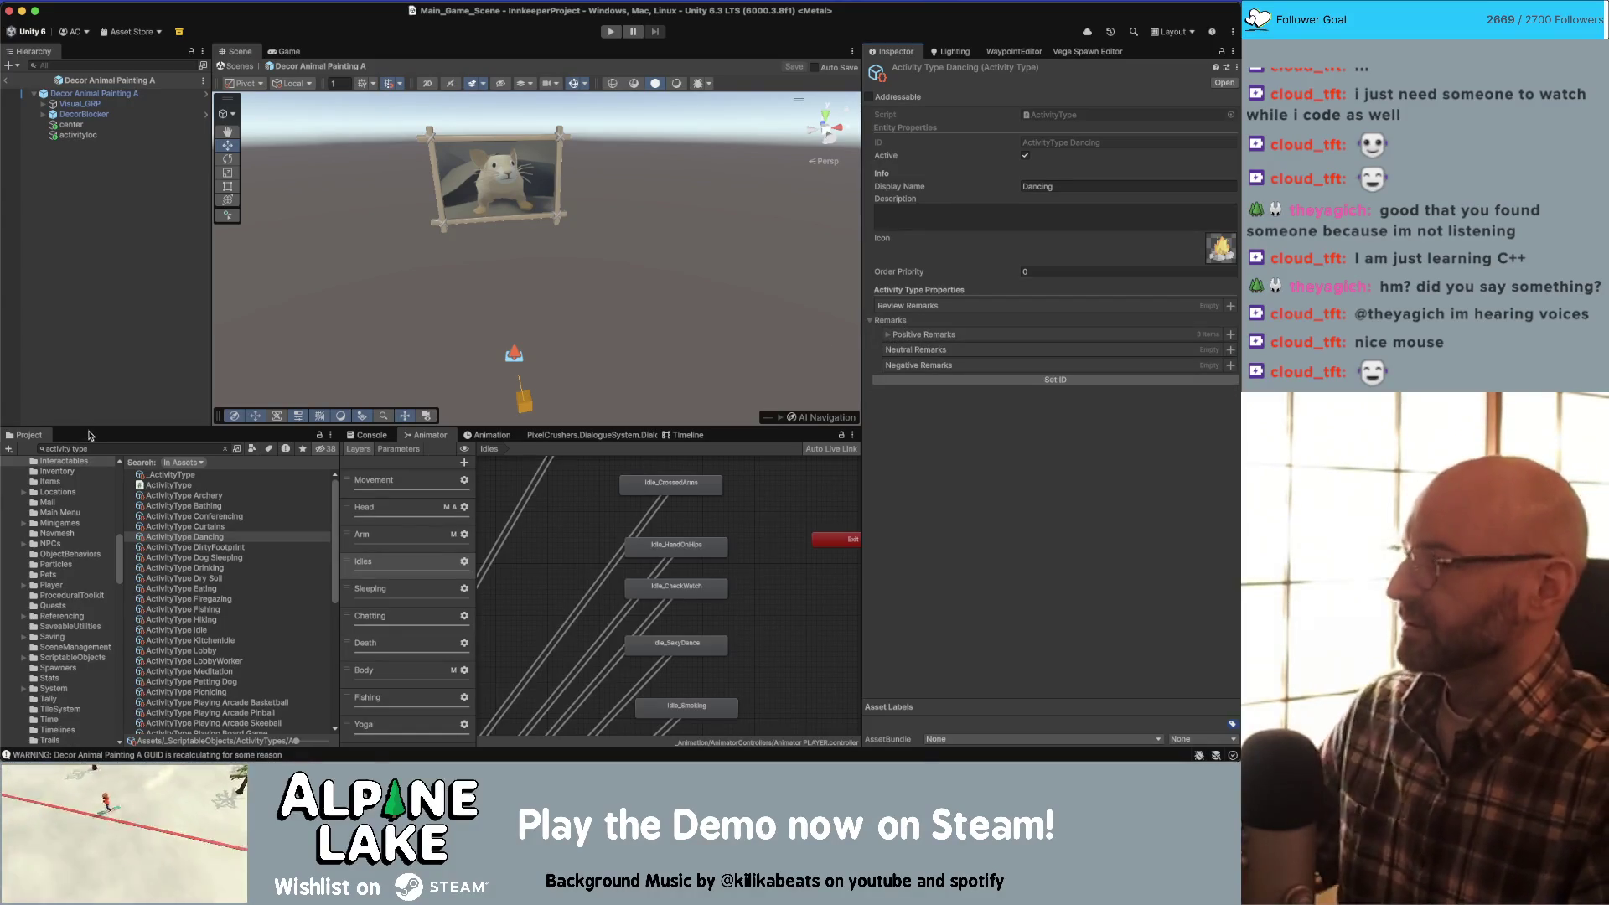
click(186, 567)
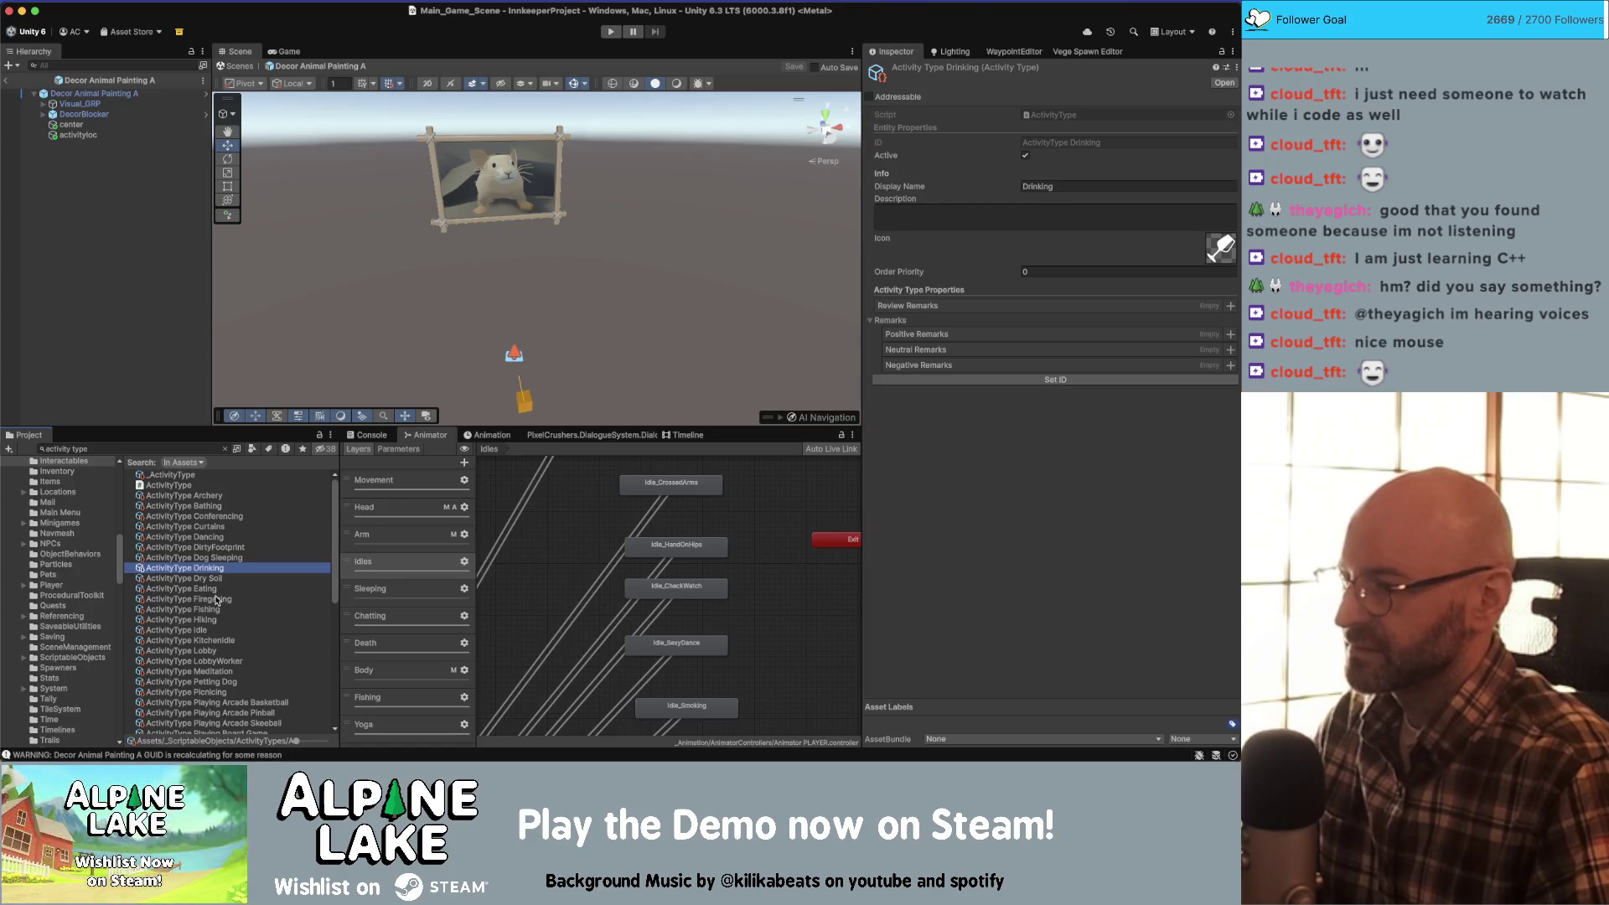
click(216, 599)
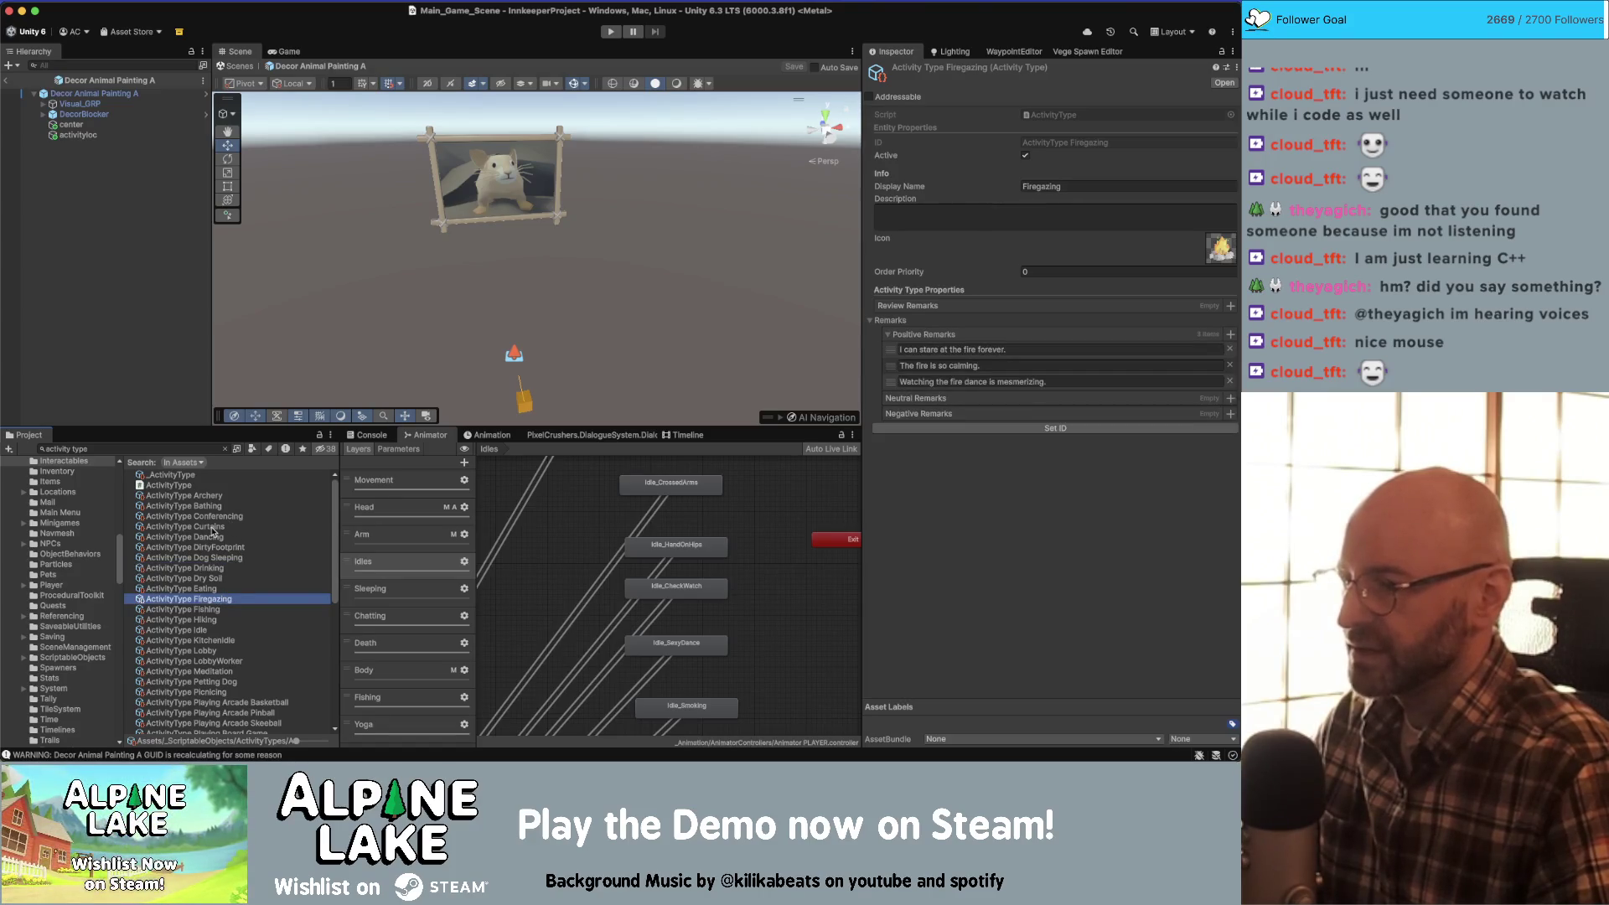
click(218, 538)
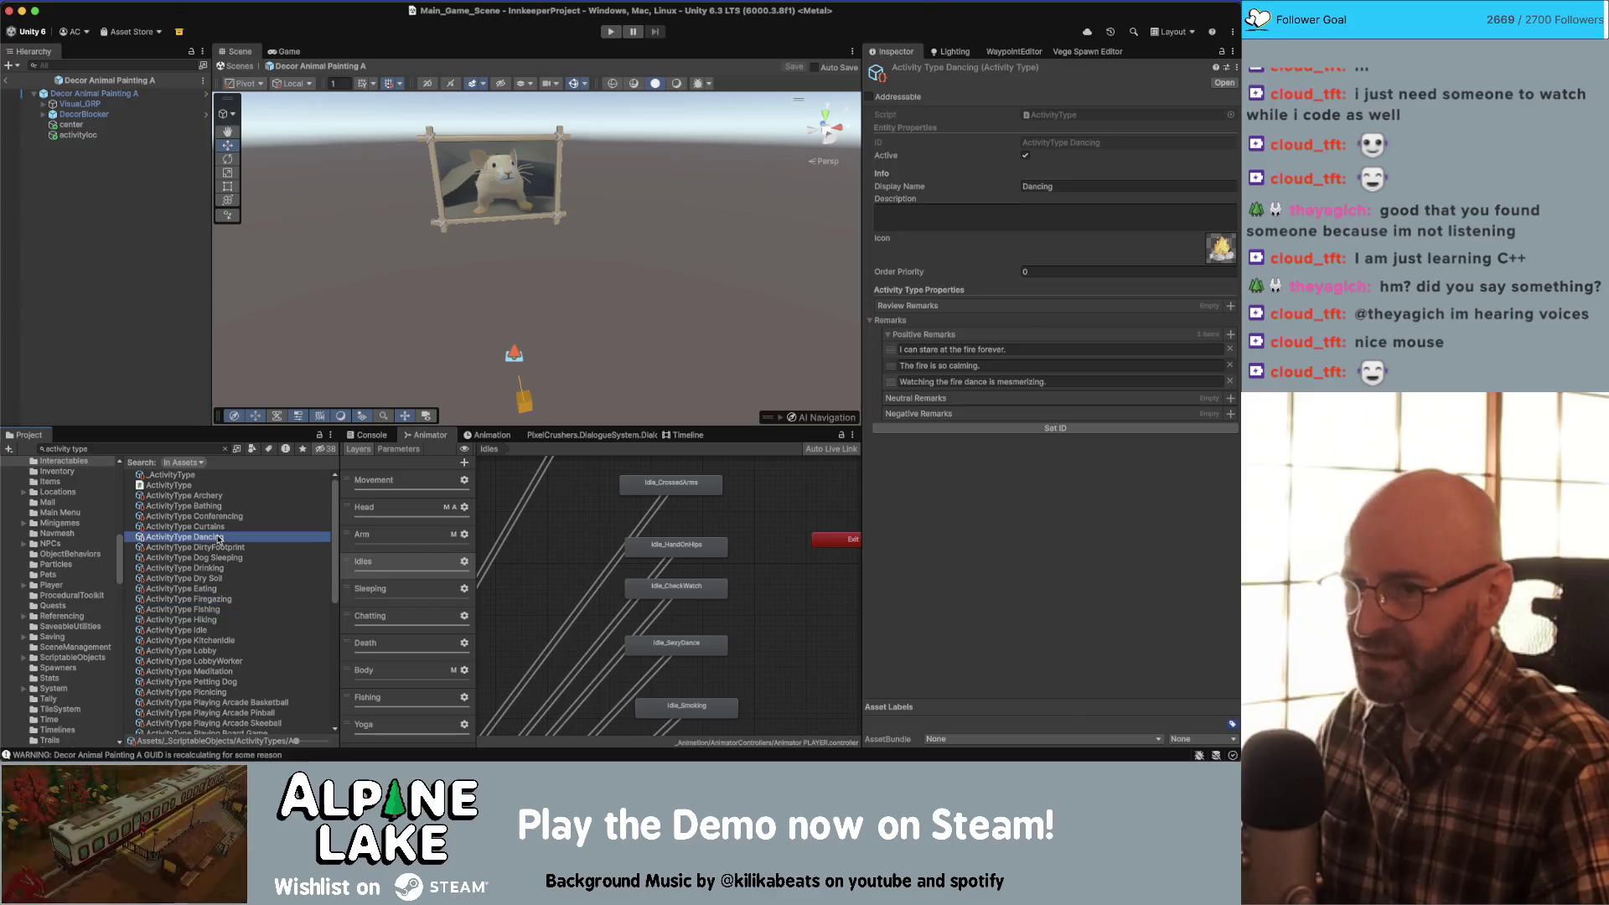
click(214, 528)
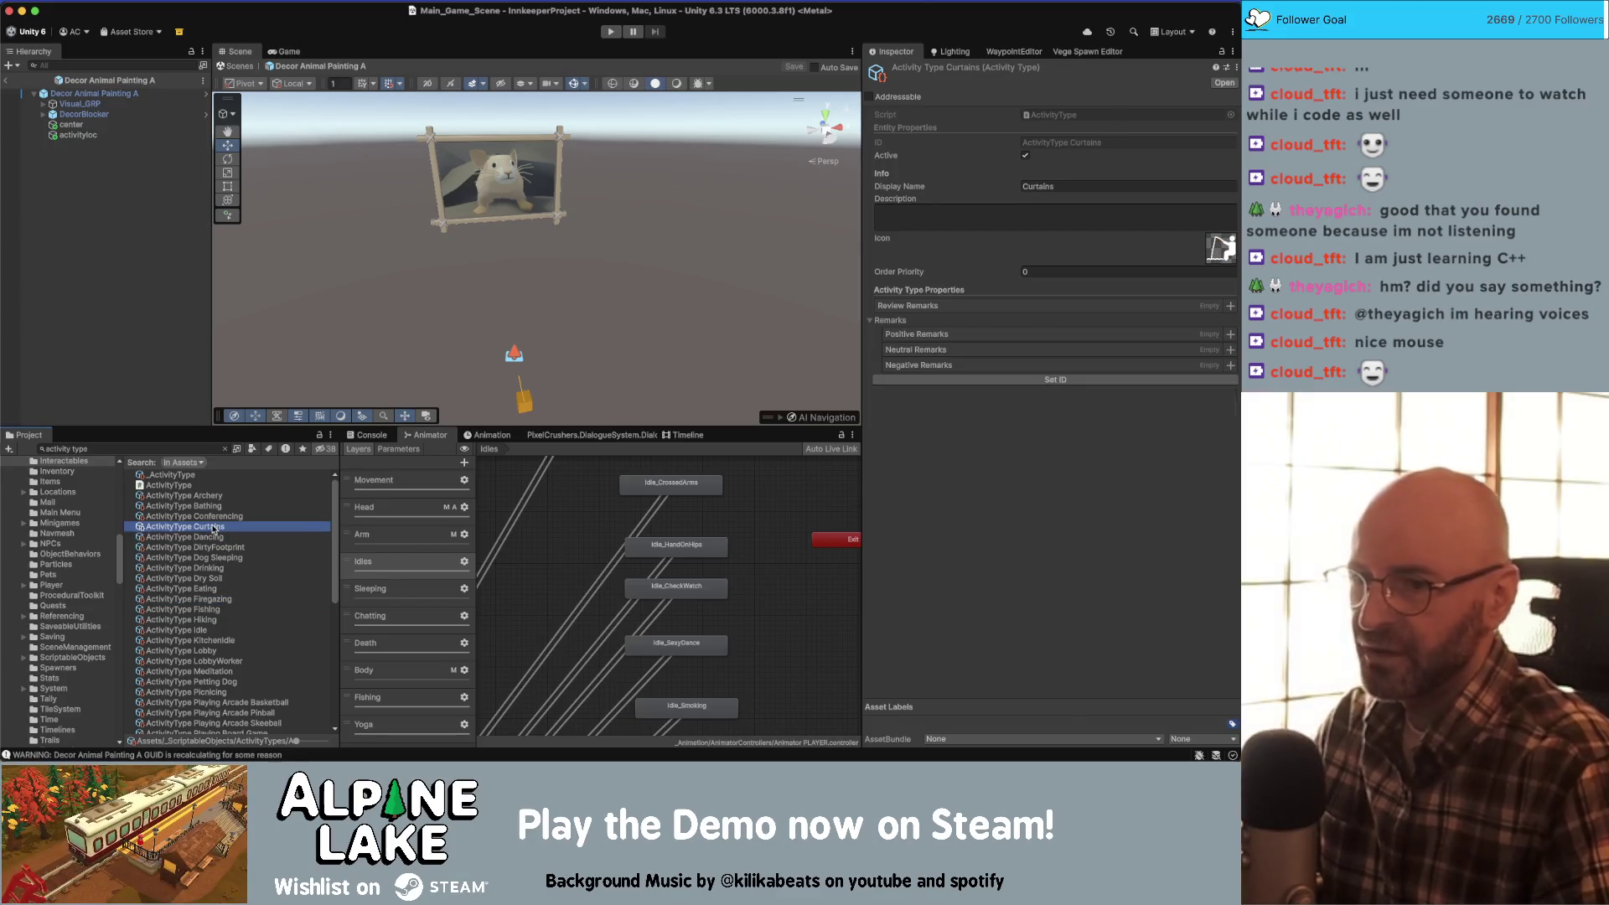
key(Down)
key(Down)
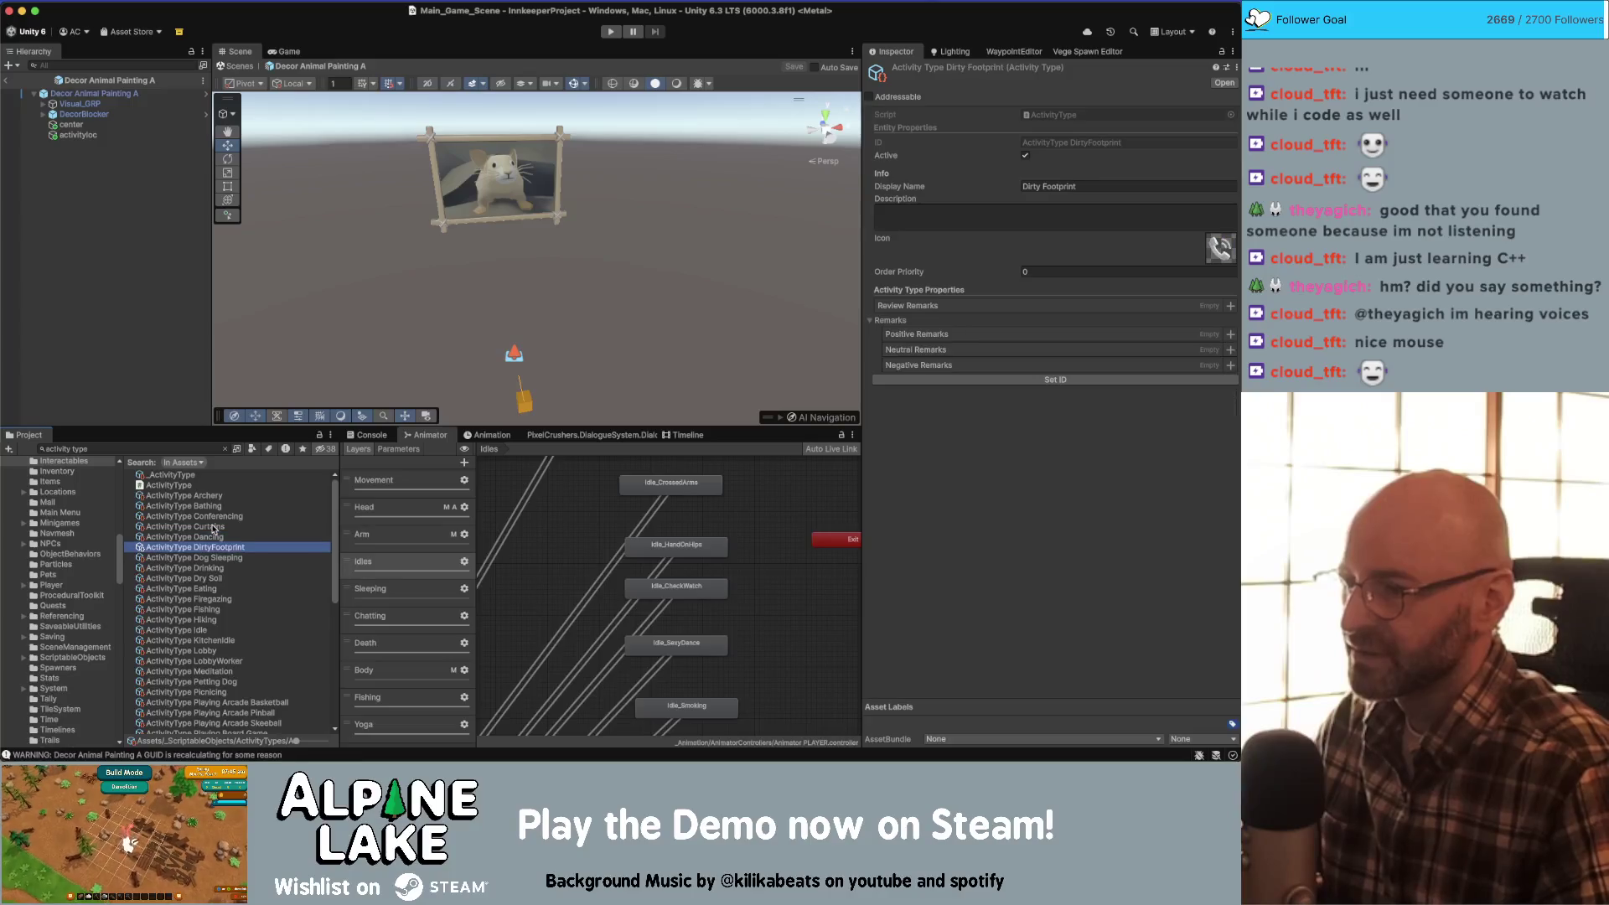
key(Up)
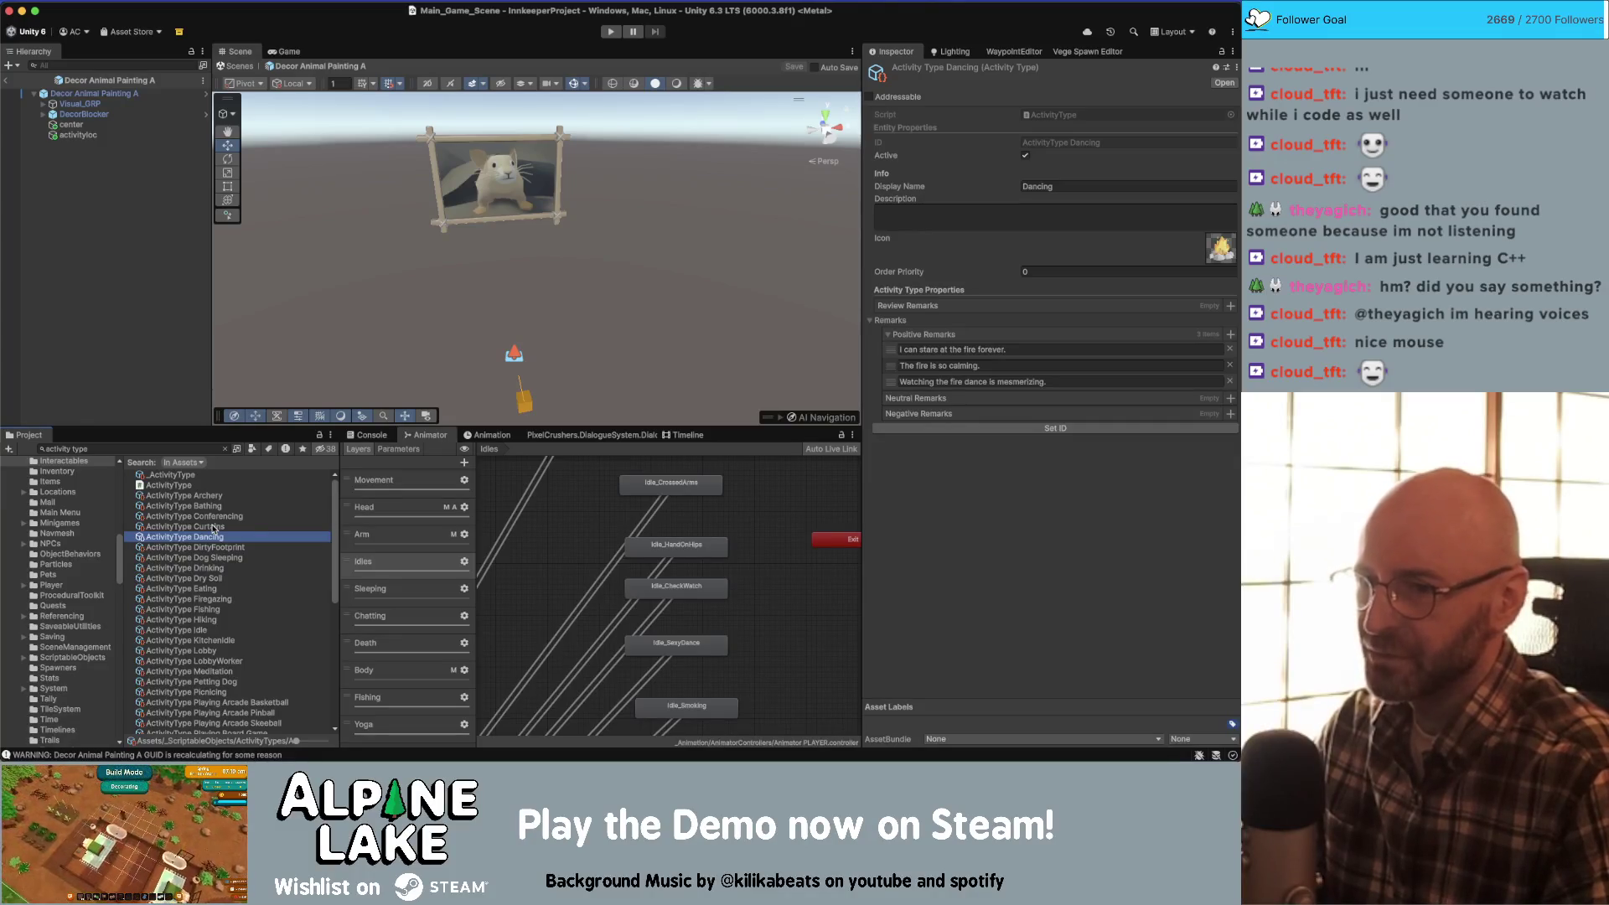
- Clear the search and open the ActivityType script behind the Dancing asset
key(Escape)
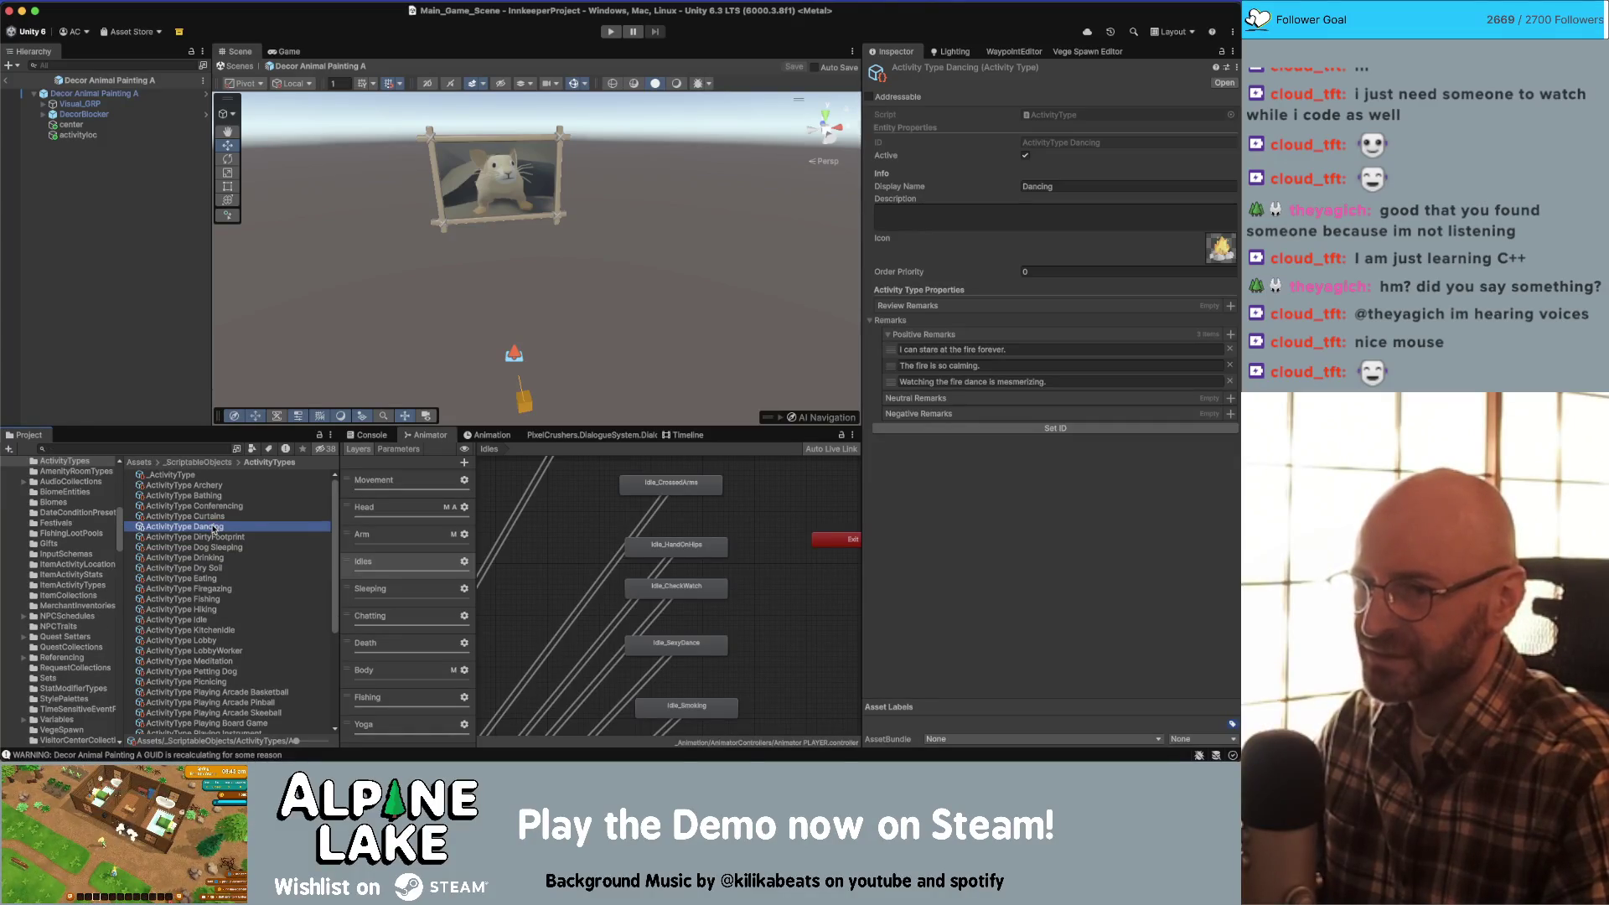
click(1068, 115)
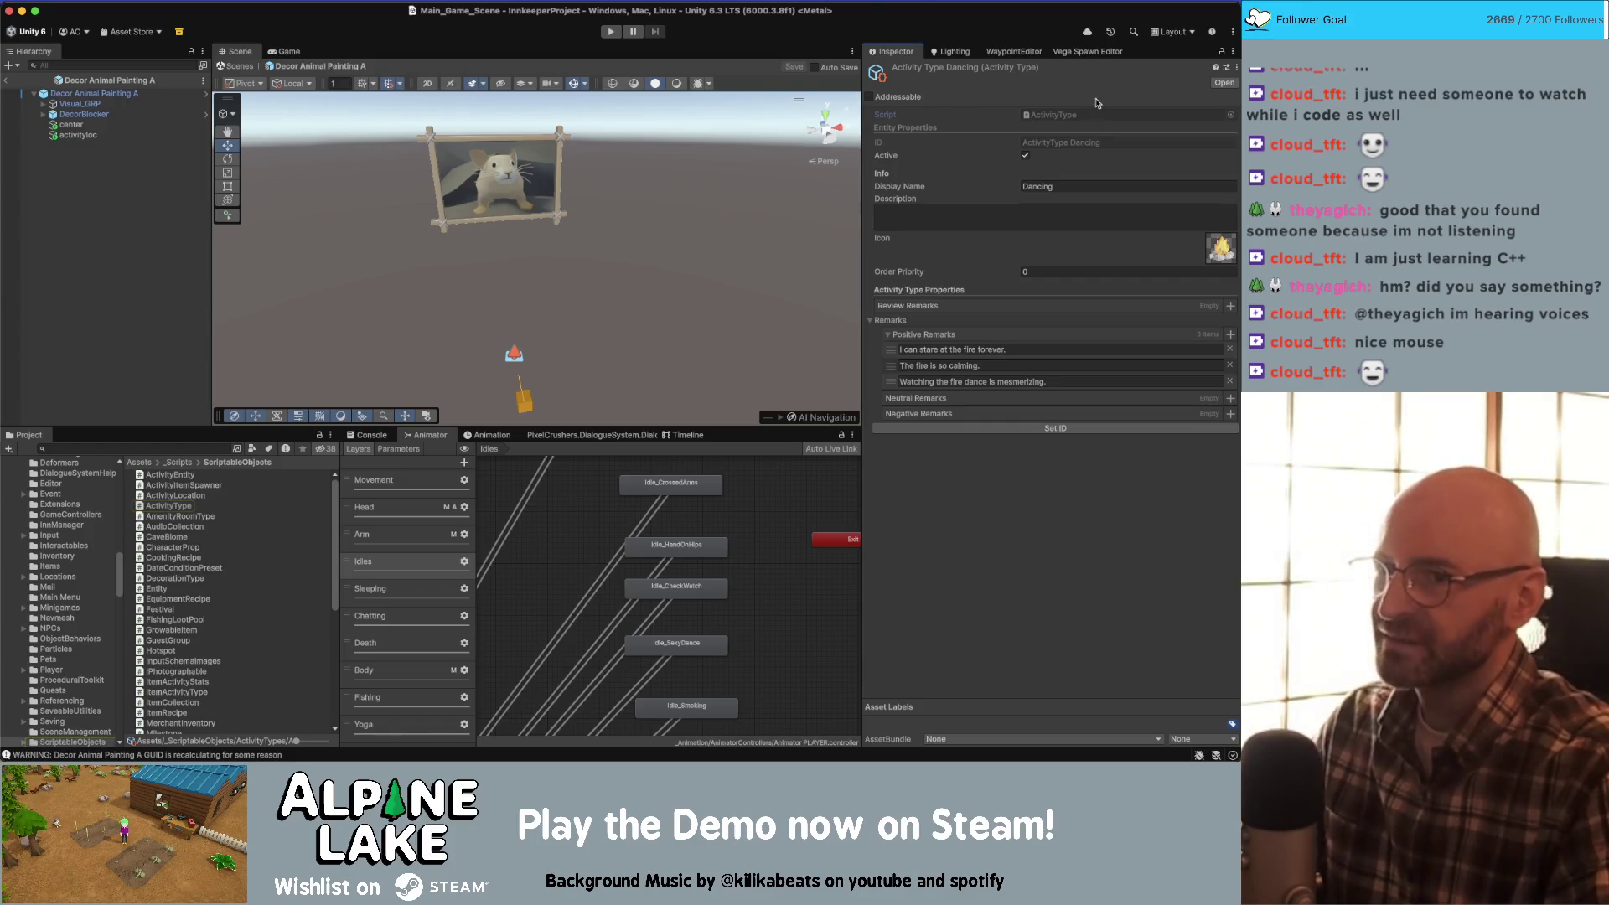
double_click(1059, 122)
- Insert a '//TODO: Localize This!!' line above the [Title] attribute in ActivityType.cs, then go back to Unity
click(675, 165)
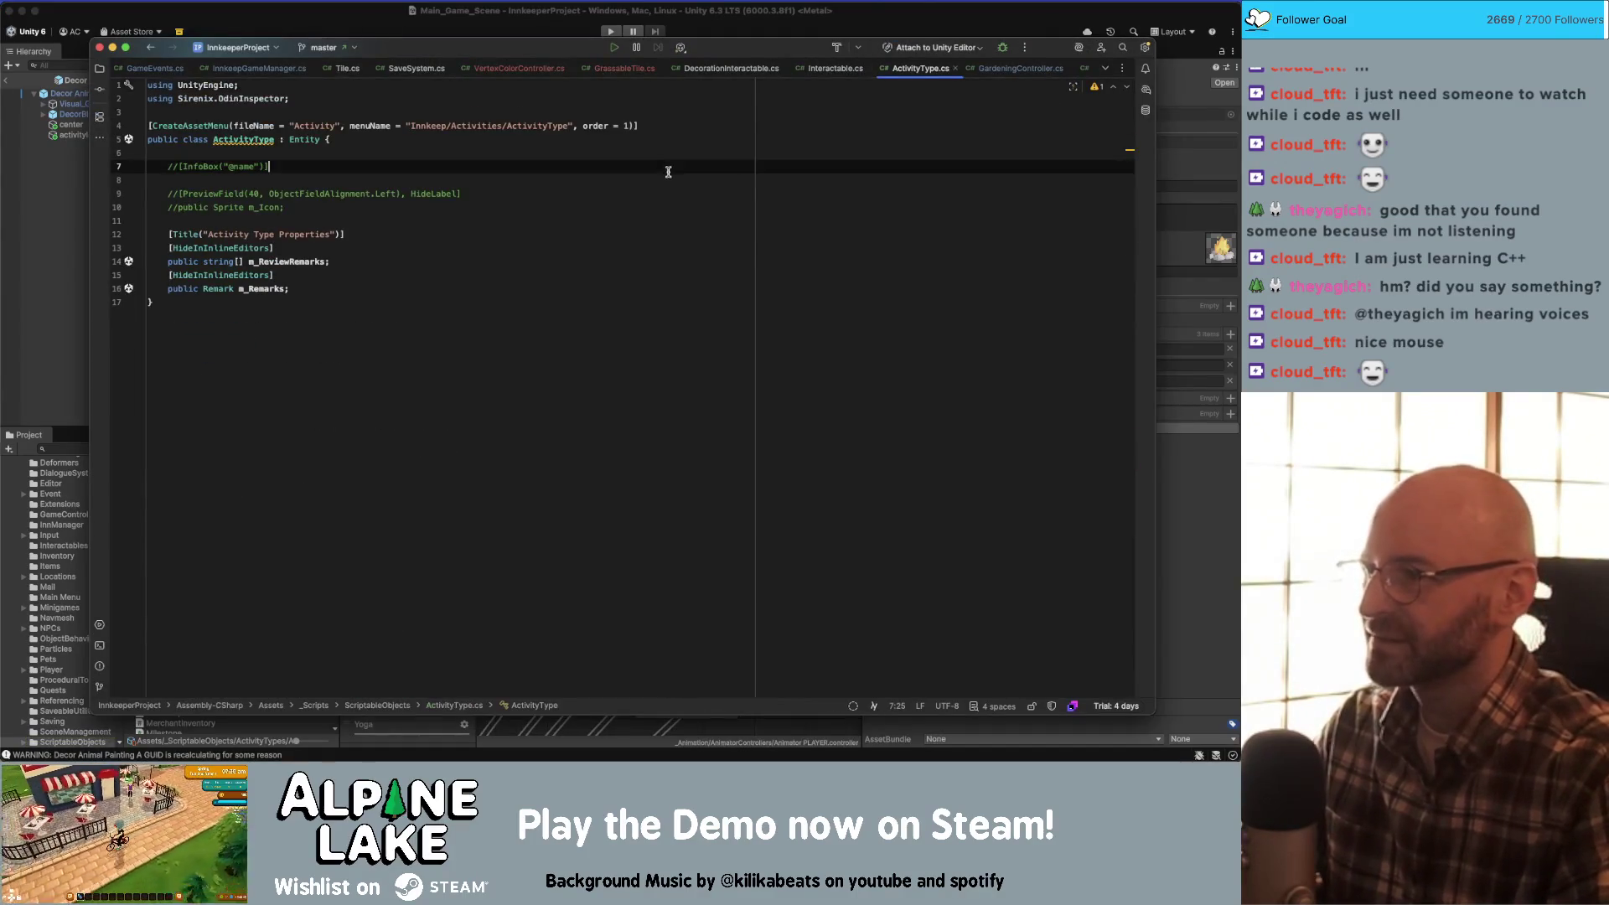
click(672, 230)
key(Home)
key(Return)
key(Up)
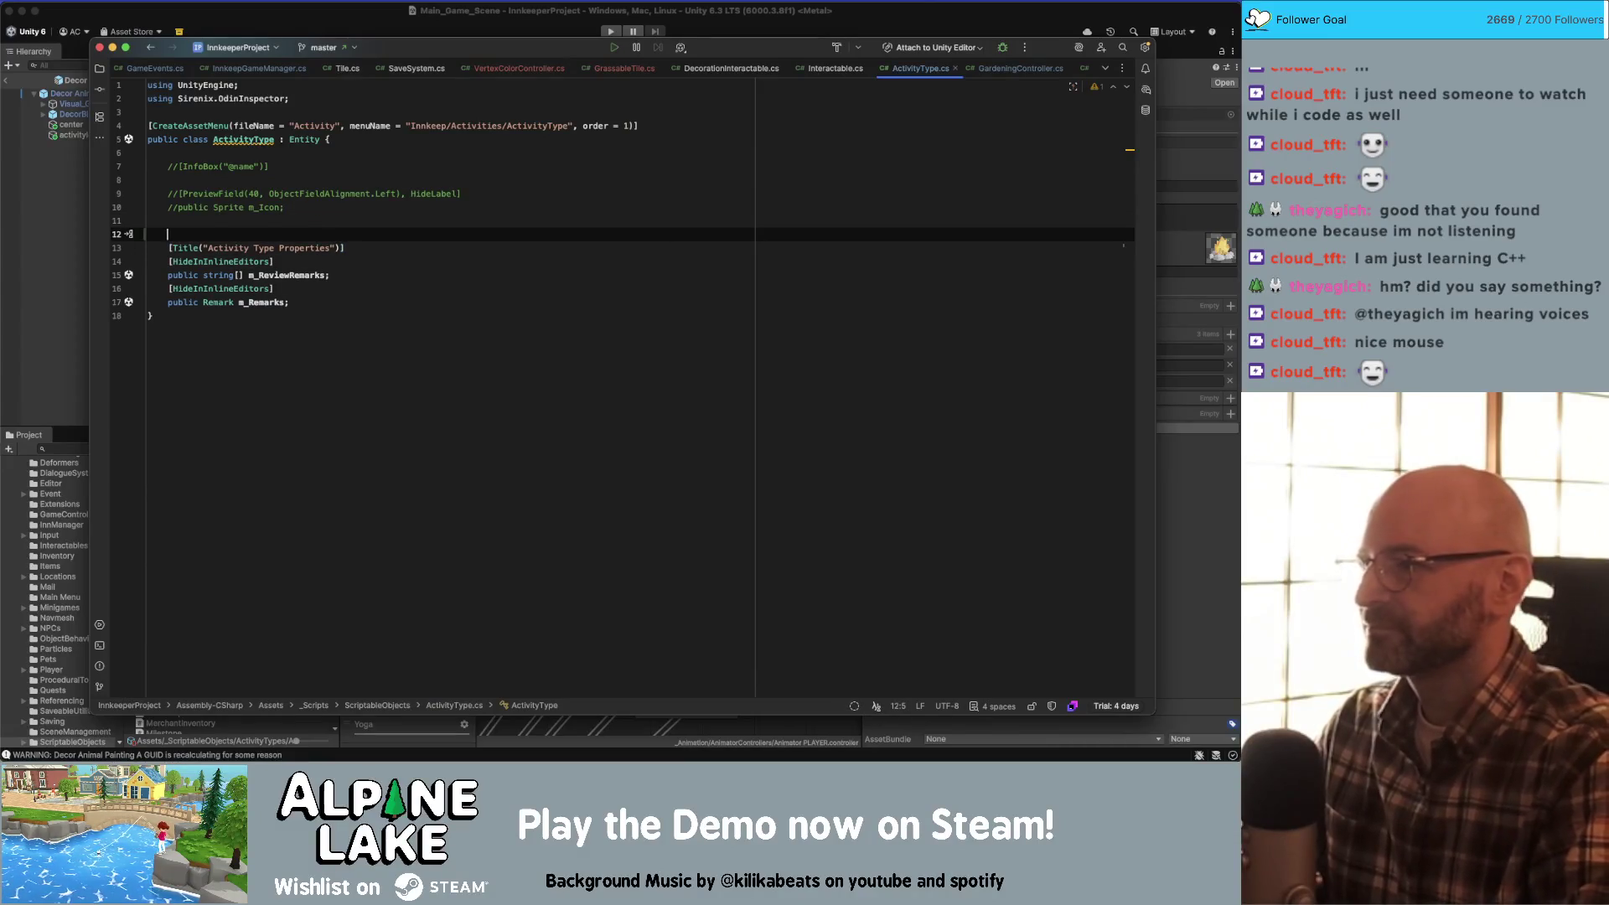
text(OCA)
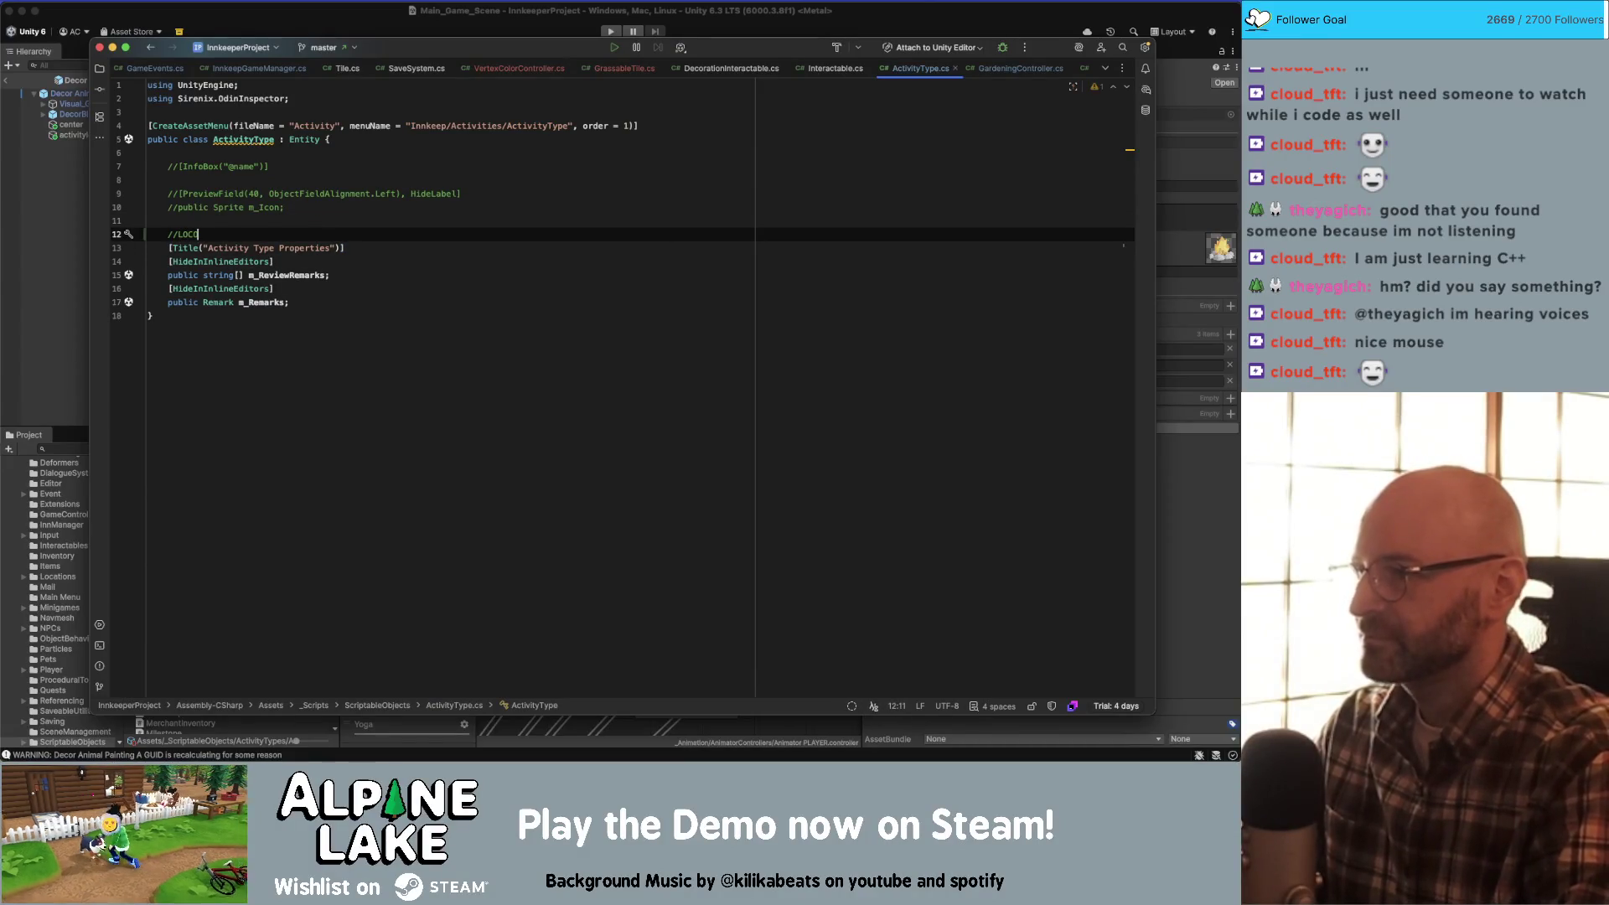
key(BackSpace)
key(BackSpace)
key(BackSpace)
text(TODO)
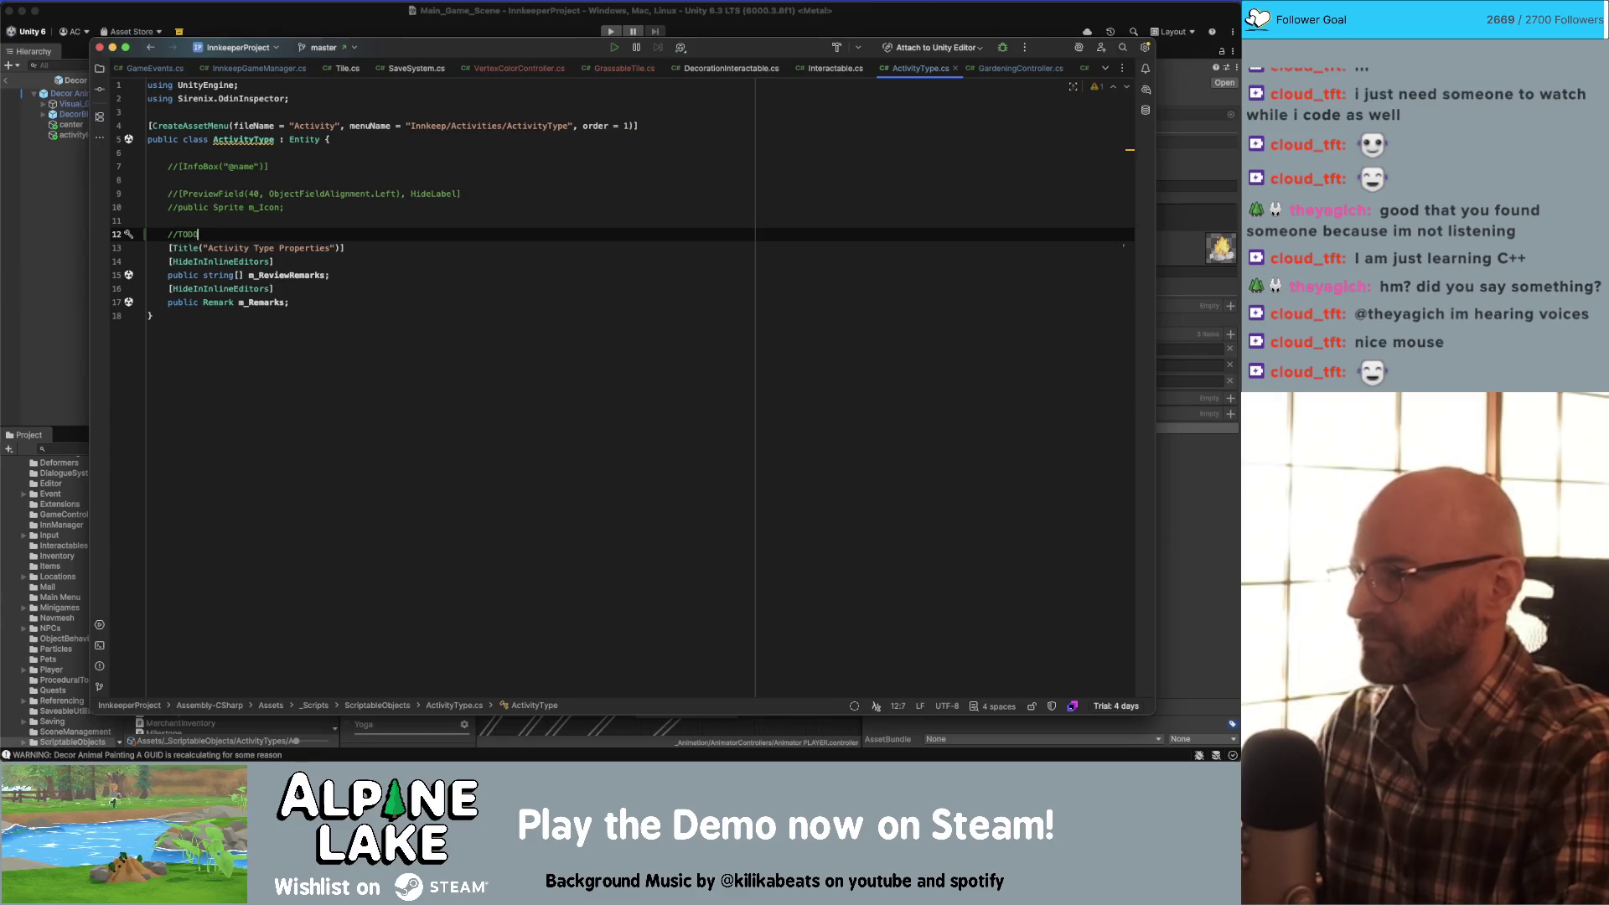
text(: Localize This)
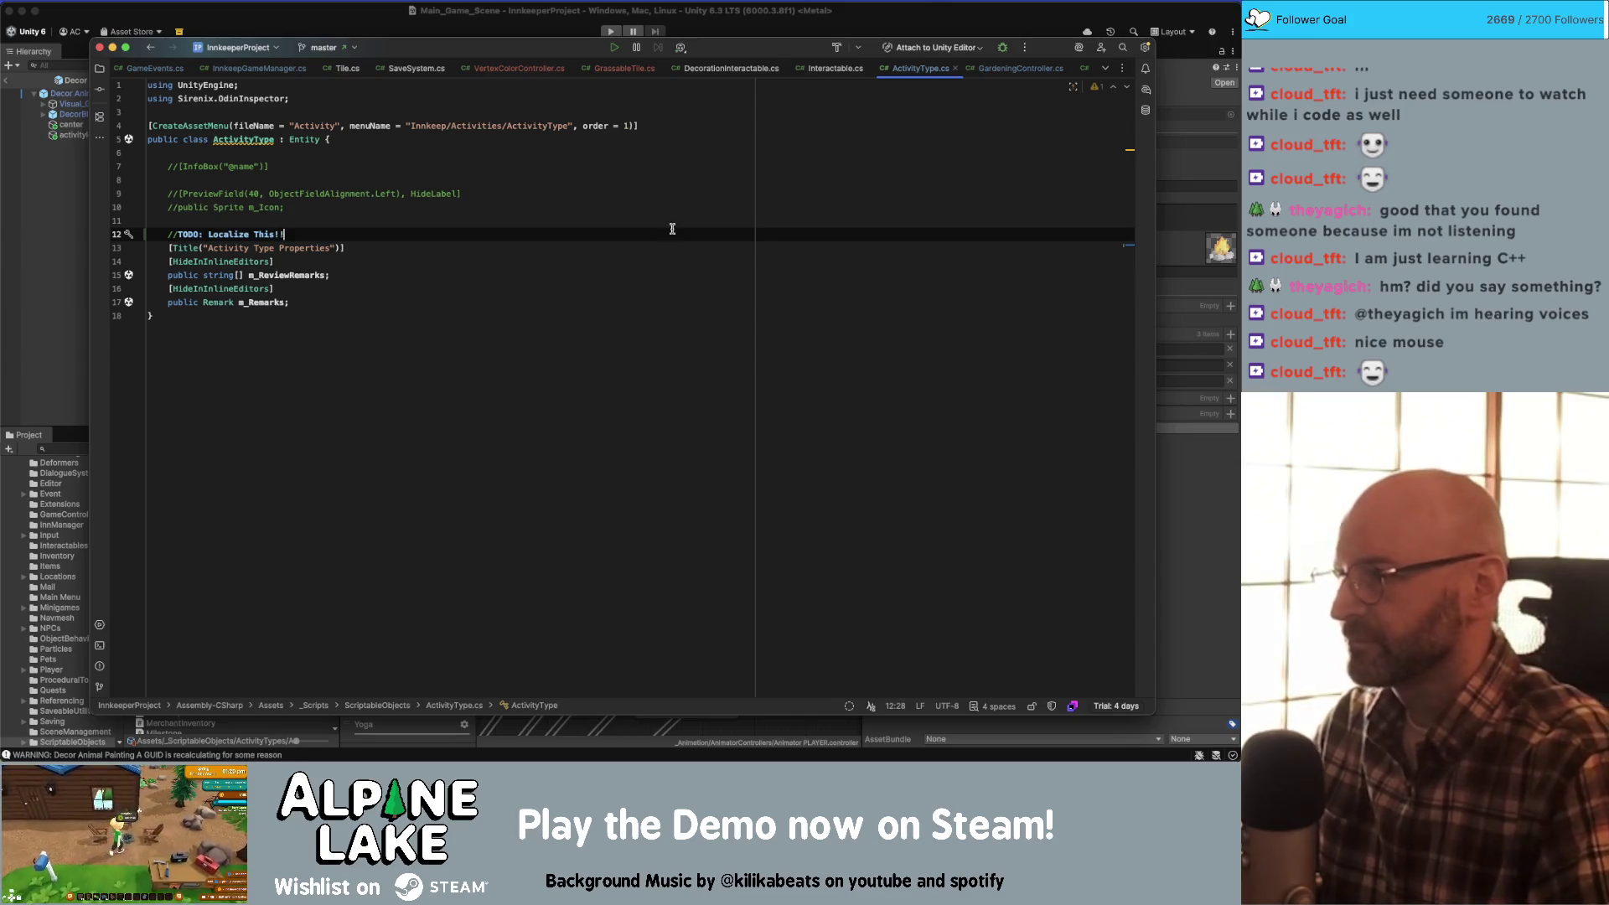
text(!)
key(Down)
key(Down)
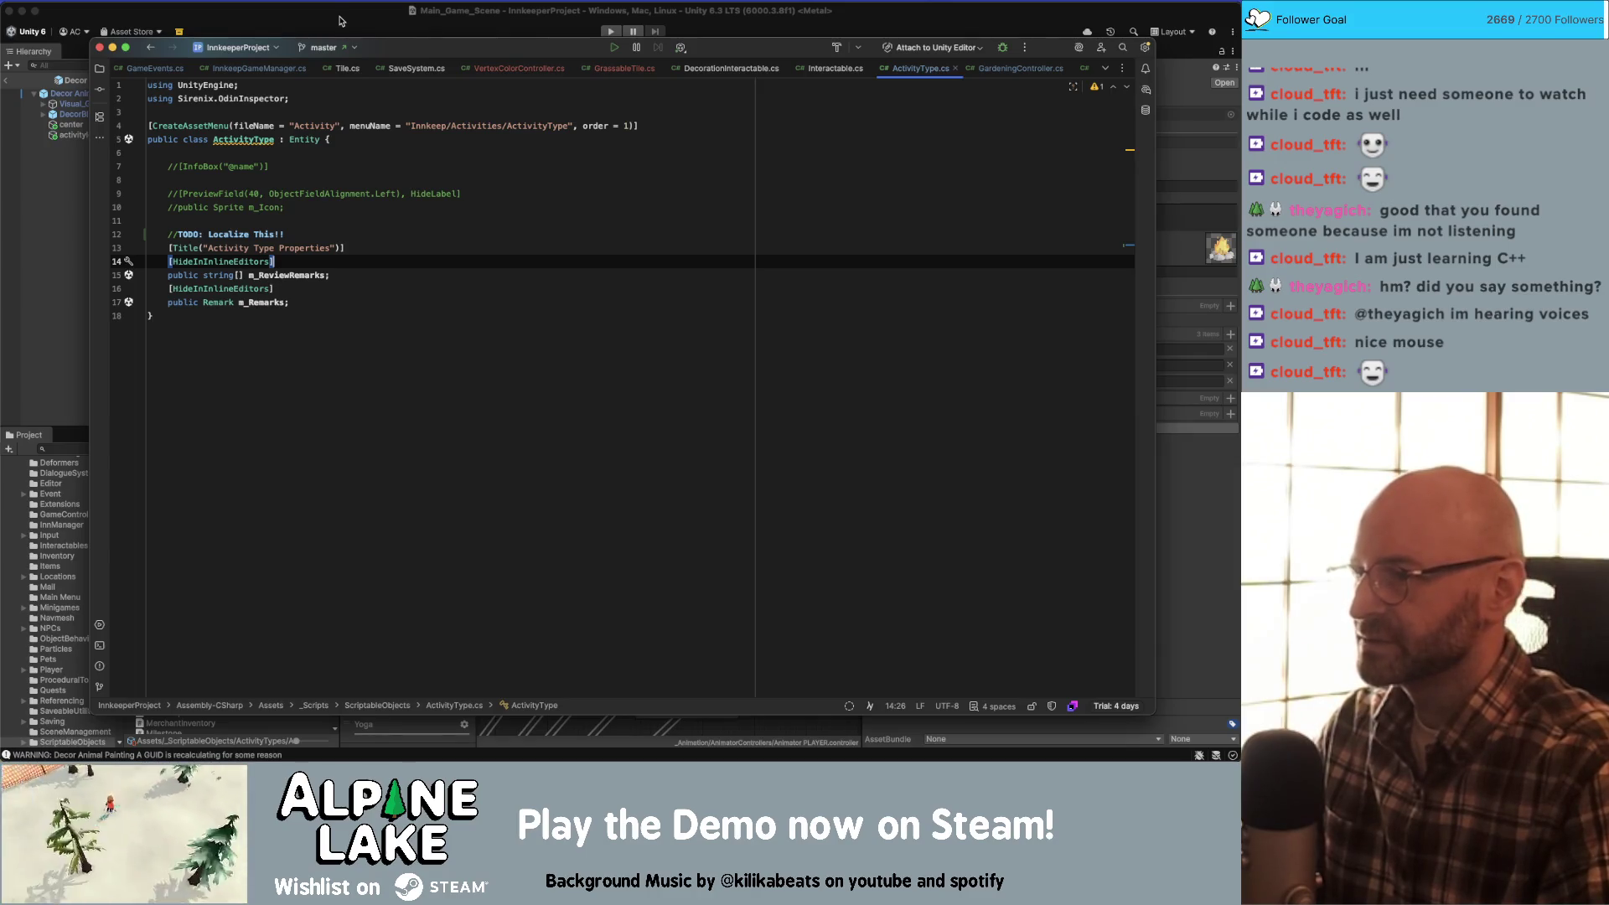
click(339, 20)
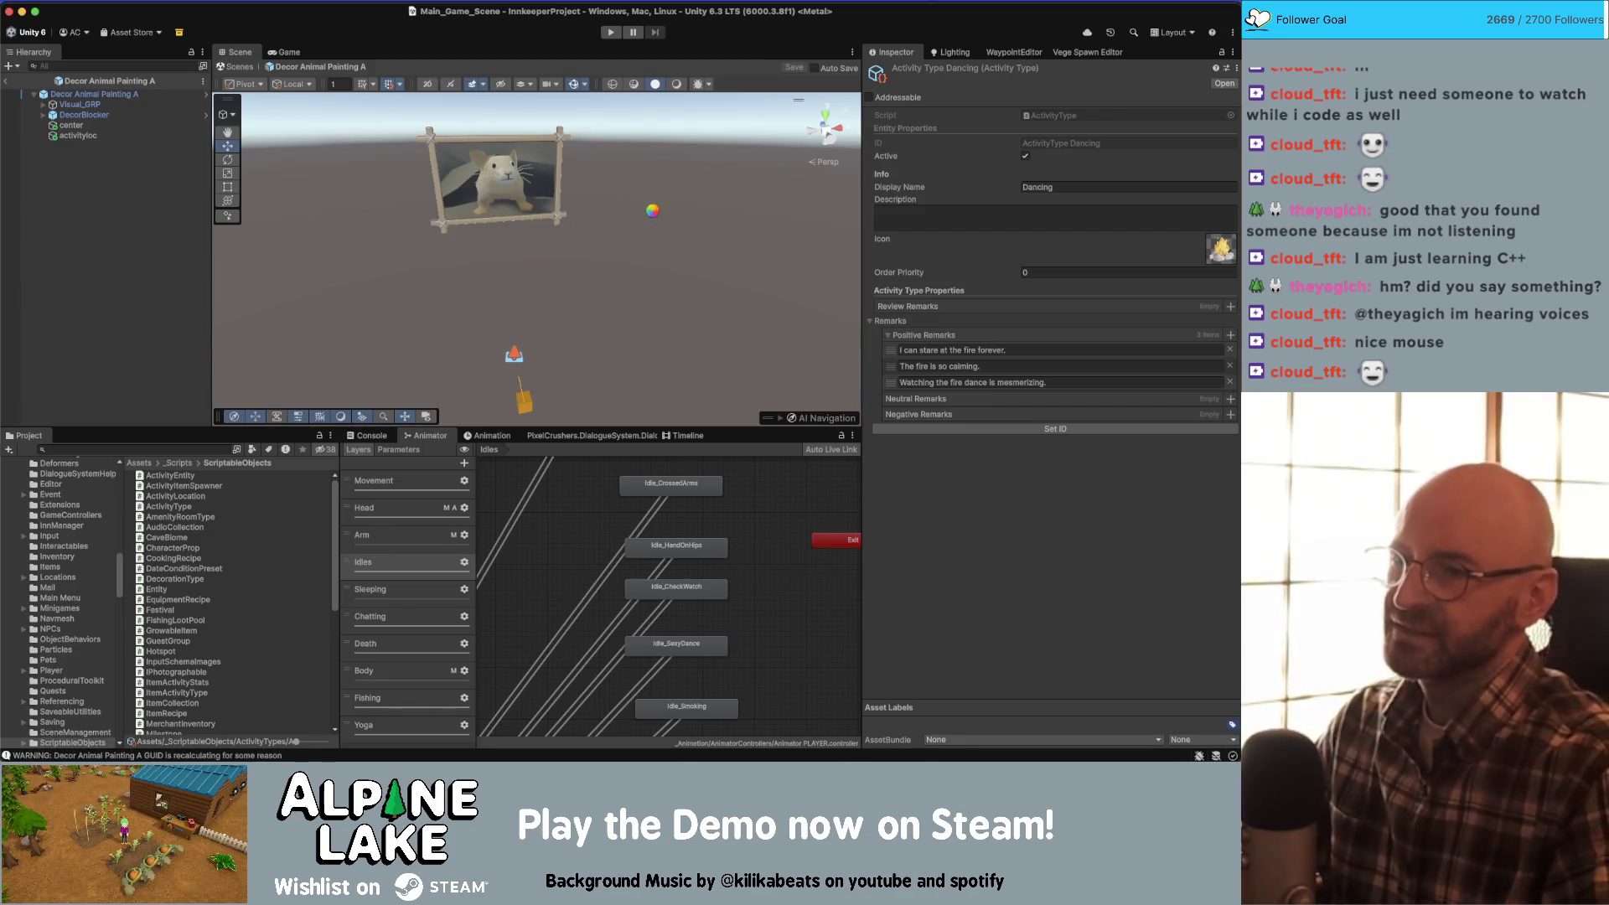
- Orbit the Scene view to centre the framed mouse painting, then type and clear 'activ' in the Project search
drag(680, 247, 609, 186)
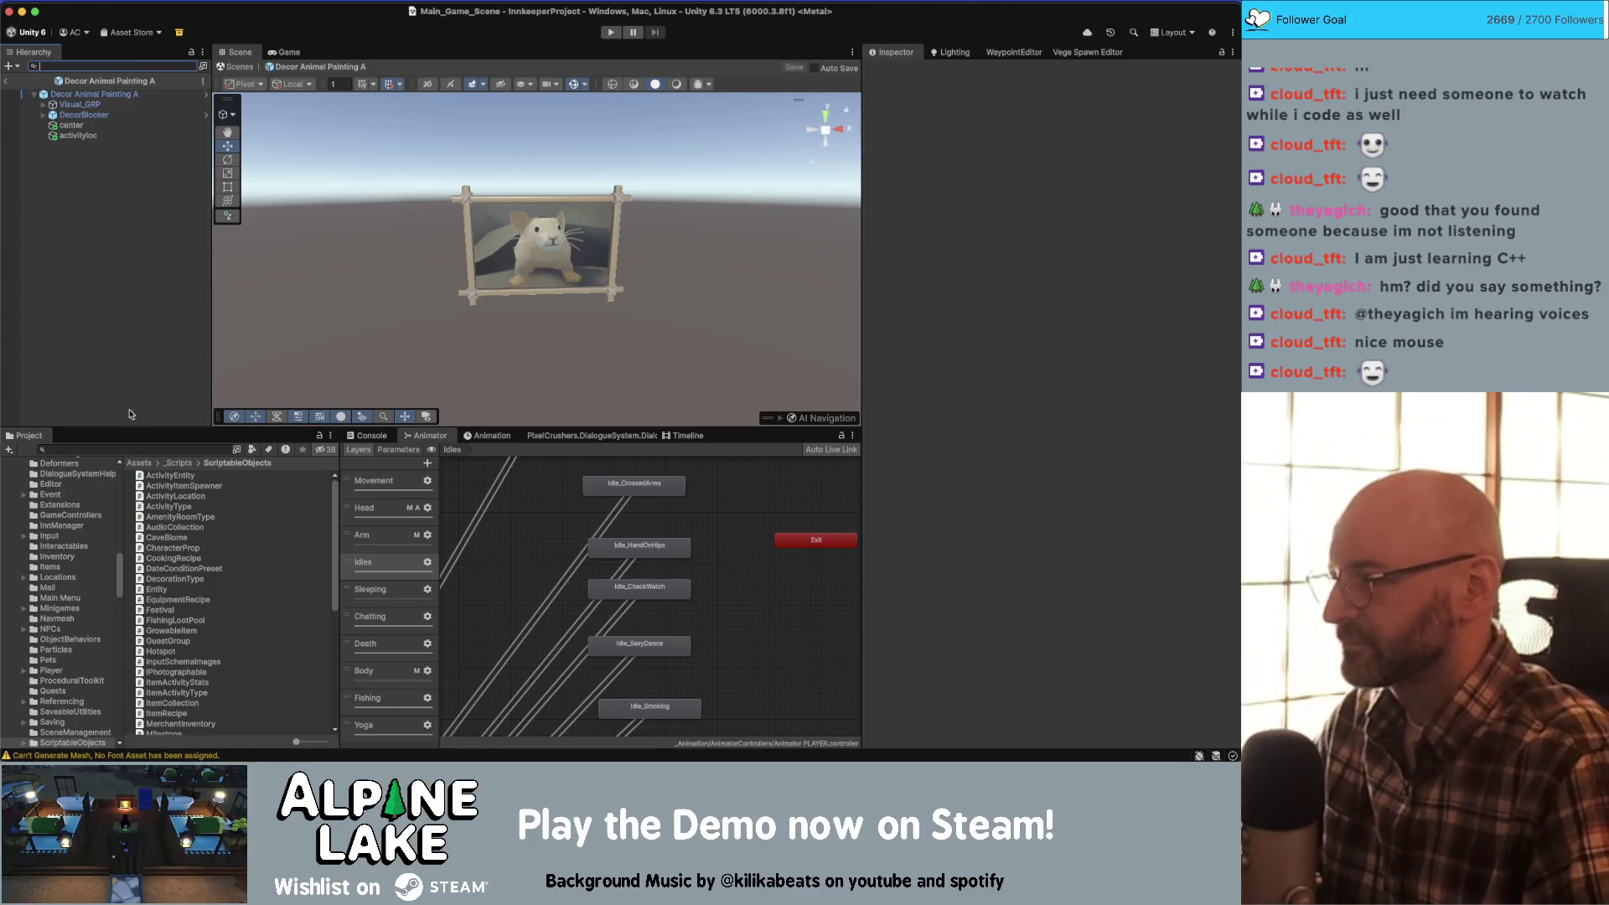
click(145, 449)
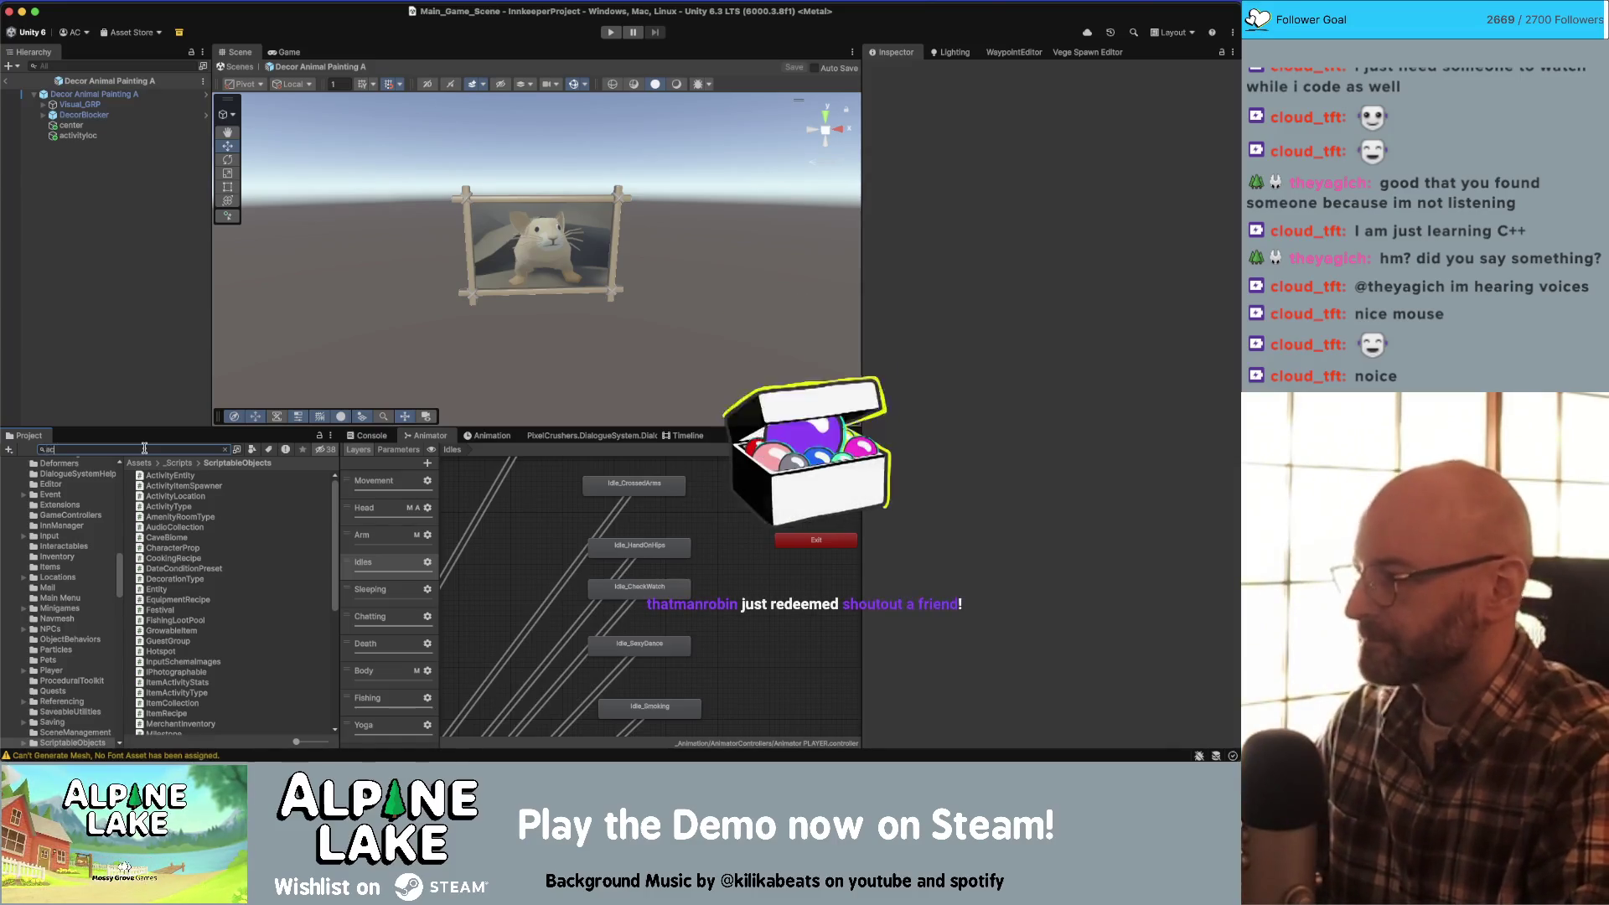
text(activ)
key(BackSpace)
key(BackSpace)
key(BackSpace)
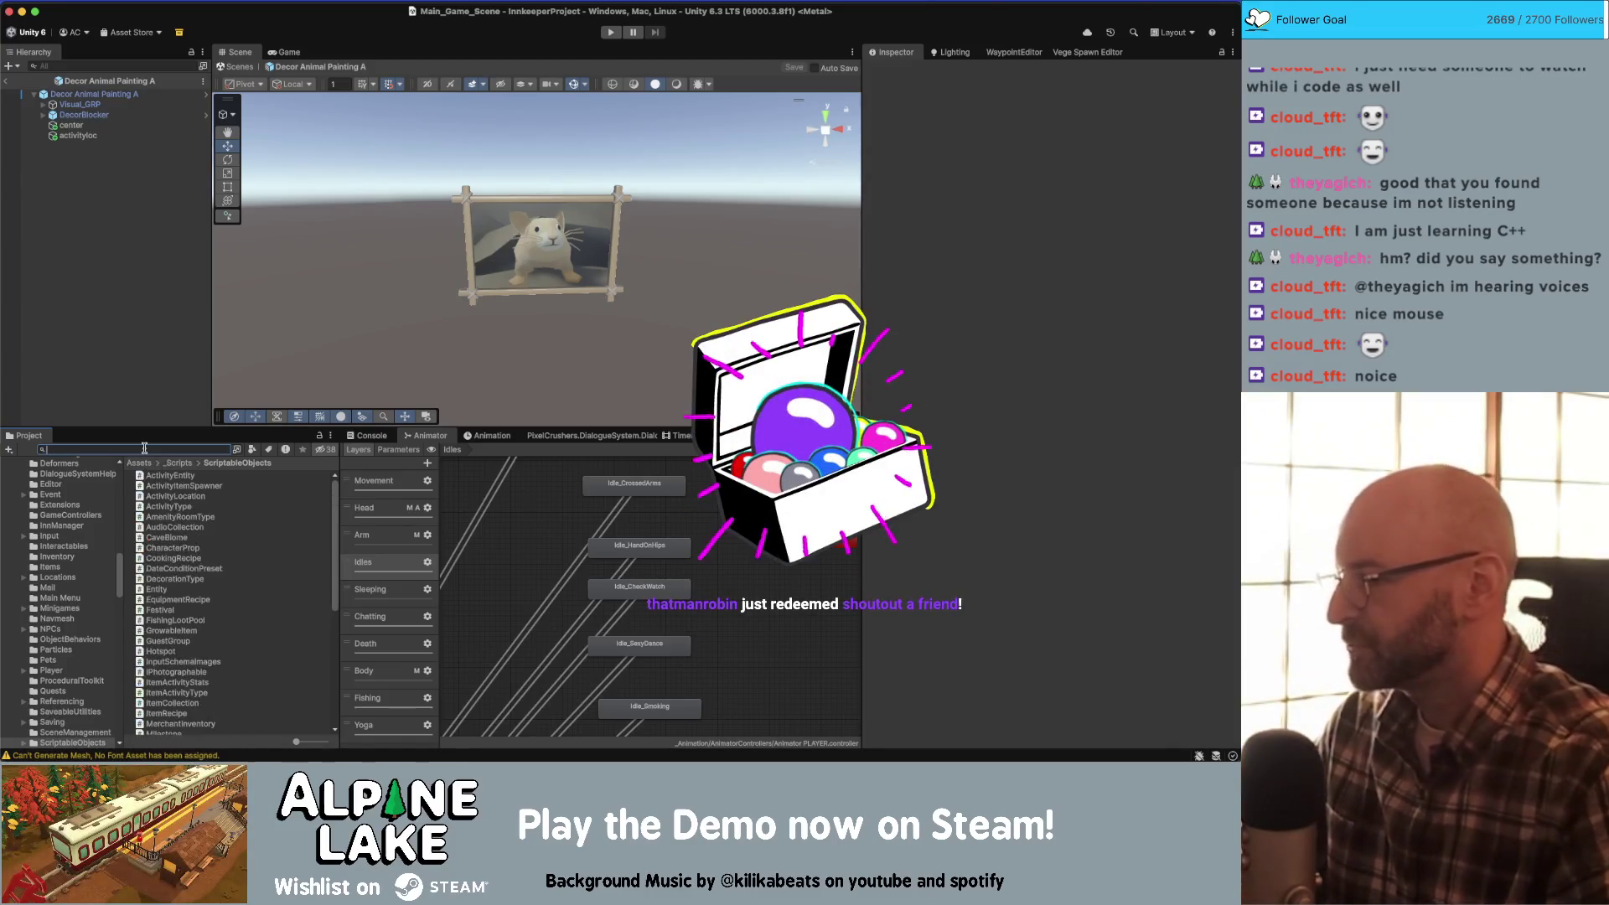
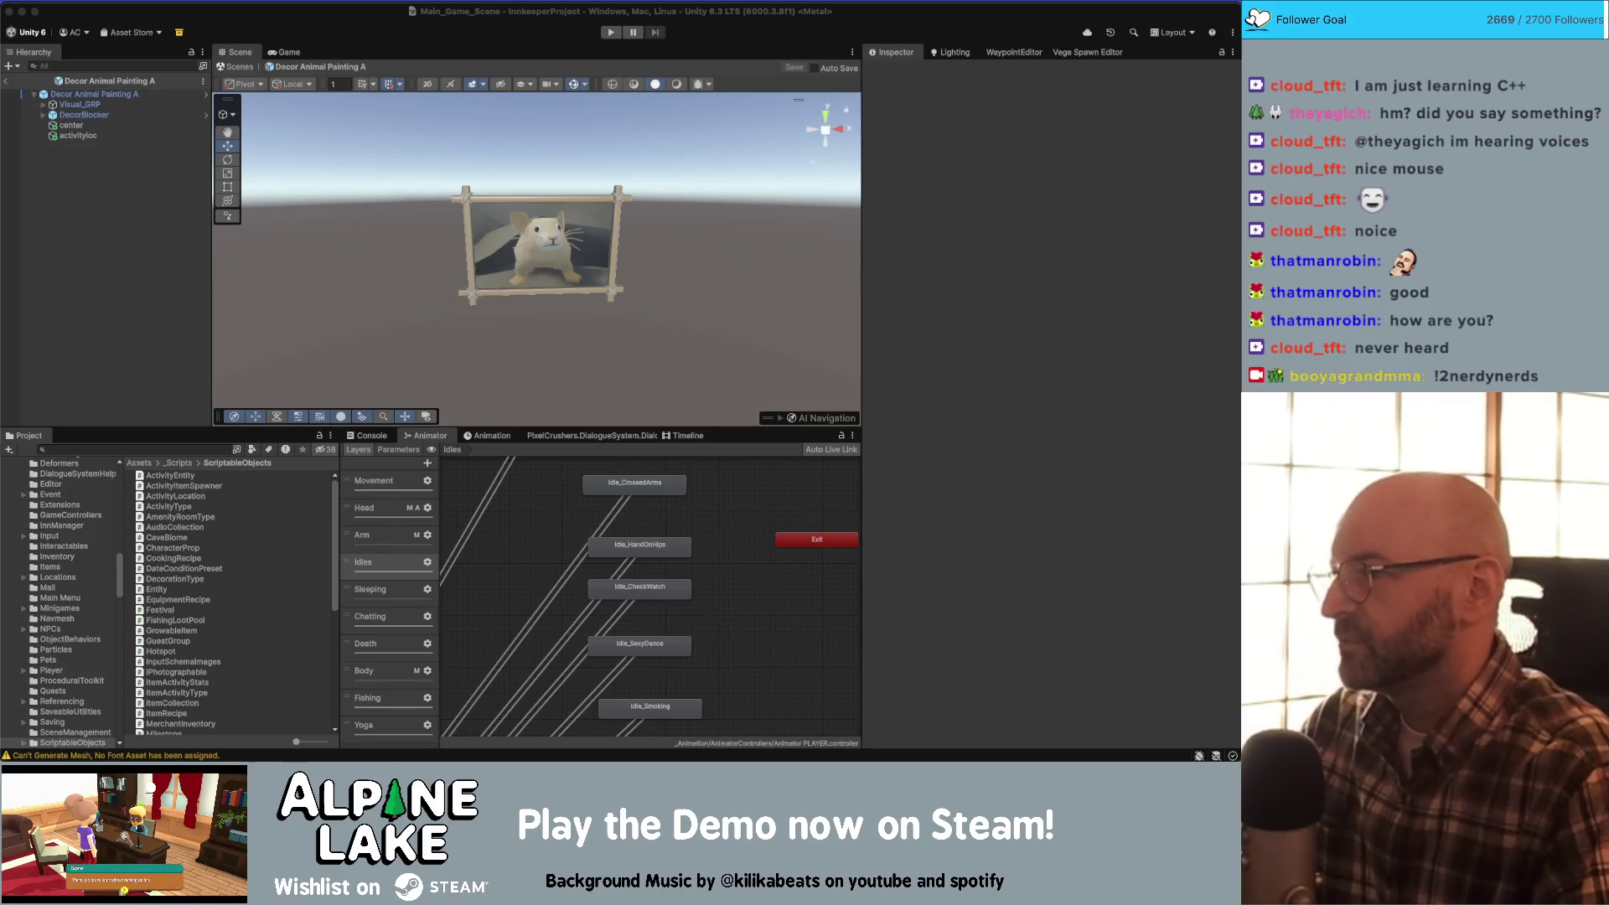
- Bring the Unity editor to the front and clear the current selection
click(711, 526)
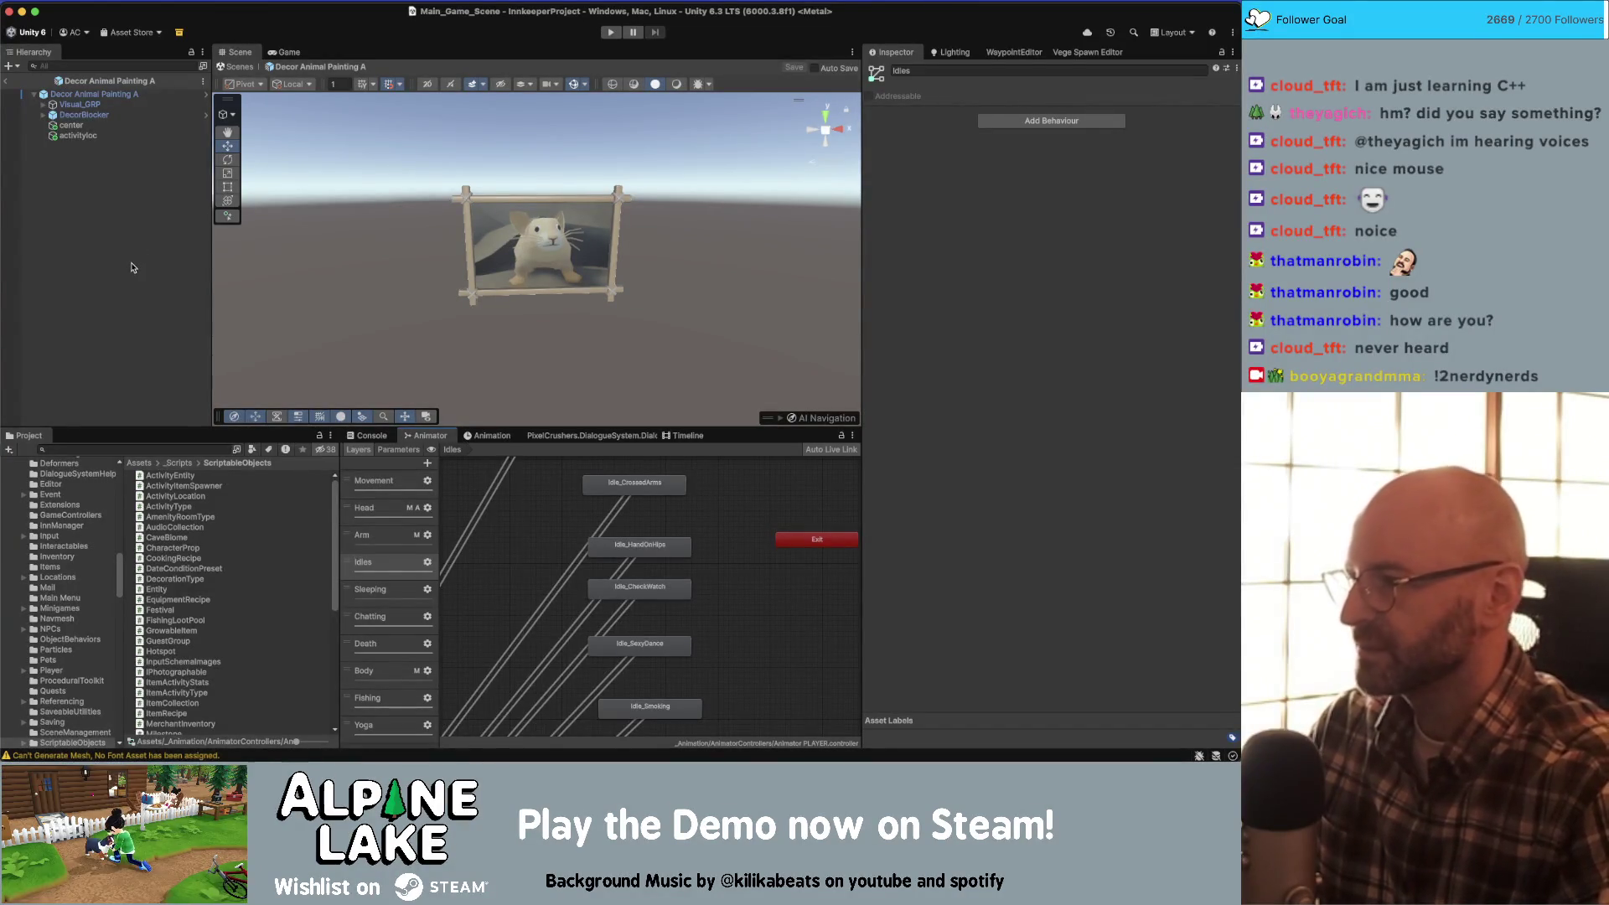
click(124, 218)
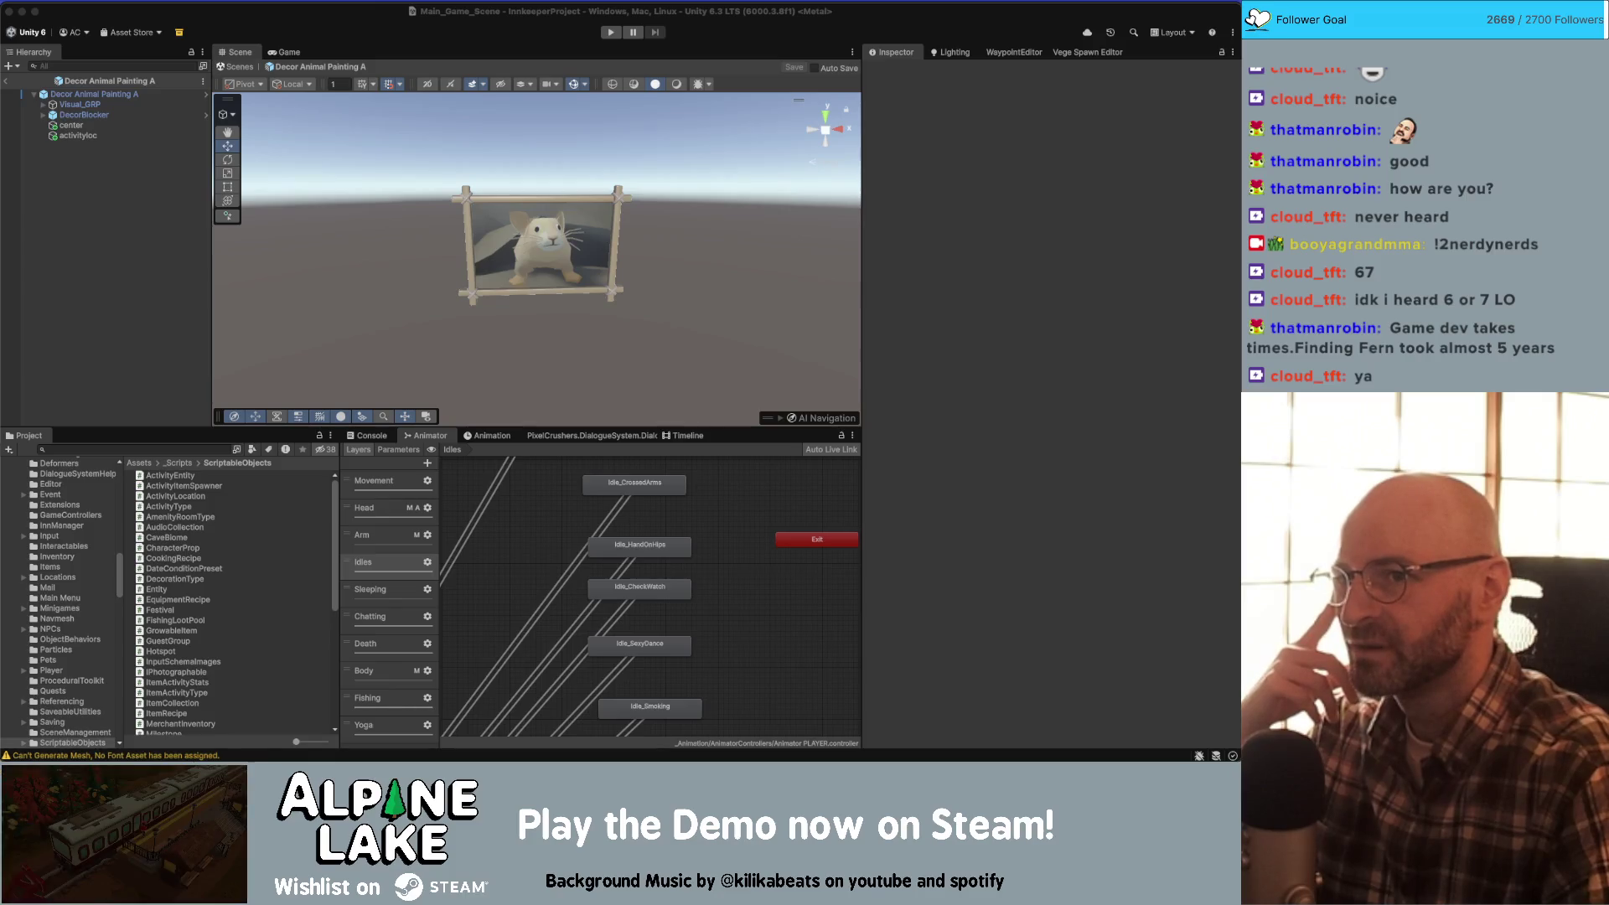
click(972, 146)
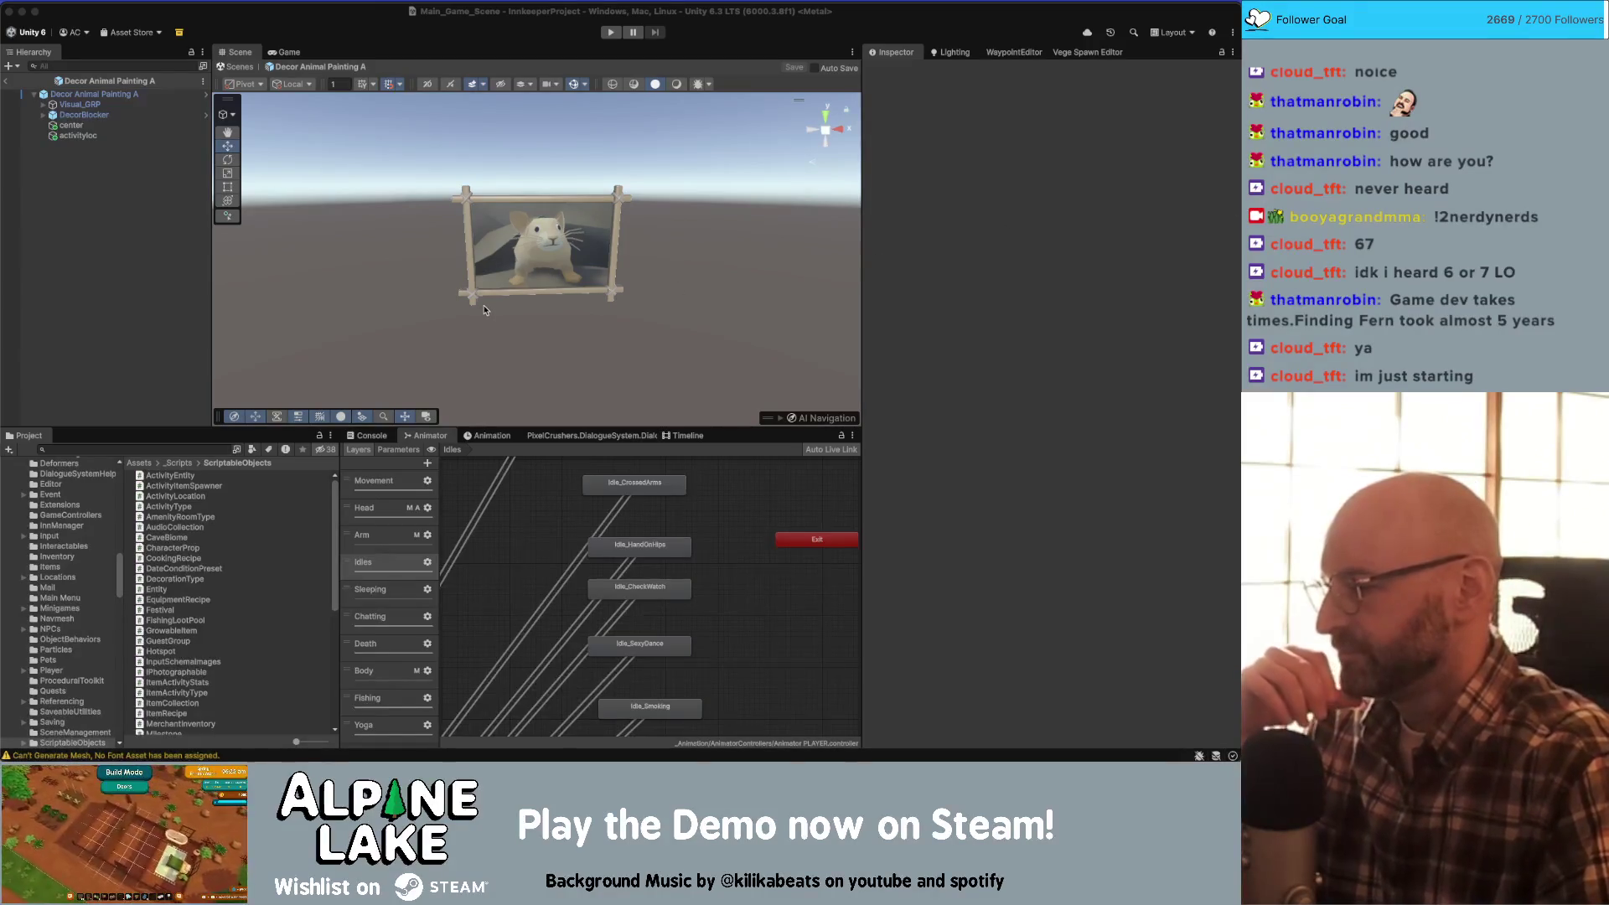
click(135, 245)
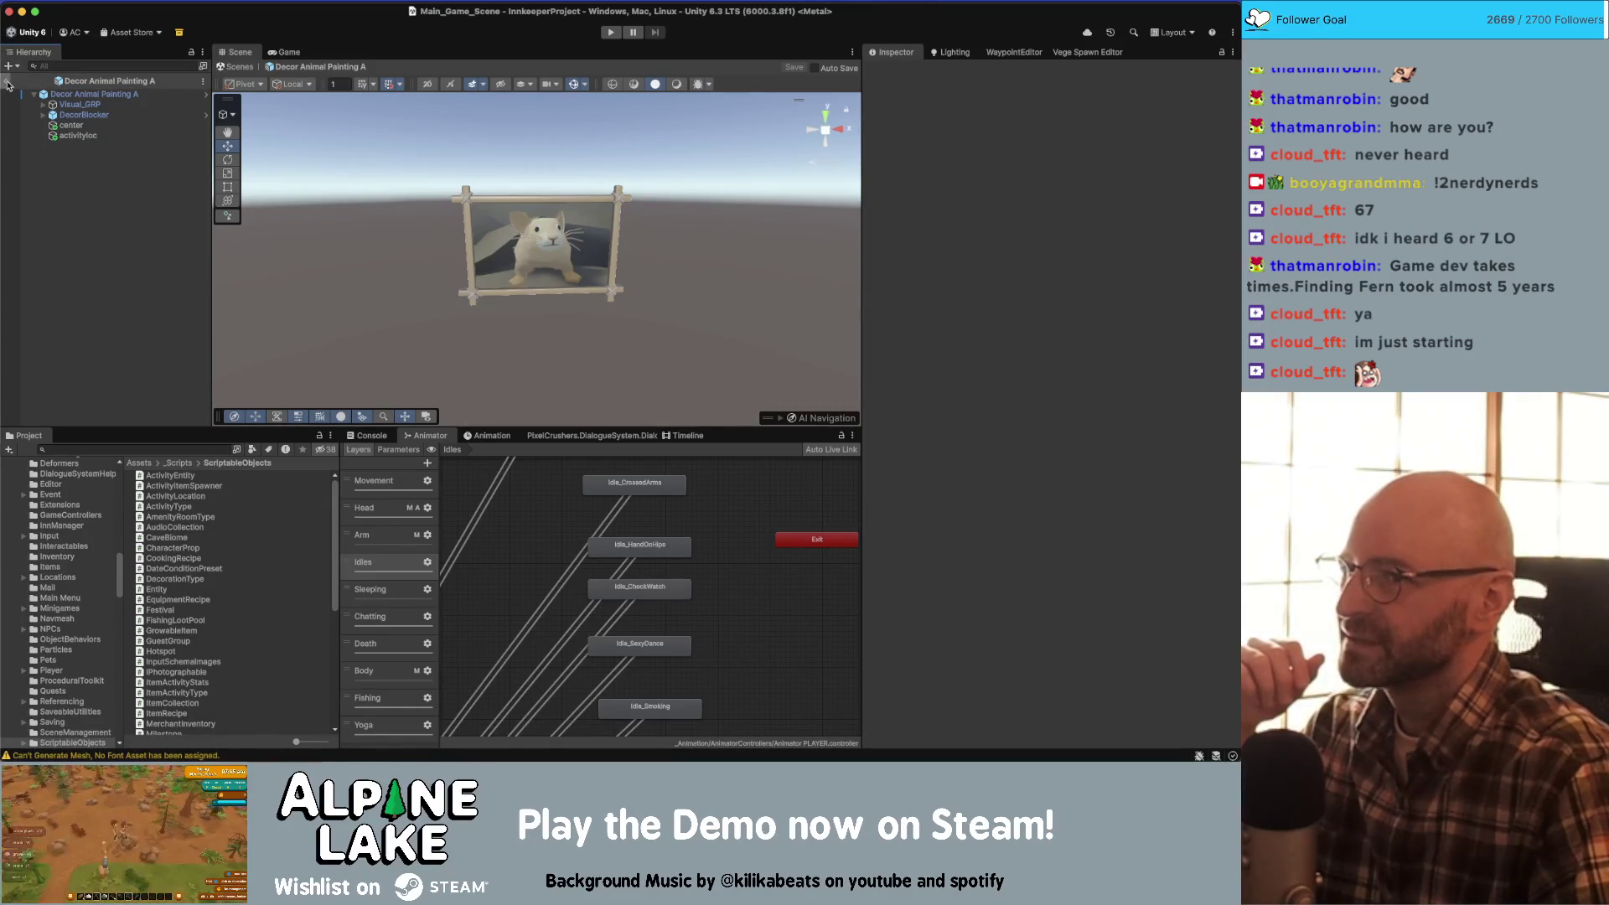
- Search the Project panel for 'activitytype' and select ActivityType Firegazing
click(182, 447)
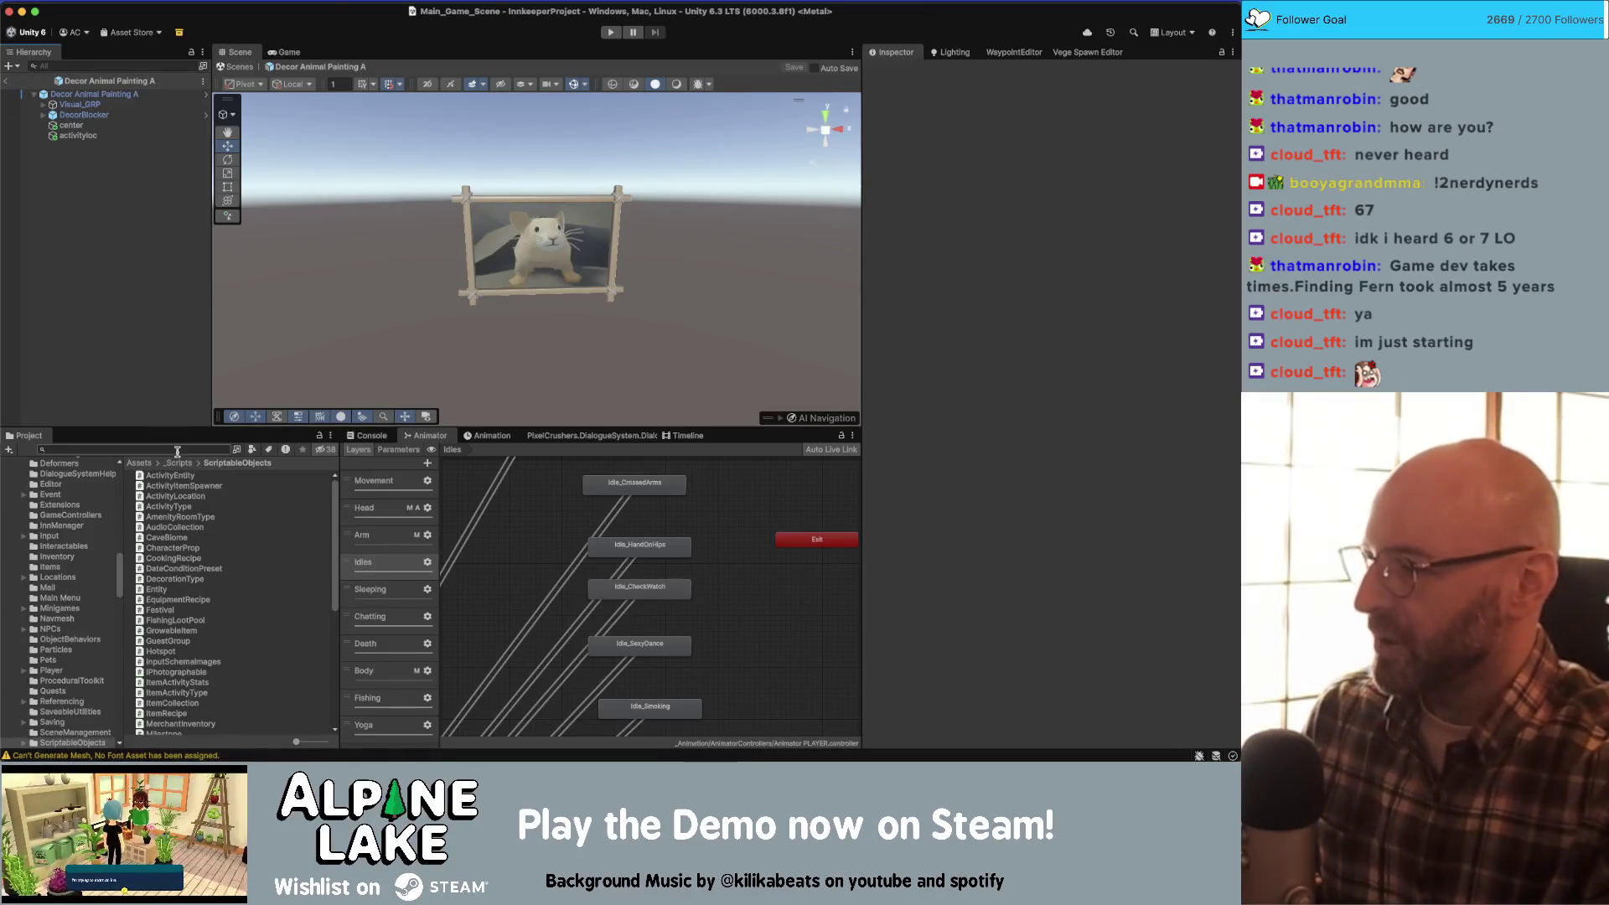
text(activitytype)
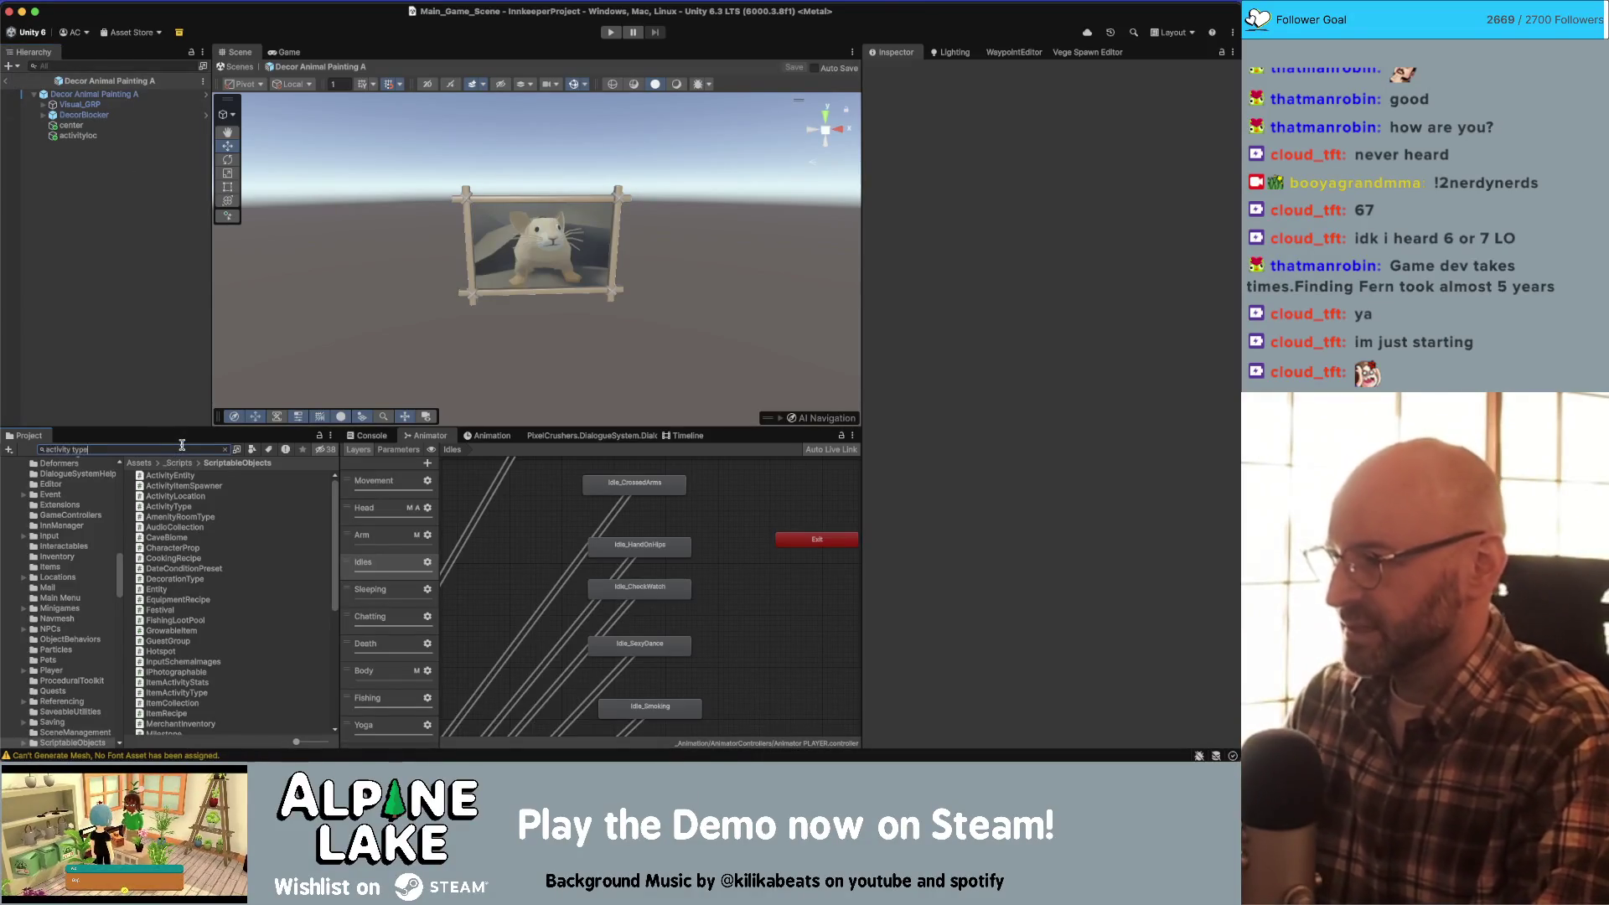
key(BackSpace)
key(BackSpace)
key(BackSpace)
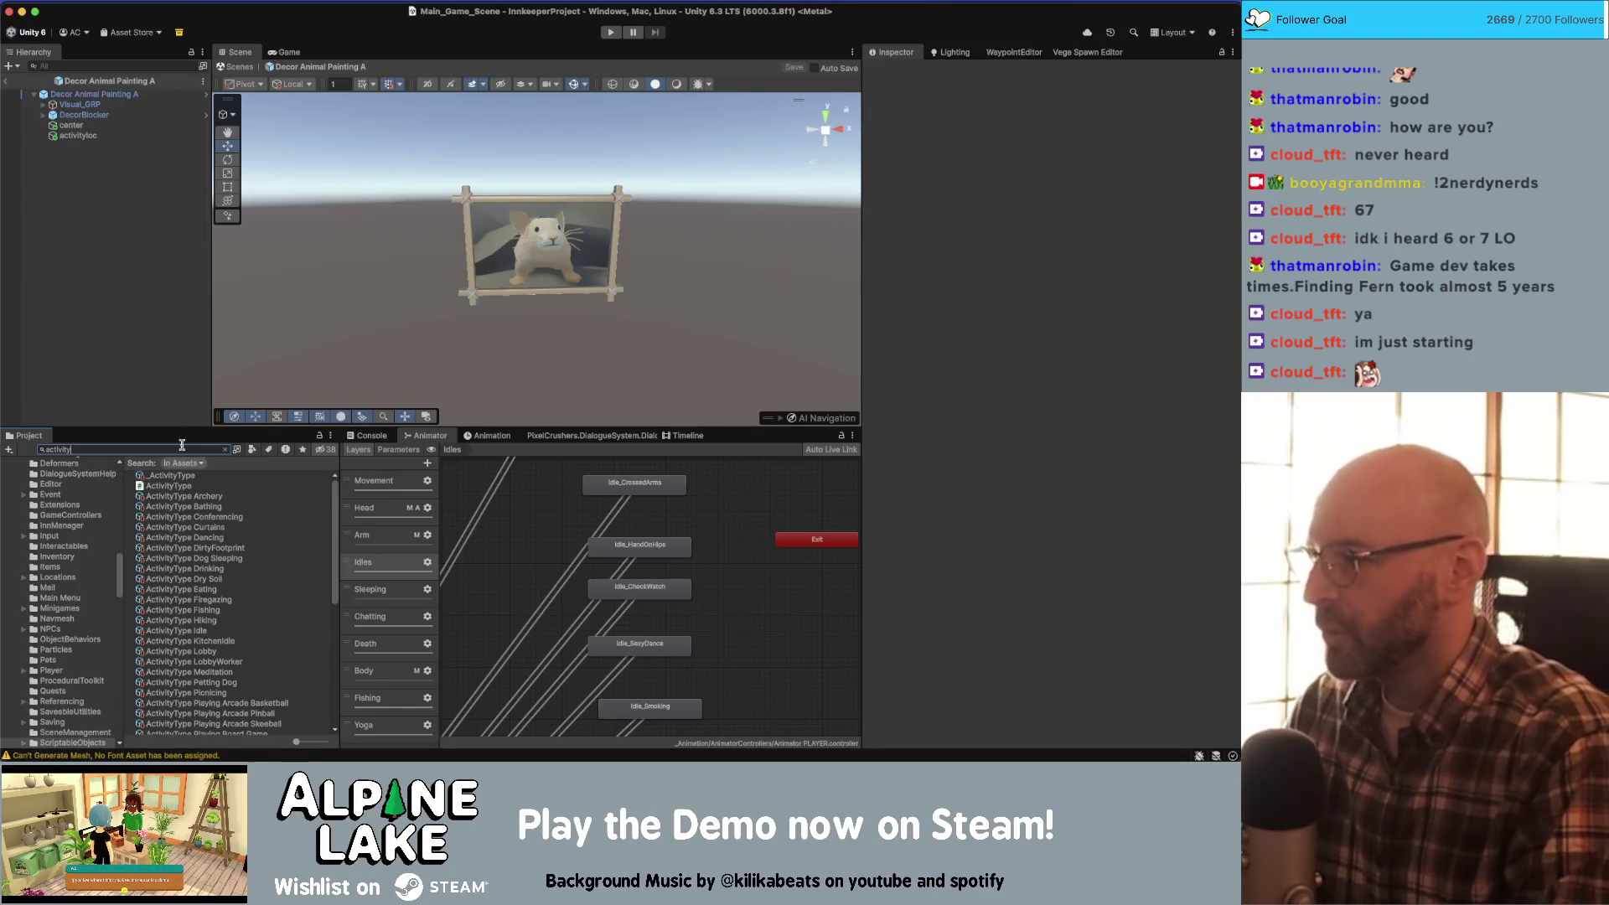
text( type)
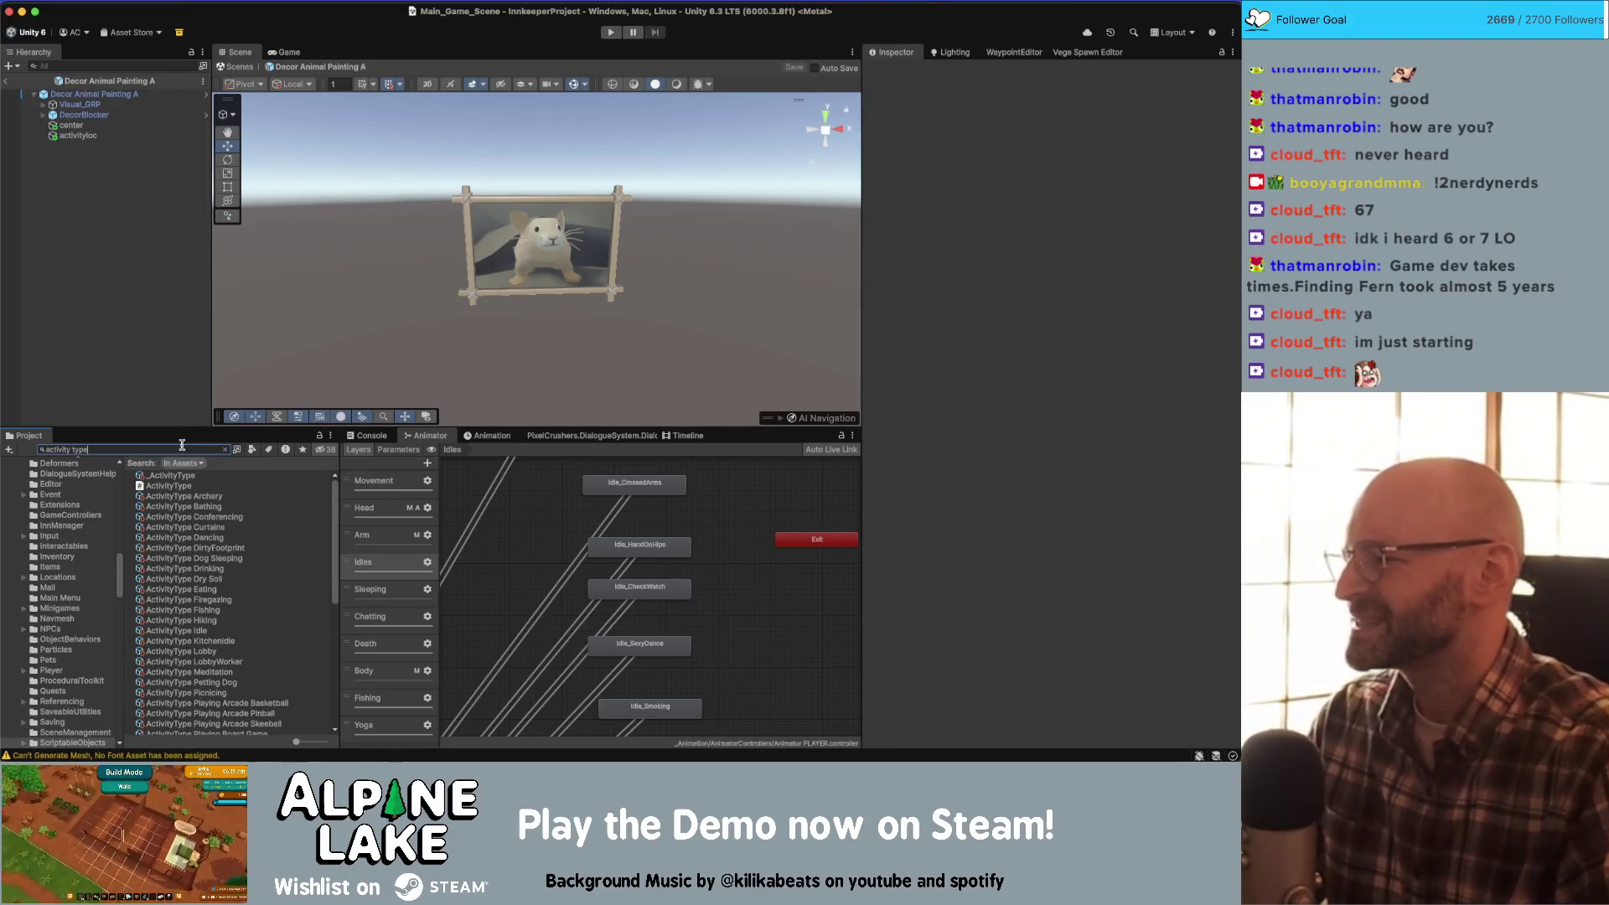
click(175, 620)
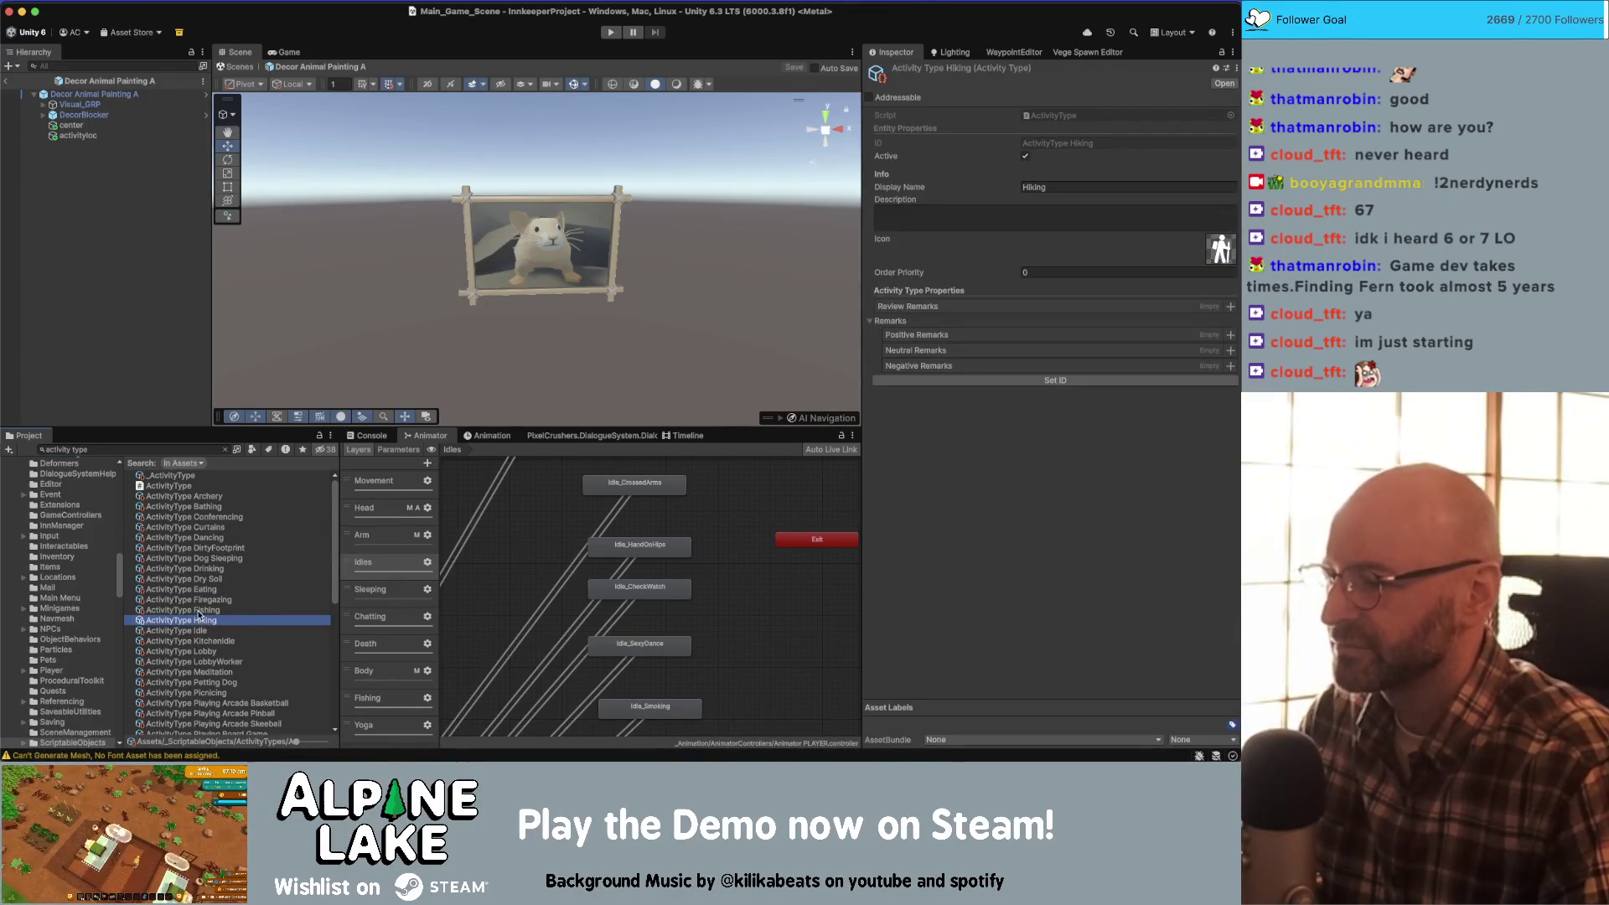
click(201, 610)
click(249, 599)
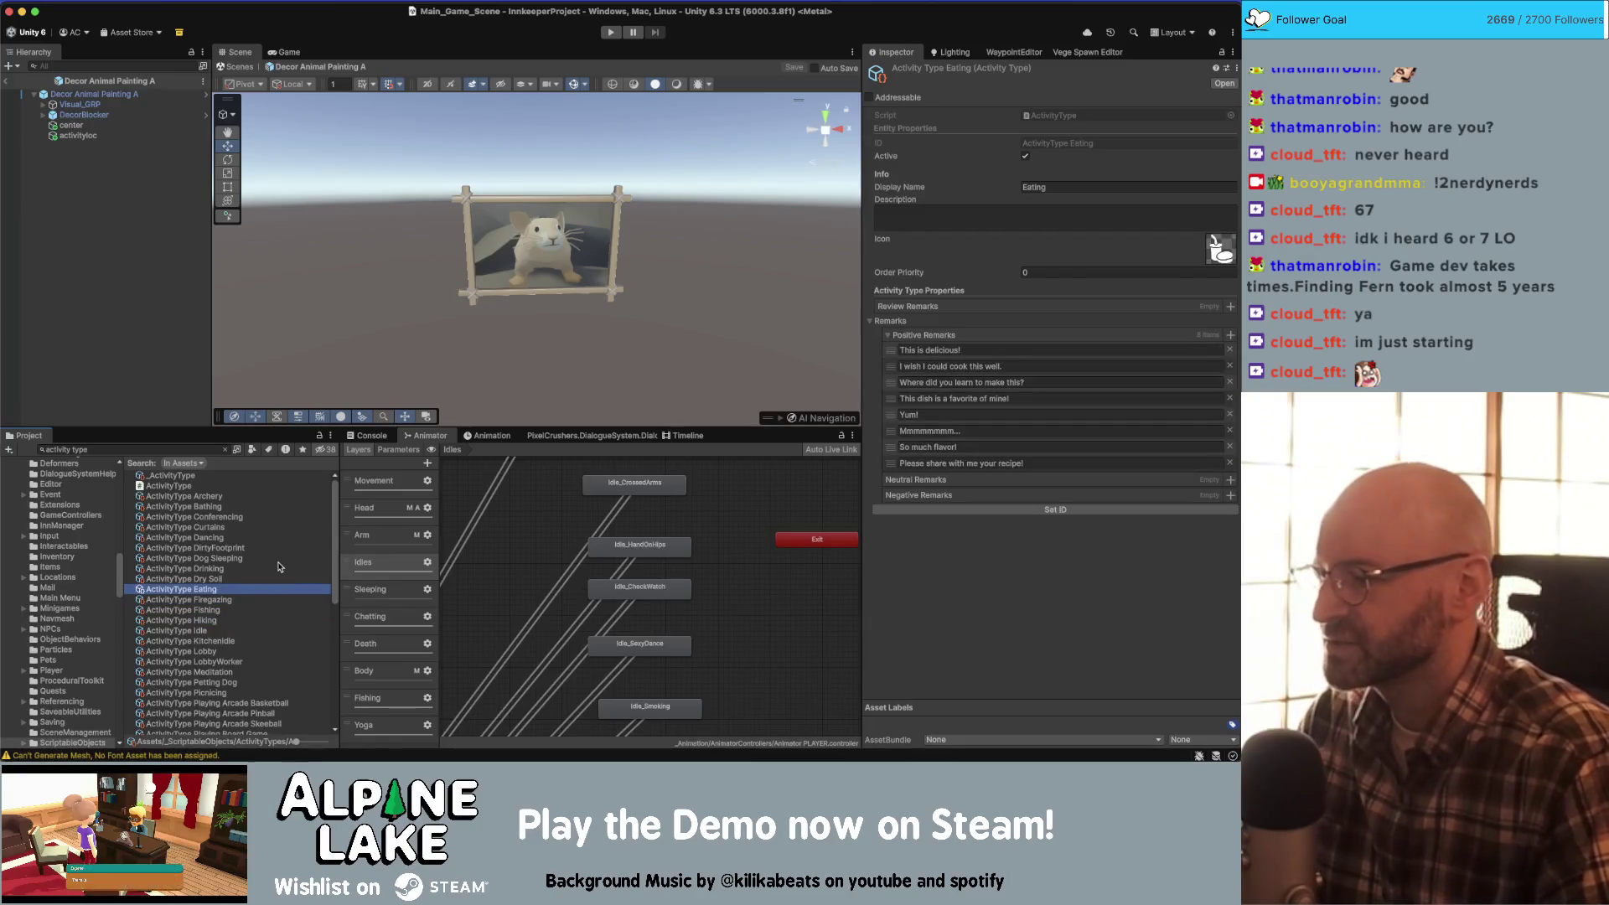
- Duplicate Firegazing and name the copy ActivityType Animal Painting A
key(super+d)
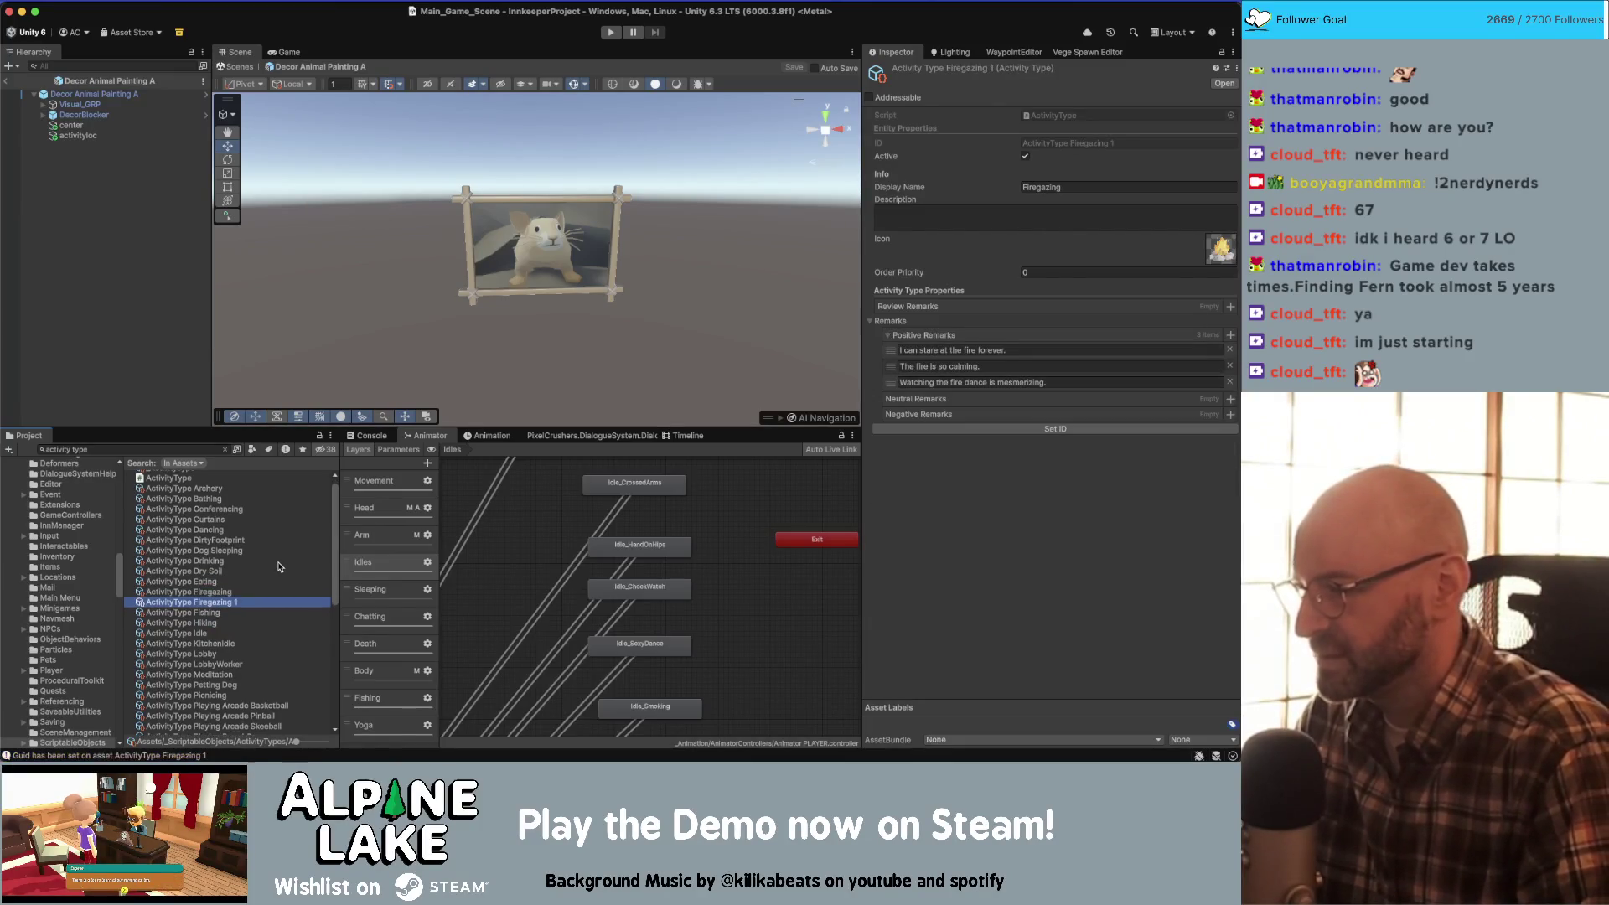
key(Return)
key(alt+BackSpace)
key(alt+BackSpace)
text(Animal Ph)
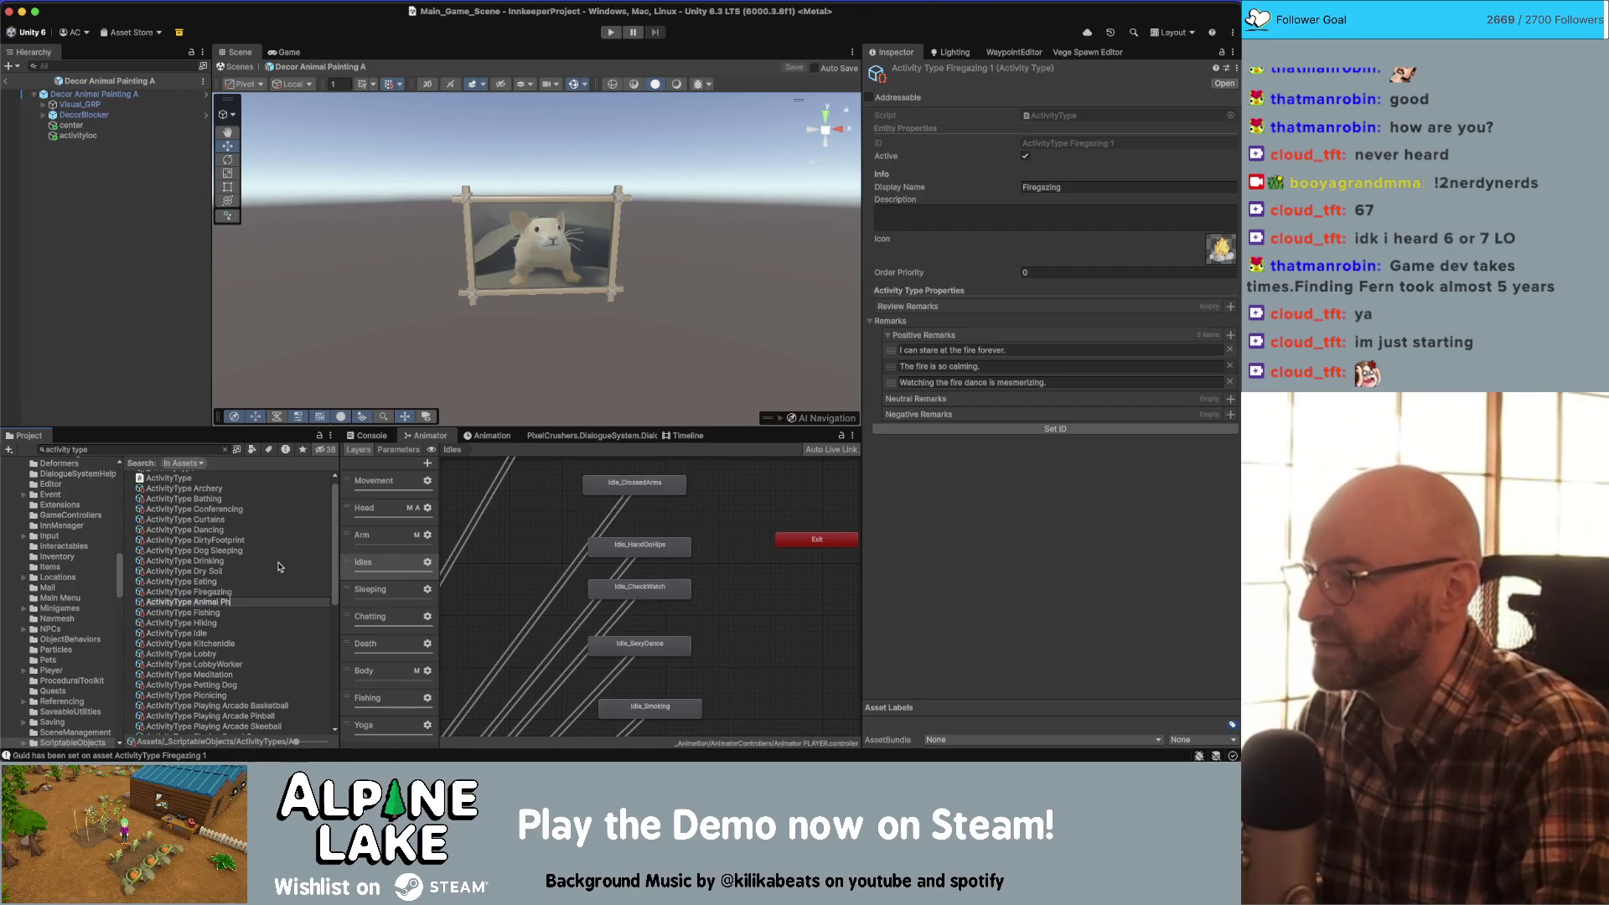
text(otainting A)
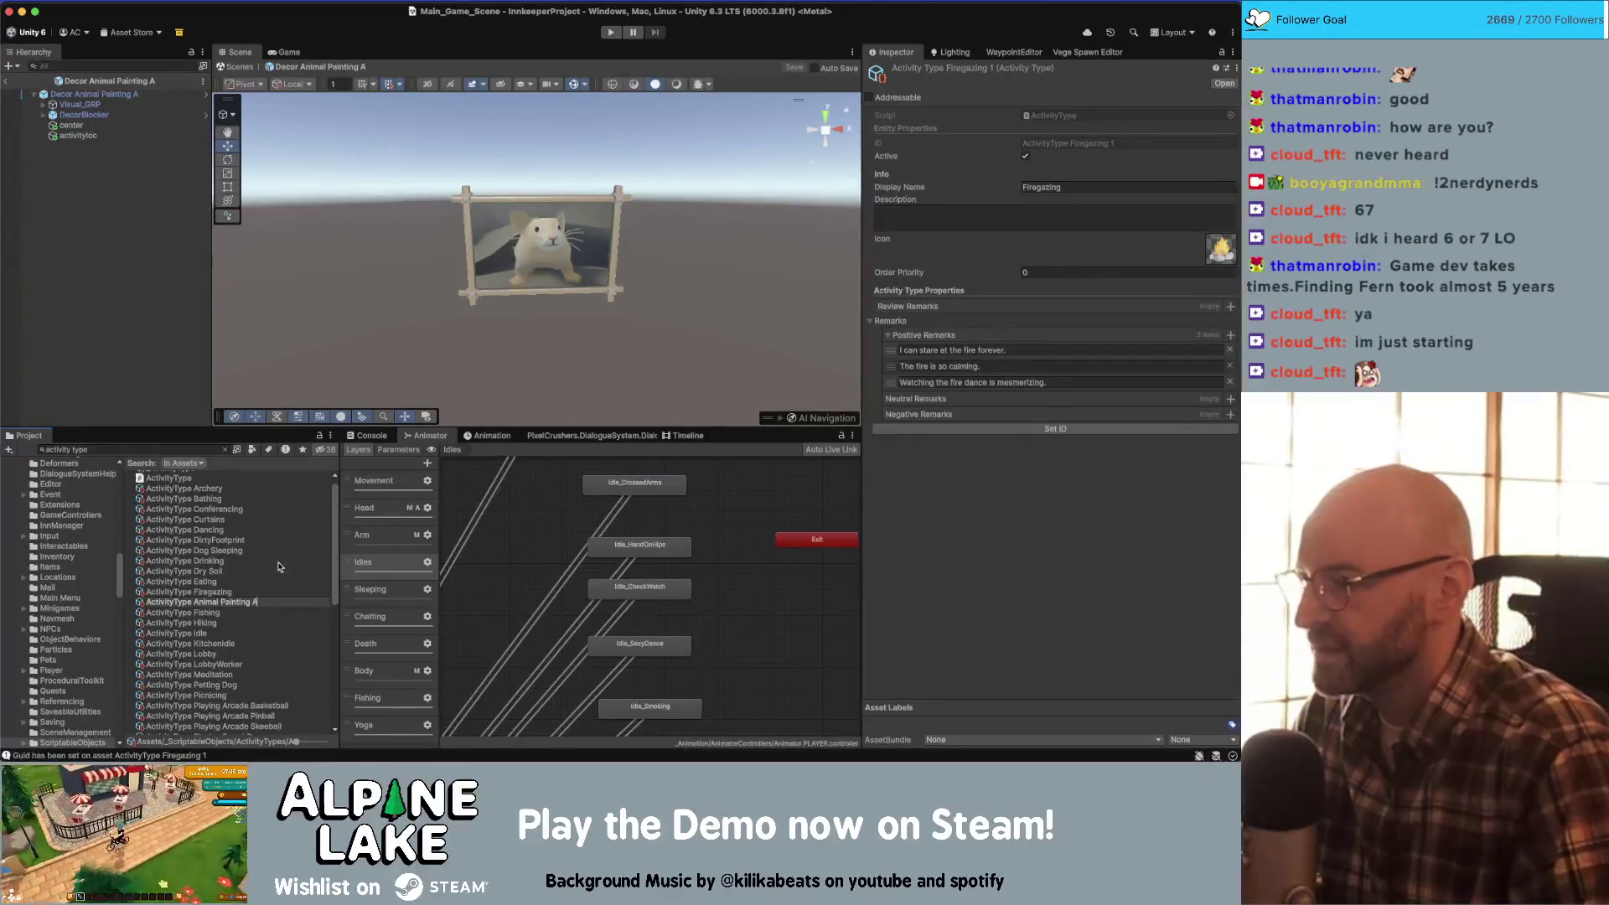
key(Return)
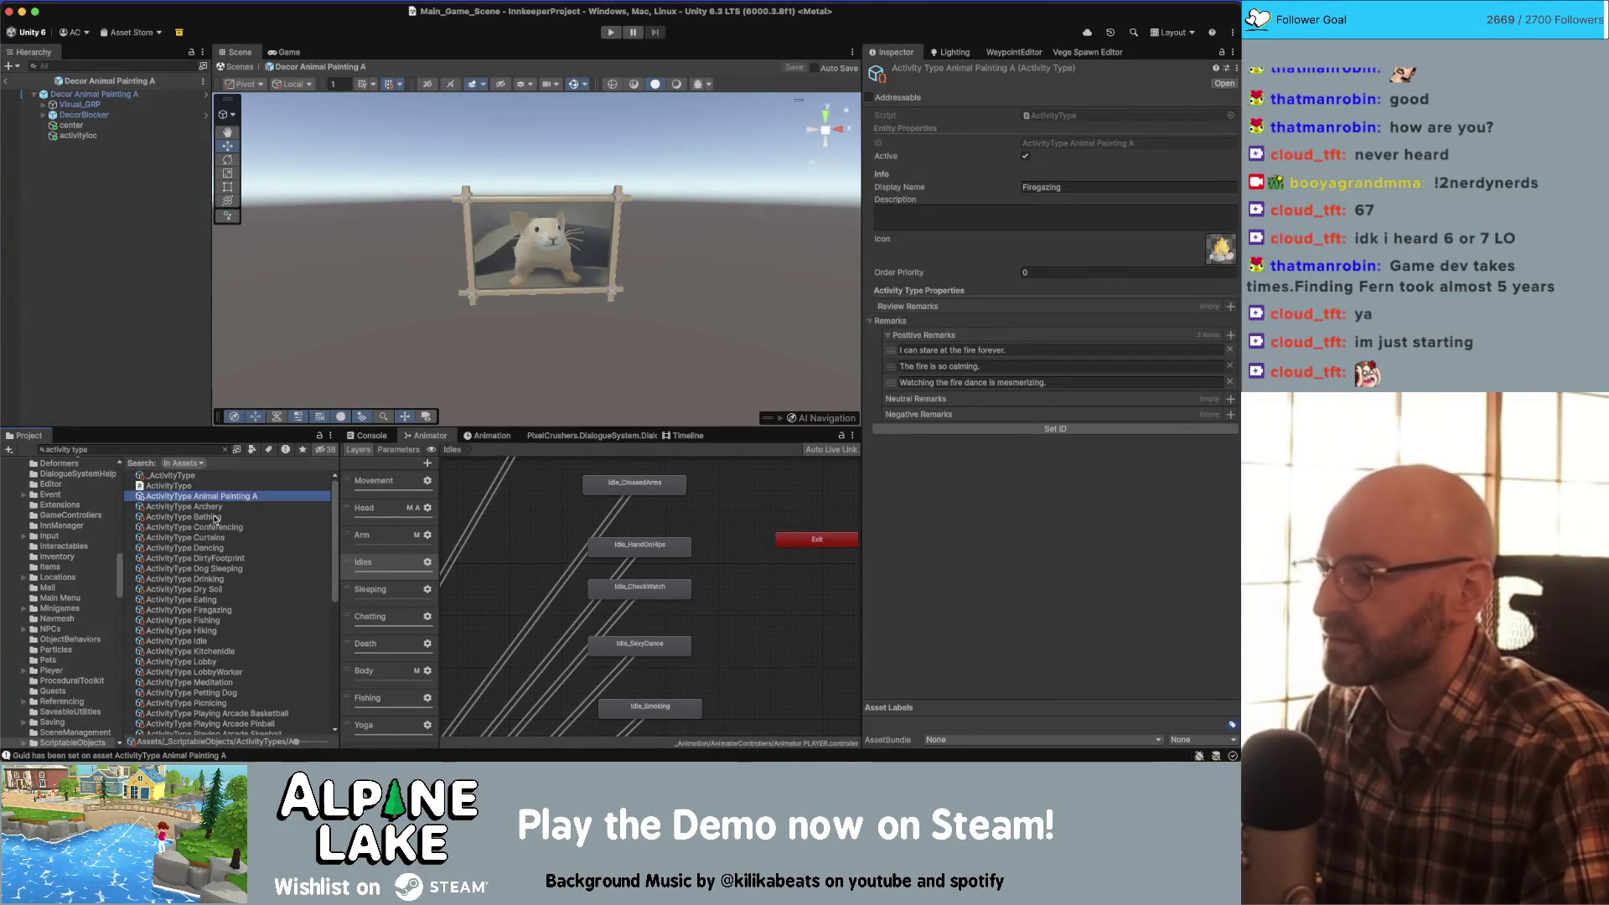
click(1152, 249)
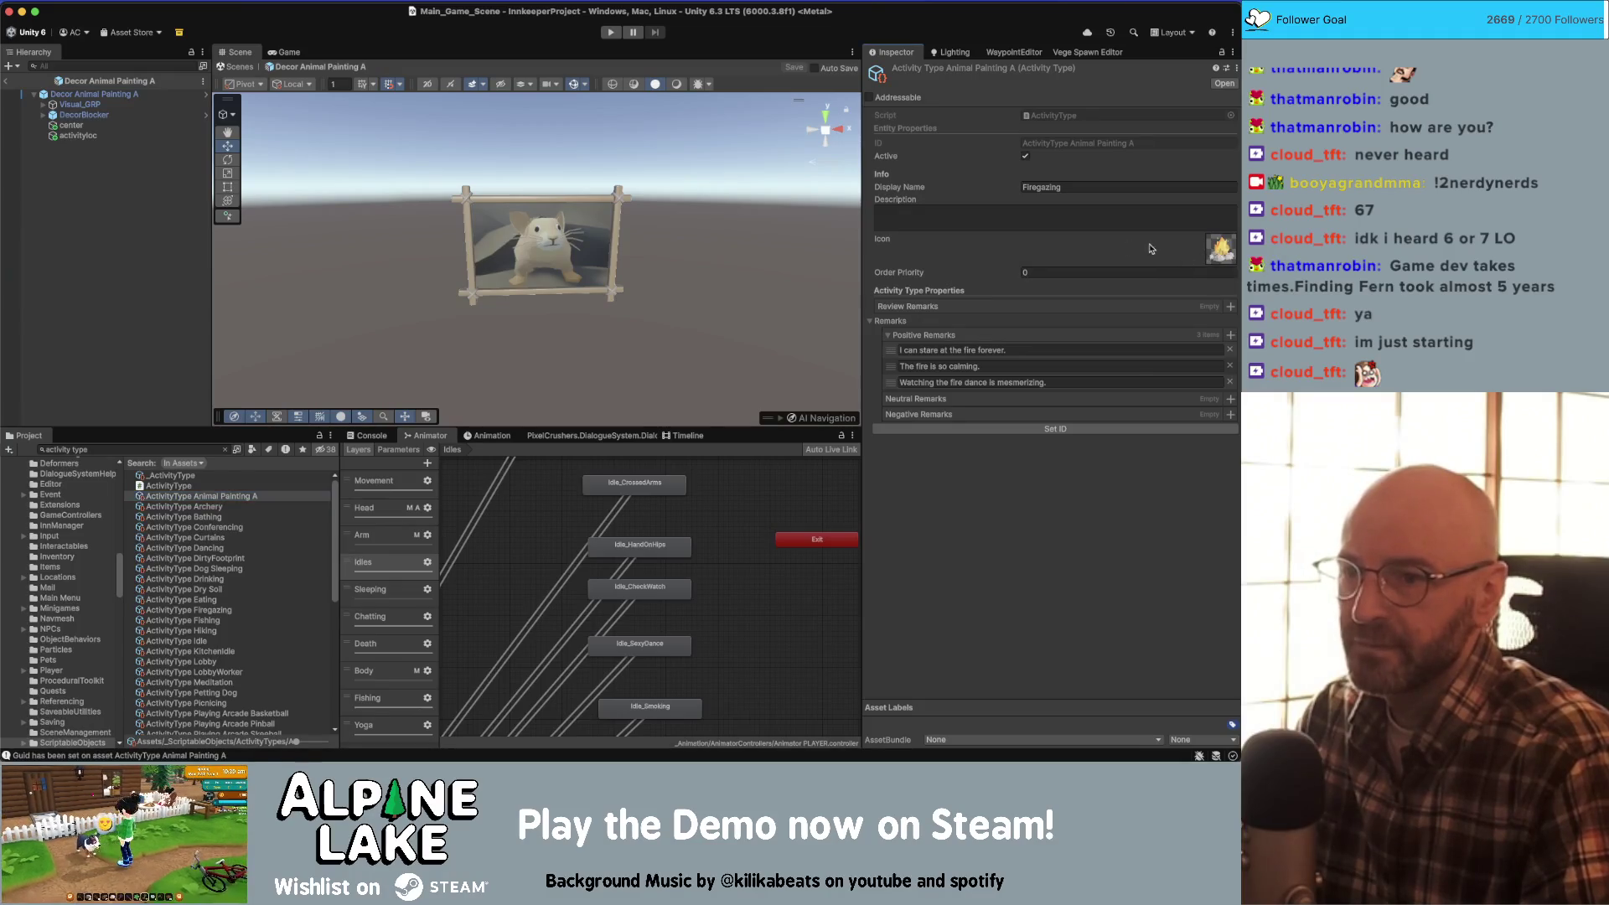
- Set the activity's icon to the Decor Cloud Painting sprite
click(1223, 261)
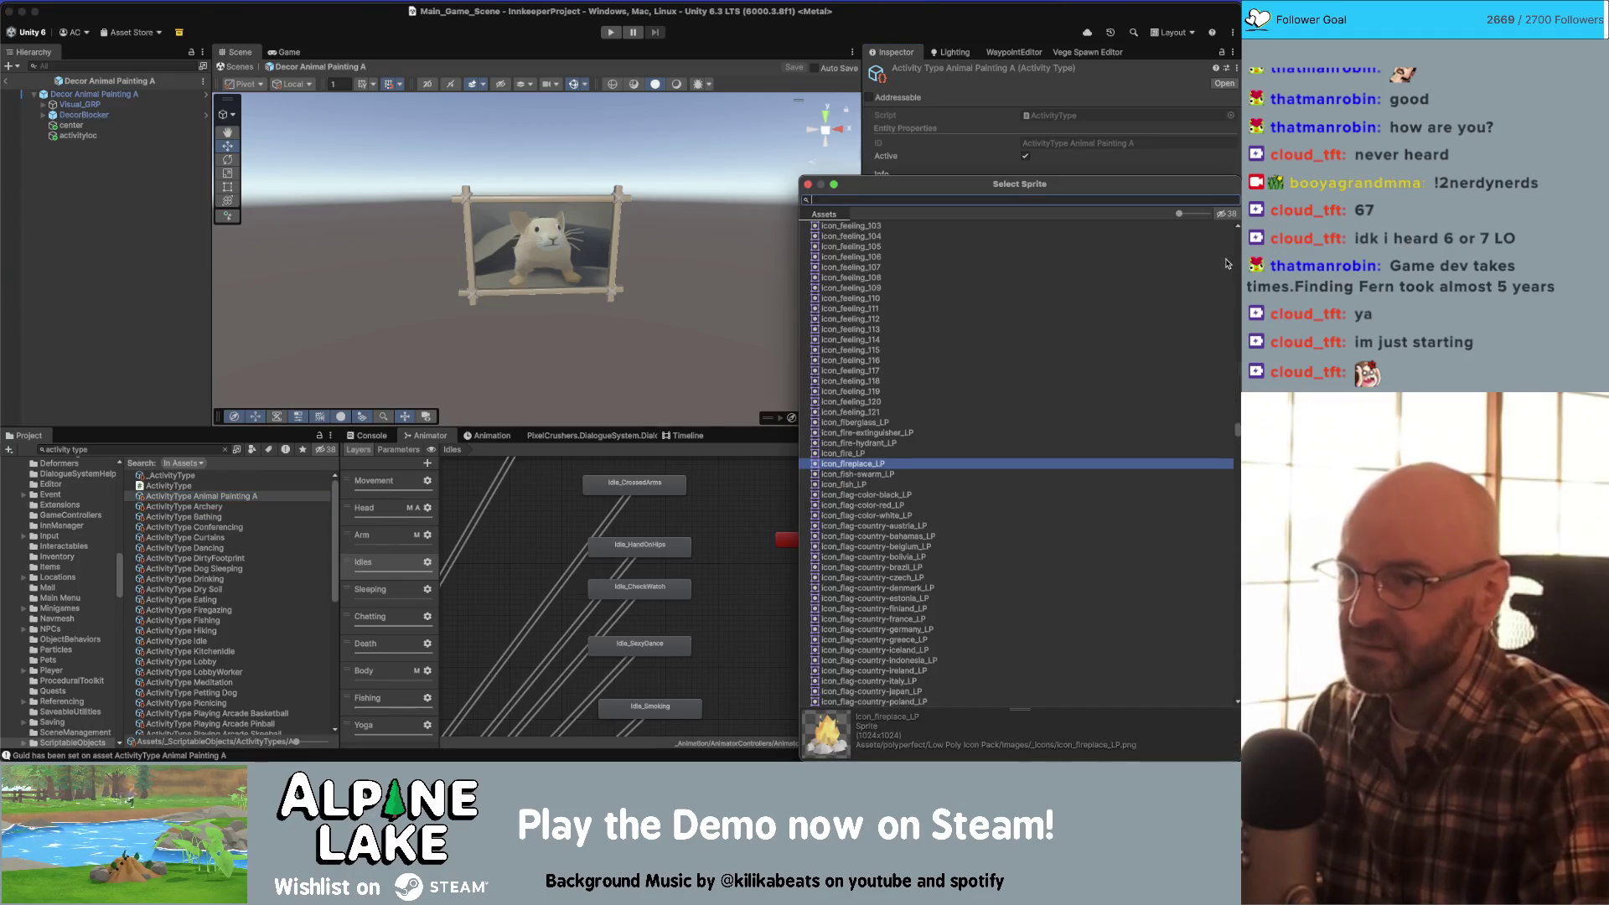
text(pika)
key(BackSpace)
key(BackSpace)
key(BackSpace)
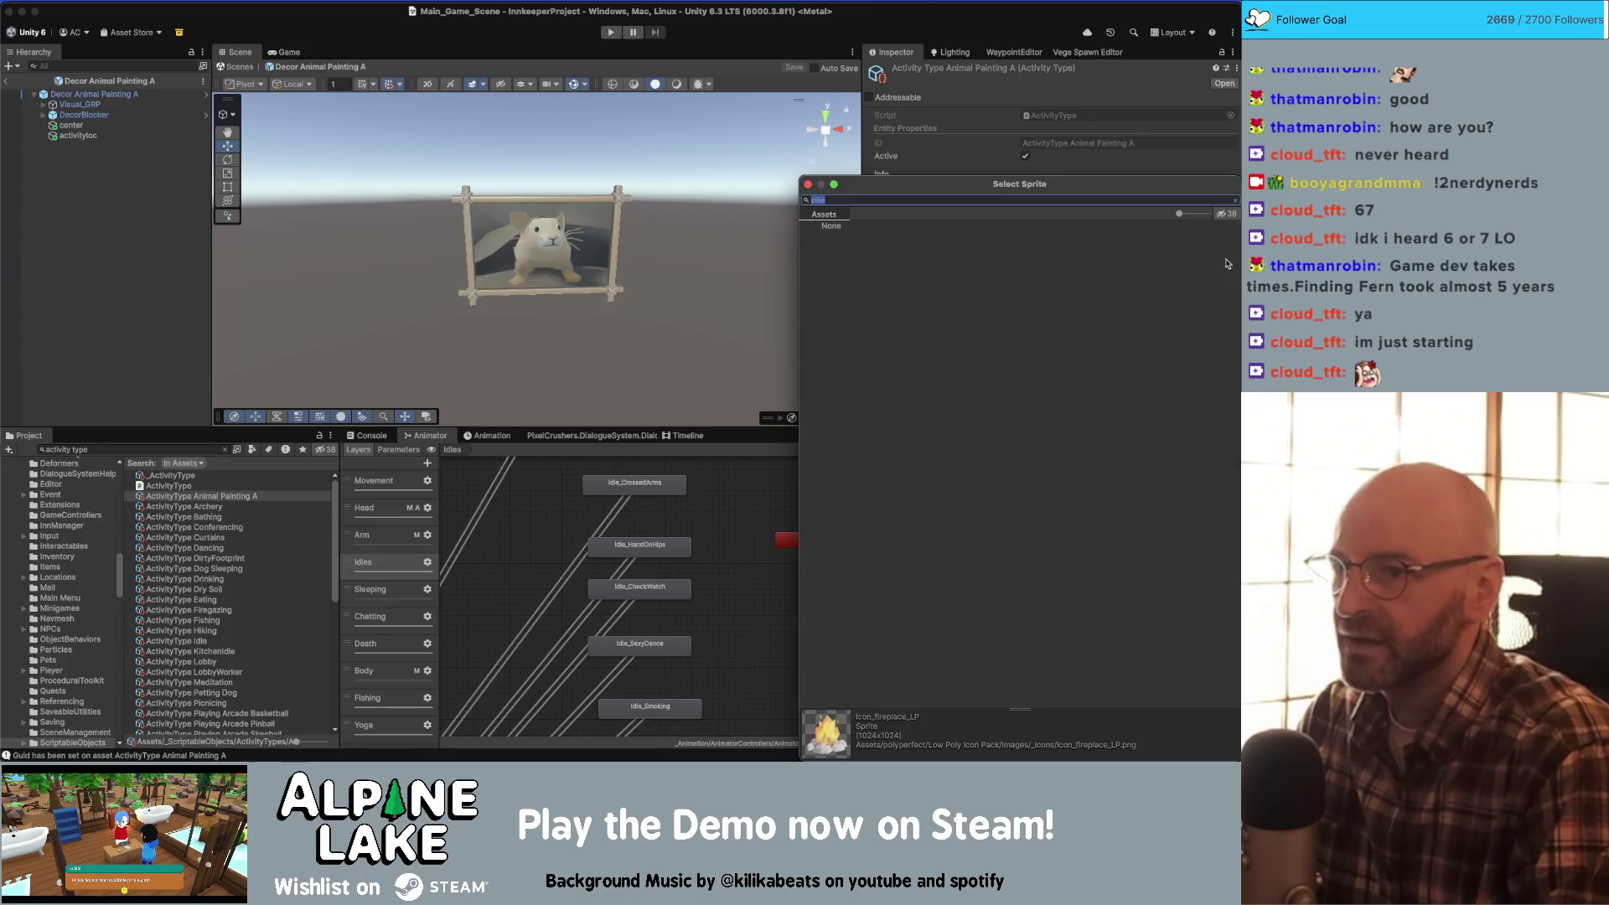
text(aint)
double_click(1223, 237)
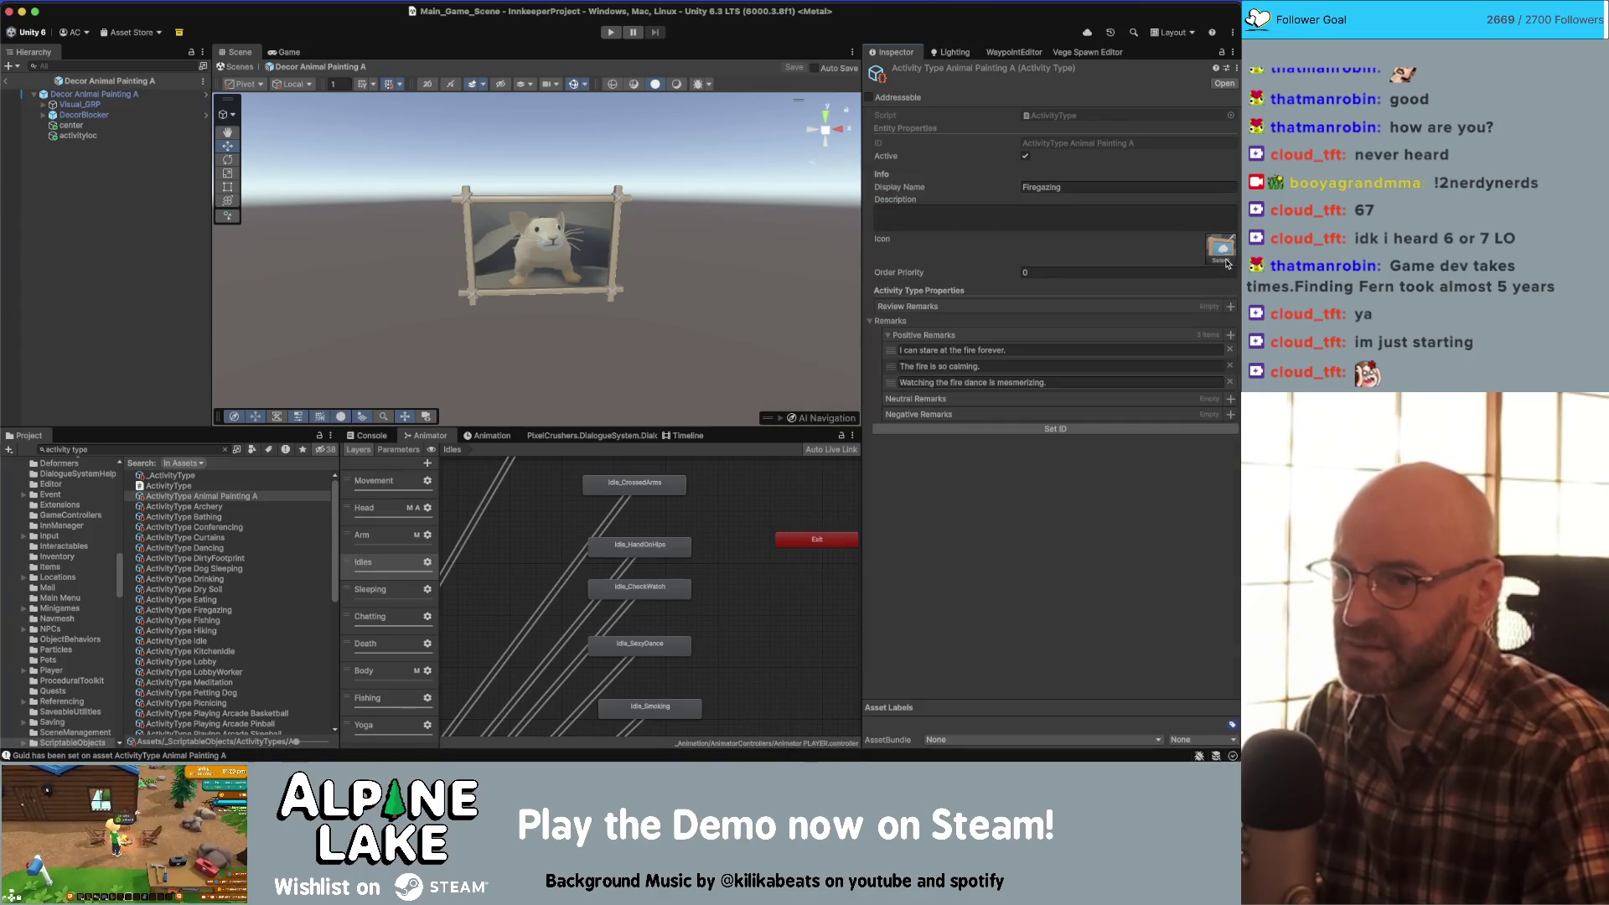
- Change the display name, settling on 'Artwork Admiring'
click(1088, 187)
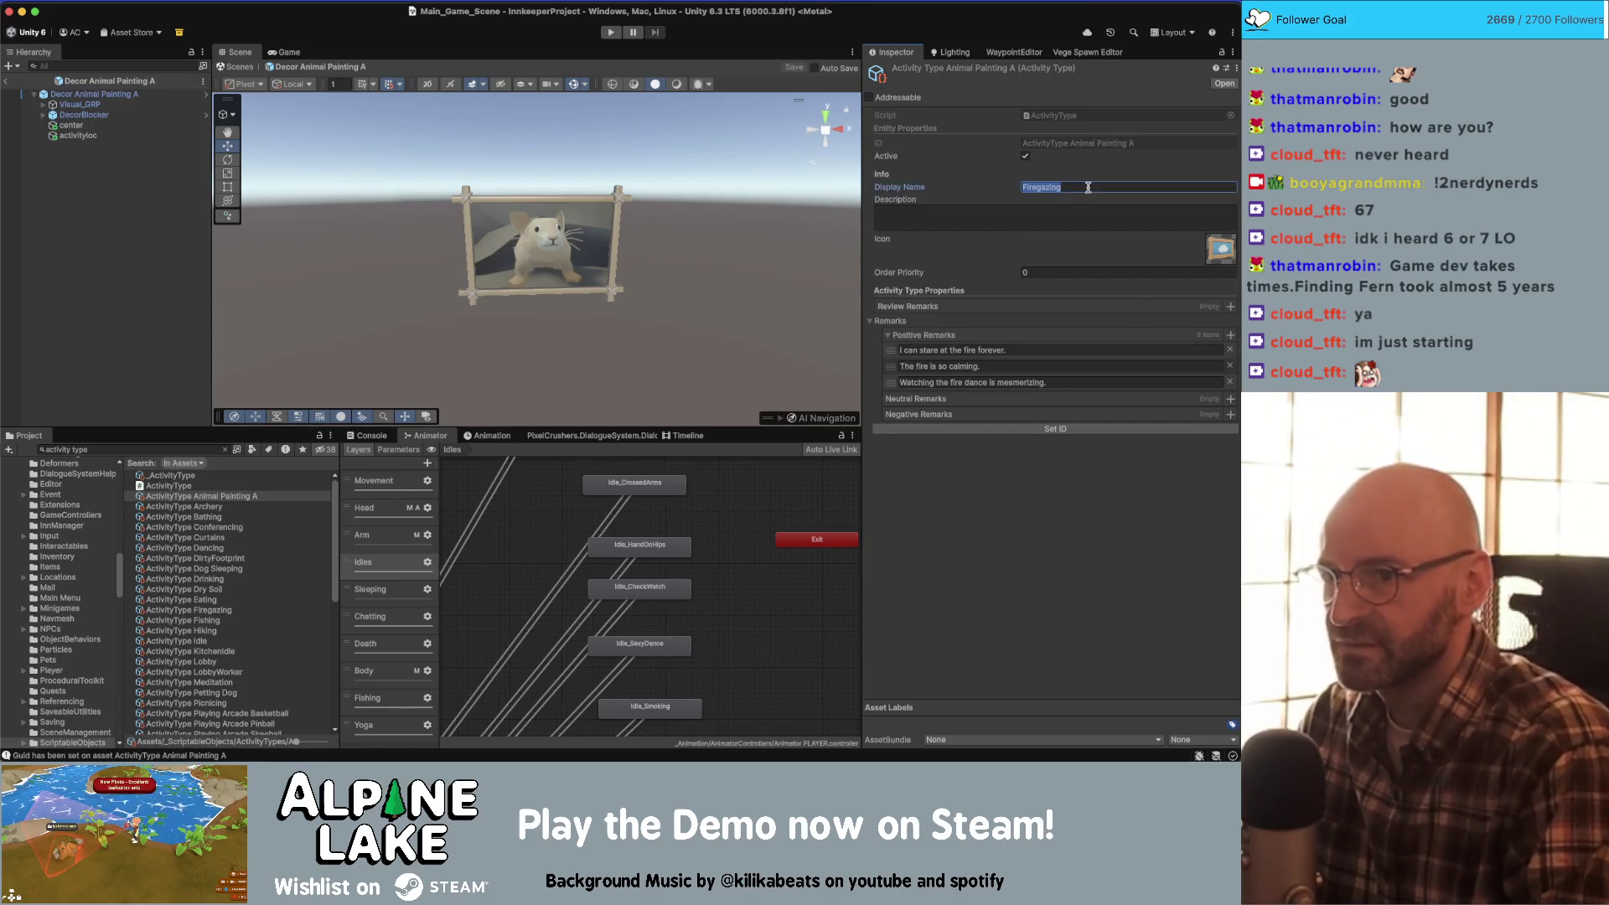
text(Pika Painting)
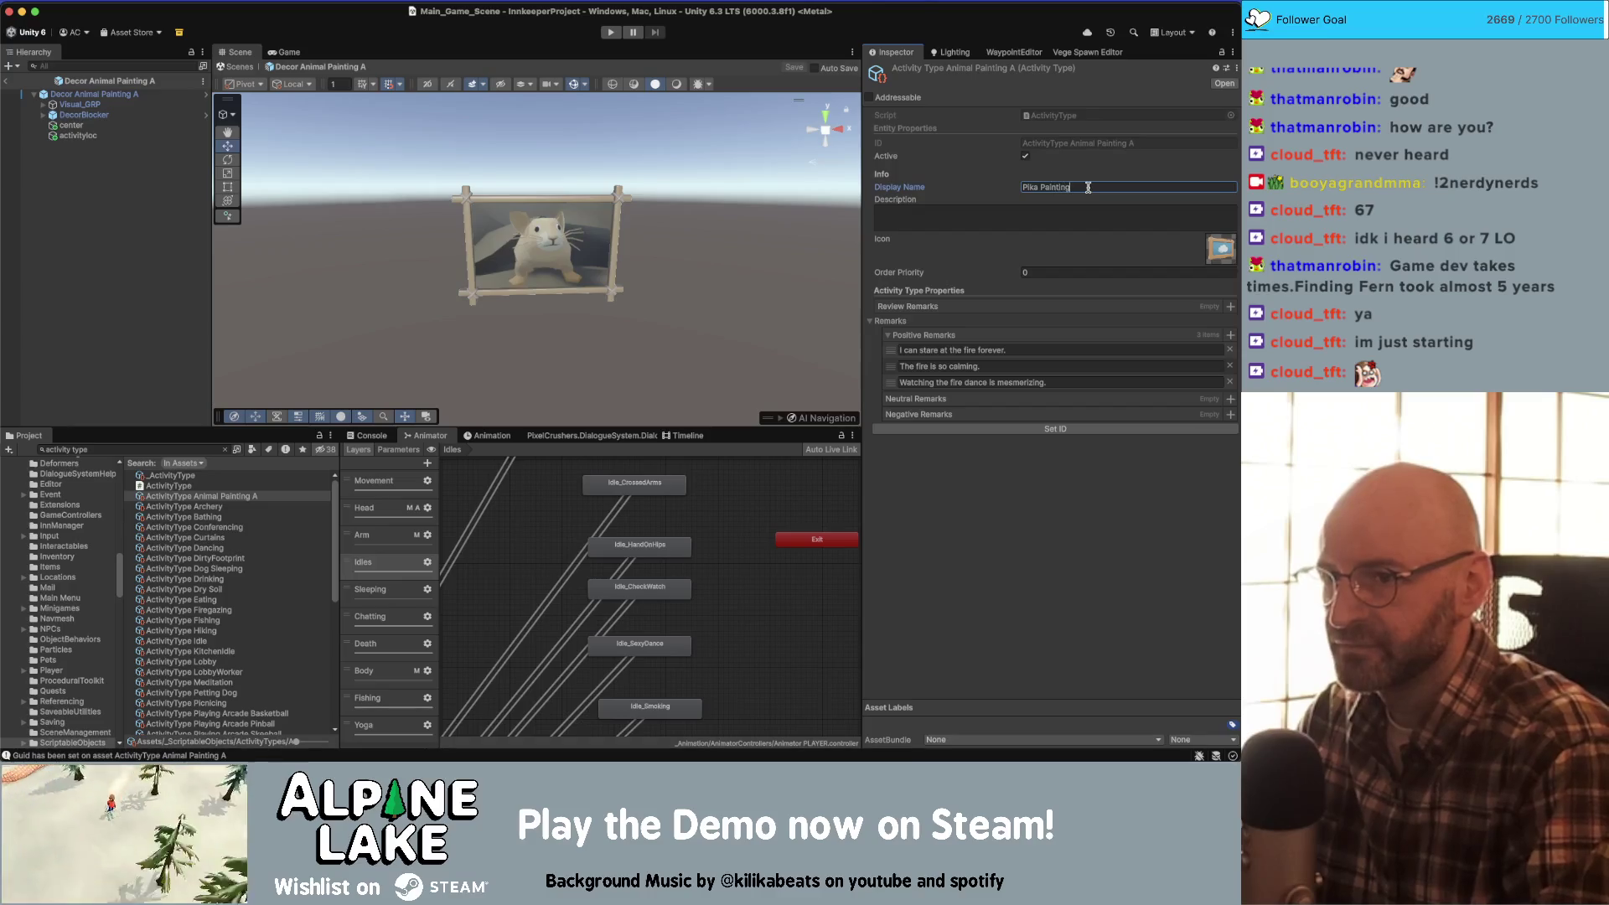
key(BackSpace)
key(BackSpace)
key(BackSpace)
key(BackSpace)
key(BackSpace)
key(BackSpace)
key(BackSpace)
text(rint)
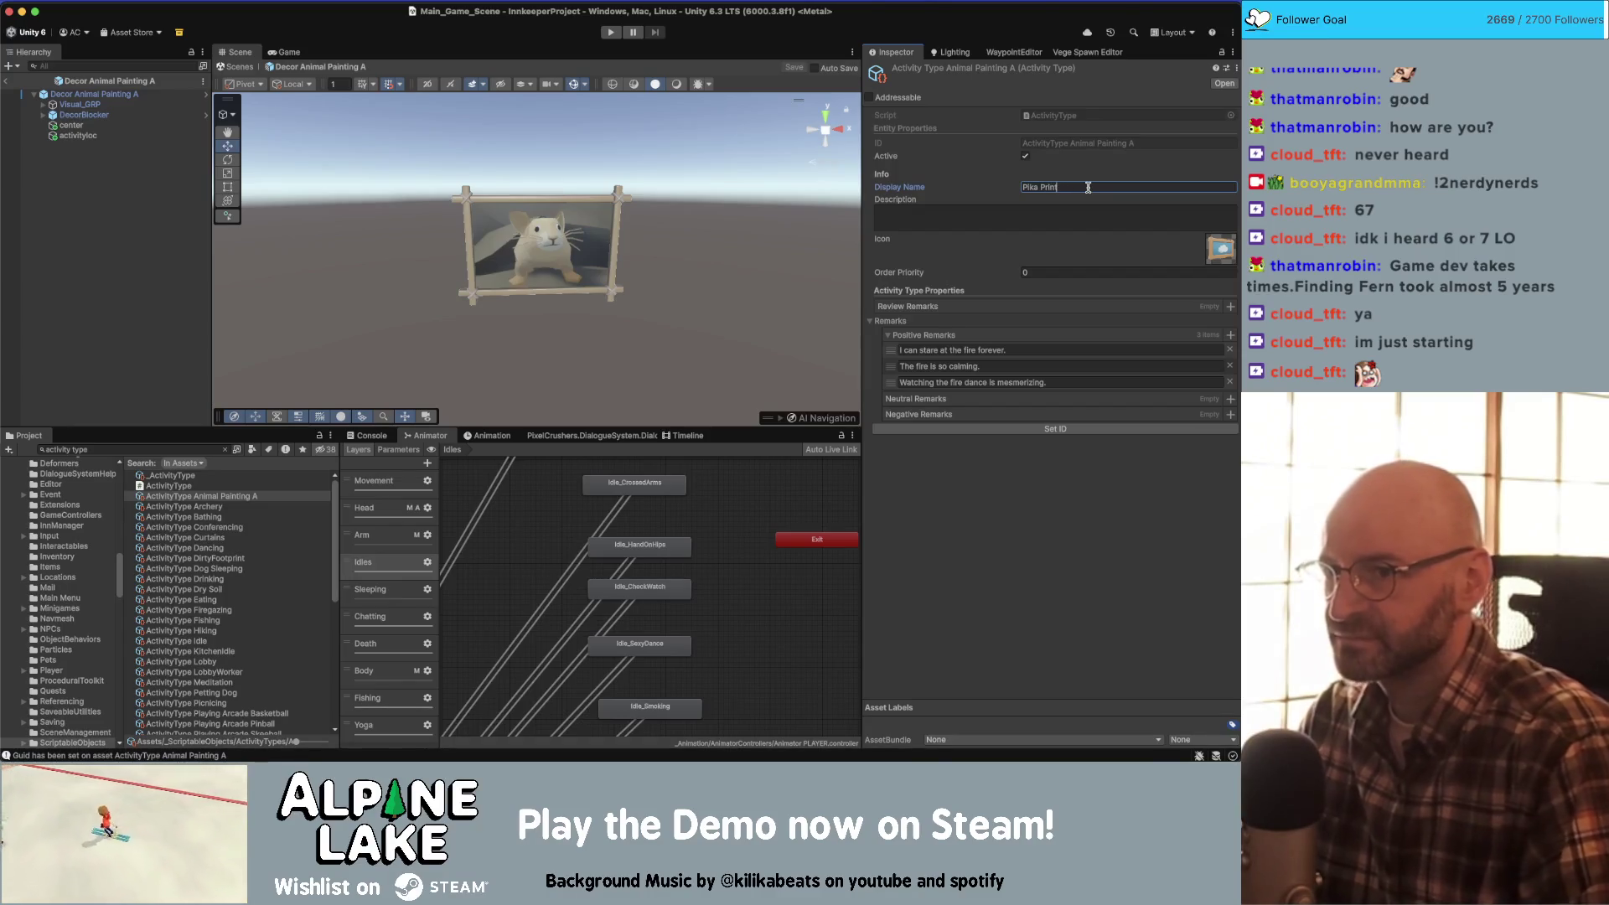
key(Return)
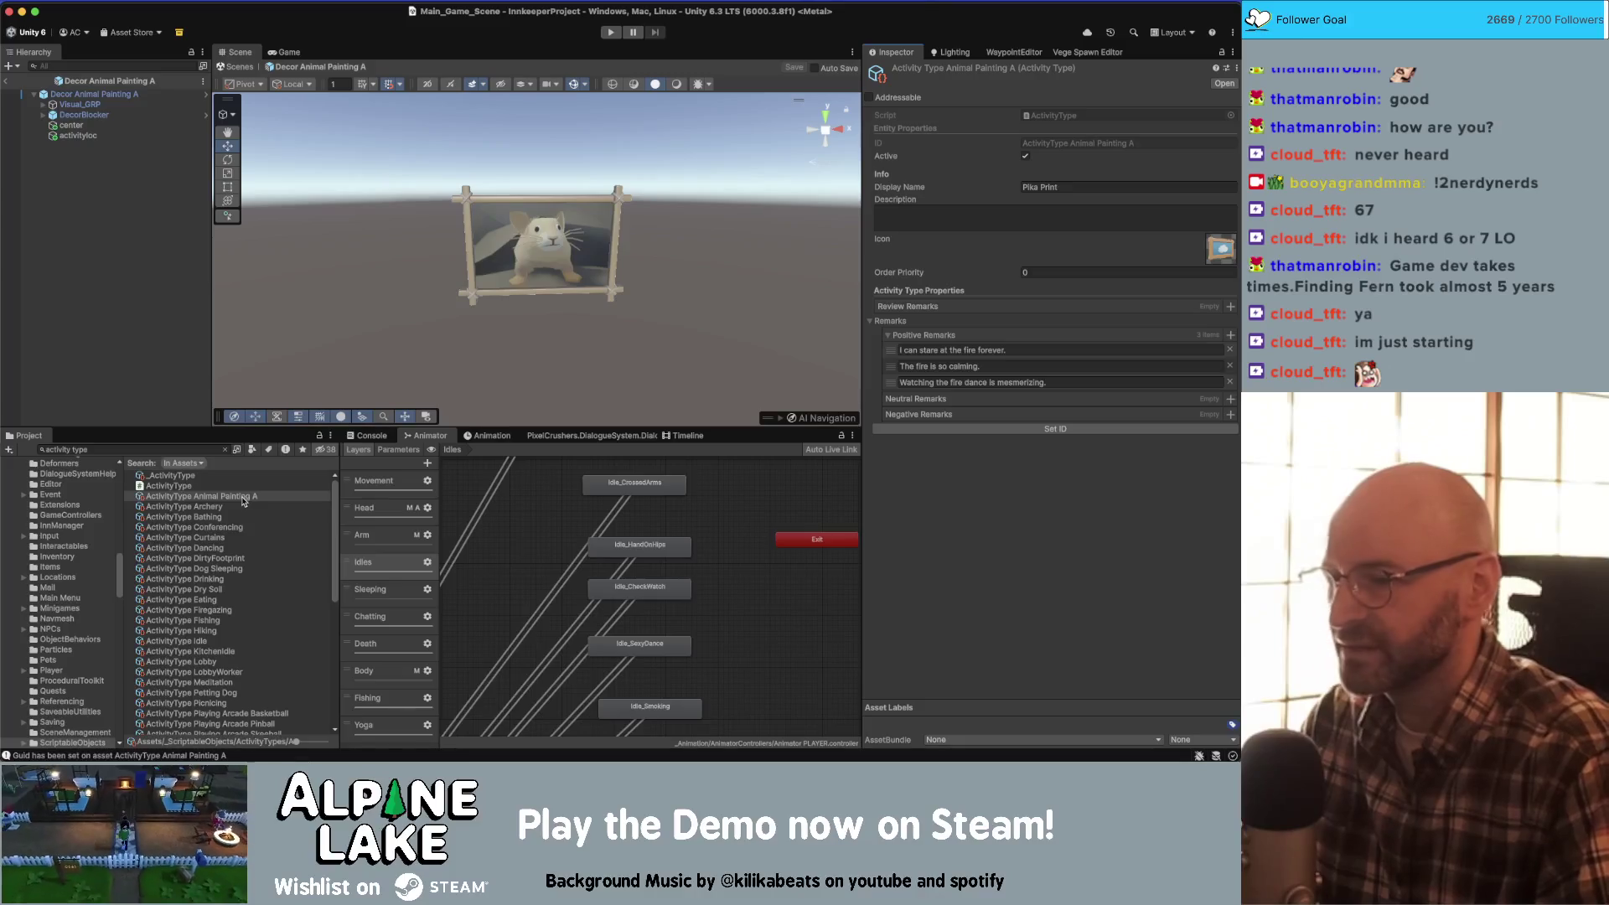
click(1066, 188)
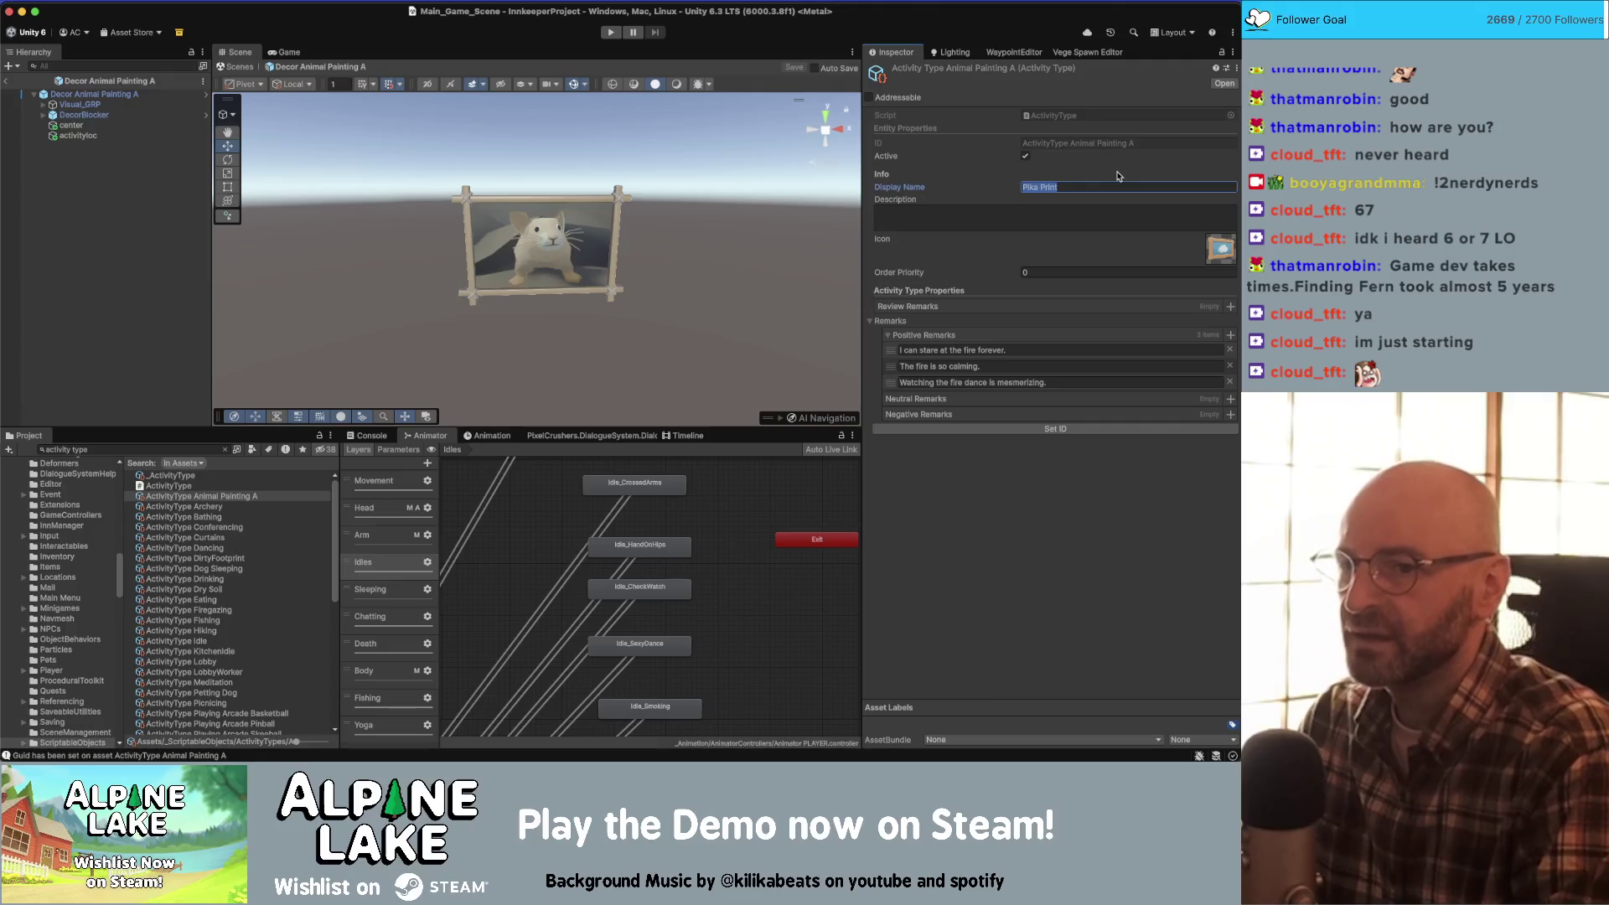
text(Artwork Admiring)
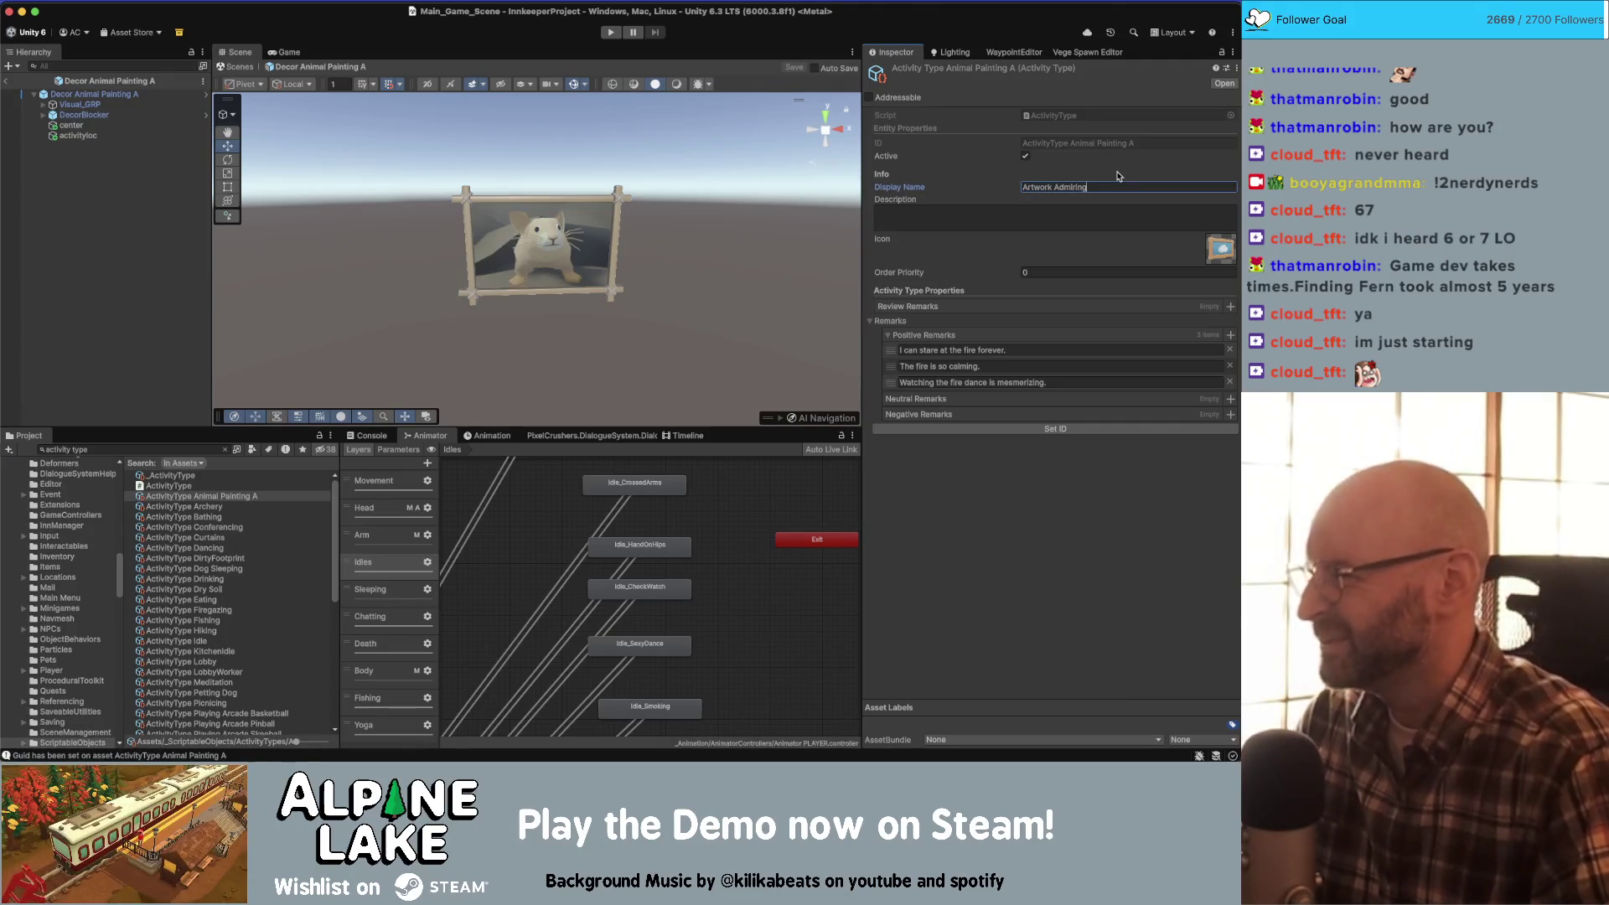
click(1116, 476)
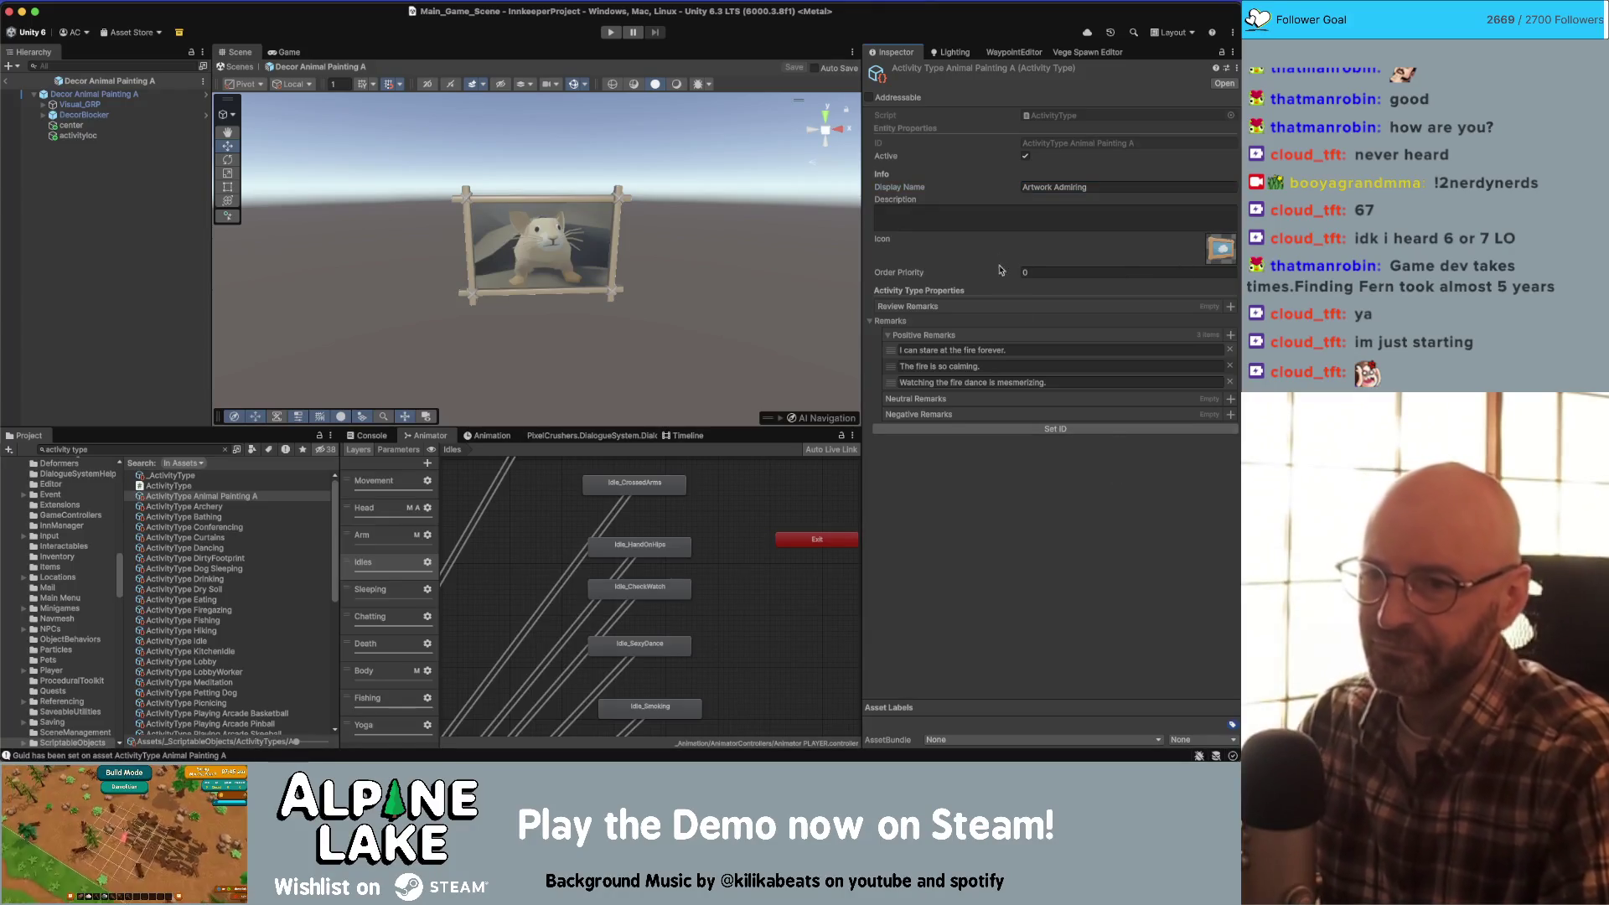
- Replace the first positive fire remark with one about how the colours make me feel
click(1029, 352)
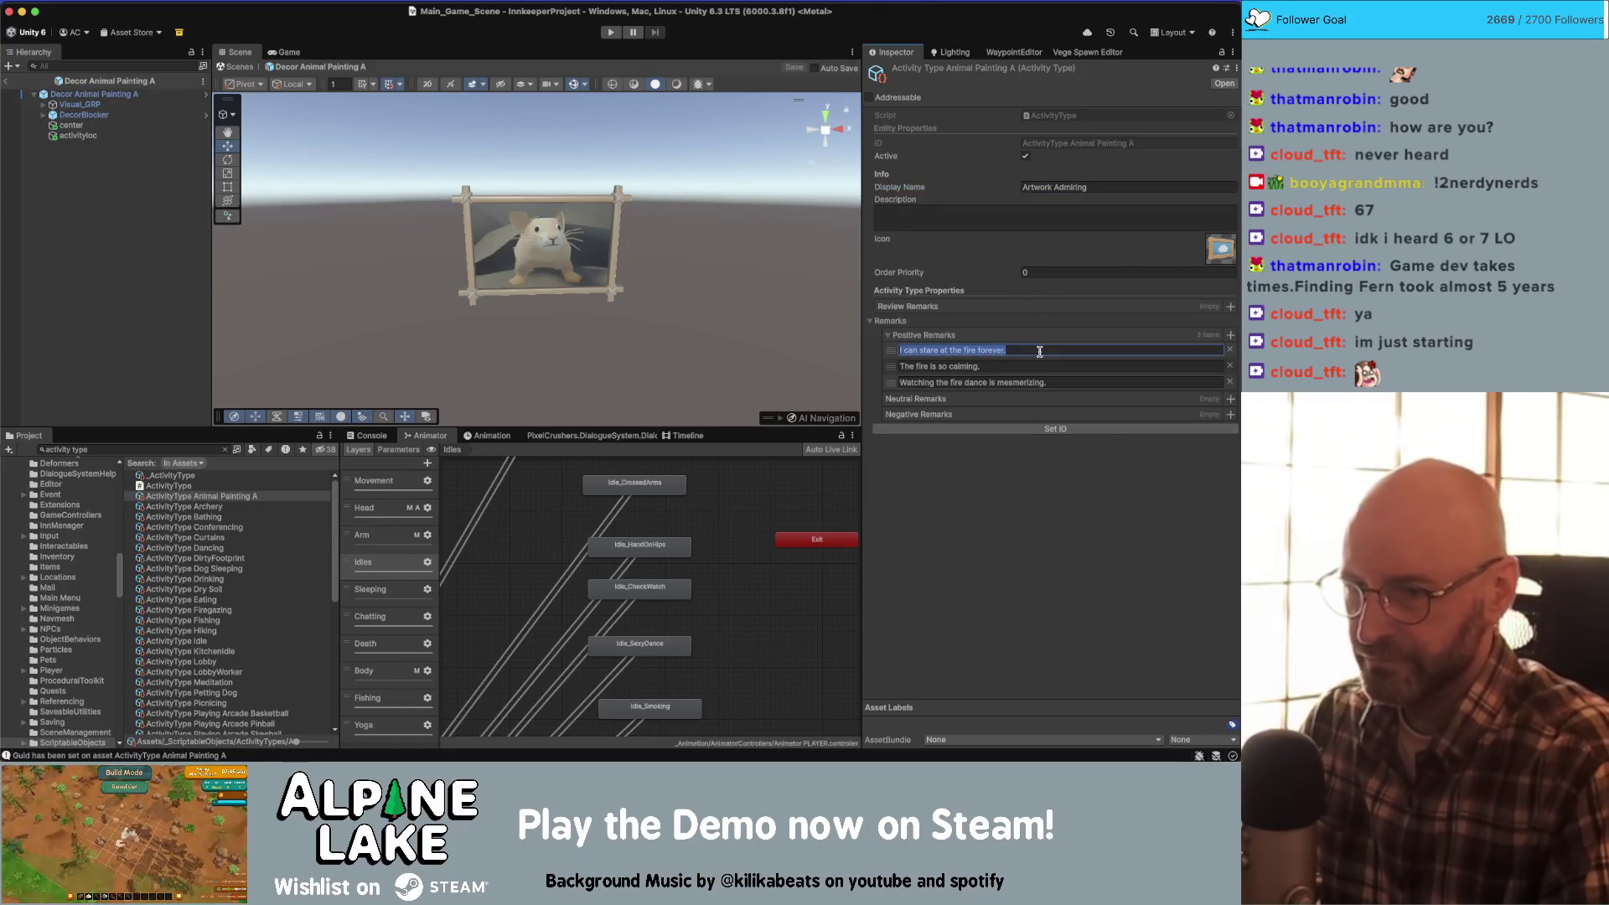
key(Tab)
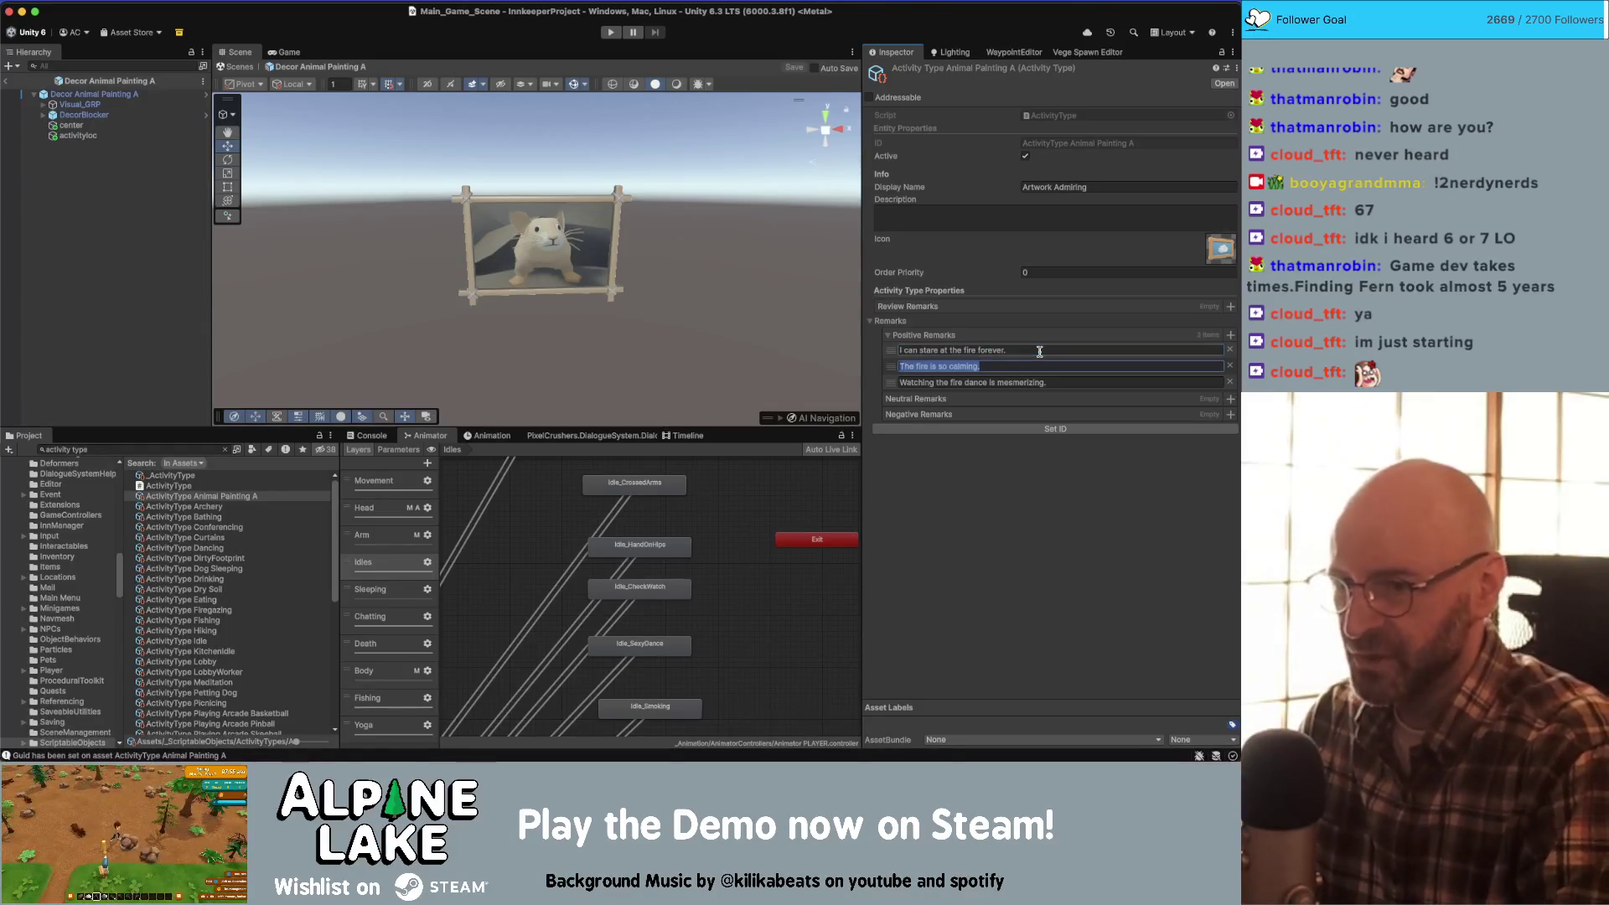
key(BackSpace)
key(Tab)
key(BackSpace)
key(shift+Tab)
key(shift+Tab)
key(BackSpace)
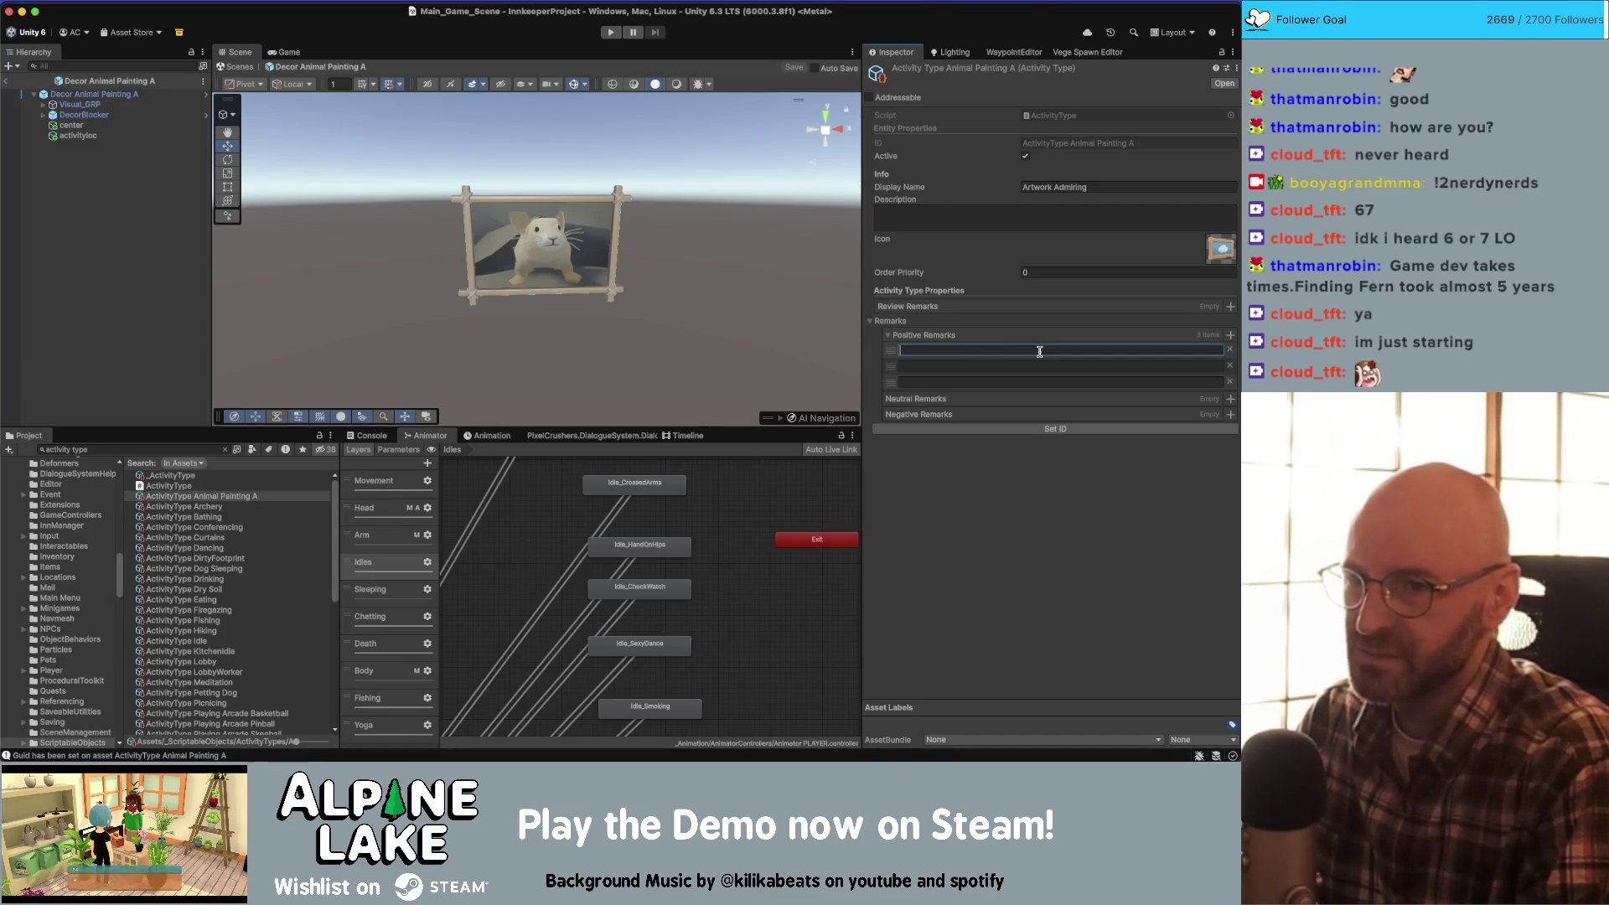
text(I relaly)
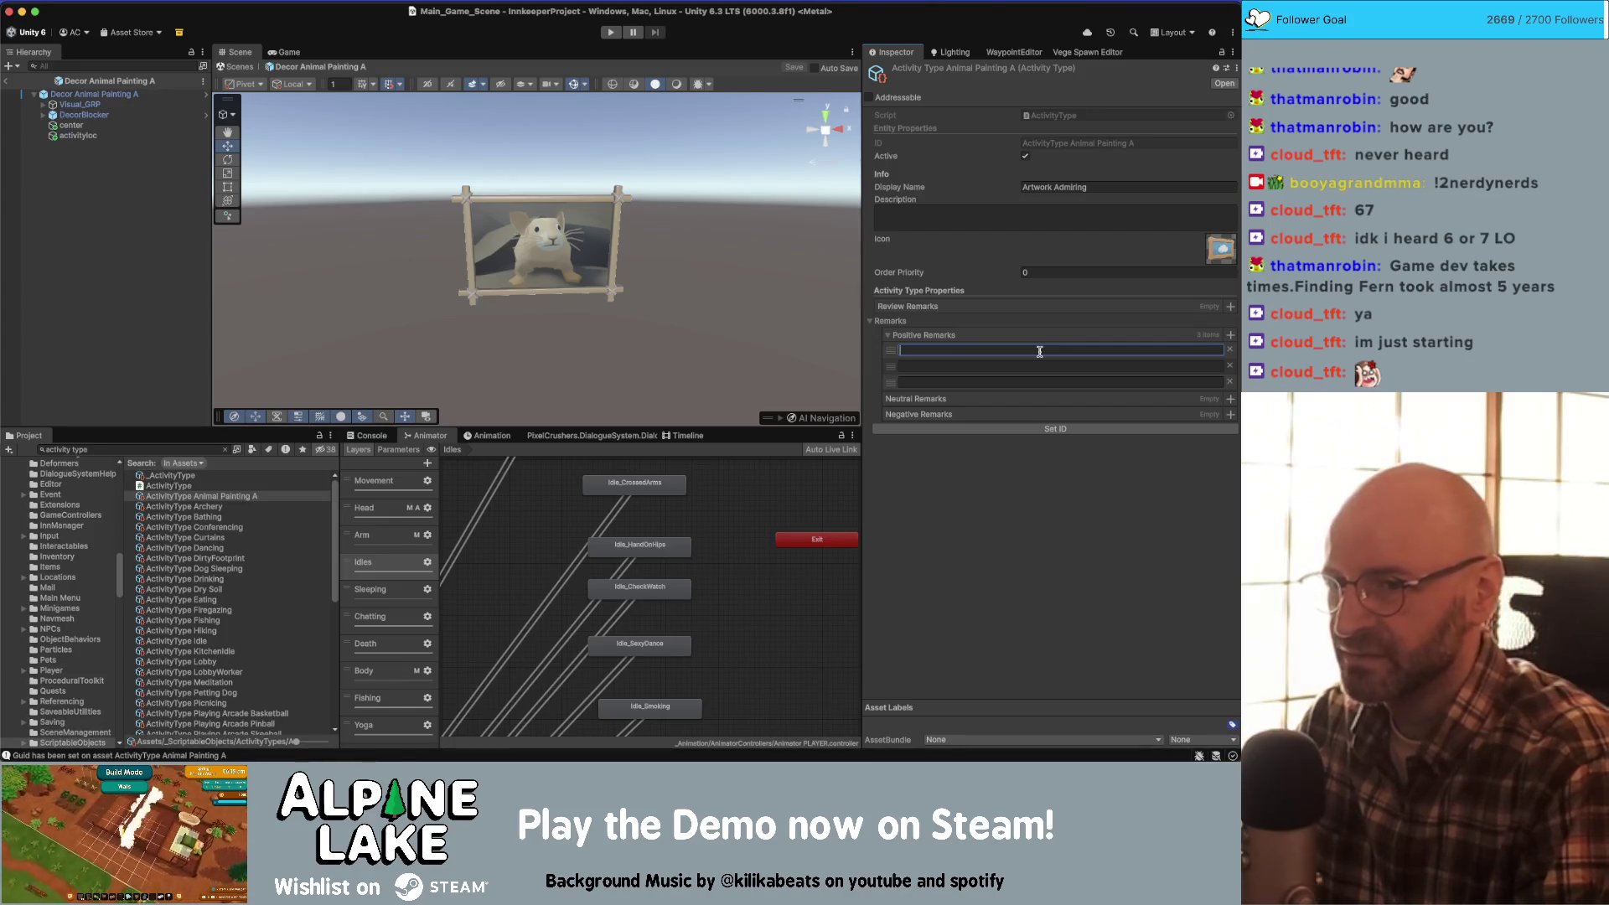
key(BackSpace)
key(BackSpace)
key(BackSpace)
text(a)
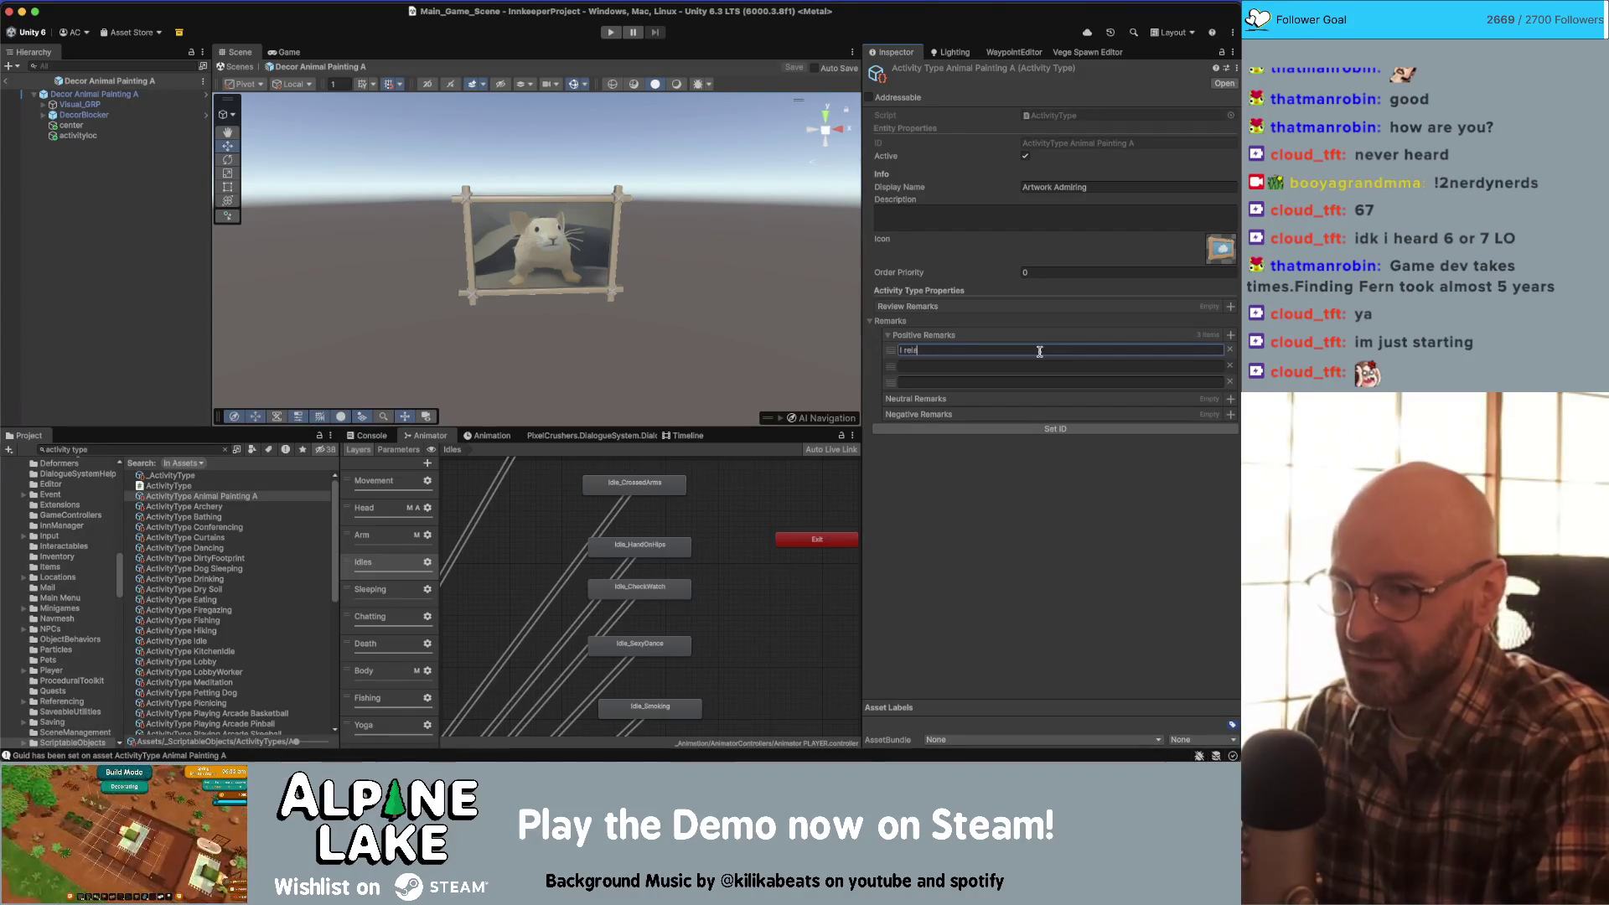
text(lly how the)
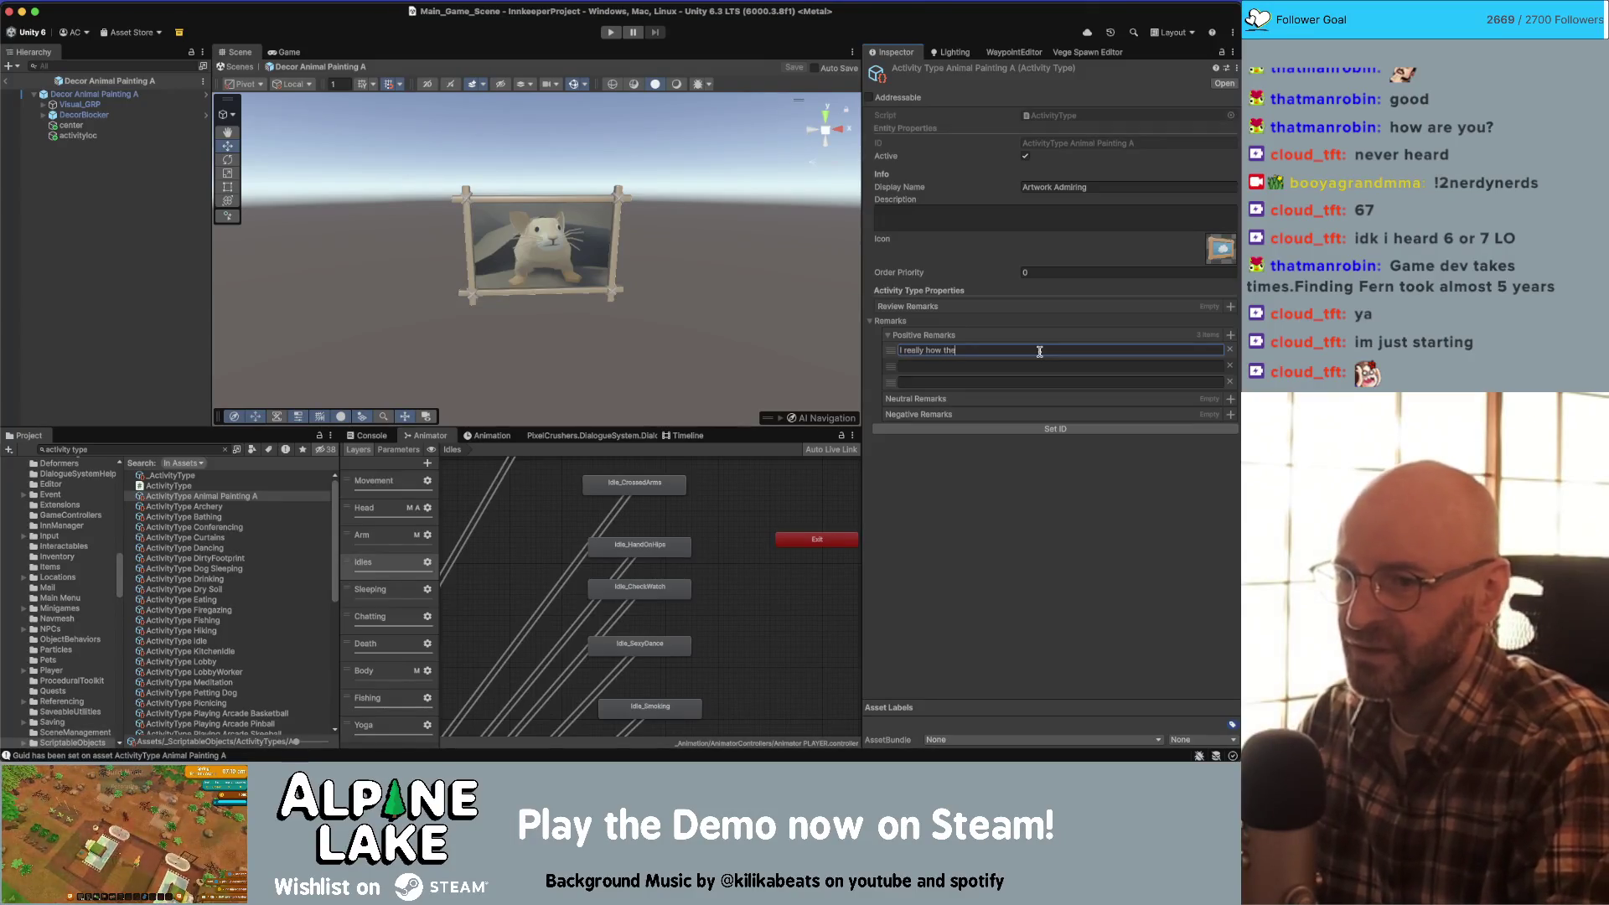
text( colro)
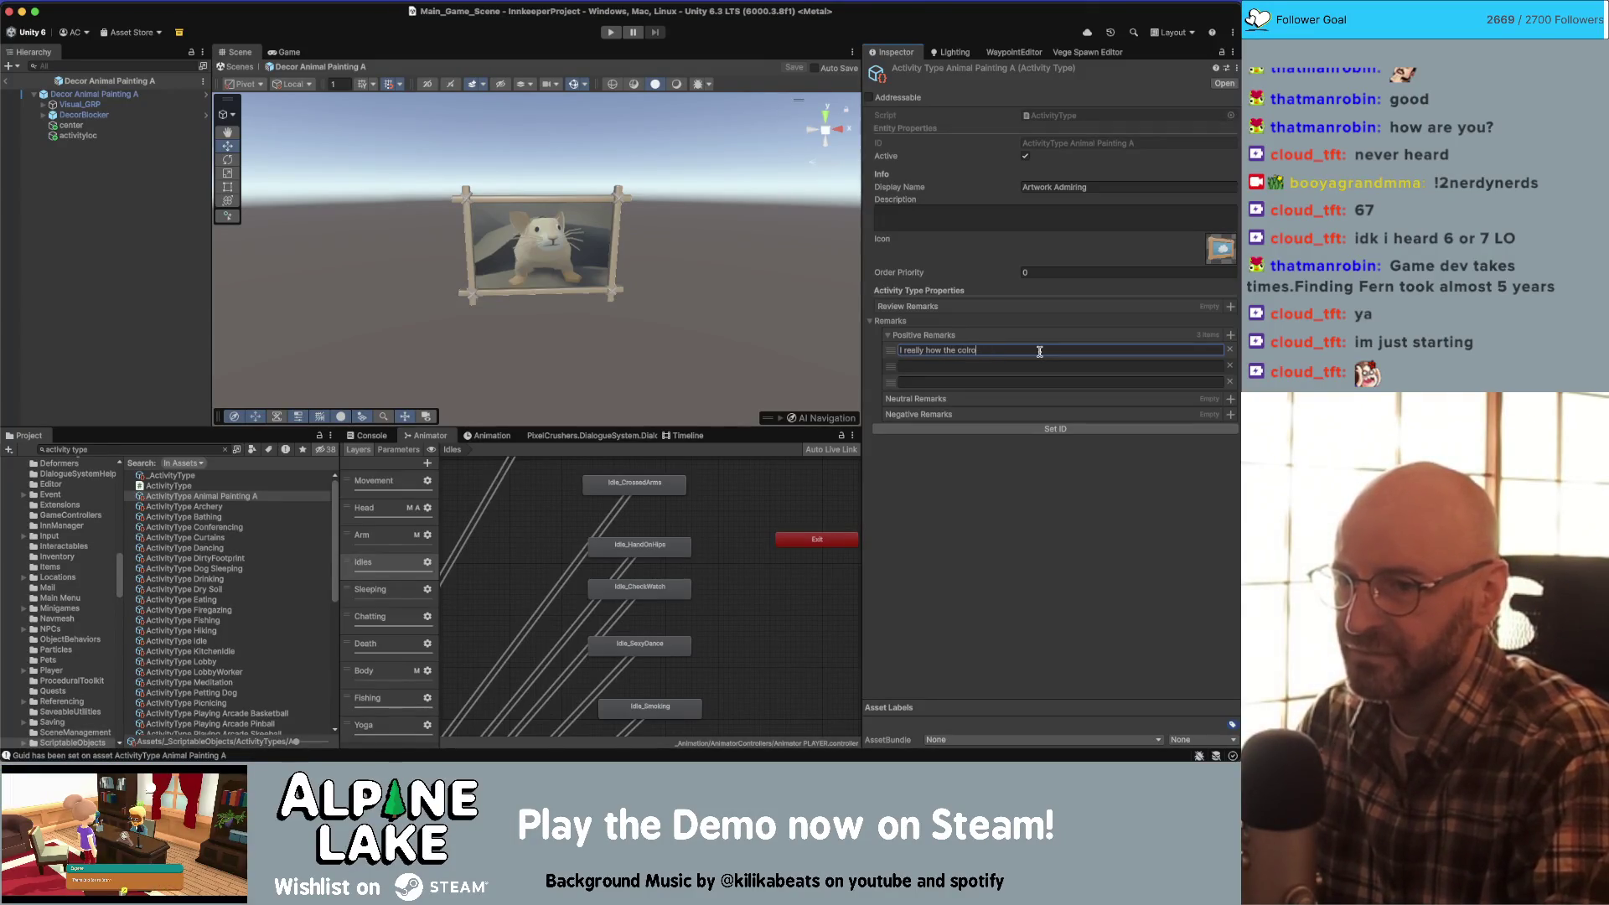
key(BackSpace)
key(BackSpace)
text(ors make me feel)
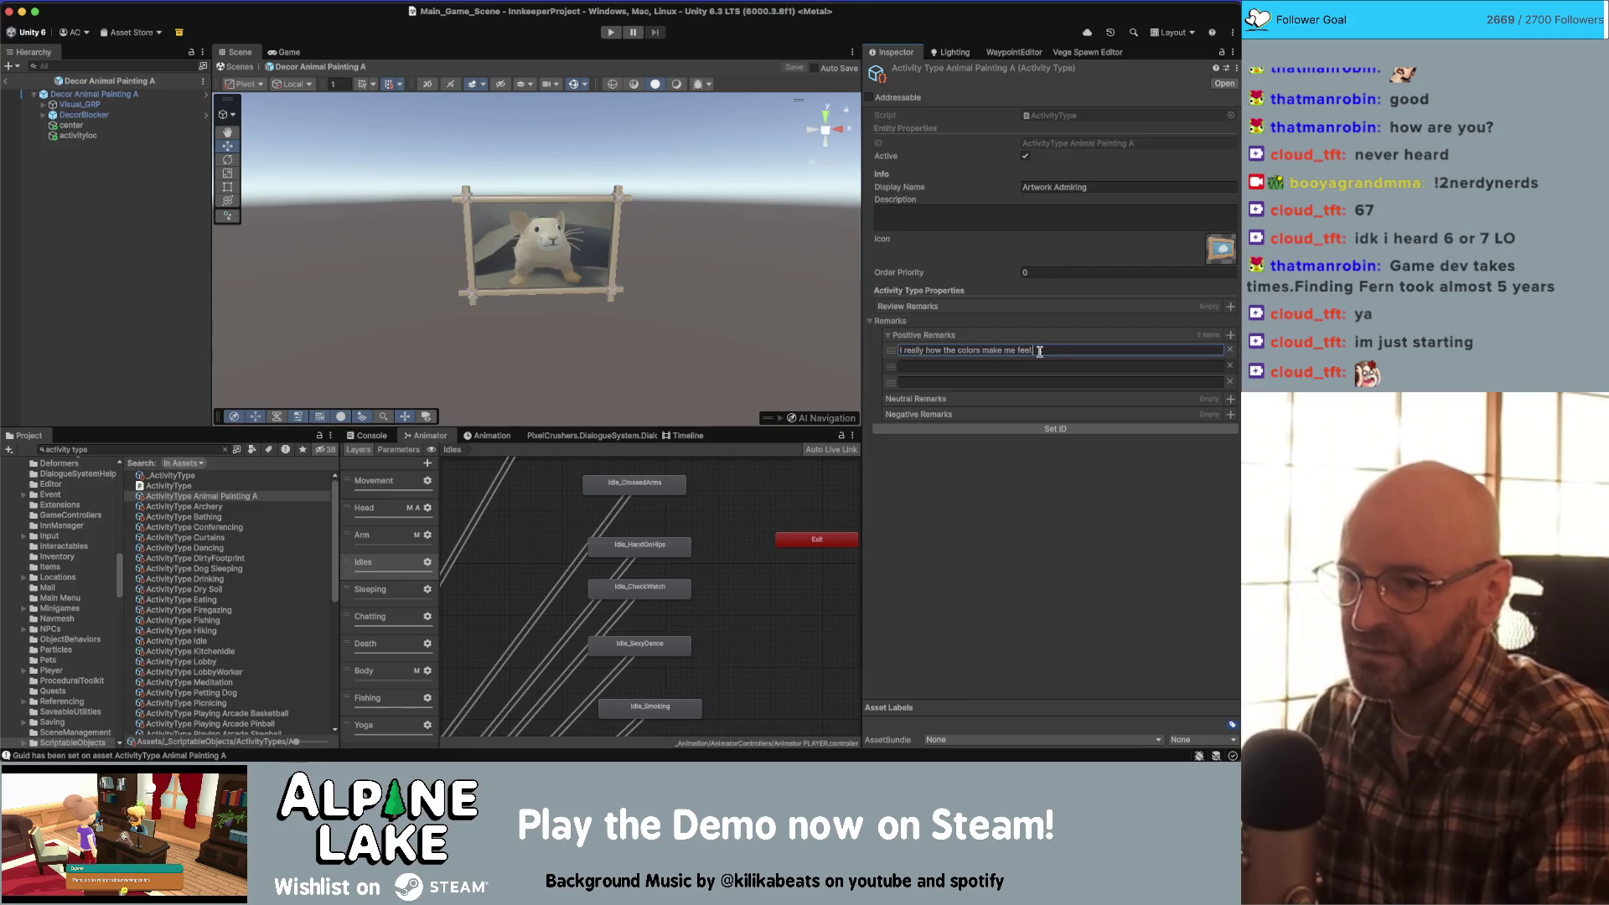
key(Tab)
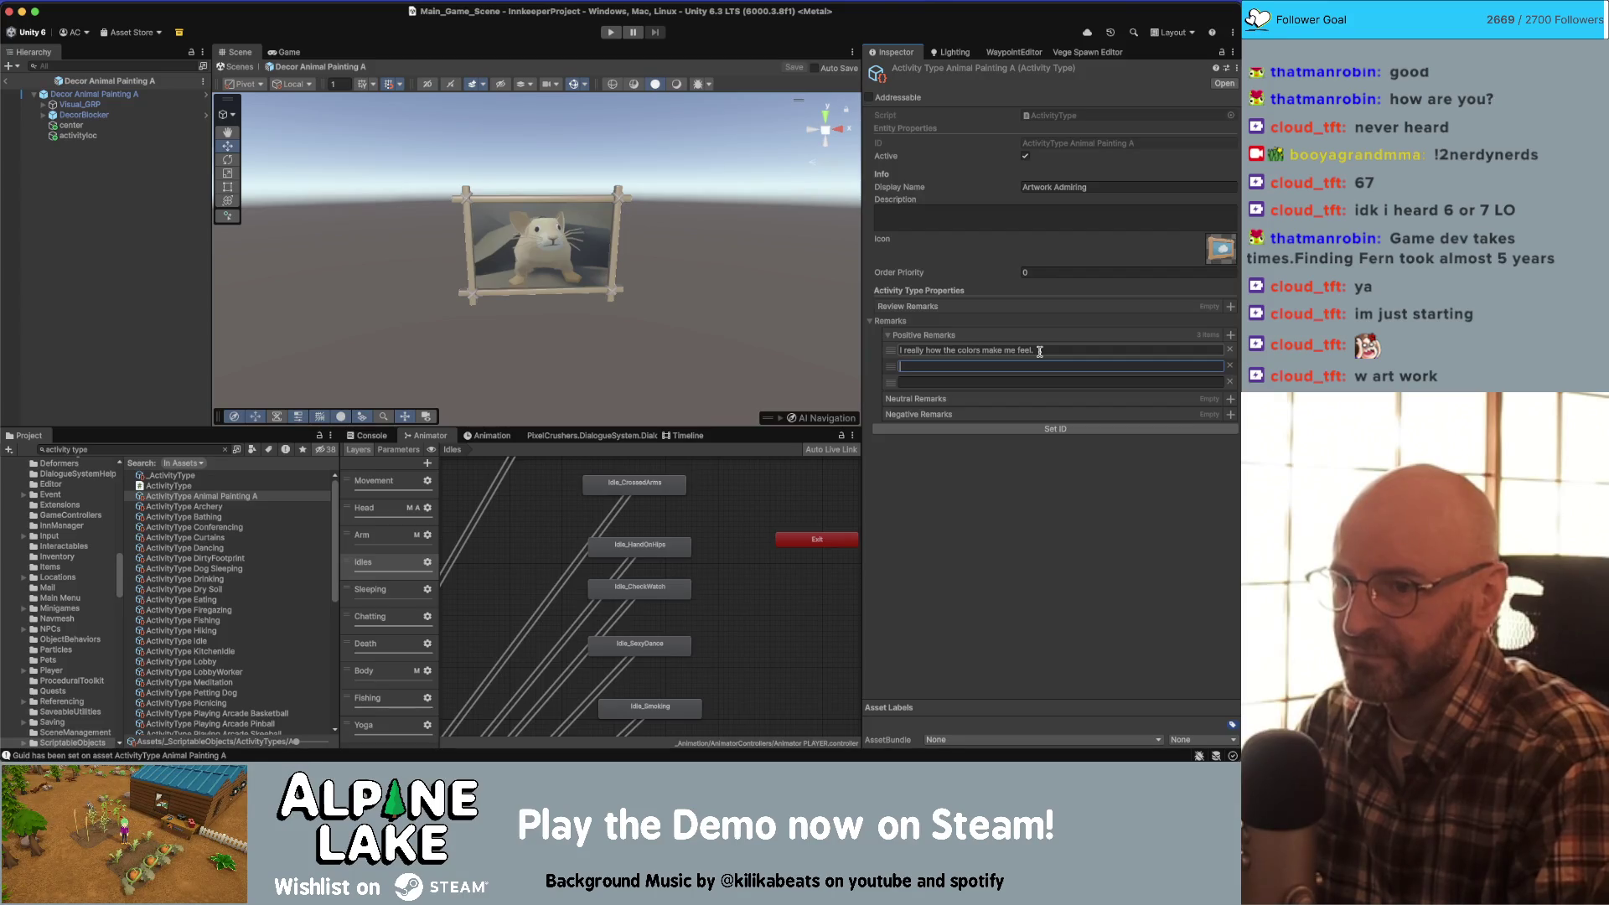
- Write the second remark: 'You can sense the artists pain in this line work. Look how uneven it is.'
text(It)
key(BackSpace)
key(BackSpace)
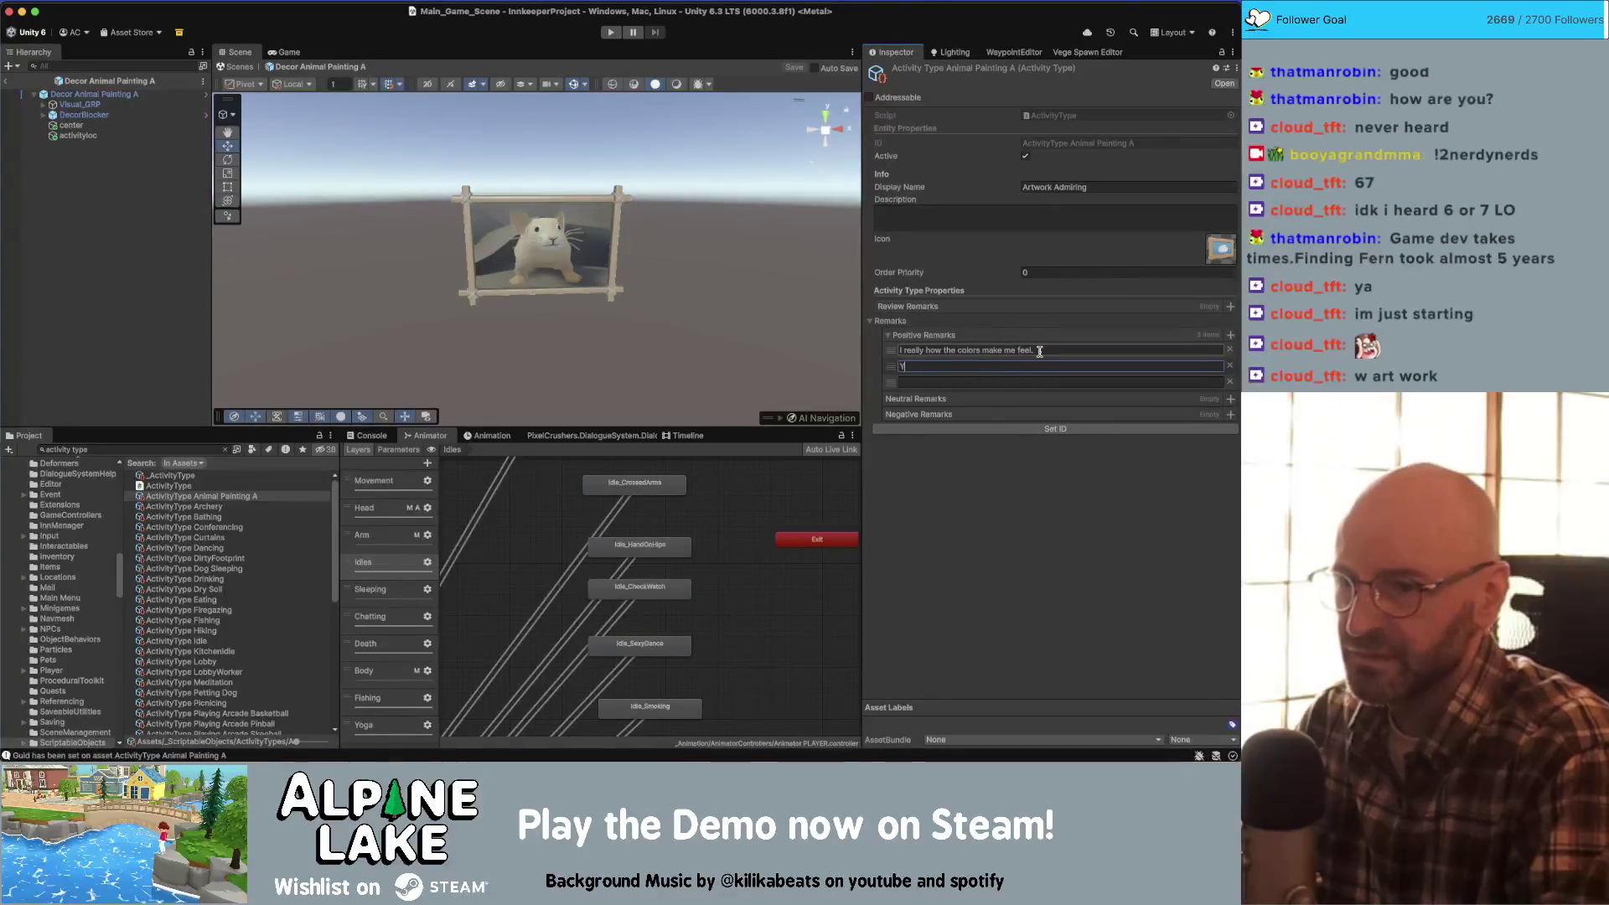
text(You can sense the ar)
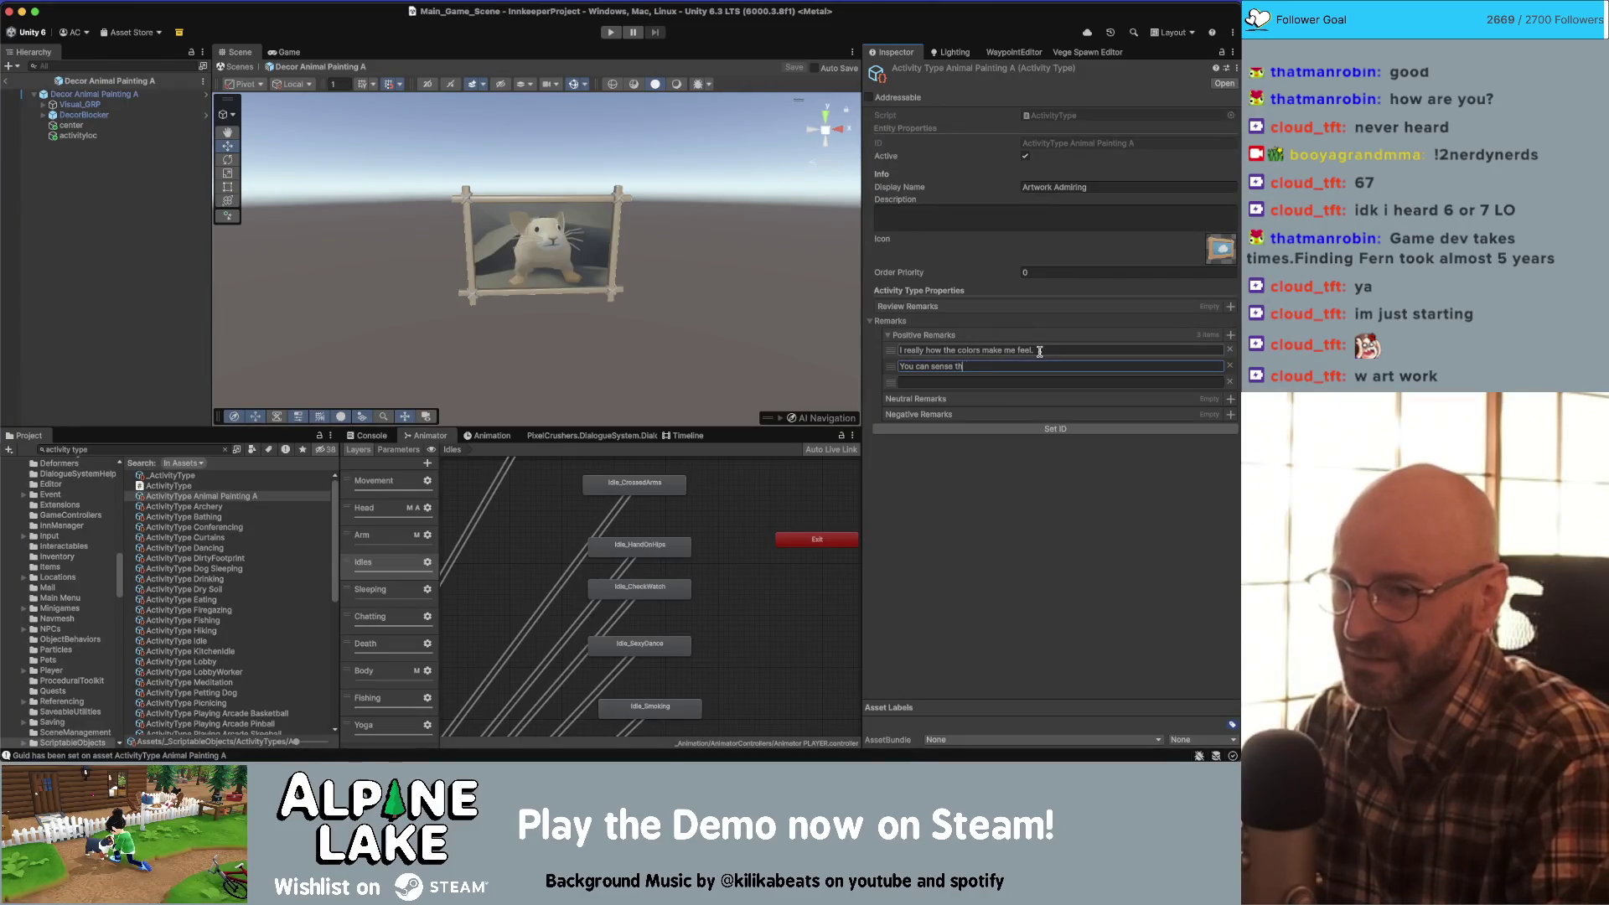
text(tists st)
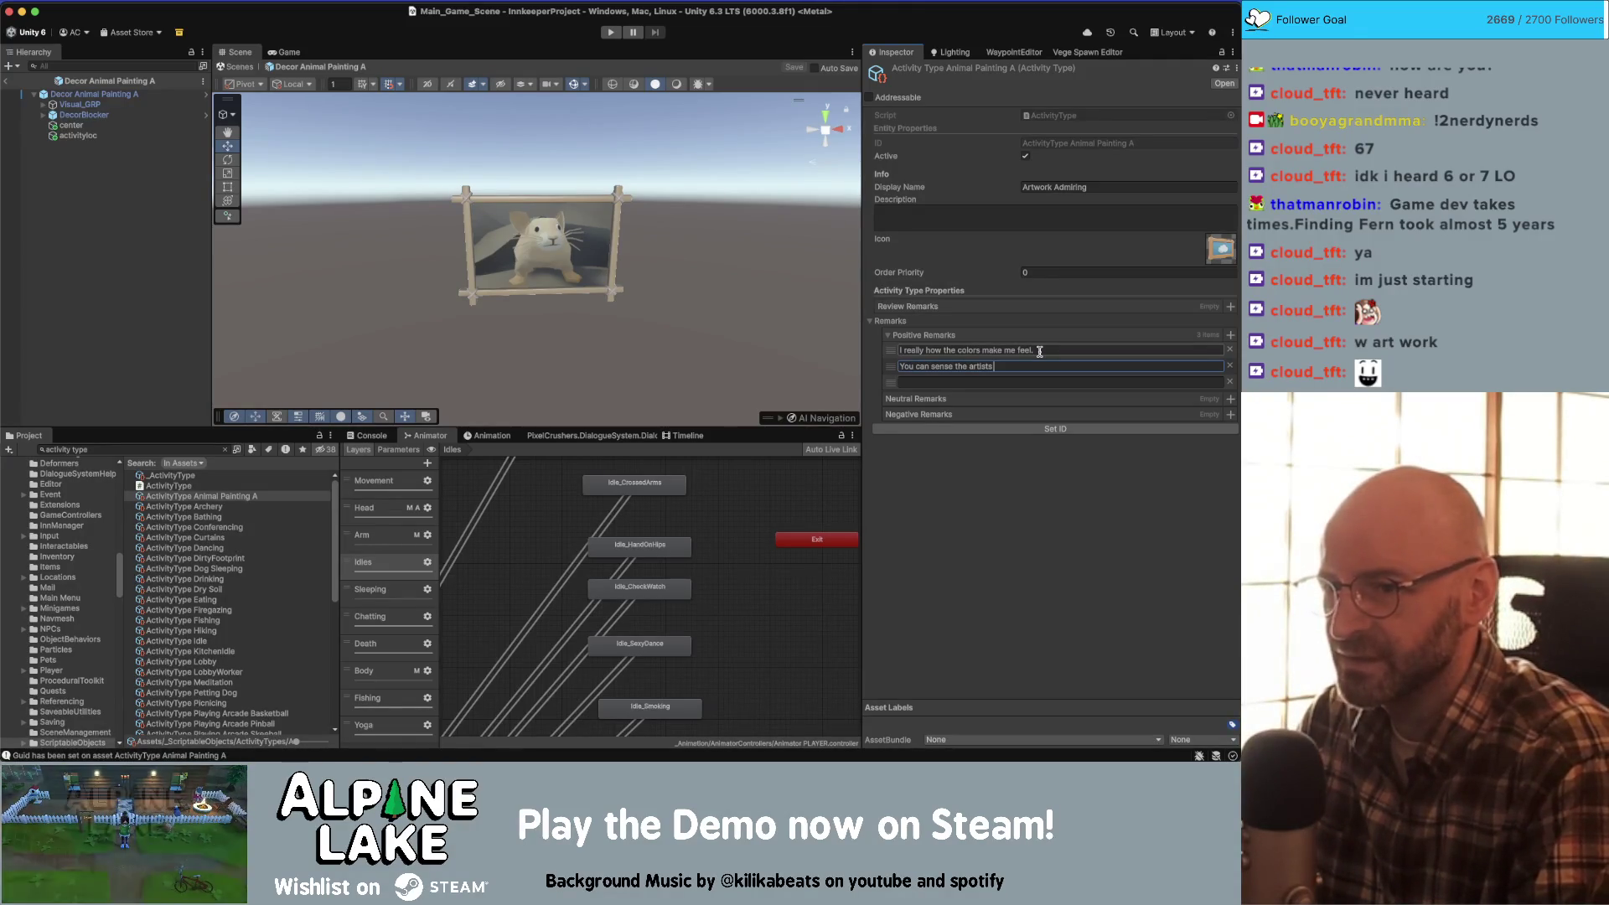
text(pain)
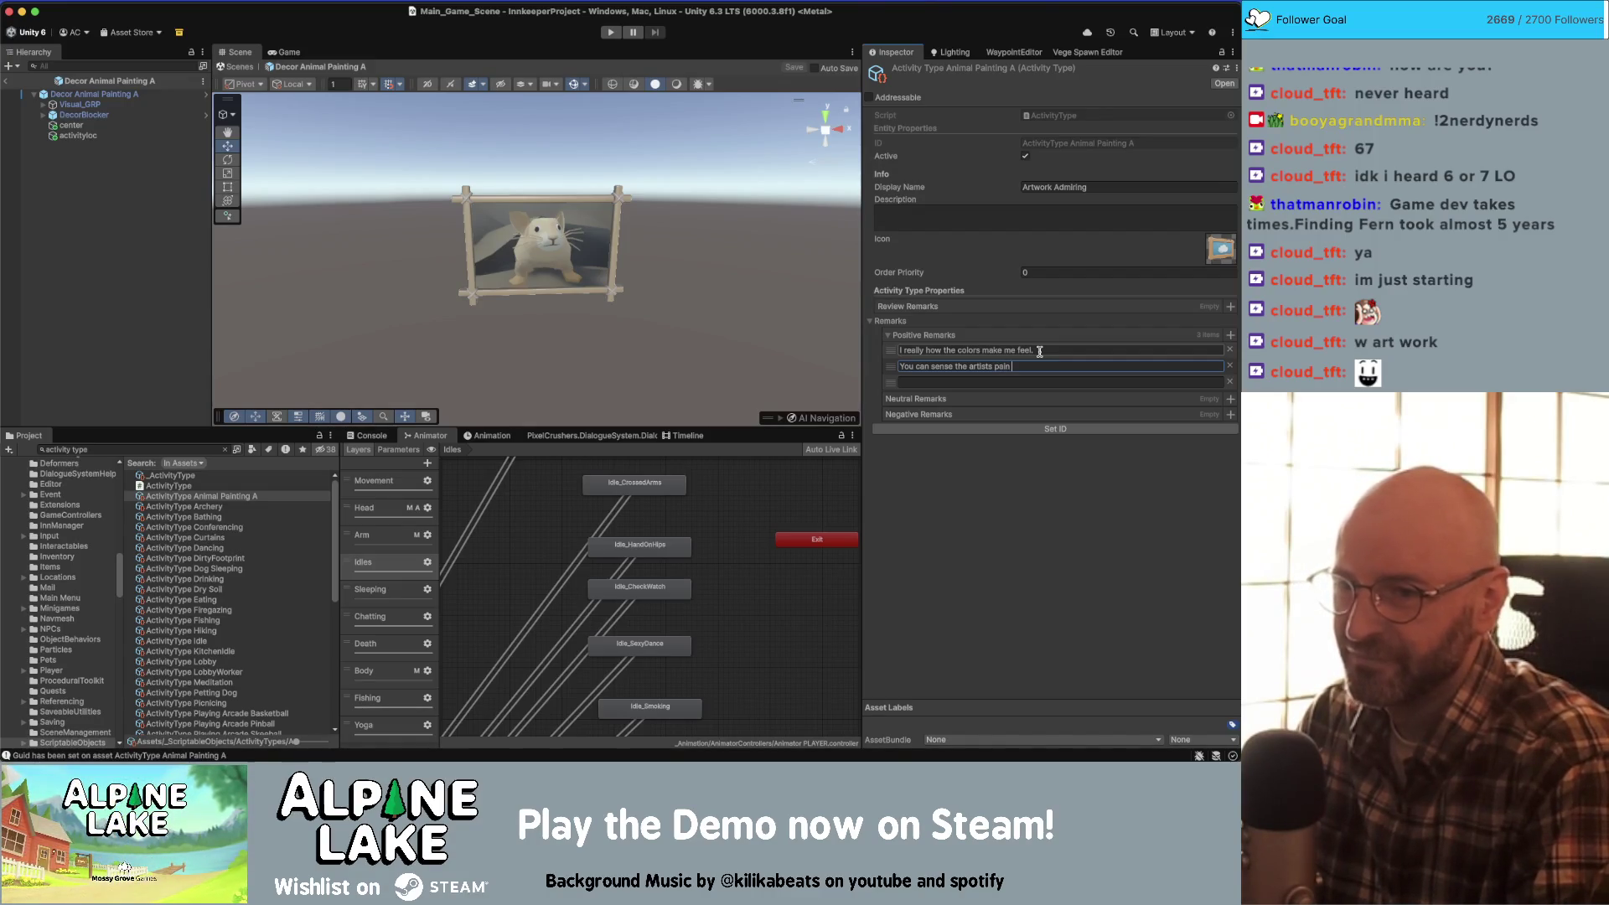
text( with this line work.)
key(Tab)
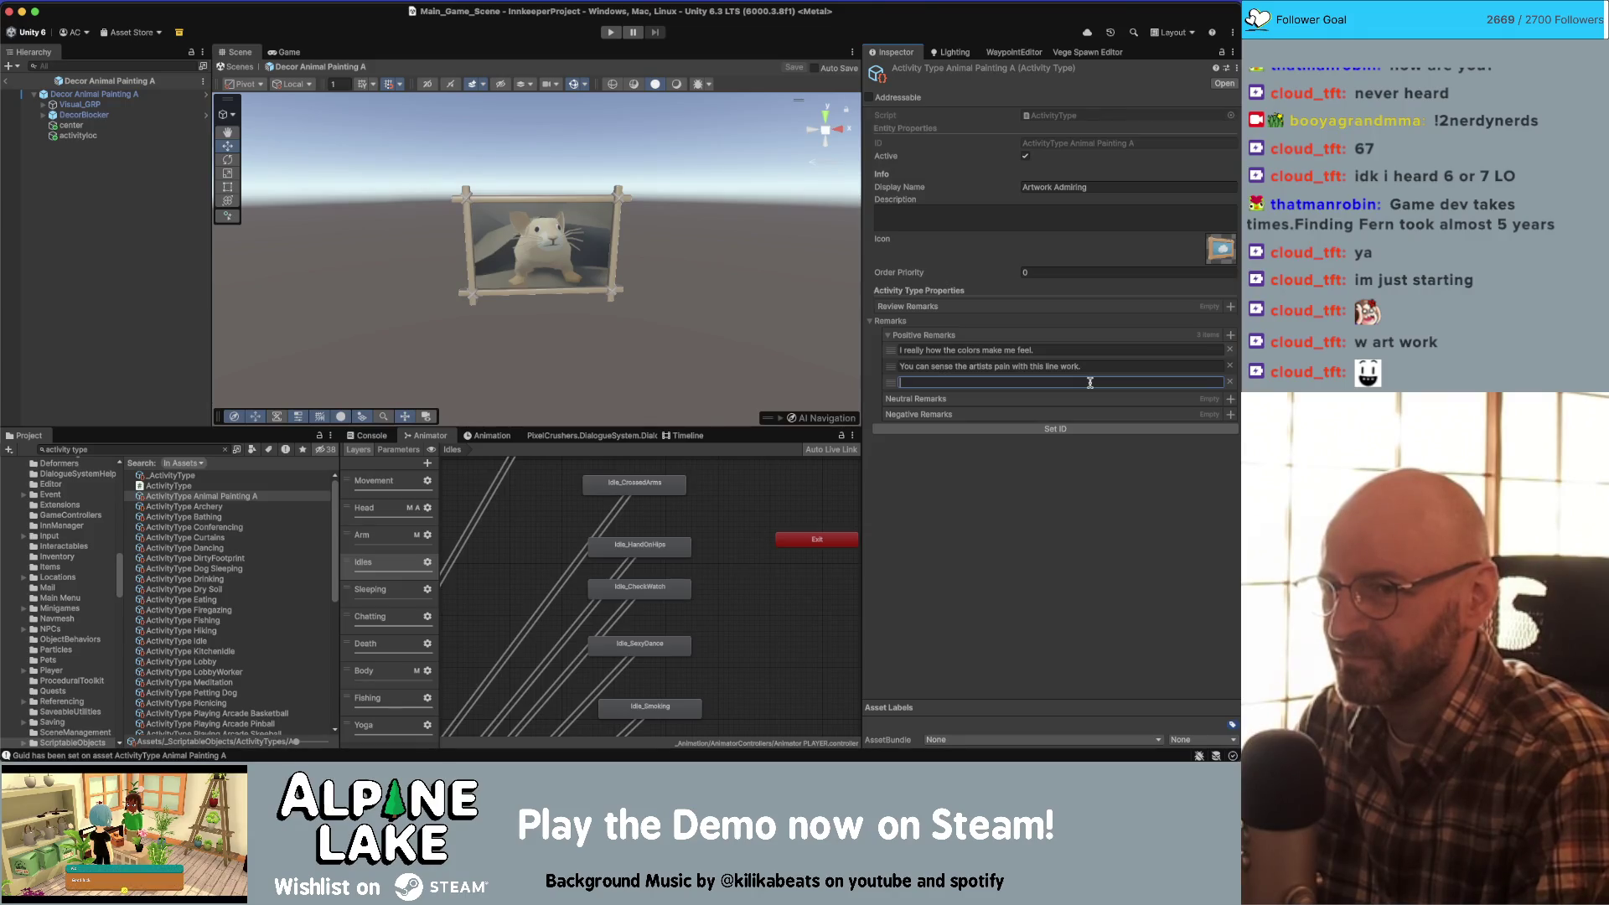
key(shift+Tab)
key(alt+Left)
key(alt+Left)
key(alt+shift+Right)
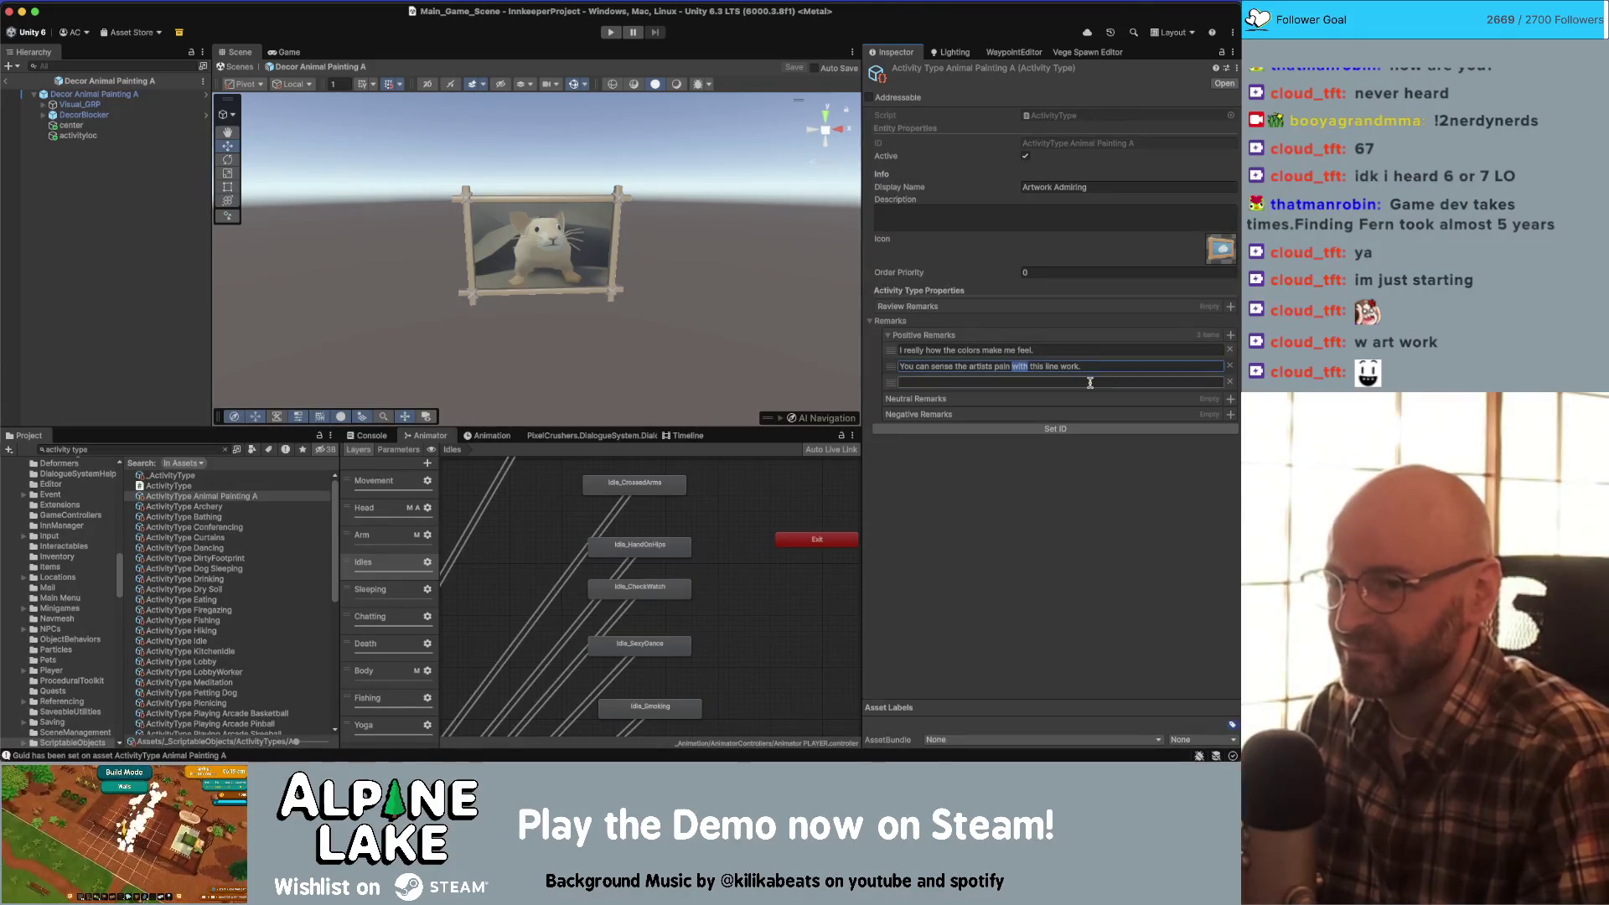
text(in)
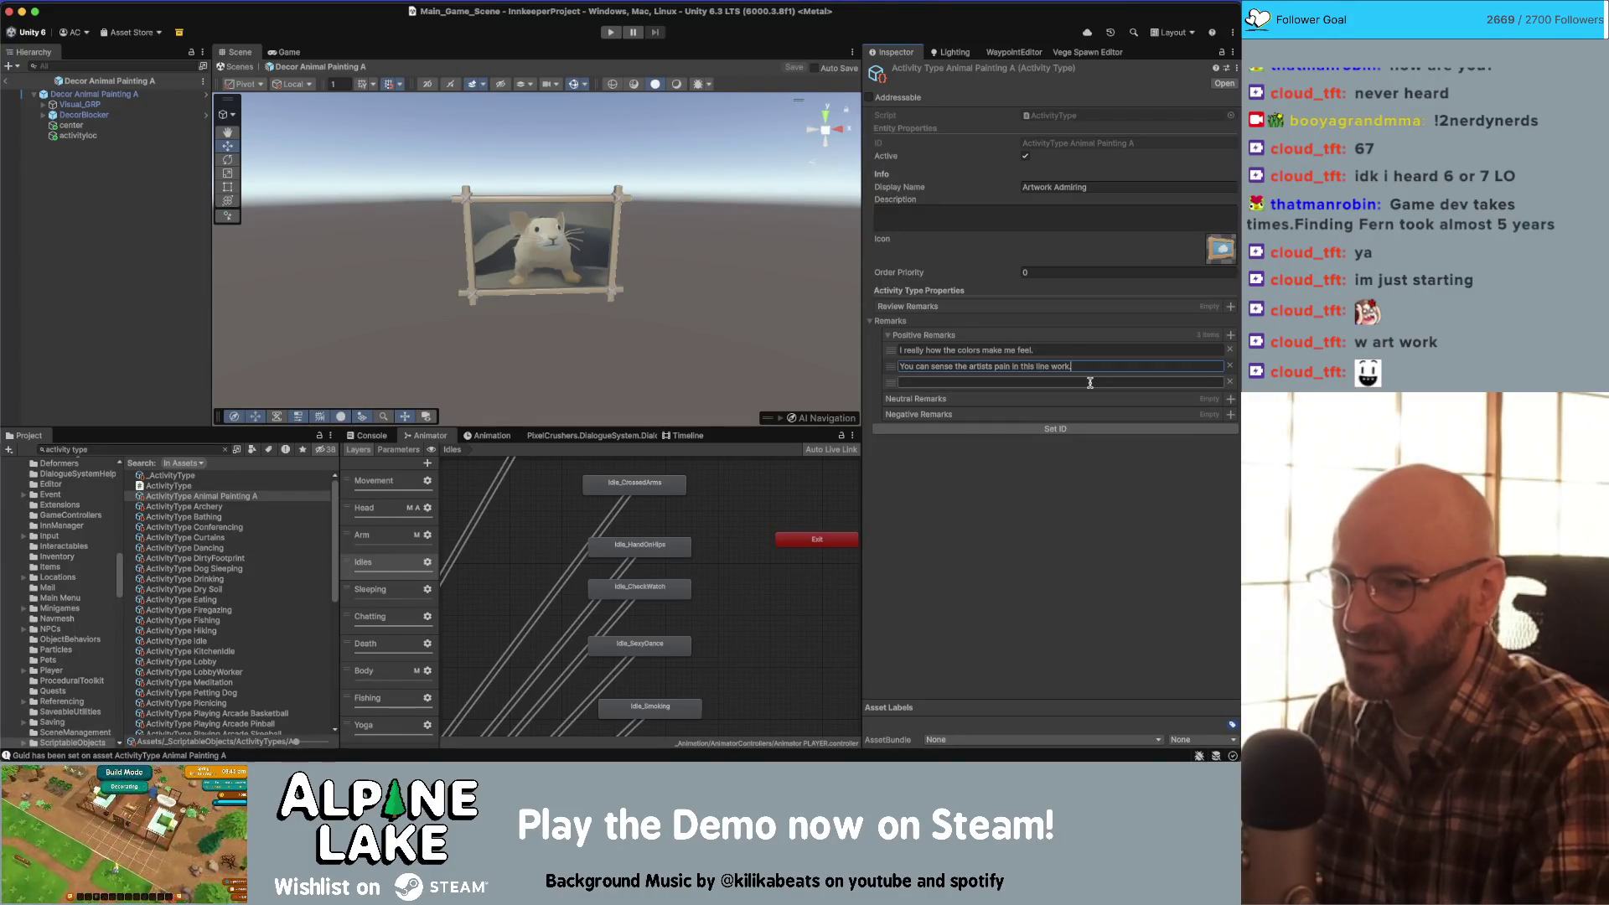
key(End)
text(Look how )
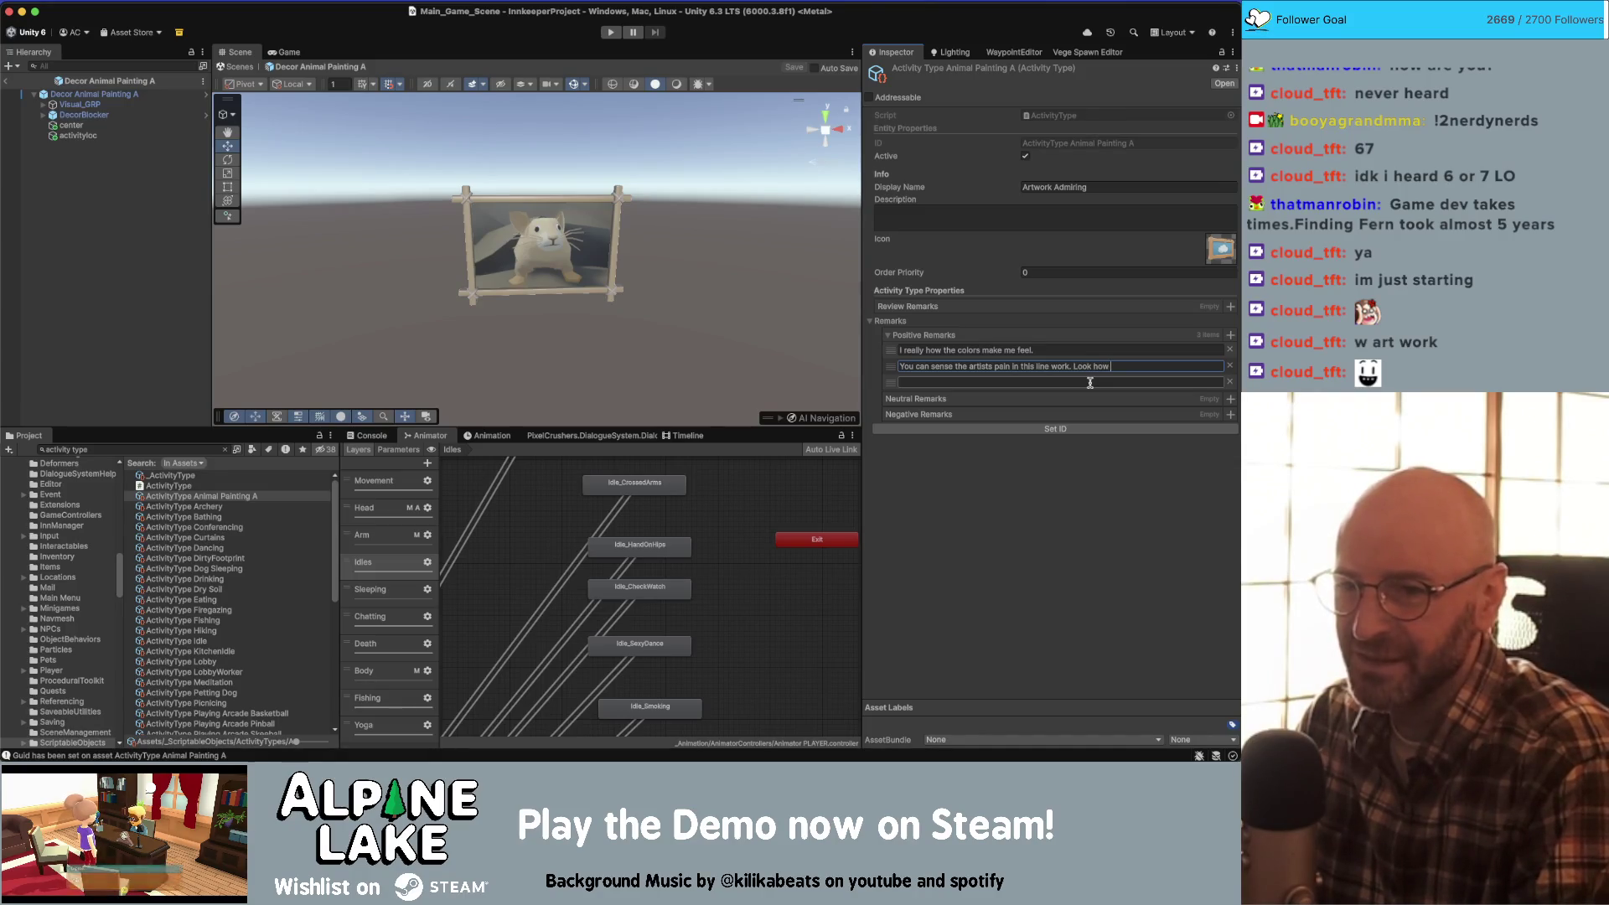
text(uneven it is.)
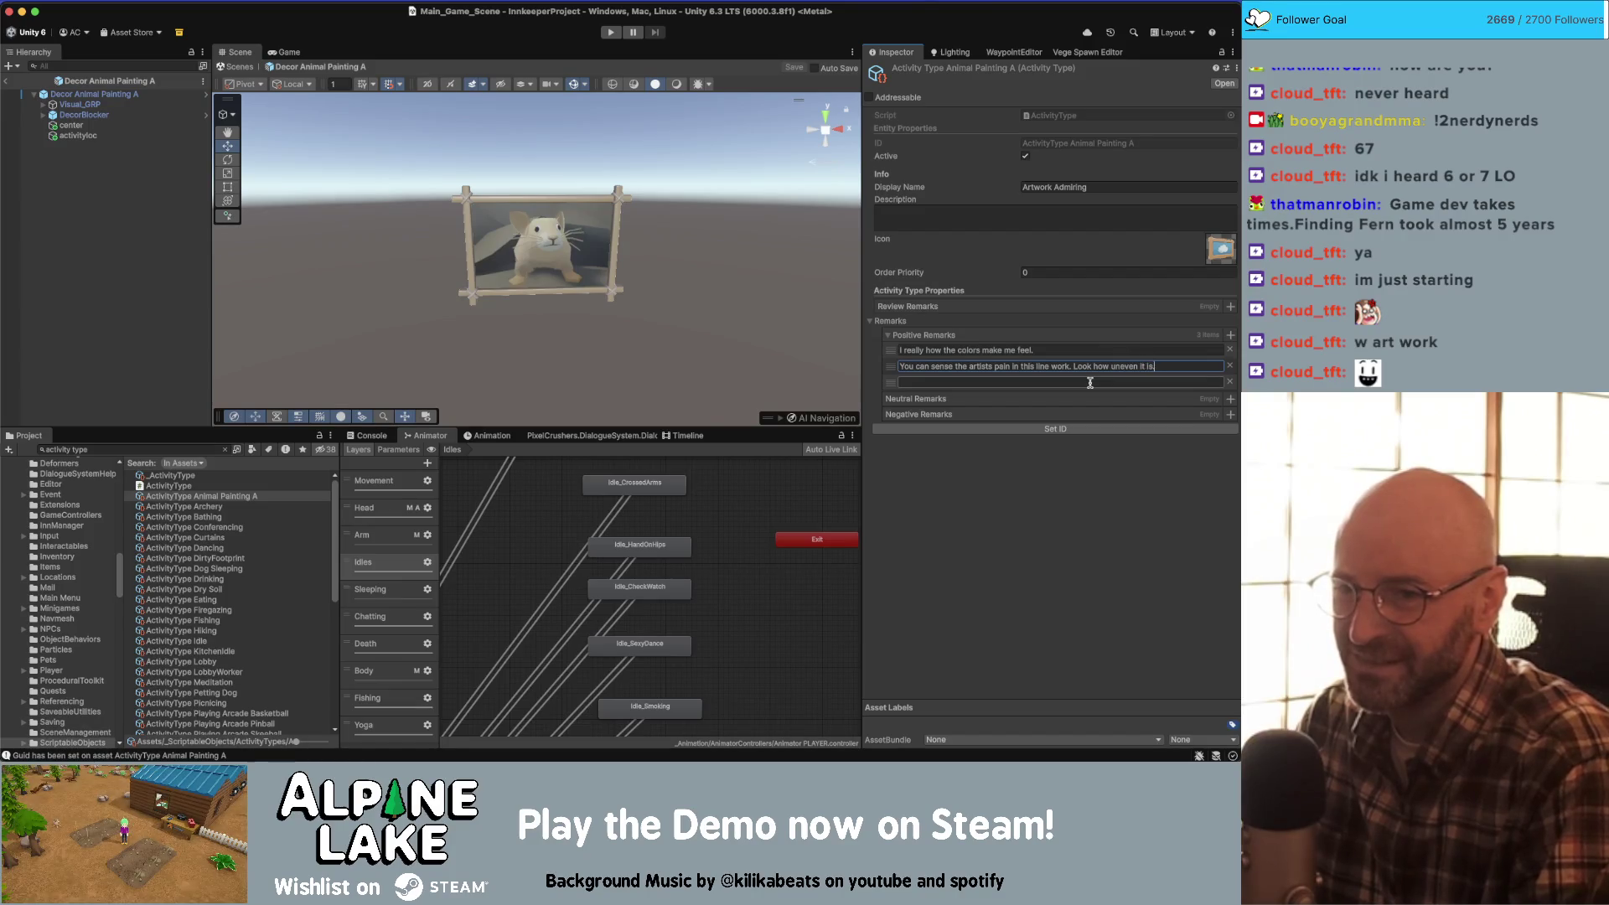
- Enter the third remark, 'I'm not sure I get it but I like it.'
click(1089, 382)
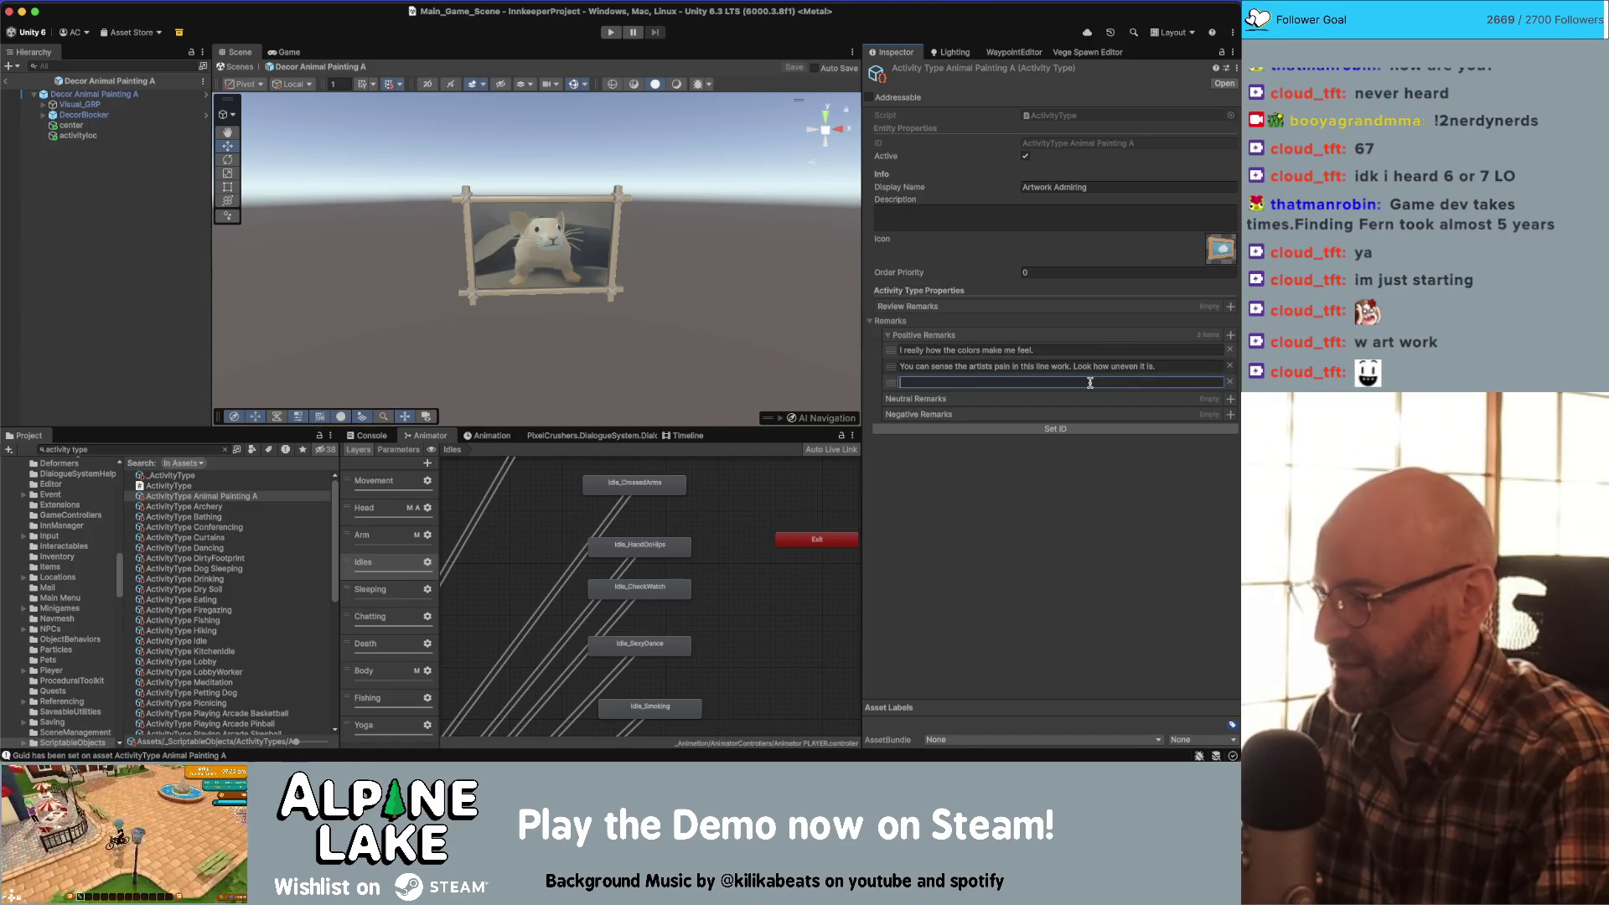
text(I'm not sure i)
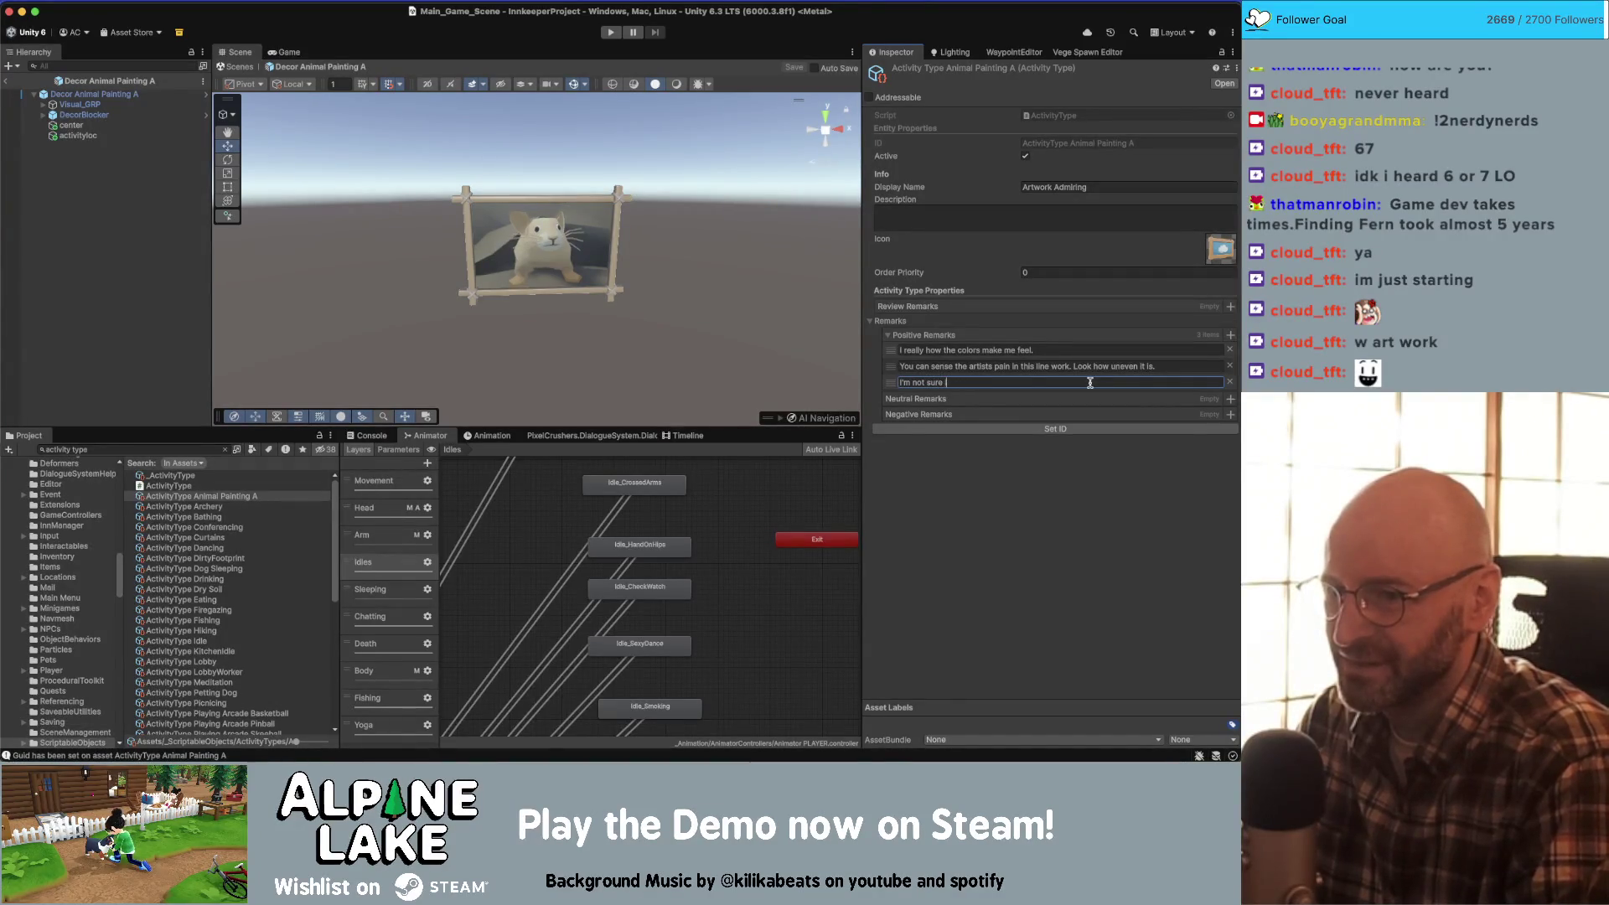
text( undeet)
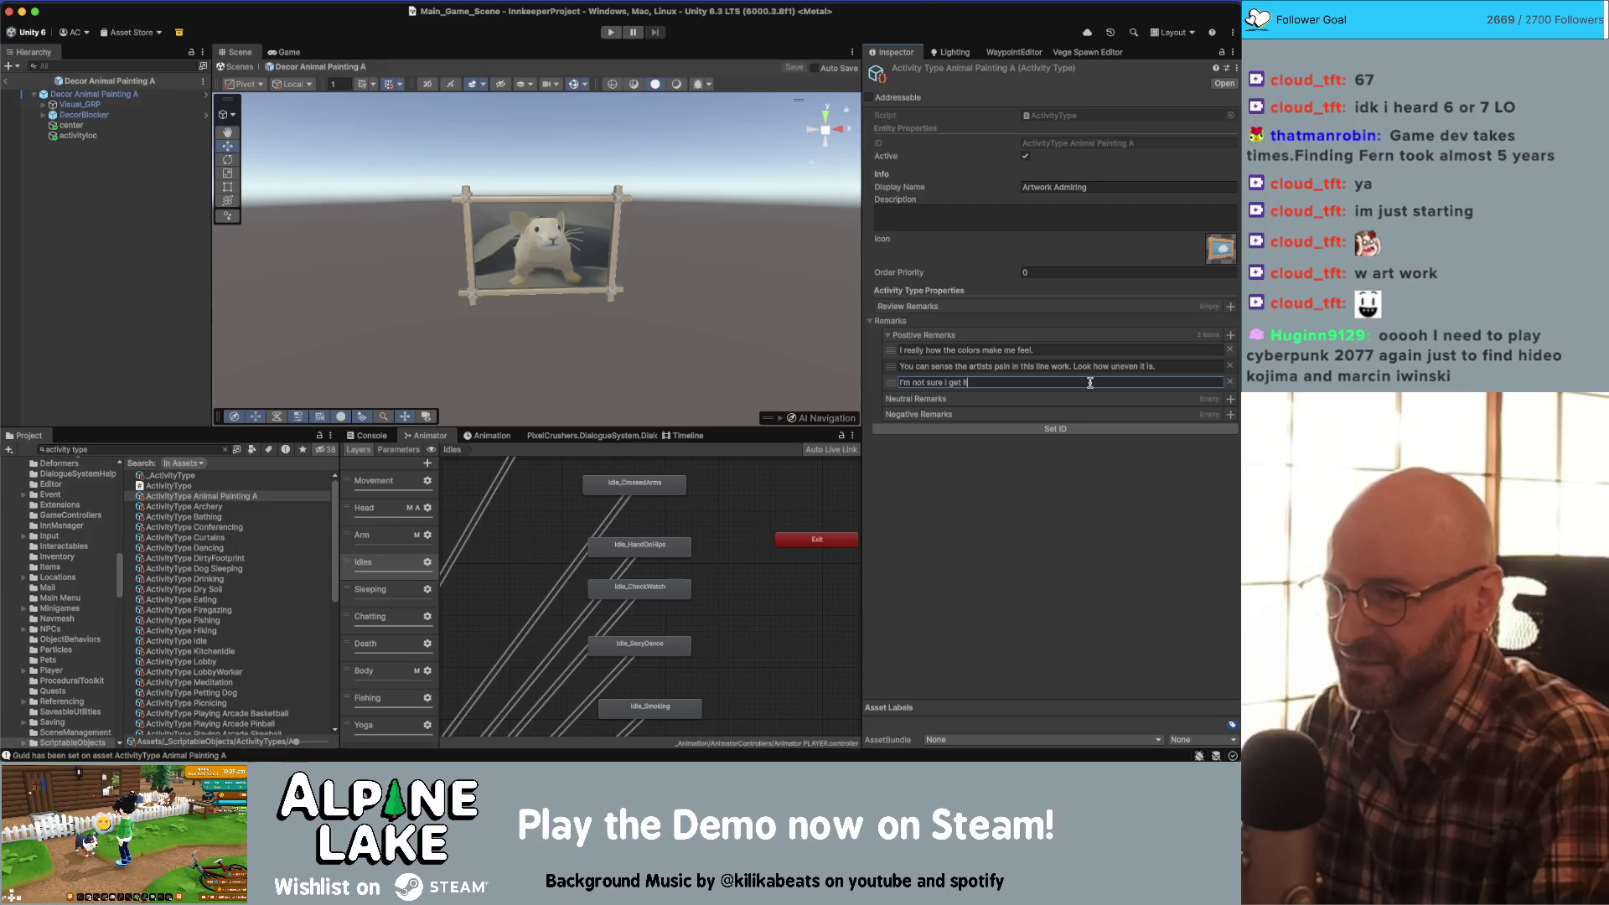
key(BackSpace)
key(BackSpace)
key(BackSpace)
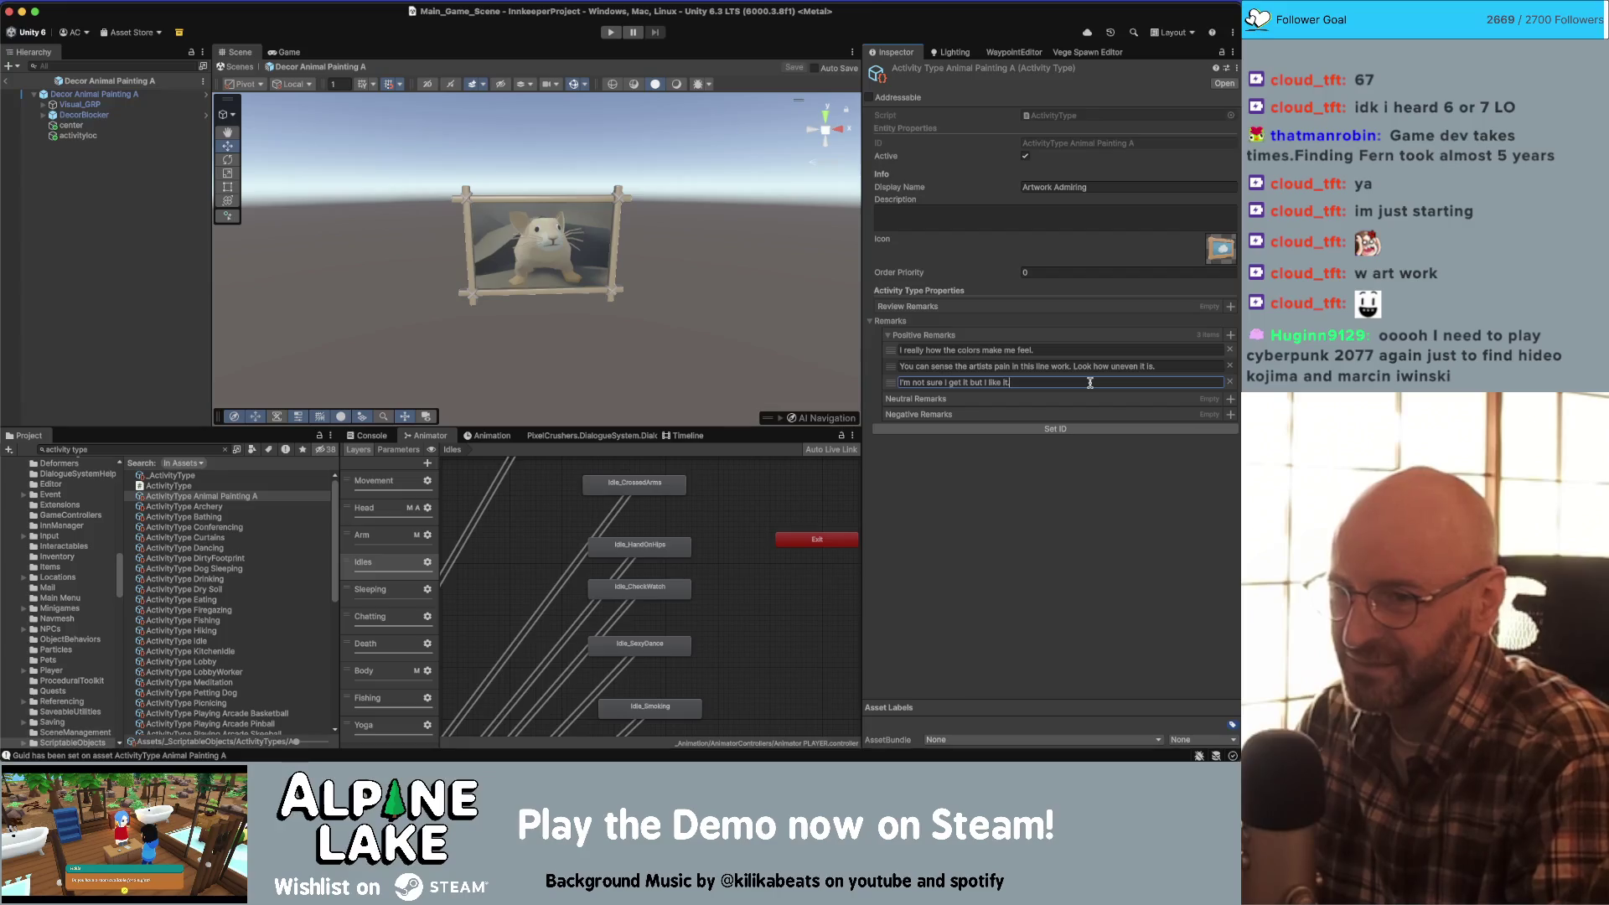
click(1054, 493)
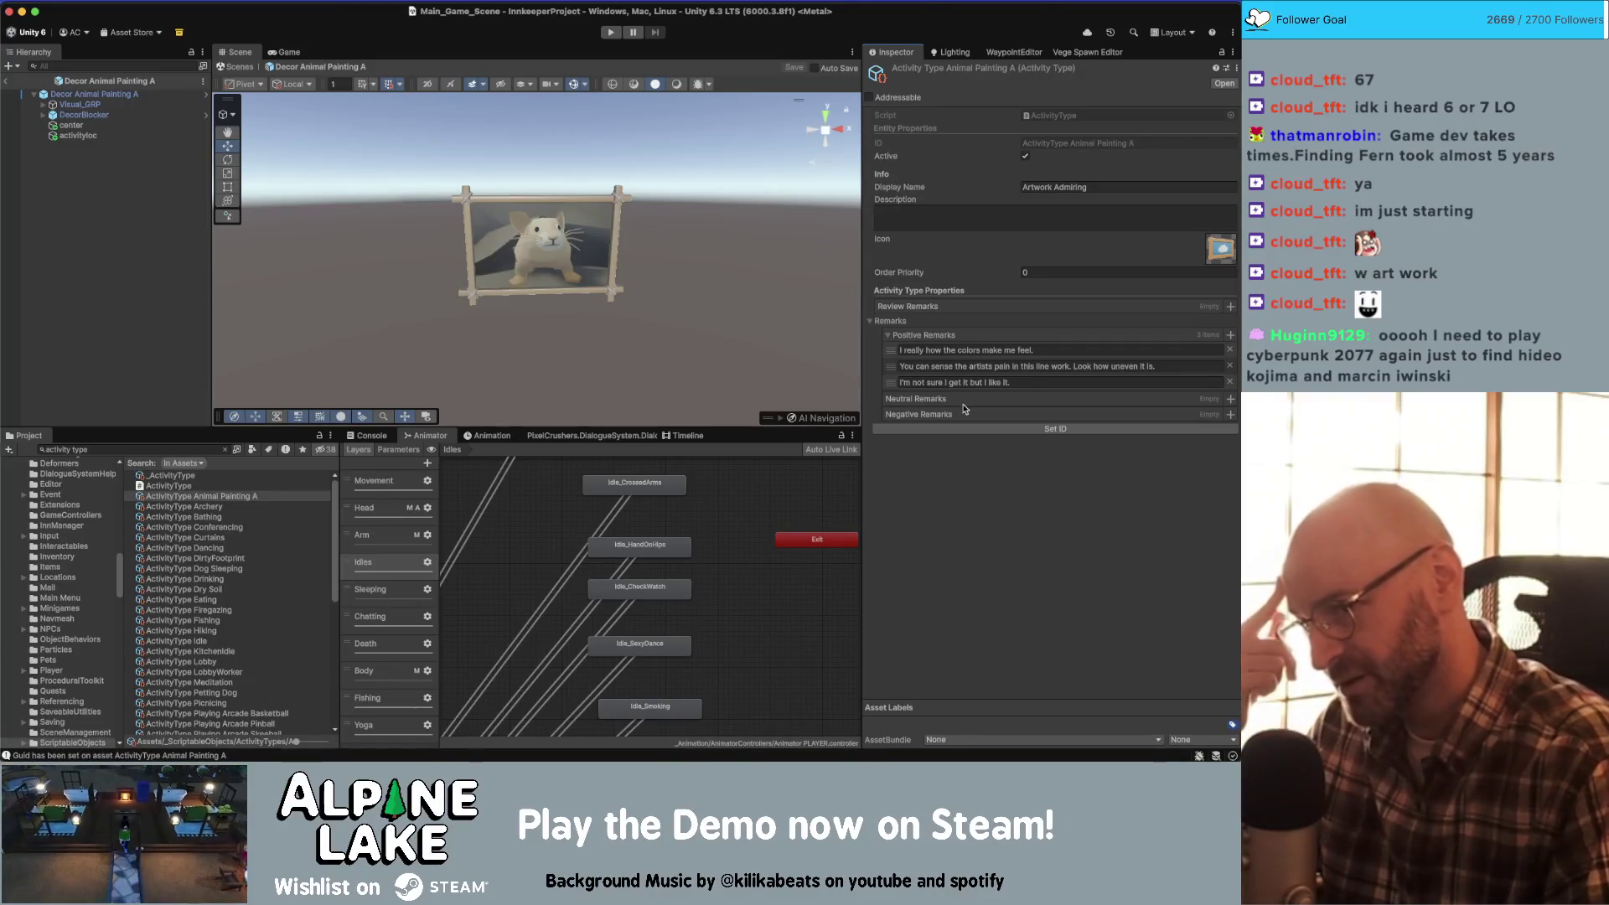
click(926, 382)
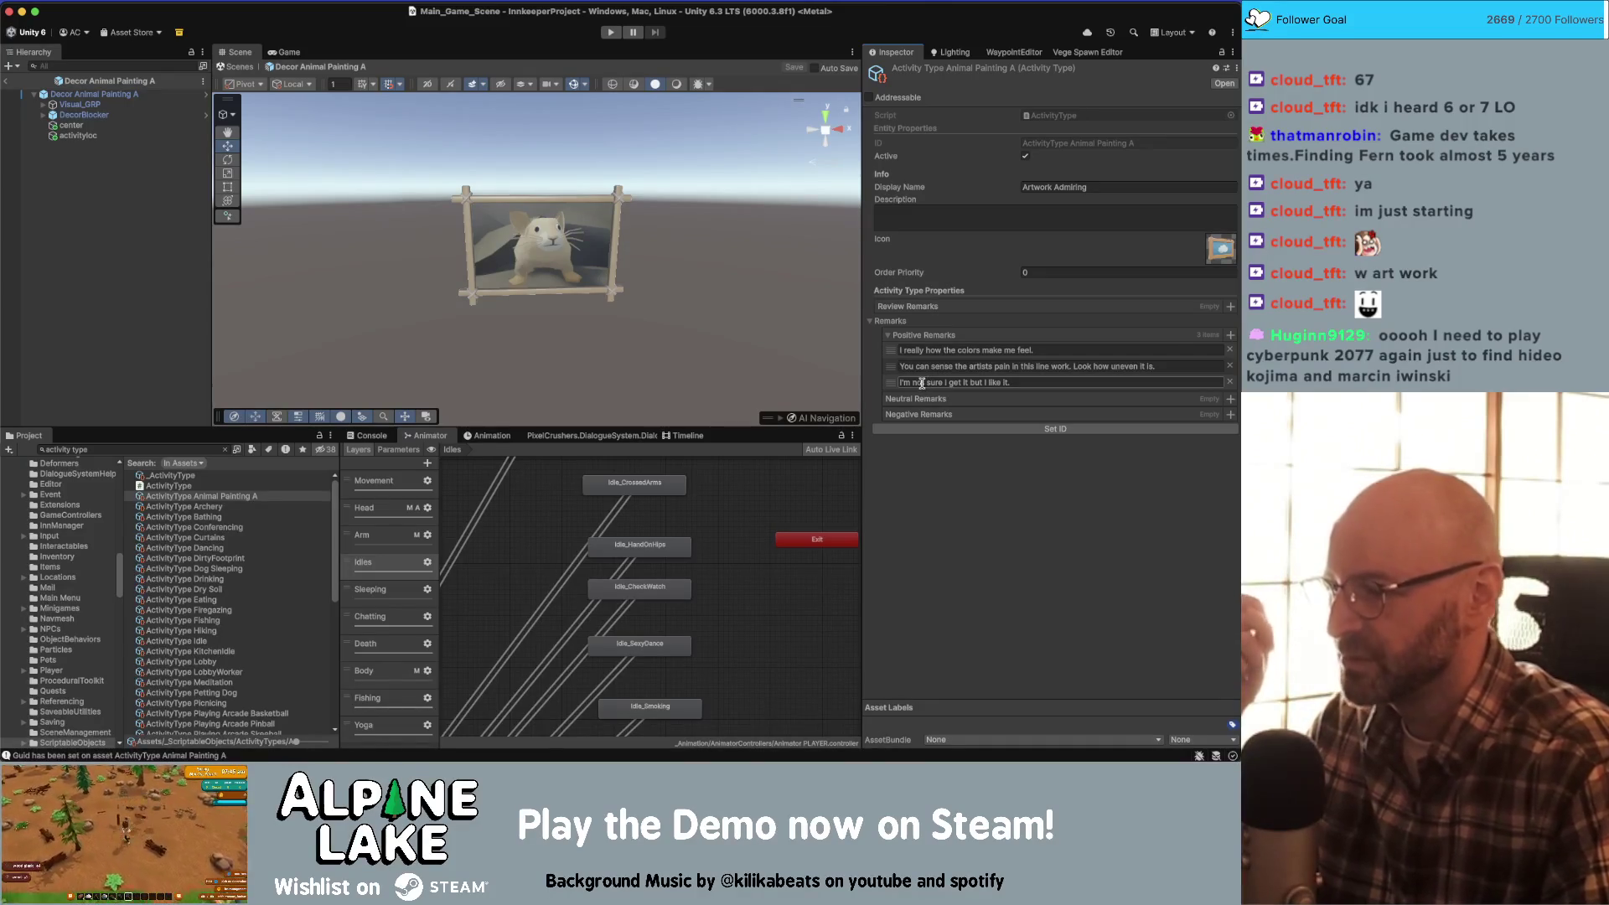
key(Return)
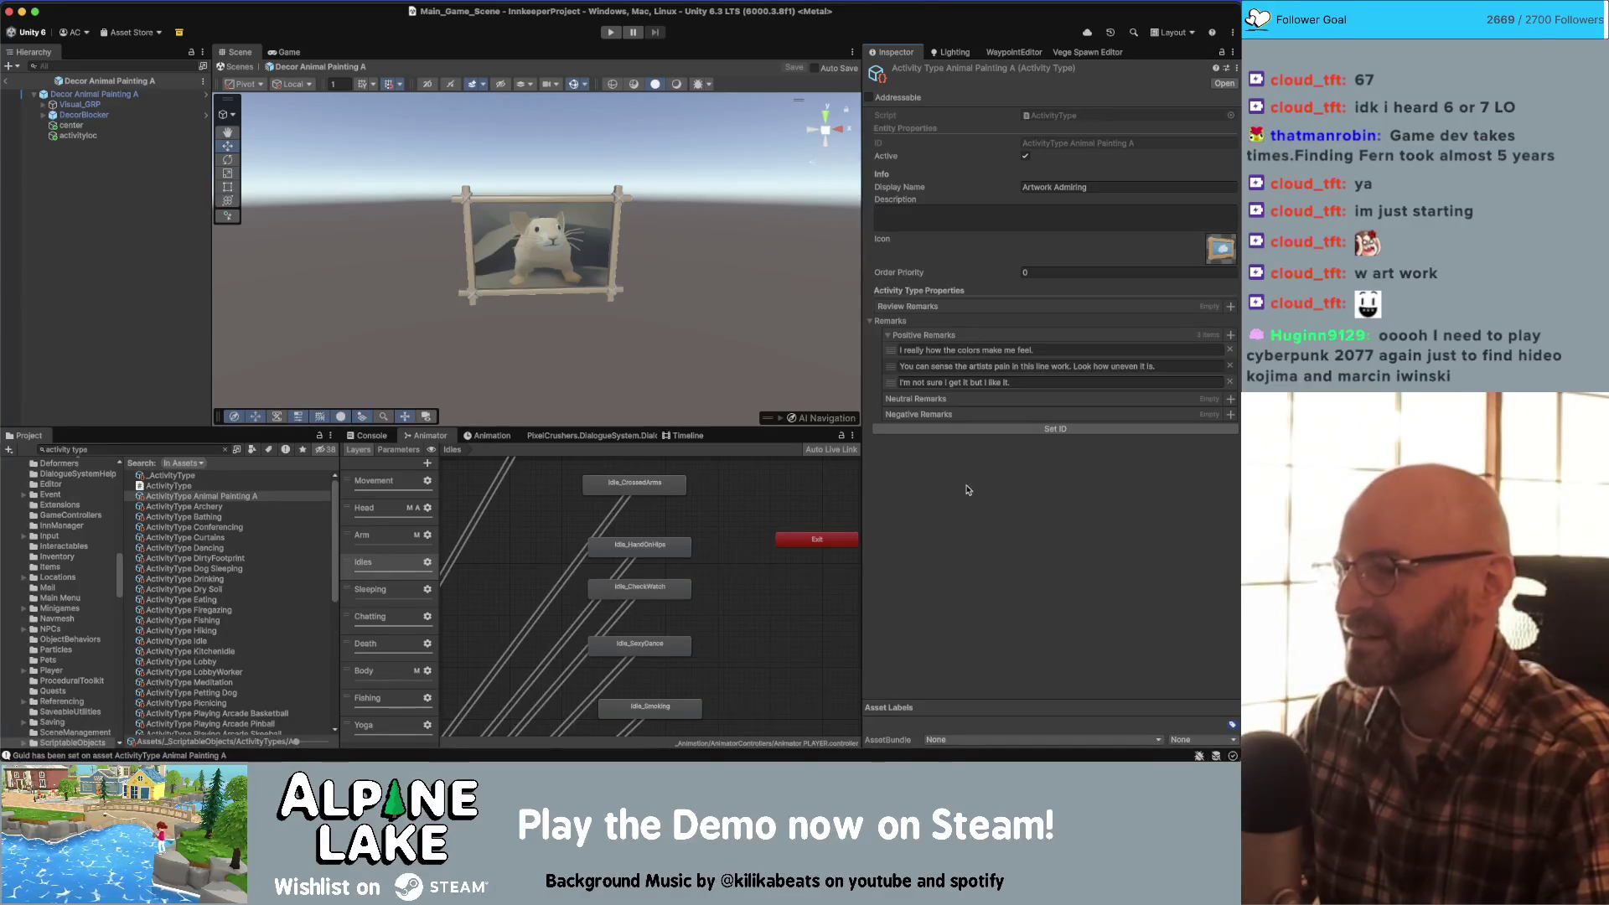
- Inspect the Idles state machine and frame the whole animator graph
click(852, 516)
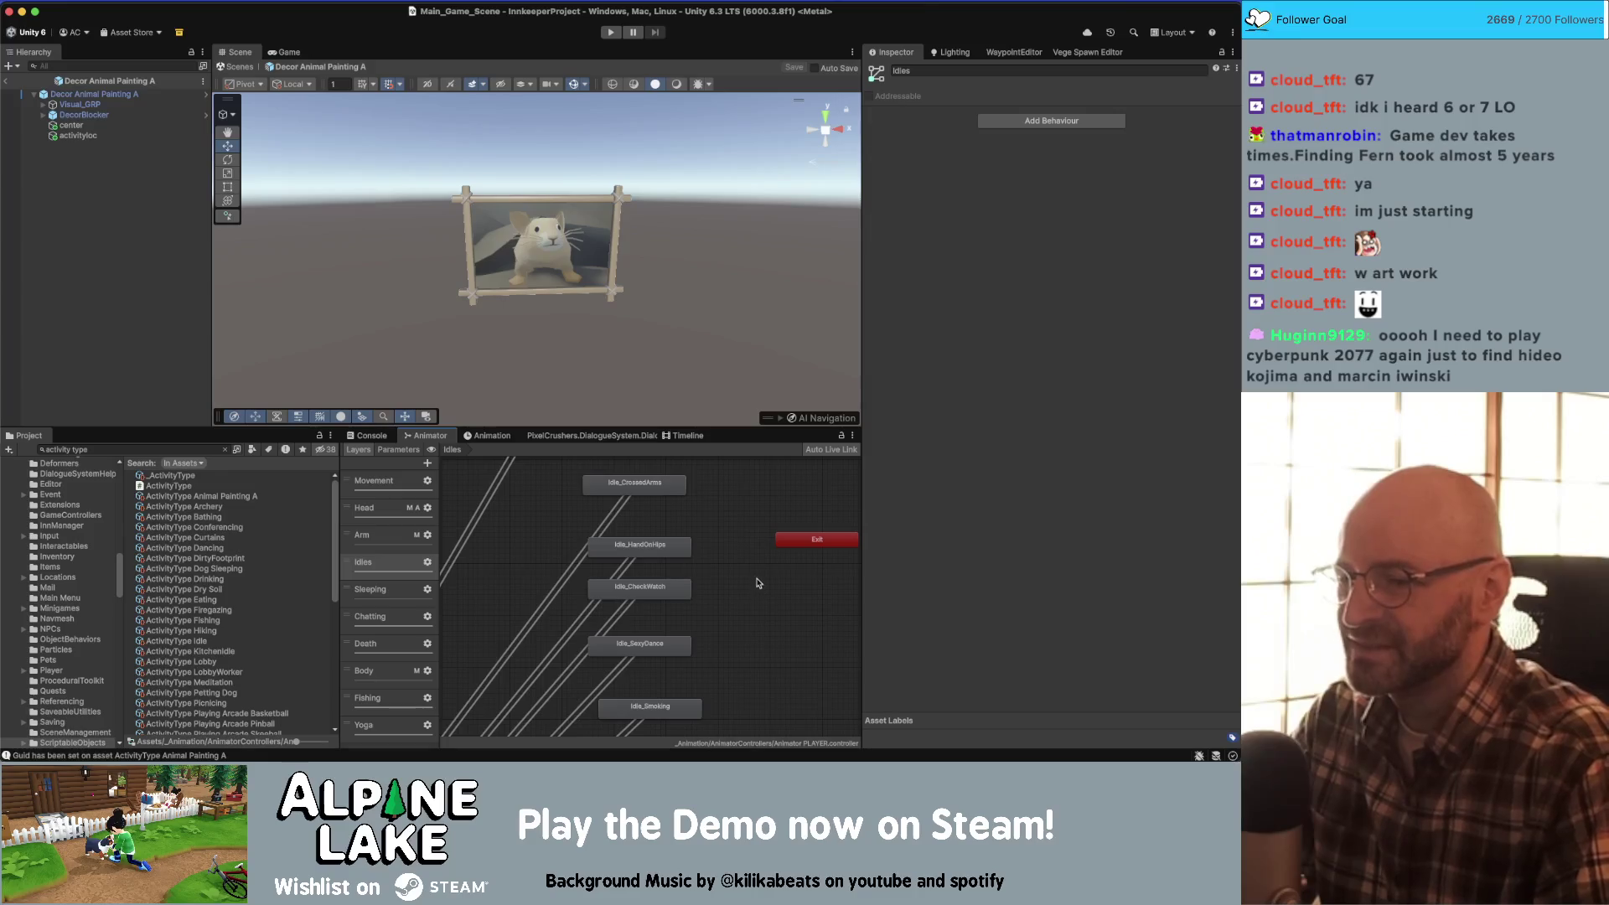
key(a)
scroll(670, 543, down, 10)
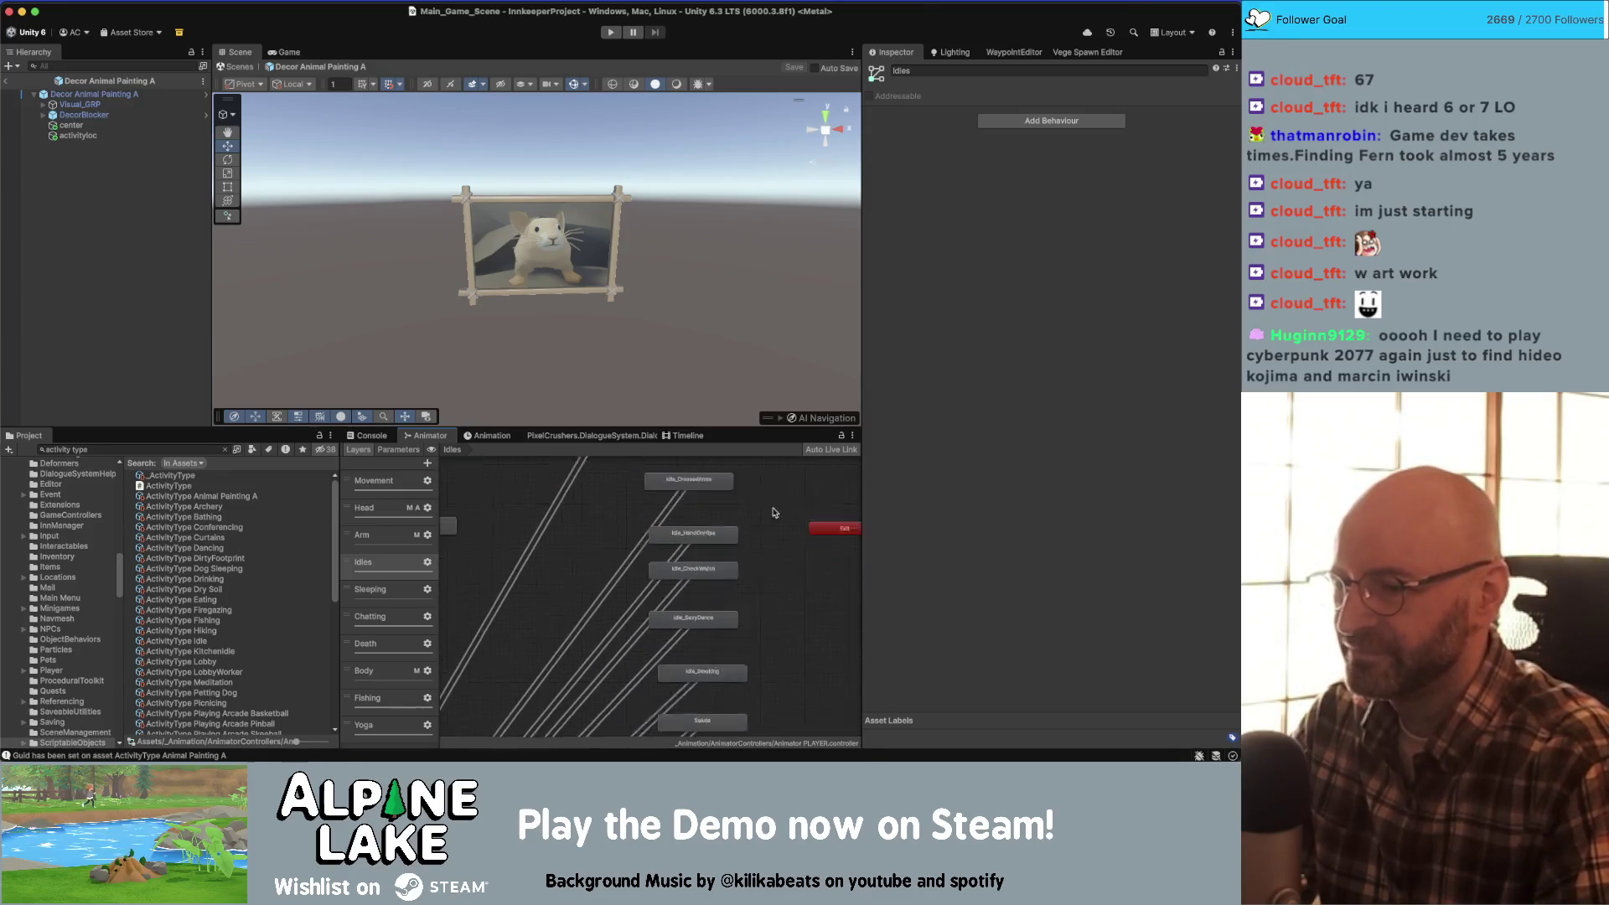
scroll(754, 486, down, 3)
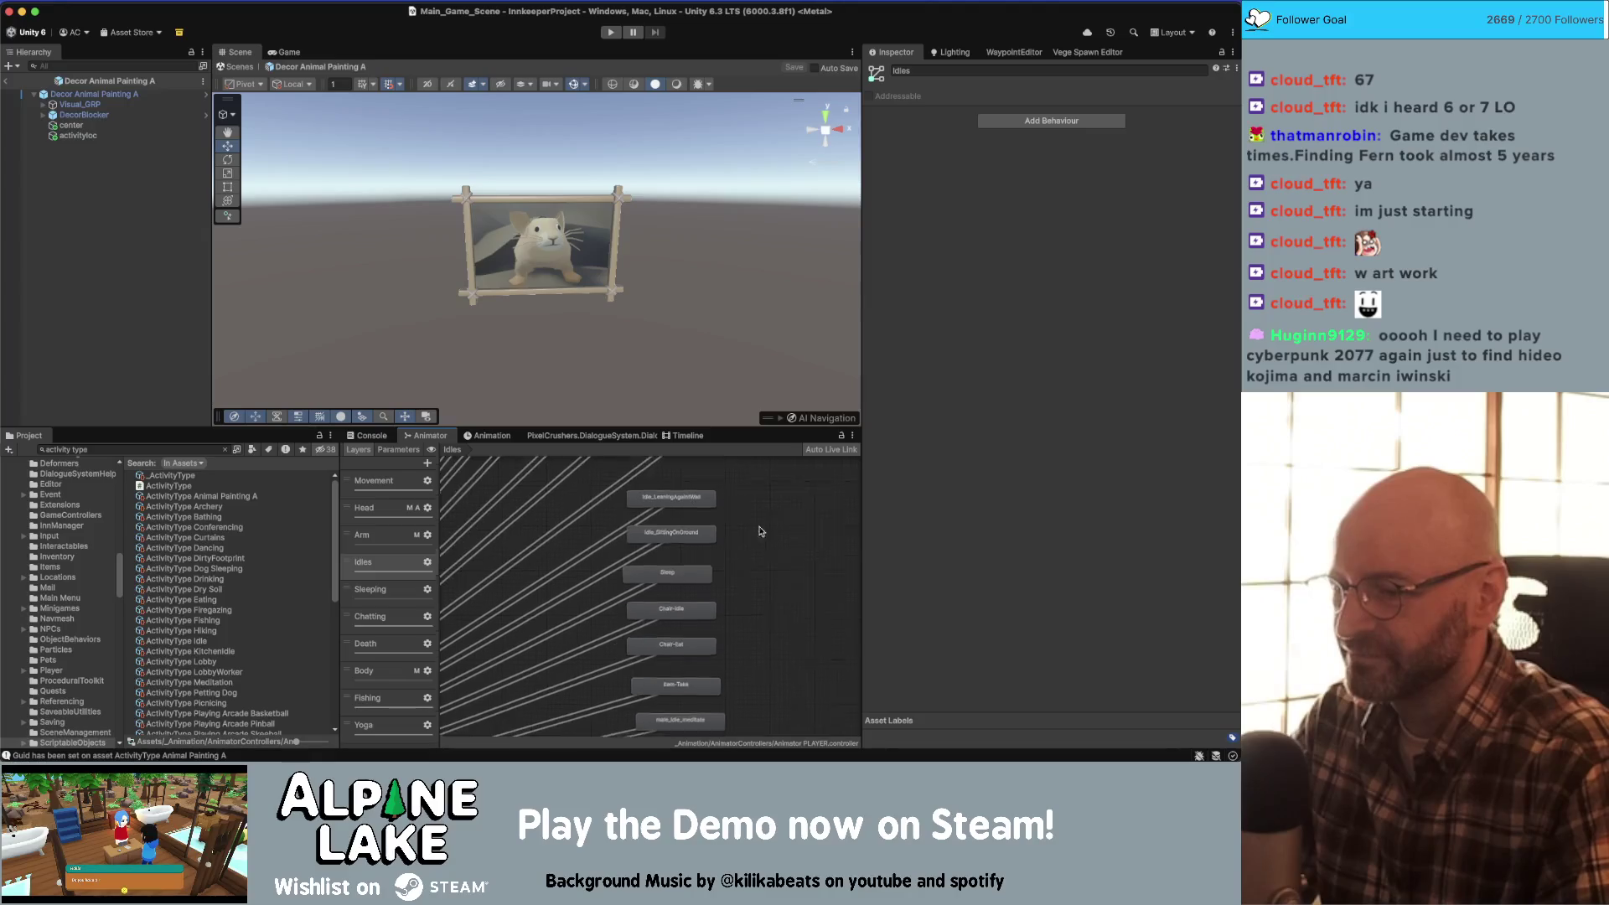
scroll(779, 577, up, 3)
- Select Decor Animal Painting A and set its Activity Type to ActivityType Animal Painting A
click(94, 94)
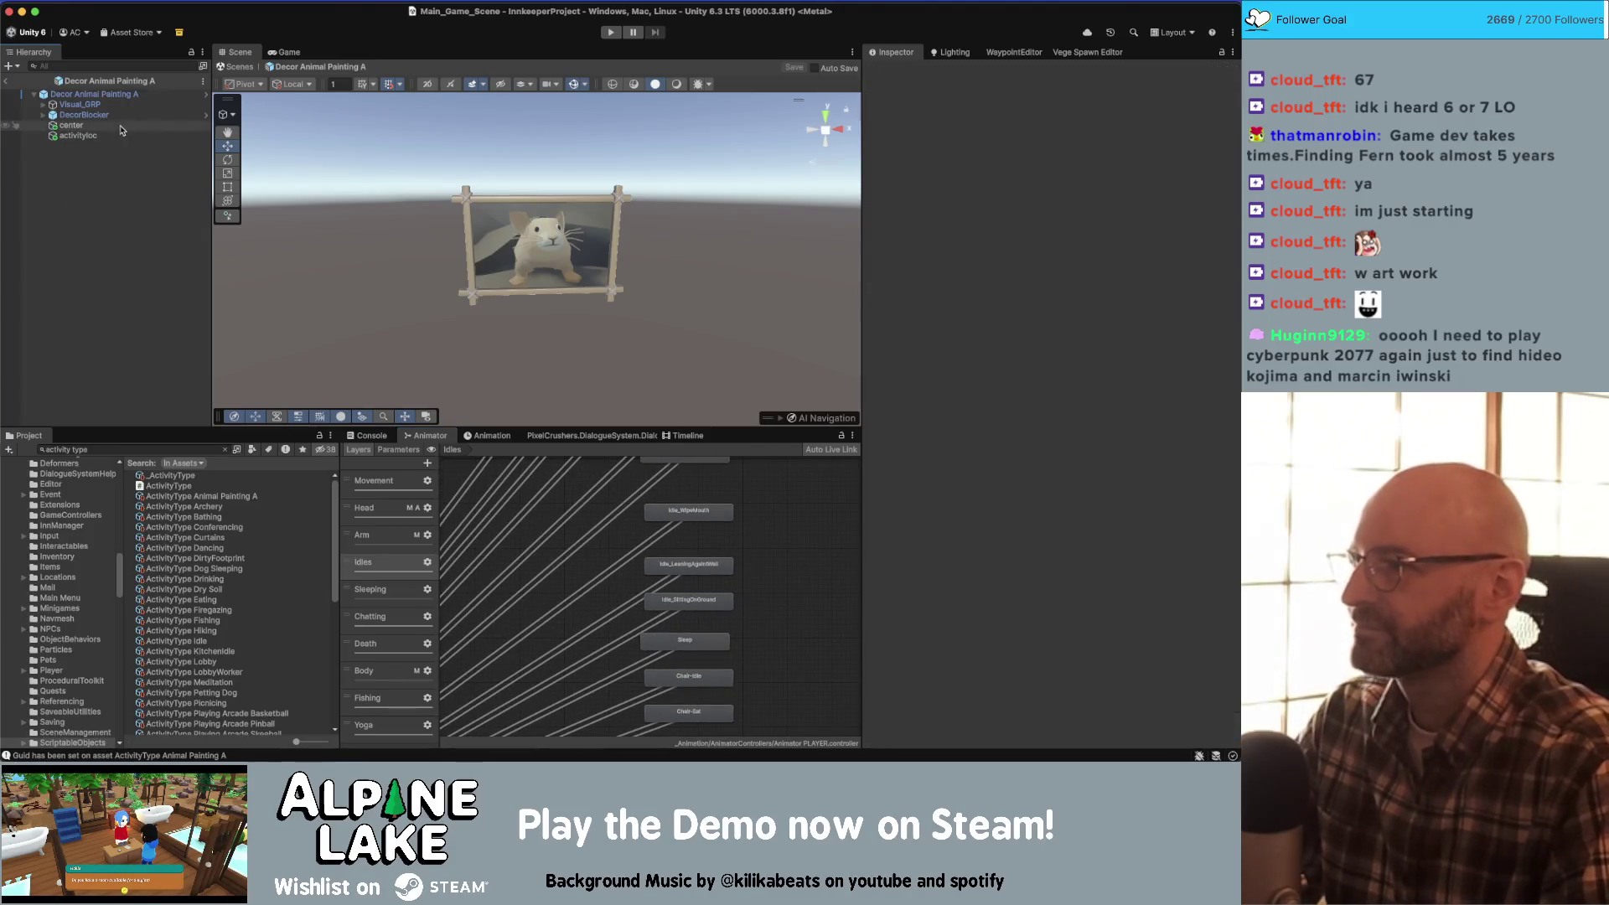
scroll(999, 328, down, 15)
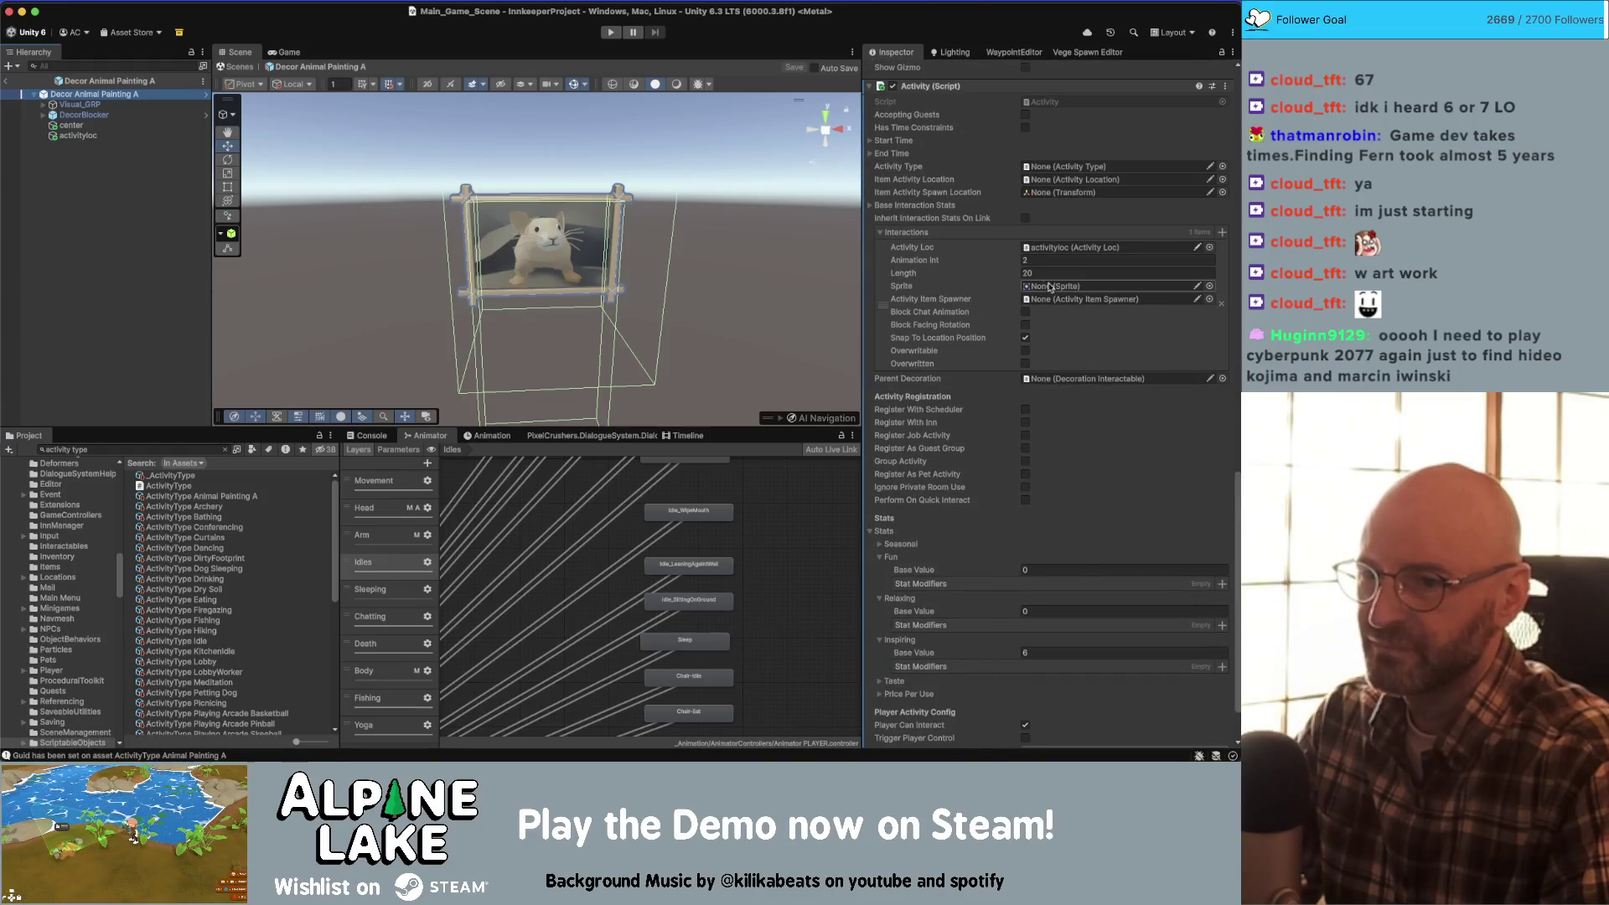
scroll(1074, 247, up, 1)
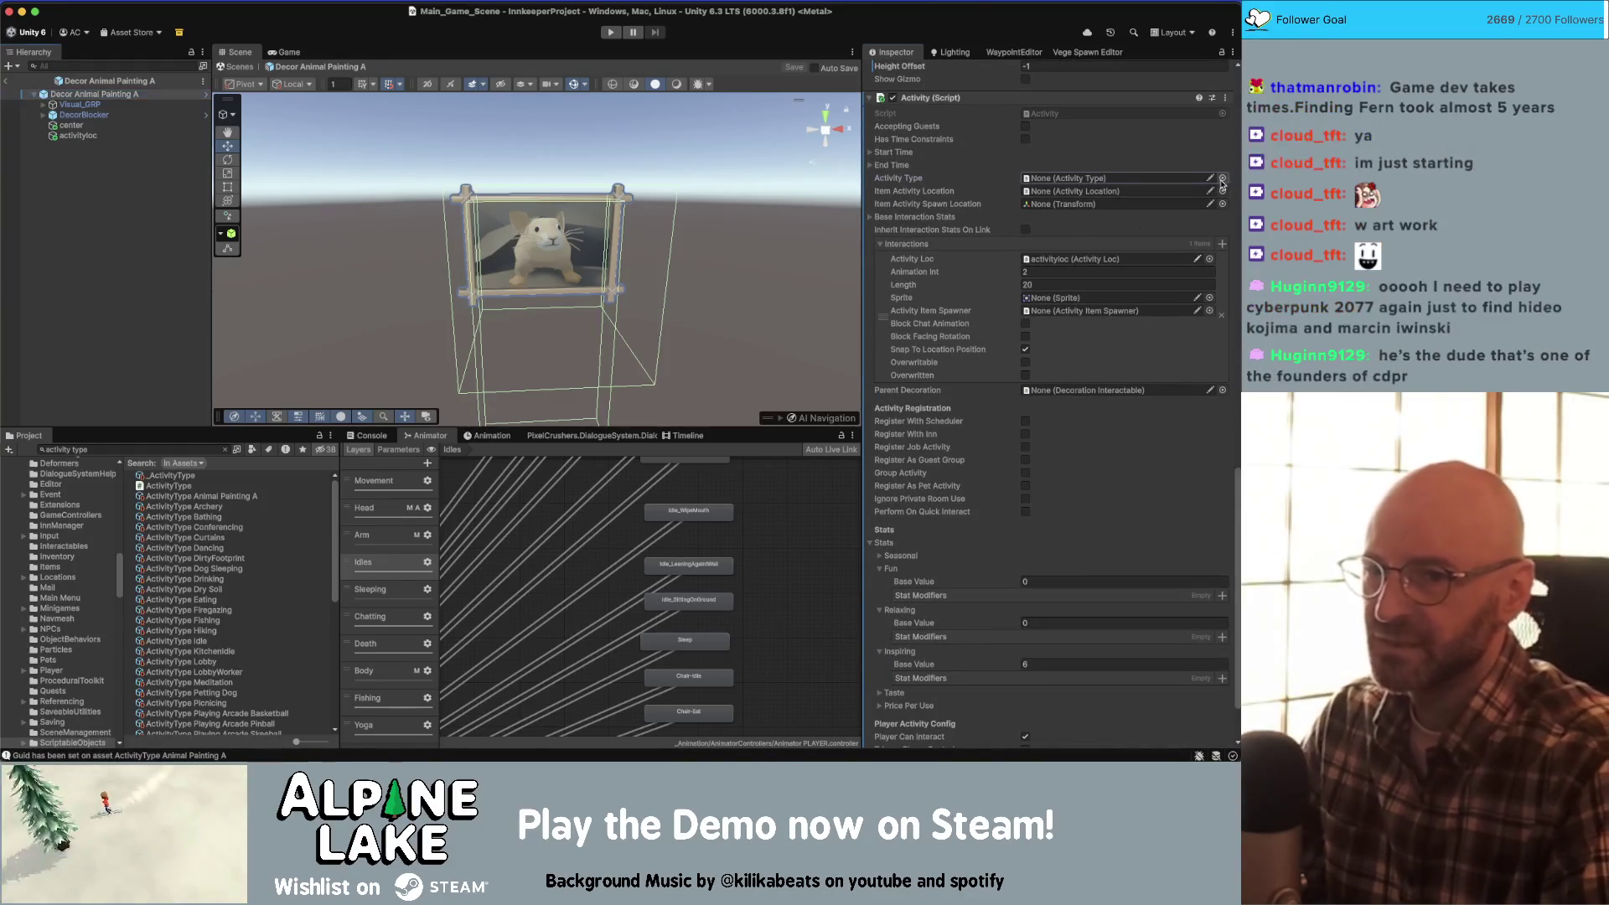
click(1221, 179)
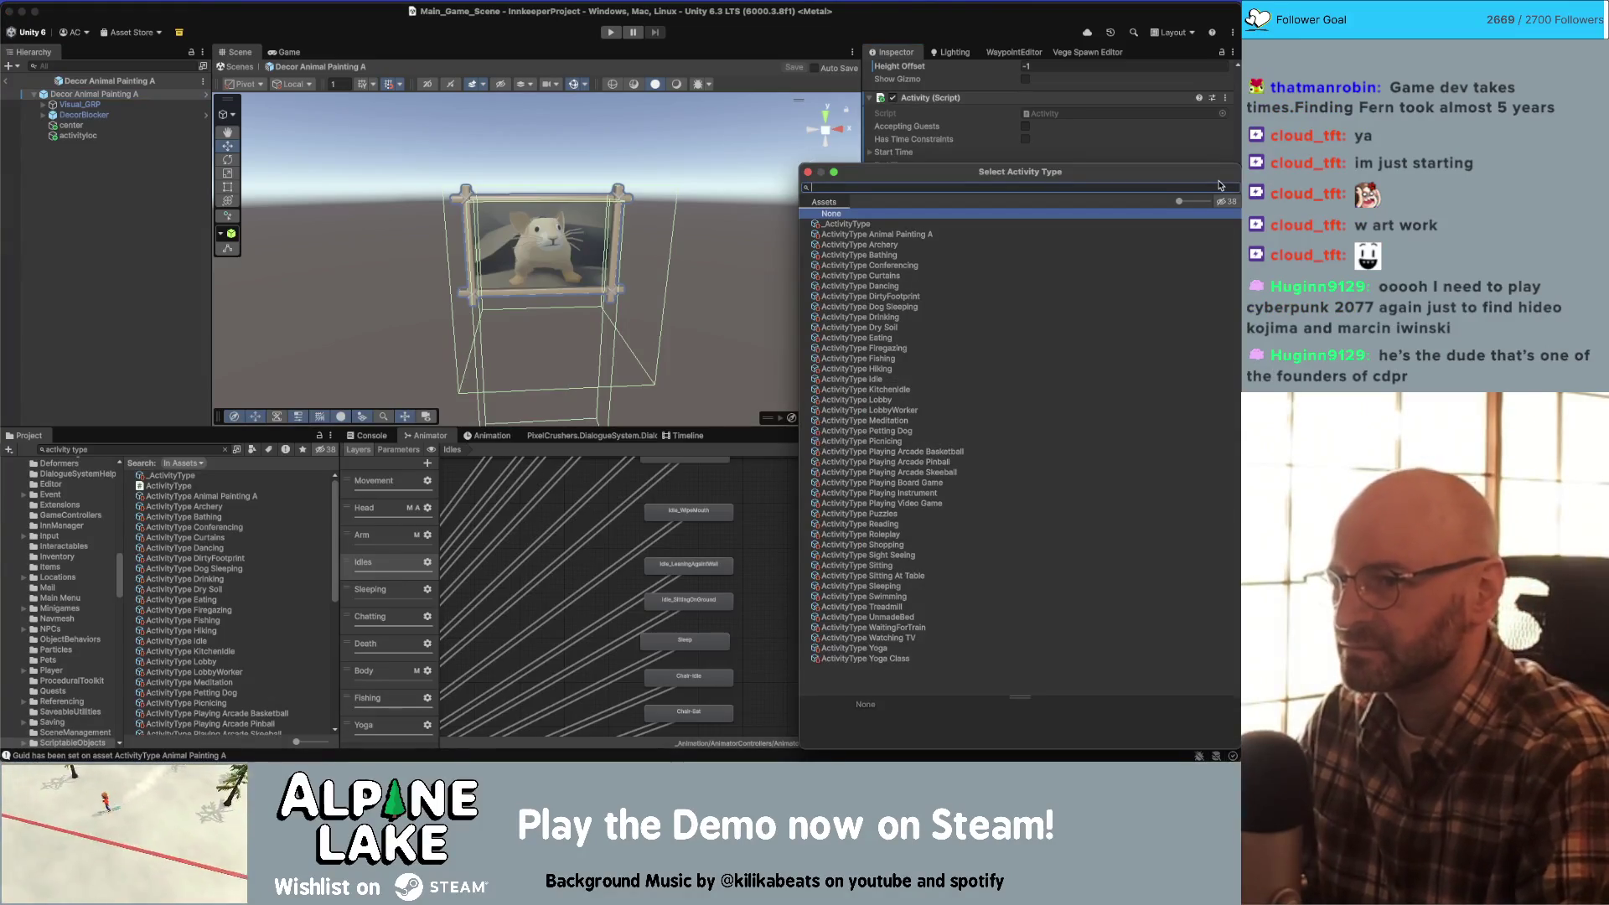
text(ar)
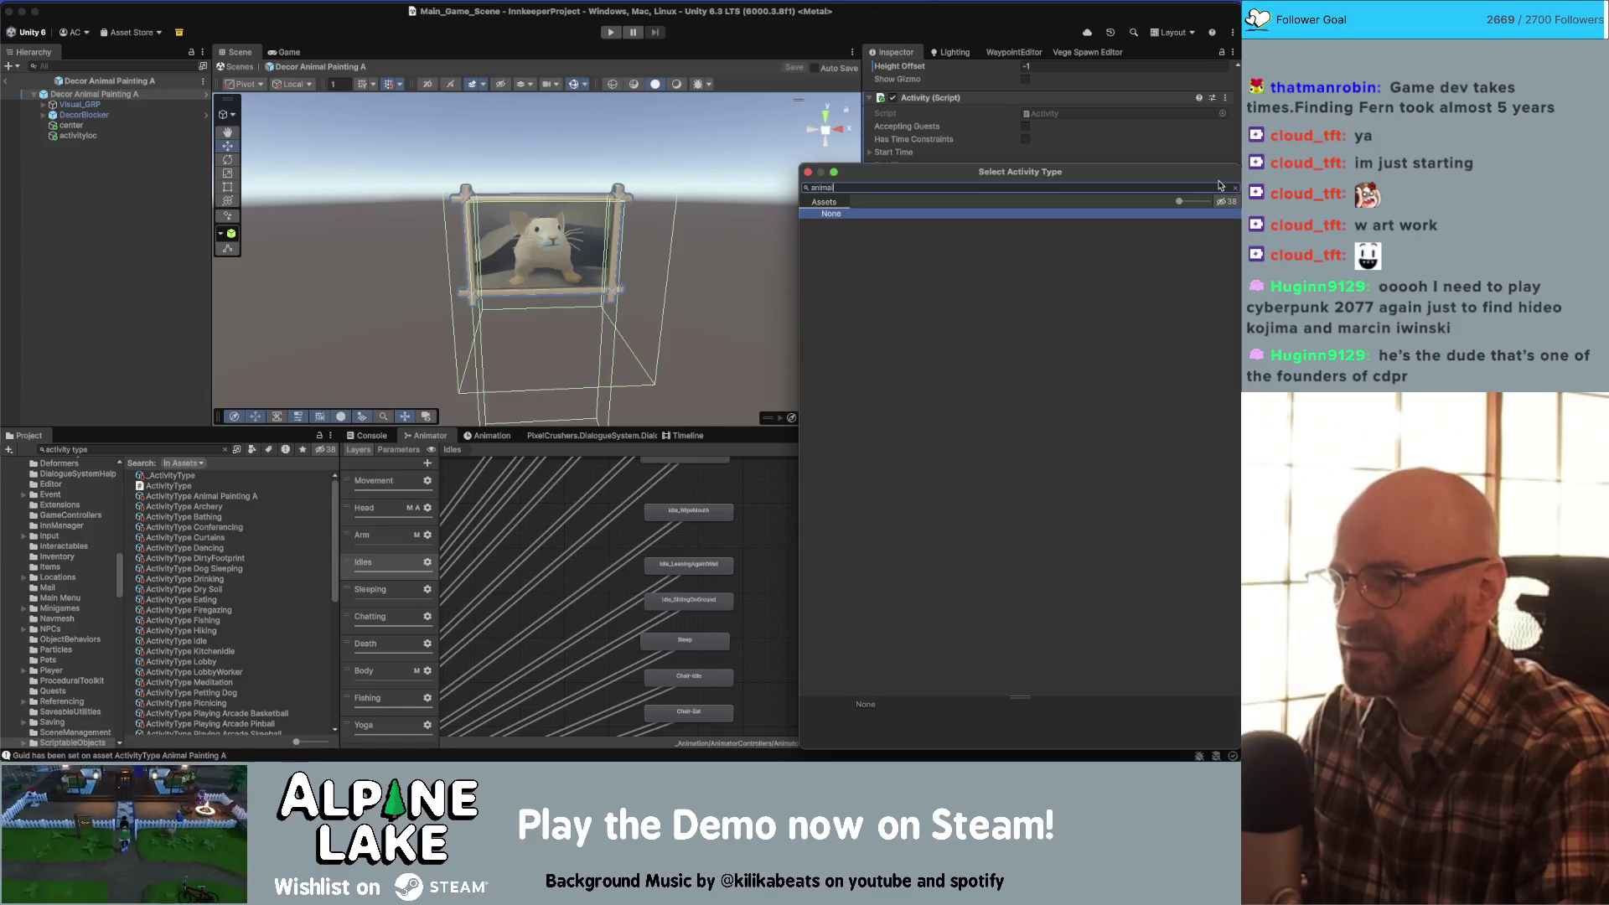
key(Down)
key(Return)
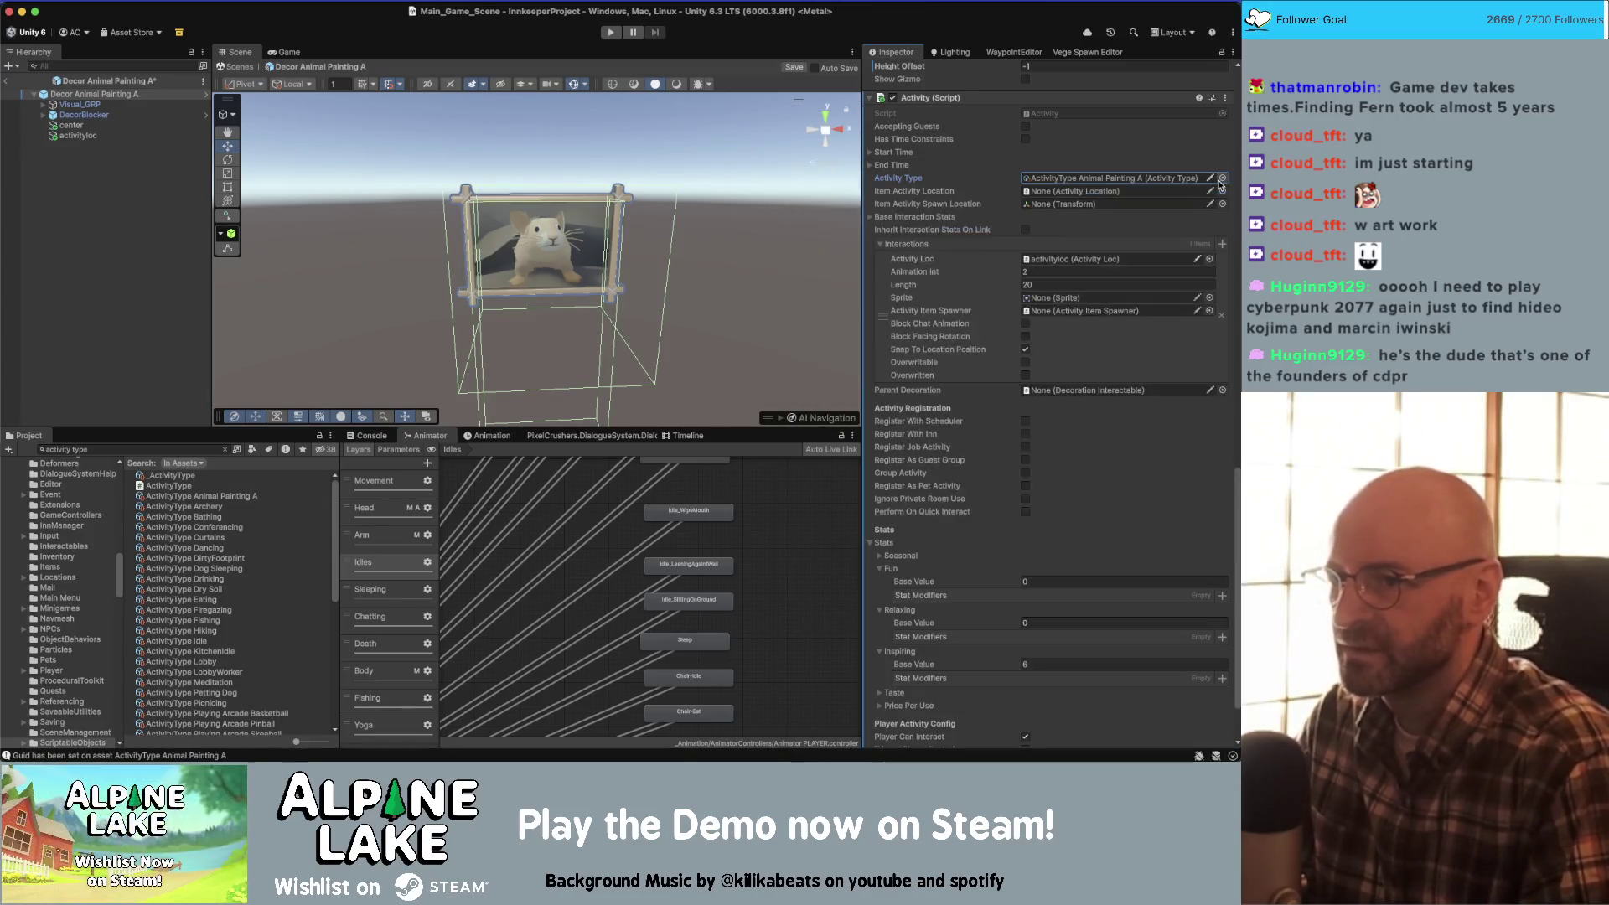
- Rename the assigned activity type asset to ActivityType Artwork Admiring
click(1169, 179)
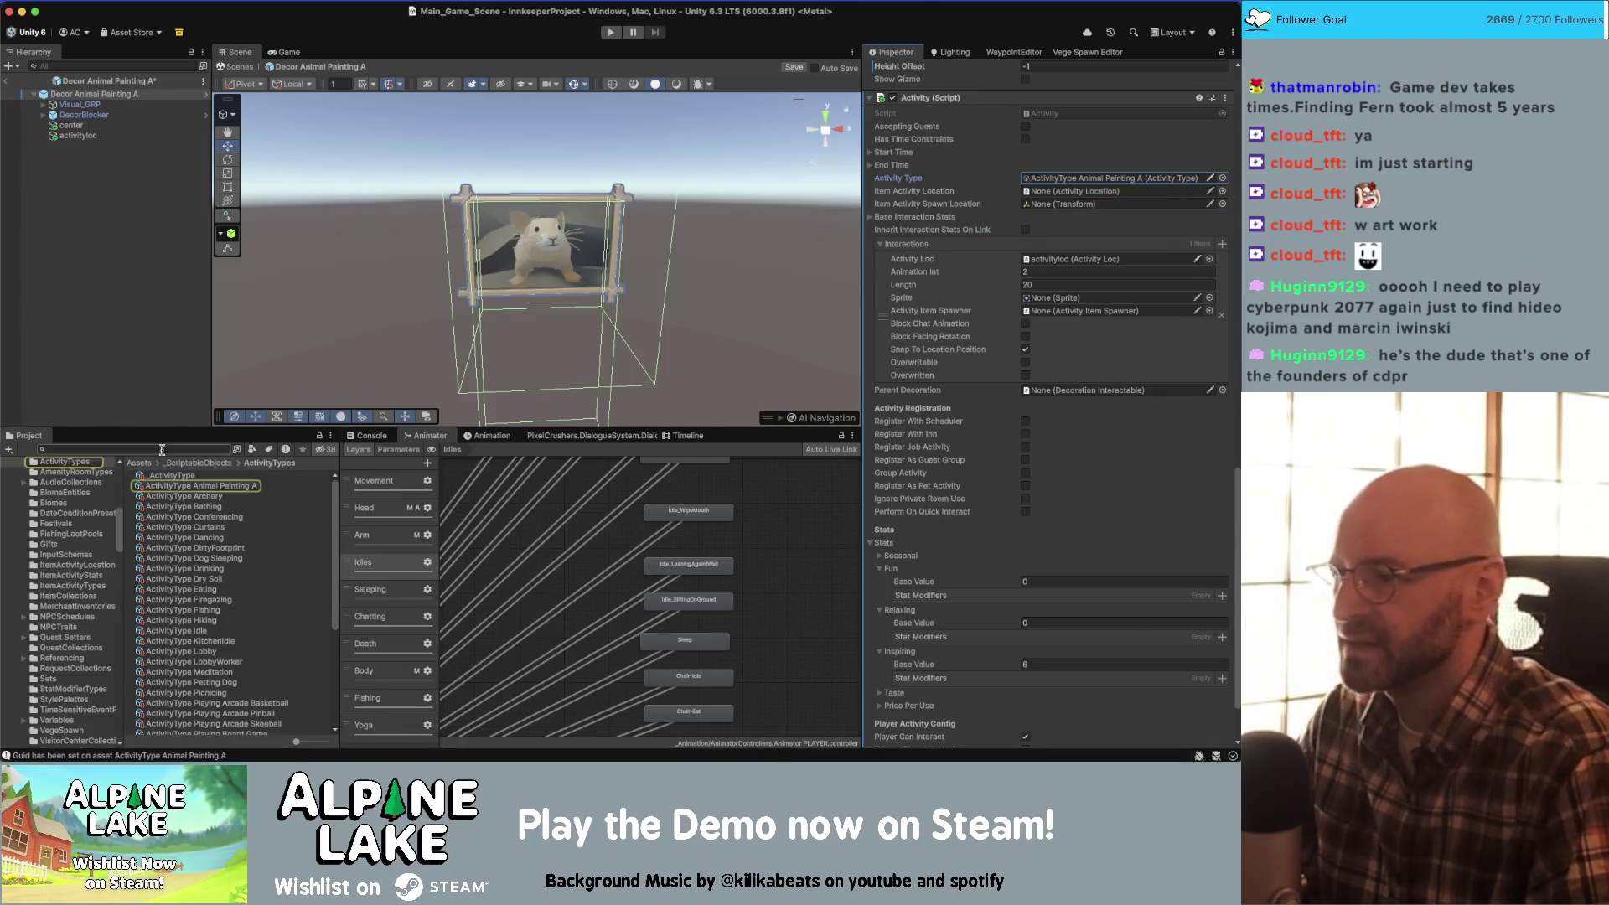
click(197, 485)
key(Return)
text(Artwork Admir)
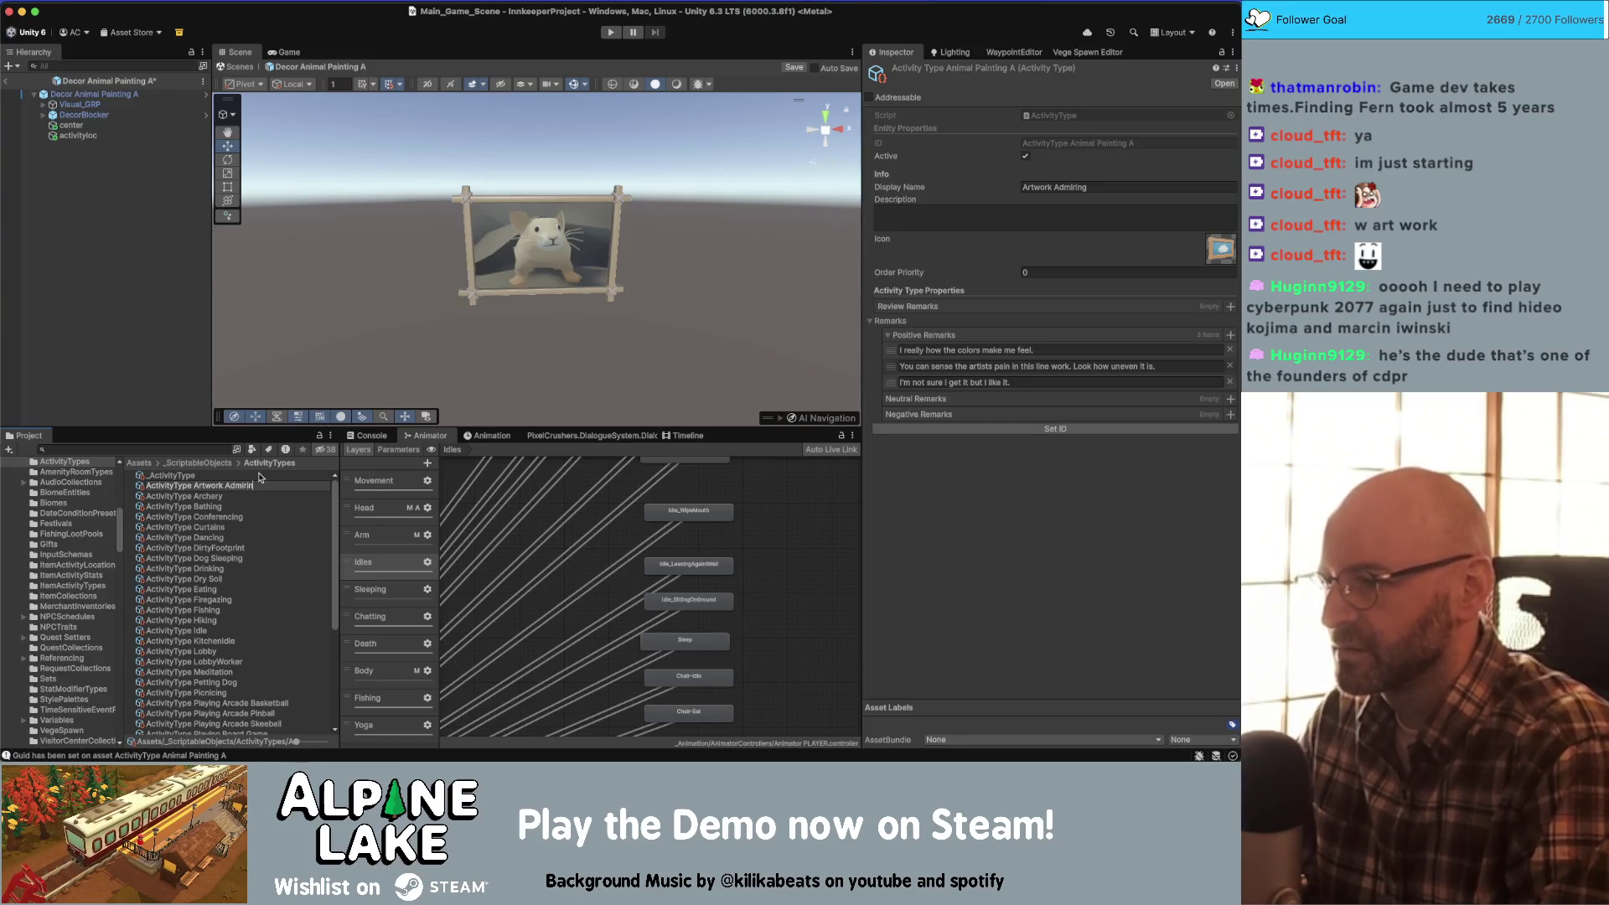
text(g)
key(Return)
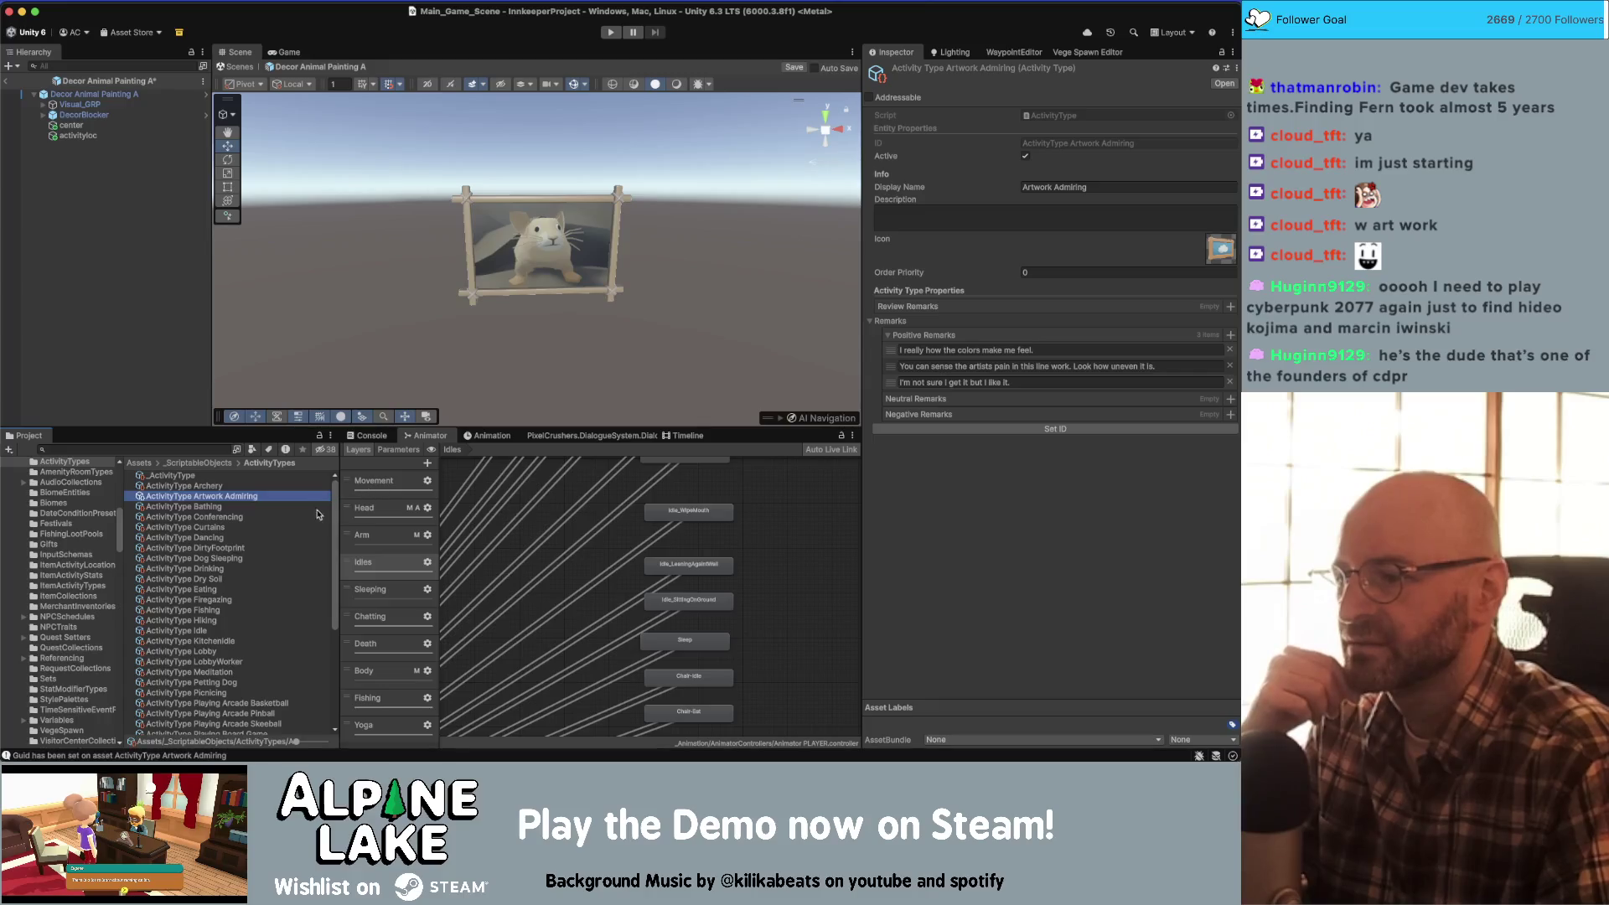
- Clear the selection and save the Decor Animal Painting A prefab
click(123, 150)
key(ctrl+s)
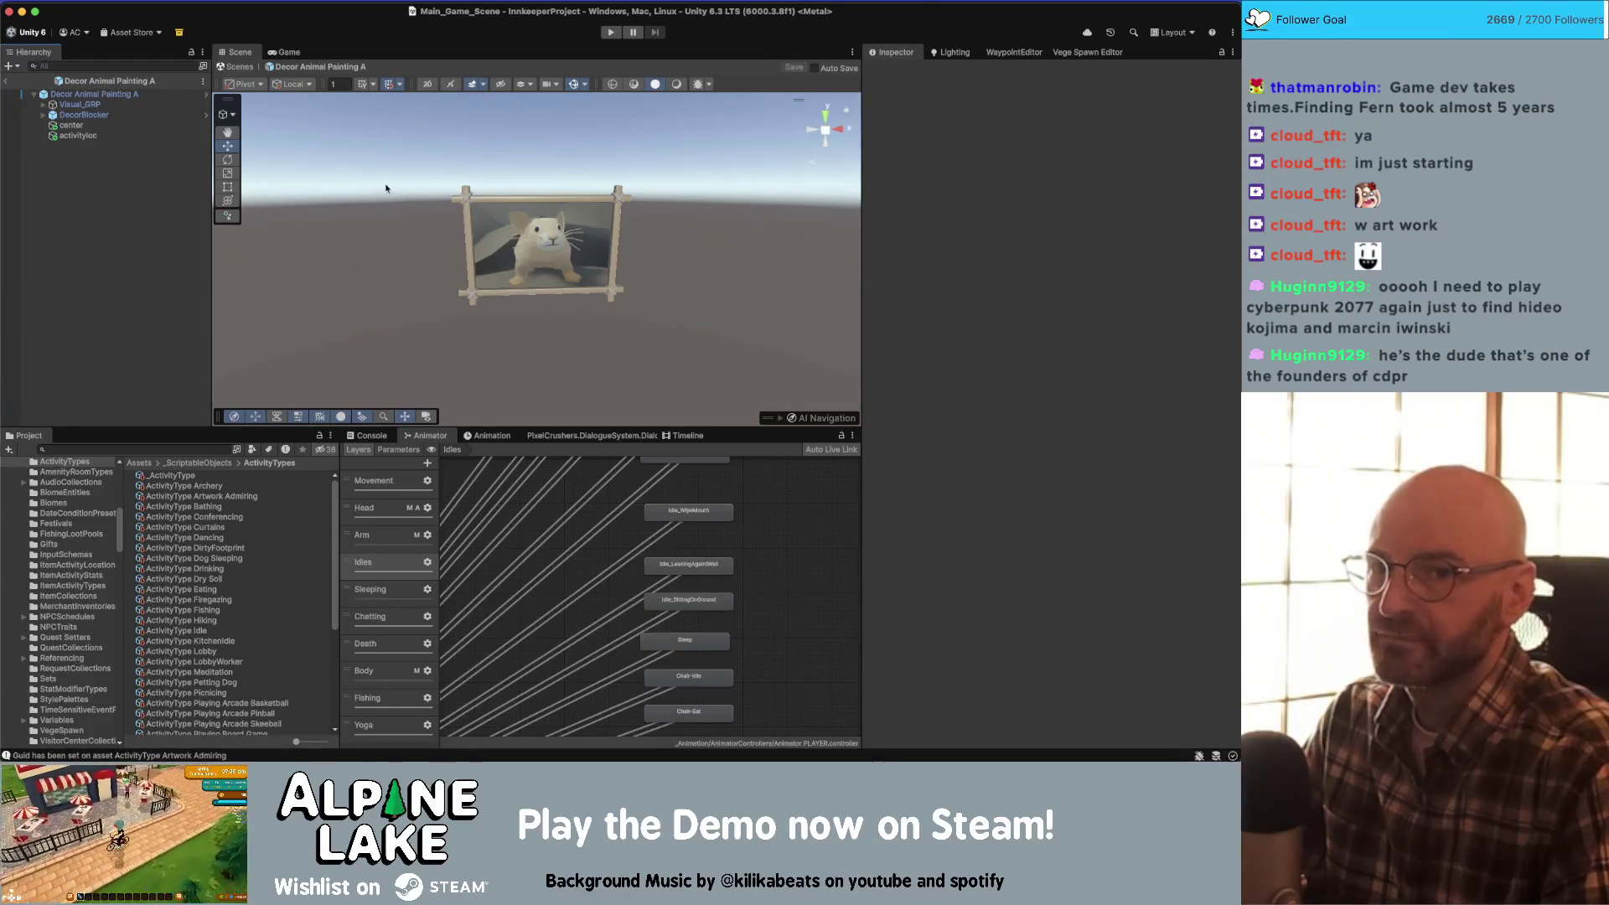
mouse_move(425, 233)
mouse_down()
mouse_move(475, 410)
mouse_move(543, 288)
mouse_up()
click(94, 448)
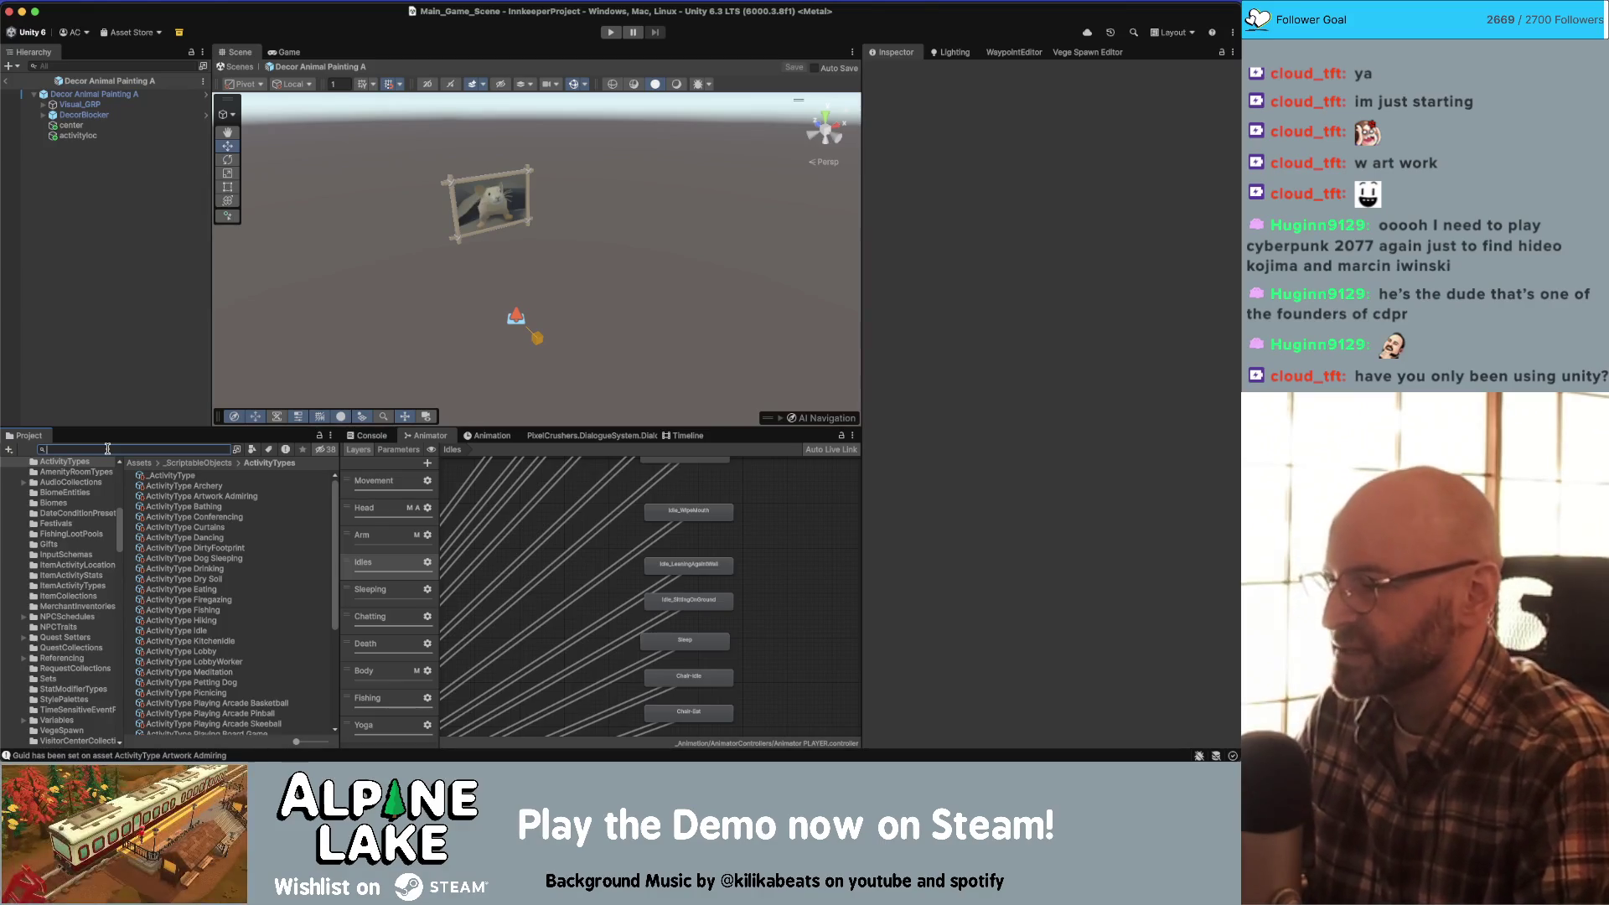
text(f)
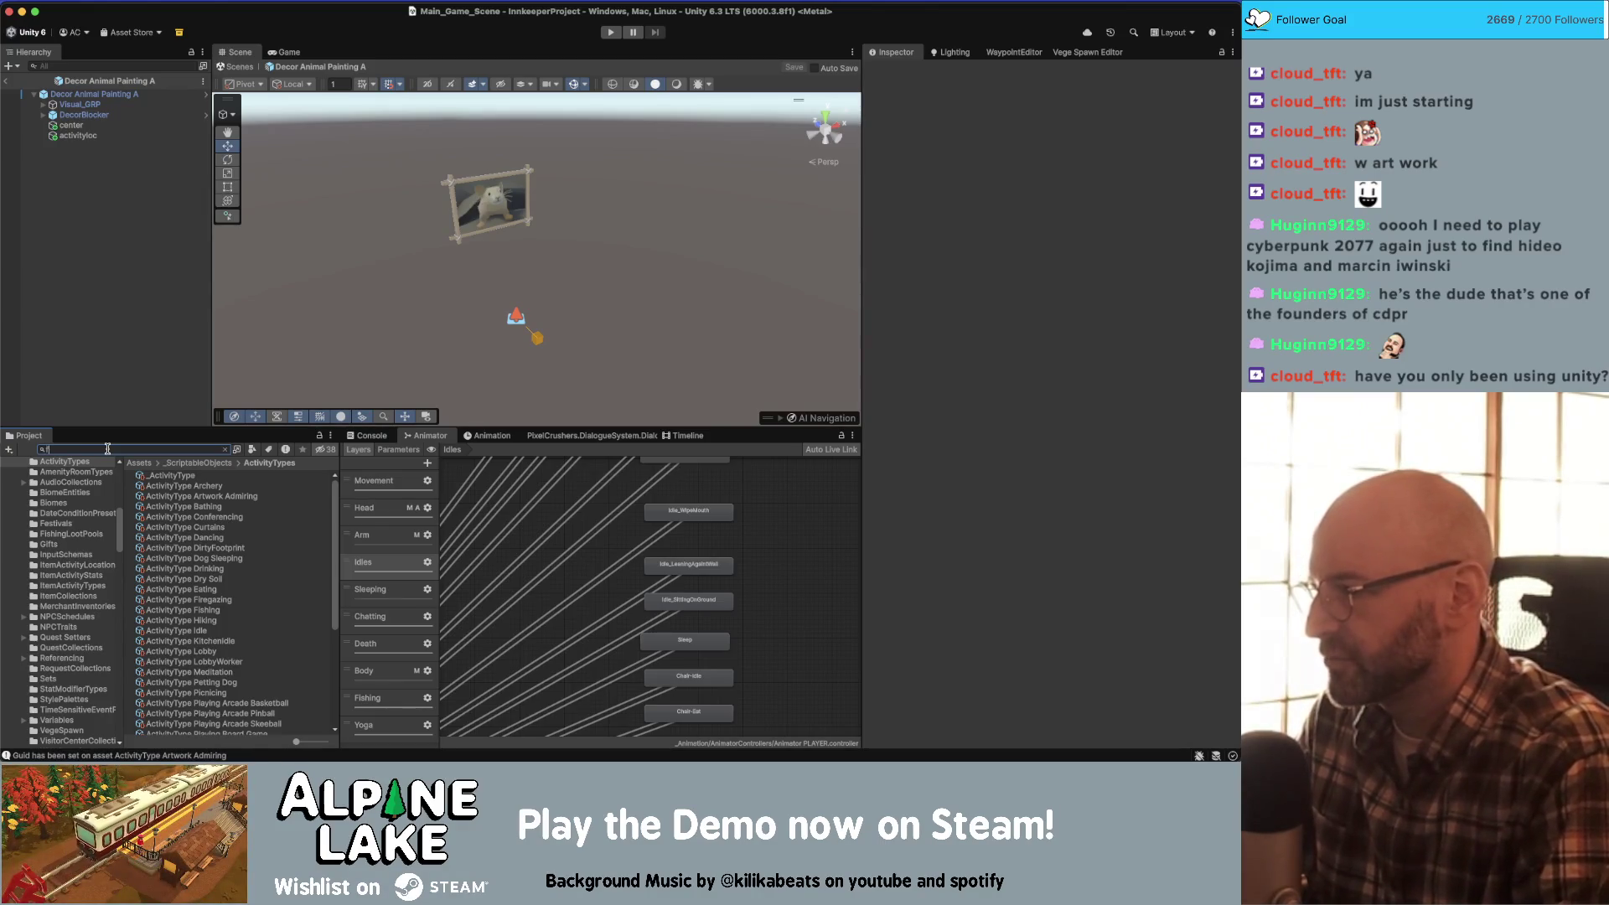
text(rederick)
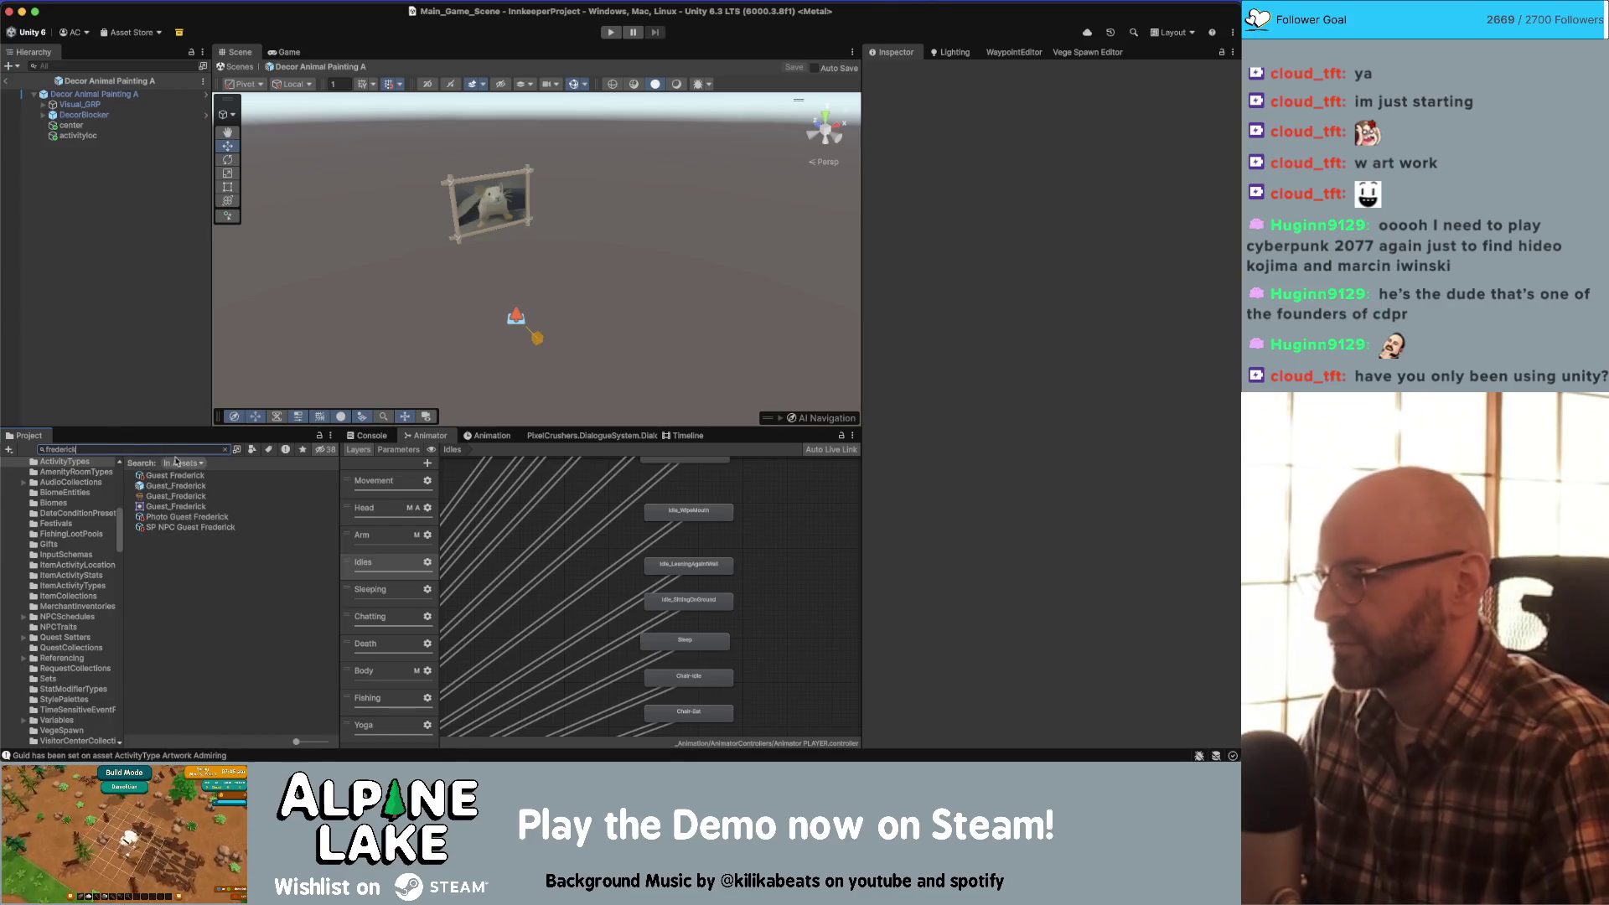
- Open the Guest_Frederick prefab in Prefab Mode
click(191, 486)
double_click(191, 486)
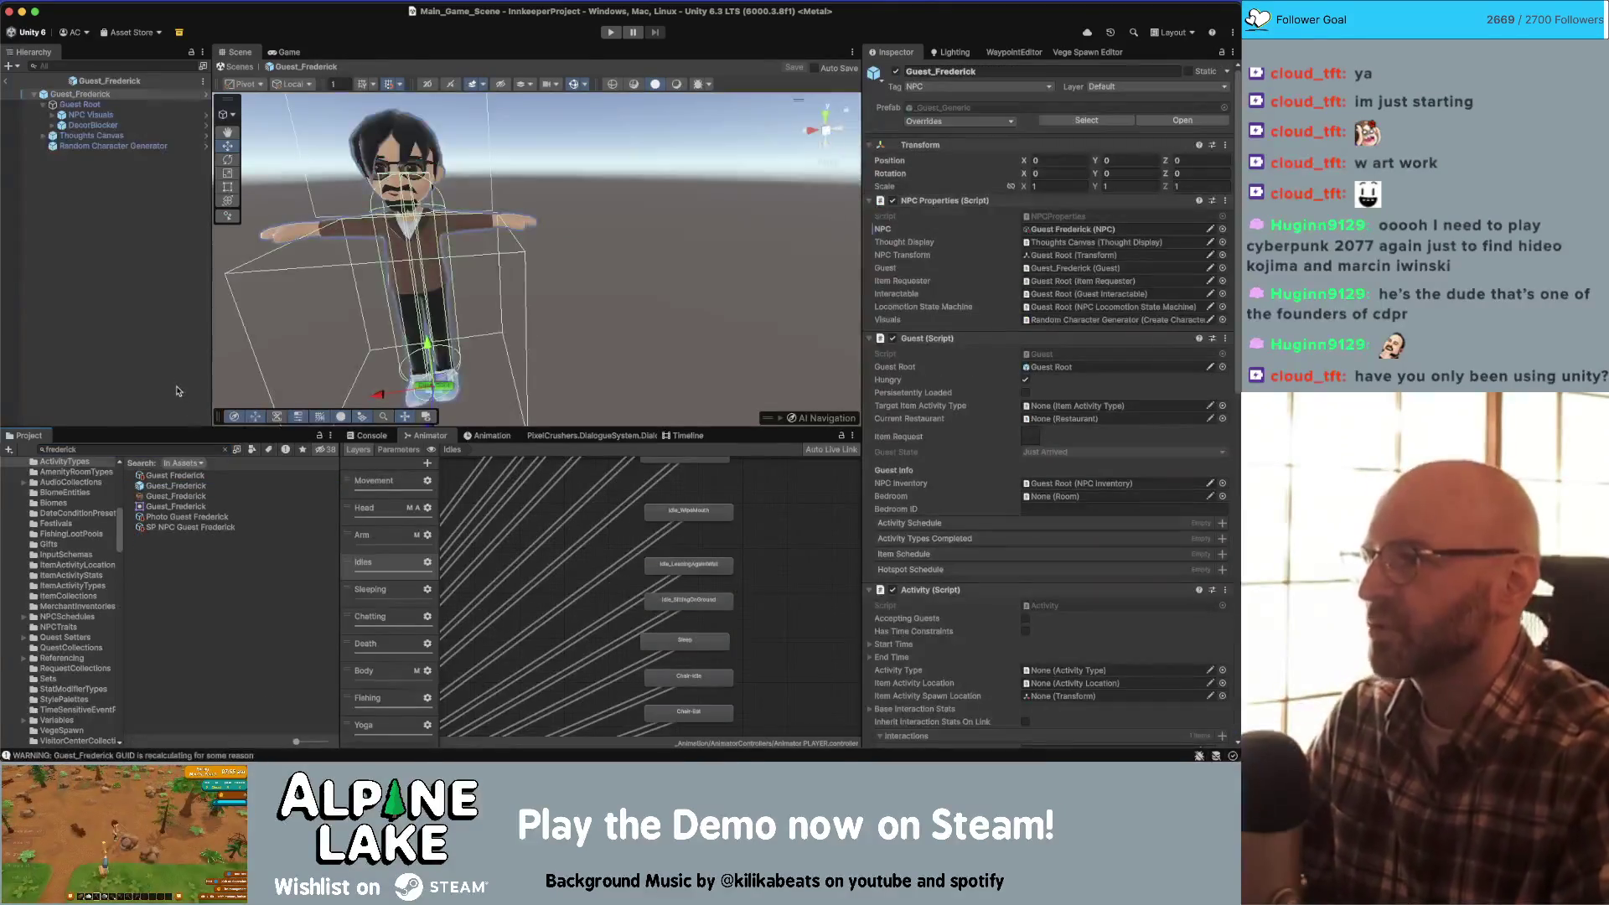
scroll(1017, 344, down, 15)
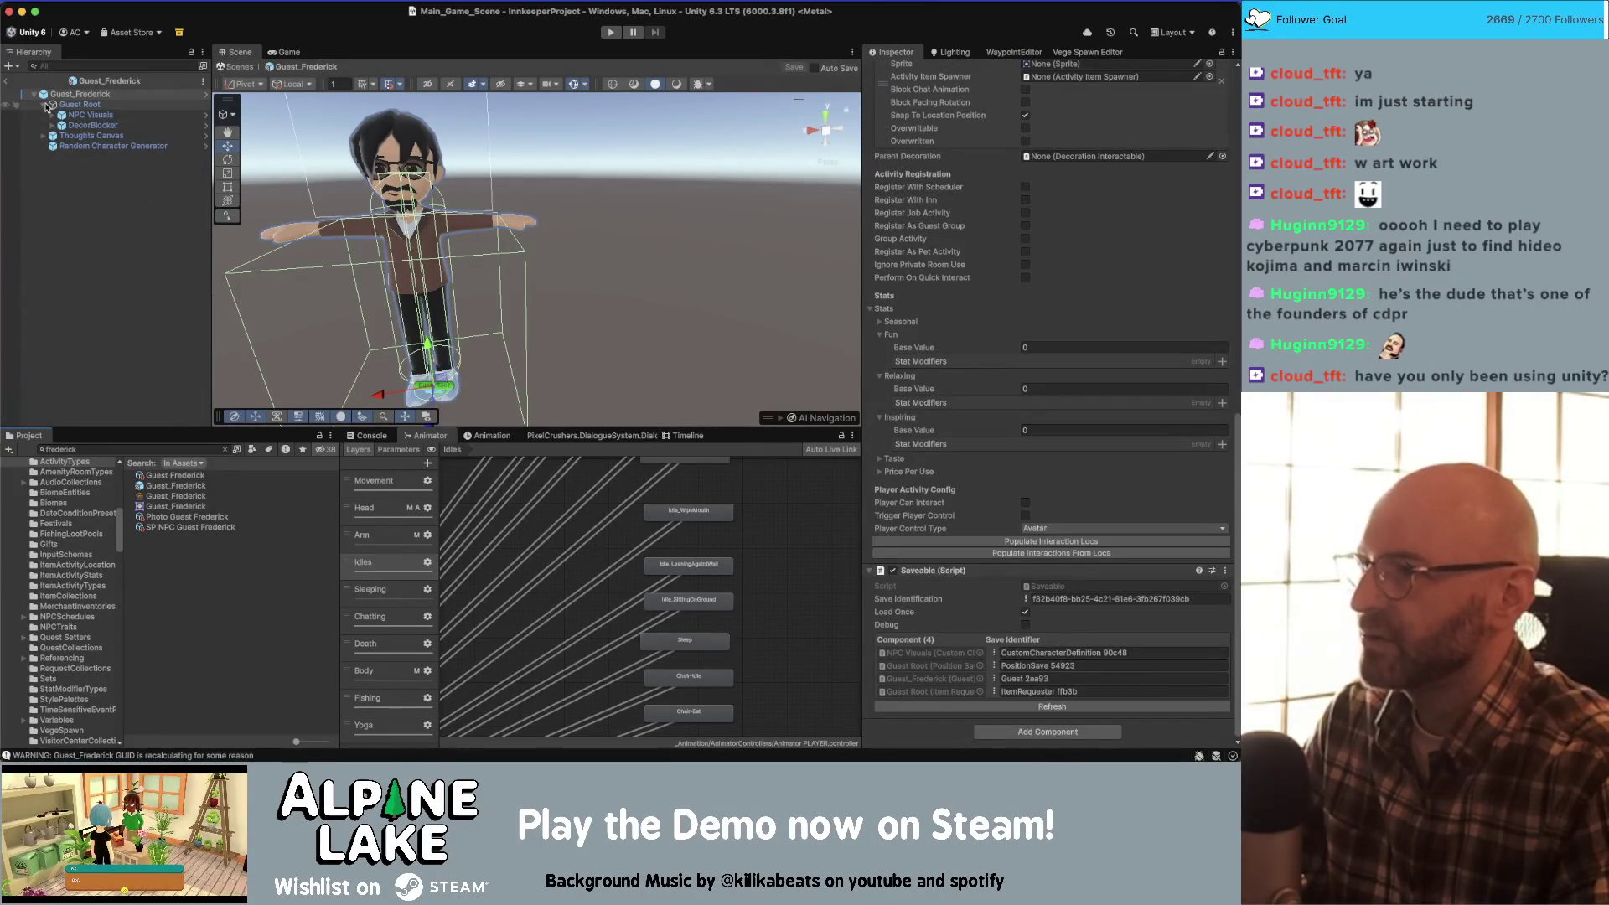
- Check Guest Root's Item Requester item collections and look up the ItemRequester script
click(70, 106)
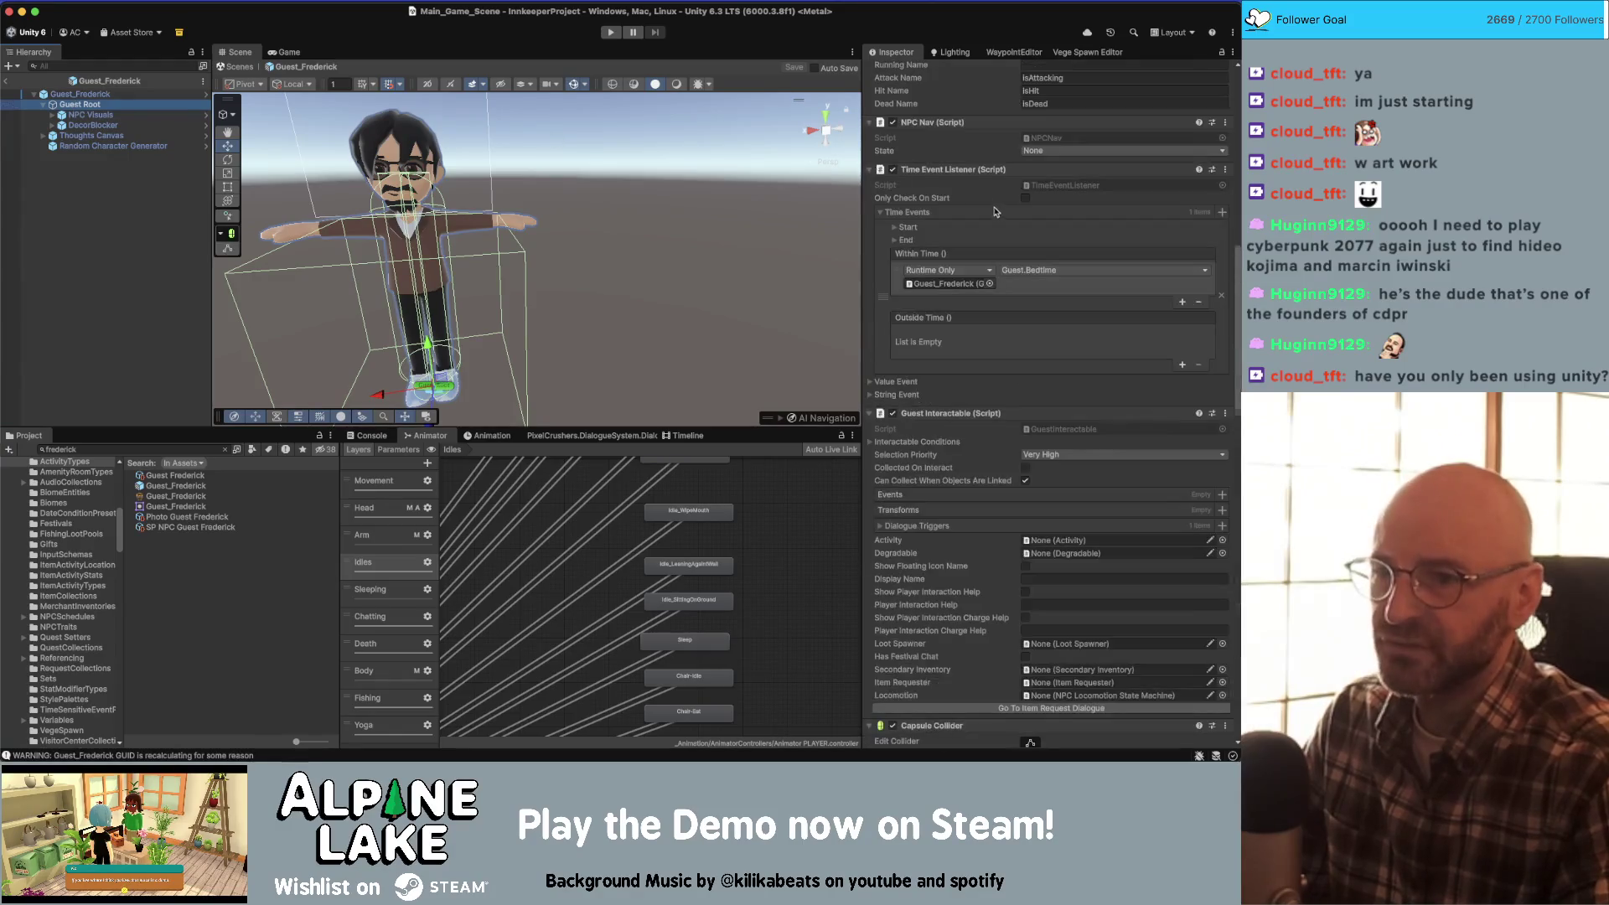
scroll(946, 270, down, 10)
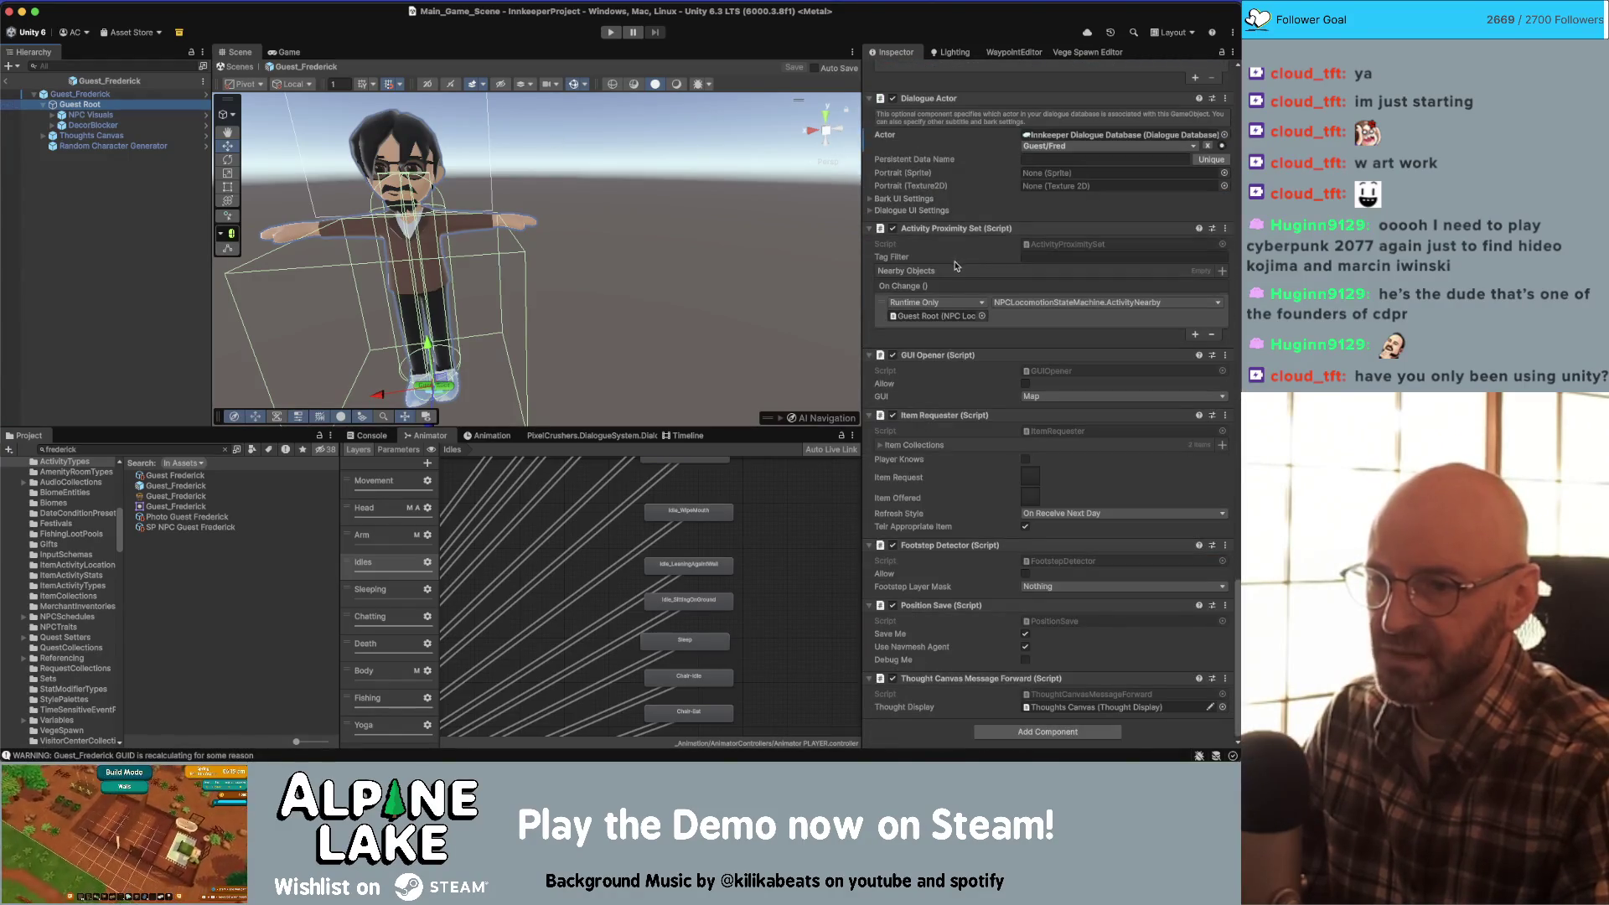
click(884, 451)
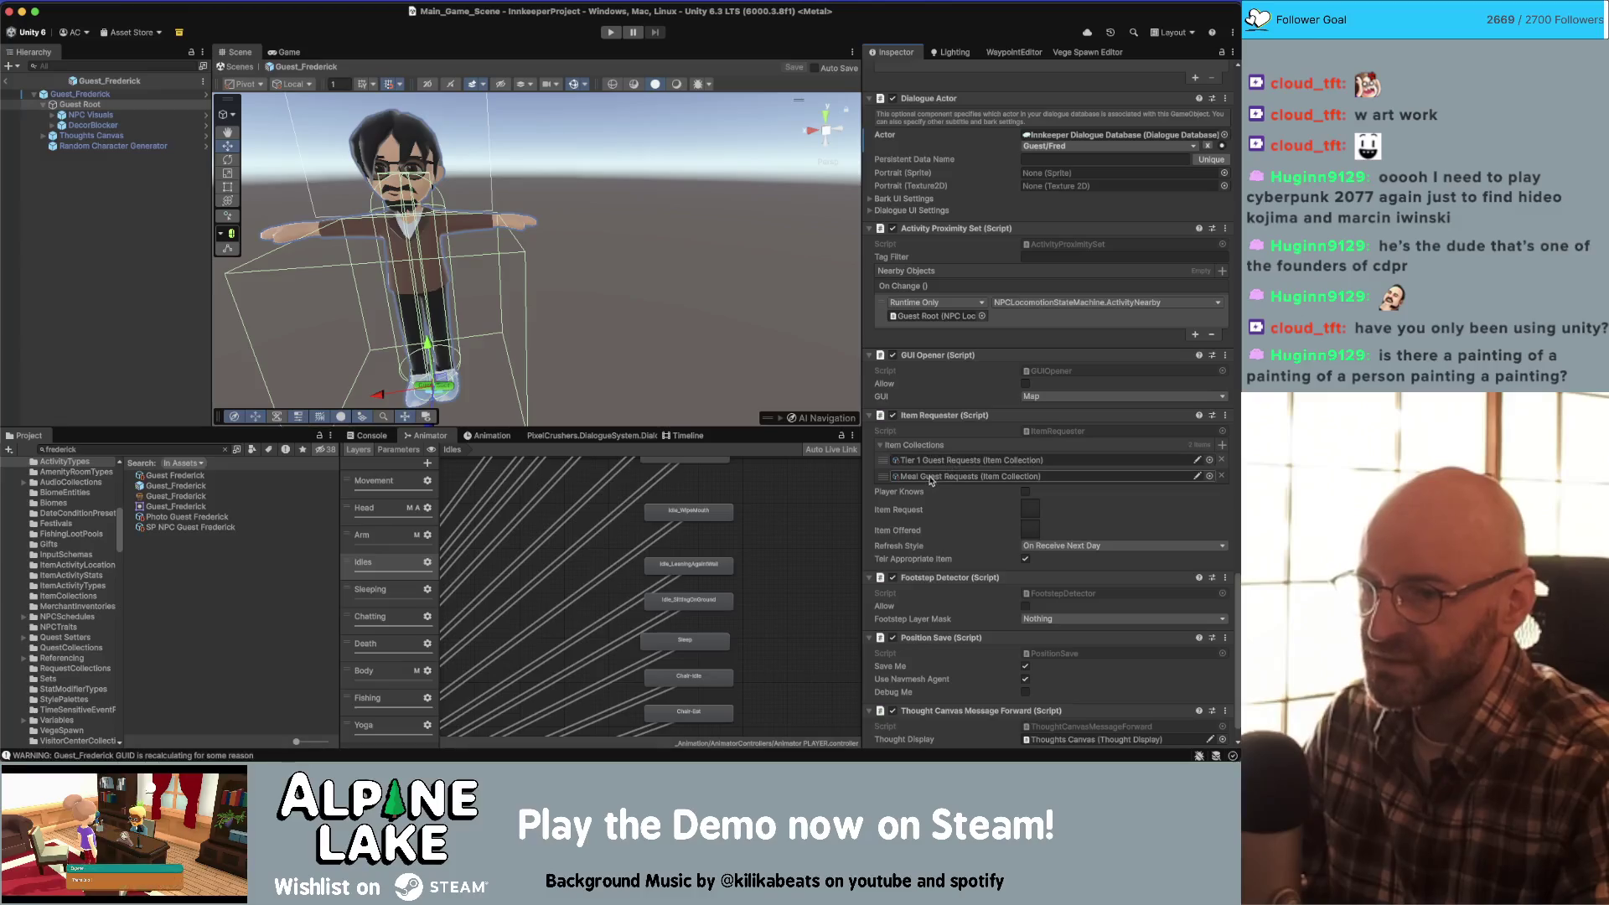
click(1051, 432)
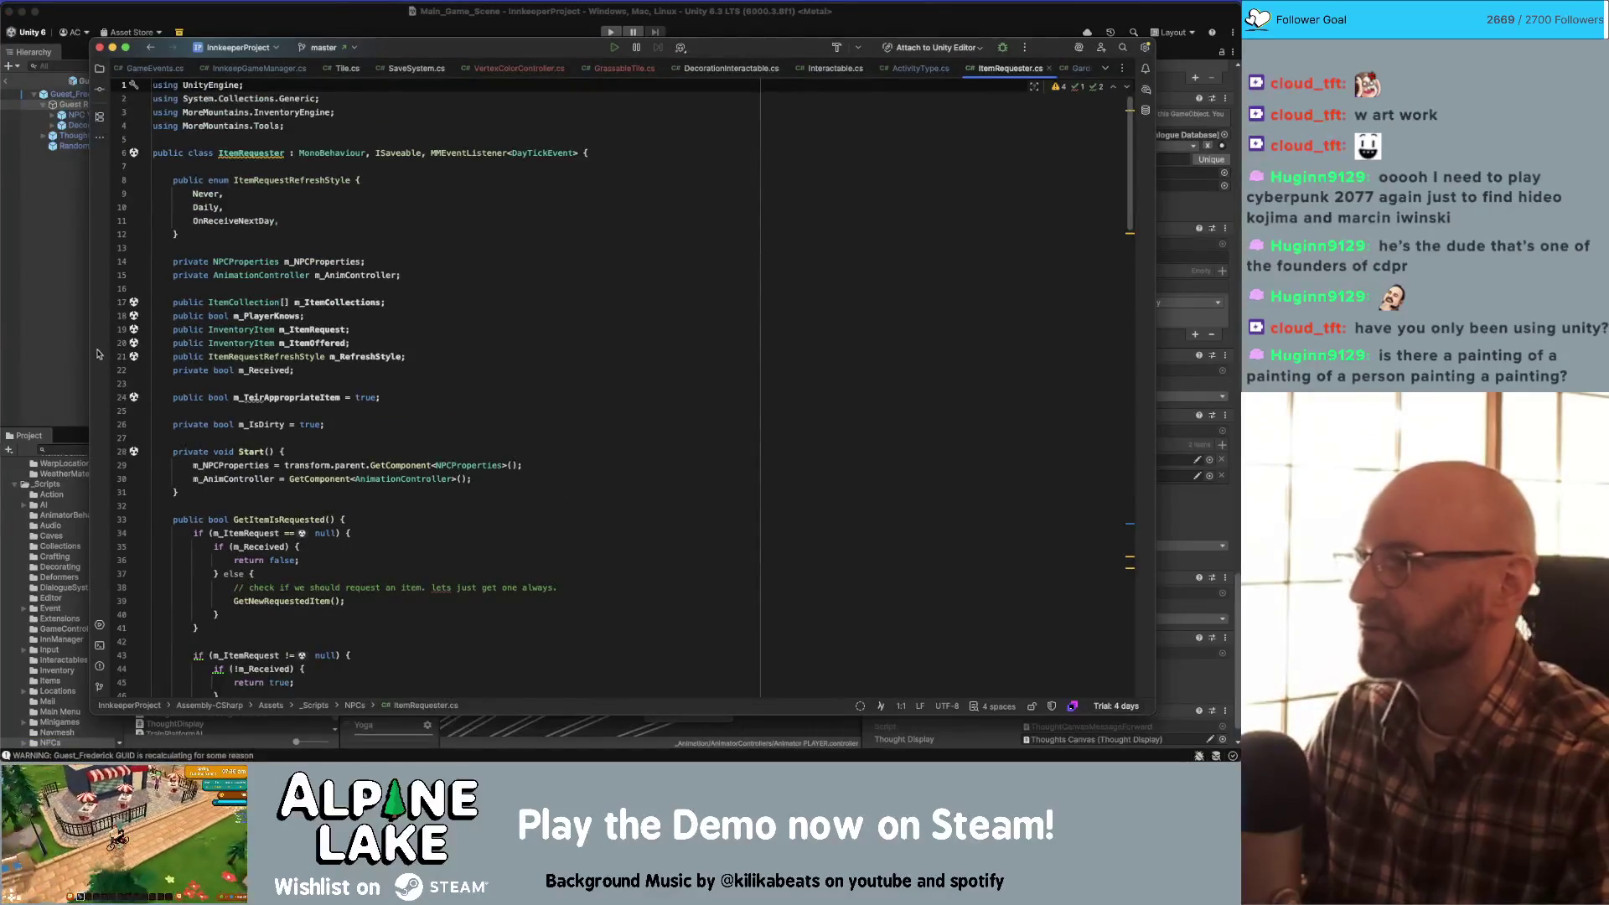
click(57, 313)
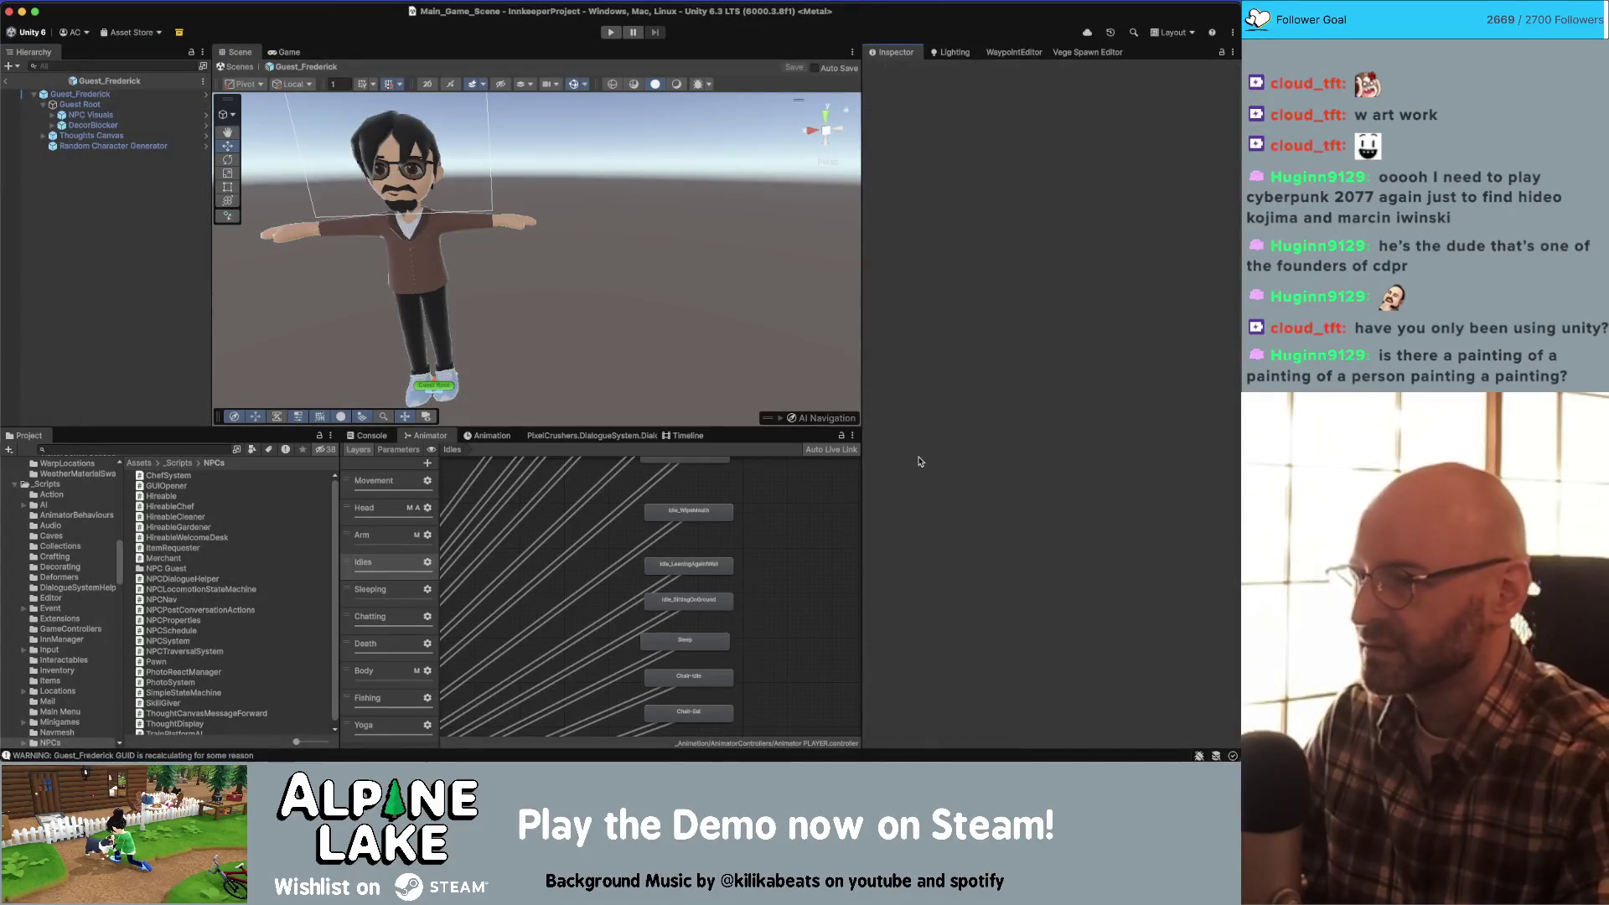
- Inspect Guest_Frederick's objects and select Meal Guest Requests in ItemCollections
click(146, 96)
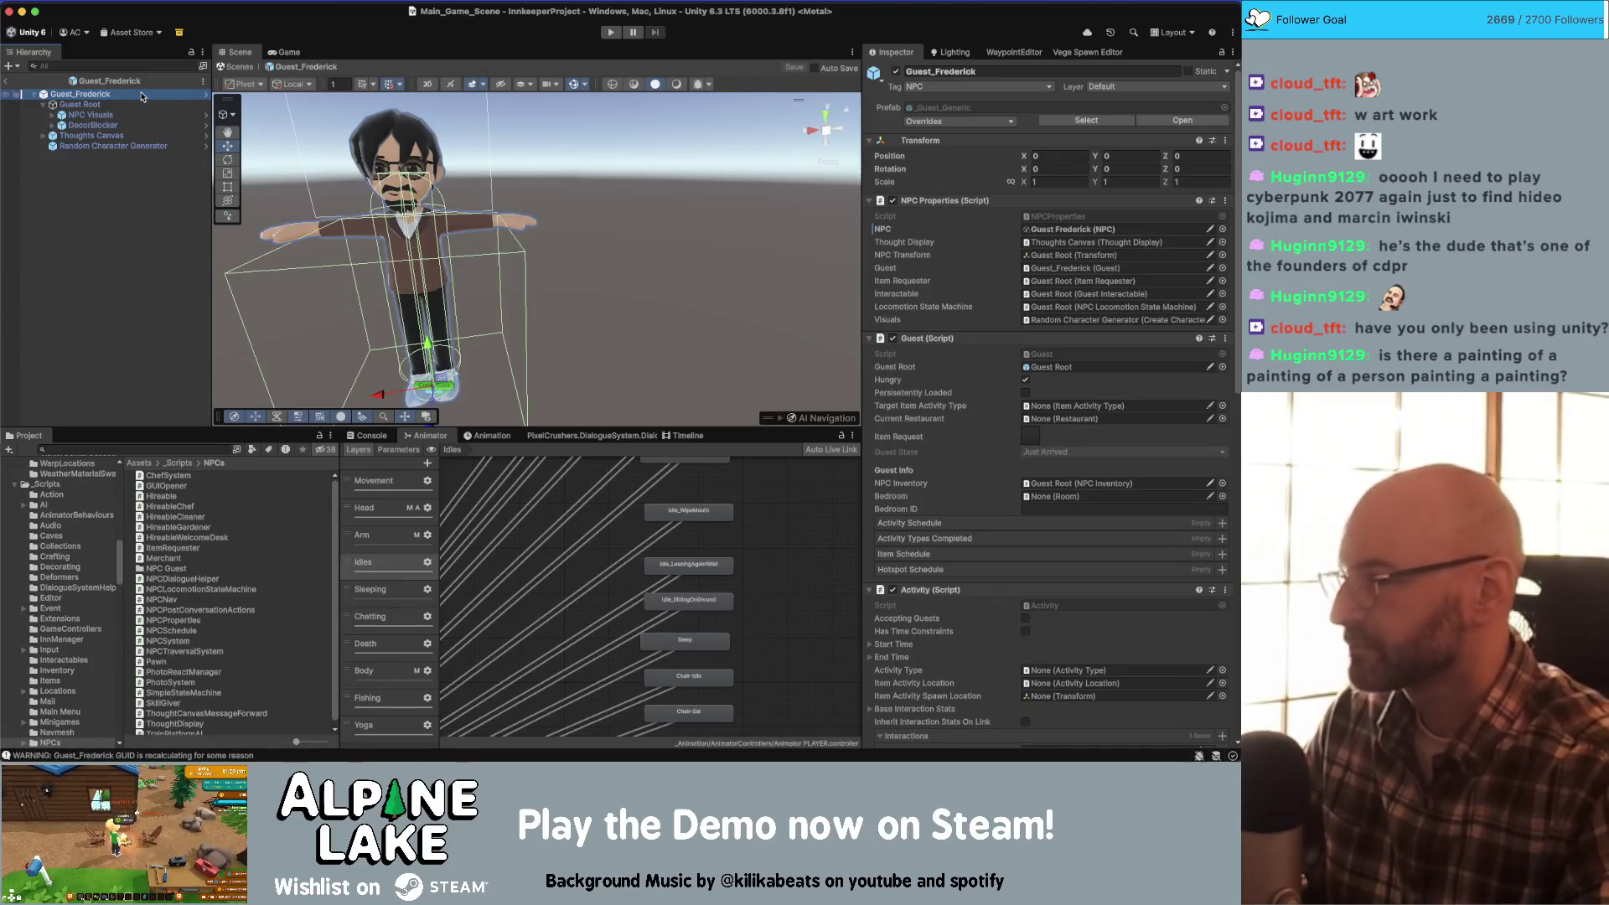
click(139, 116)
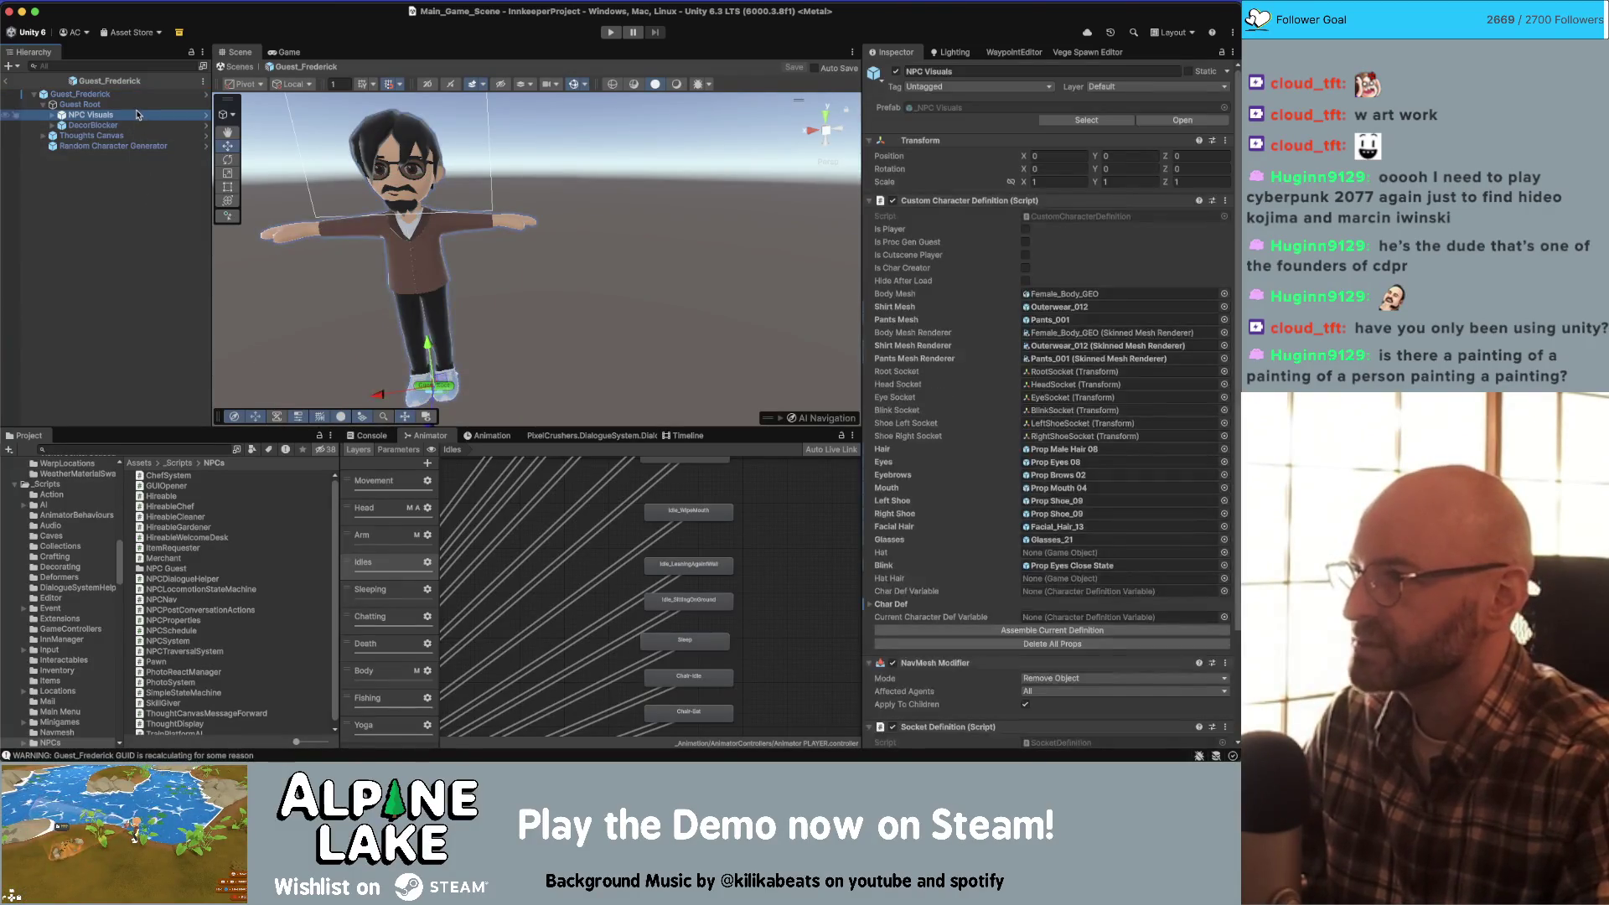
click(137, 106)
scroll(1048, 453, down, 5)
scroll(1048, 454, down, 10)
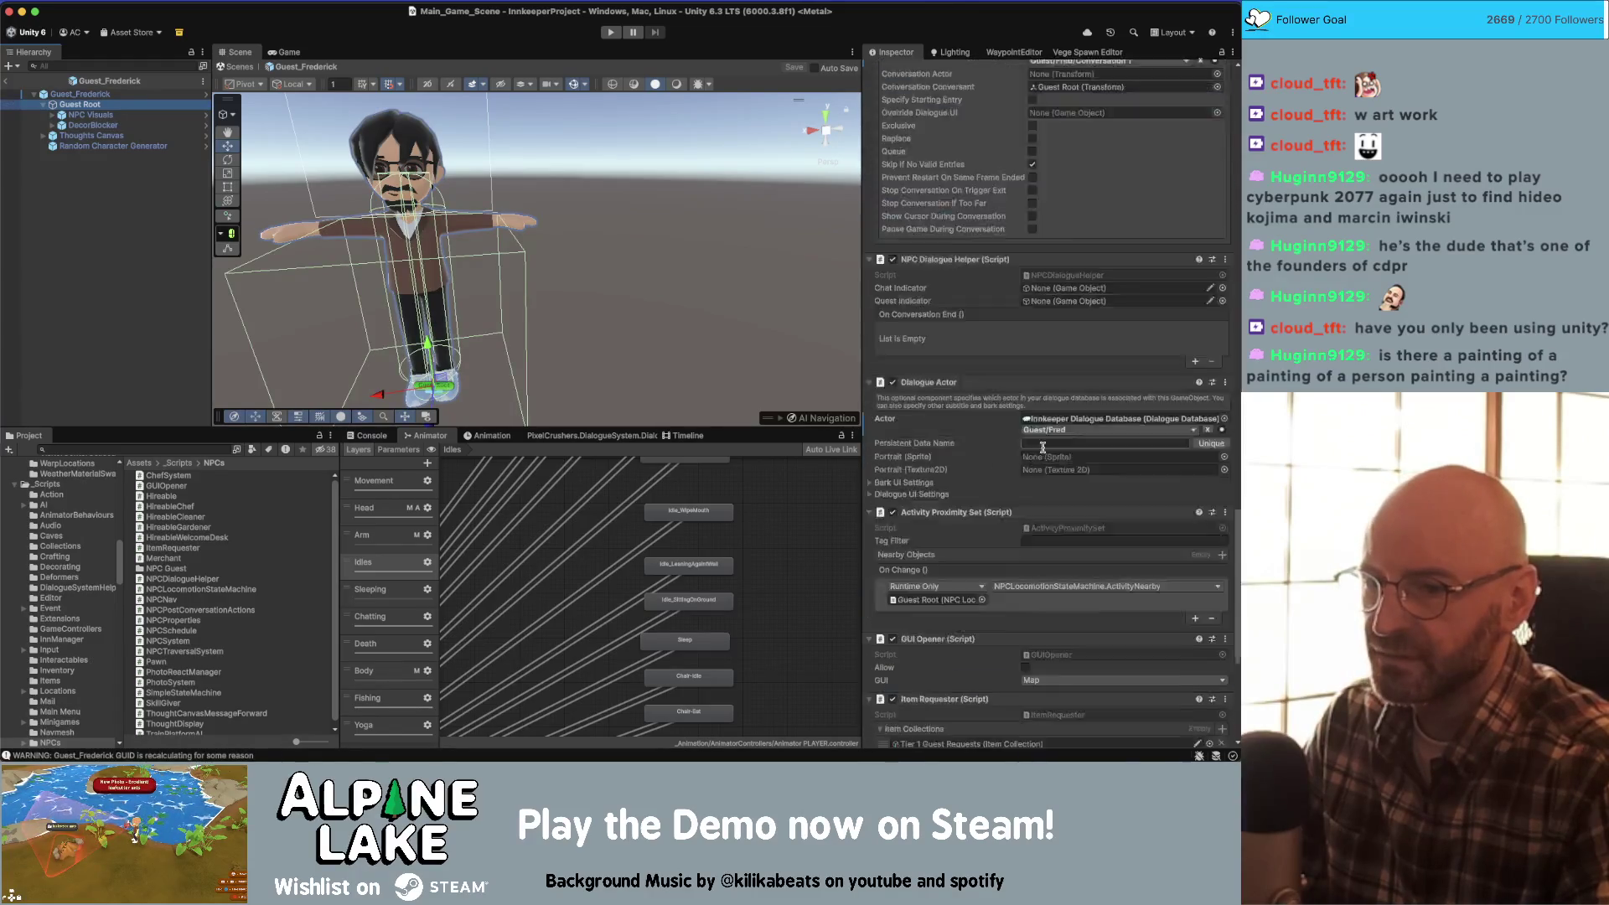
click(978, 428)
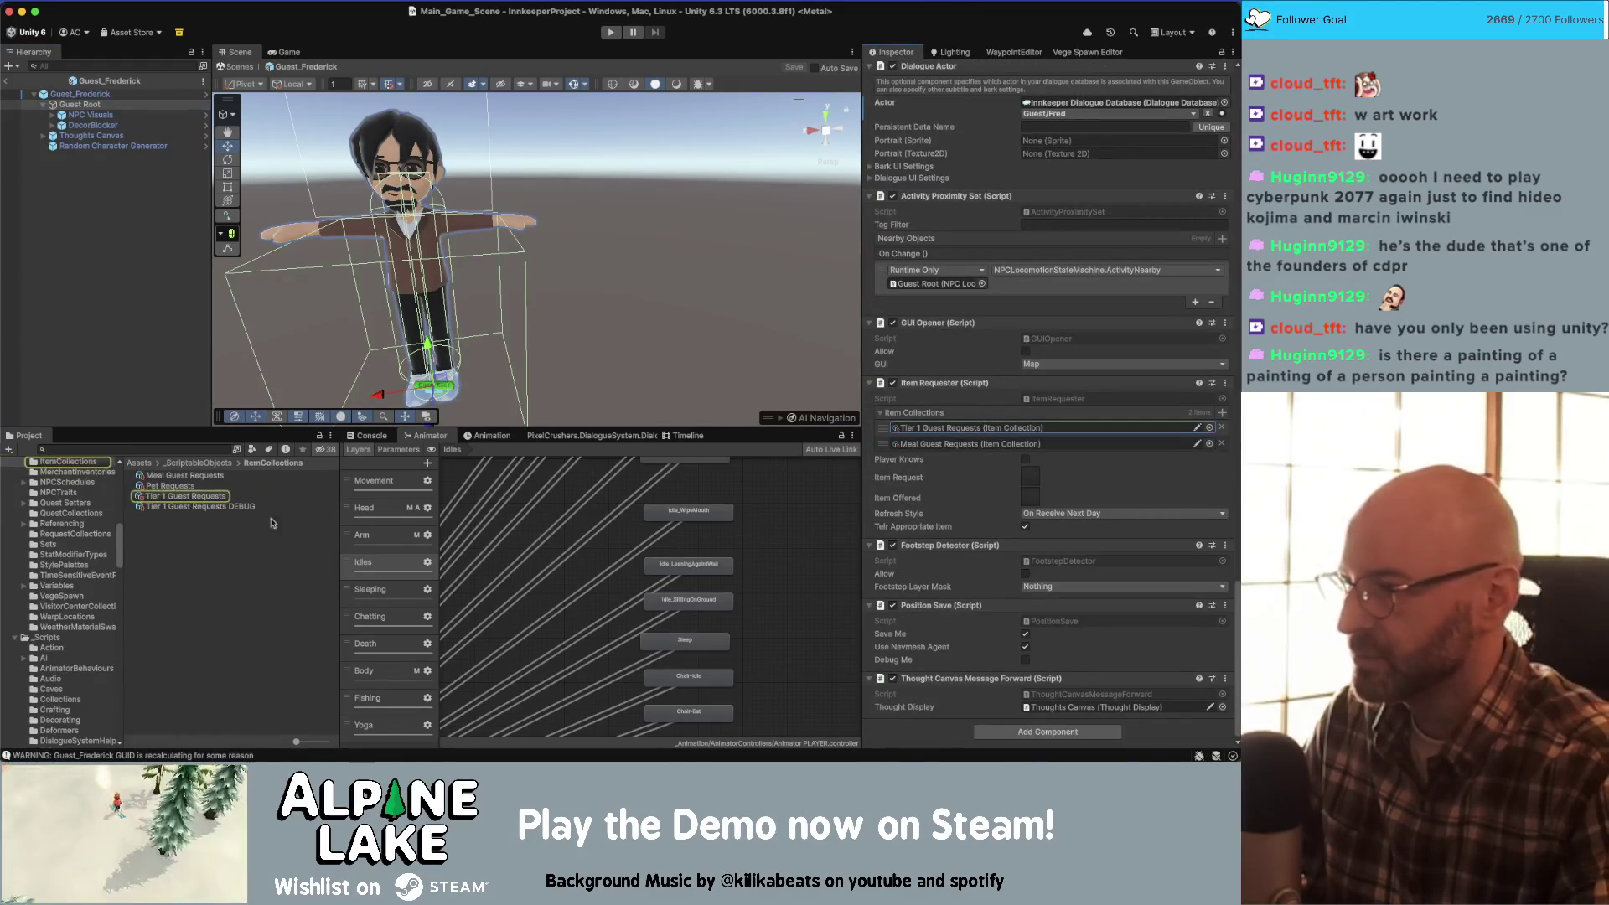
click(214, 506)
click(226, 486)
click(238, 476)
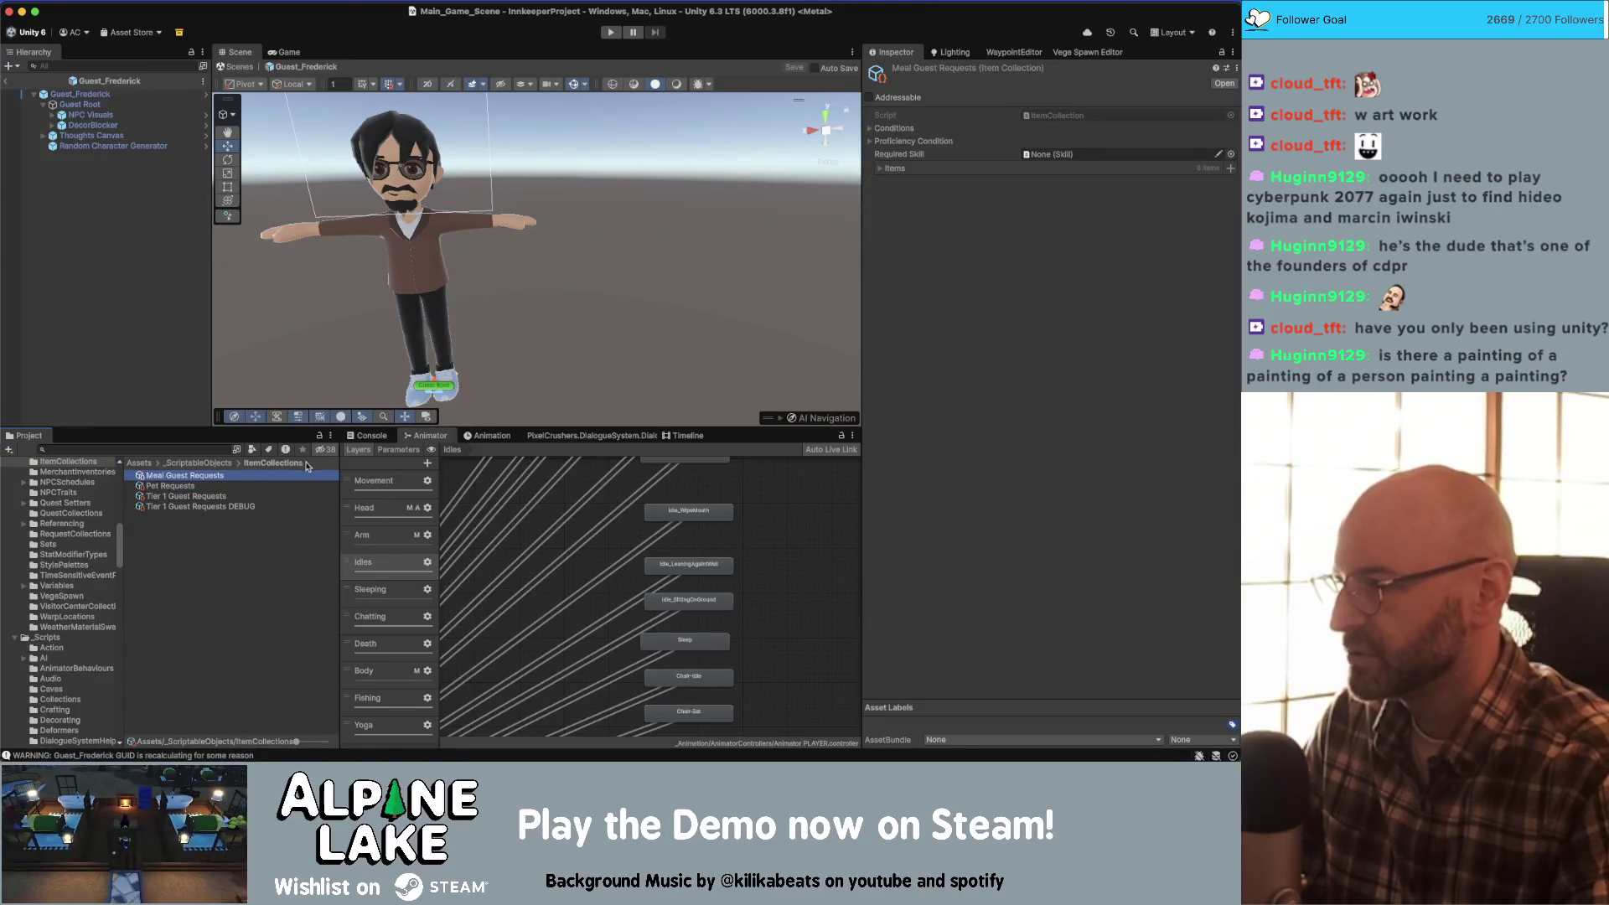
- Duplicate Meal Guest Requests, name the copy Frederick Requests, and show its items
key(super+d)
key(BackSpace)
key(BackSpace)
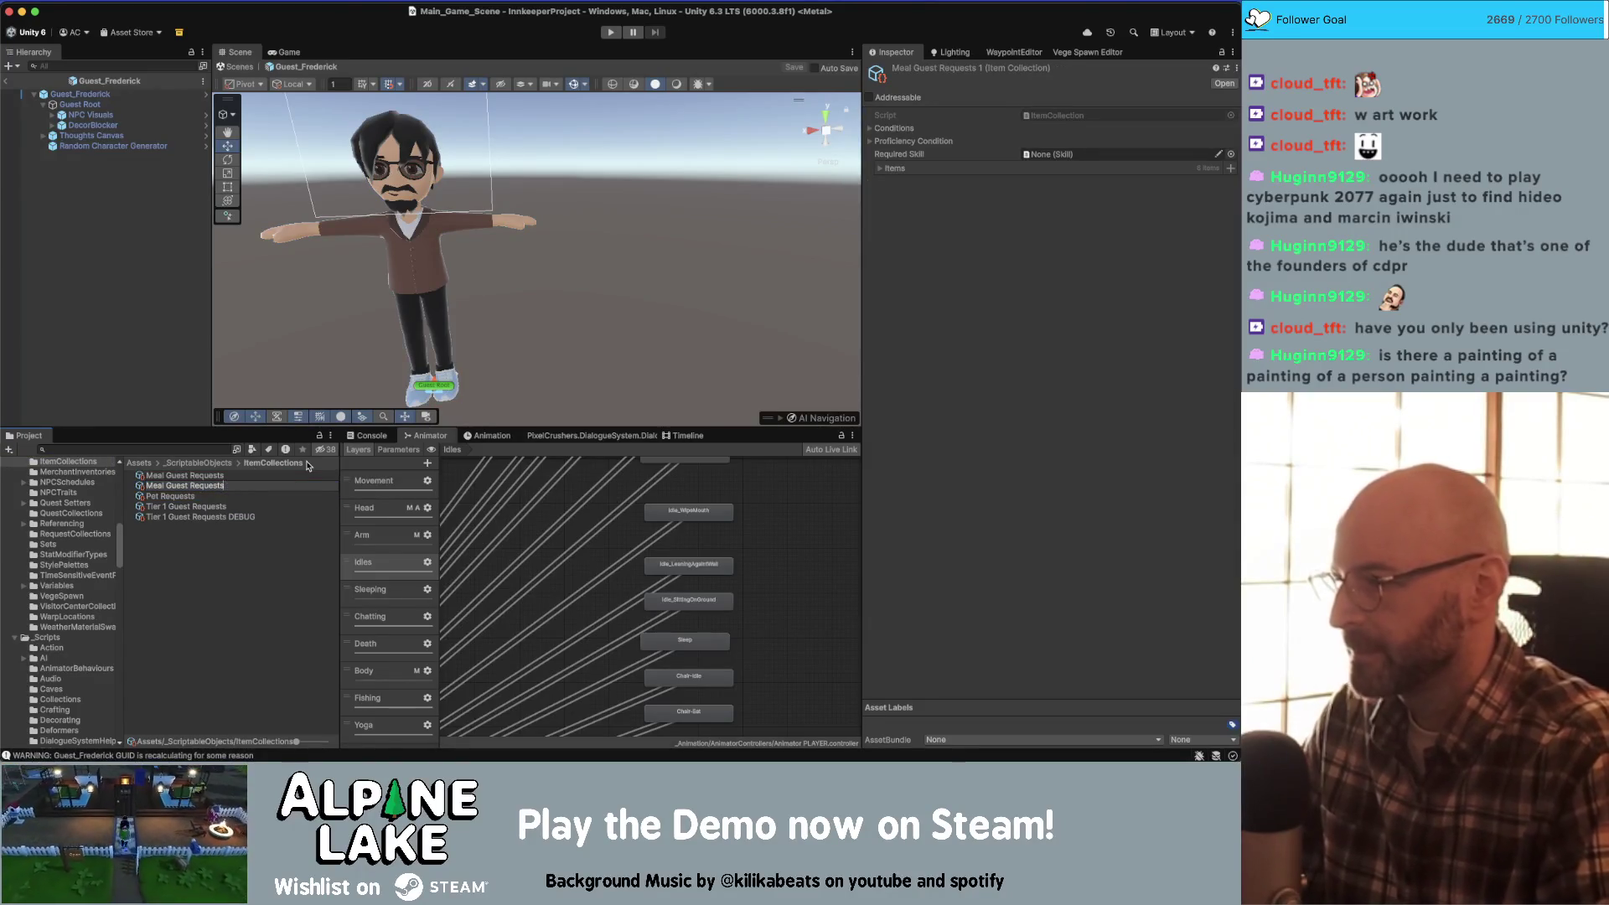
key(Home)
key(shift+alt+Right)
text(Re)
key(BackSpace)
text(Frederick)
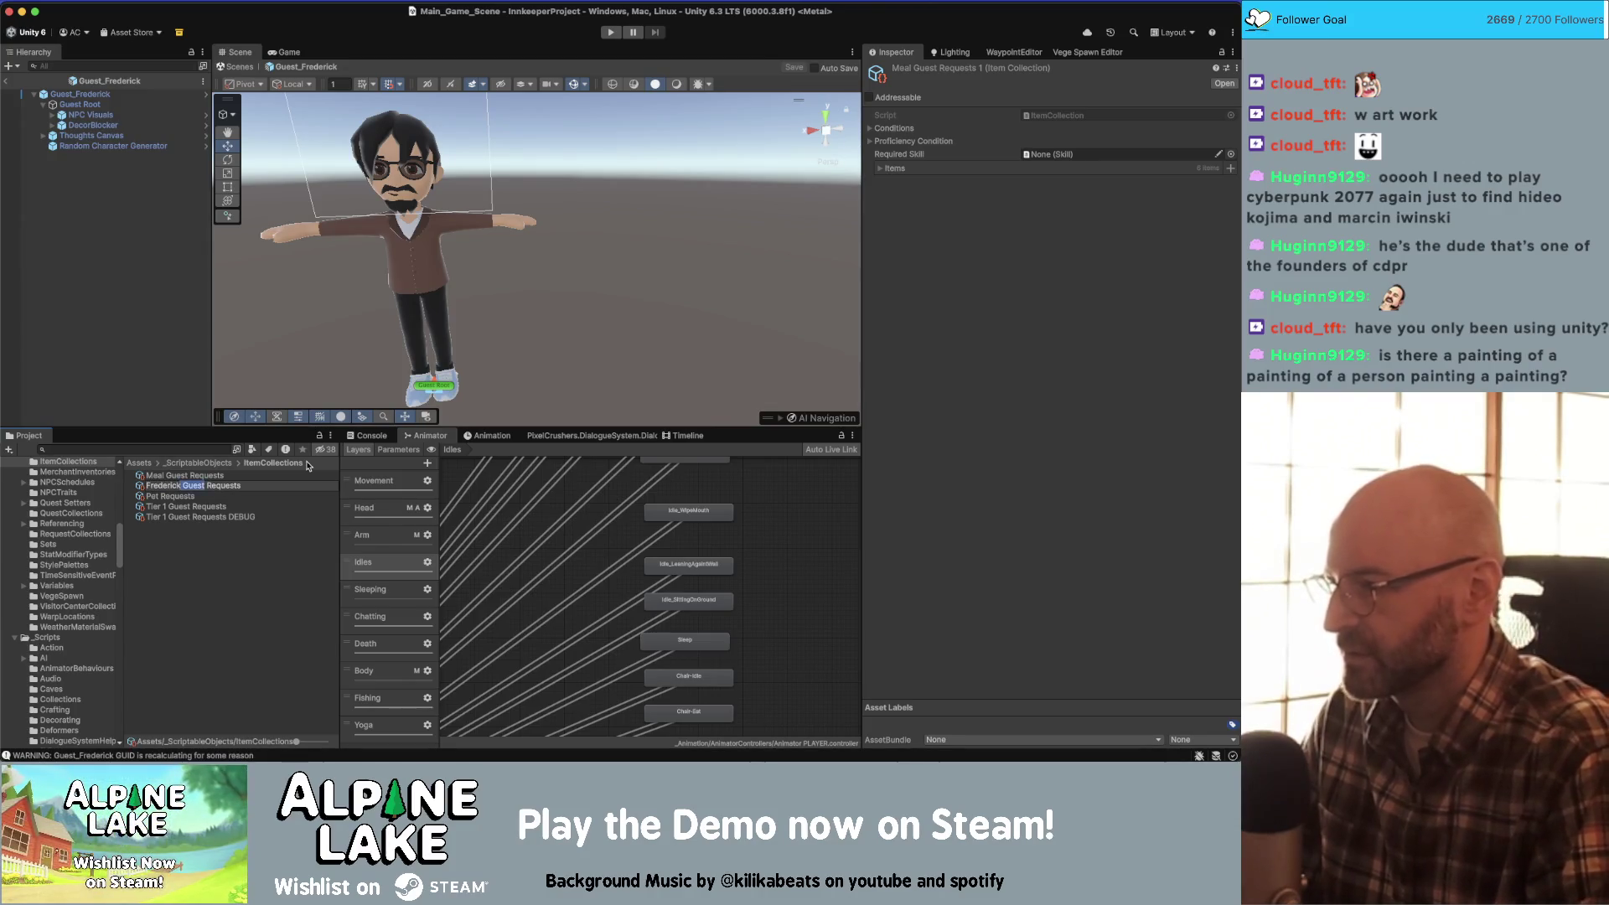
key(Delete)
key(Delete)
key(Delete)
key(Return)
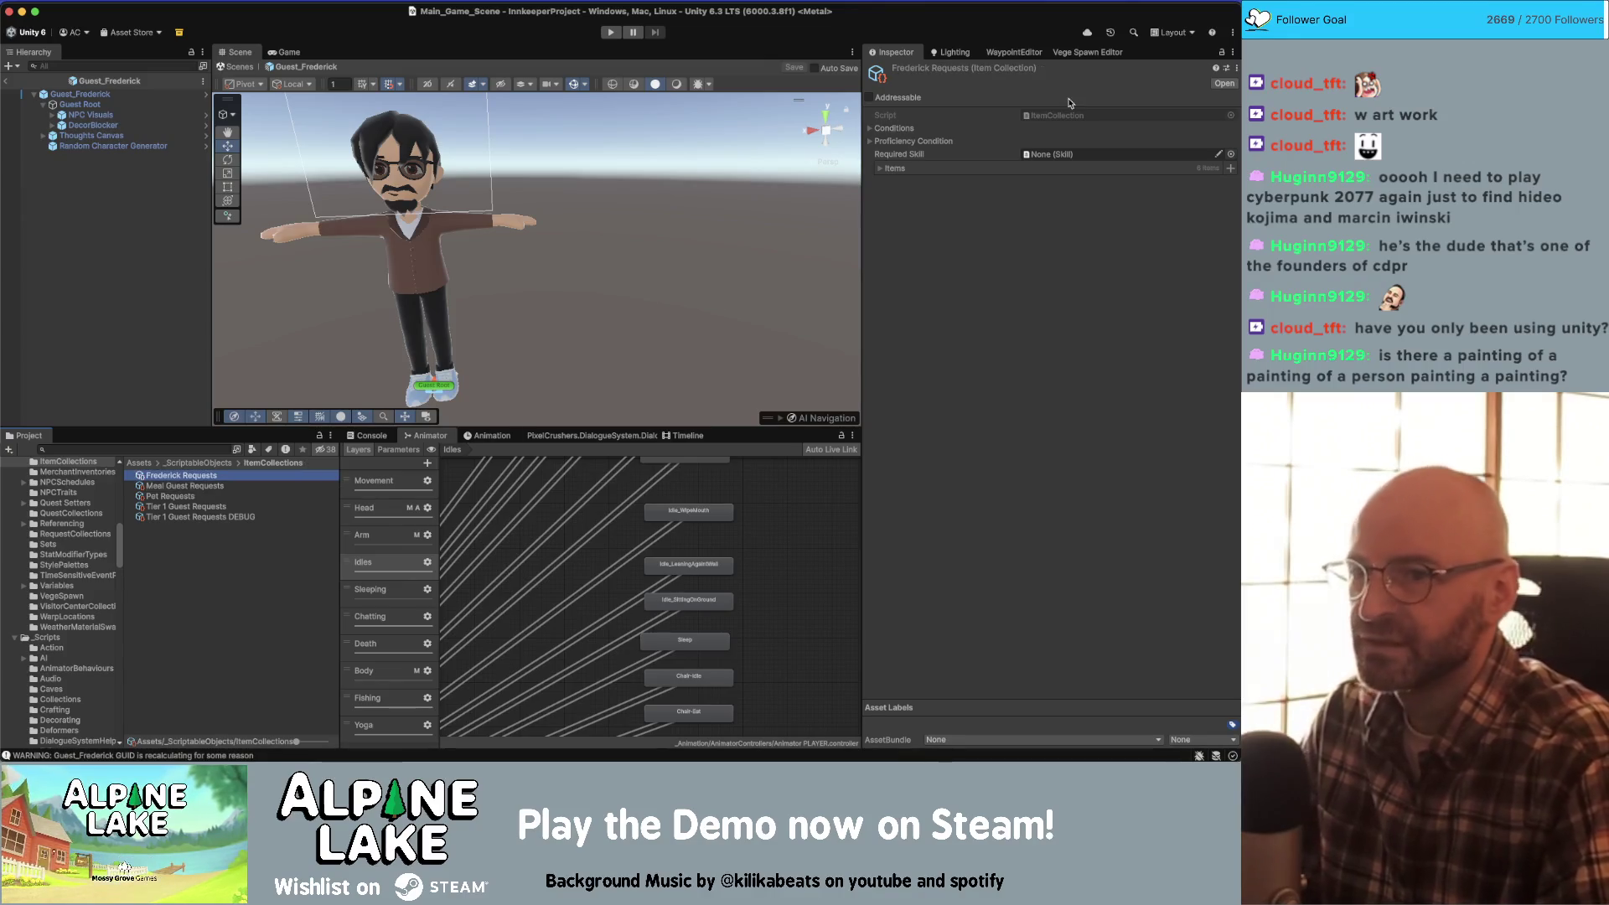
click(880, 169)
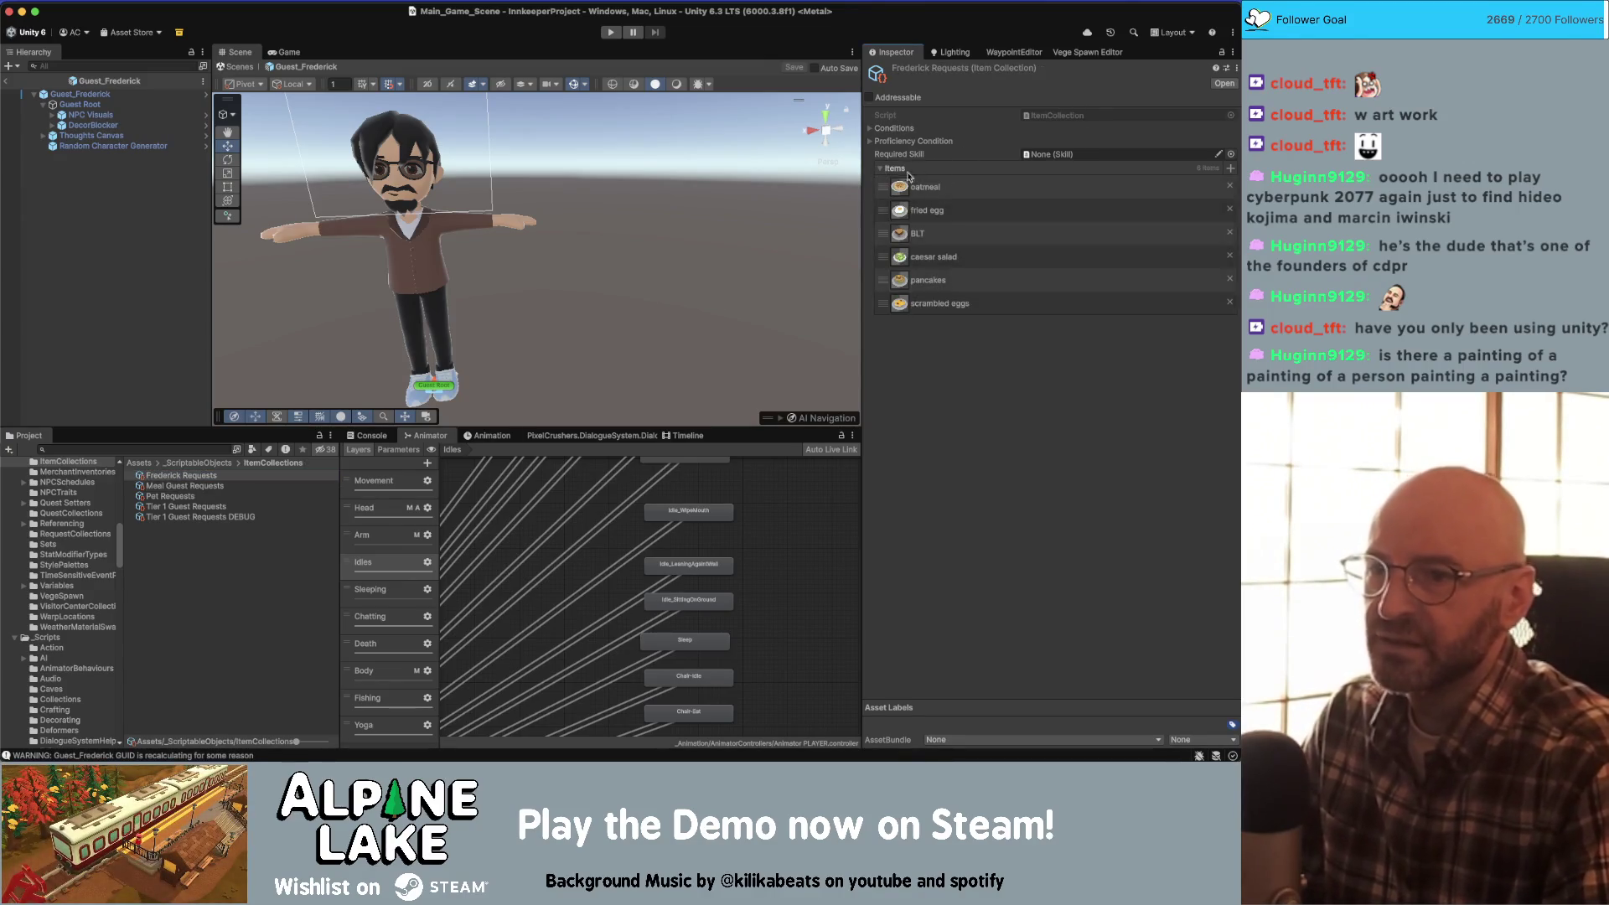
- Remove the existing meal items, including pancakes and scrambled eggs, from the Items list
click(1229, 187)
click(1230, 187)
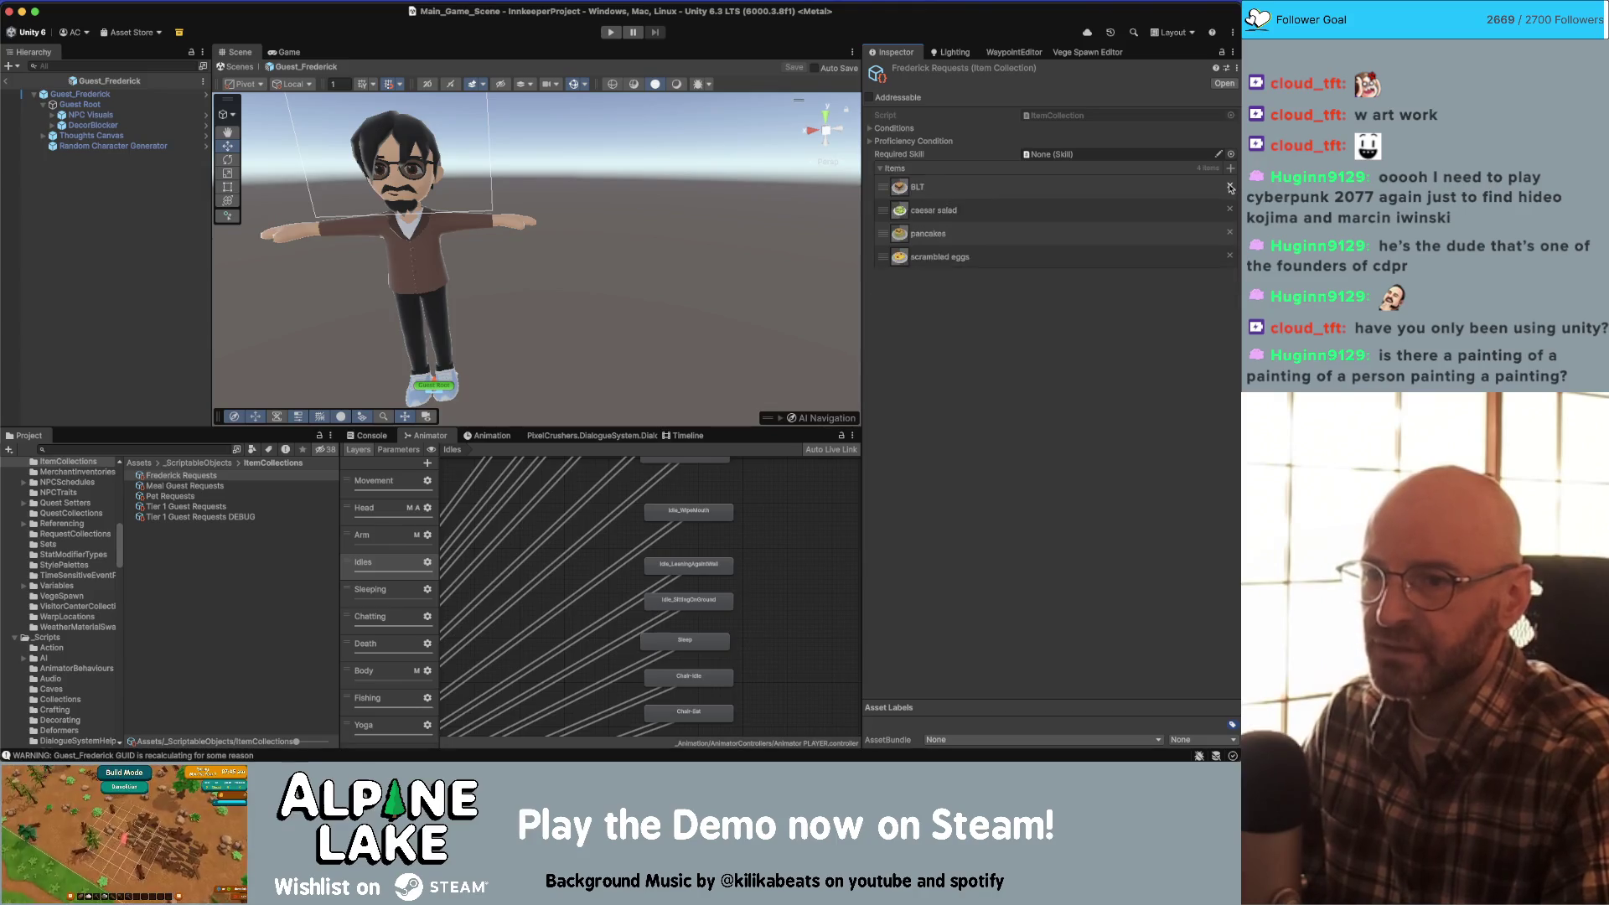
click(1229, 188)
click(1230, 188)
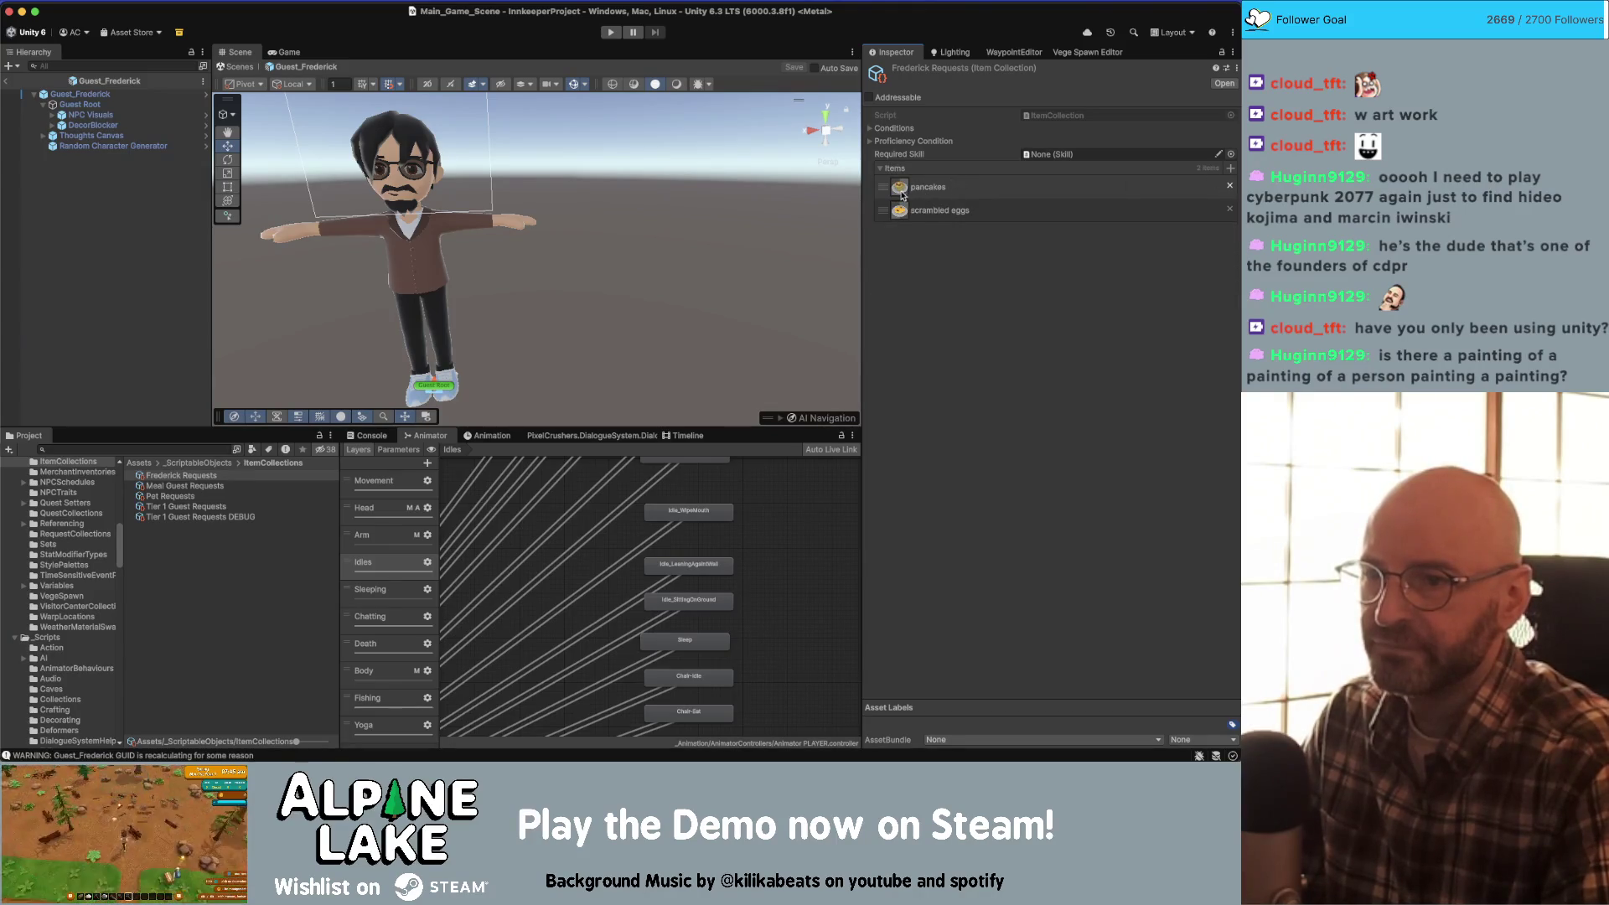
click(1229, 187)
click(1229, 188)
- Add blueberry bacon pancakes and mocha latte as the collection's items
click(1230, 168)
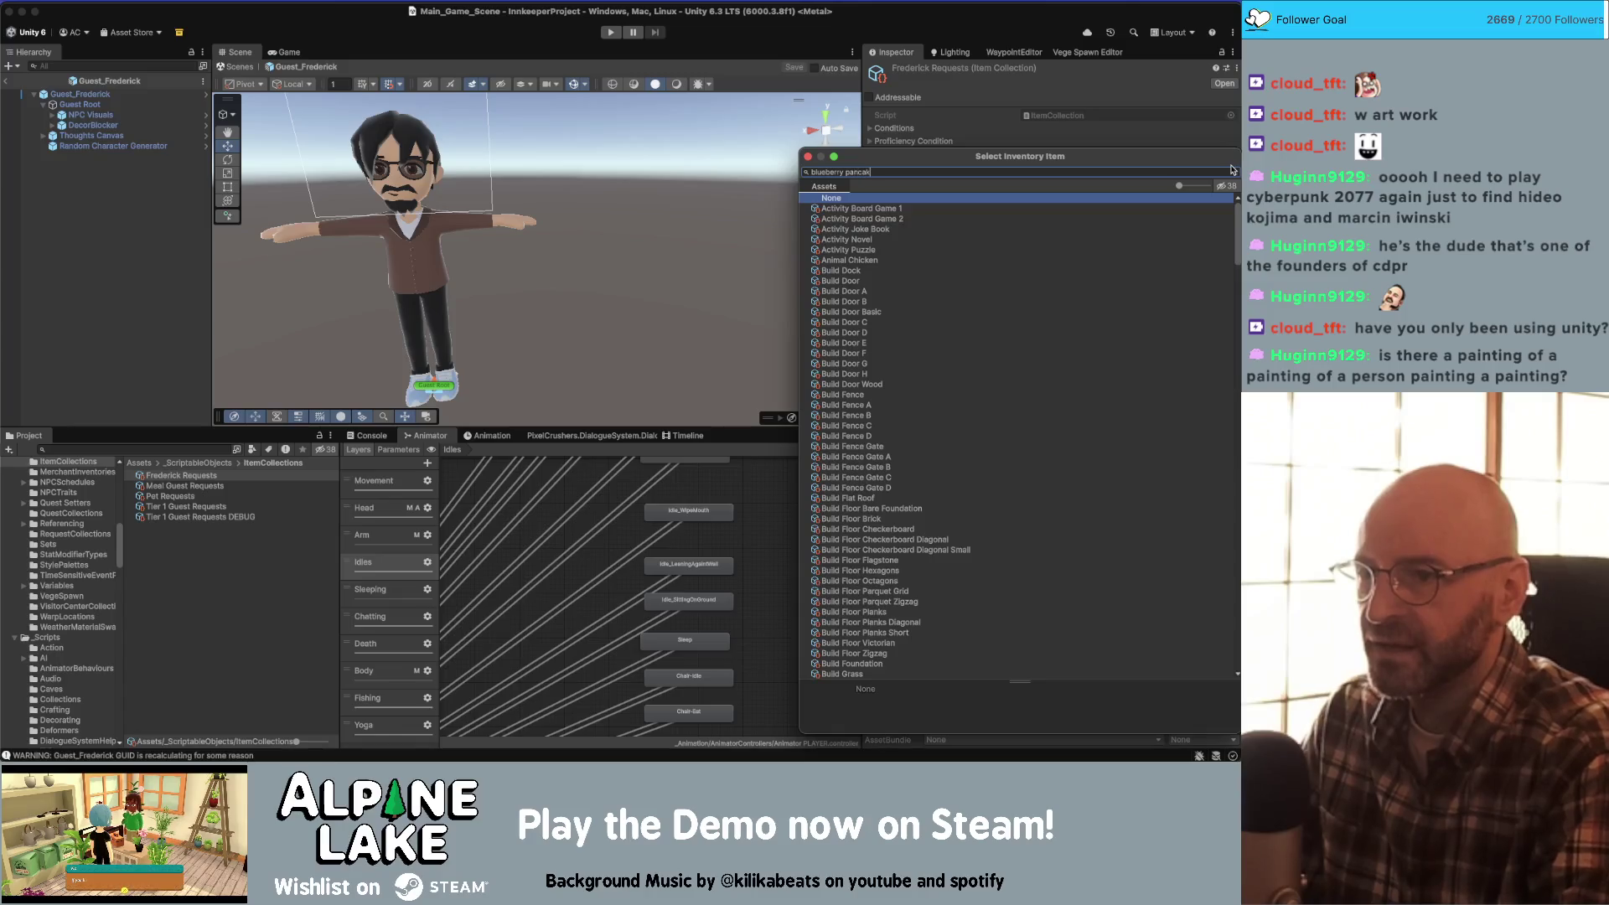
click(1232, 170)
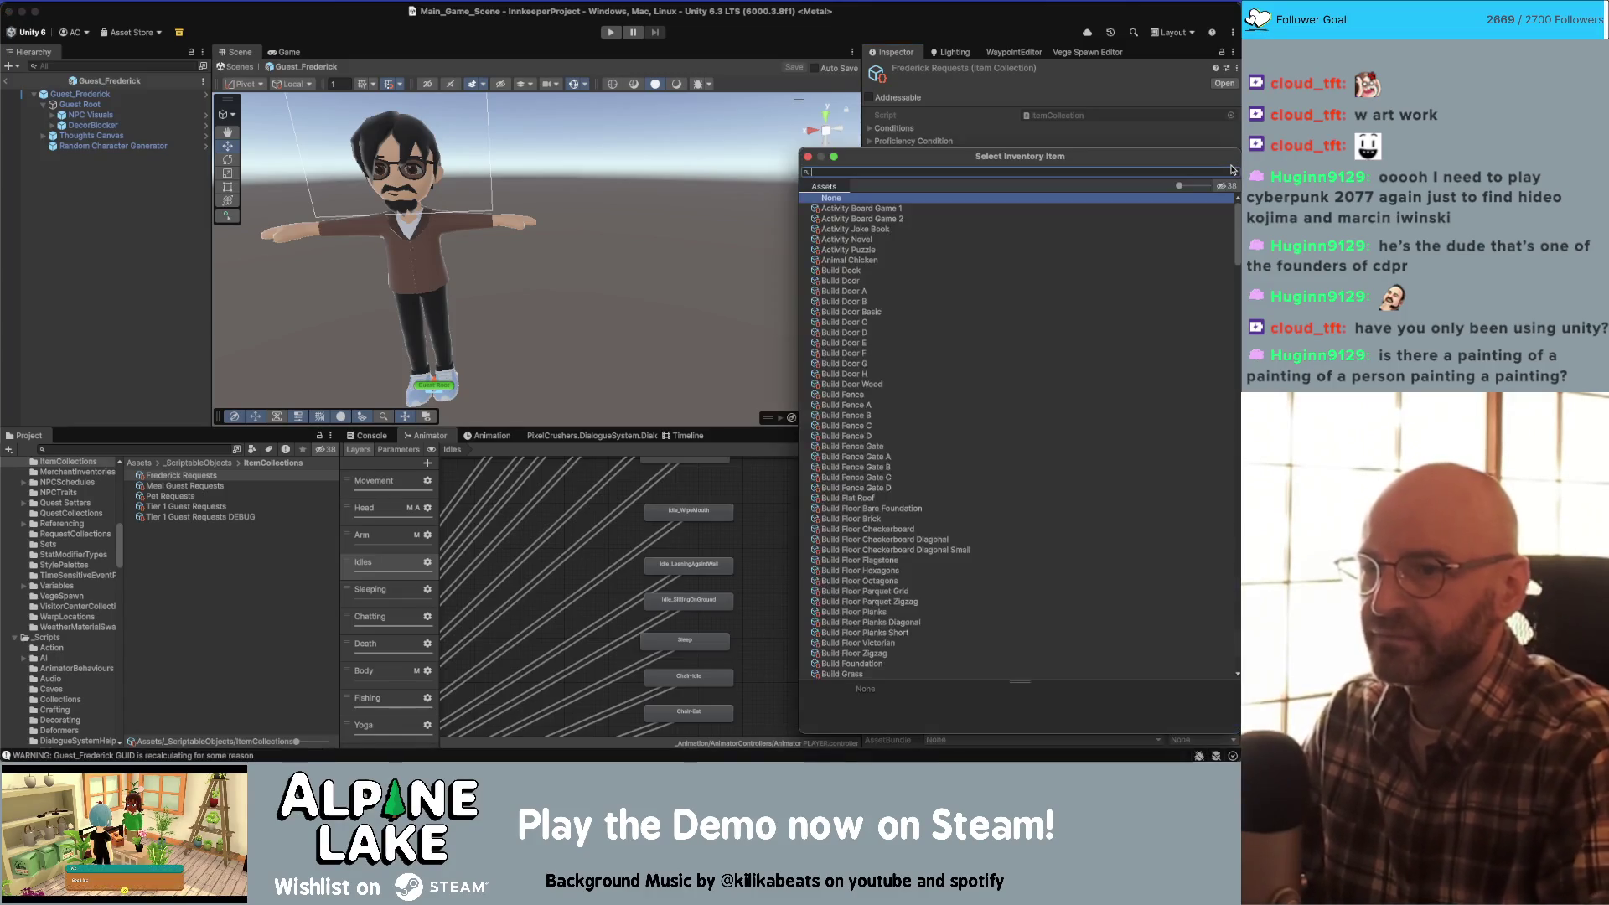
text(mocha latte)
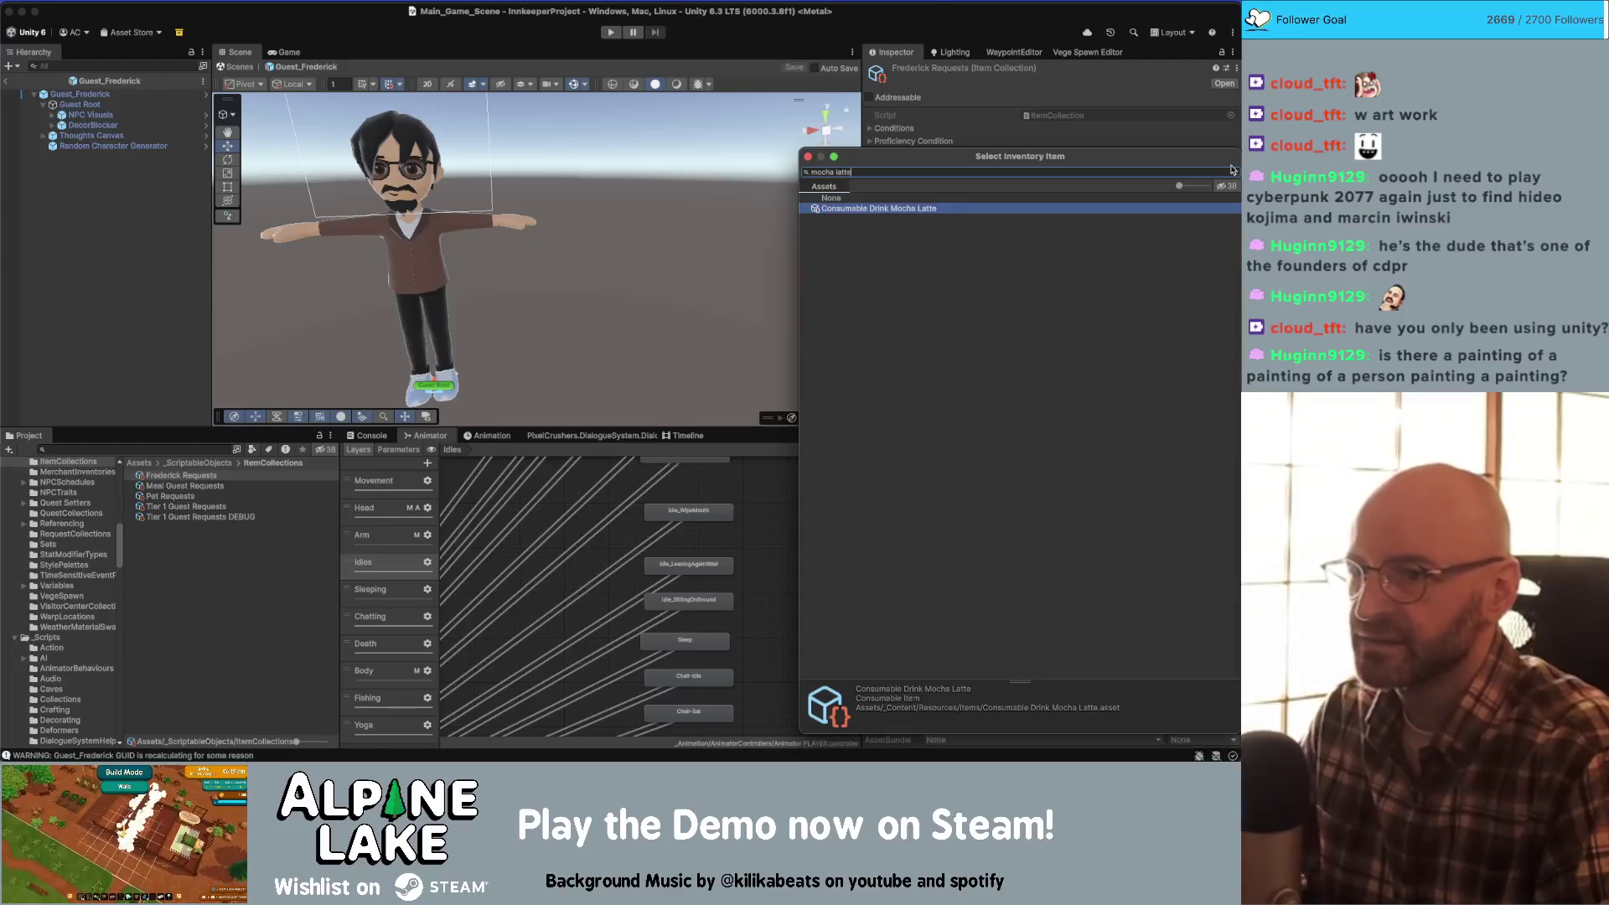
key(Return)
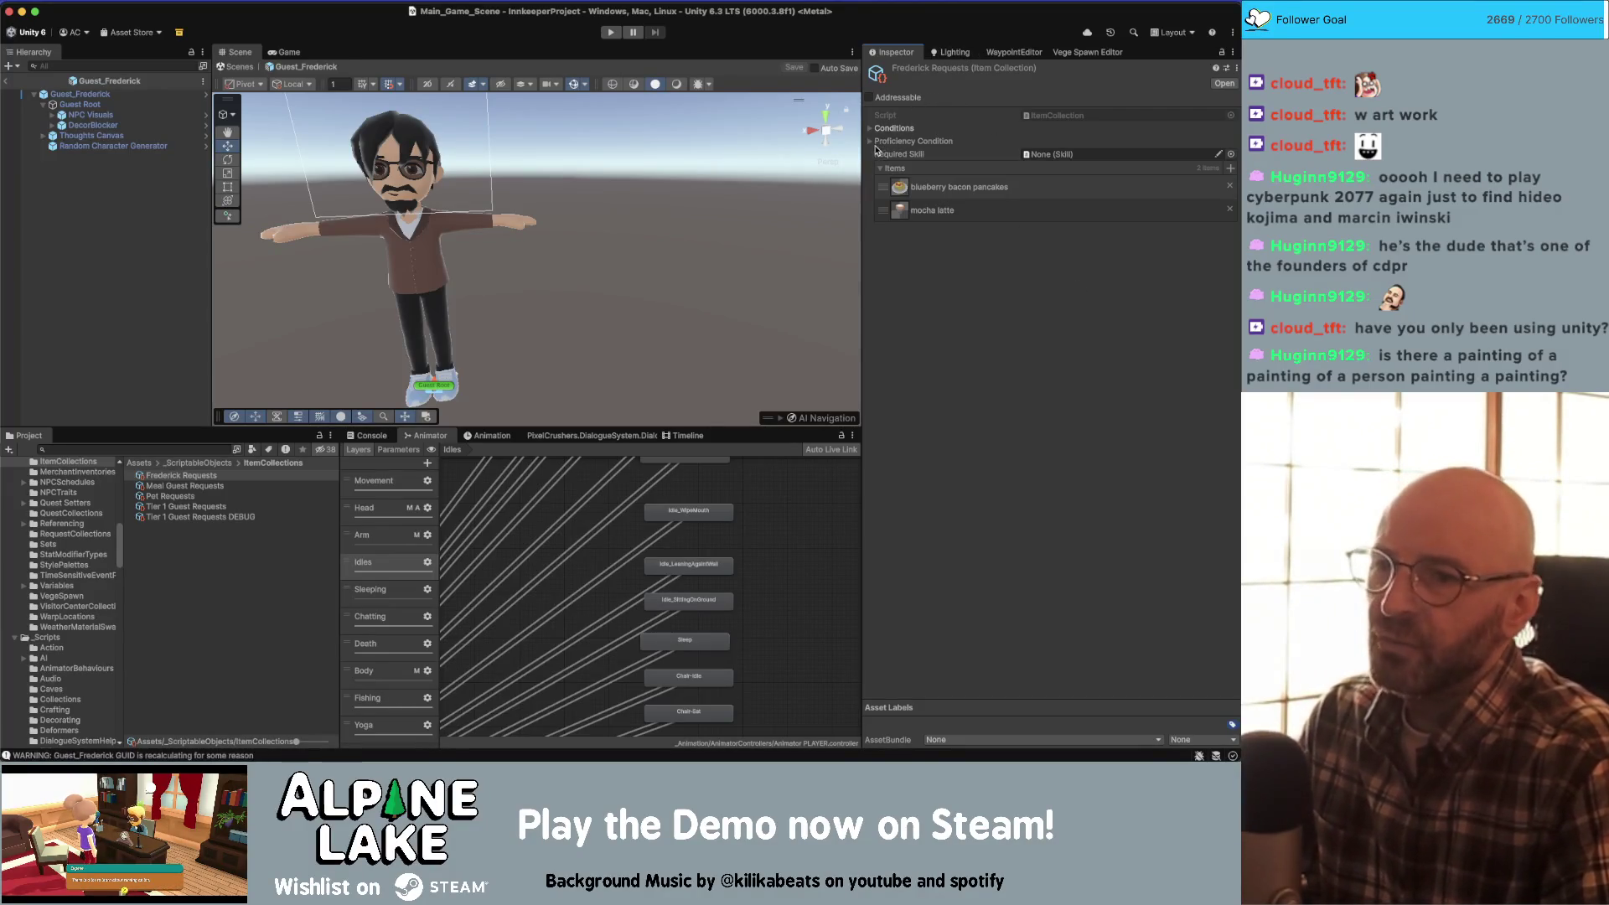
click(870, 142)
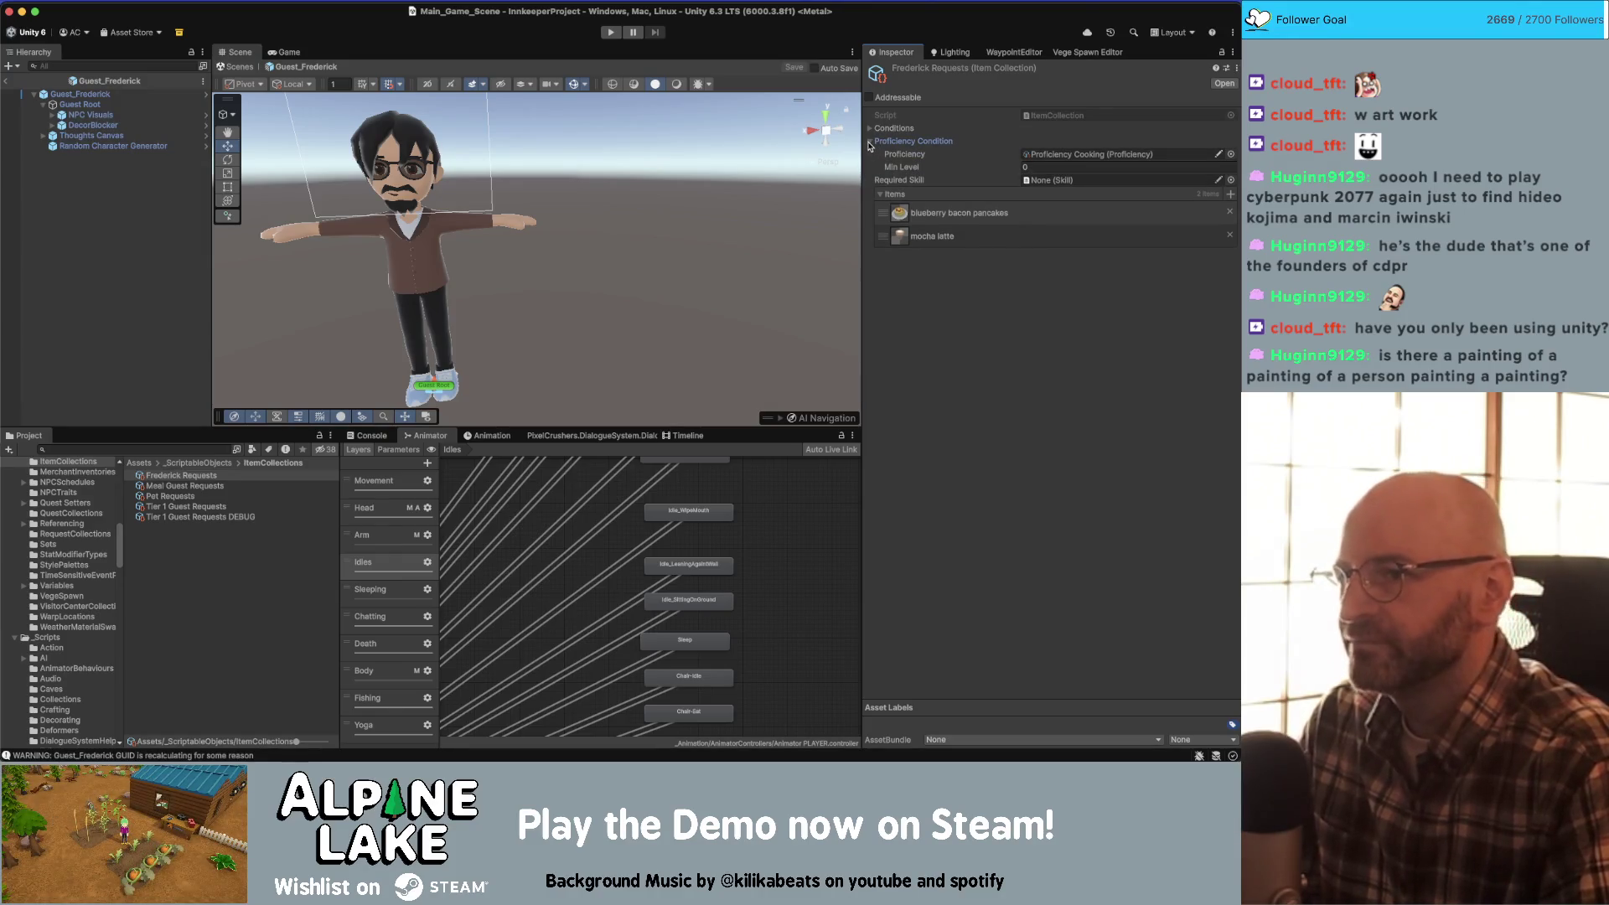
click(870, 142)
click(870, 130)
click(870, 130)
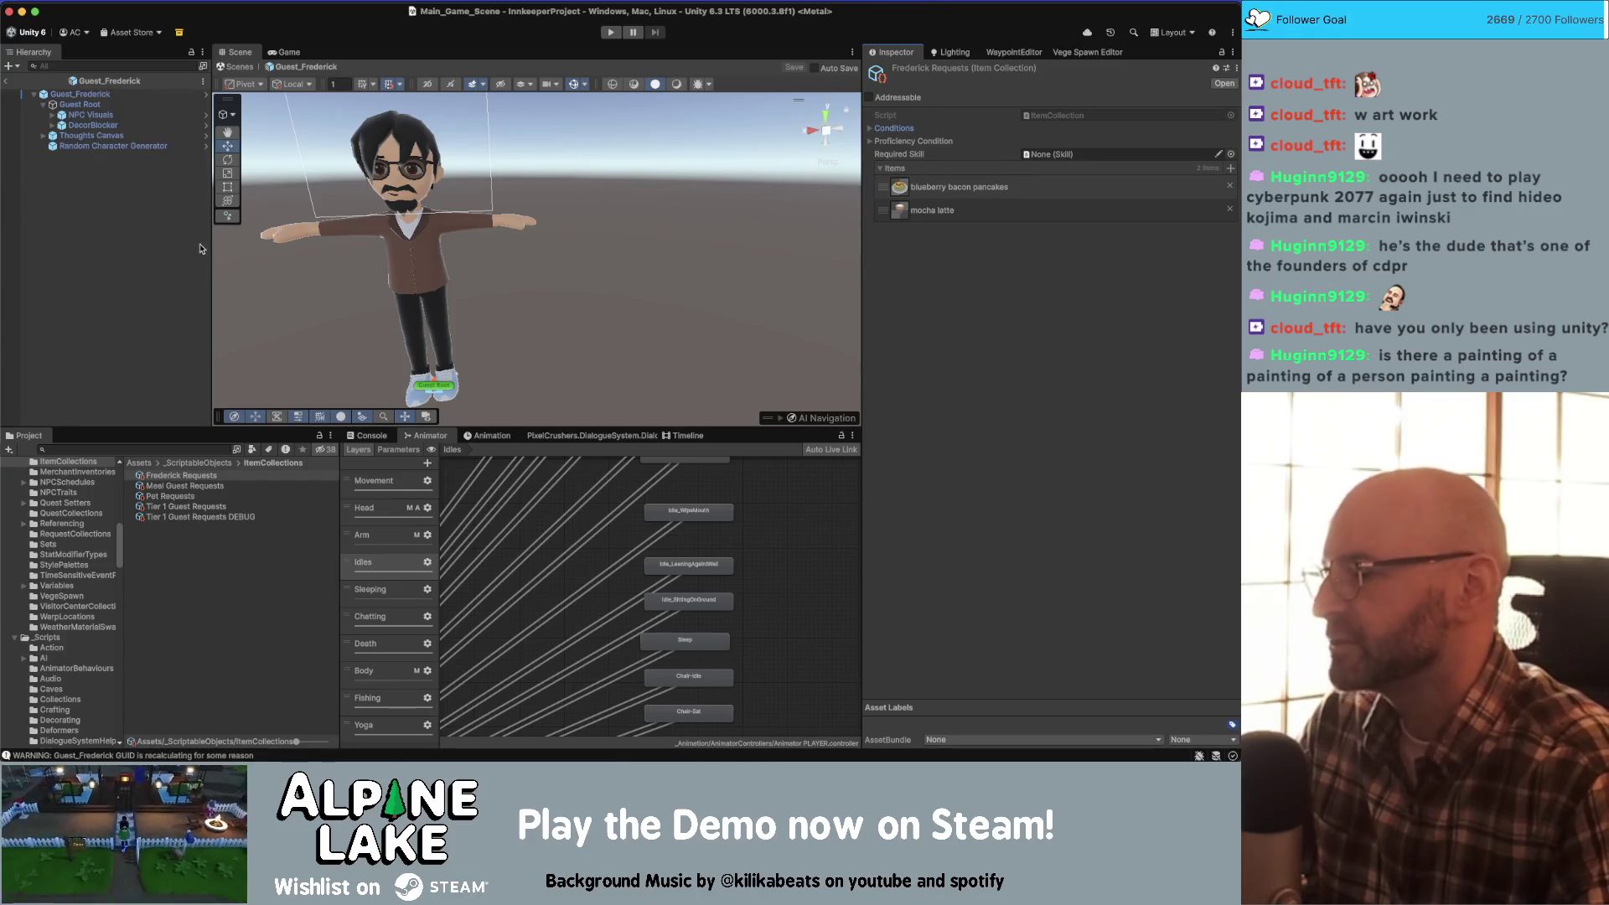
click(162, 253)
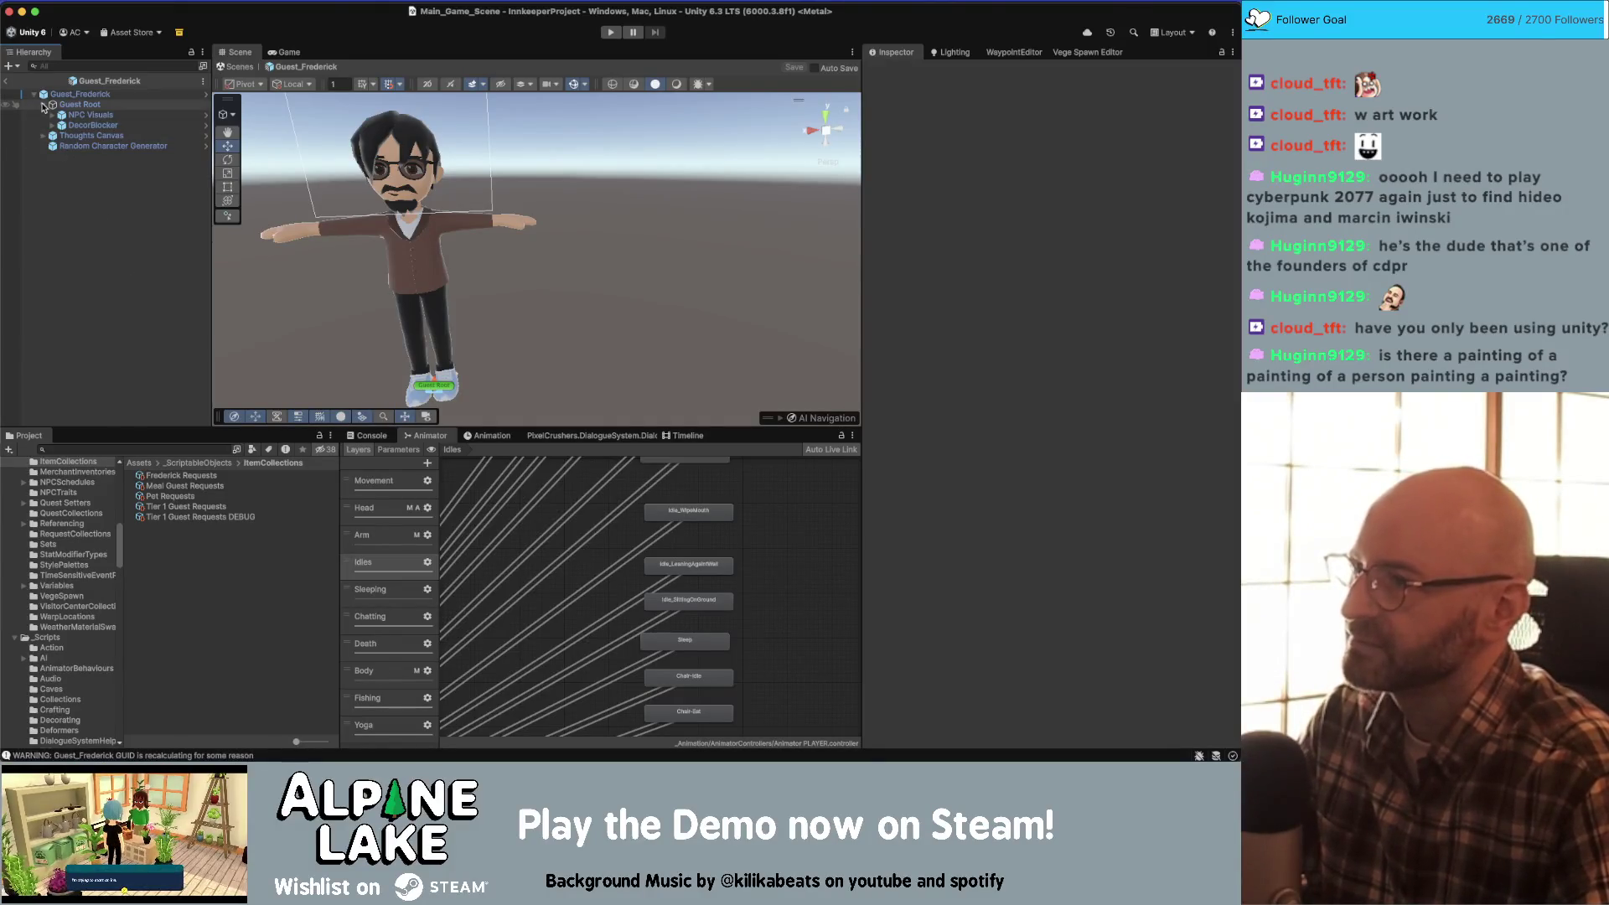
click(43, 104)
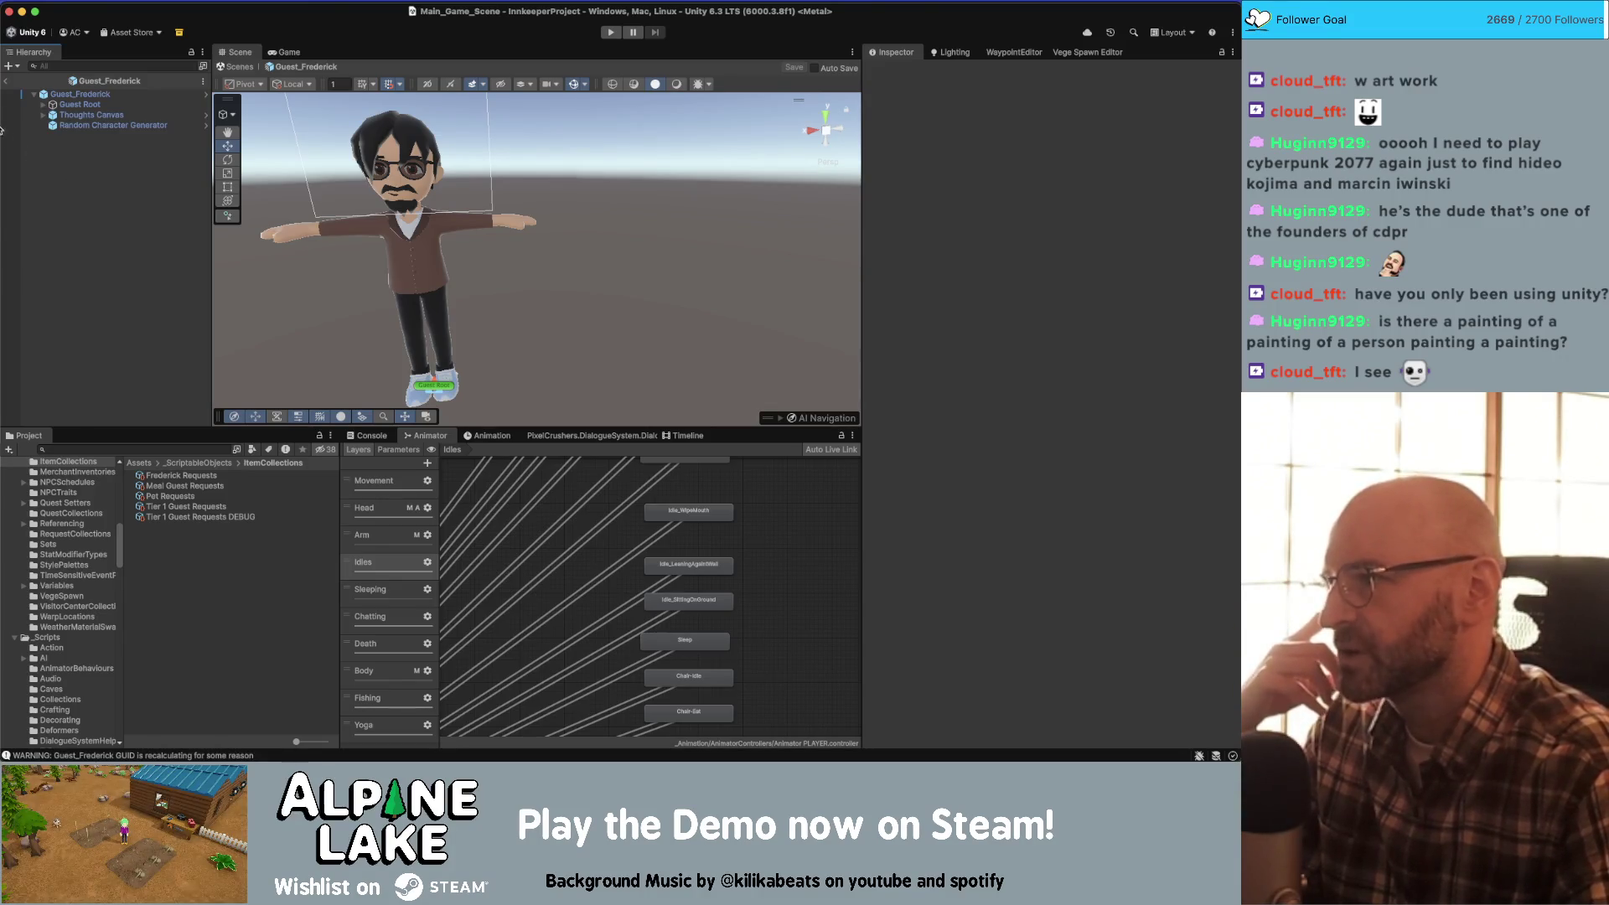
- Return to Main_Game_Scene, shrink the 3D gizmo icons to almost nothing, and turn gizmos off
click(5, 82)
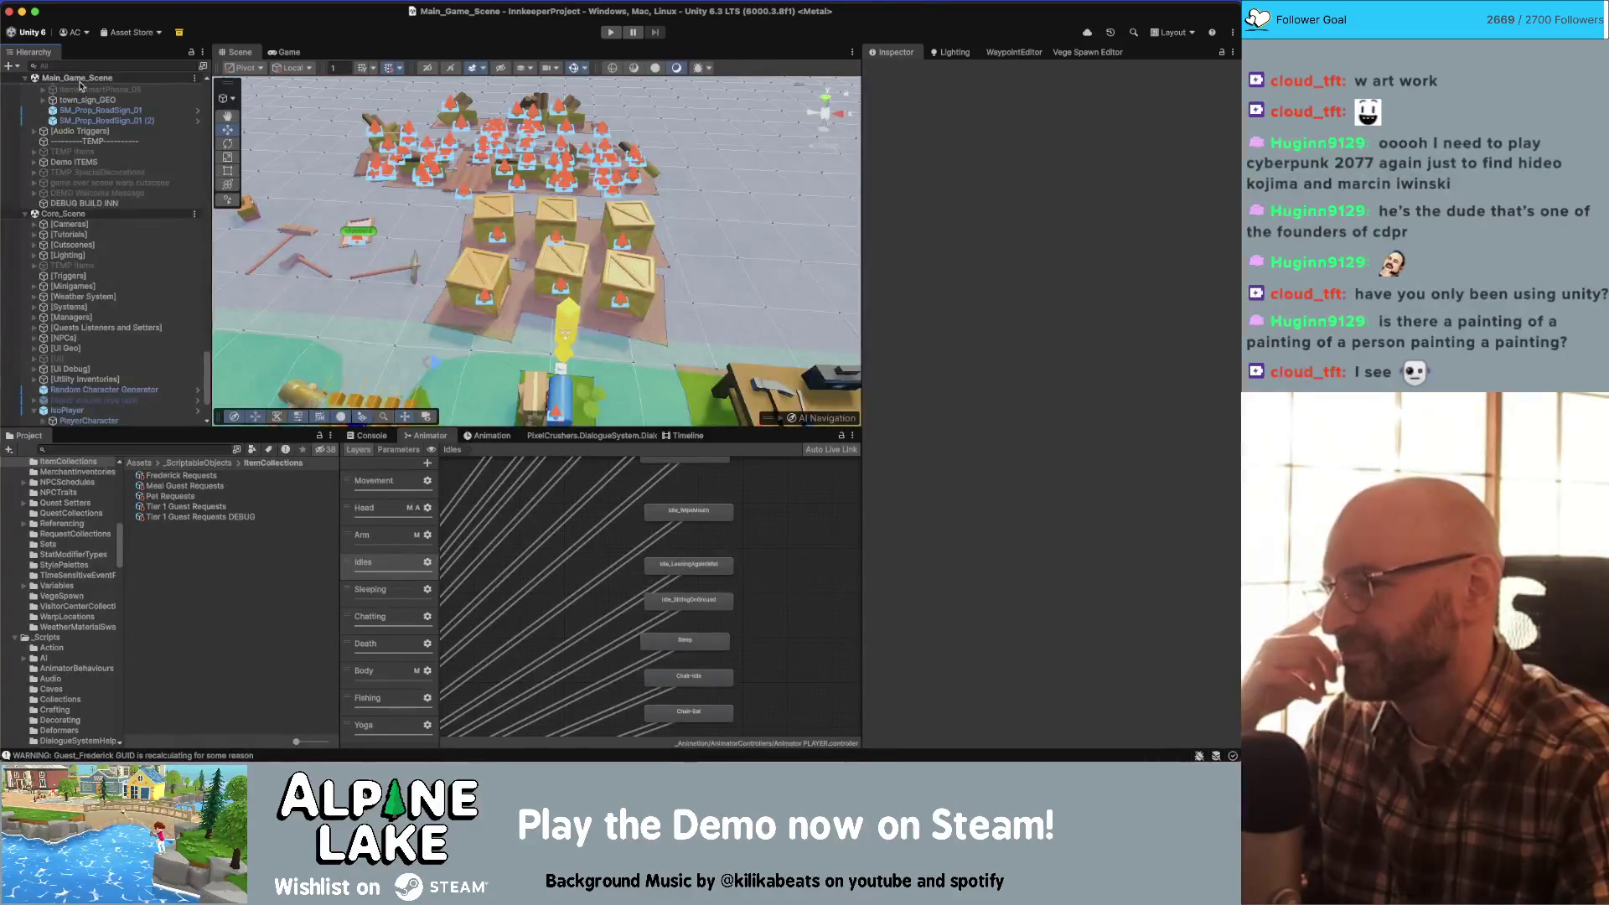
click(583, 70)
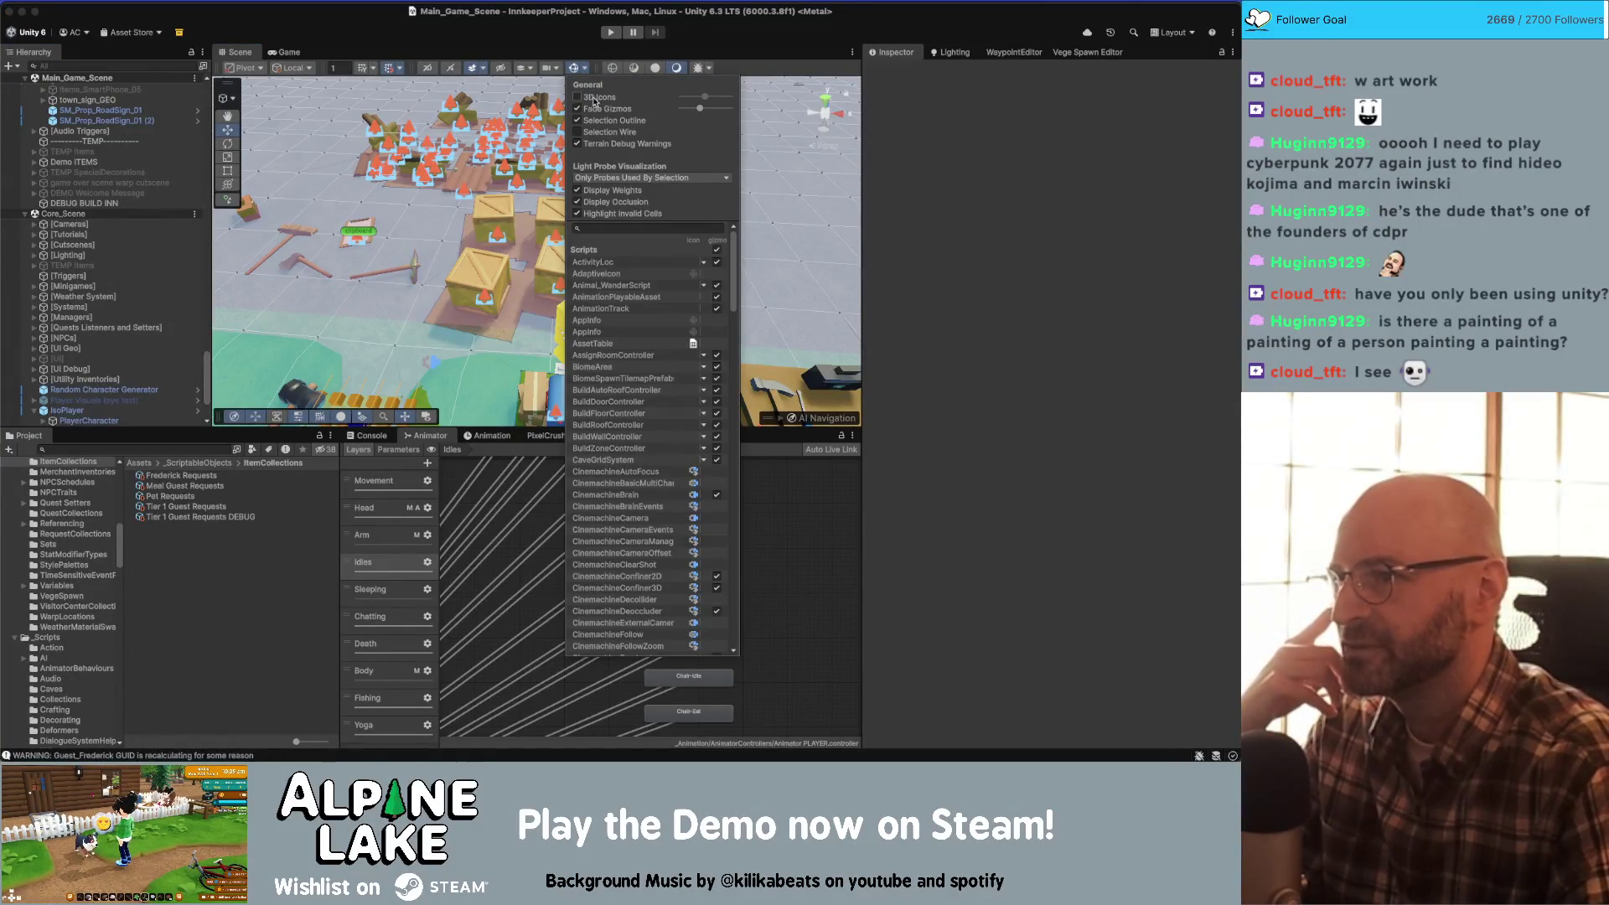
click(577, 97)
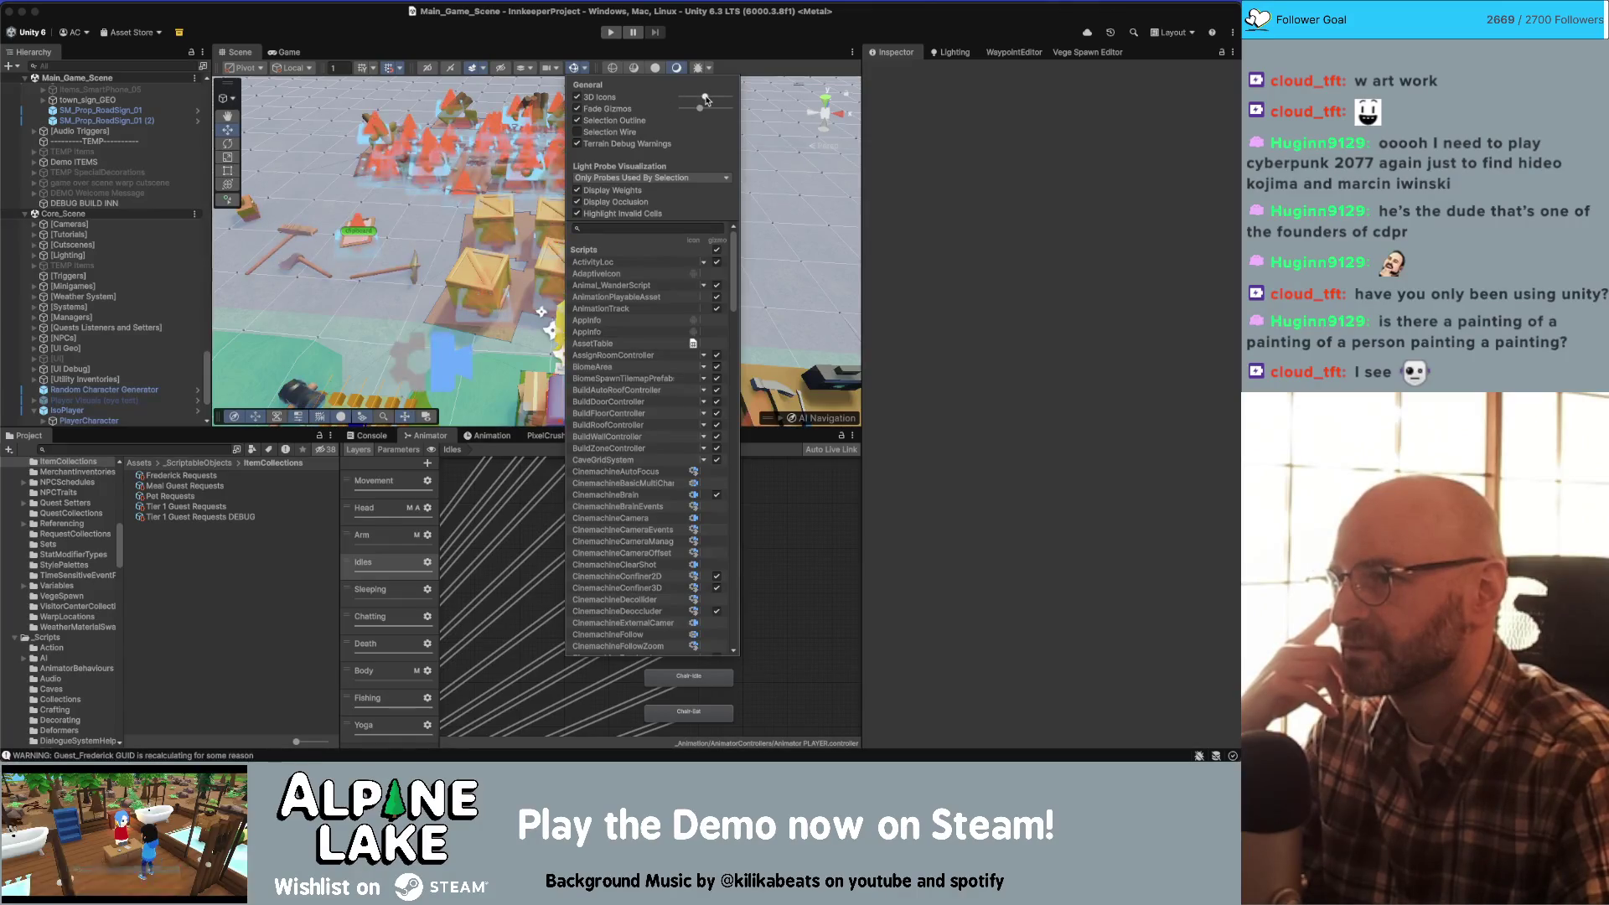
drag(704, 96, 698, 96)
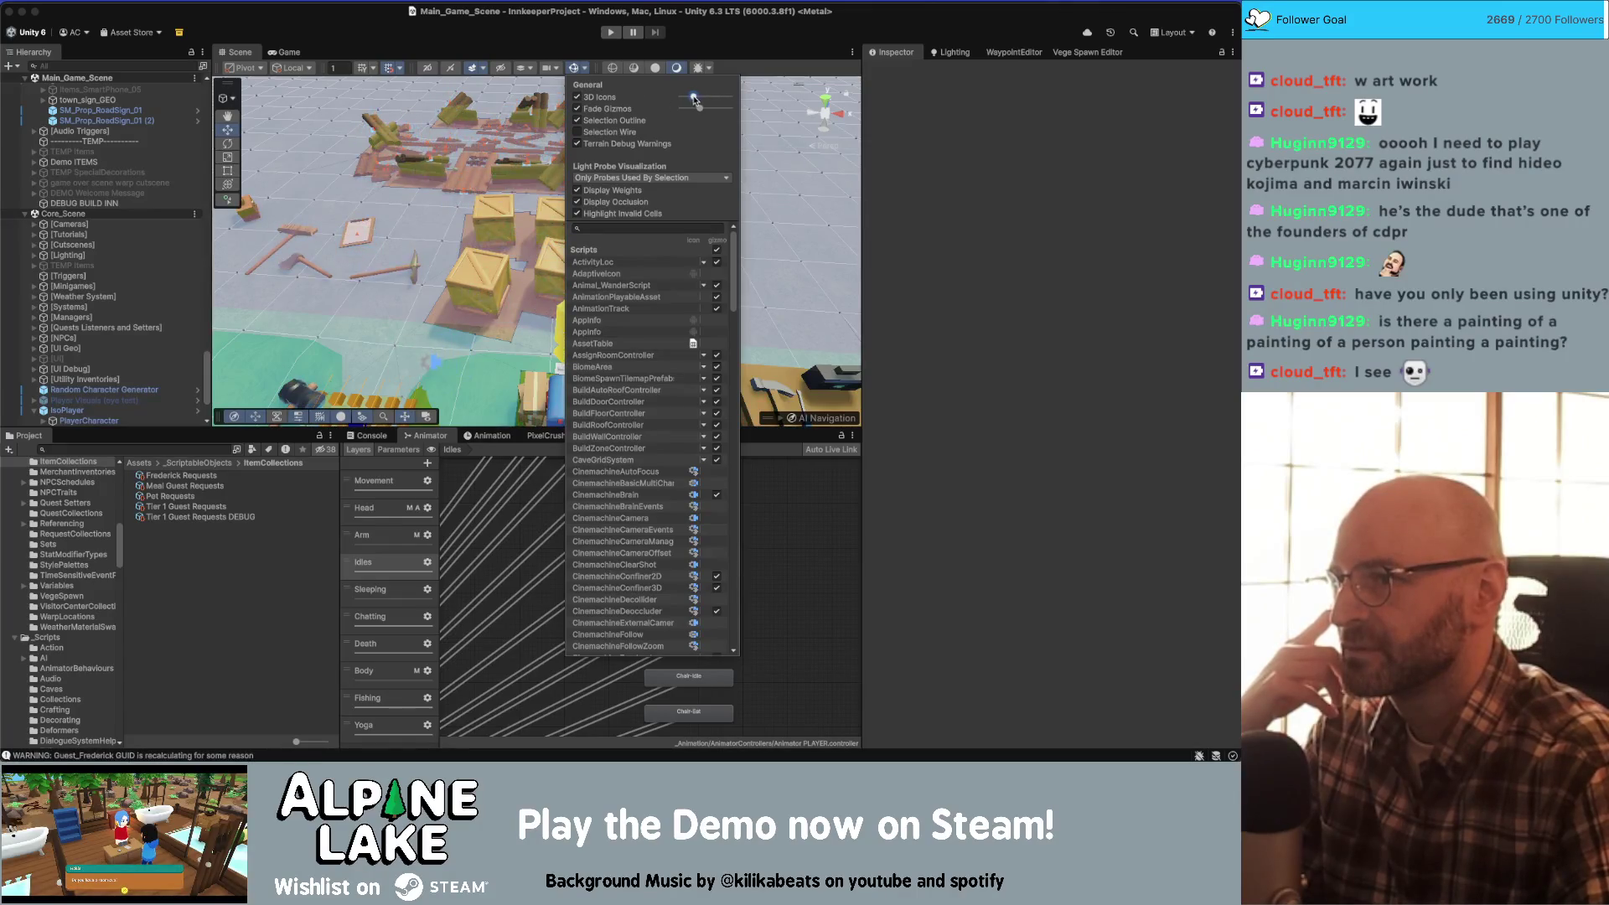
click(577, 97)
click(577, 97)
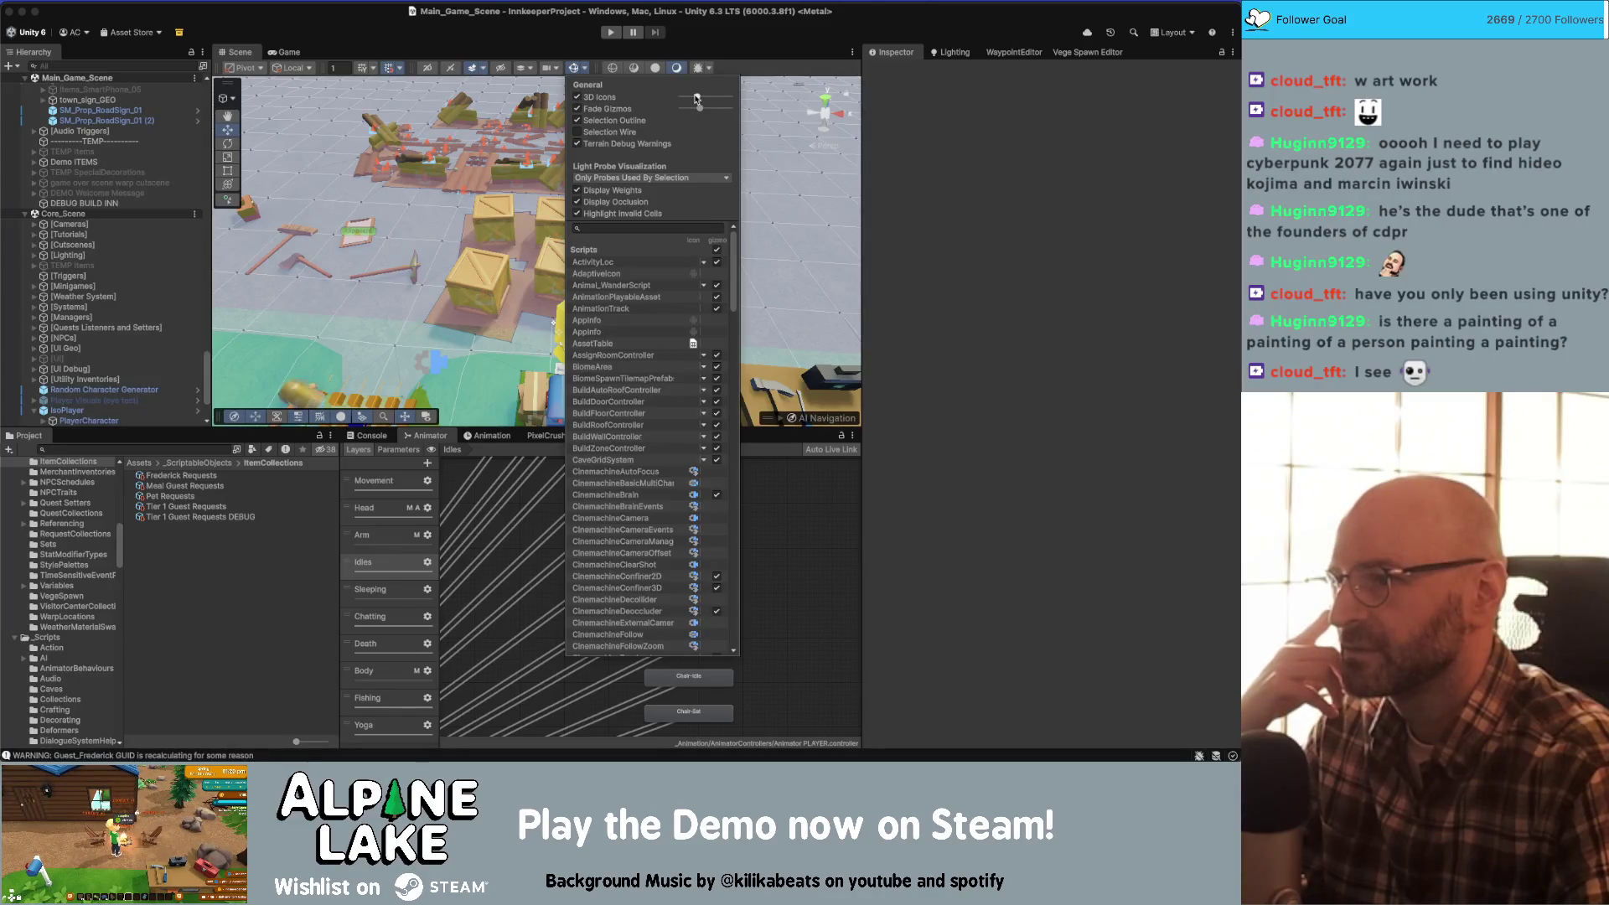
drag(698, 97, 692, 99)
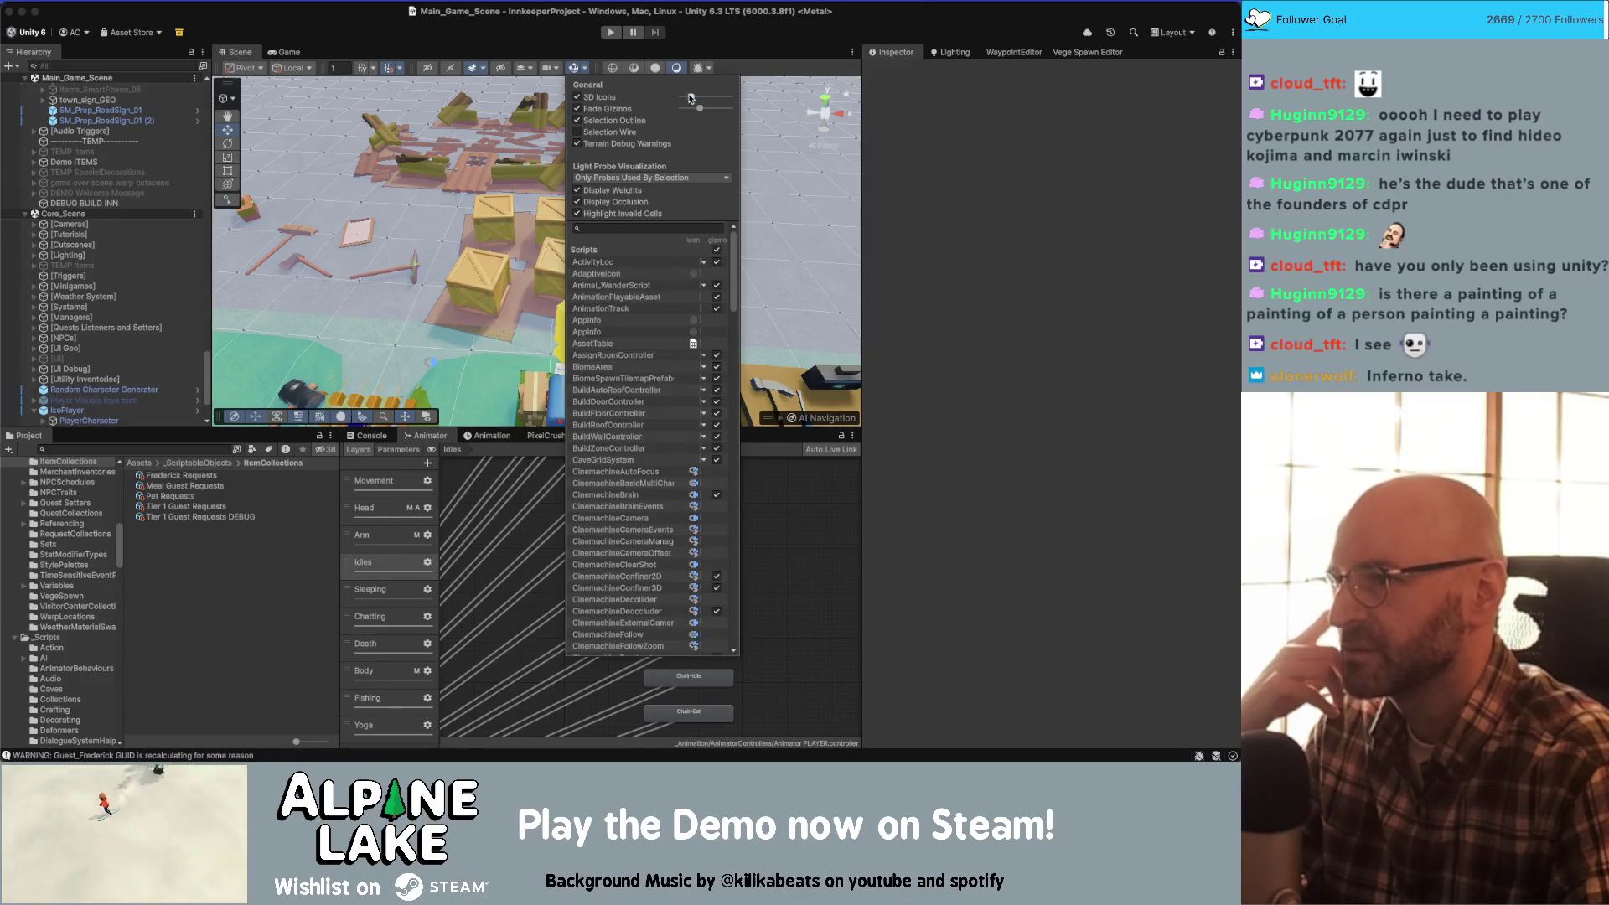
click(576, 69)
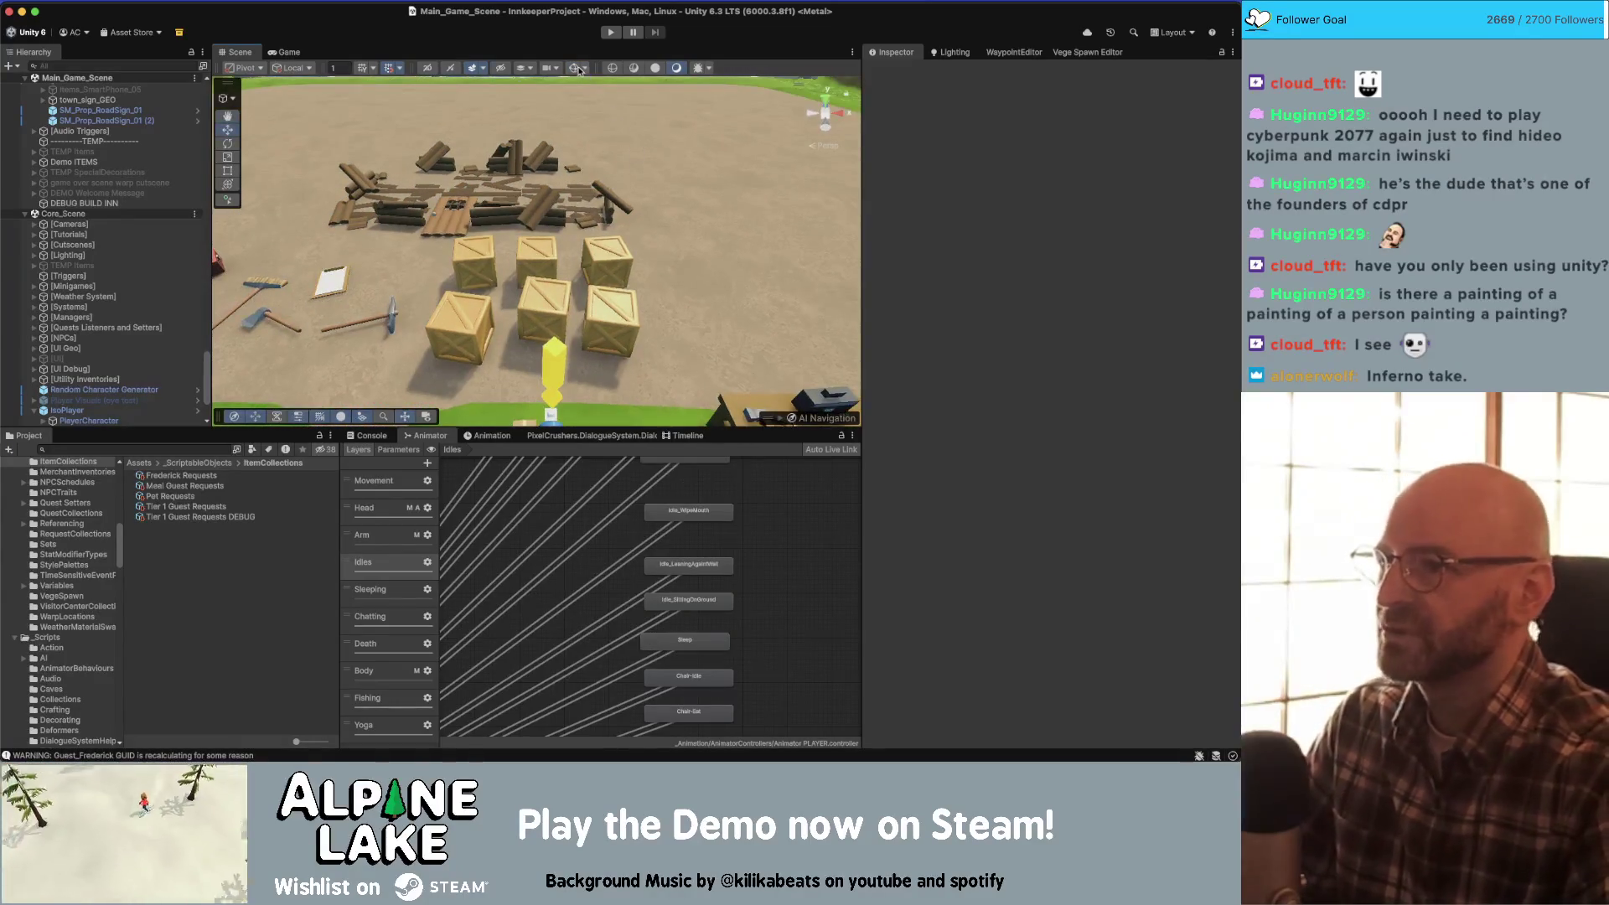
drag(540, 168, 529, 181)
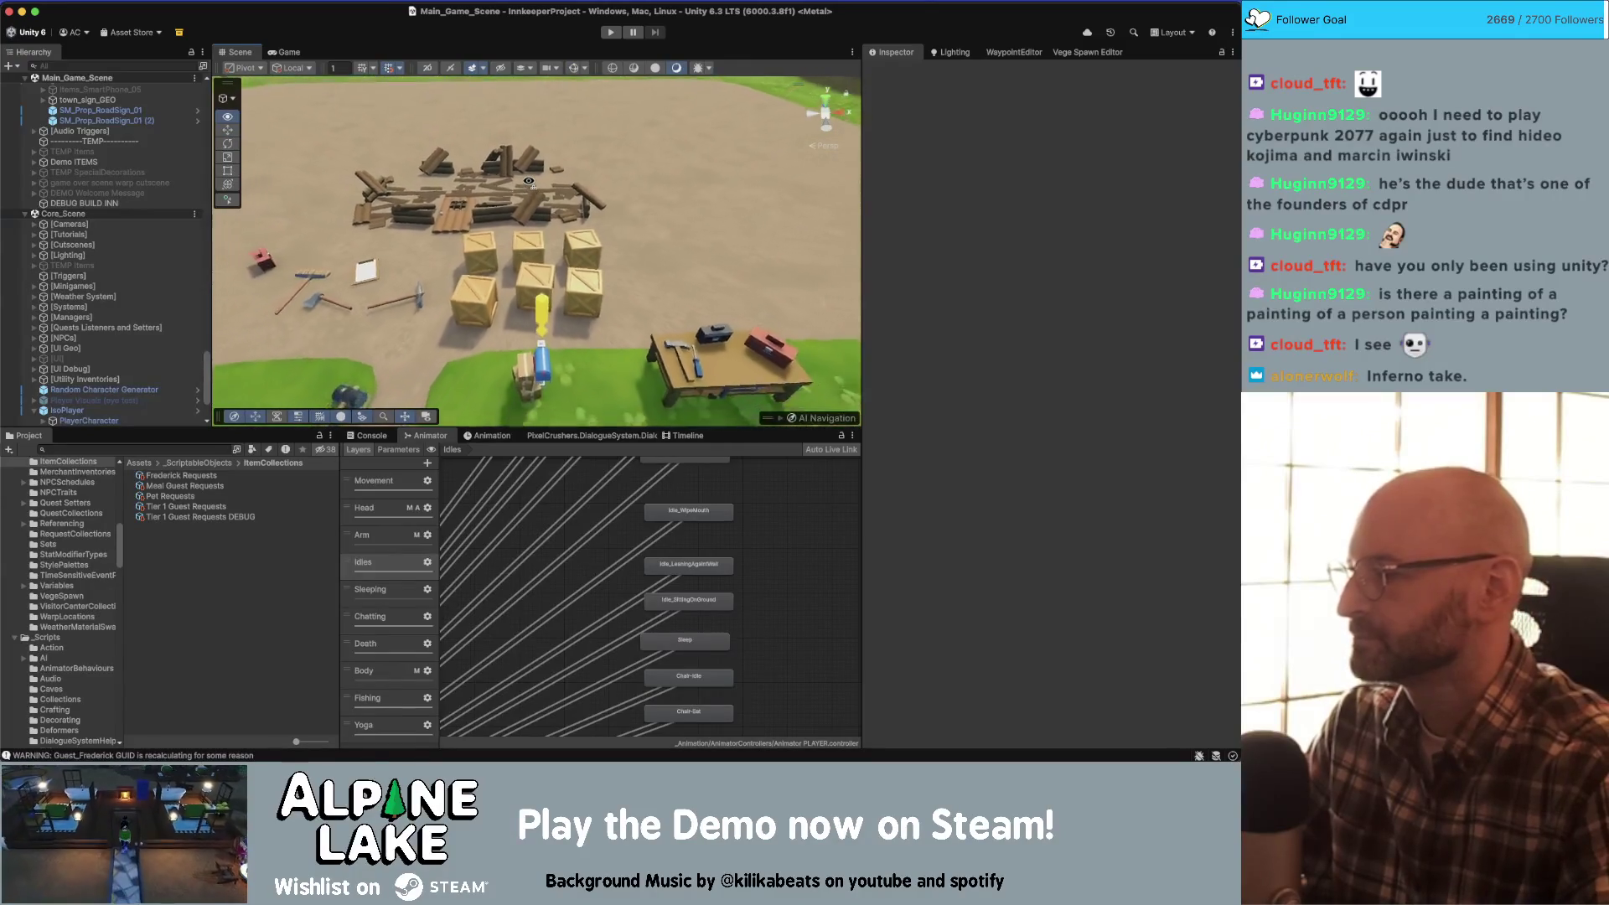
scroll(529, 181, down, 5)
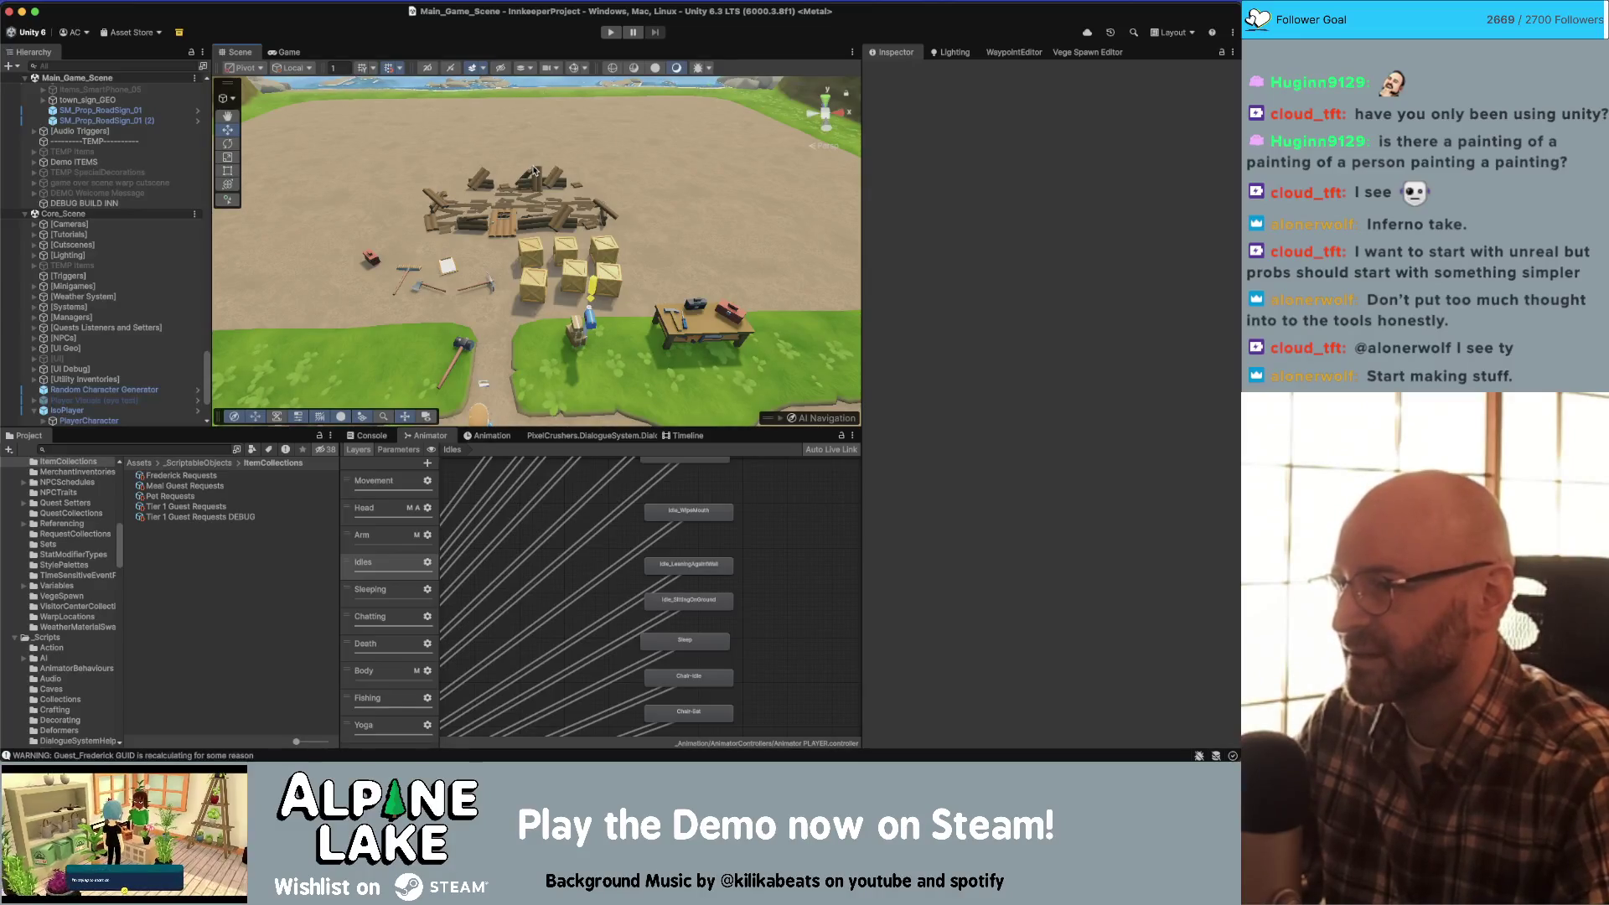
- Move the Grass_Type_3_5 clump beside the dirt path to X 0.62, Z -0.94
mouse_move(534, 171)
mouse_down()
mouse_move(565, 214)
mouse_move(563, 263)
mouse_up()
click(562, 265)
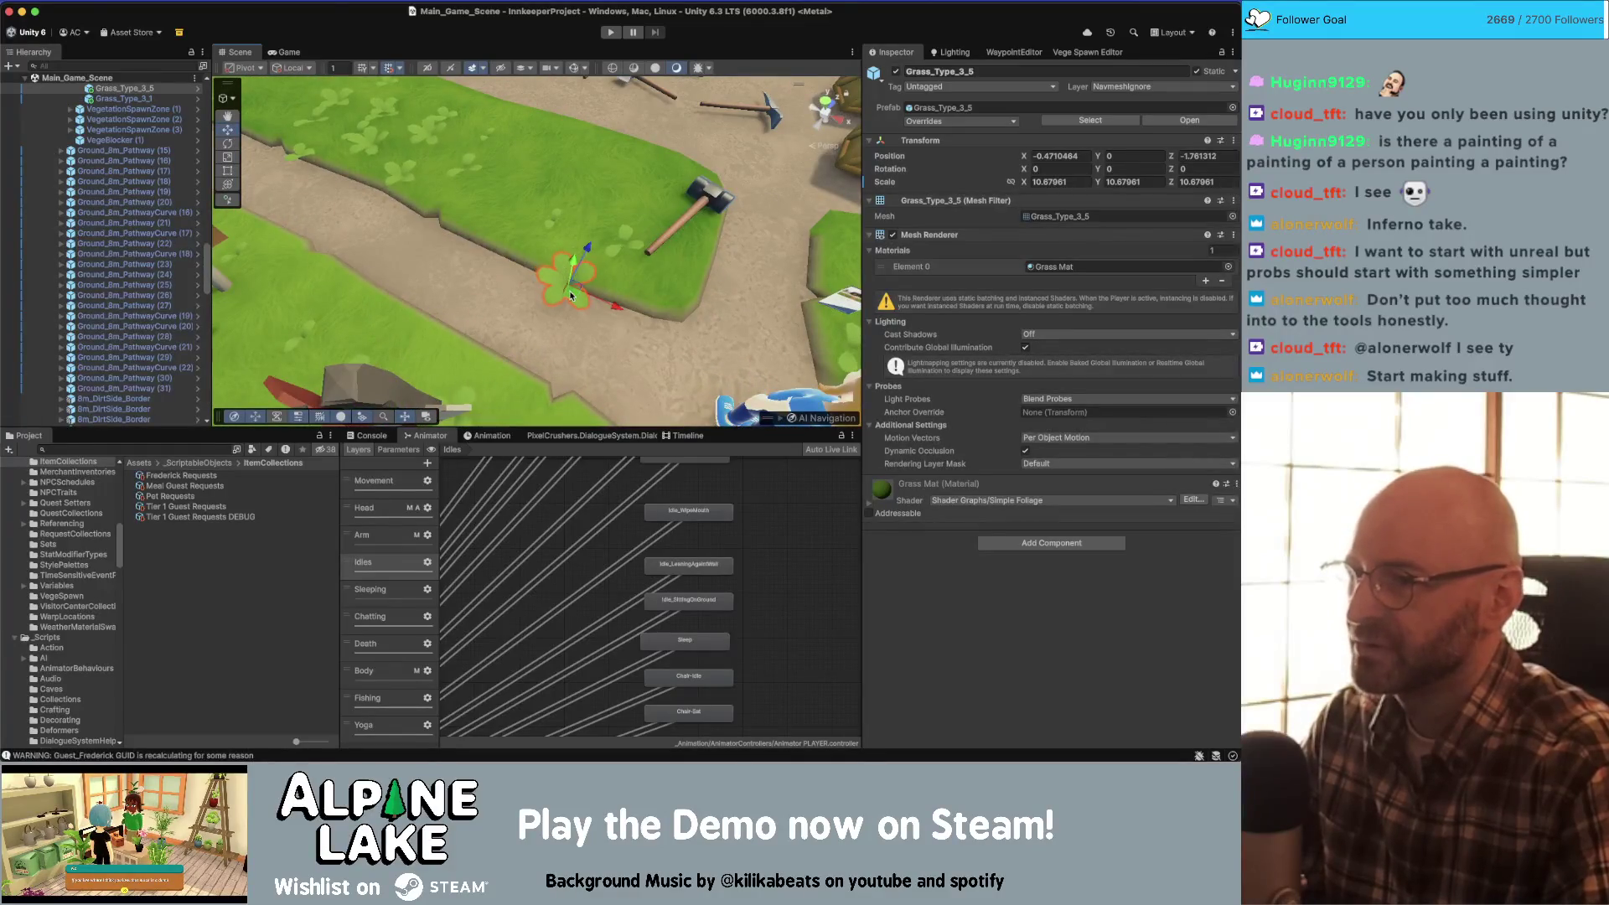
mouse_move(573, 265)
mouse_down()
mouse_move(599, 204)
mouse_move(685, 113)
mouse_move(588, 204)
mouse_move(540, 297)
mouse_up()
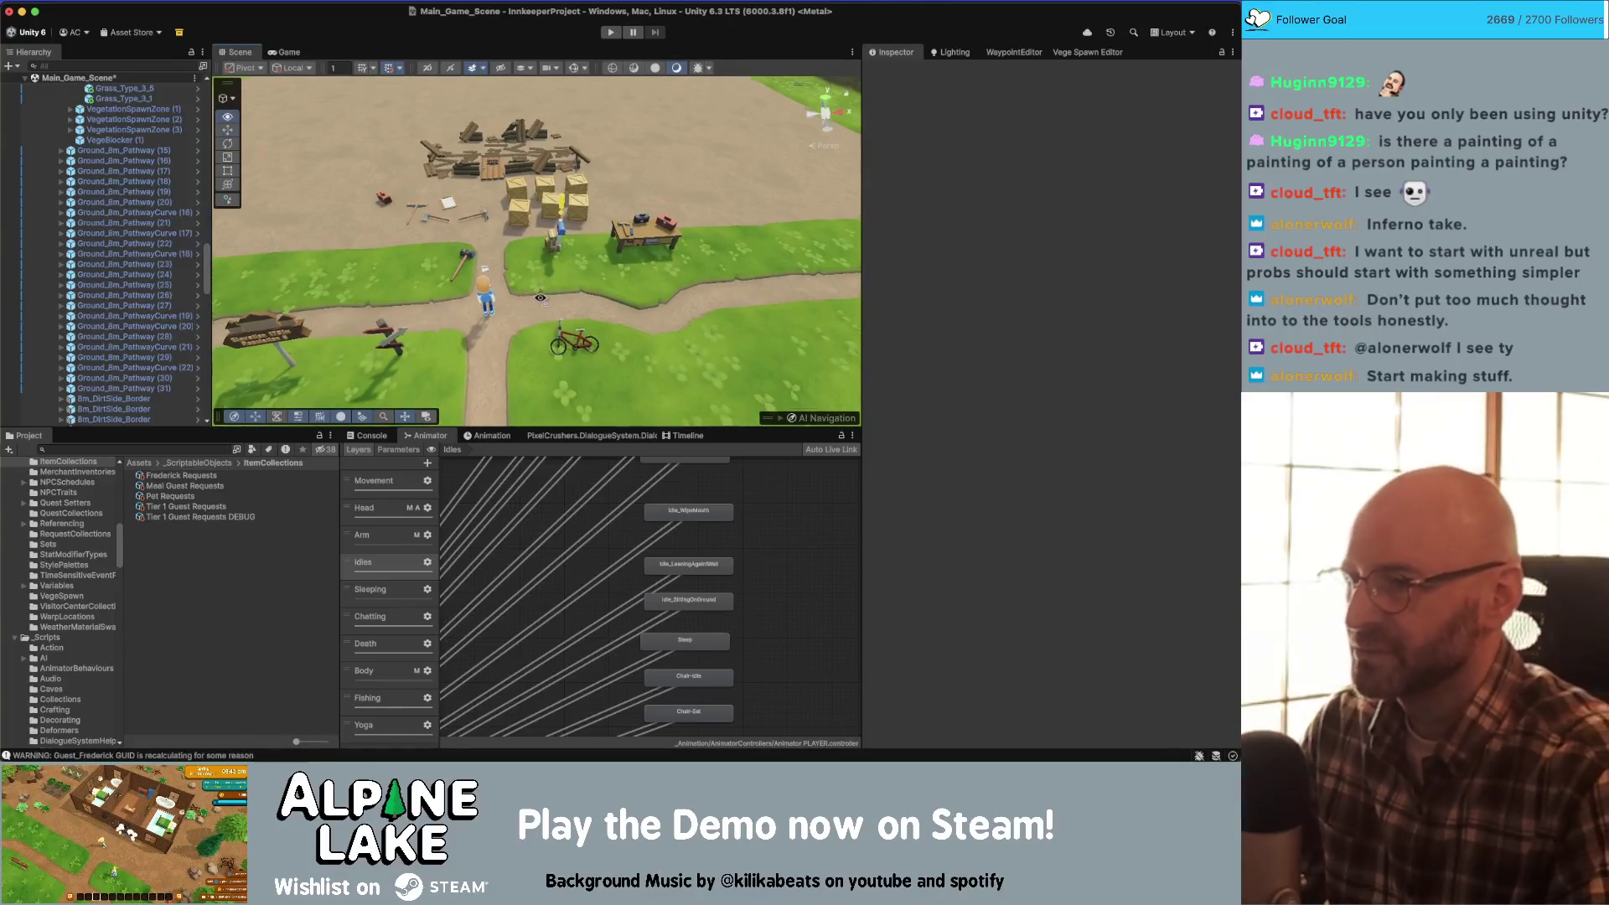
scroll(544, 300, up, 10)
click(554, 308)
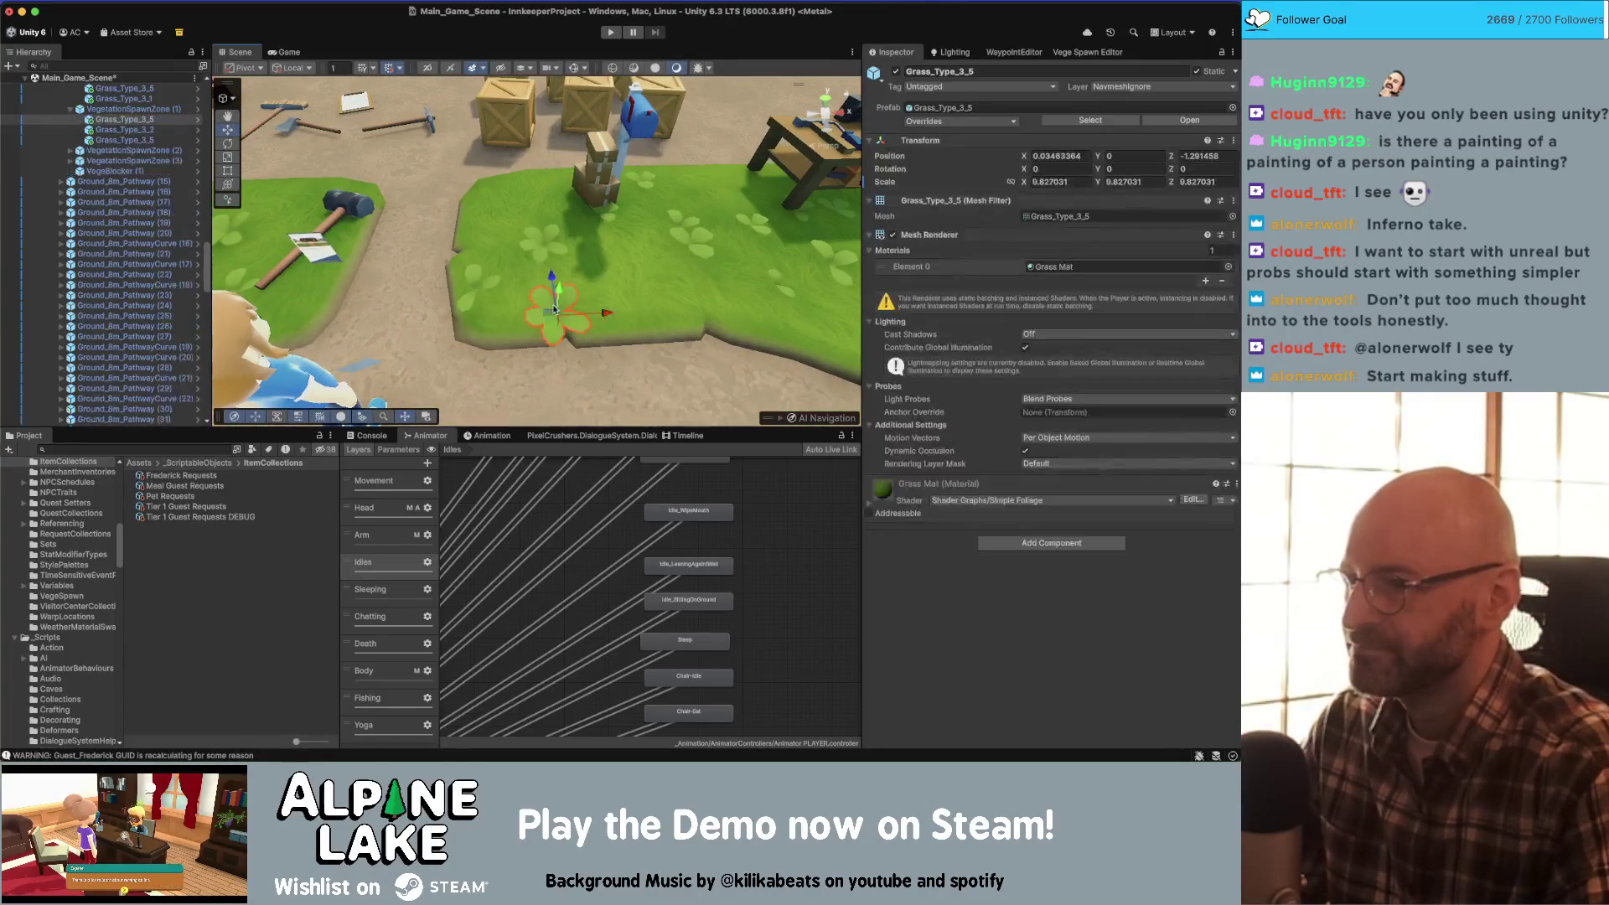
drag(554, 308, 605, 277)
scroll(479, 285, down, 10)
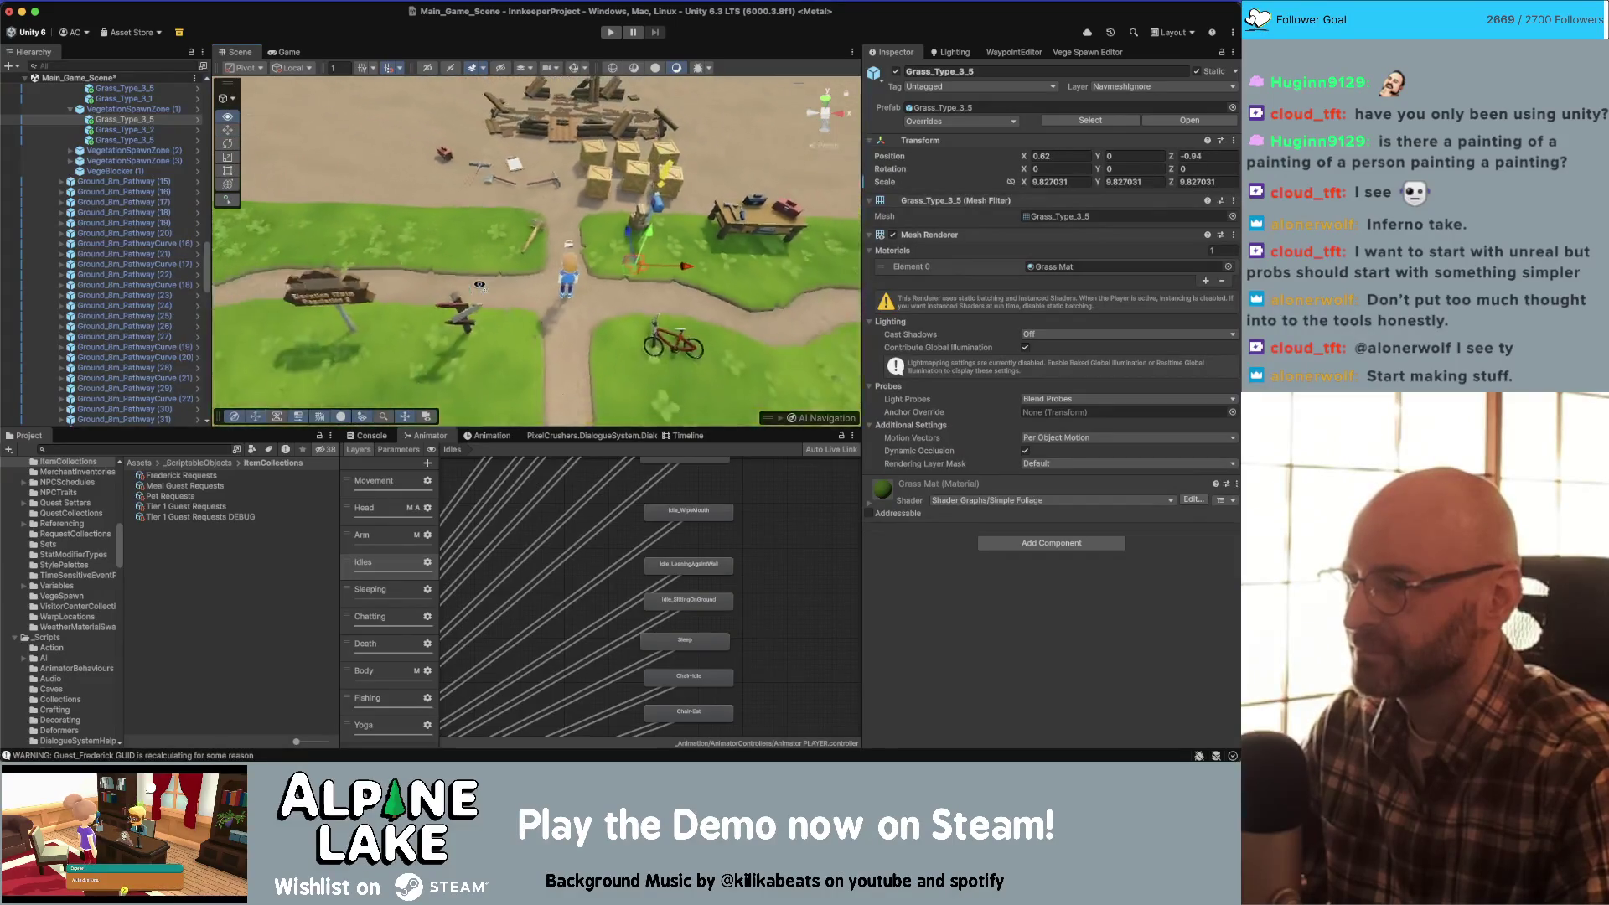
- Orbit and pan the view to frame the character, bike and crates
drag(480, 285, 482, 277)
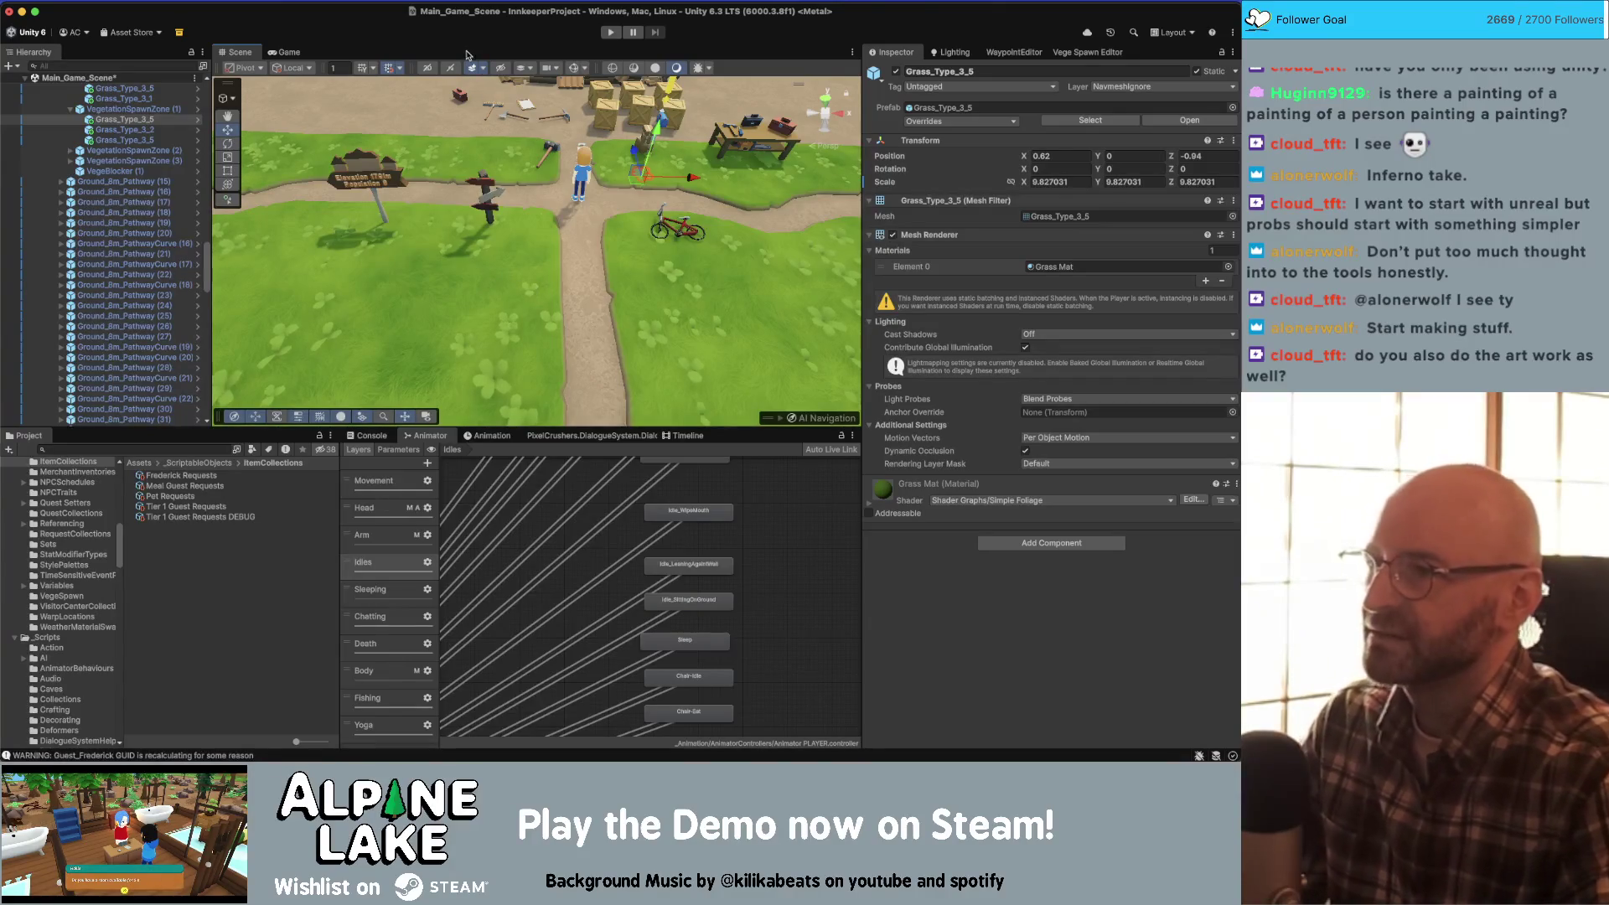
drag(516, 252, 514, 126)
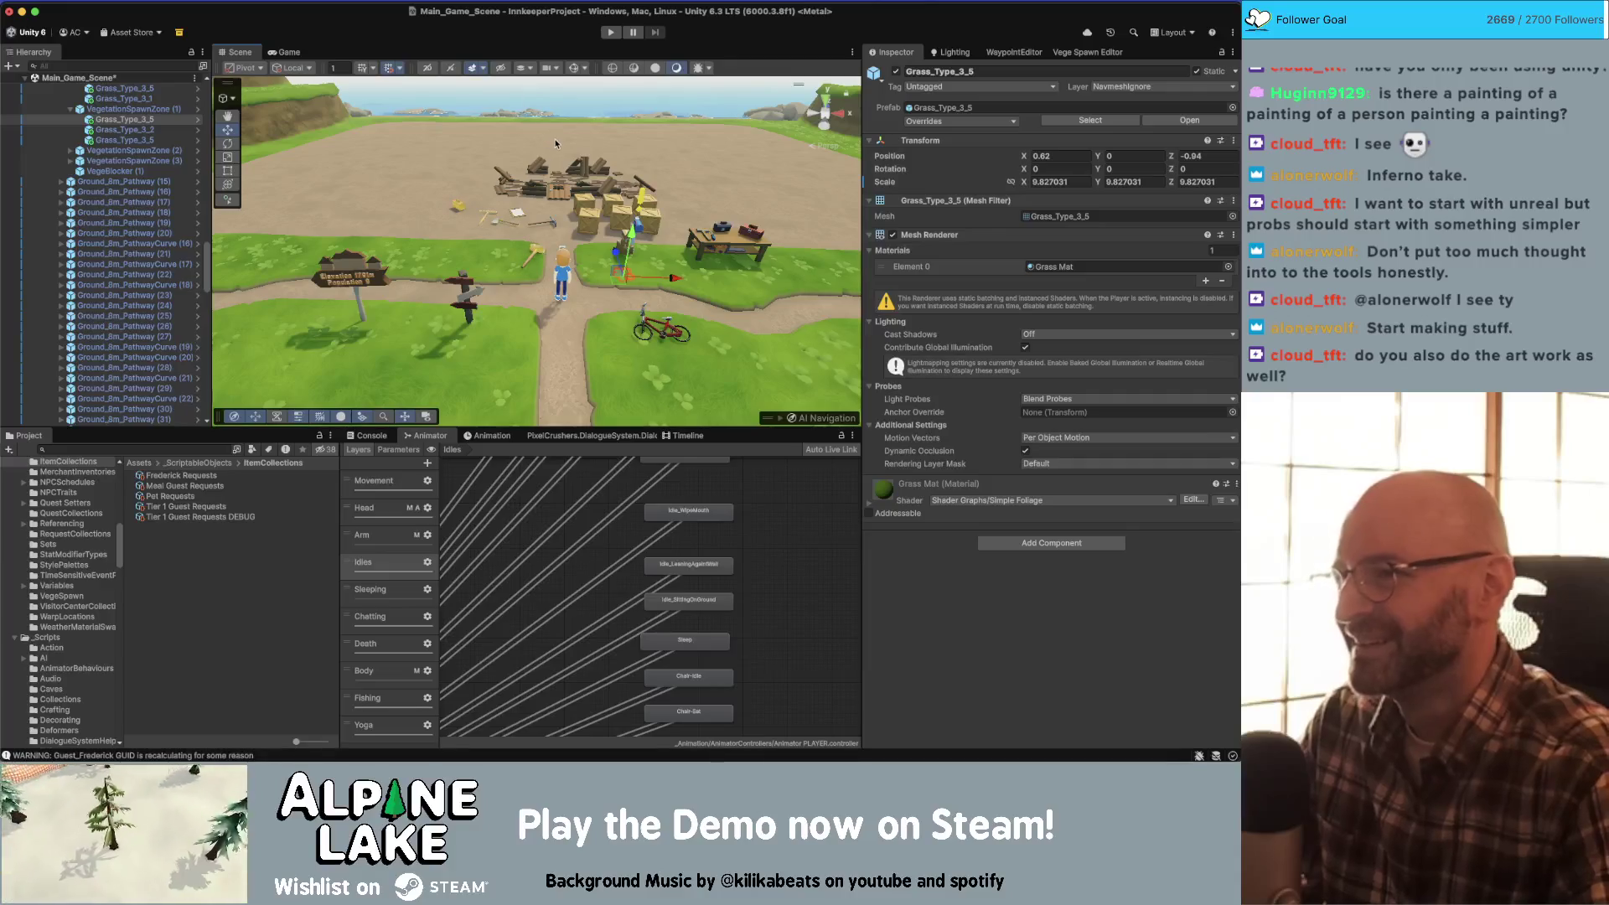
drag(531, 87, 556, 168)
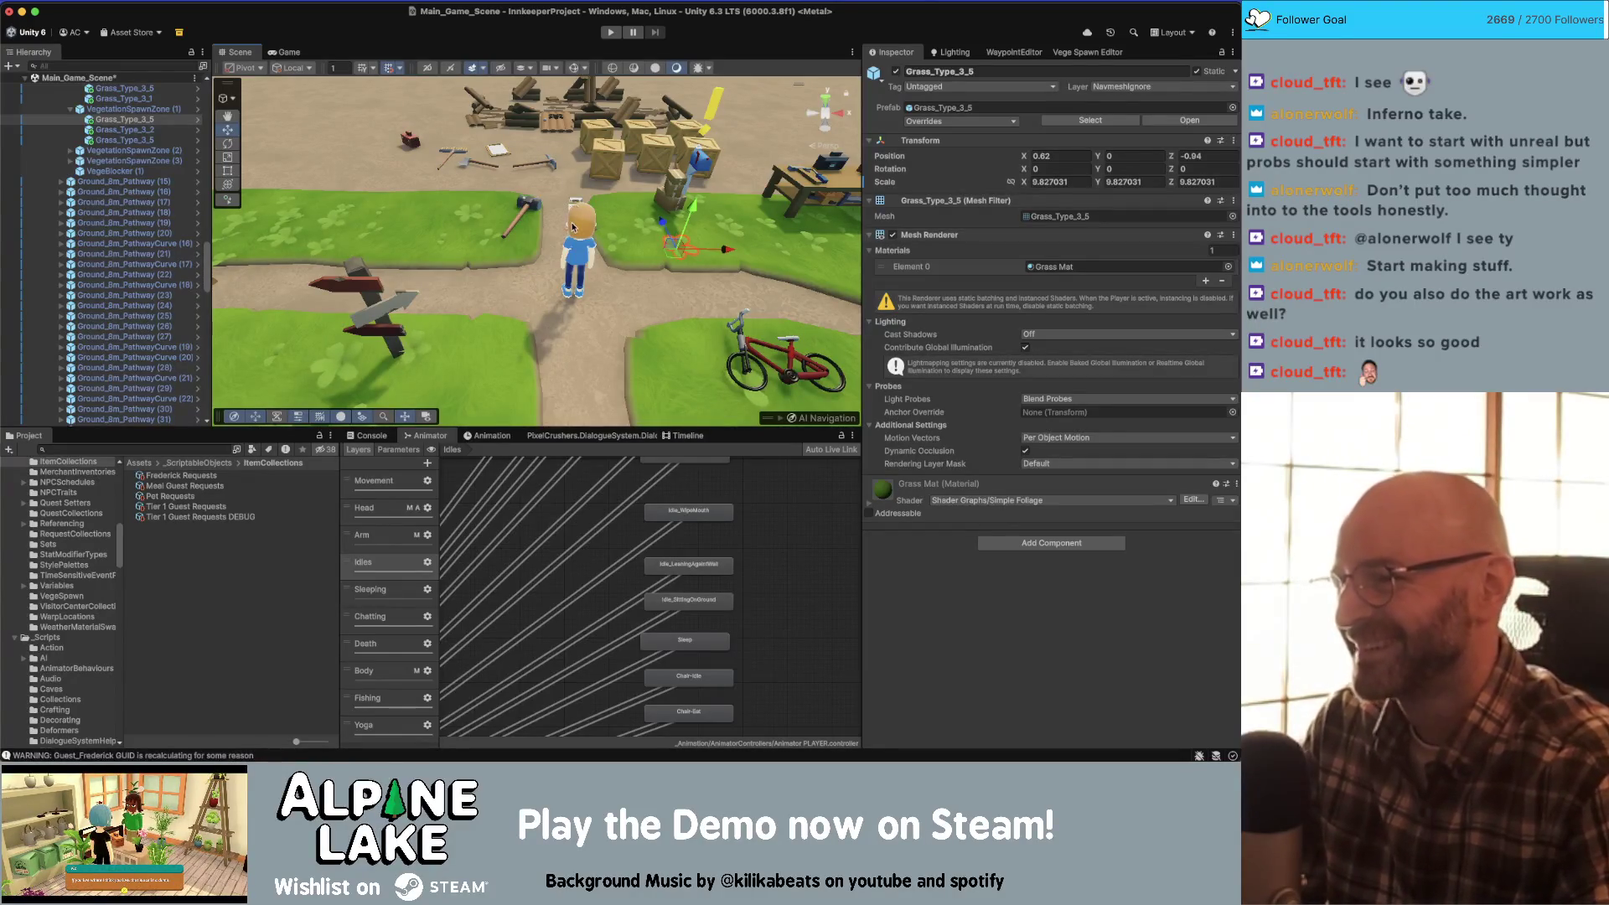
drag(543, 165, 566, 235)
scroll(566, 236, down, 3)
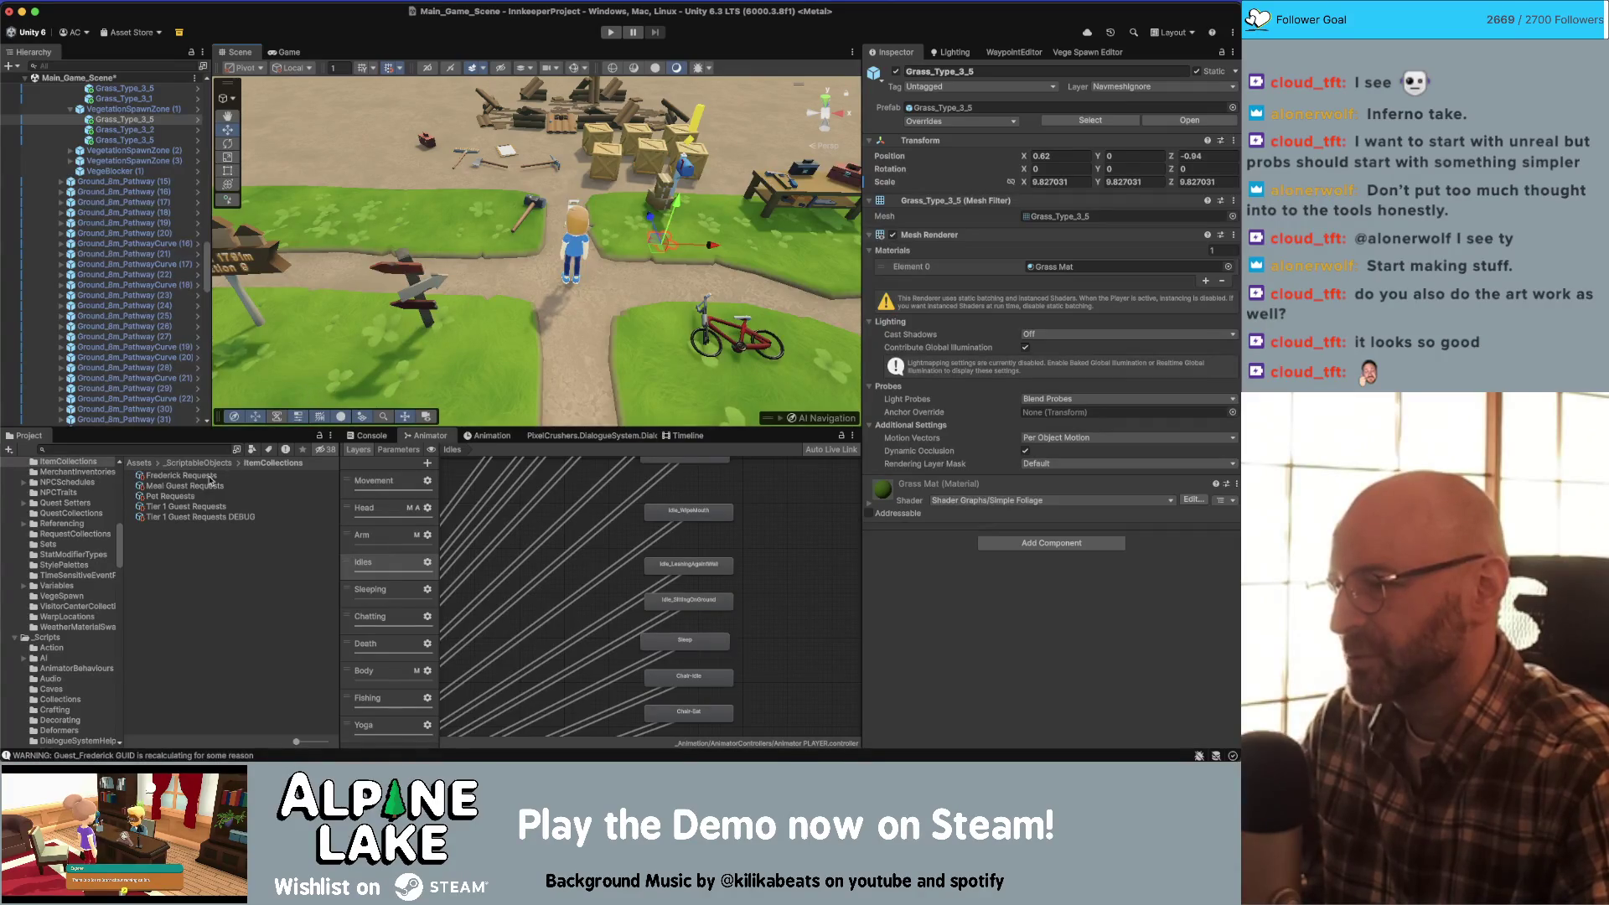
- Select Frederick Requests and open its ItemCollection script in Rider from the Inspector's Script field
click(209, 476)
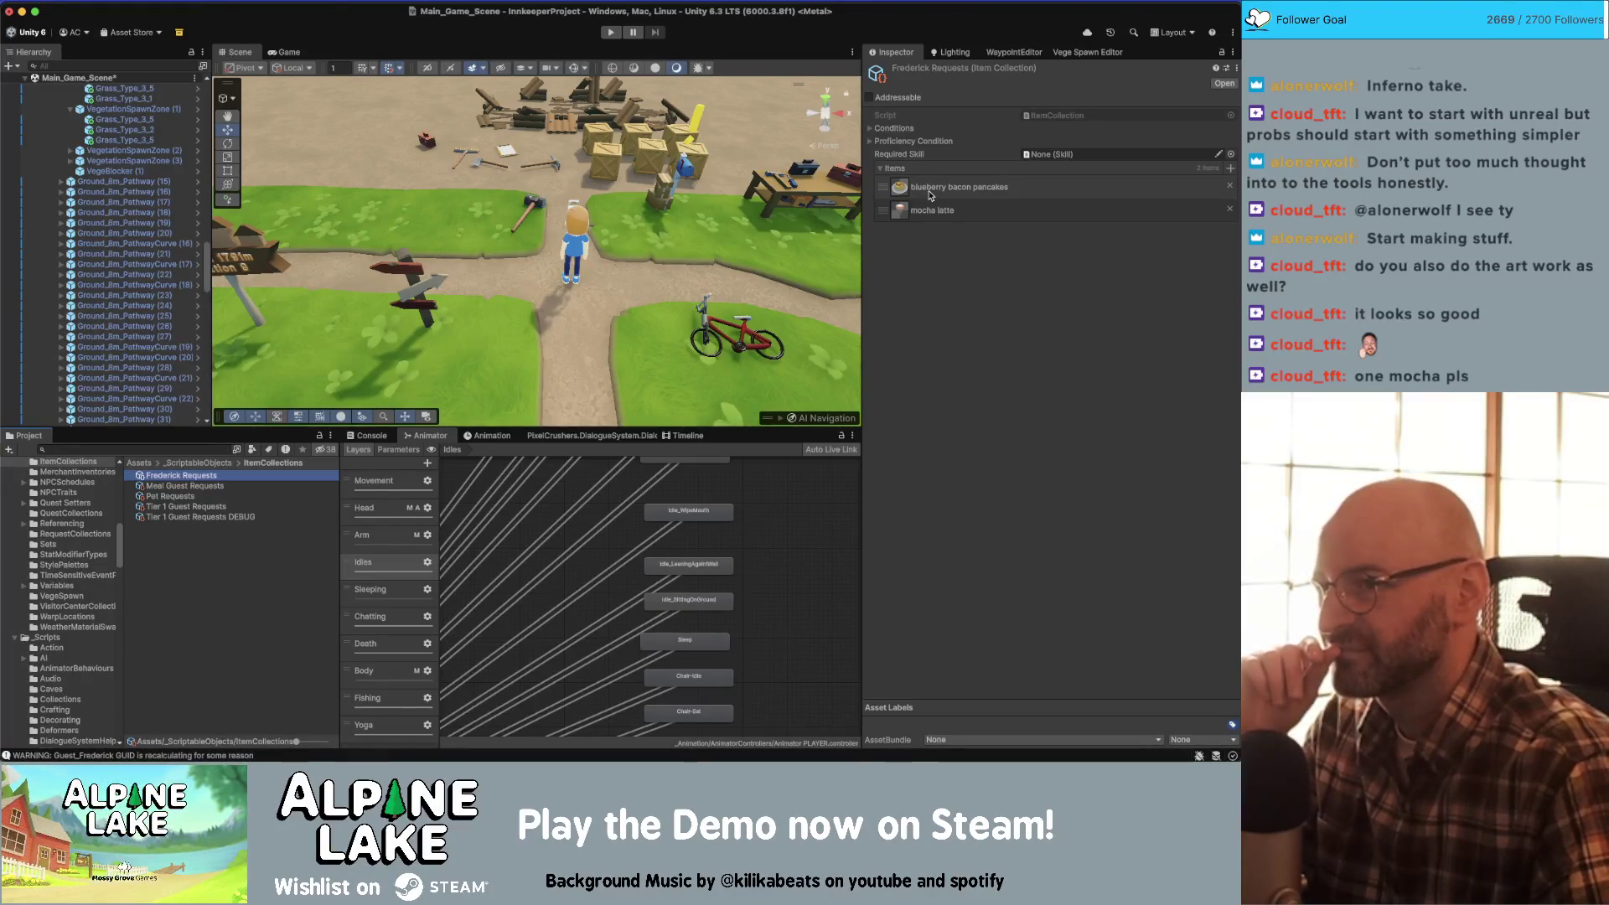
click(1050, 117)
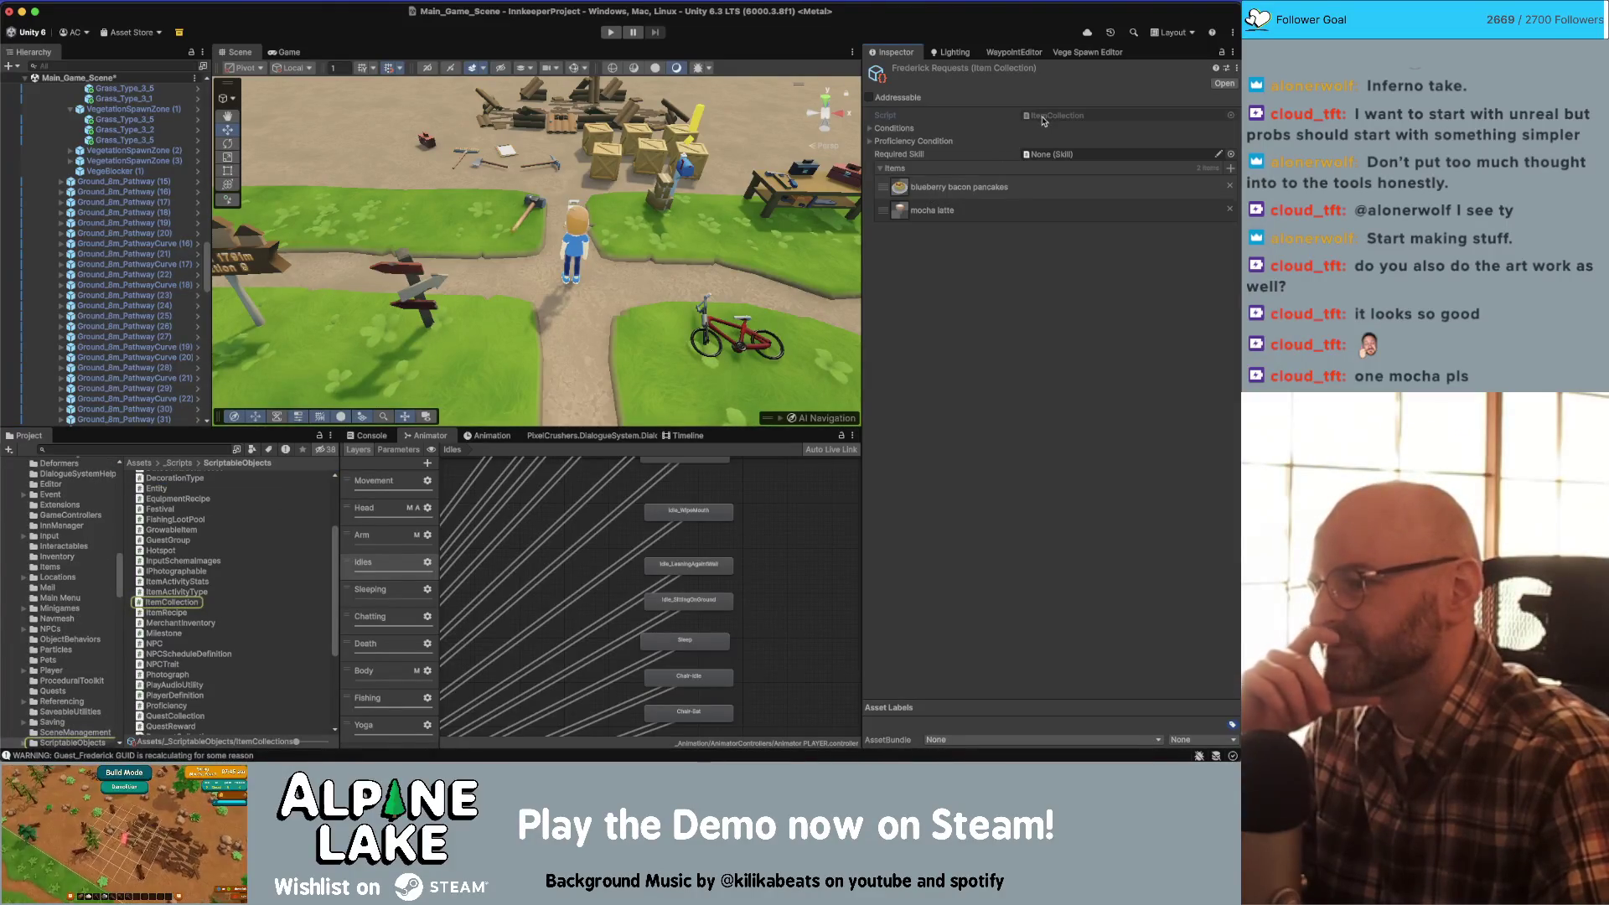
double_click(1039, 122)
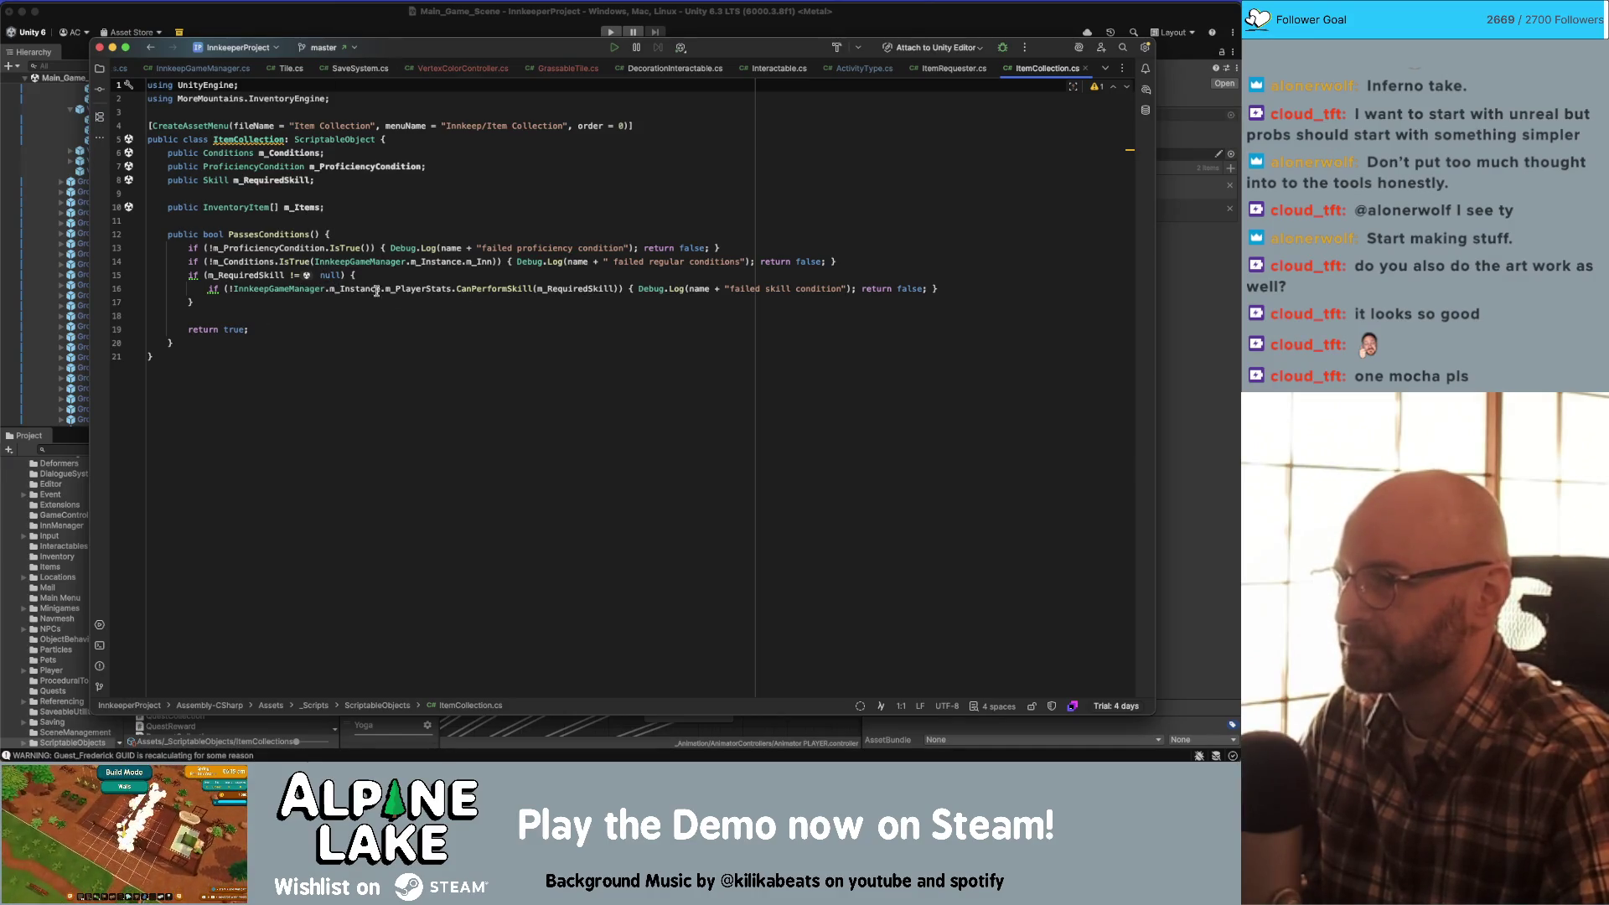
double_click(280, 235)
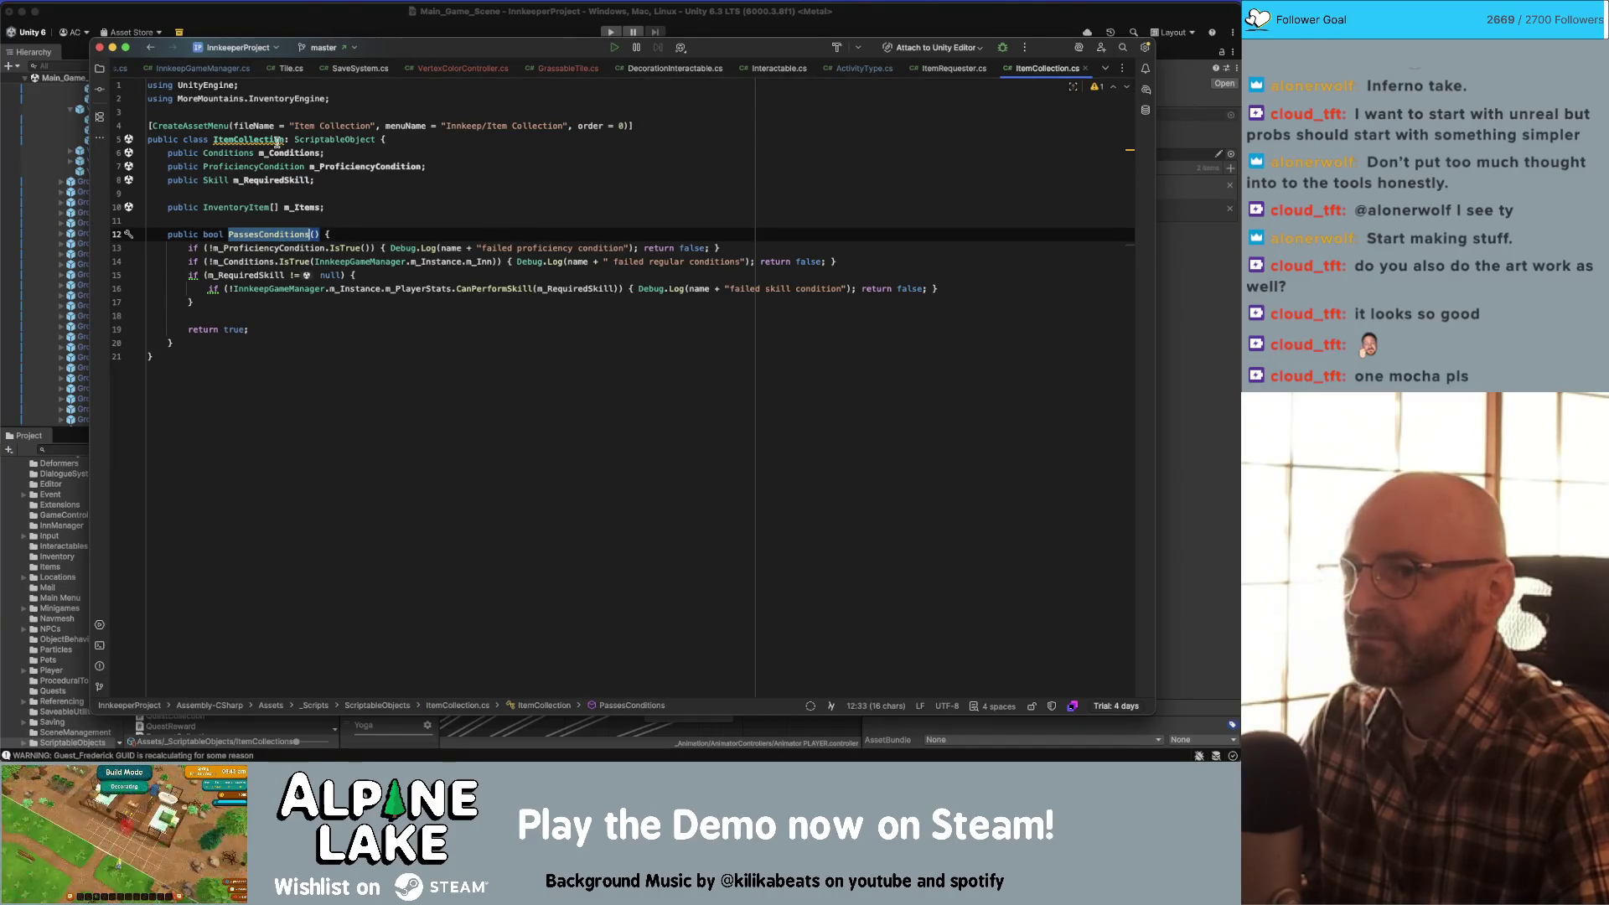
mouse_move(278, 140)
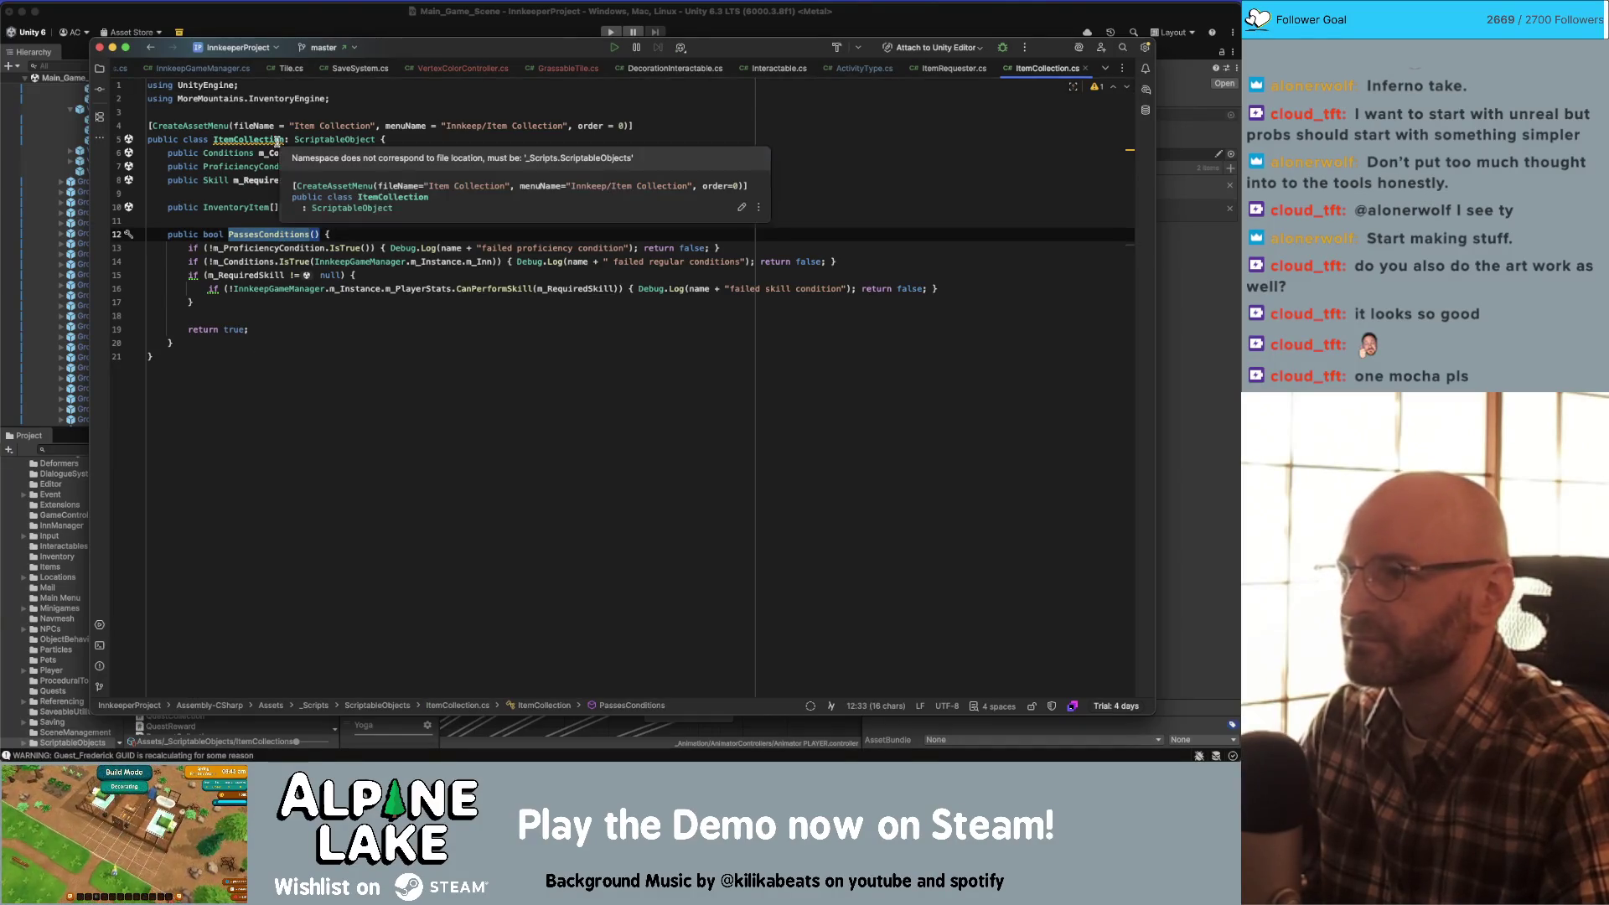
click(274, 236)
key(super+shift+f)
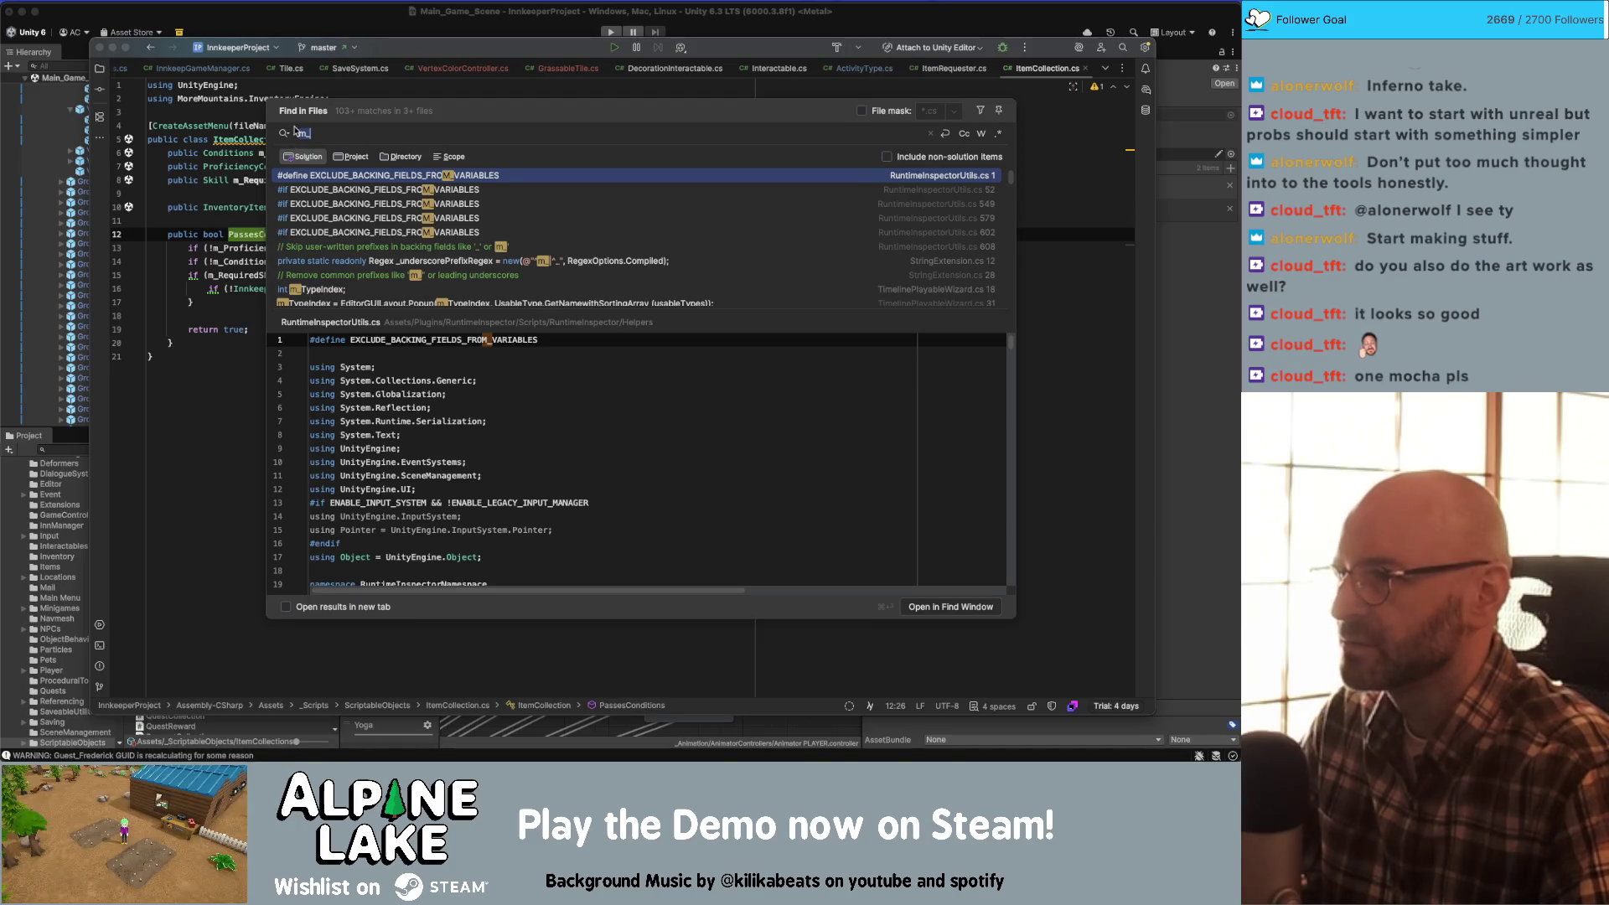
click(255, 229)
double_click(252, 234)
key(super+shift+f)
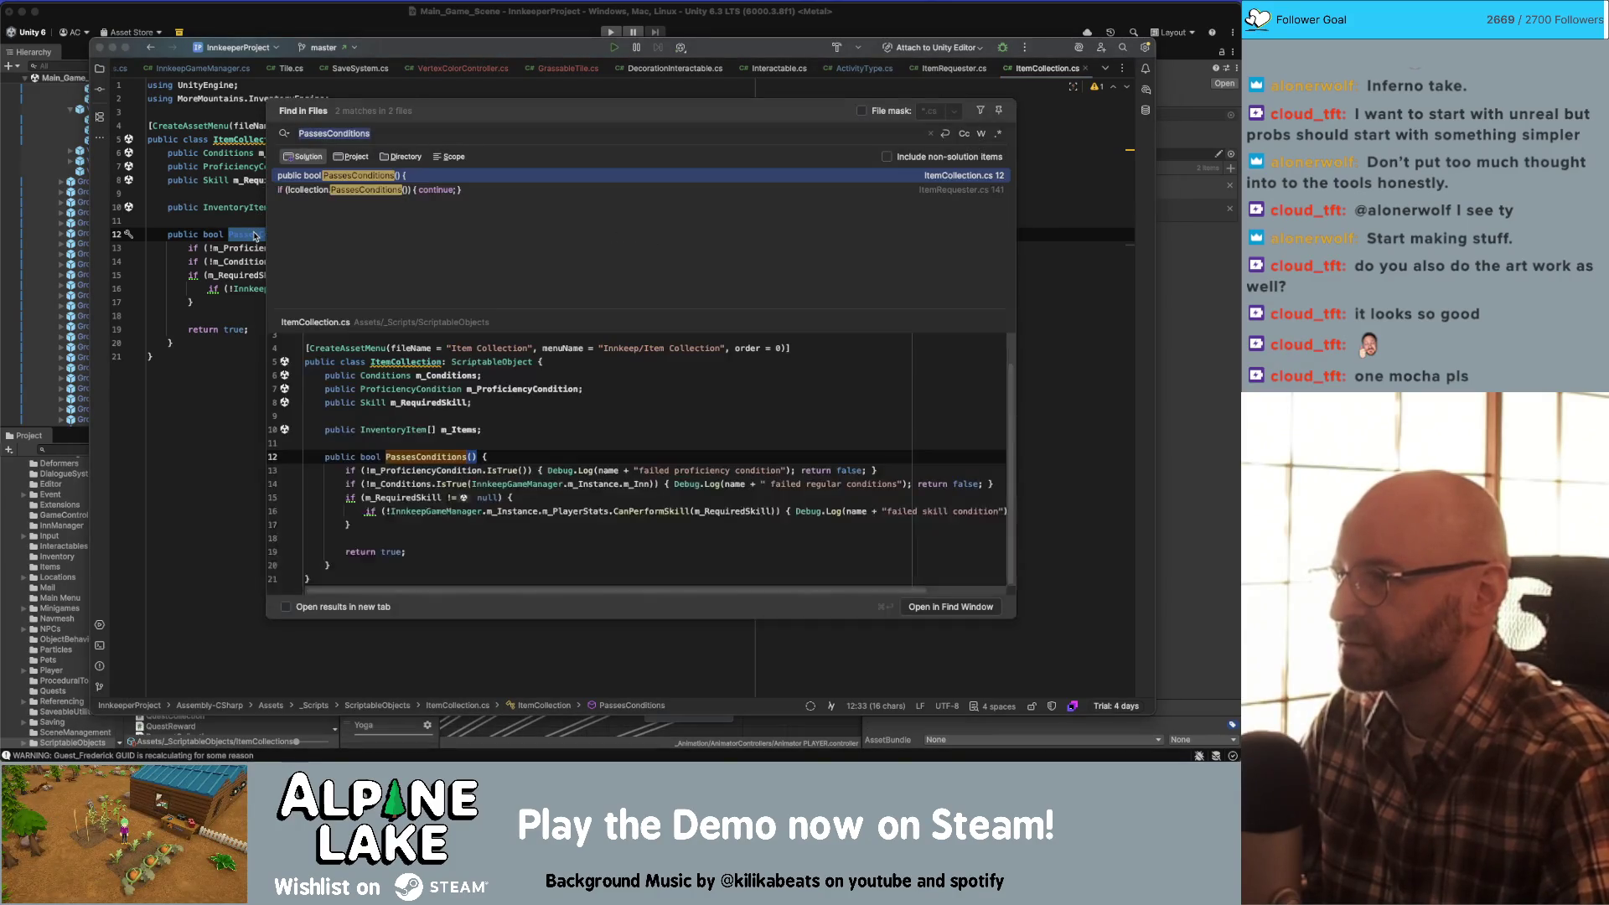
double_click(327, 191)
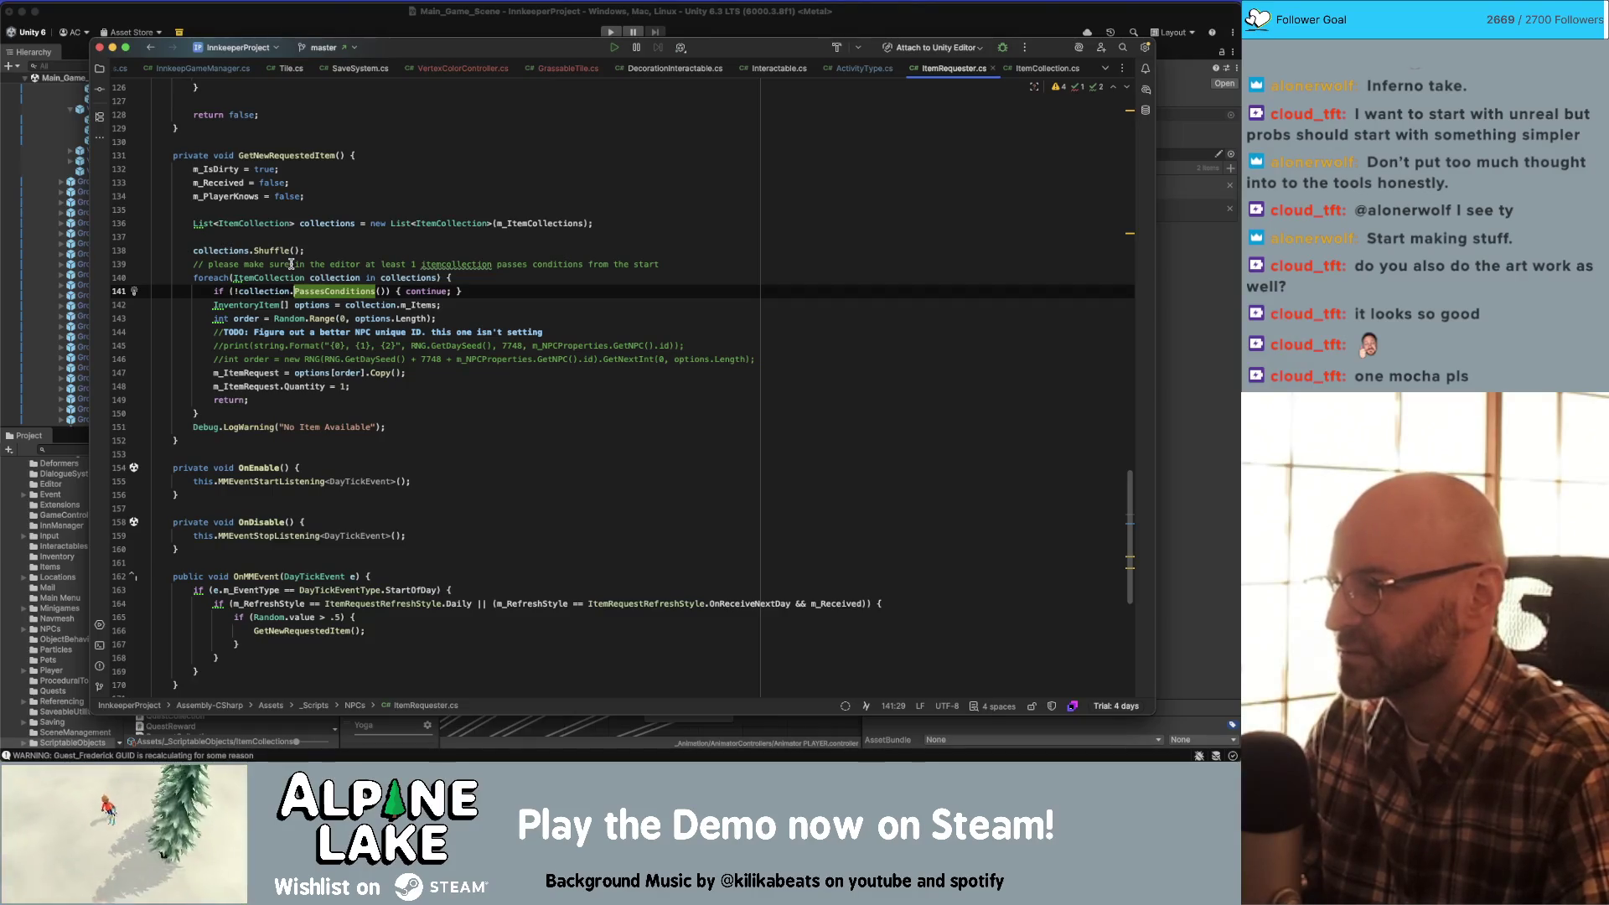
double_click(252, 372)
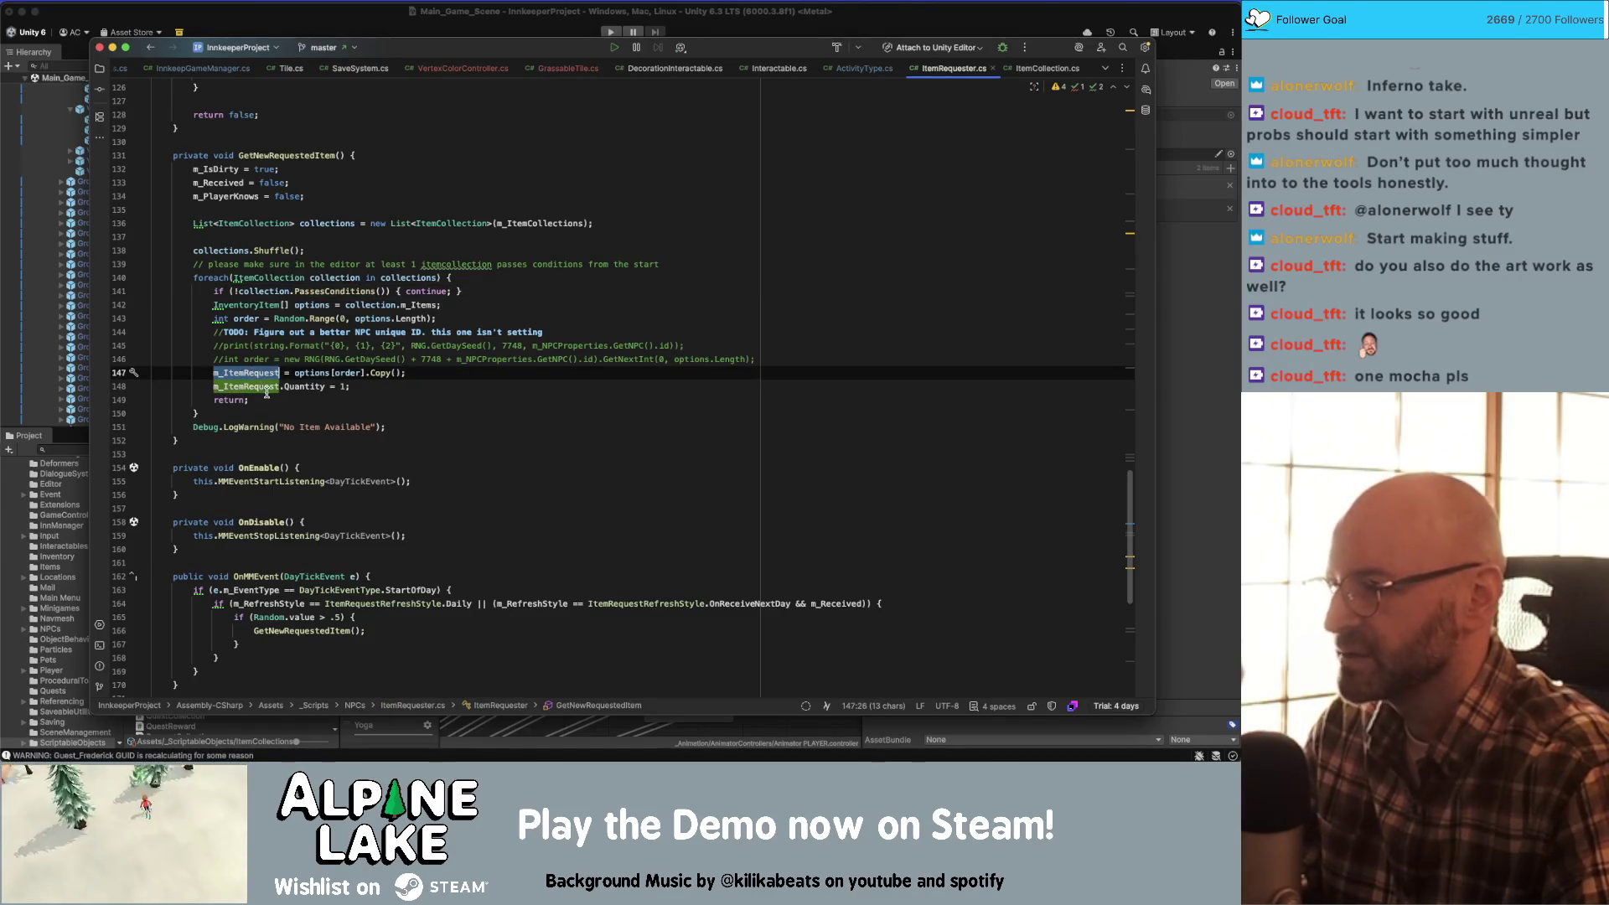
scroll(267, 393, down, 10)
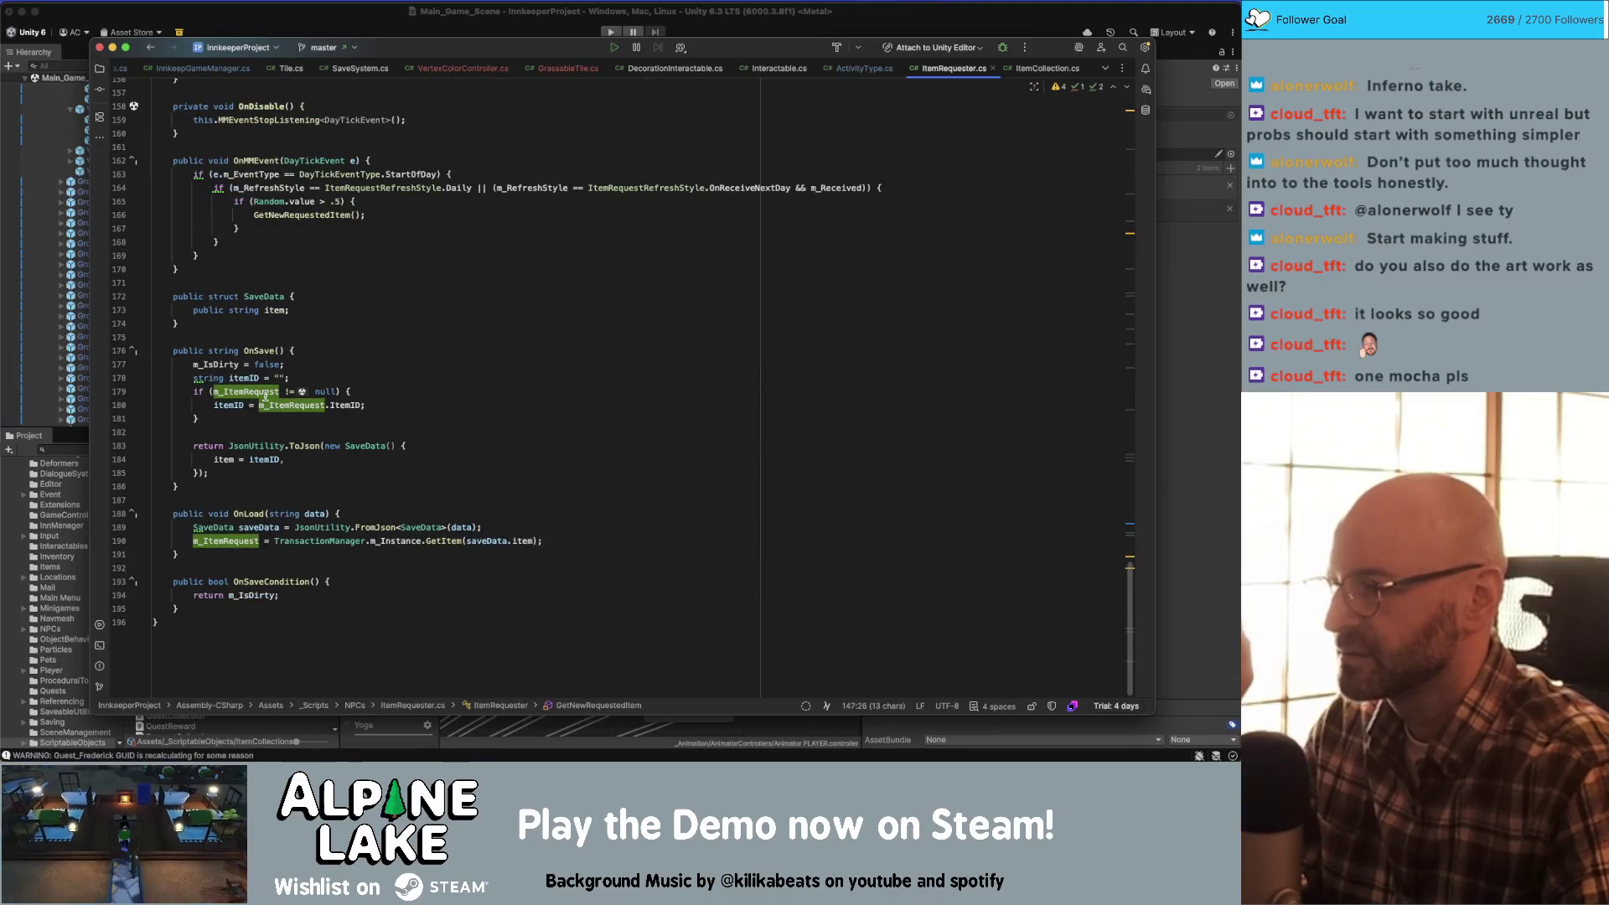
scroll(267, 393, up, 7)
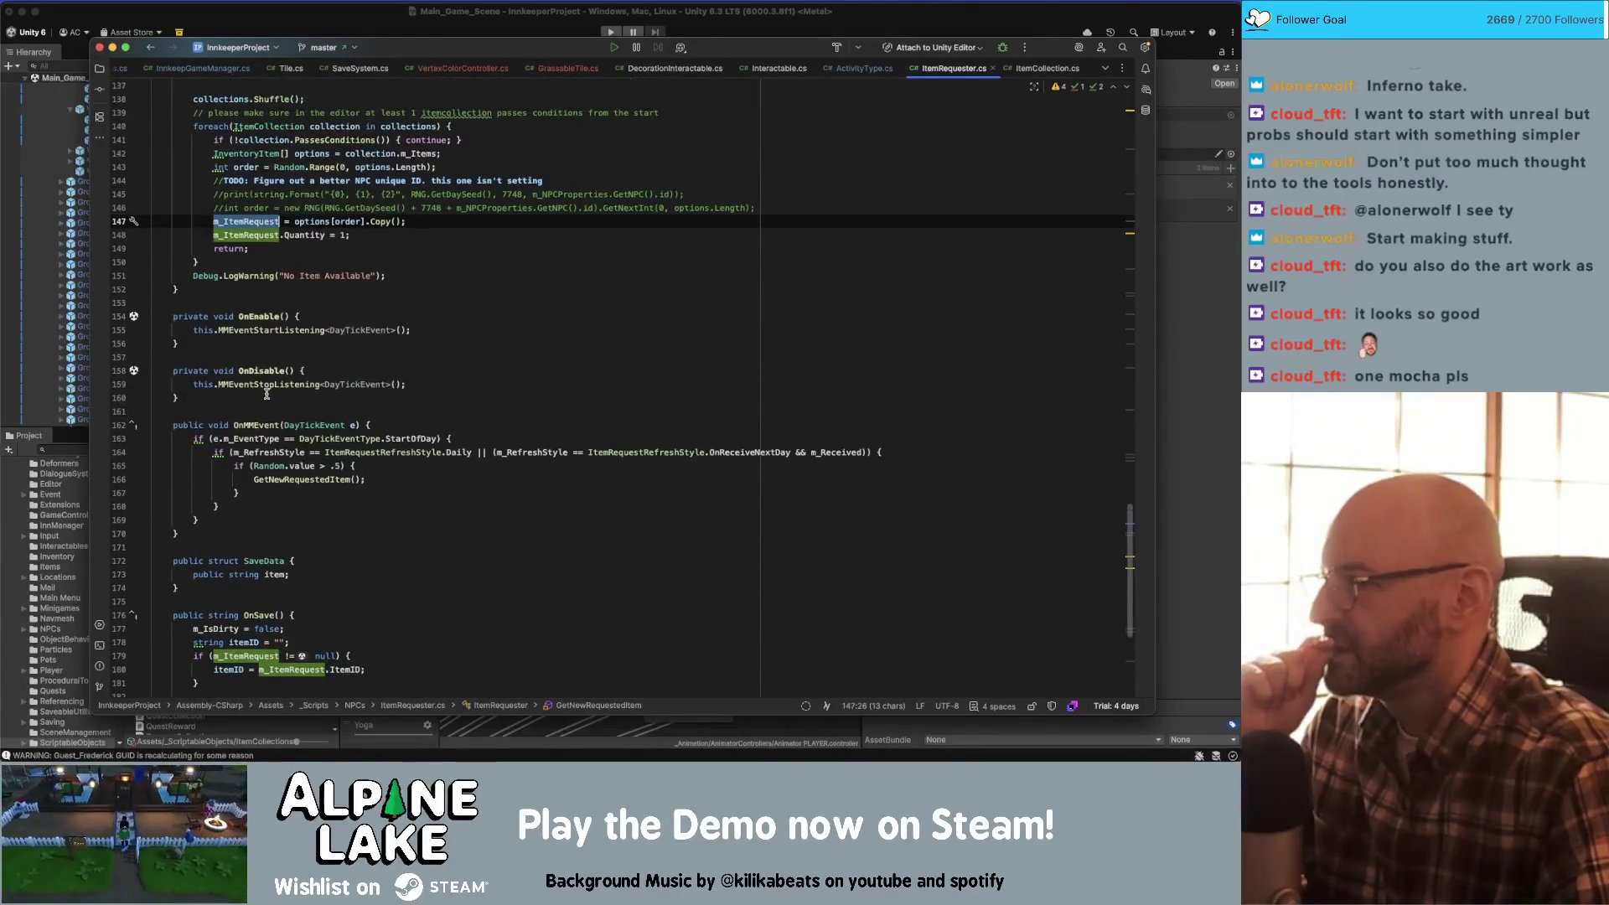
scroll(267, 393, up, 2)
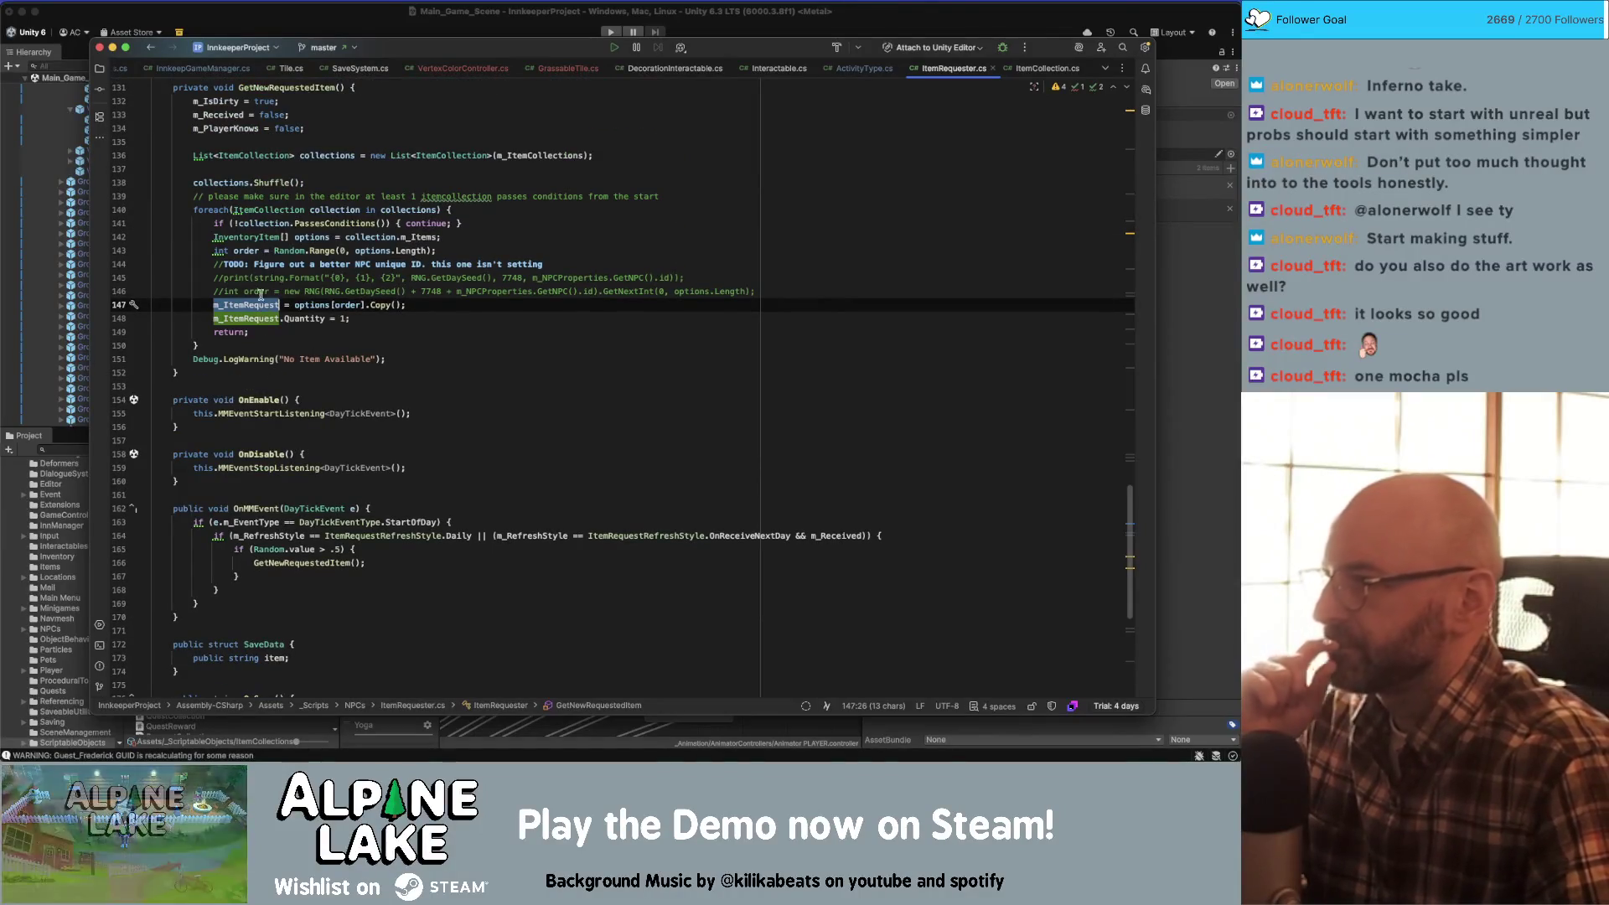
scroll(258, 276, up, 1)
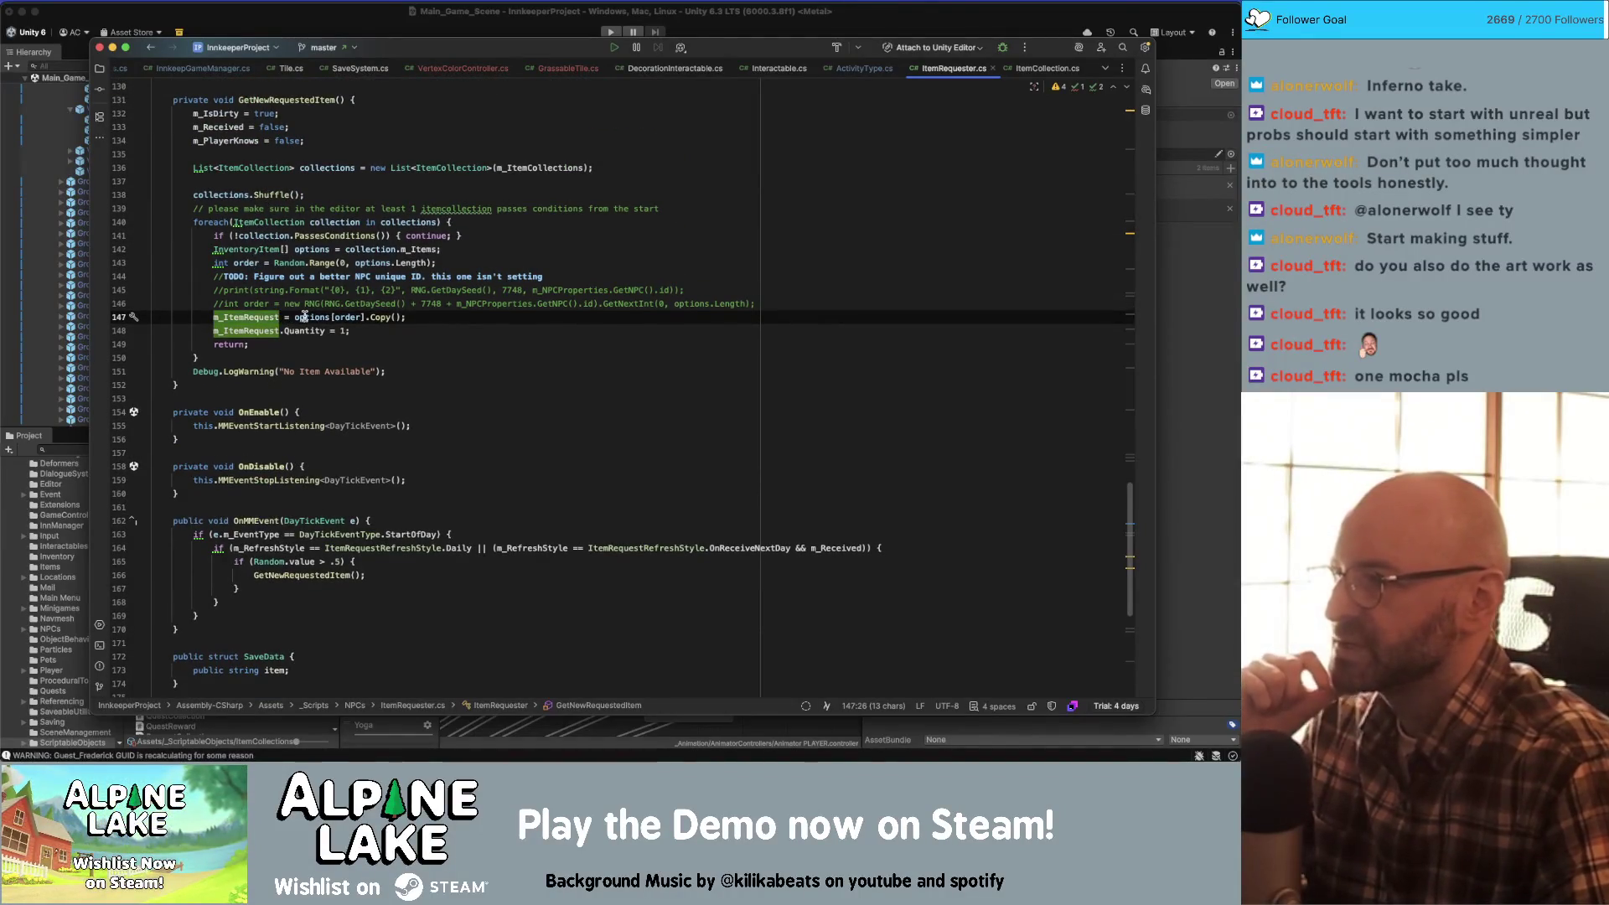
double_click(340, 316)
double_click(372, 316)
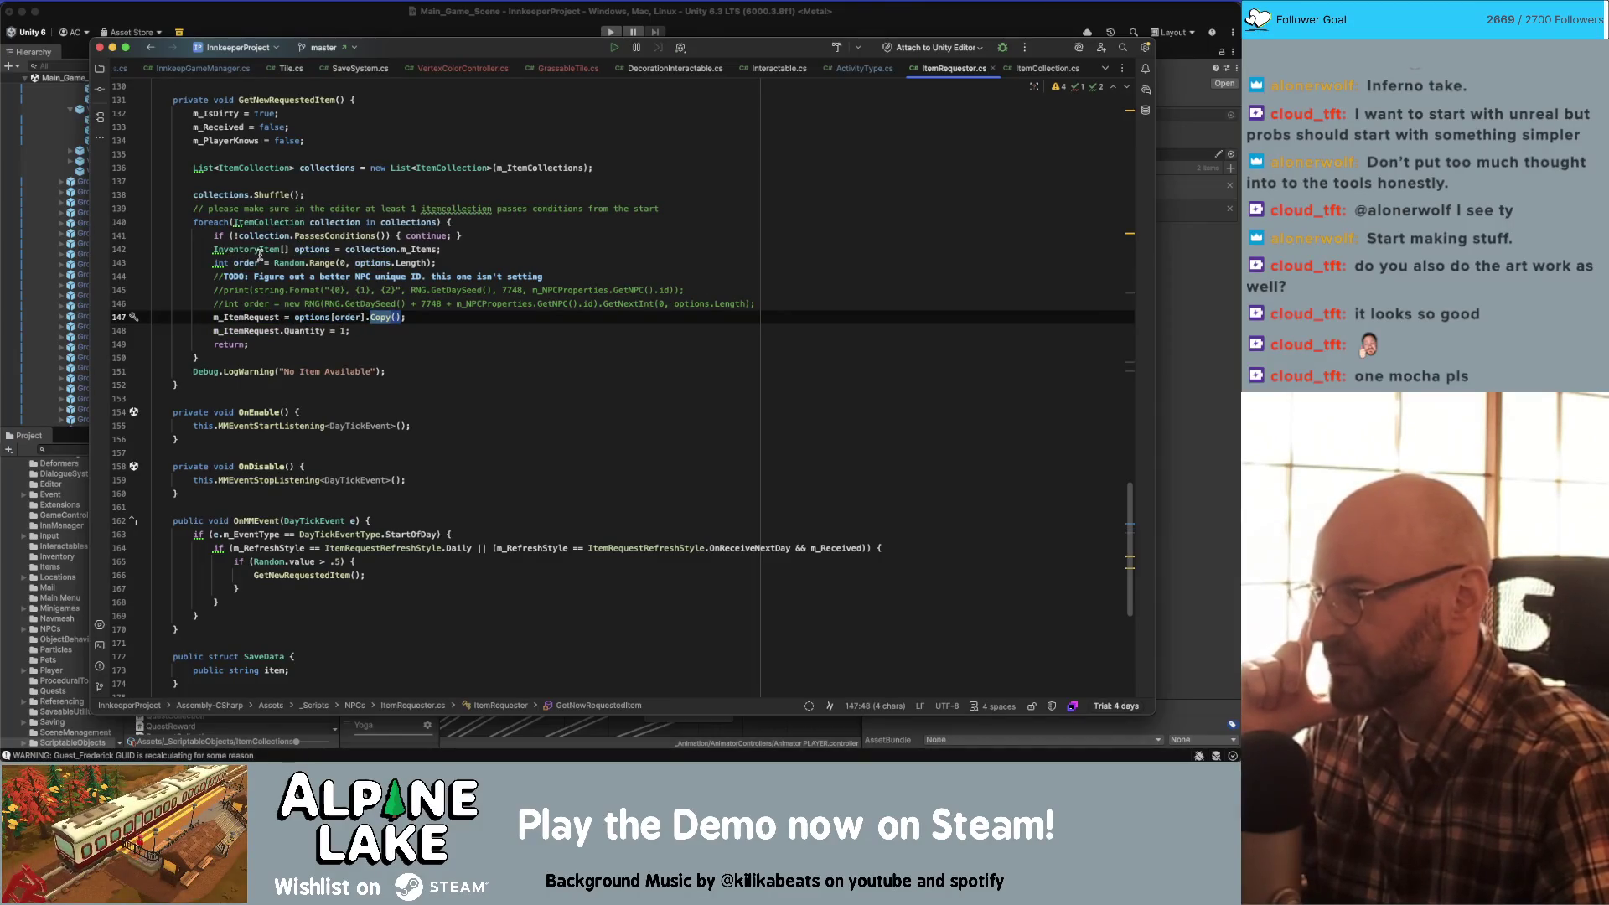
click(289, 264)
double_click(321, 263)
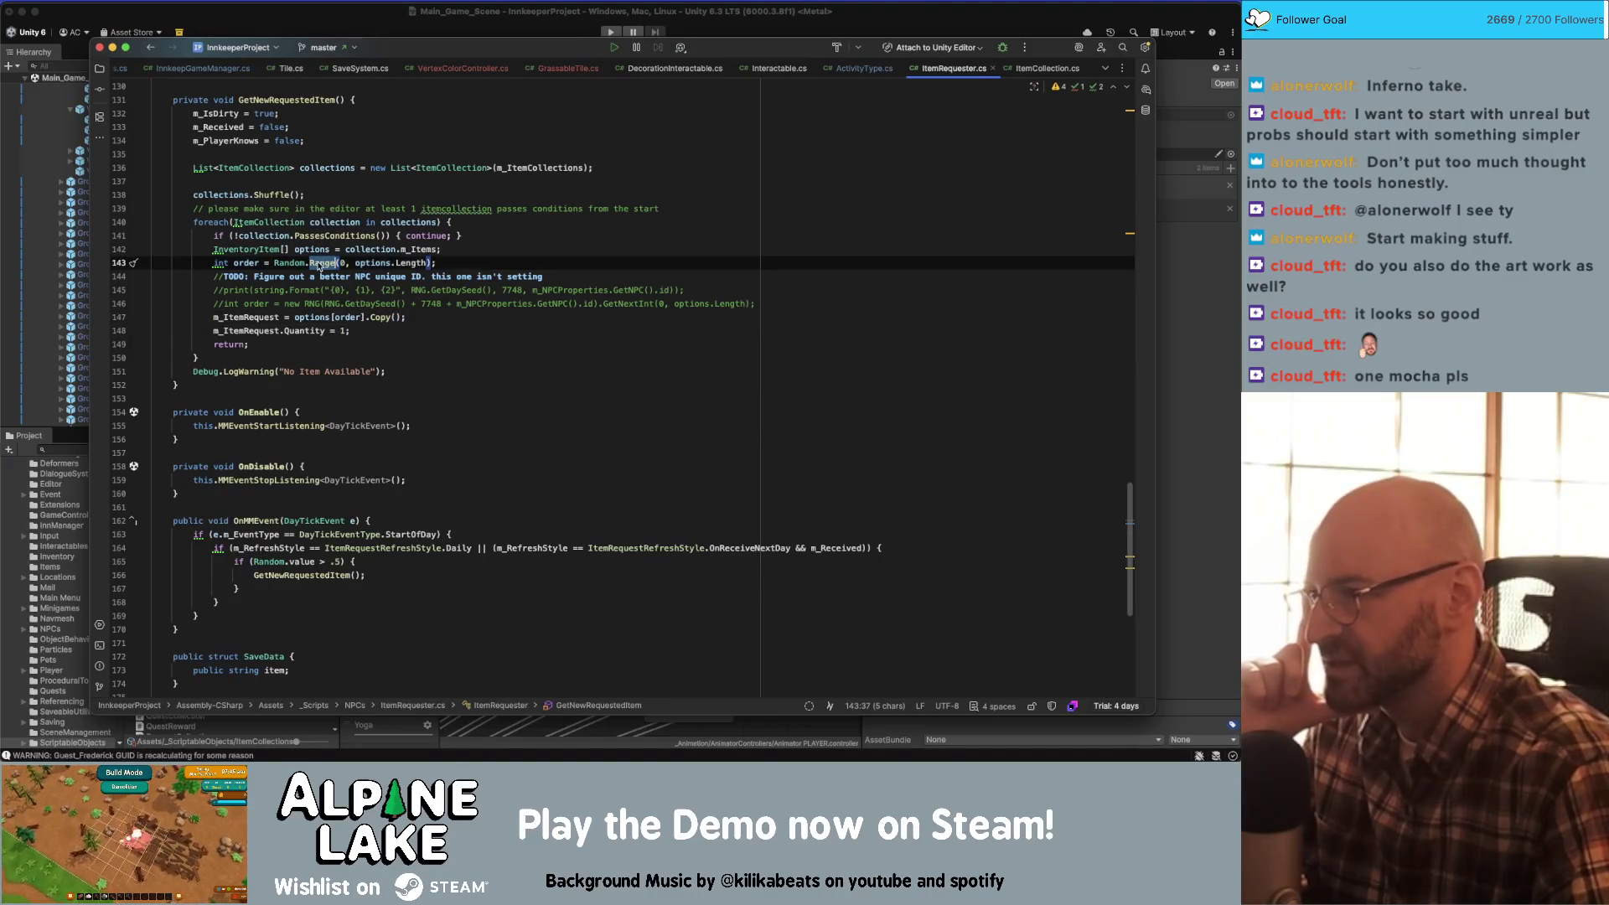
mouse_move(316, 267)
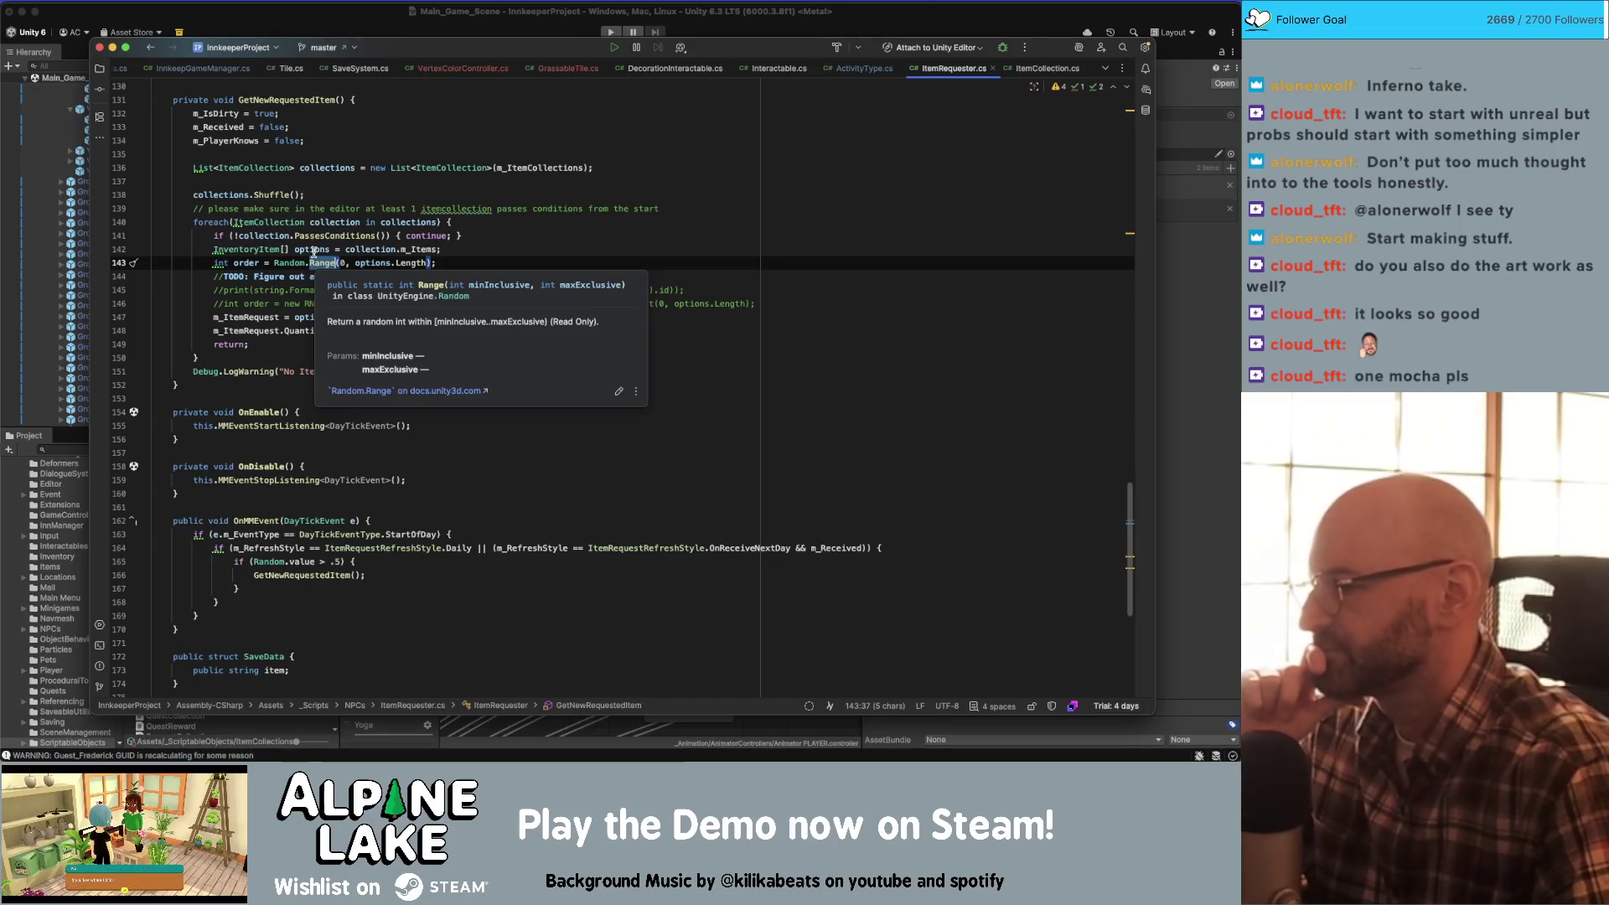
click(462, 260)
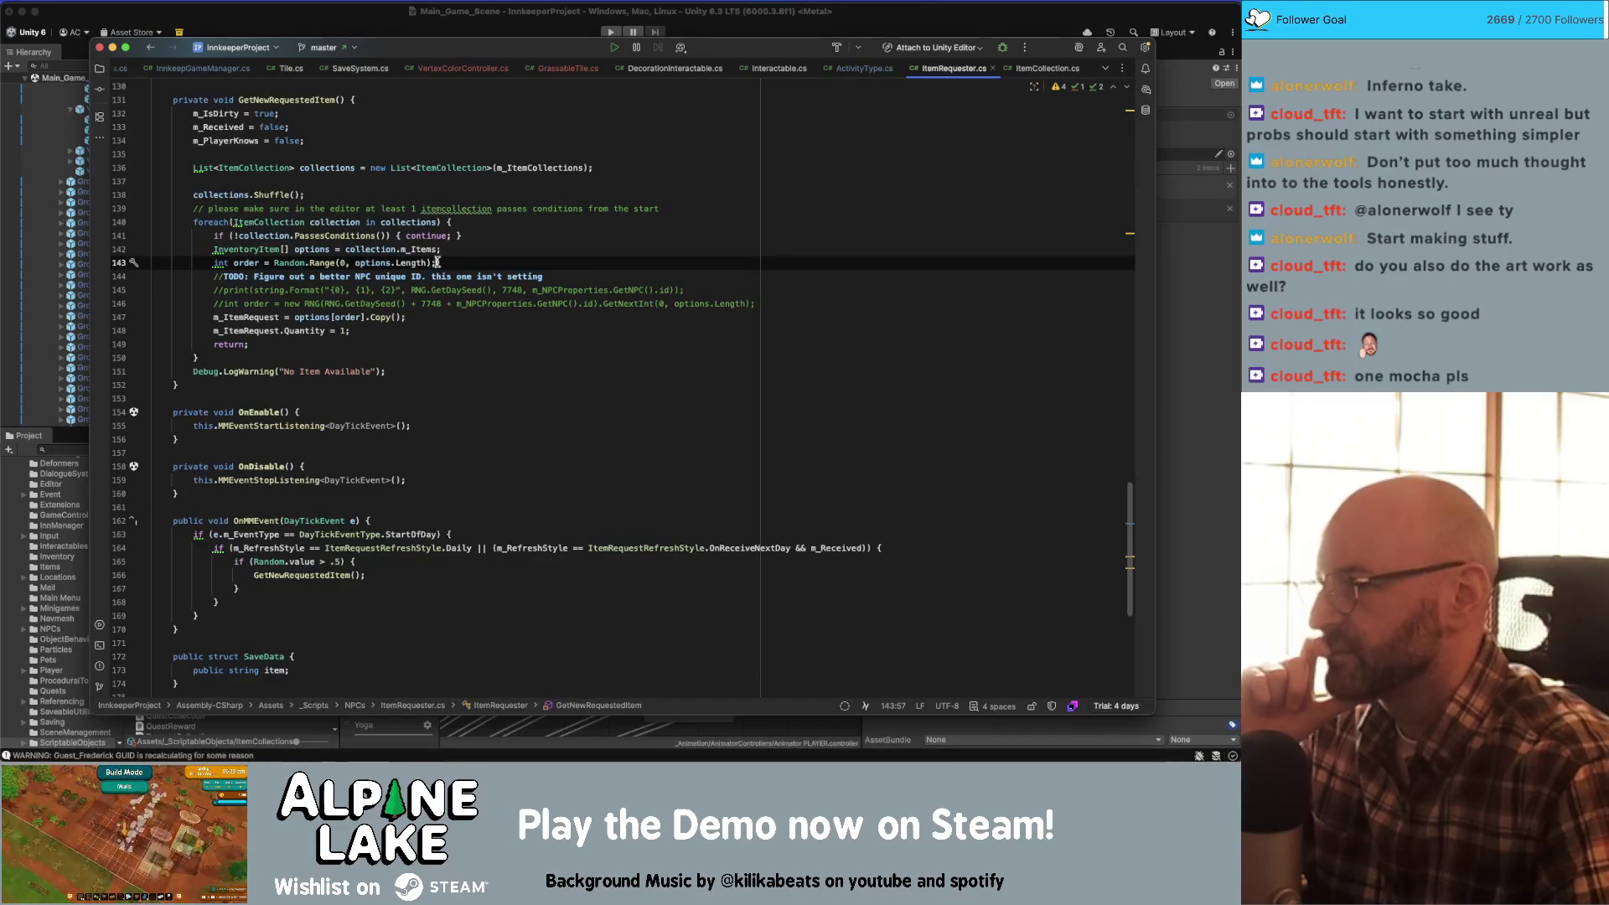
click(286, 277)
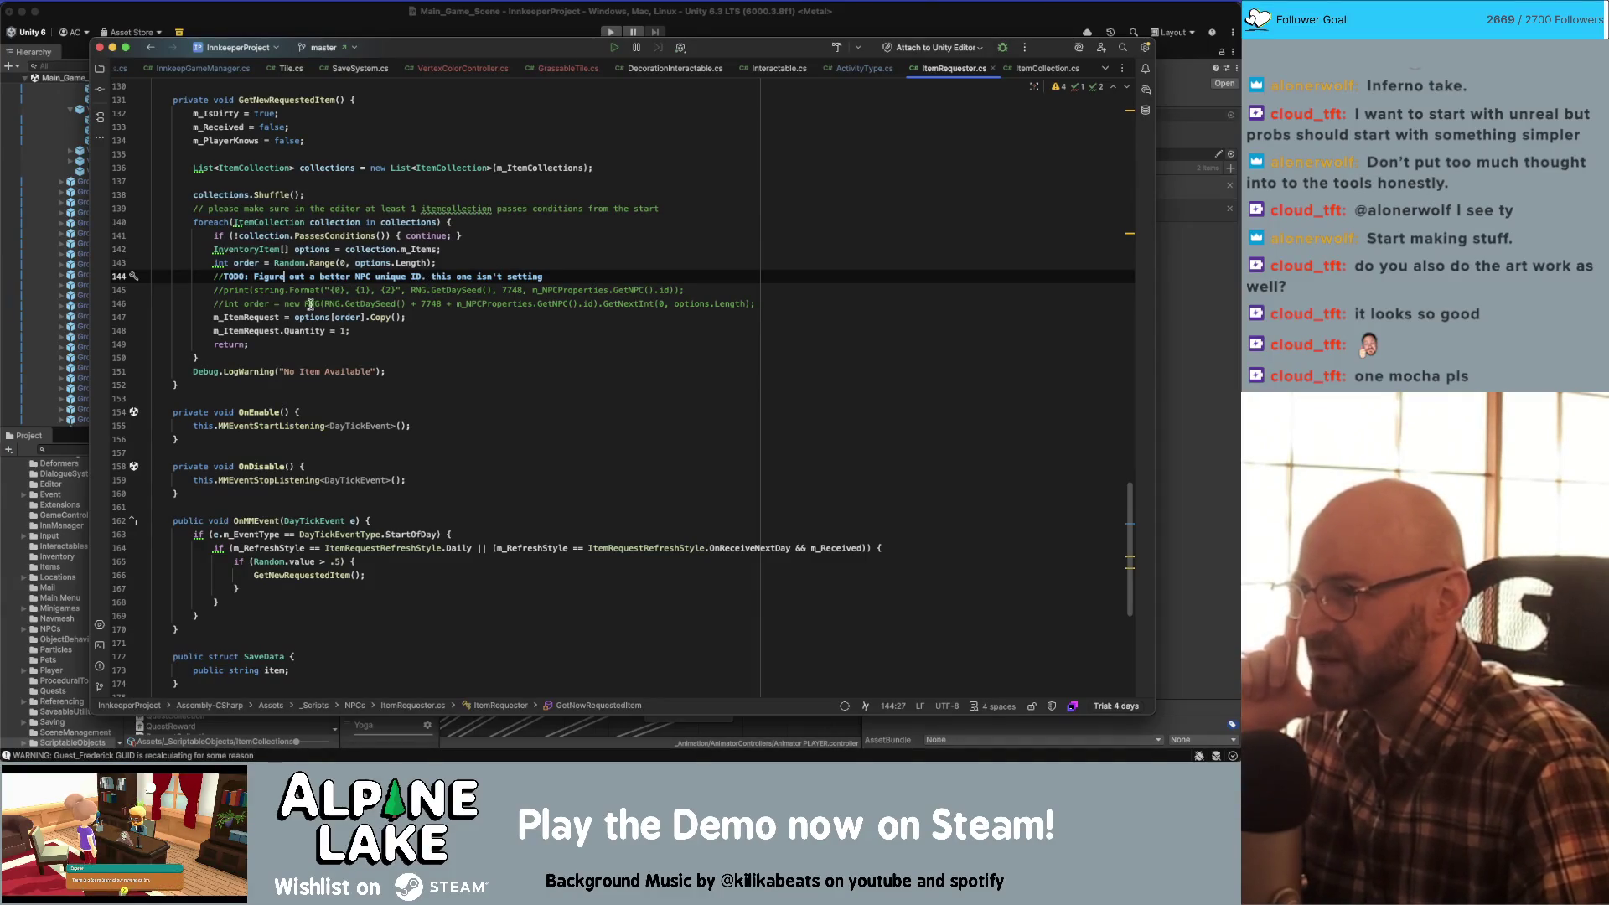
double_click(256, 303)
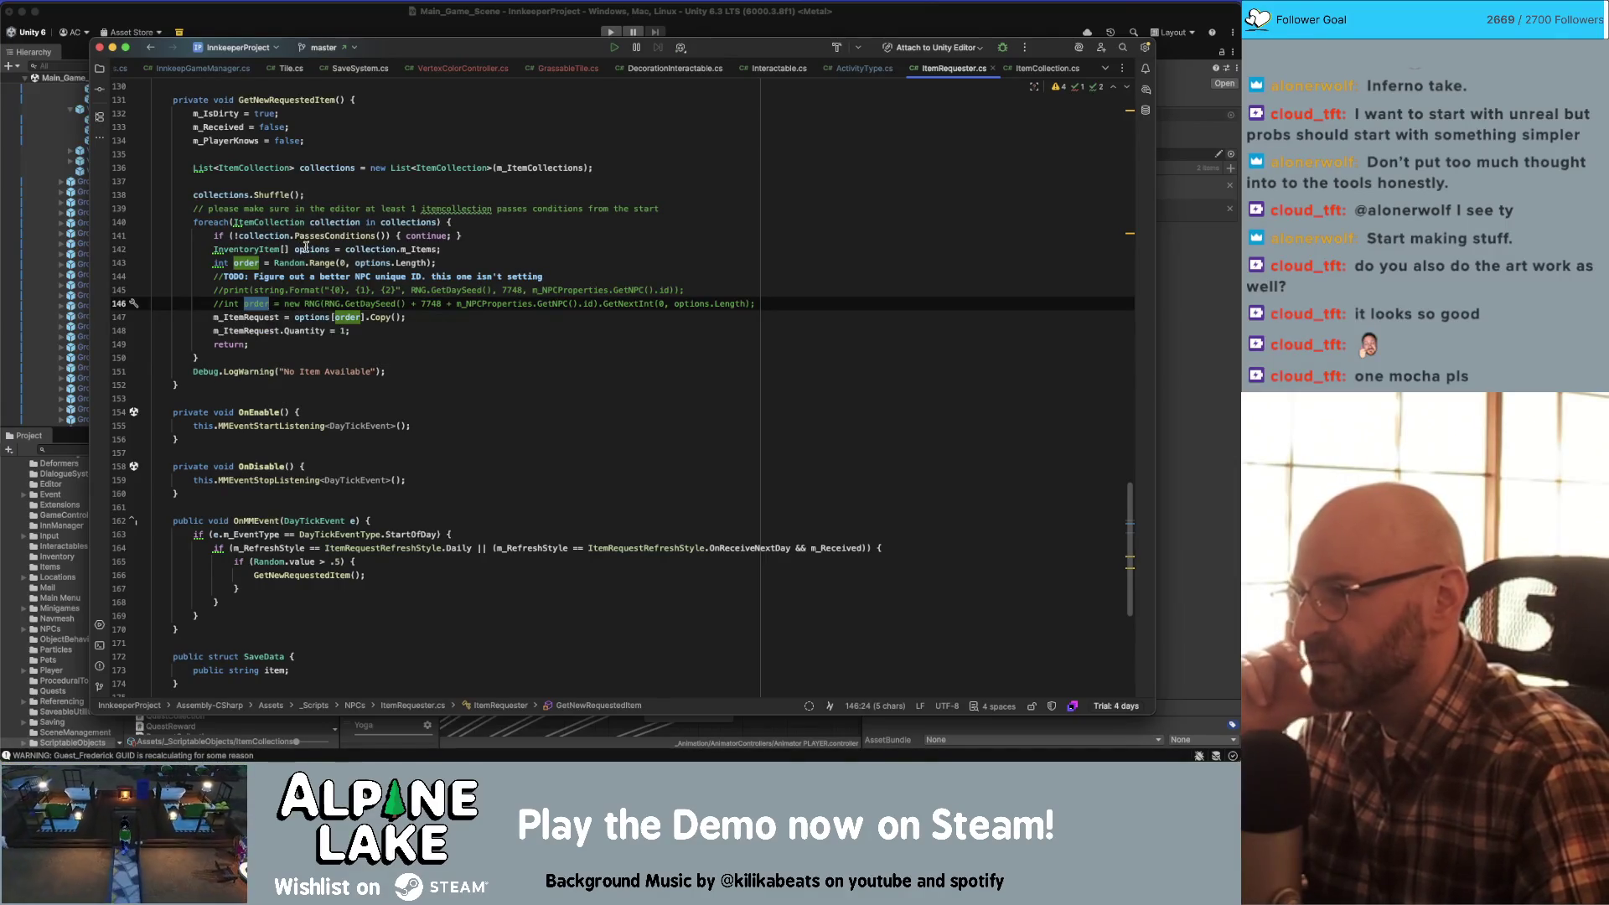
double_click(323, 262)
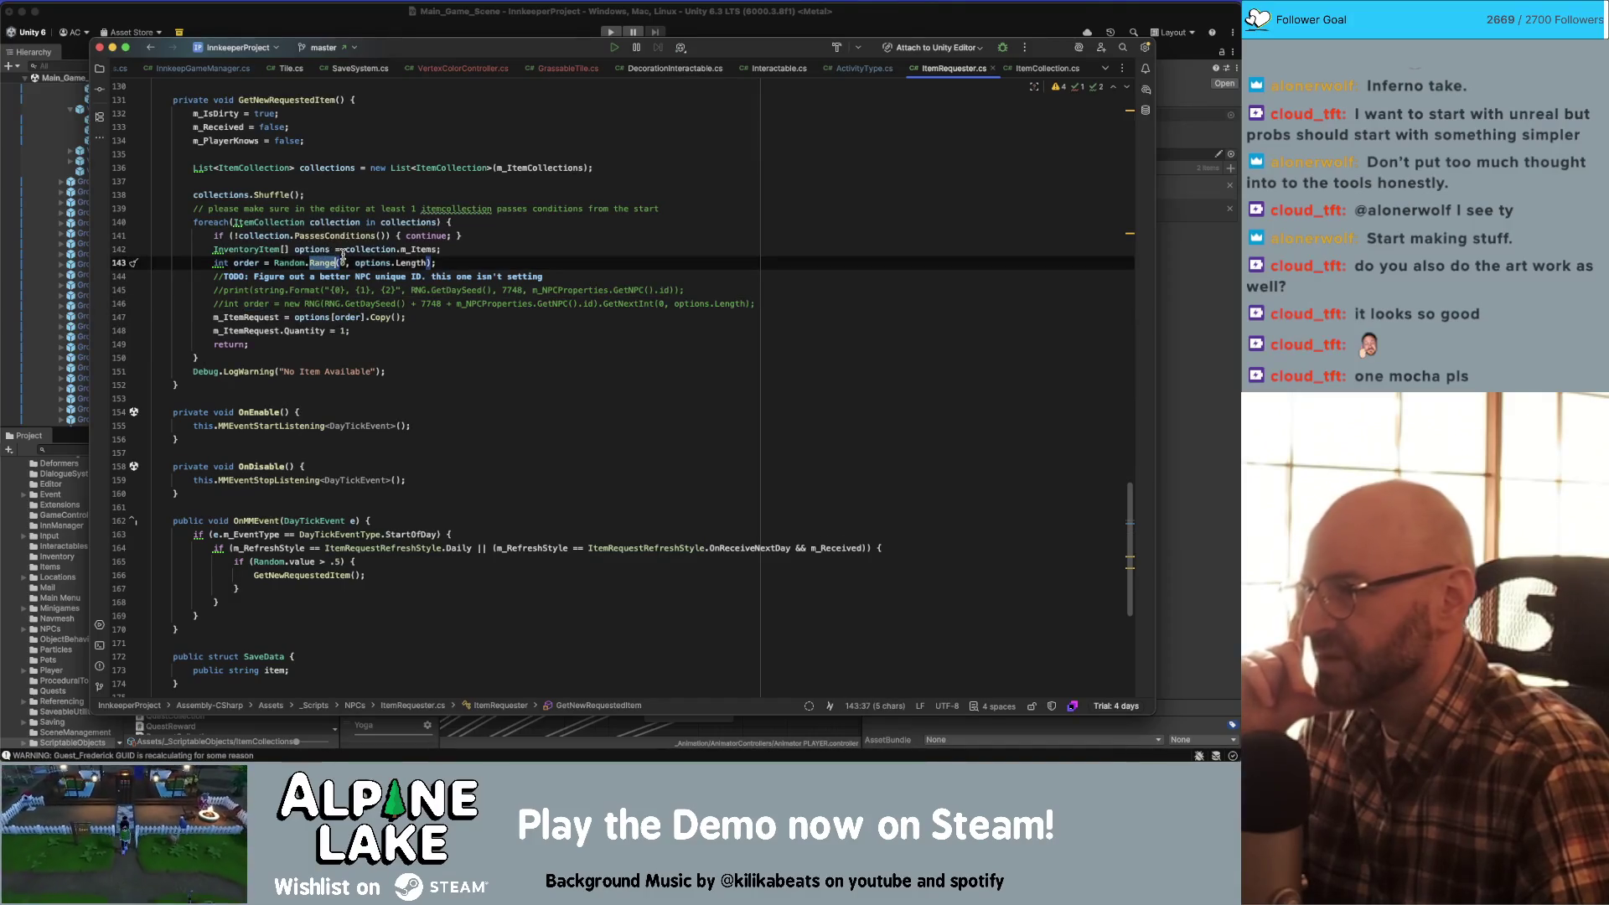
double_click(245, 317)
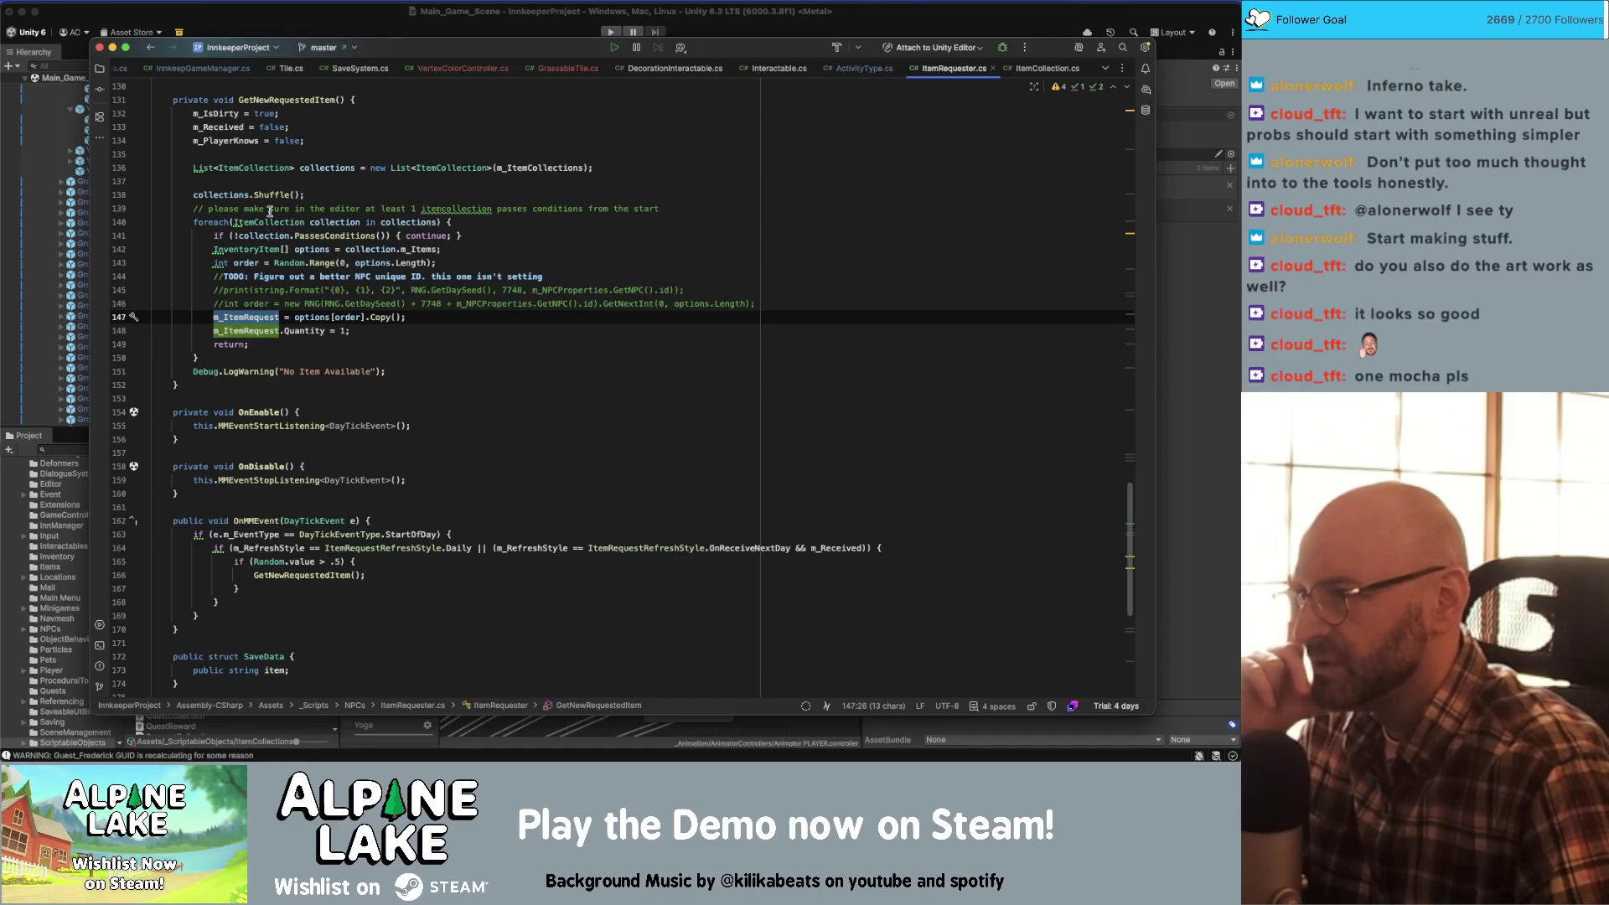
double_click(290, 101)
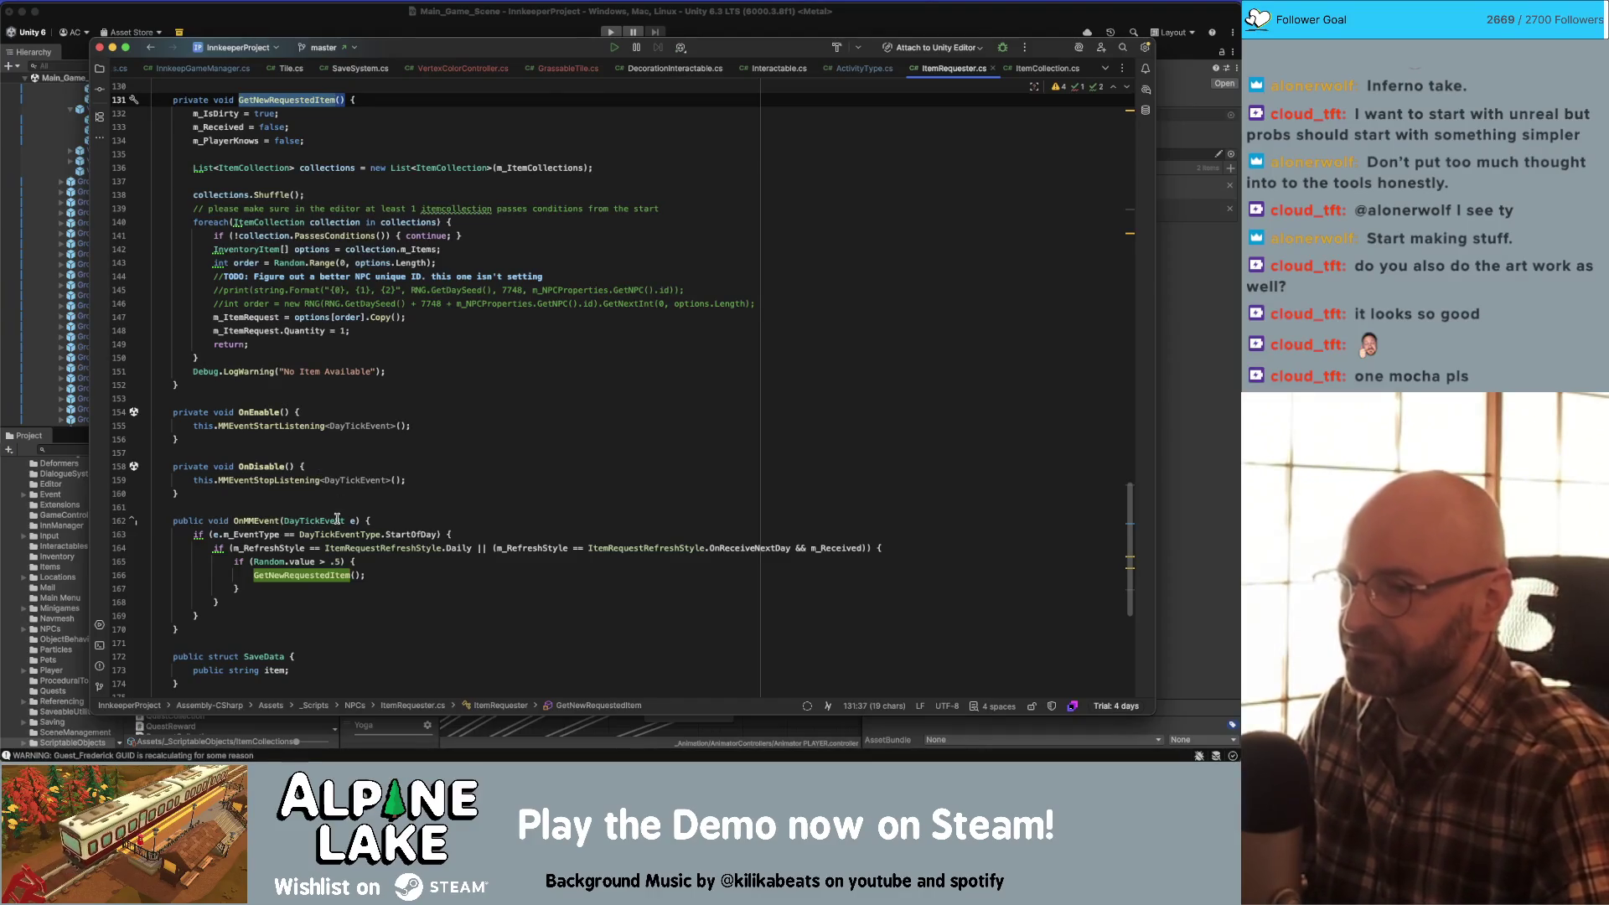
click(322, 577)
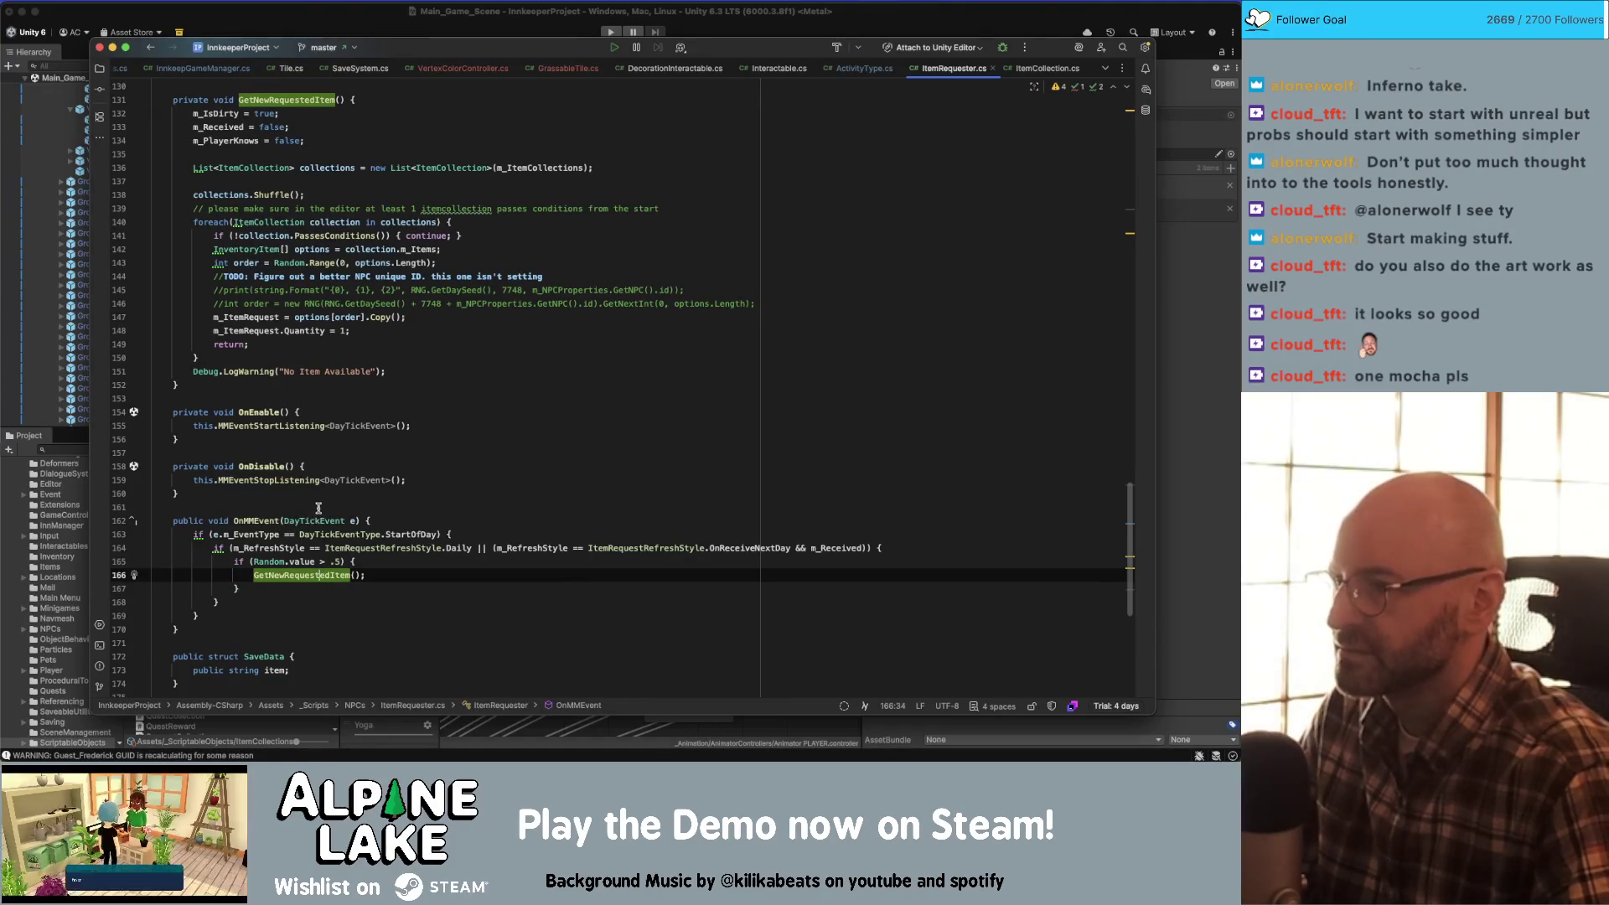
double_click(252, 317)
scroll(304, 318, up, 15)
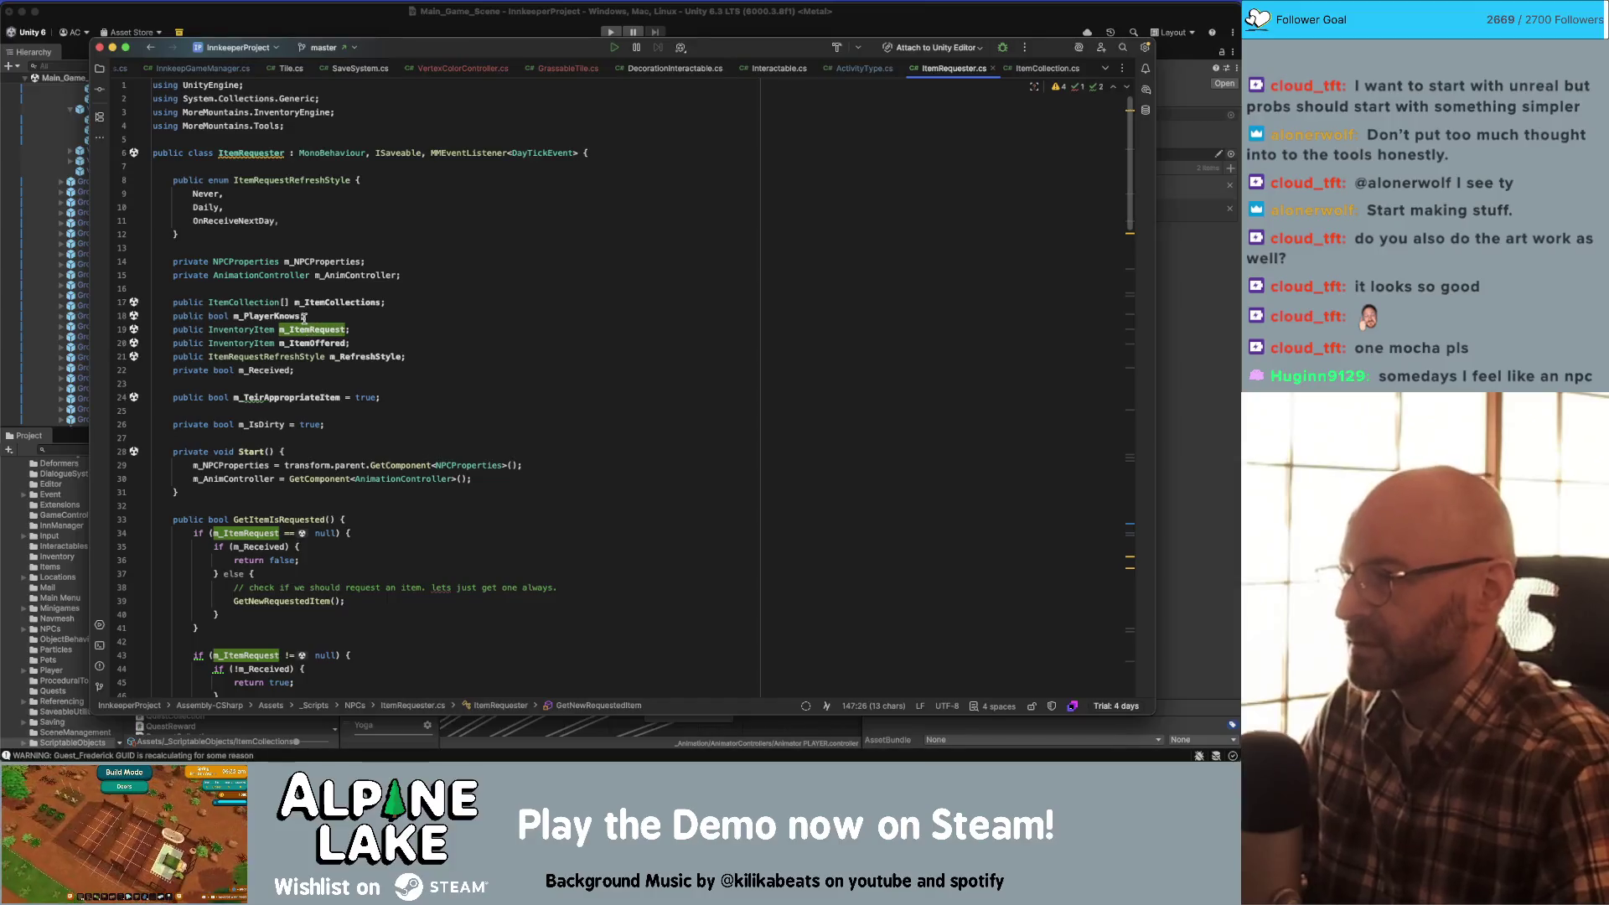
- Search the whole solution for m_ItemRequest and preview its uses in GuestInteractable.cs
double_click(306, 330)
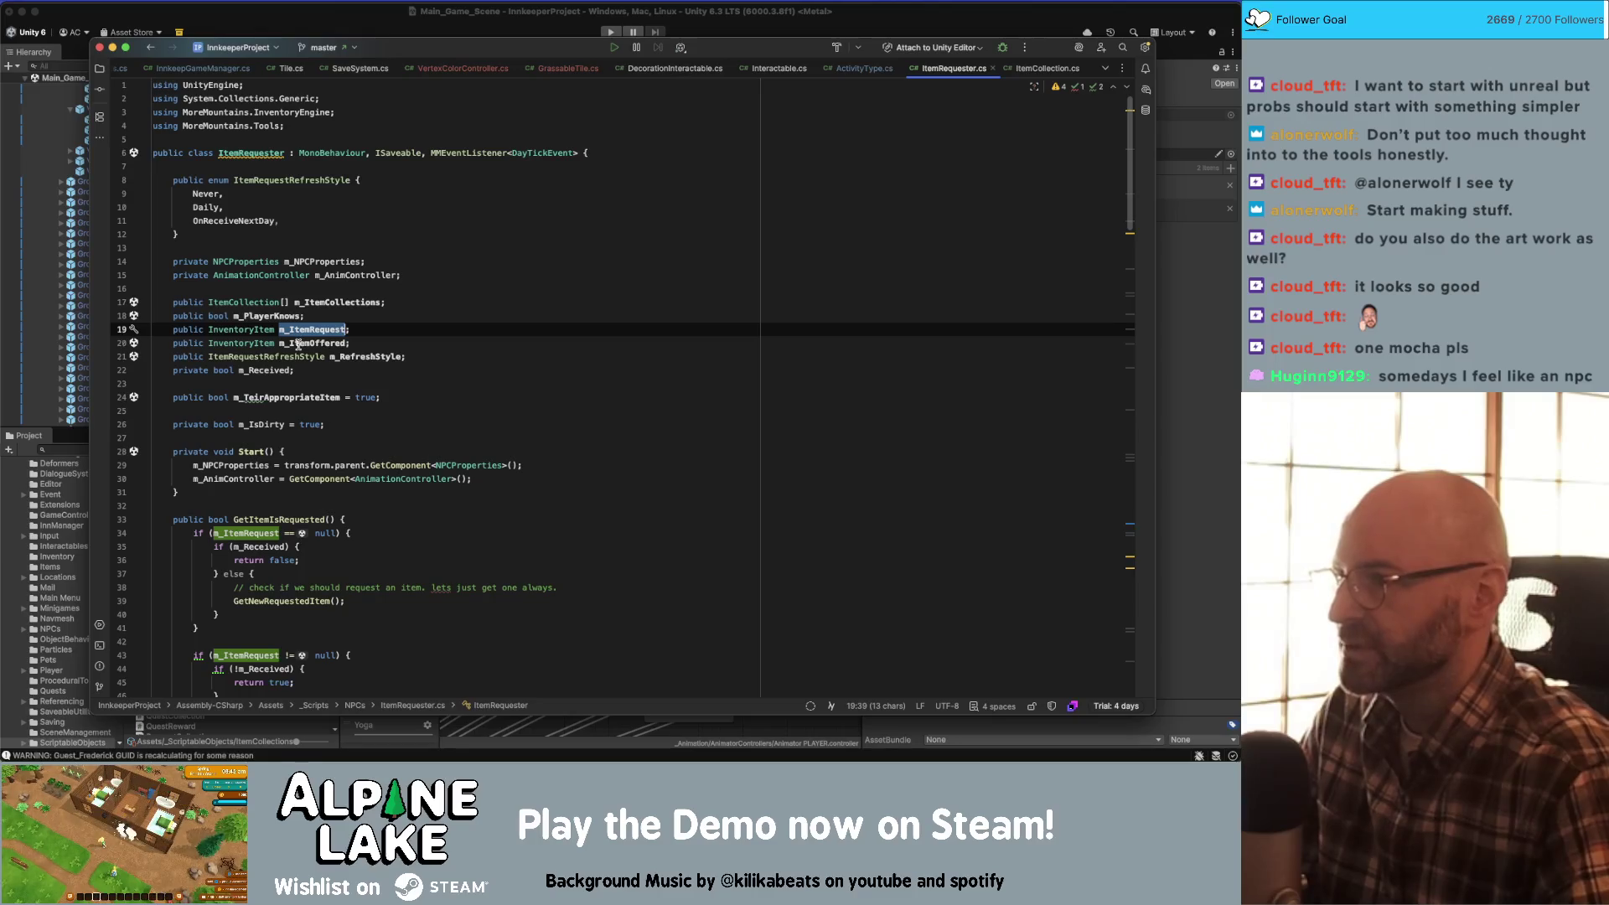
click(304, 331)
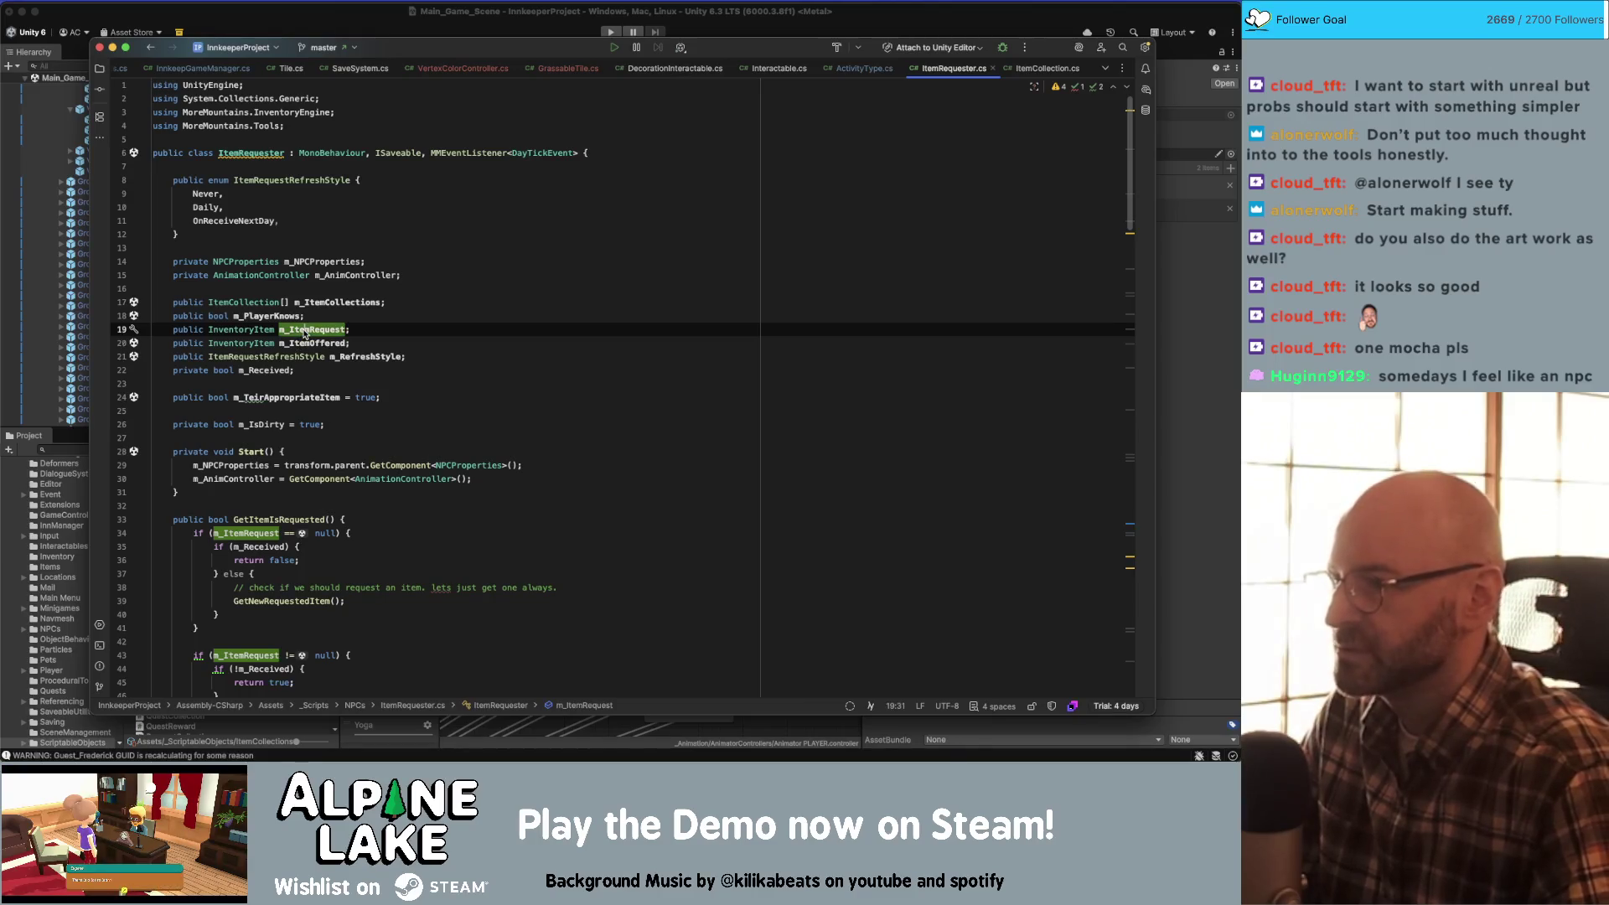
double_click(306, 330)
key(super+shift+f)
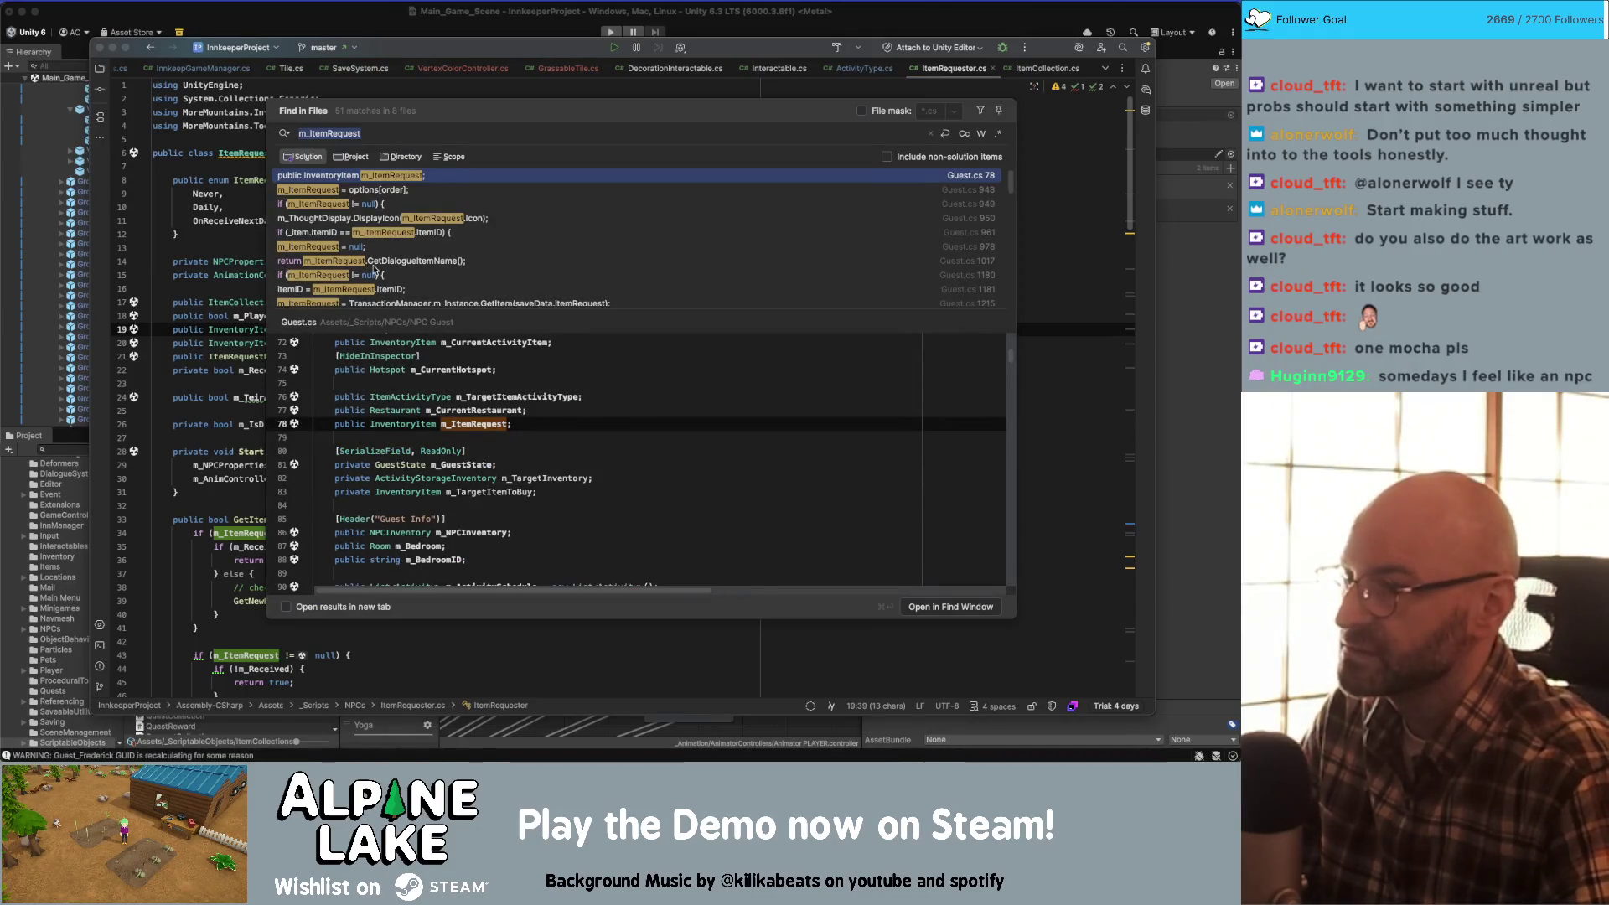
scroll(379, 267, down, 2)
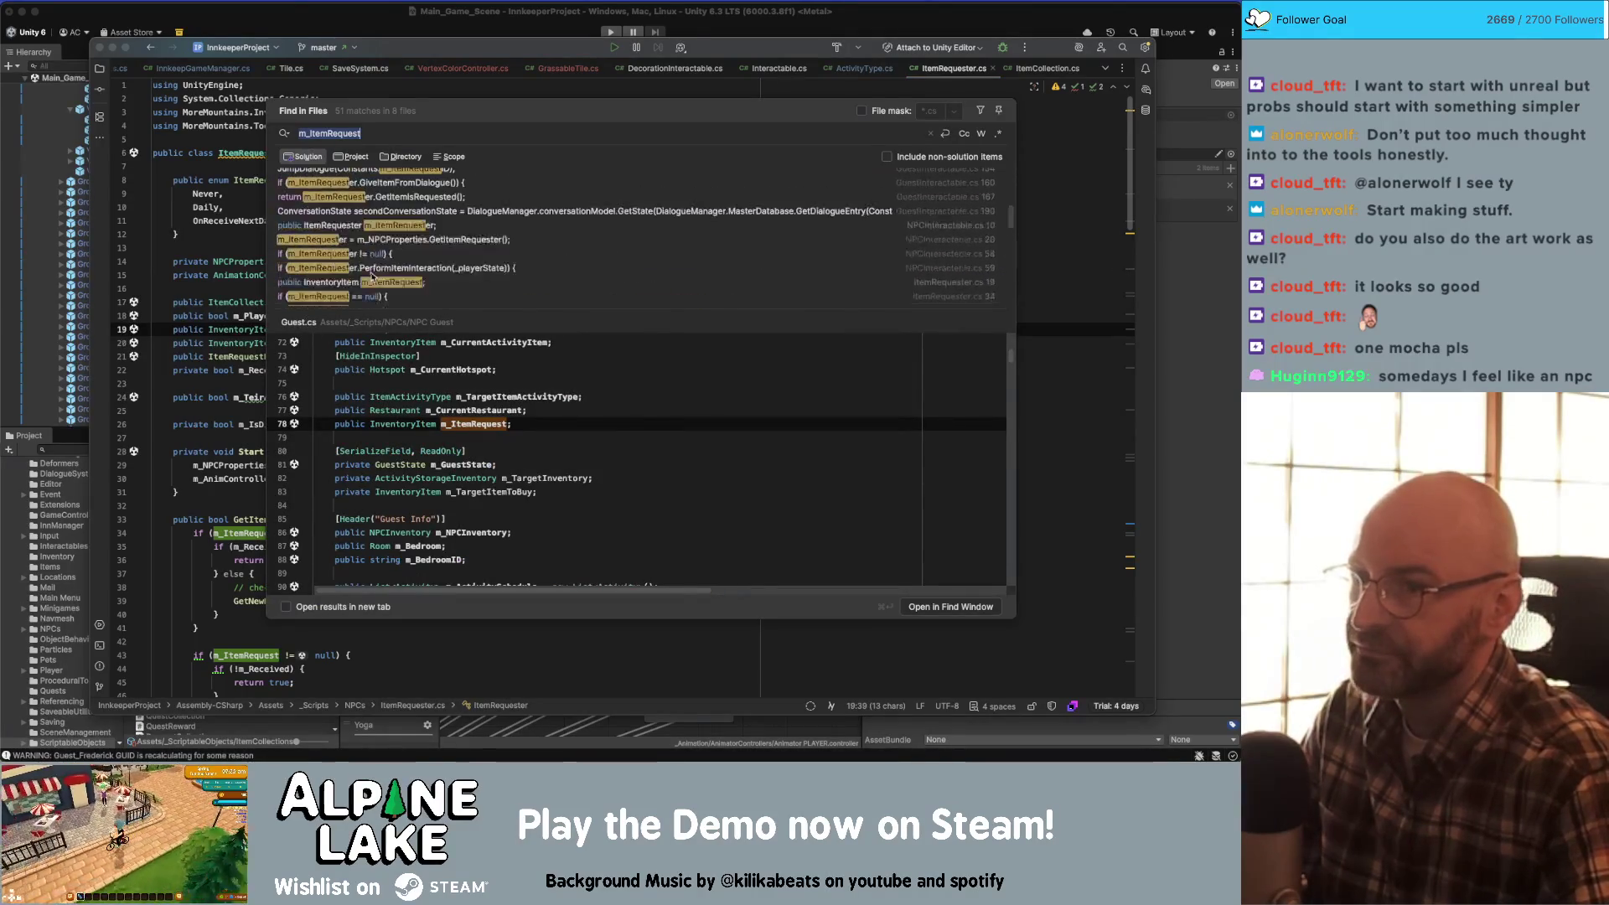
scroll(374, 266, down, 5)
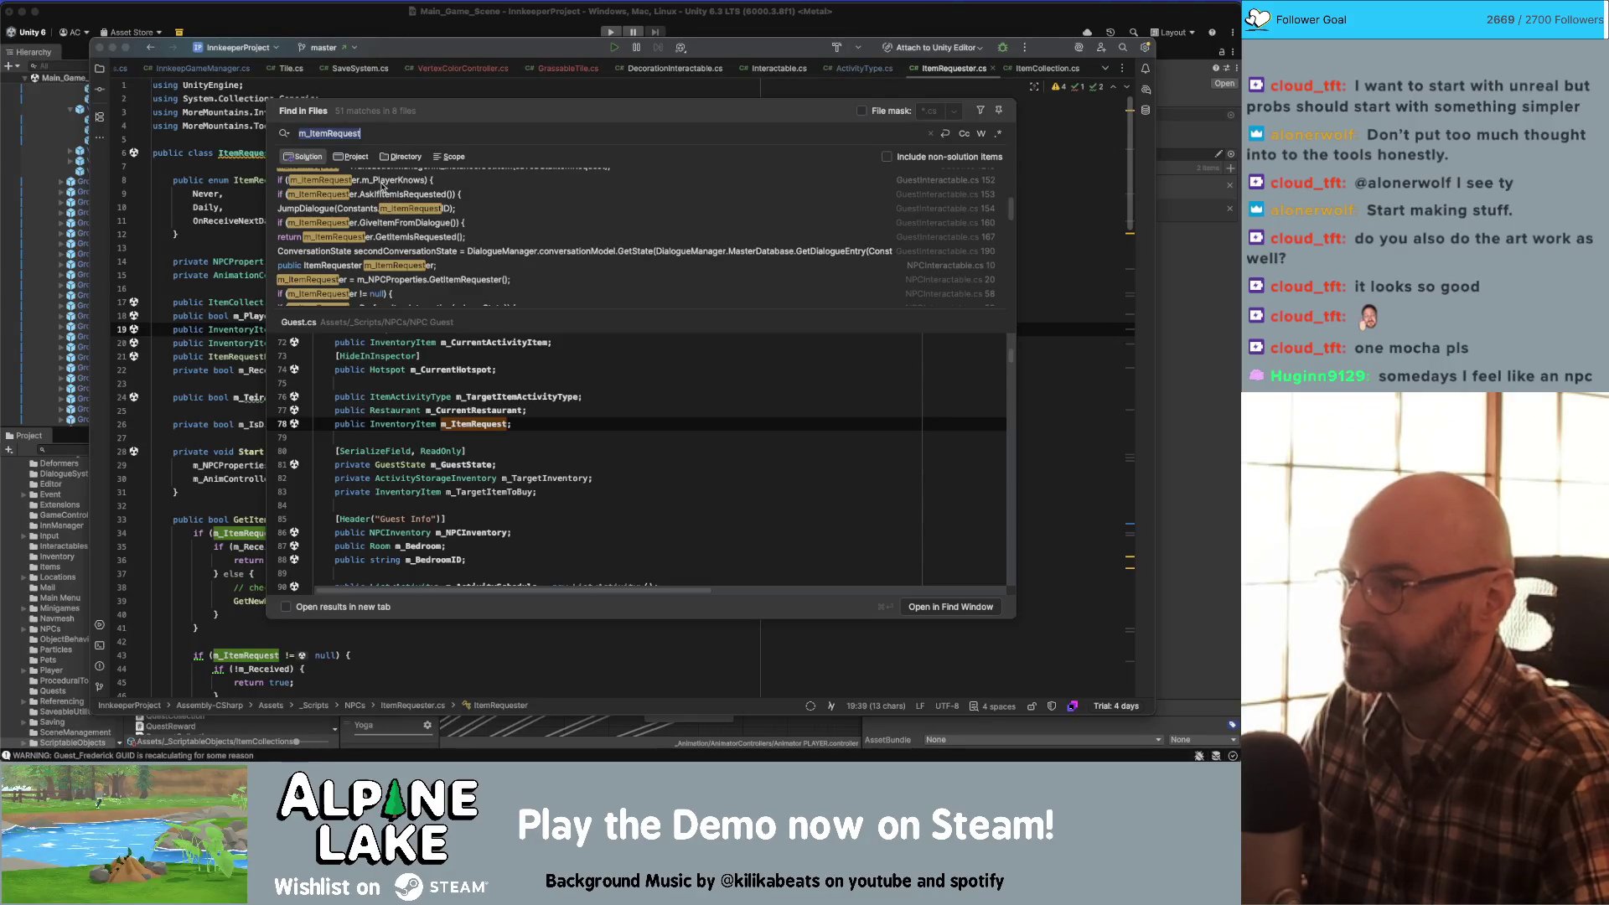
click(380, 195)
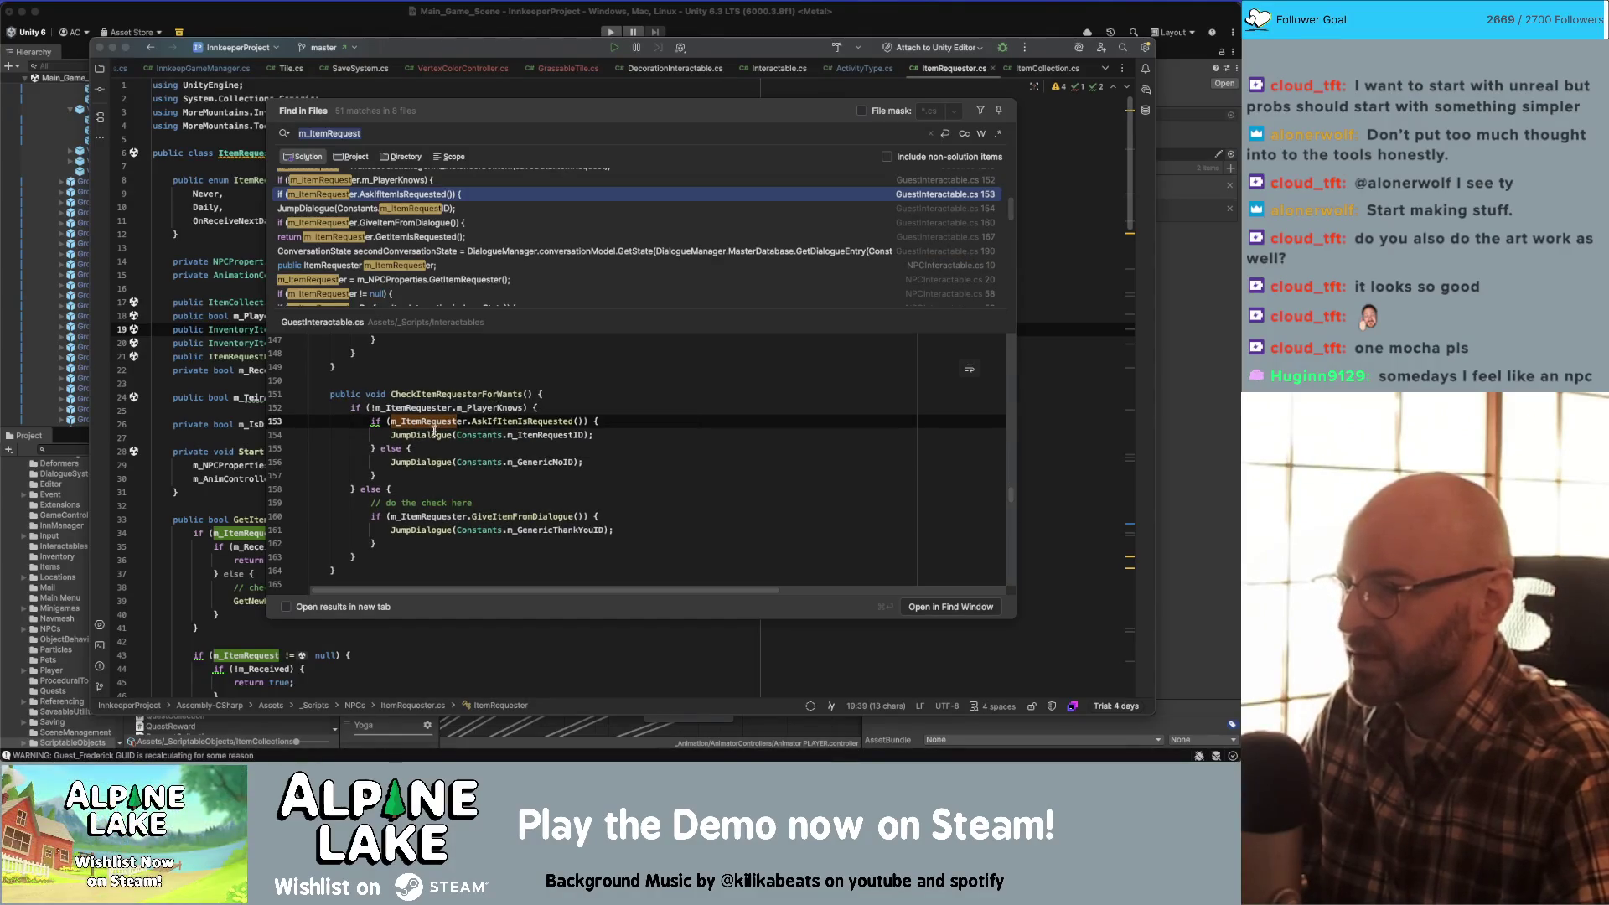
click(424, 434)
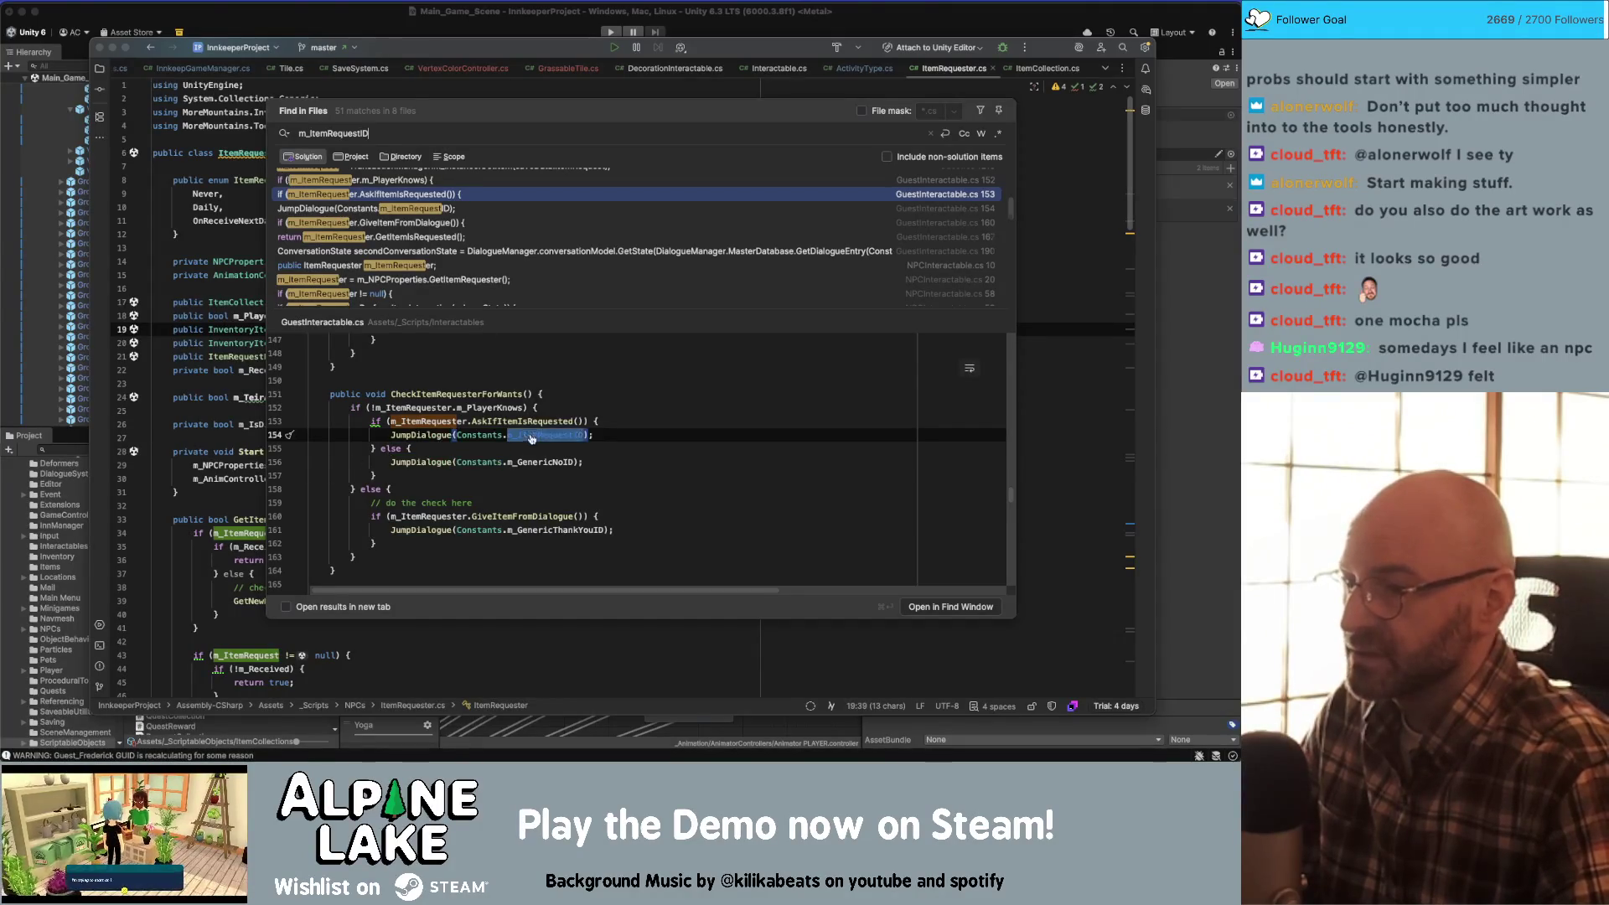
- Narrow the search to m_ItemRequestID, view its Constants.cs definition, and return to Unity
text(ID)
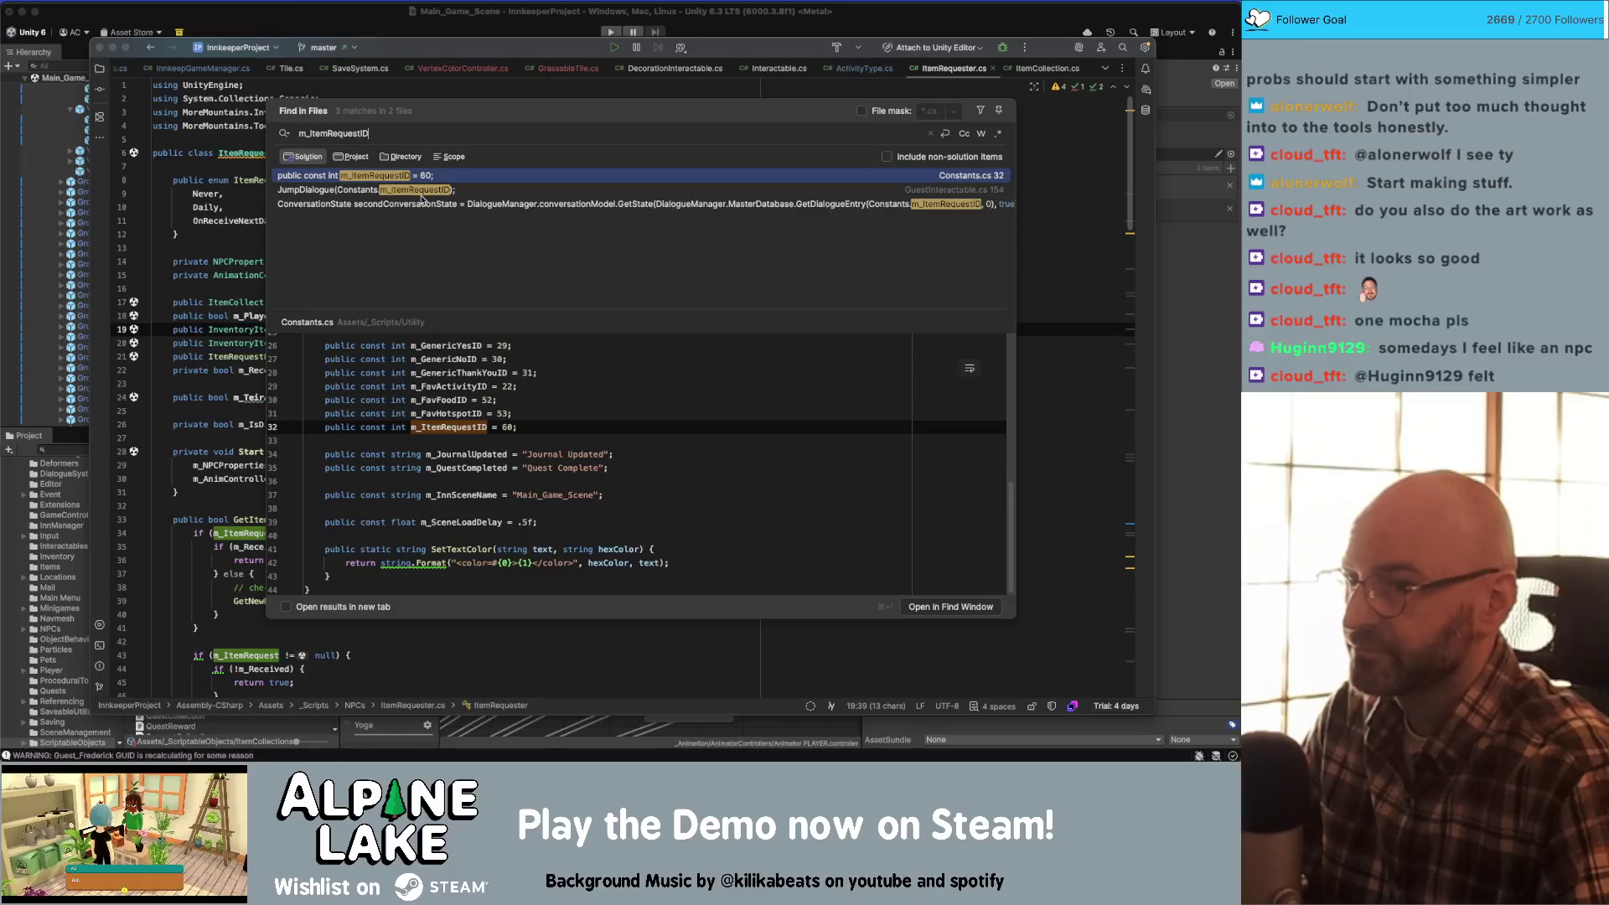
click(411, 186)
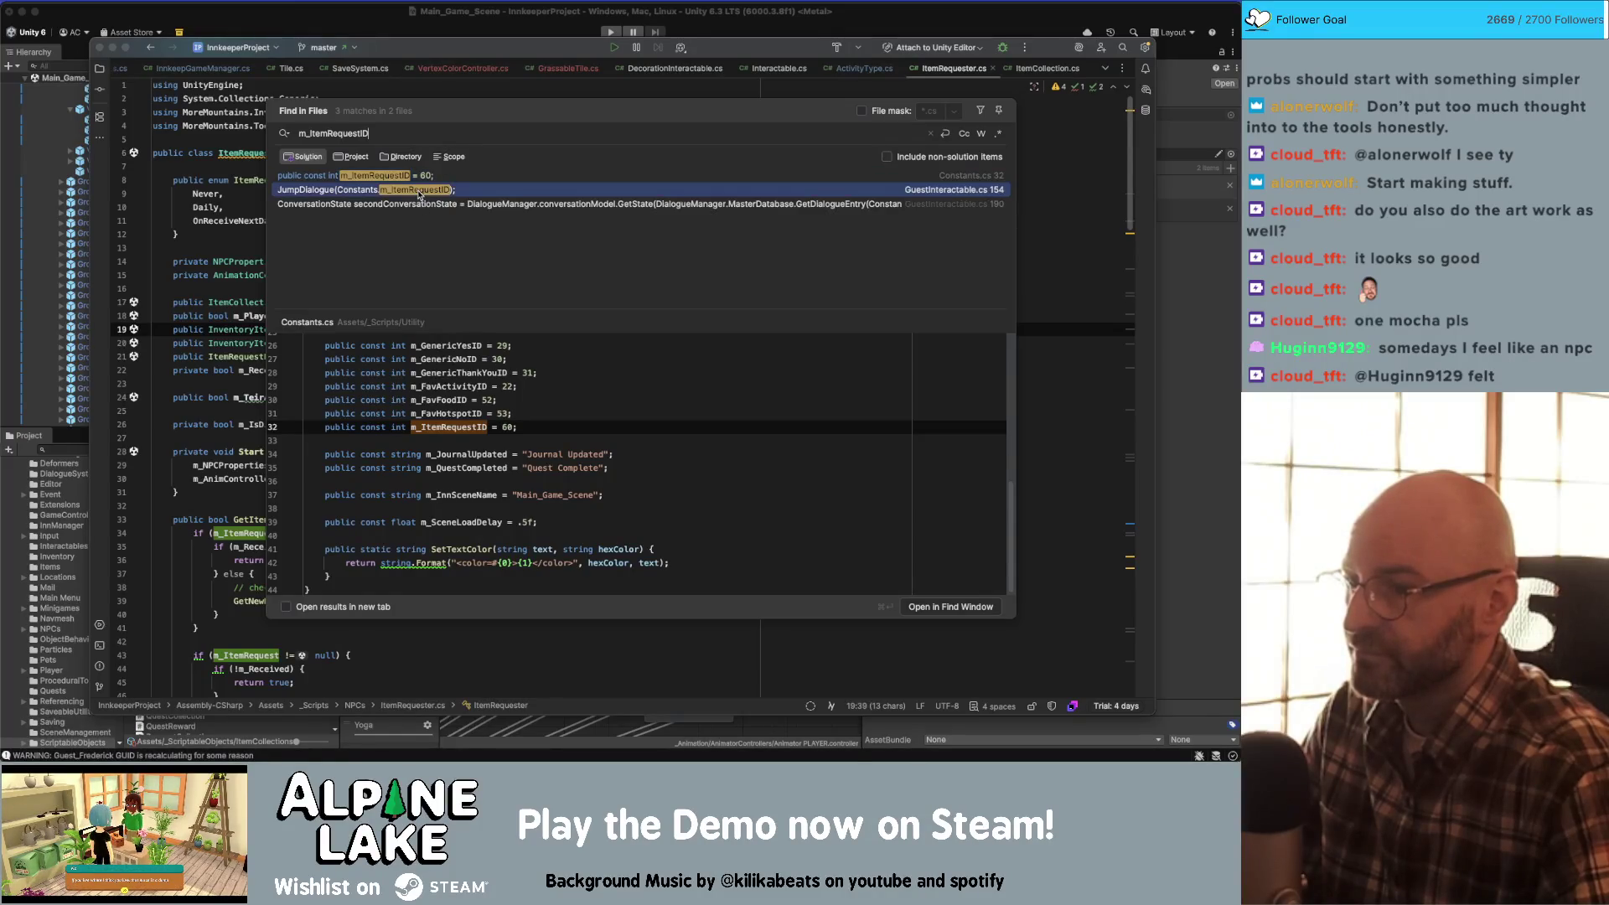
click(411, 177)
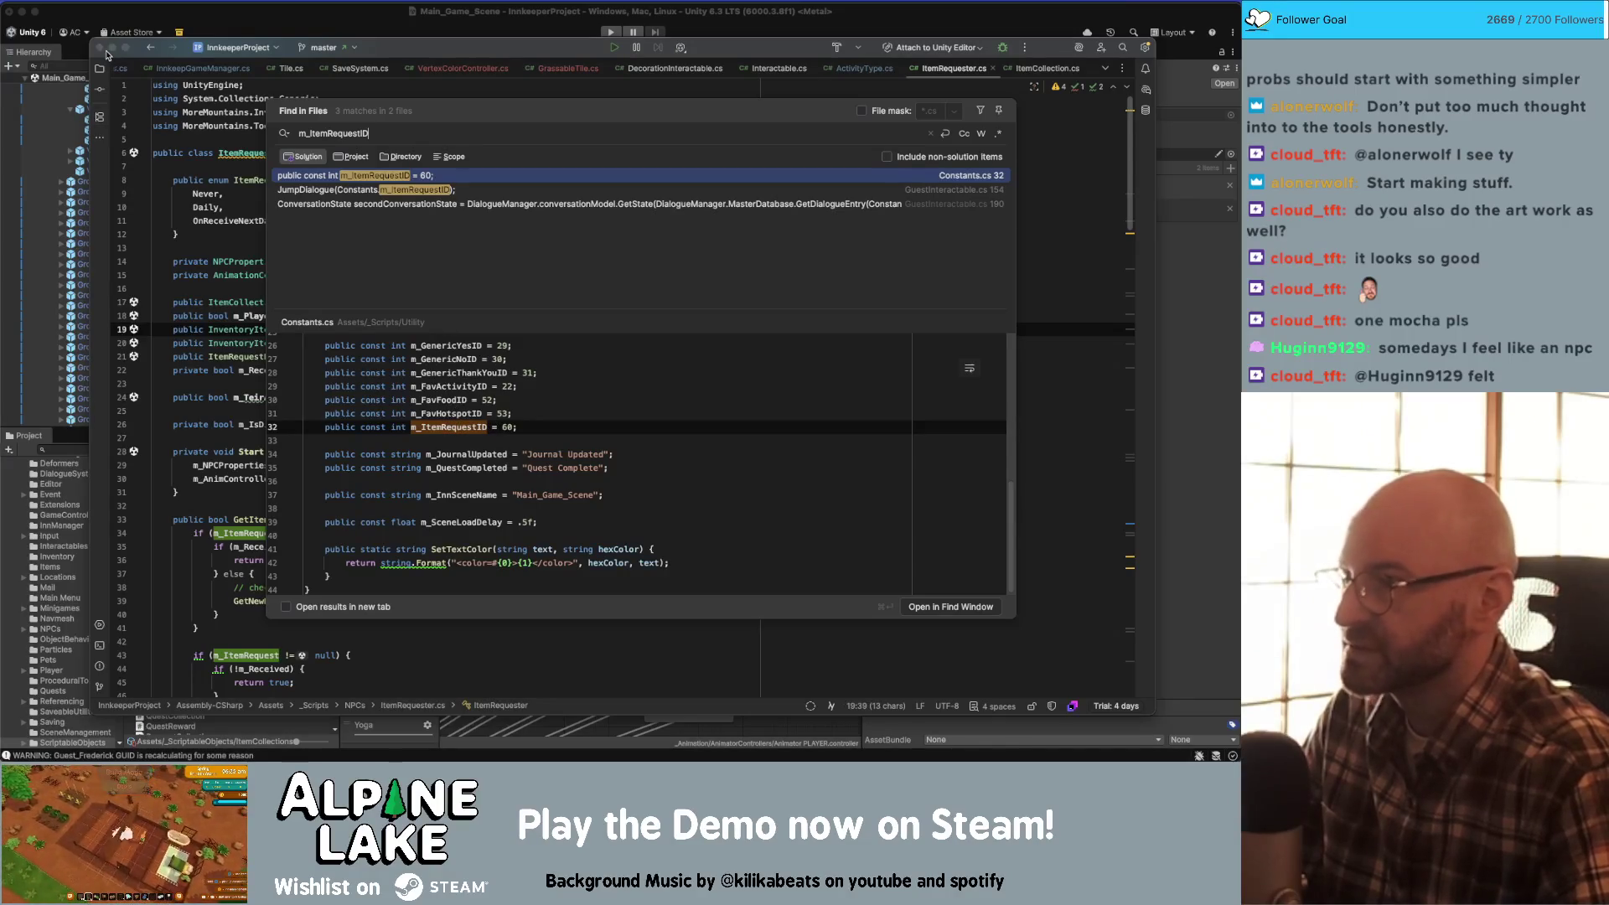
click(198, 19)
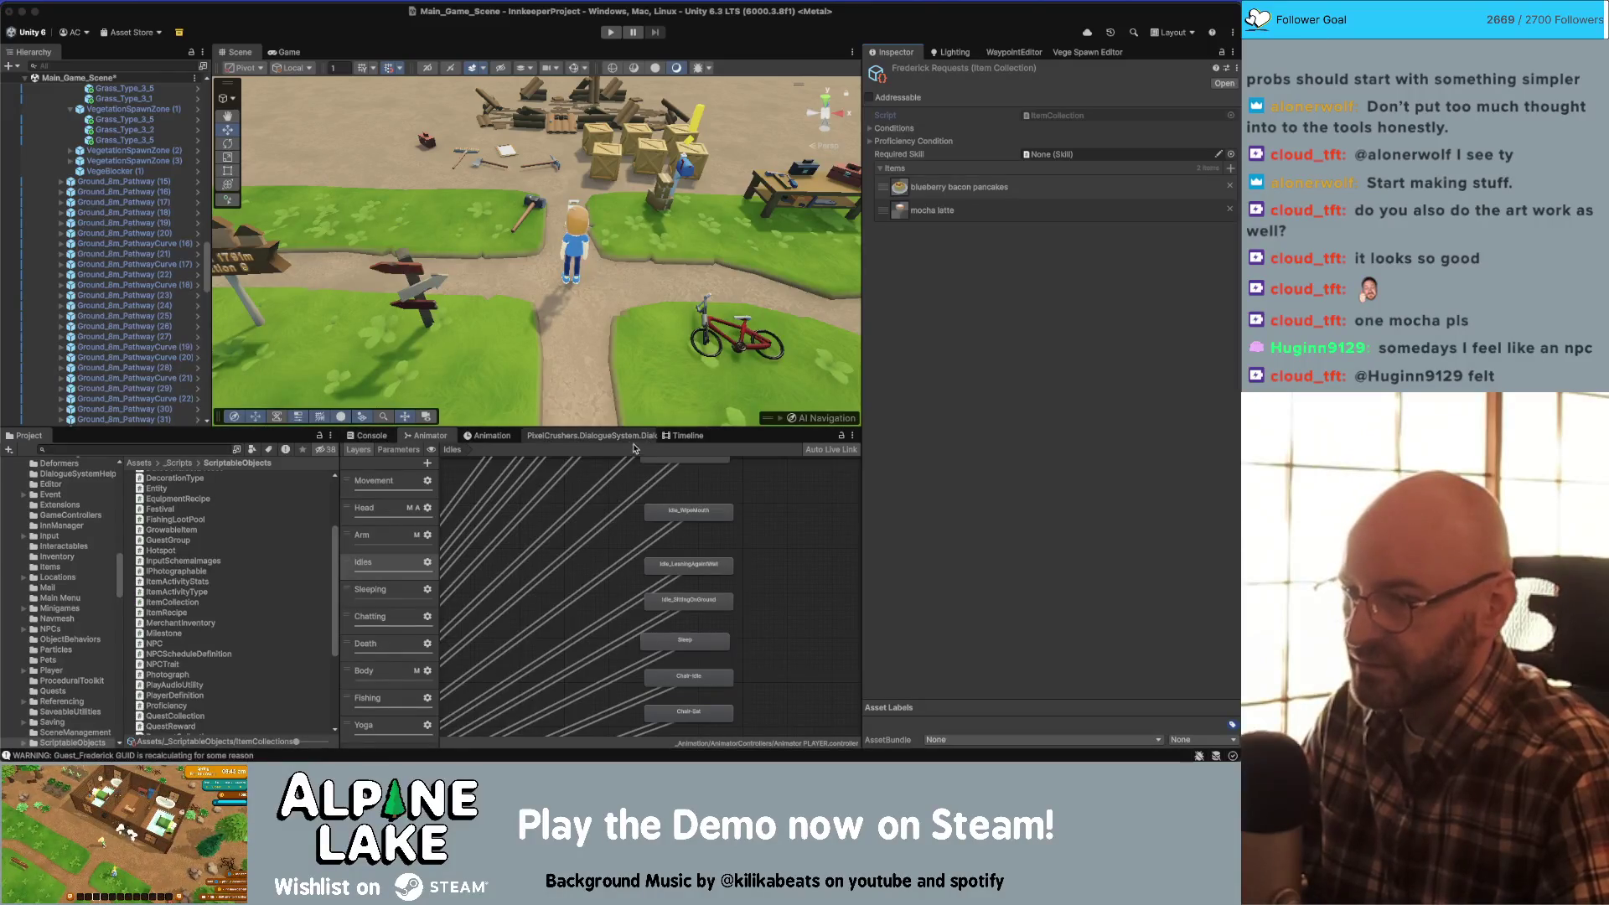
- Open the Generic Response/HelpfulTips conversation in the Dialogue System editor
click(624, 436)
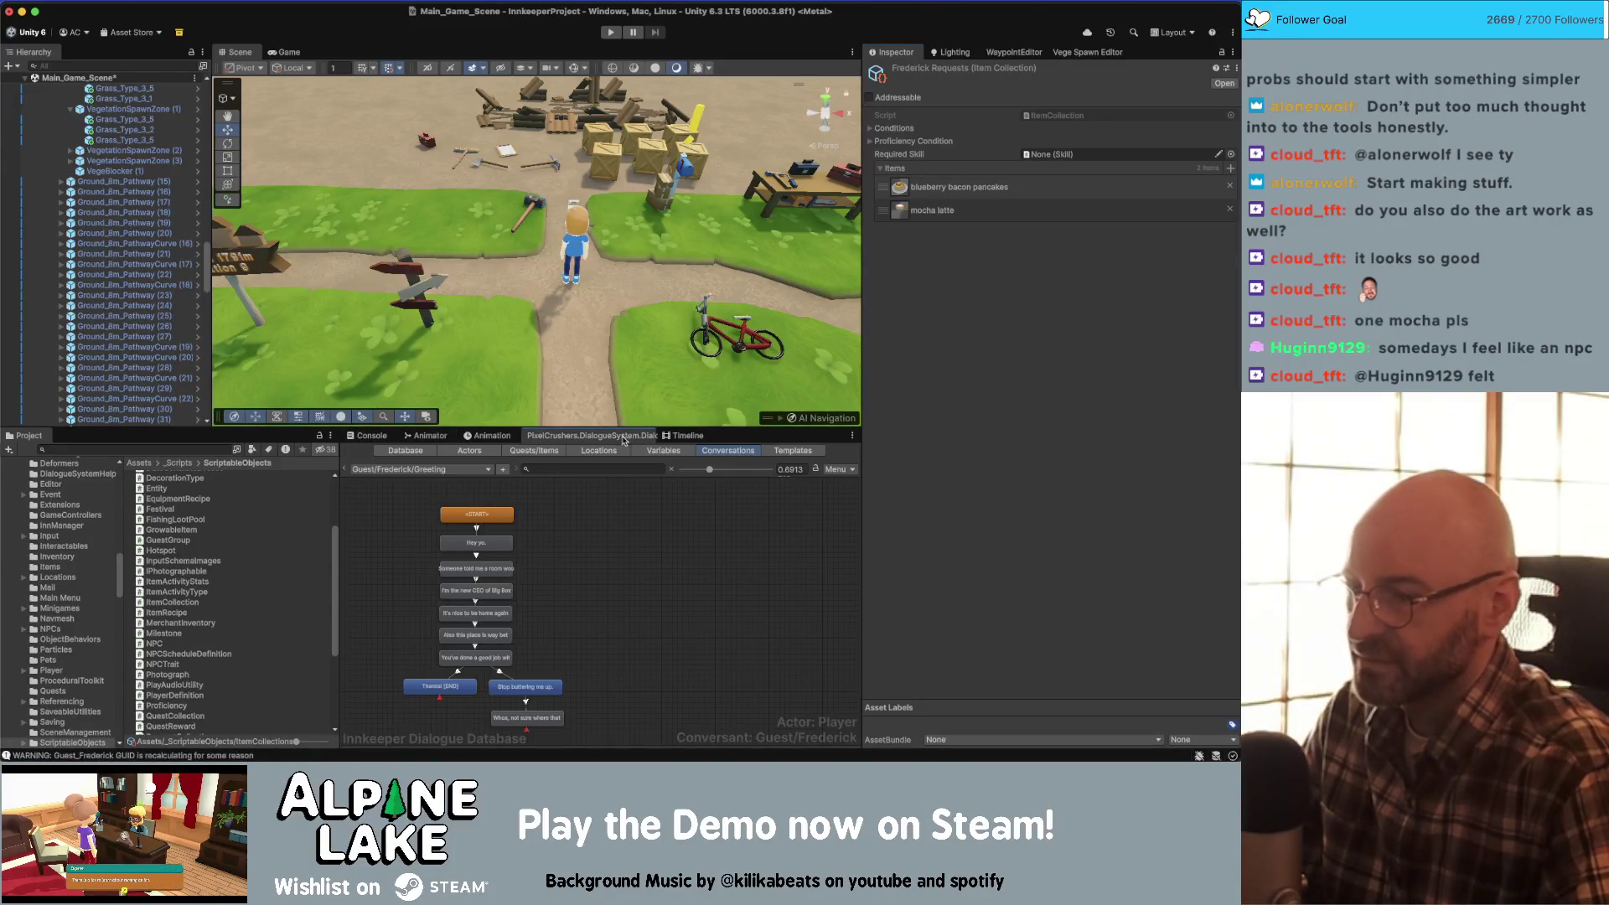
click(457, 470)
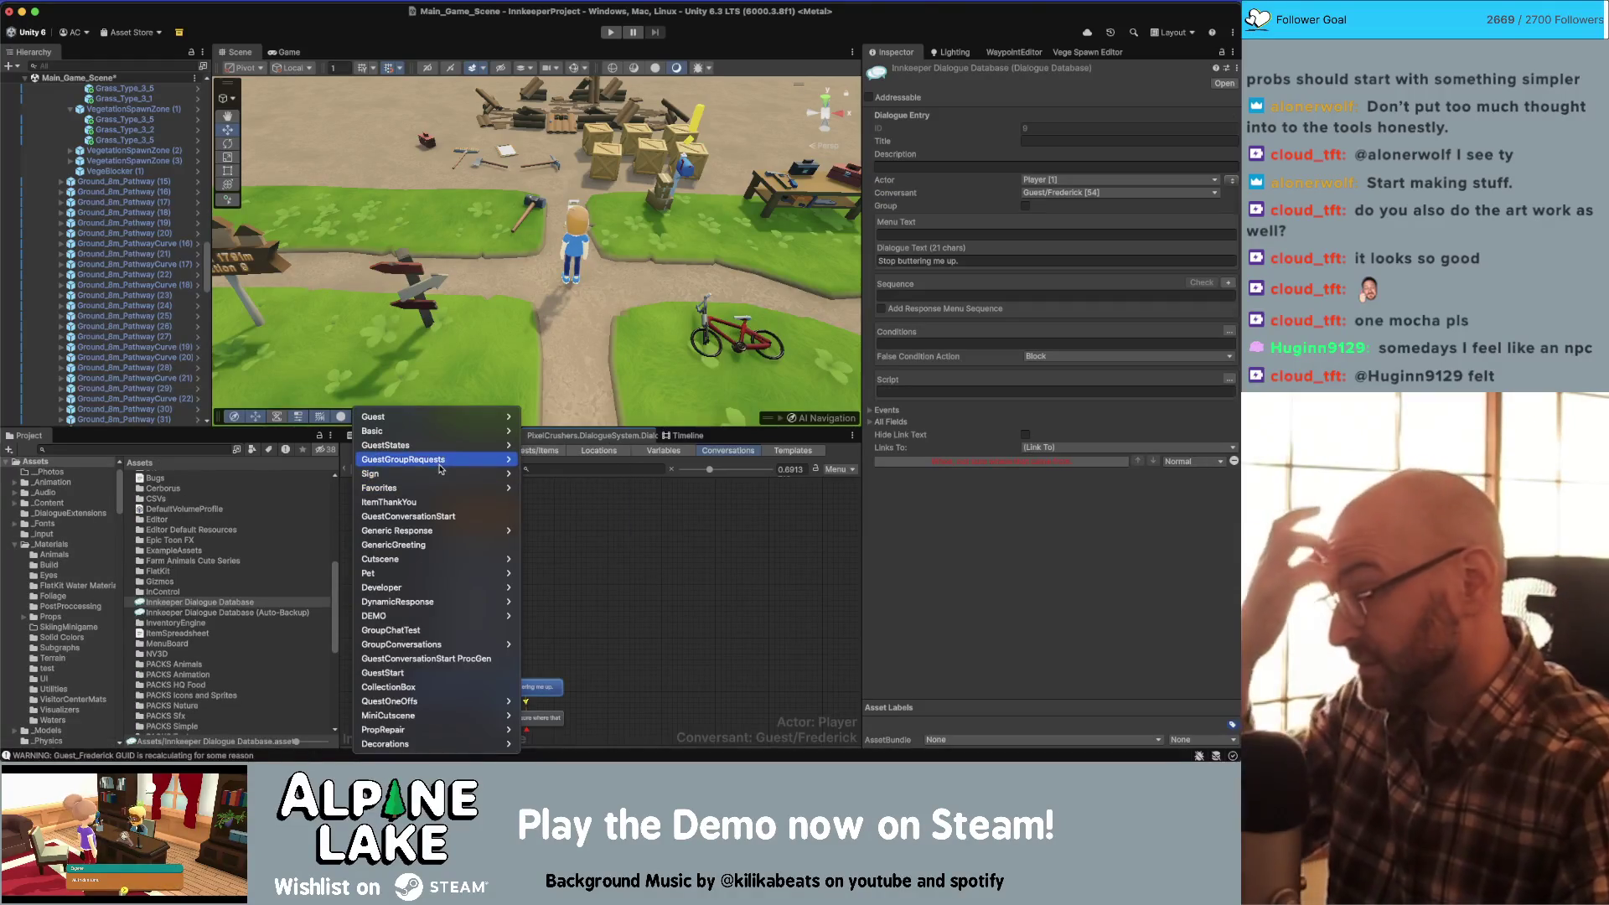
mouse_move(453, 536)
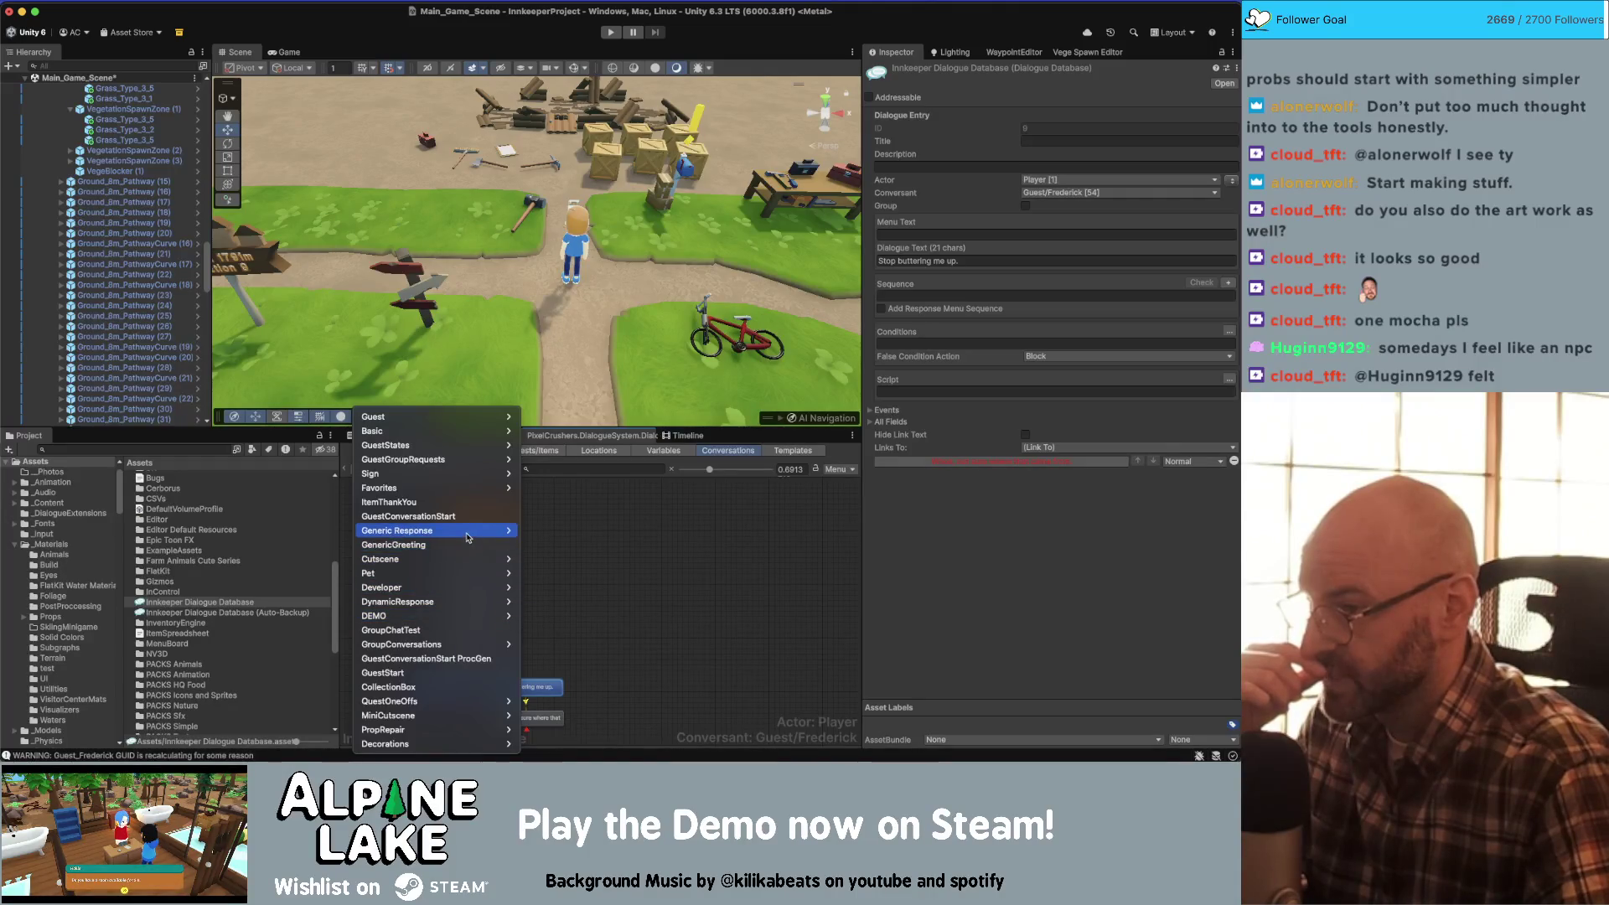
mouse_move(469, 531)
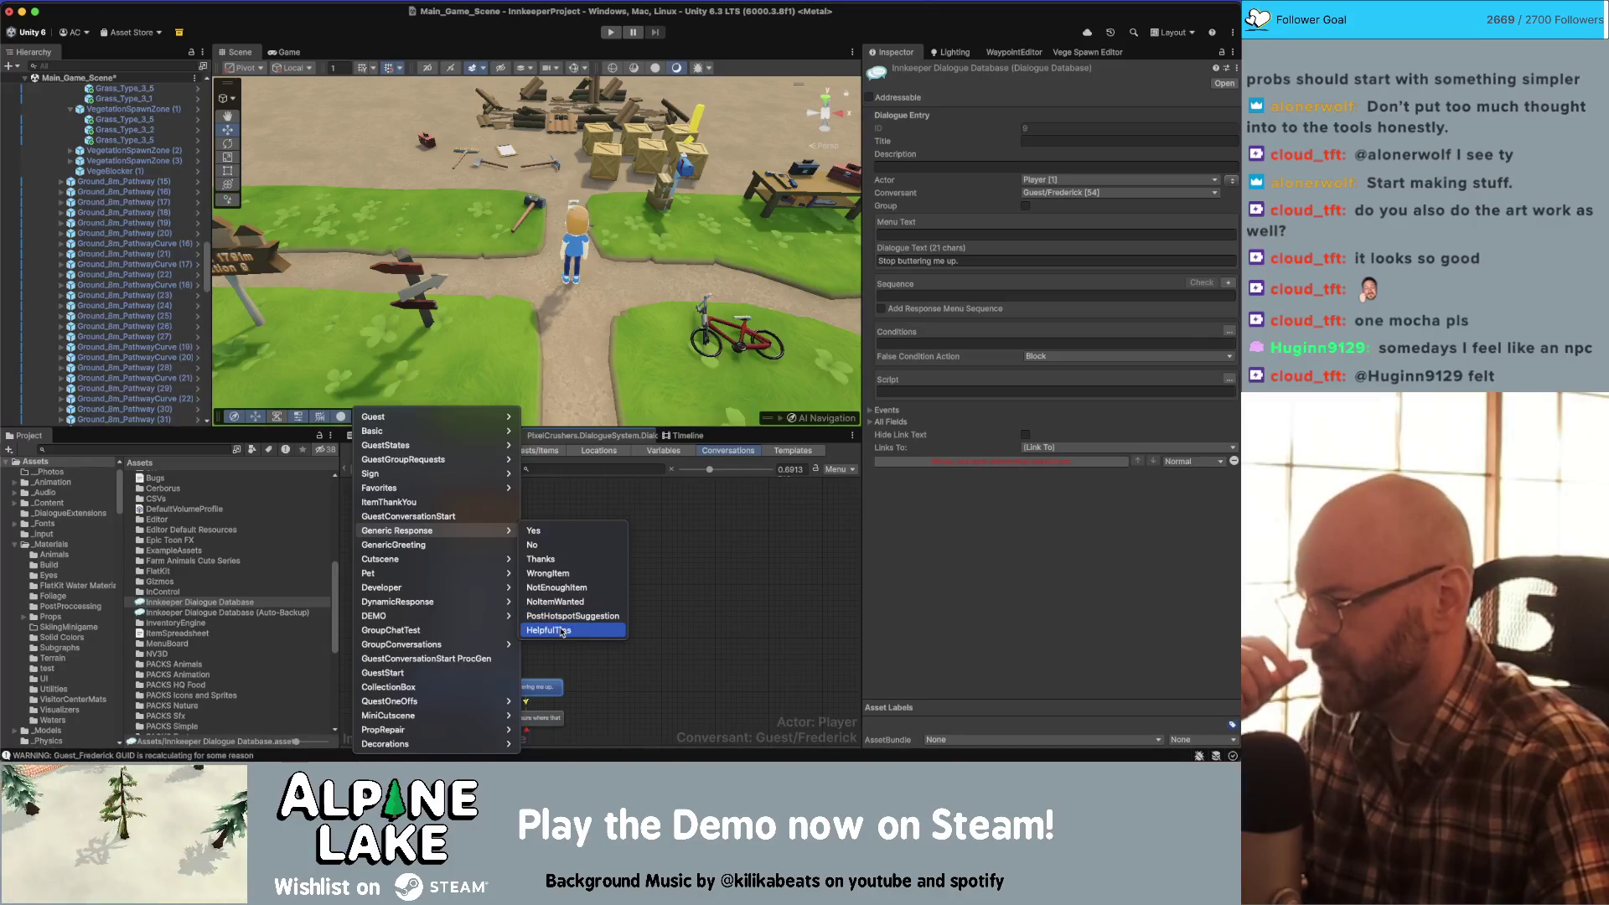
click(560, 630)
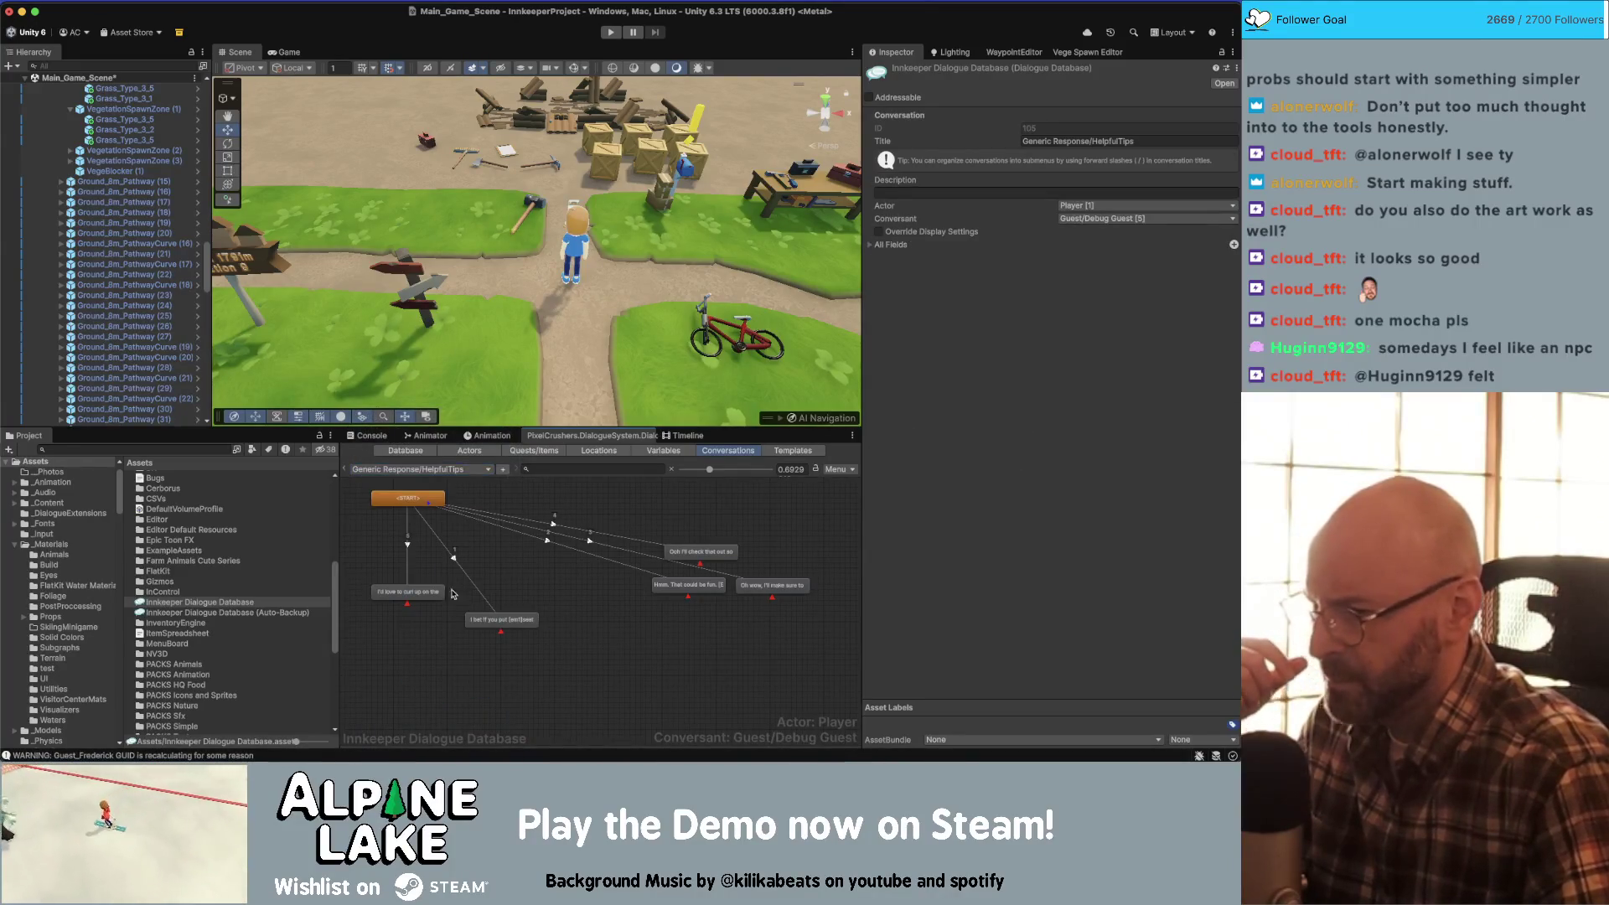
- Review the tip and reply nodes and nudge the 'Ooh I'll check that out soon.' node up
click(449, 591)
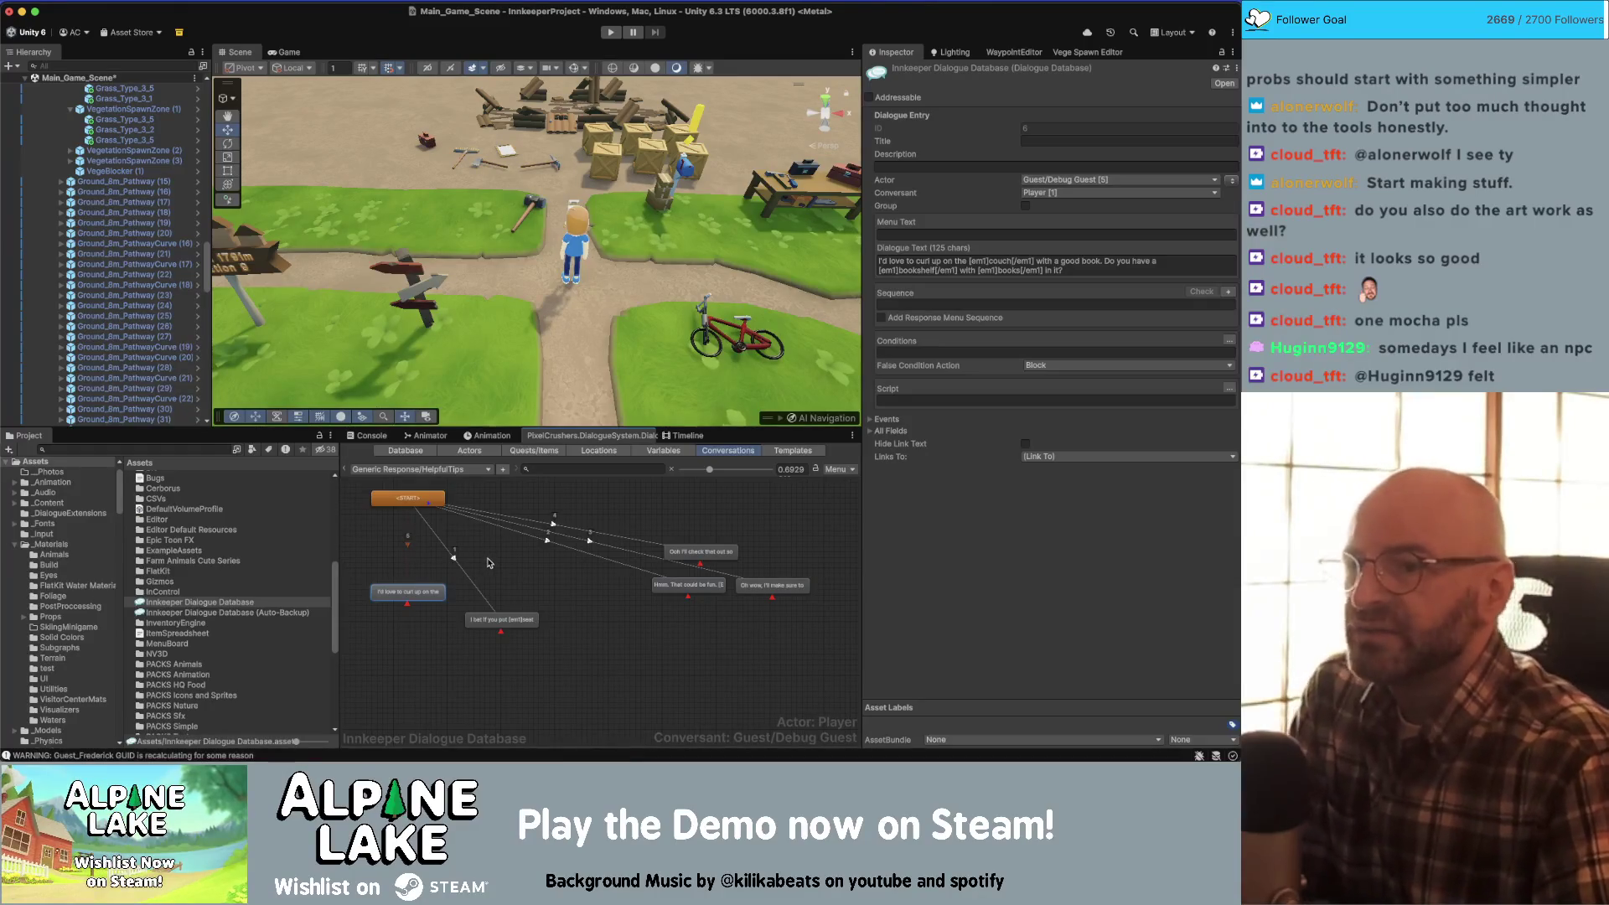
click(501, 619)
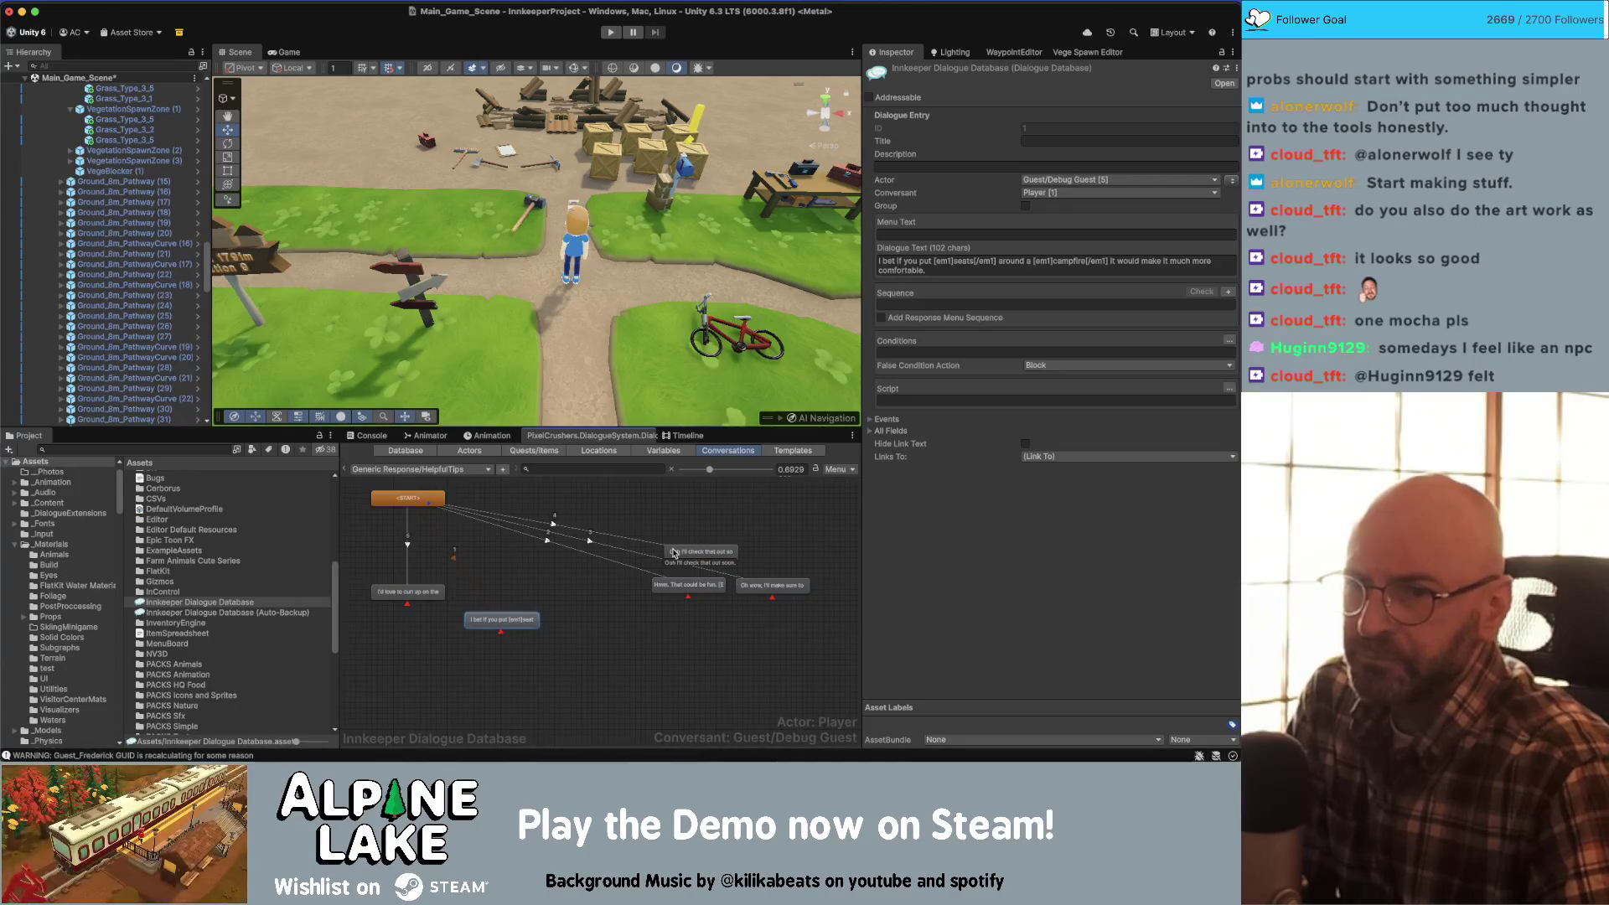
click(674, 553)
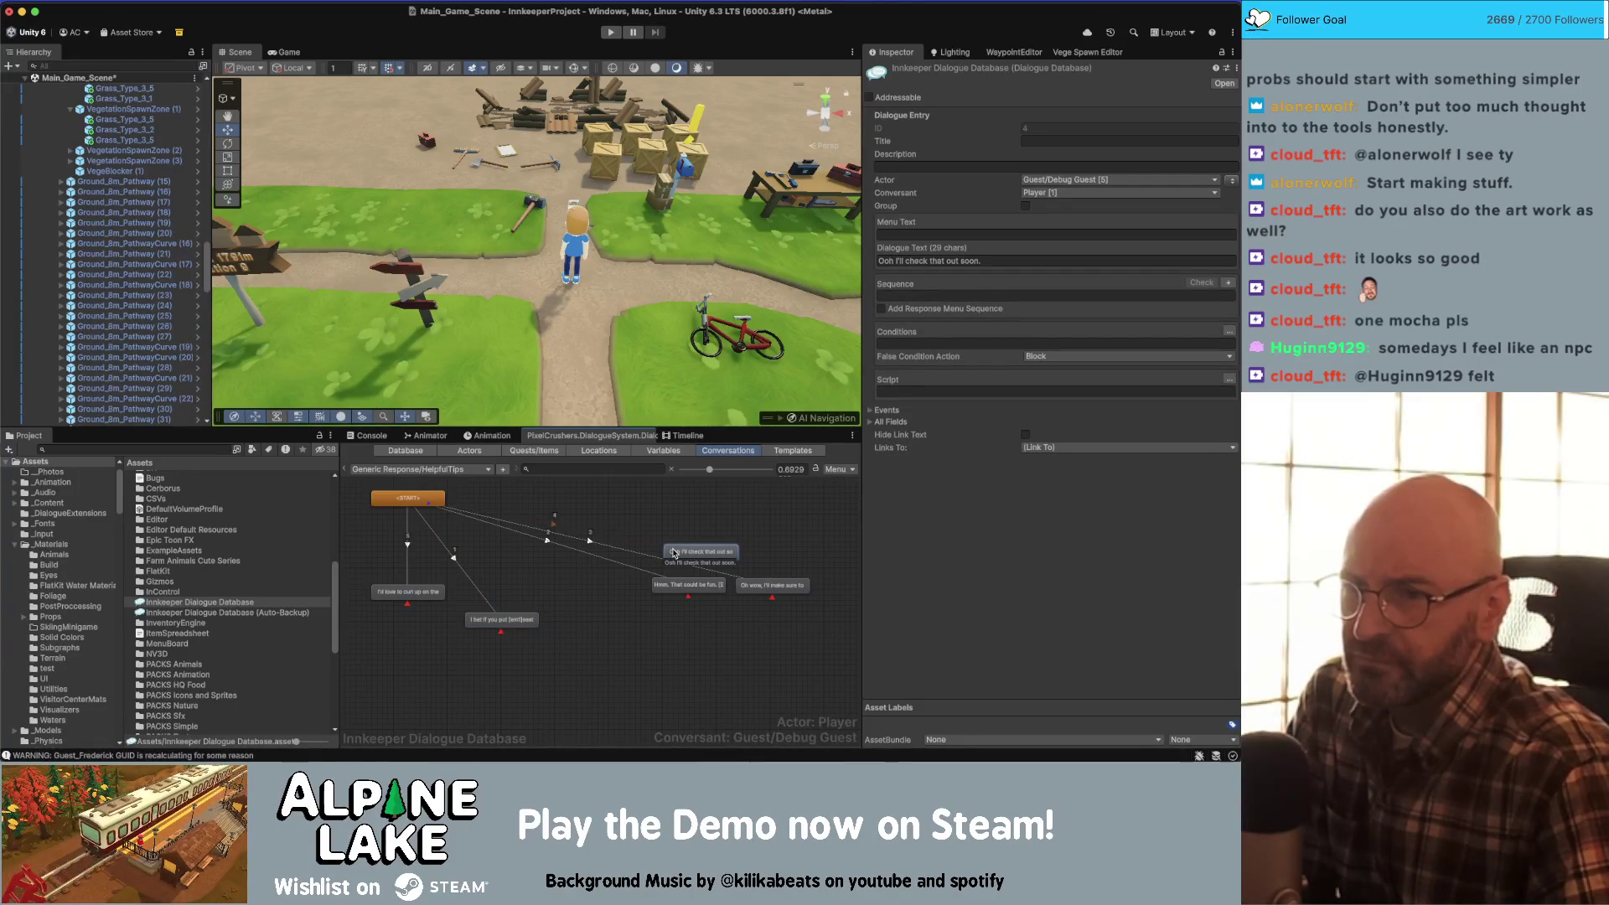
drag(695, 553, 692, 530)
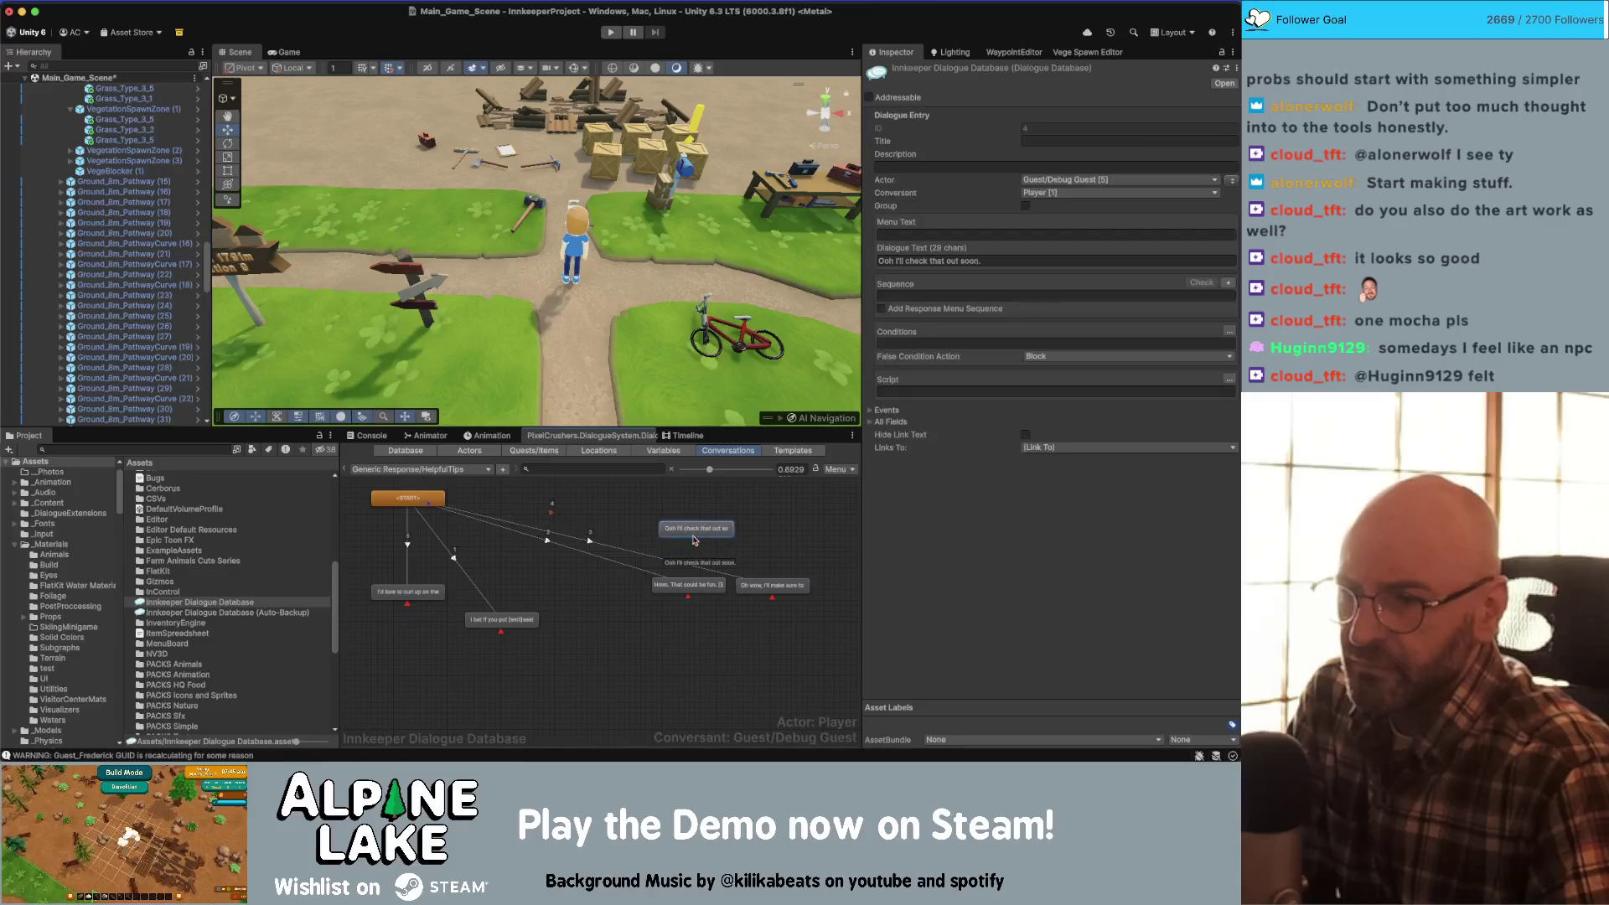
click(765, 585)
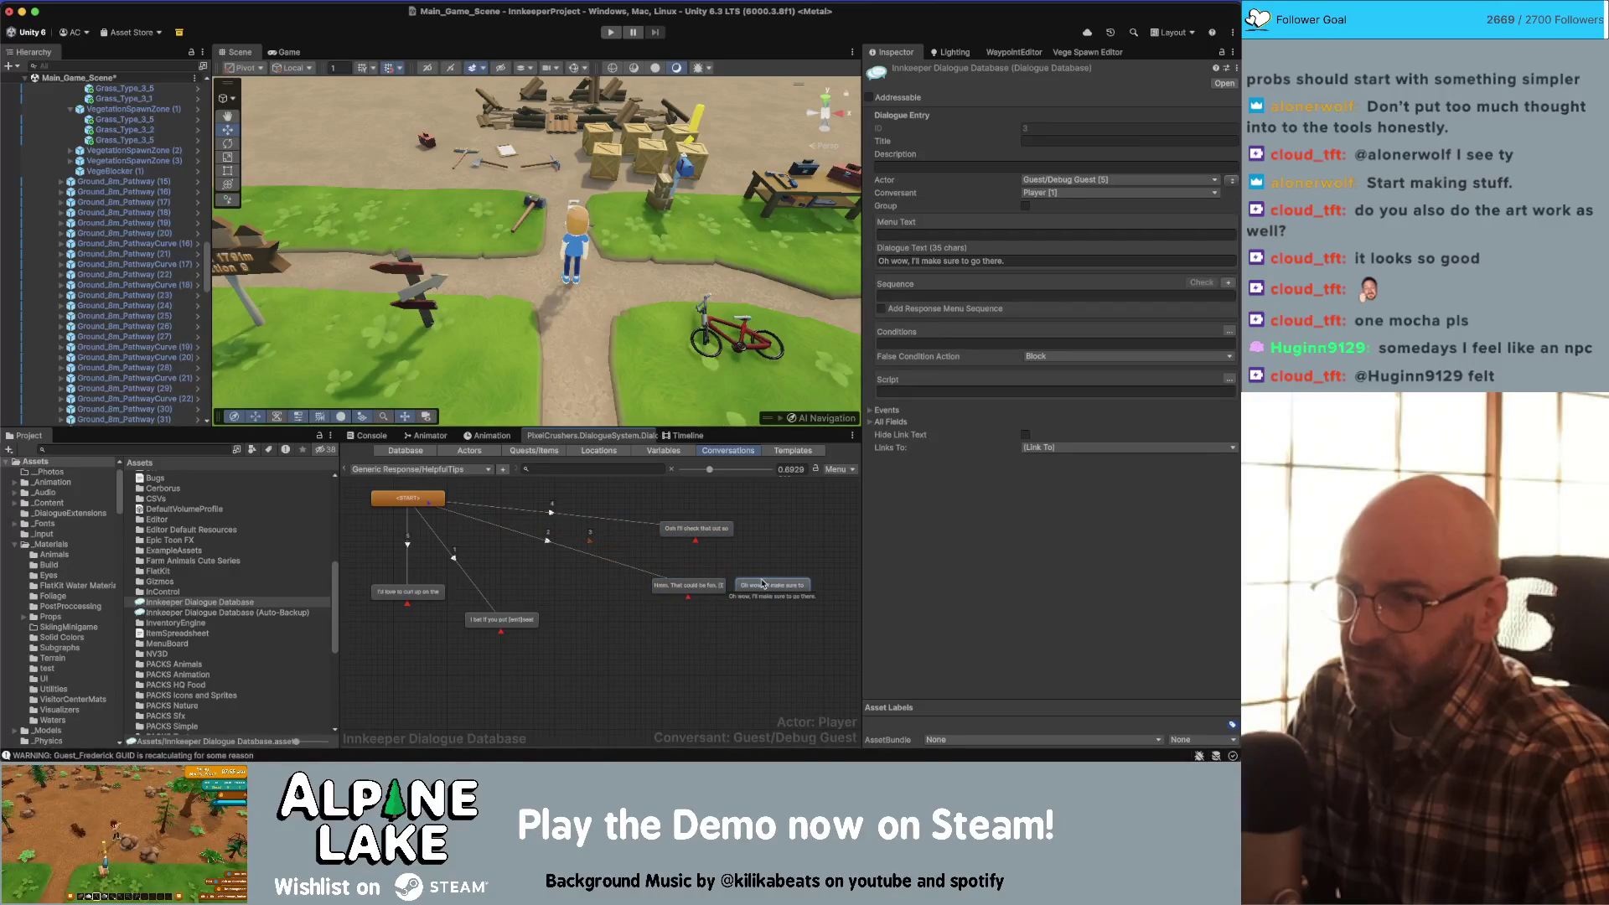
click(602, 608)
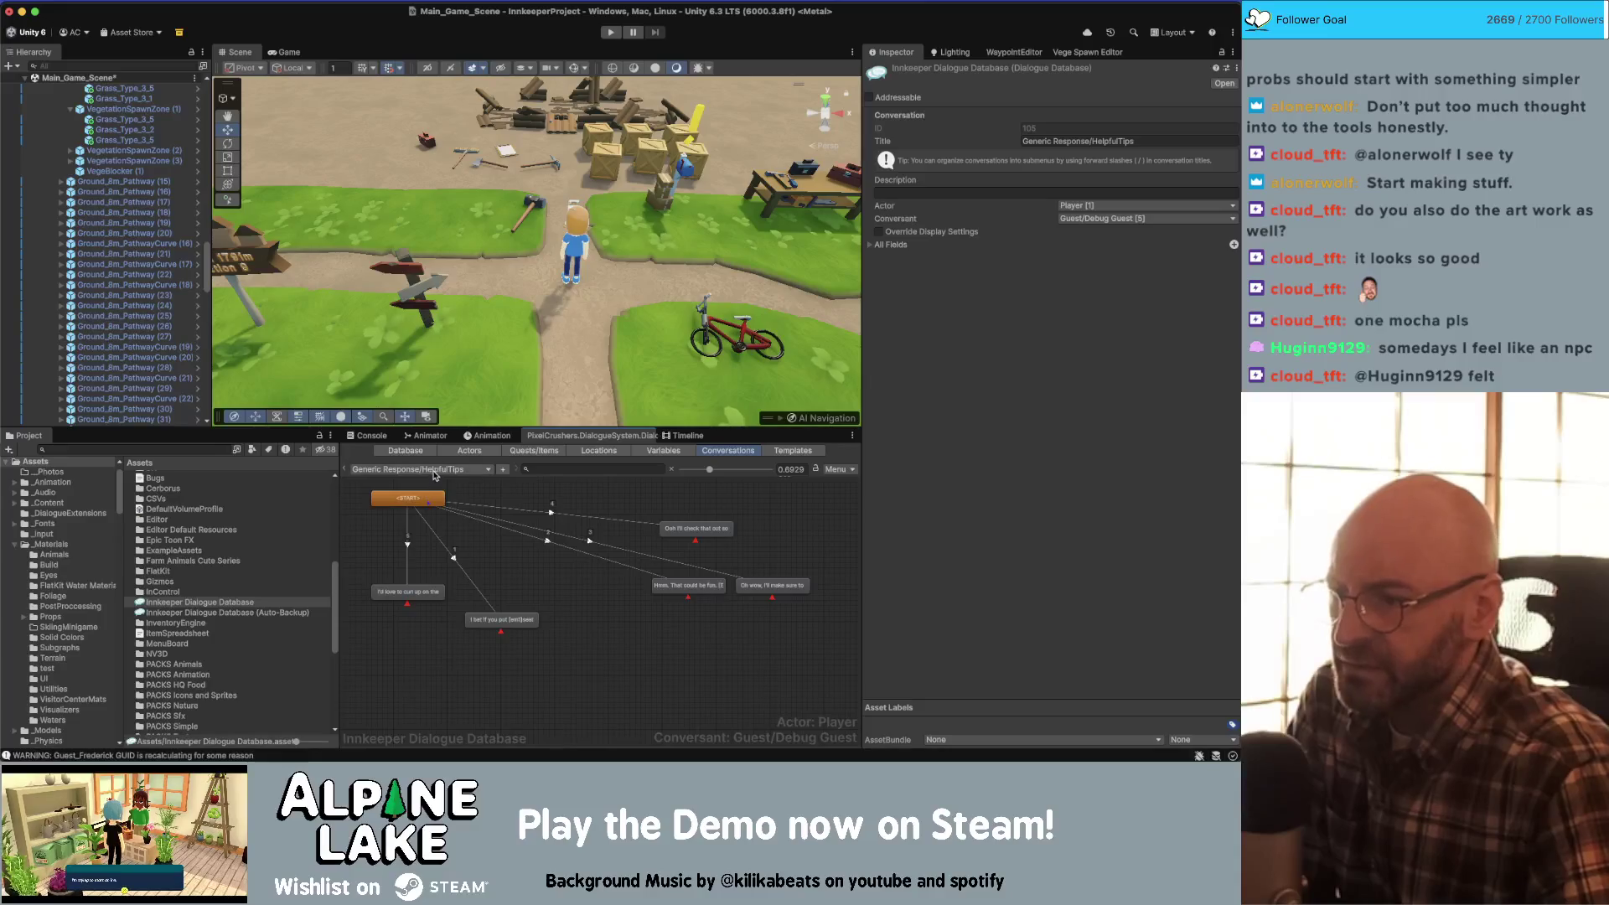
click(435, 471)
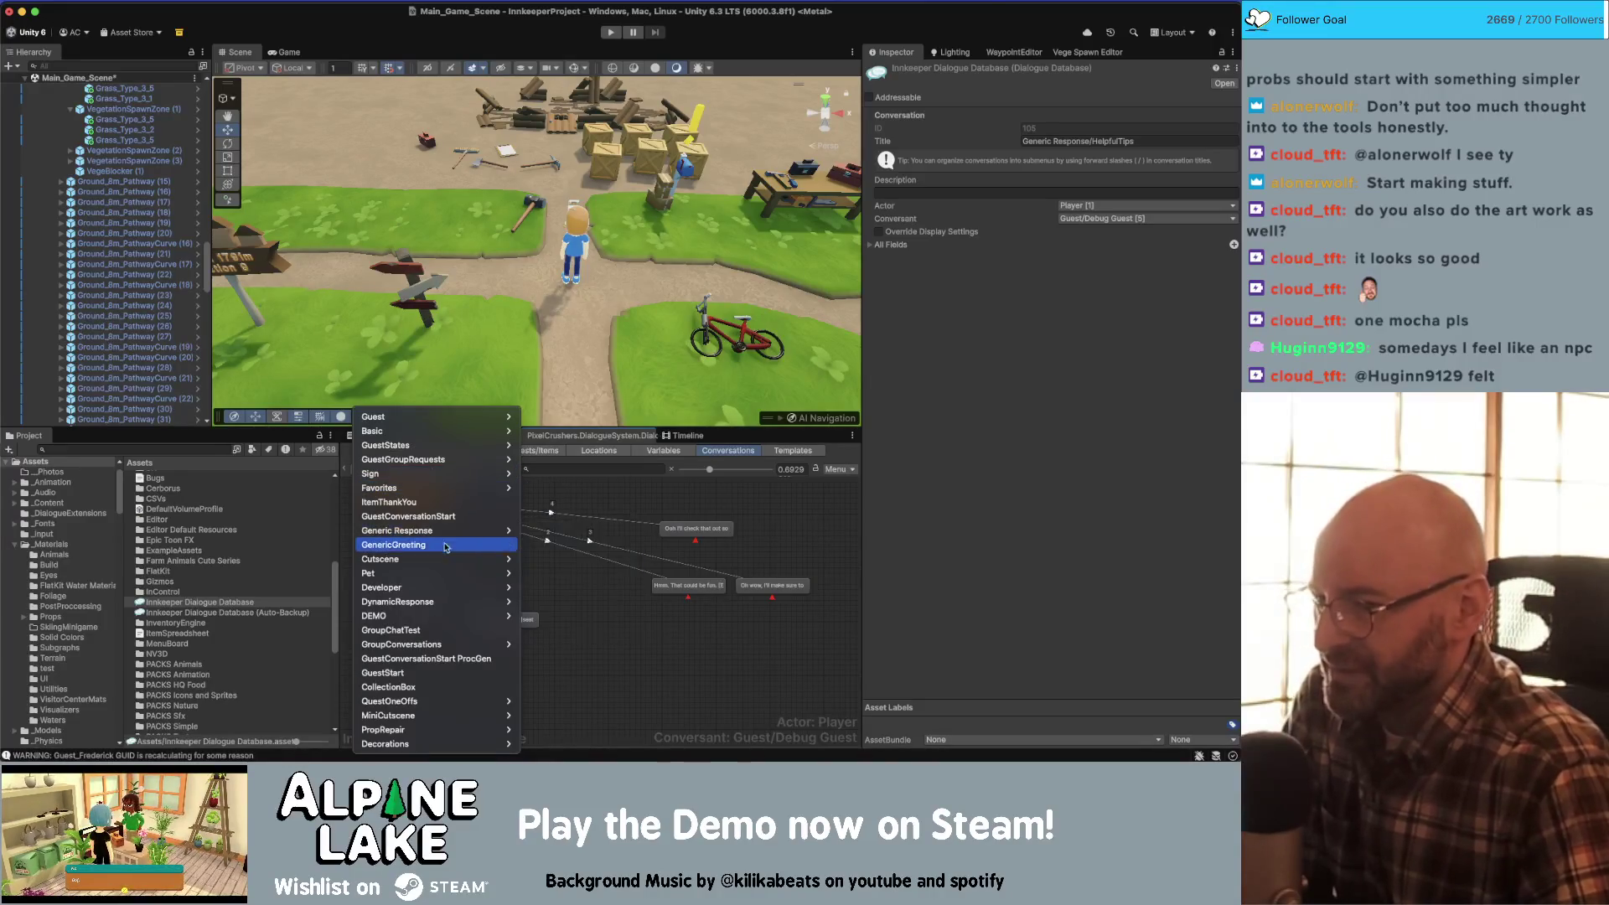
- Open GuestStates/ItemRequest and read its three request response lines in the Inspector
mouse_move(467, 618)
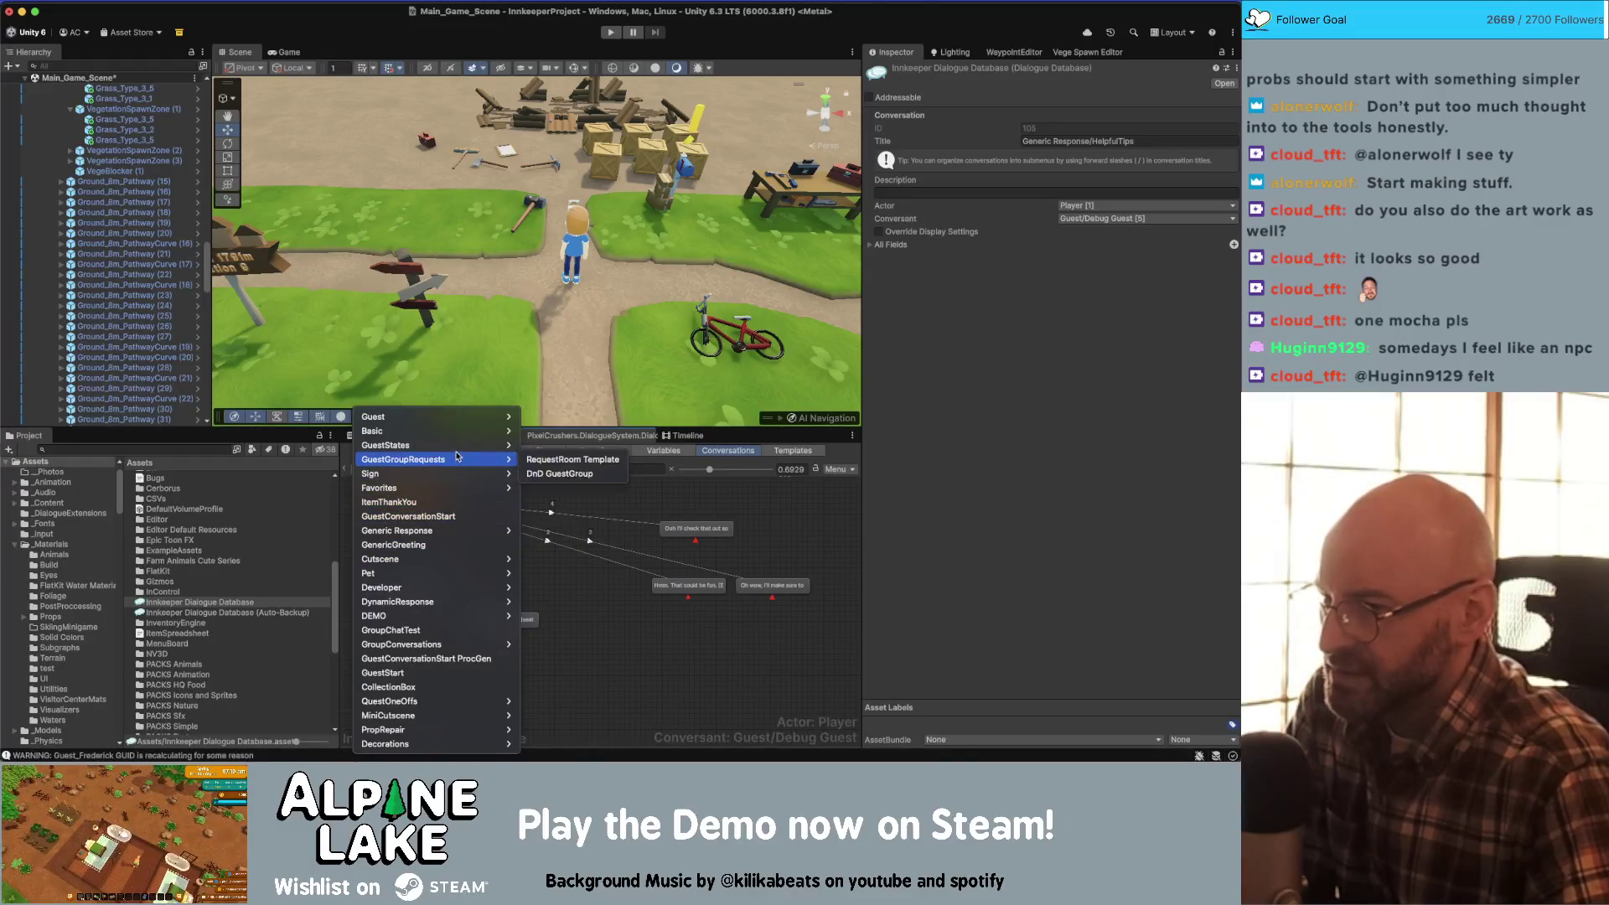
mouse_move(457, 448)
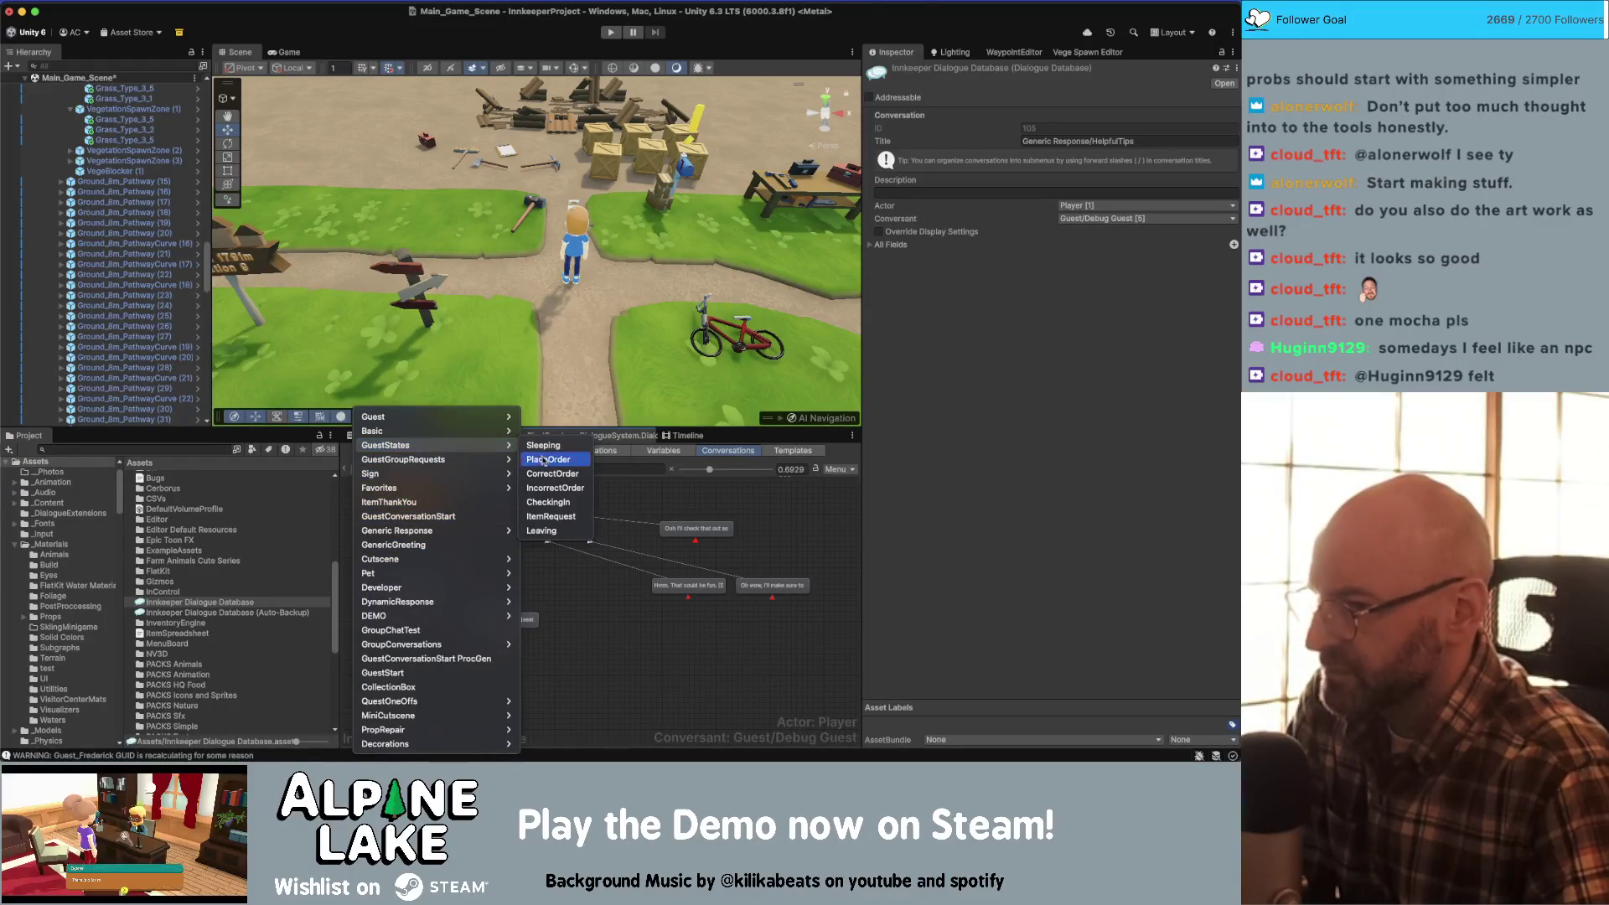
click(549, 517)
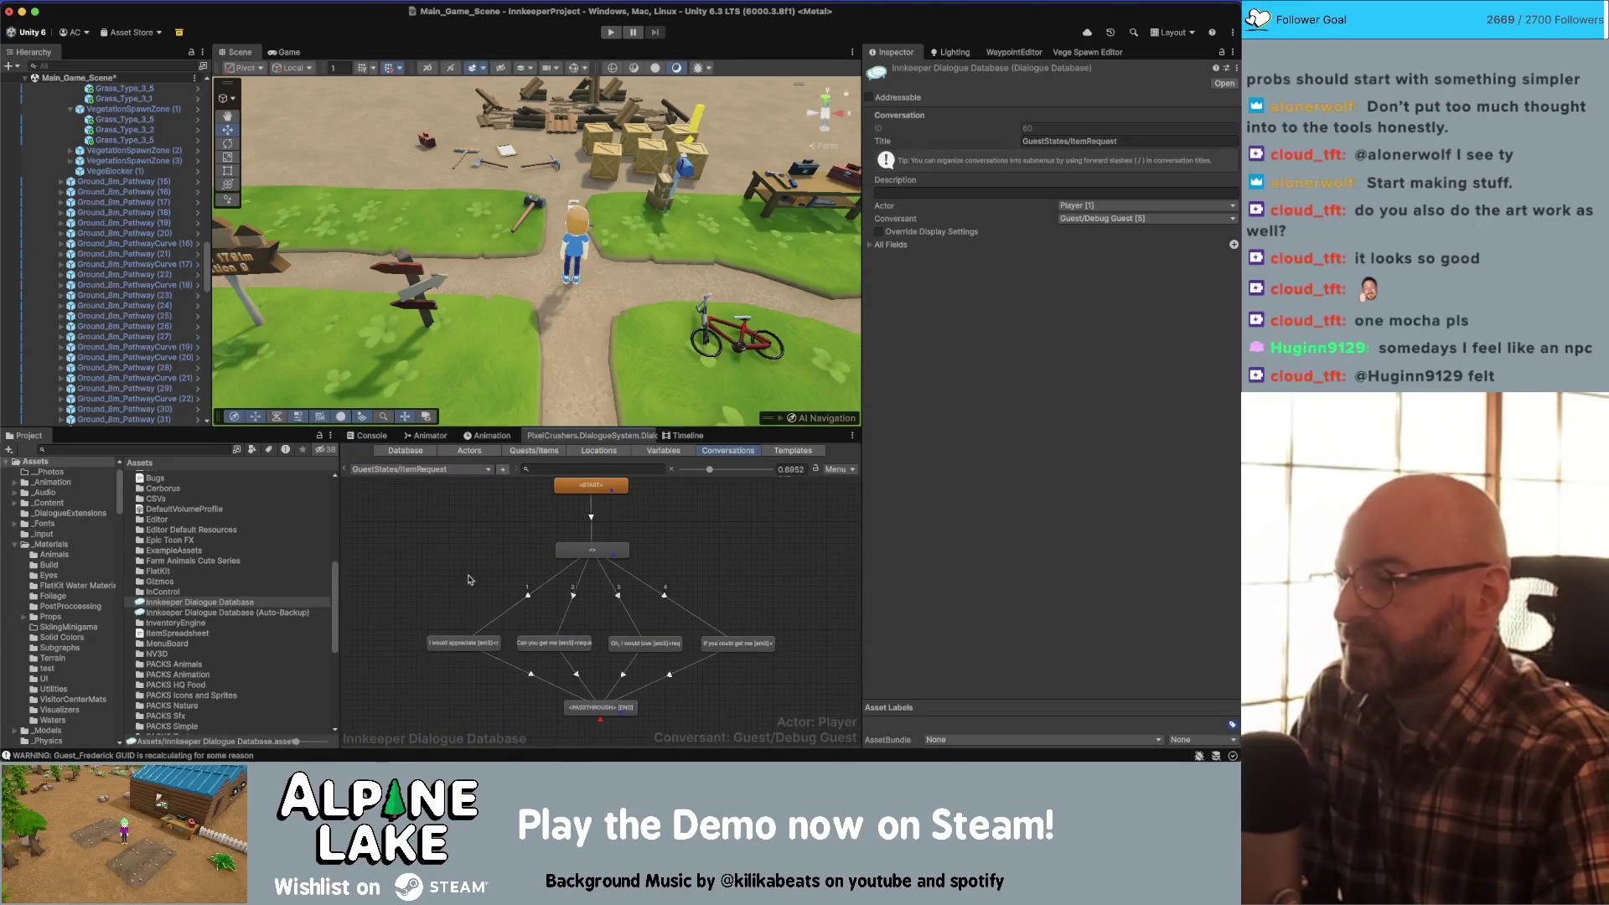
scroll(473, 560, up, 1)
scroll(473, 560, right, 2)
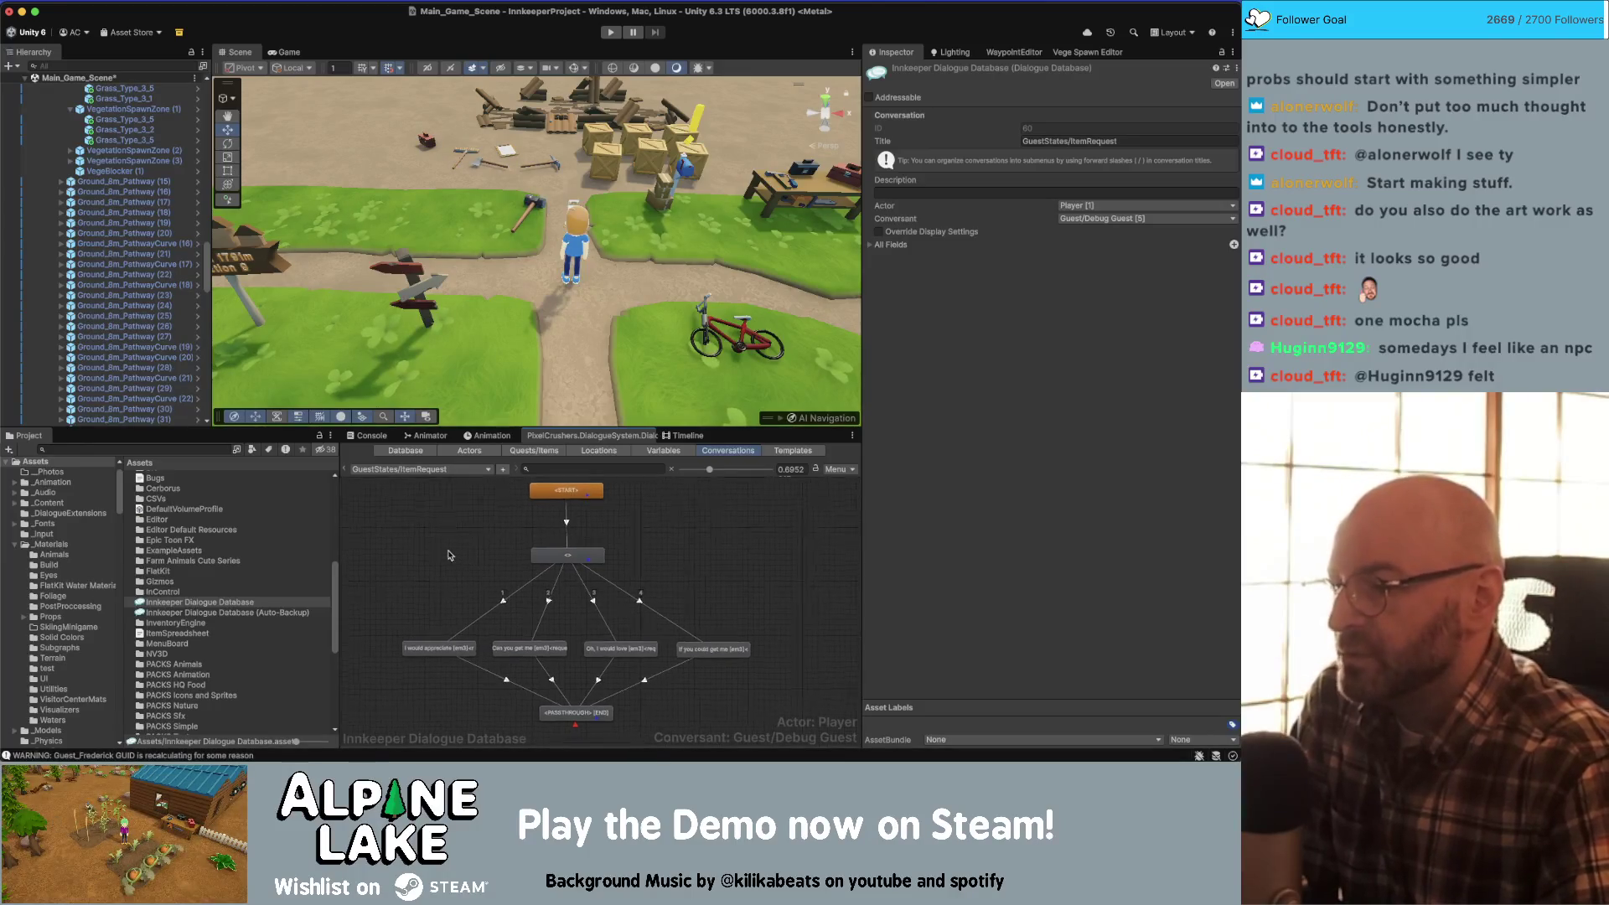
click(442, 650)
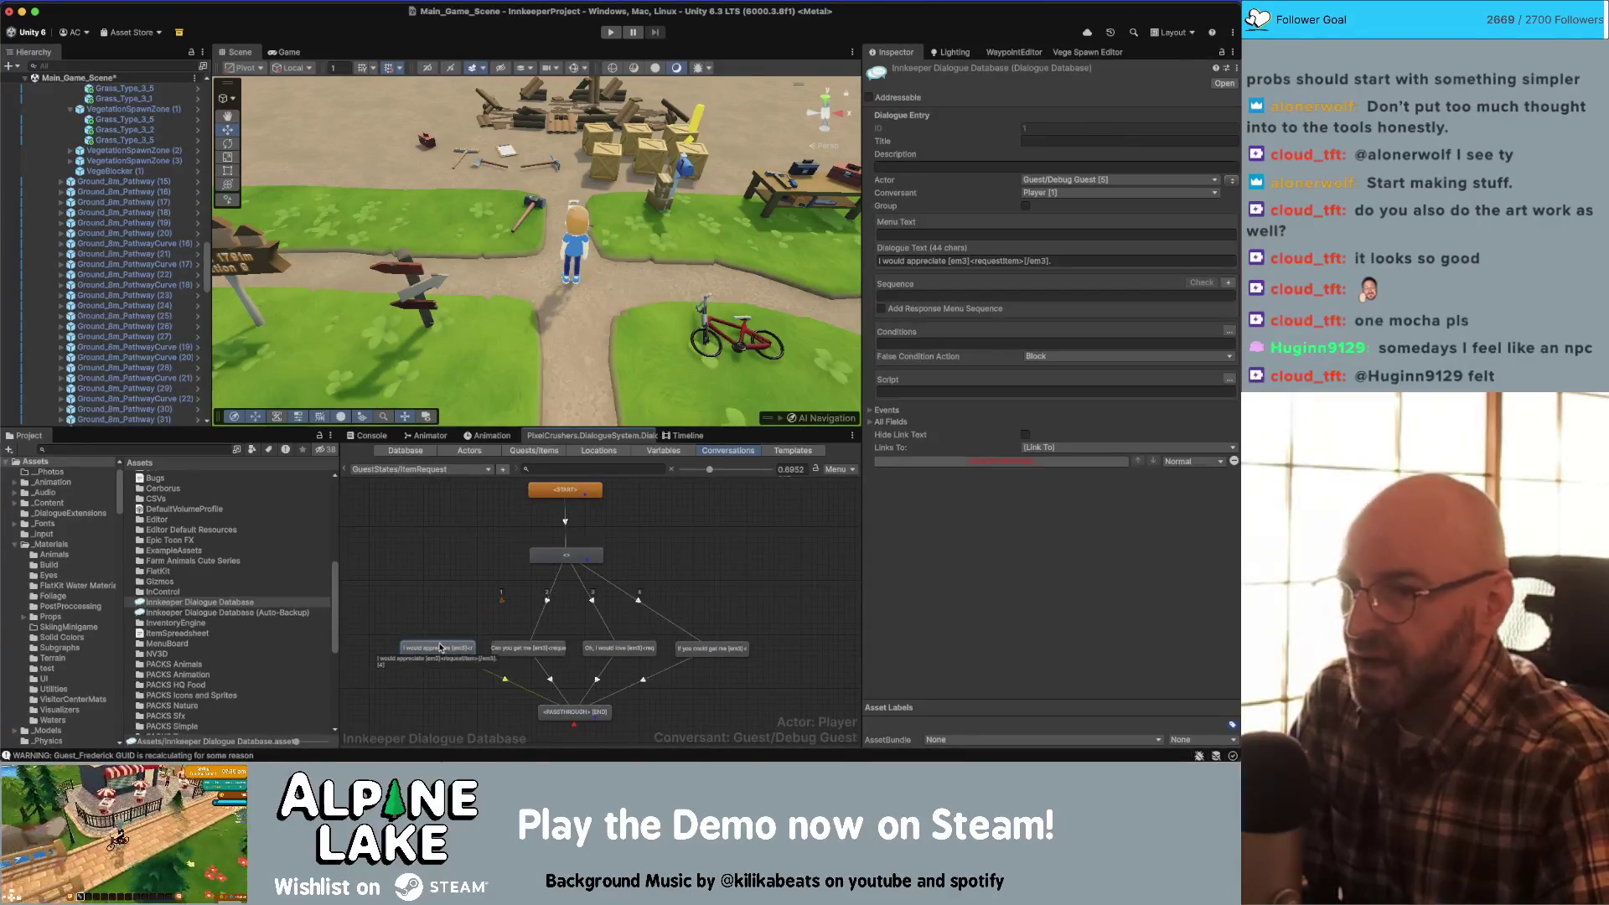
click(538, 650)
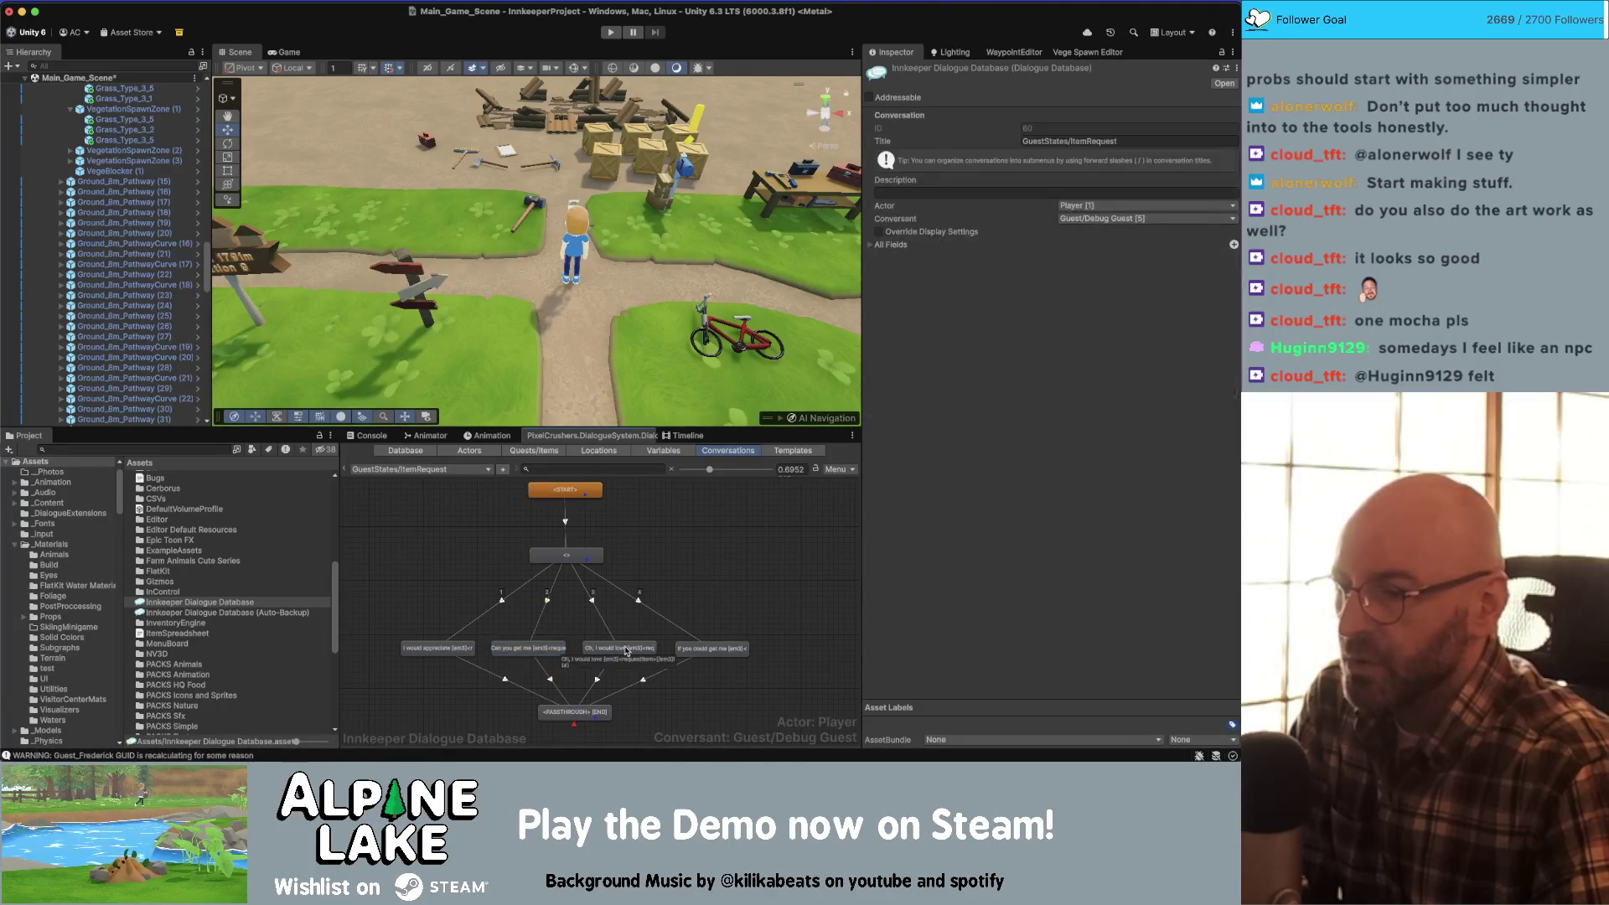
click(623, 647)
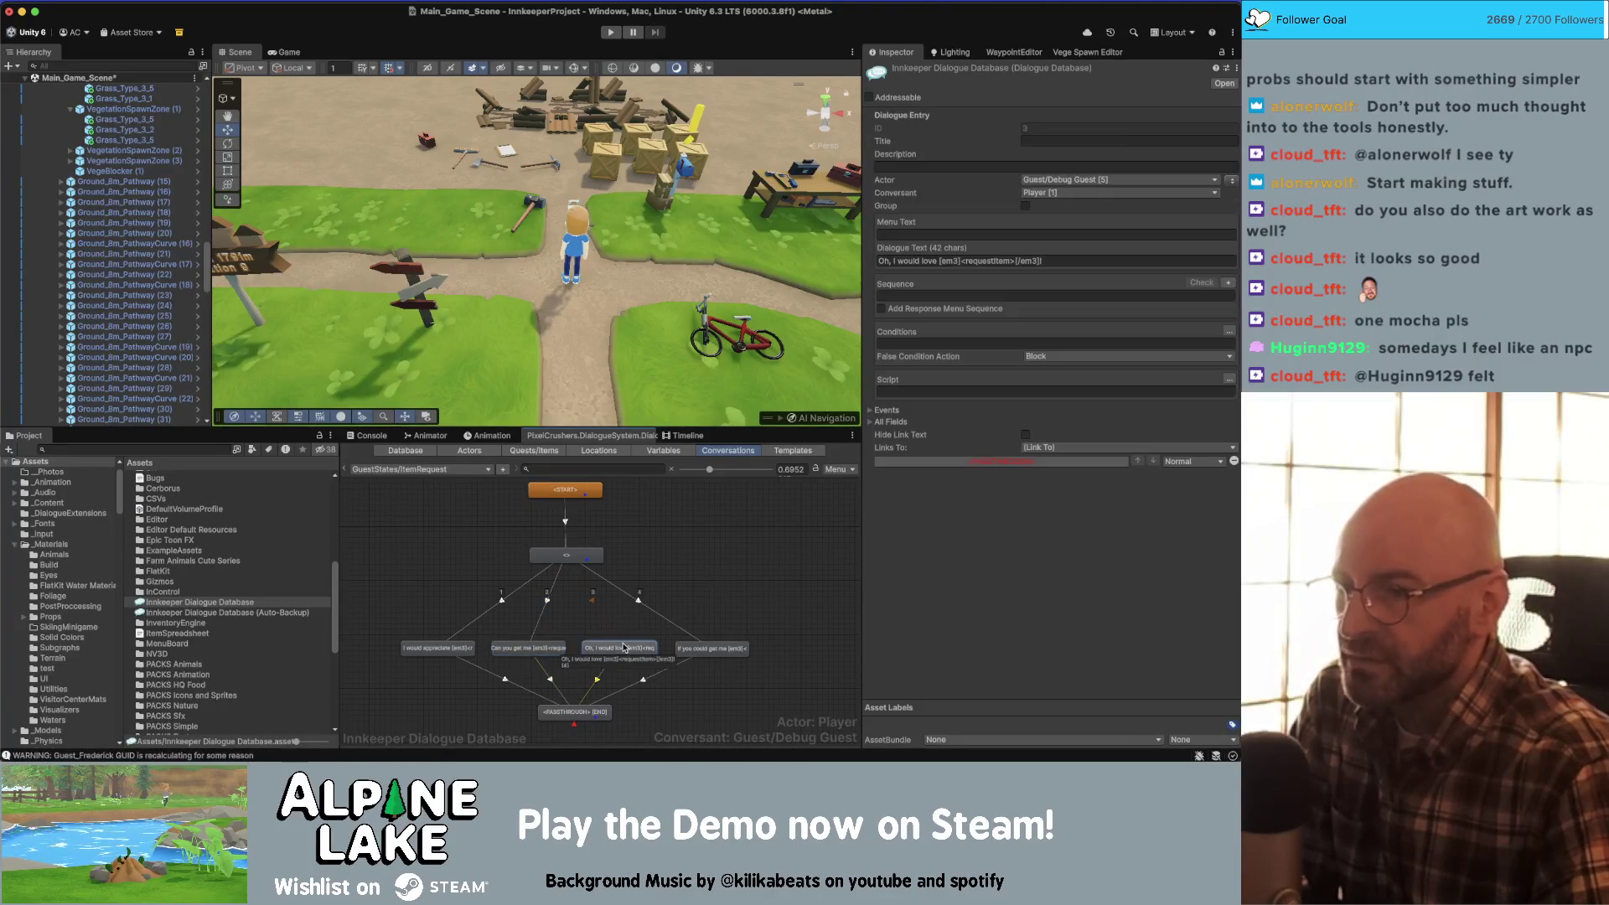
click(714, 550)
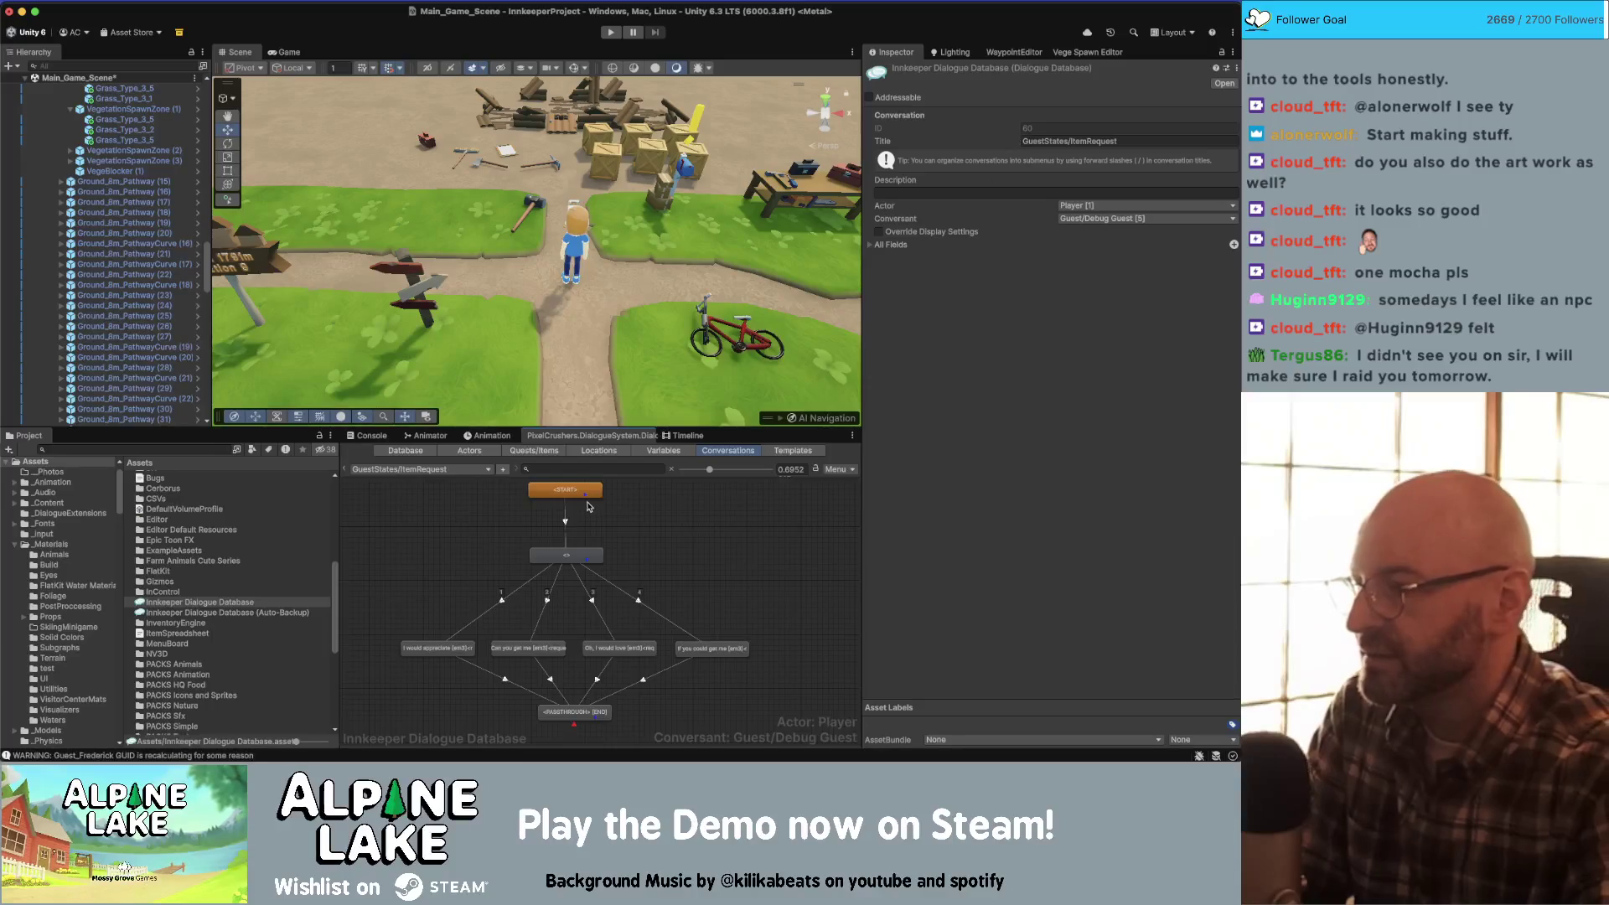
- Check the conversation list without switching, then bring up the graph's context menu
click(429, 469)
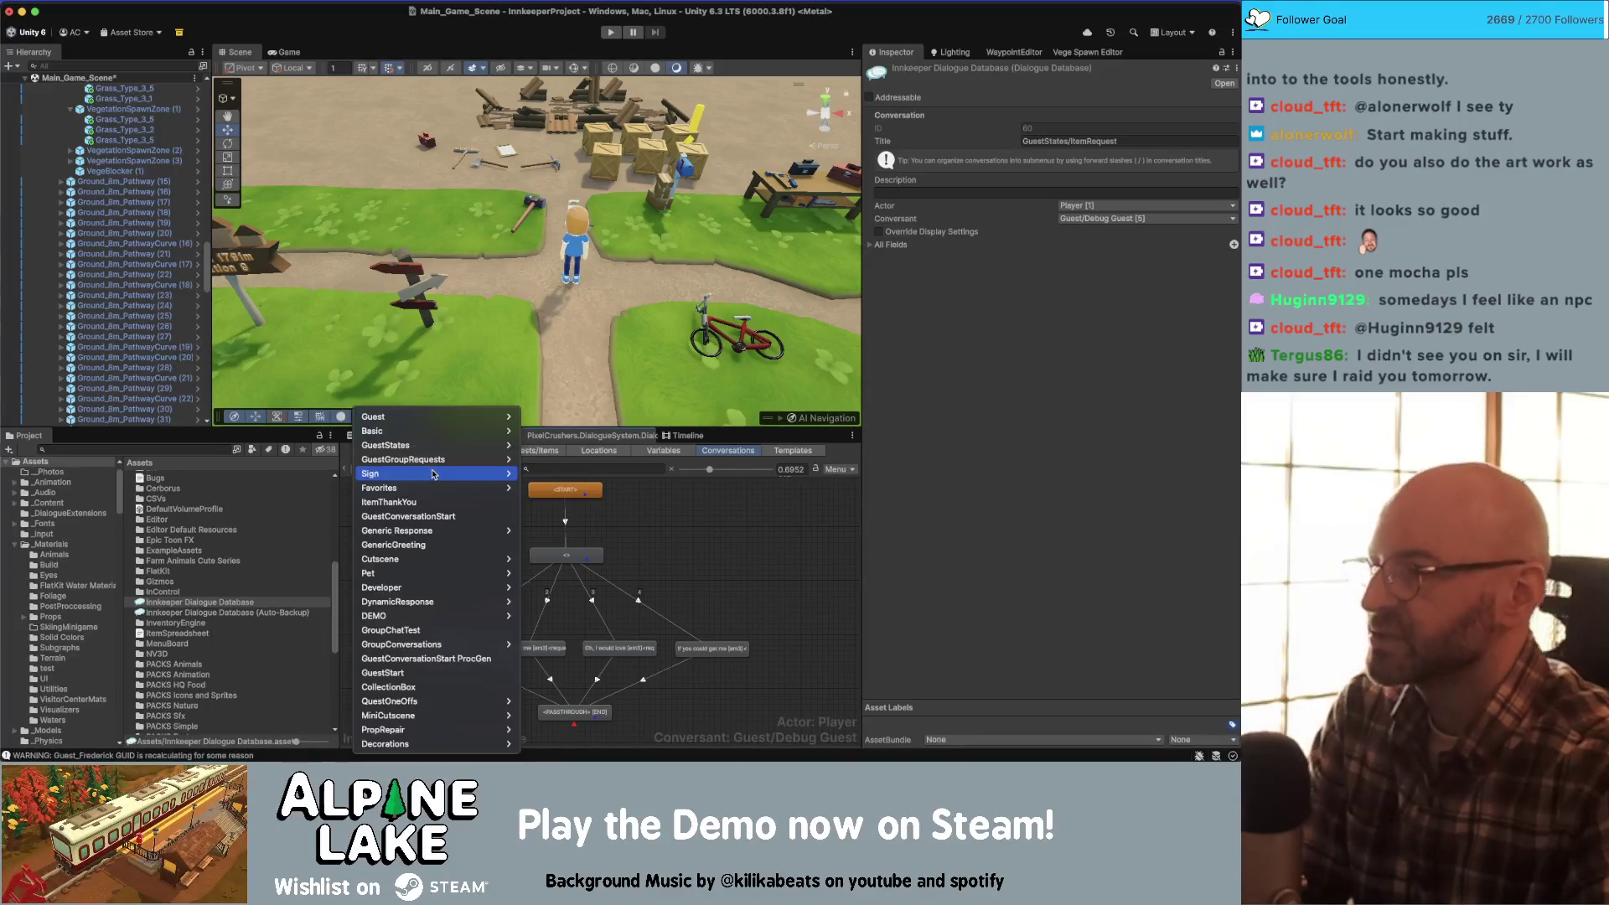
mouse_move(473, 418)
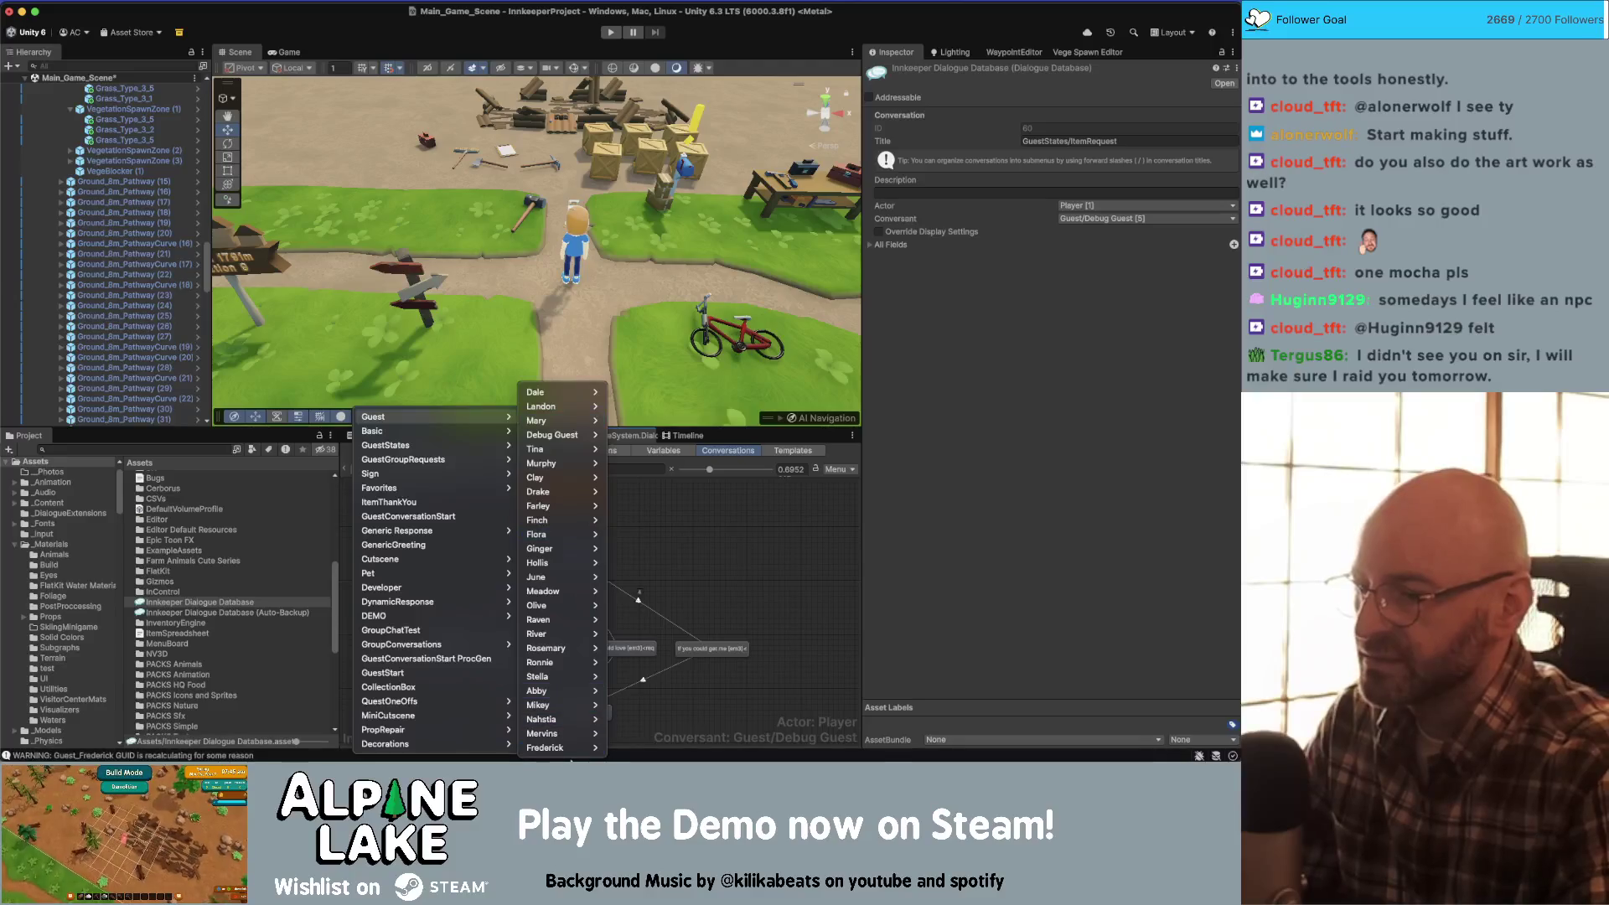
mouse_move(578, 748)
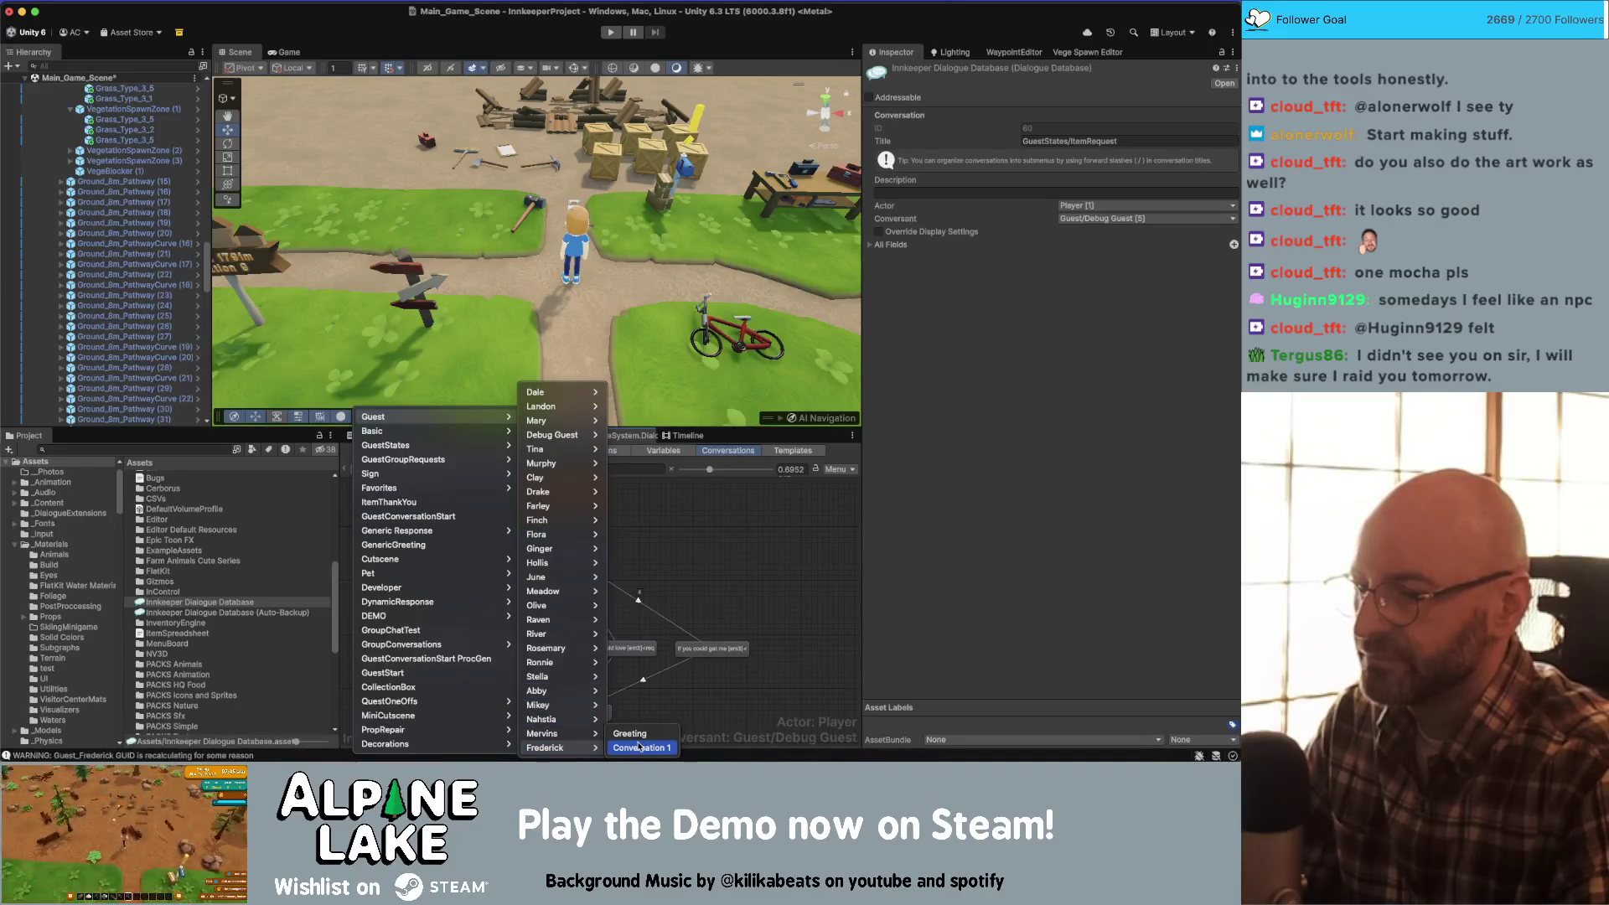
click(639, 745)
right_click(712, 515)
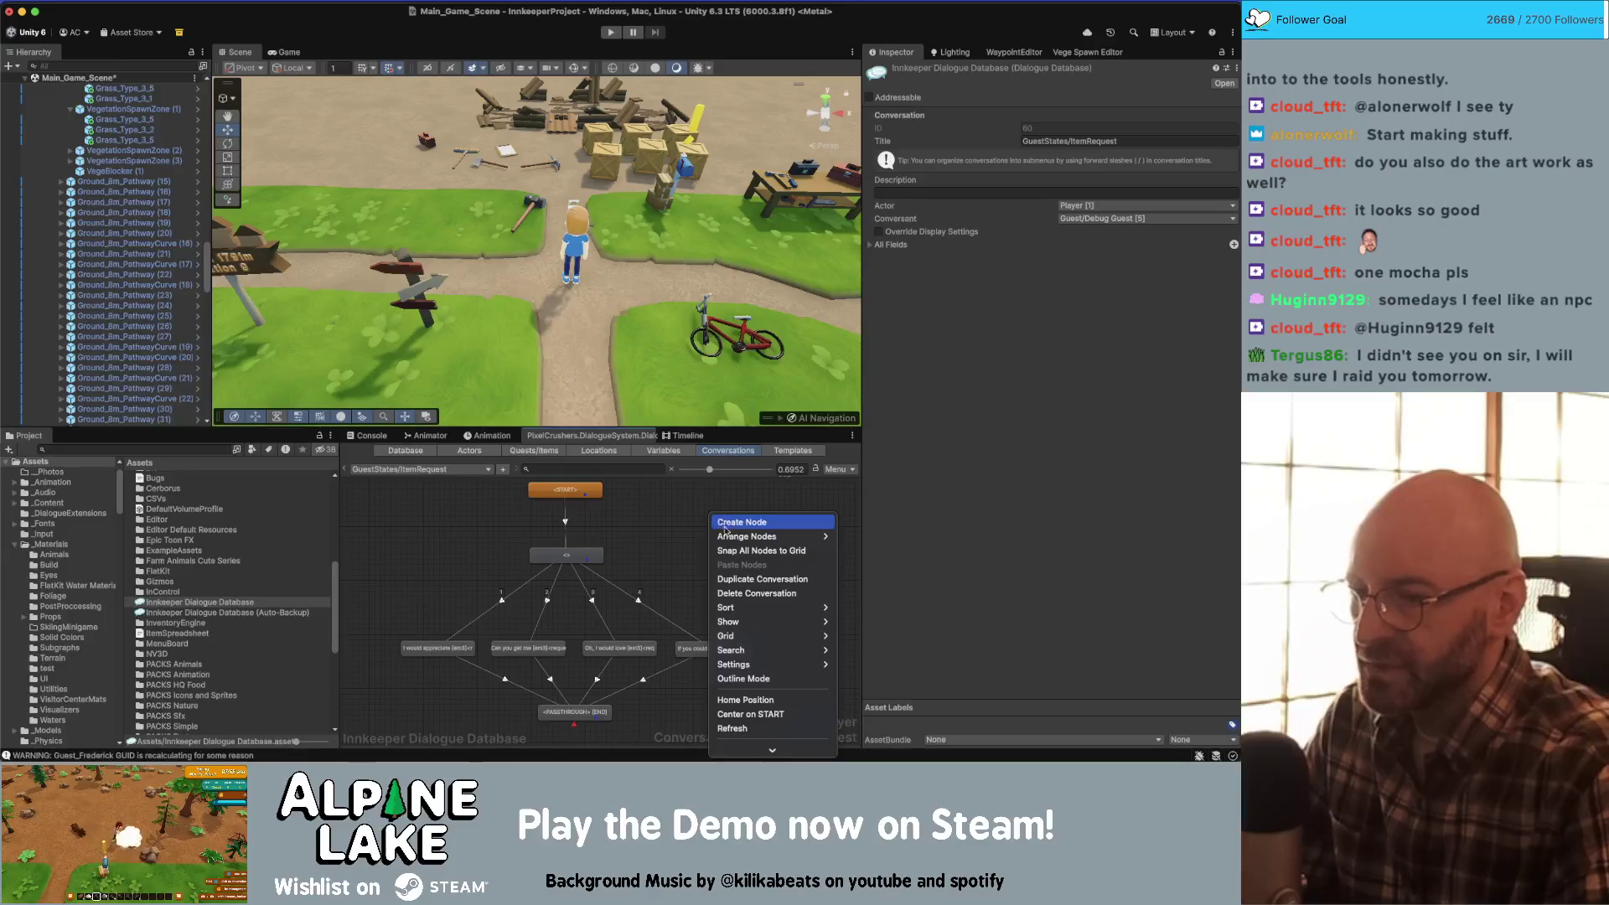
- Duplicate the ItemRequest conversation and retitle the copy Guest/Frederick/ItemRequest
click(749, 580)
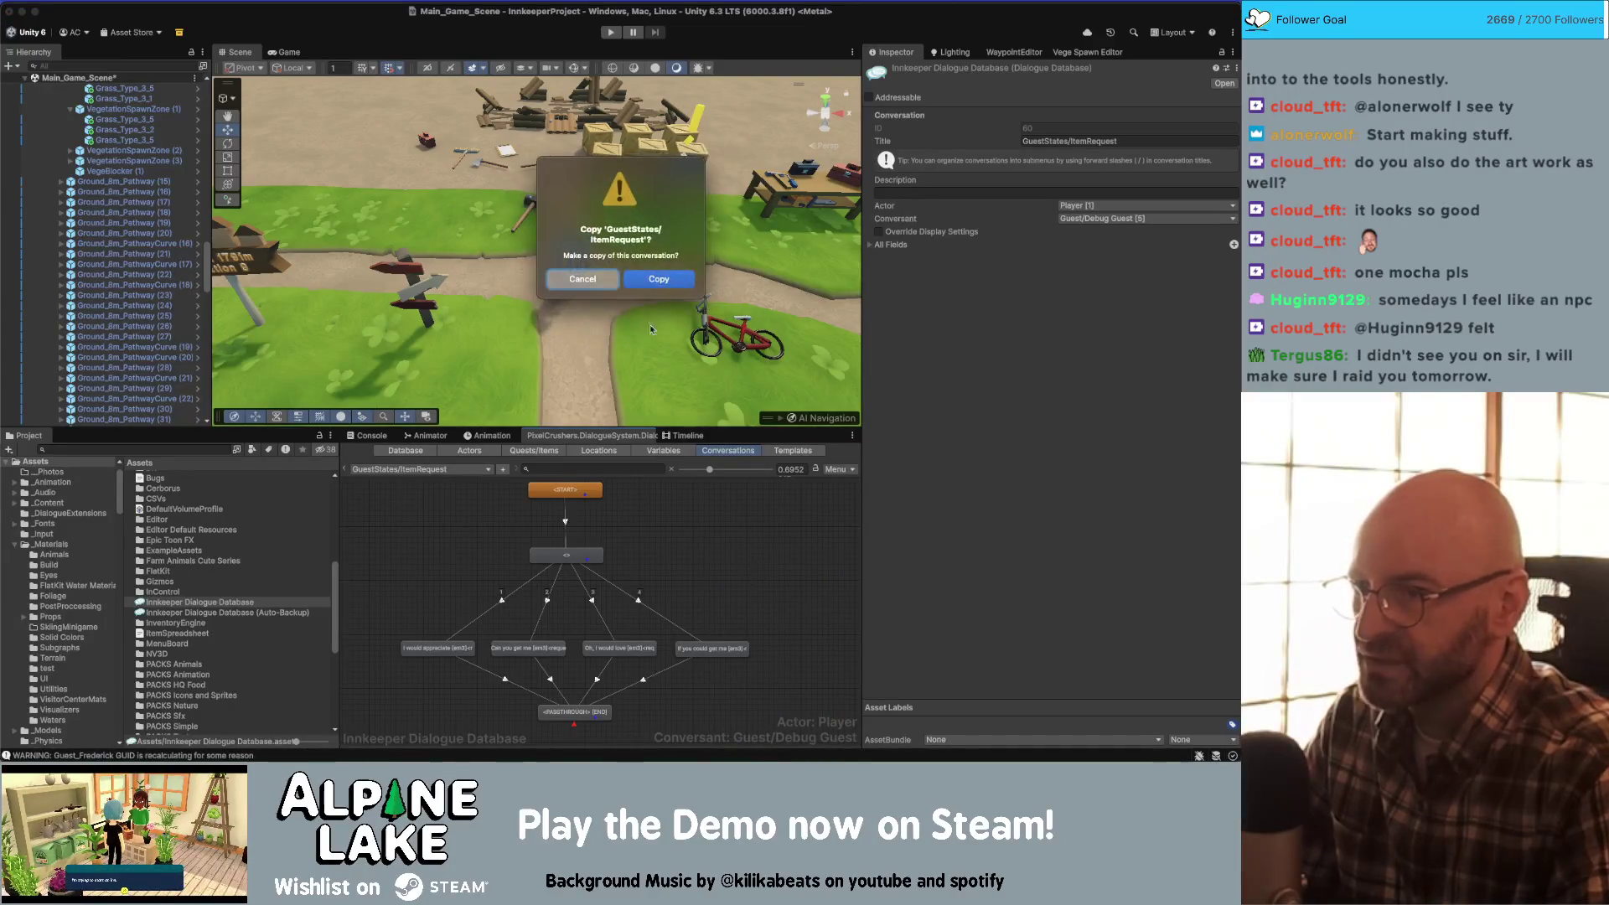
click(657, 279)
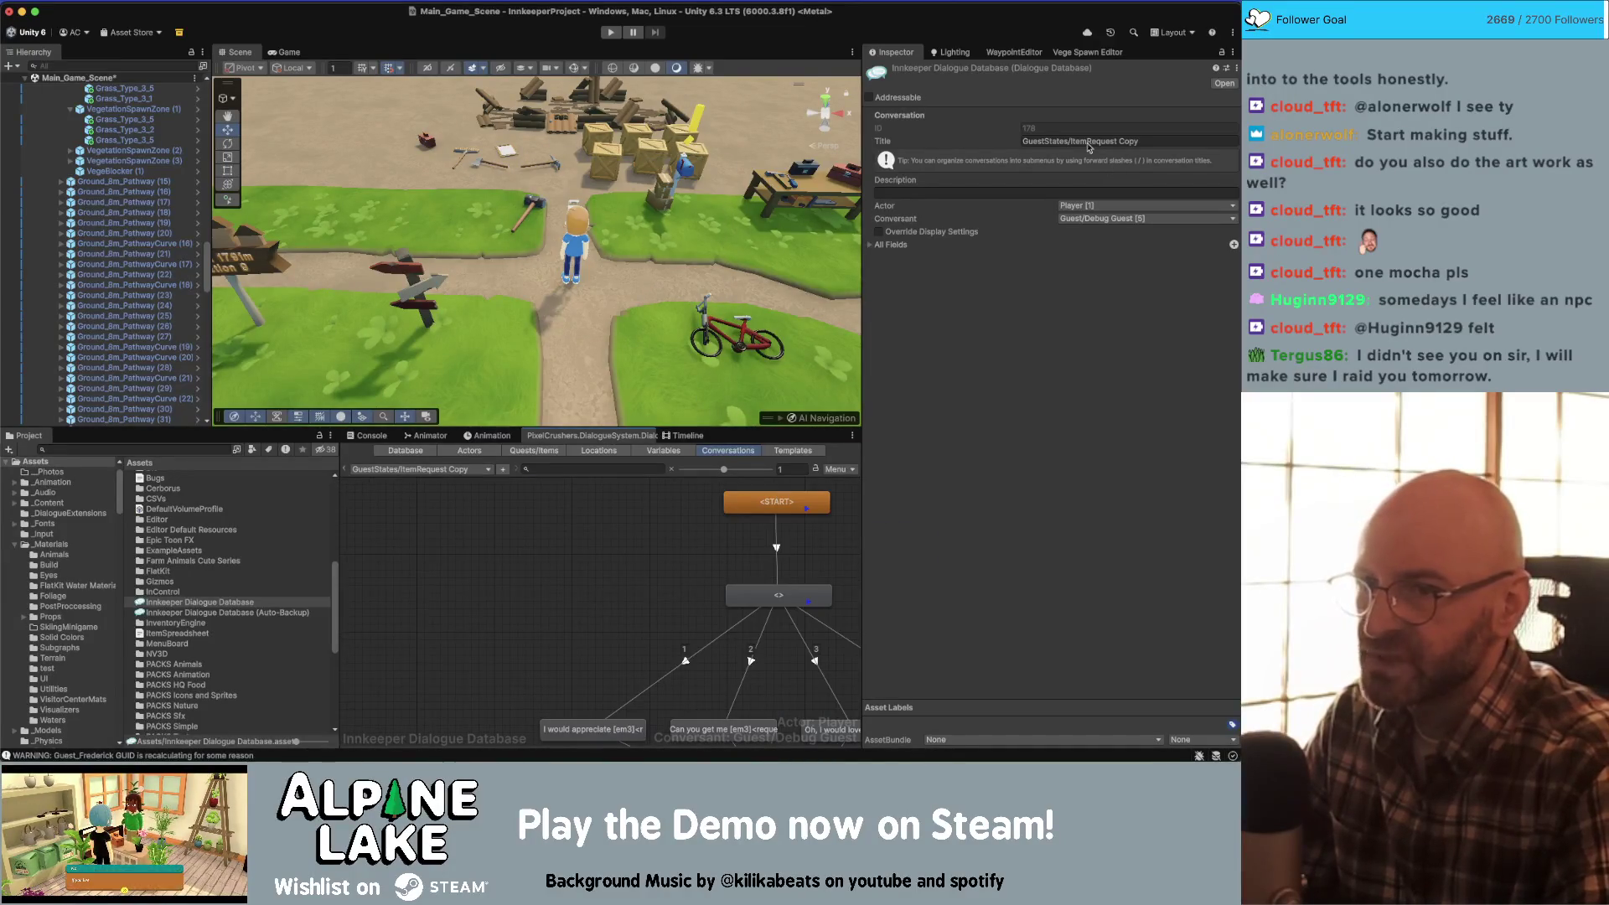
click(1096, 141)
click(1179, 139)
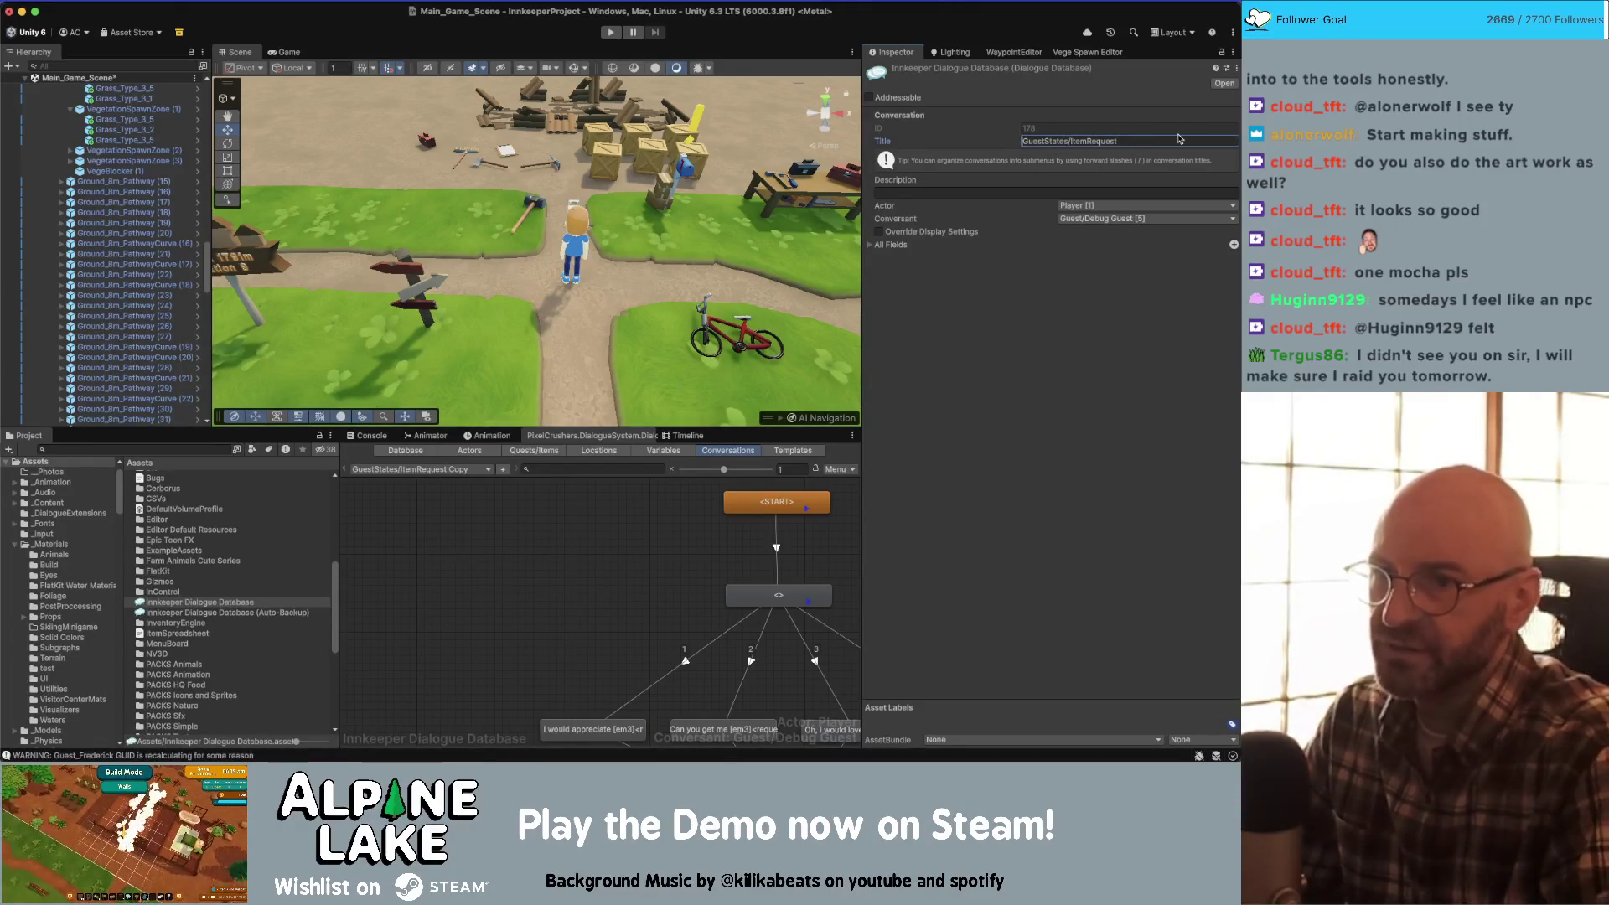
key(Home)
text(Guest/F)
text(rederick)
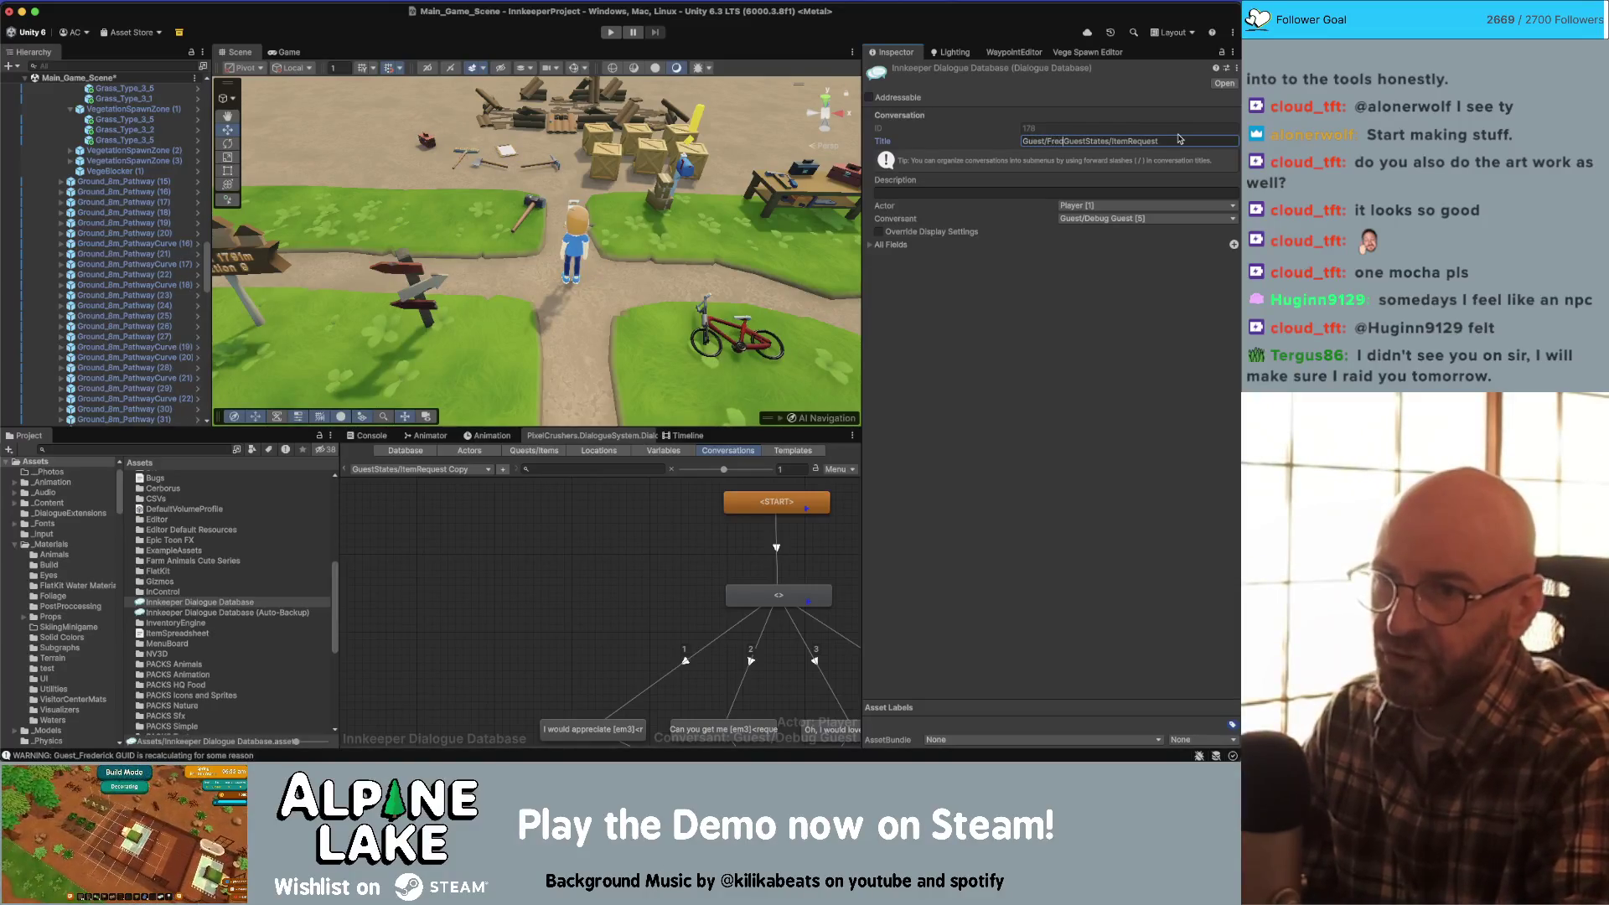
key(Delete)
key(Delete)
key(Delete)
key(Delete)
key(Delete)
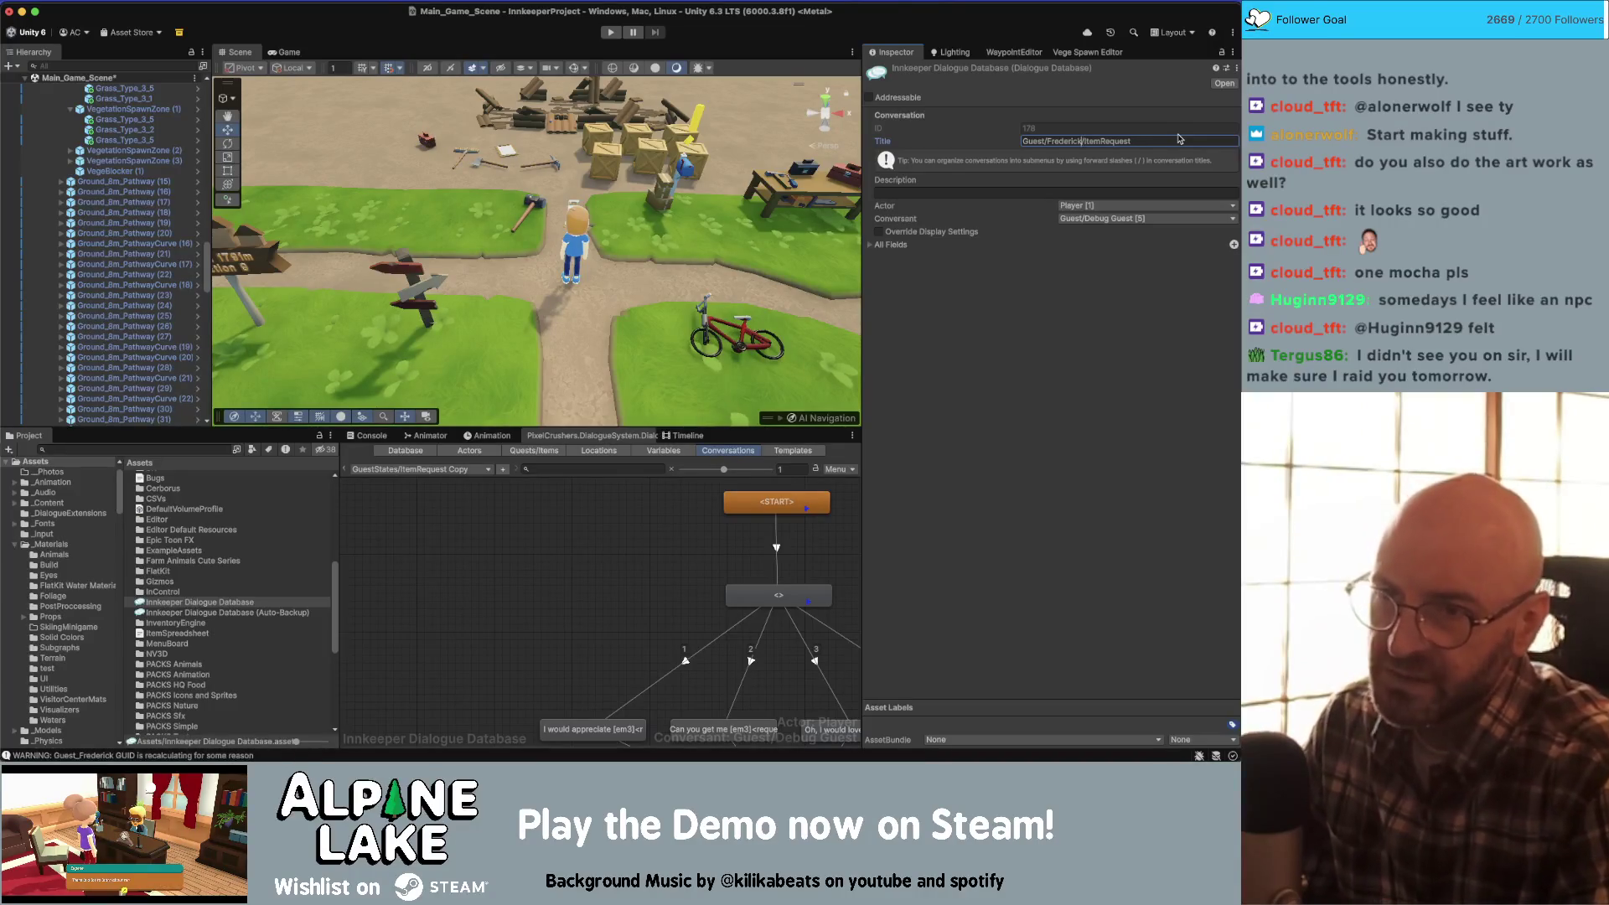
click(549, 687)
- Inspect the copy's START entry and the hub entry's randomizing sequence
scroll(519, 650, right, 3)
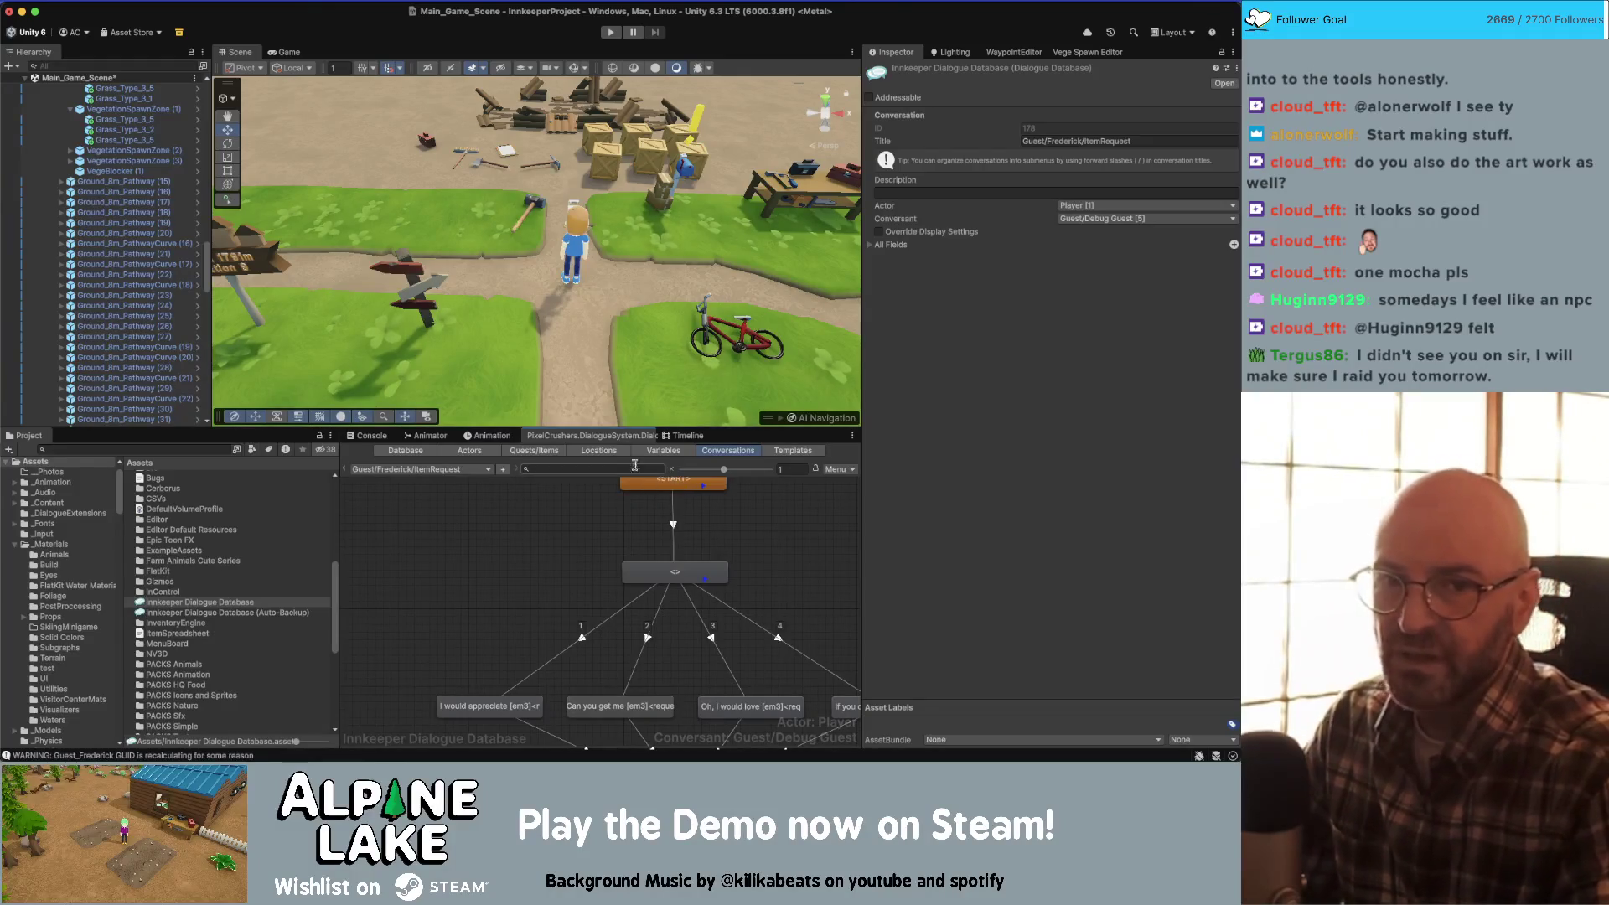
scroll(495, 560, right, 3)
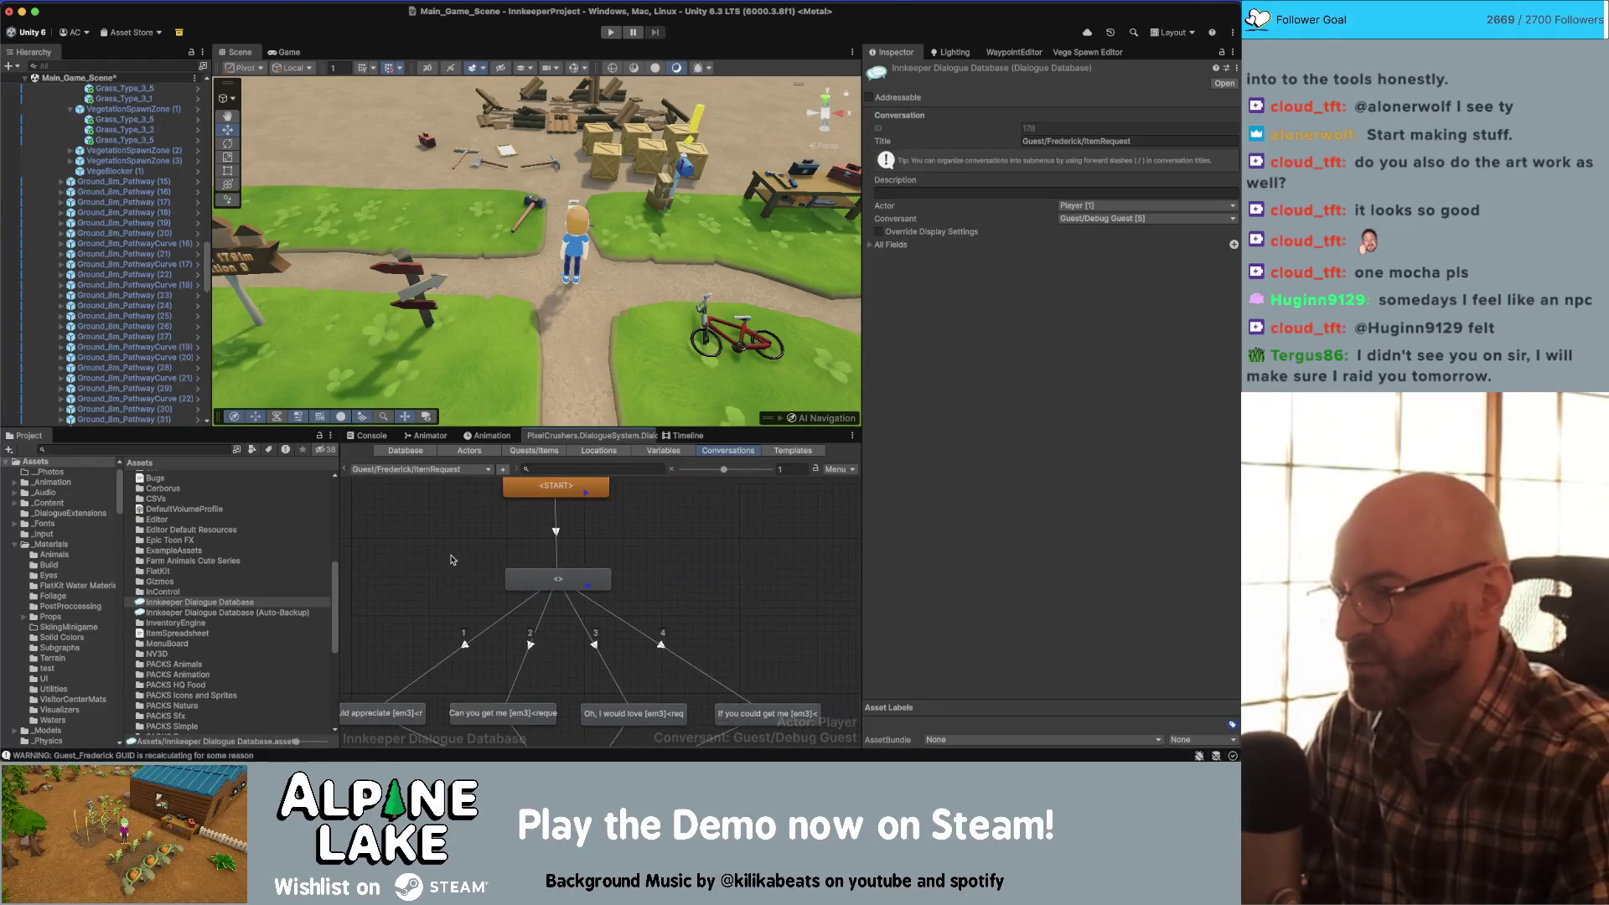
scroll(701, 582, left, 2)
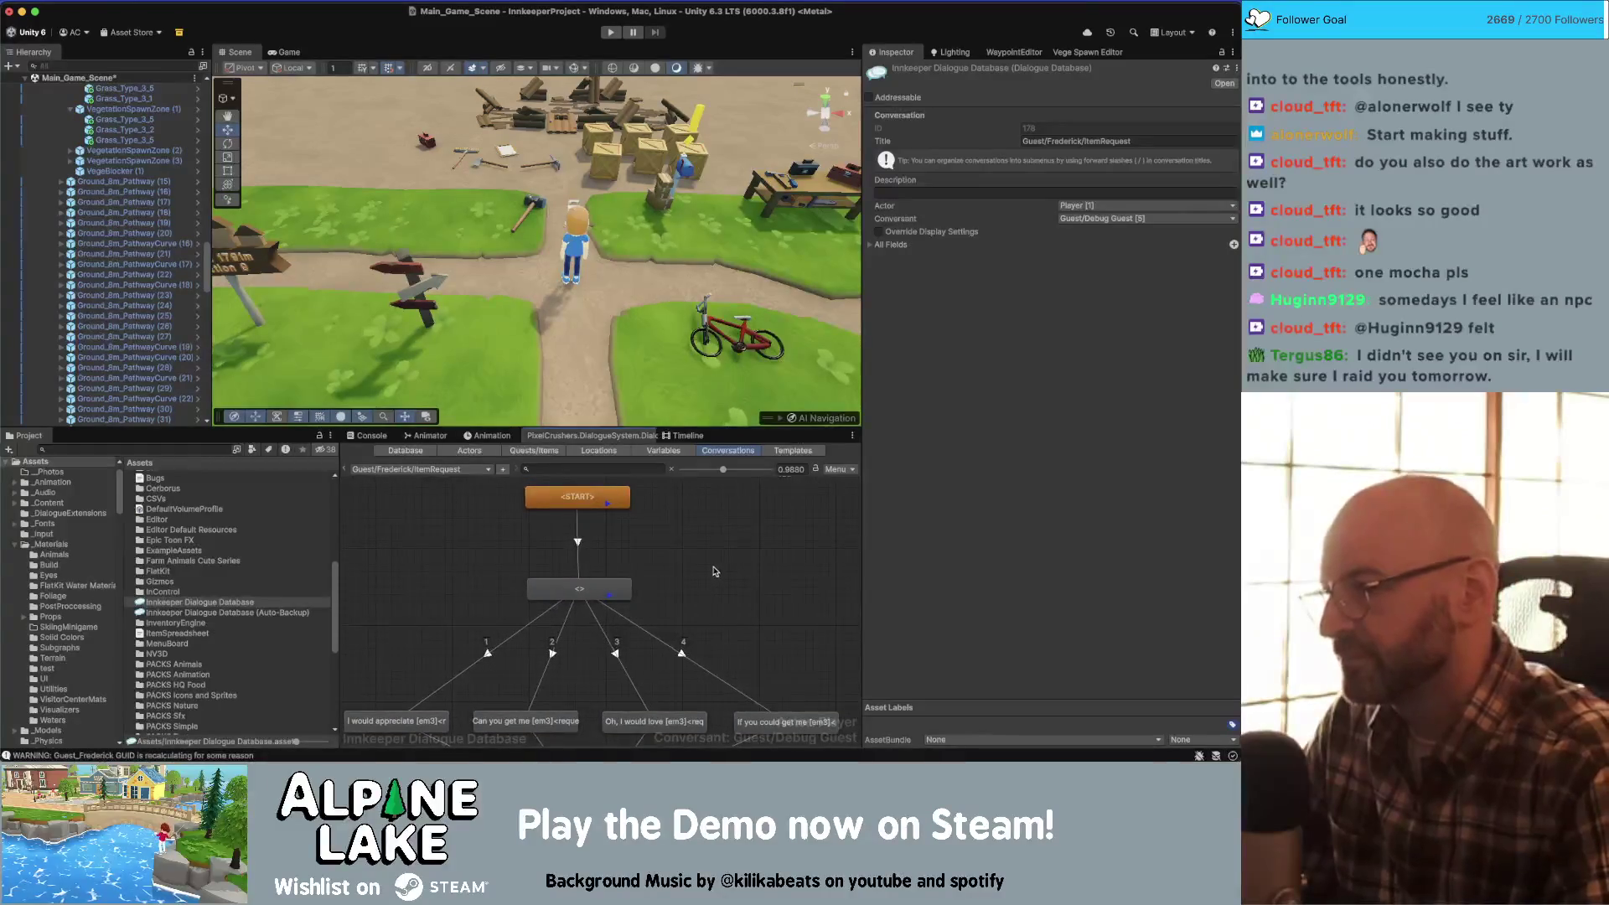
drag(620, 511, 621, 516)
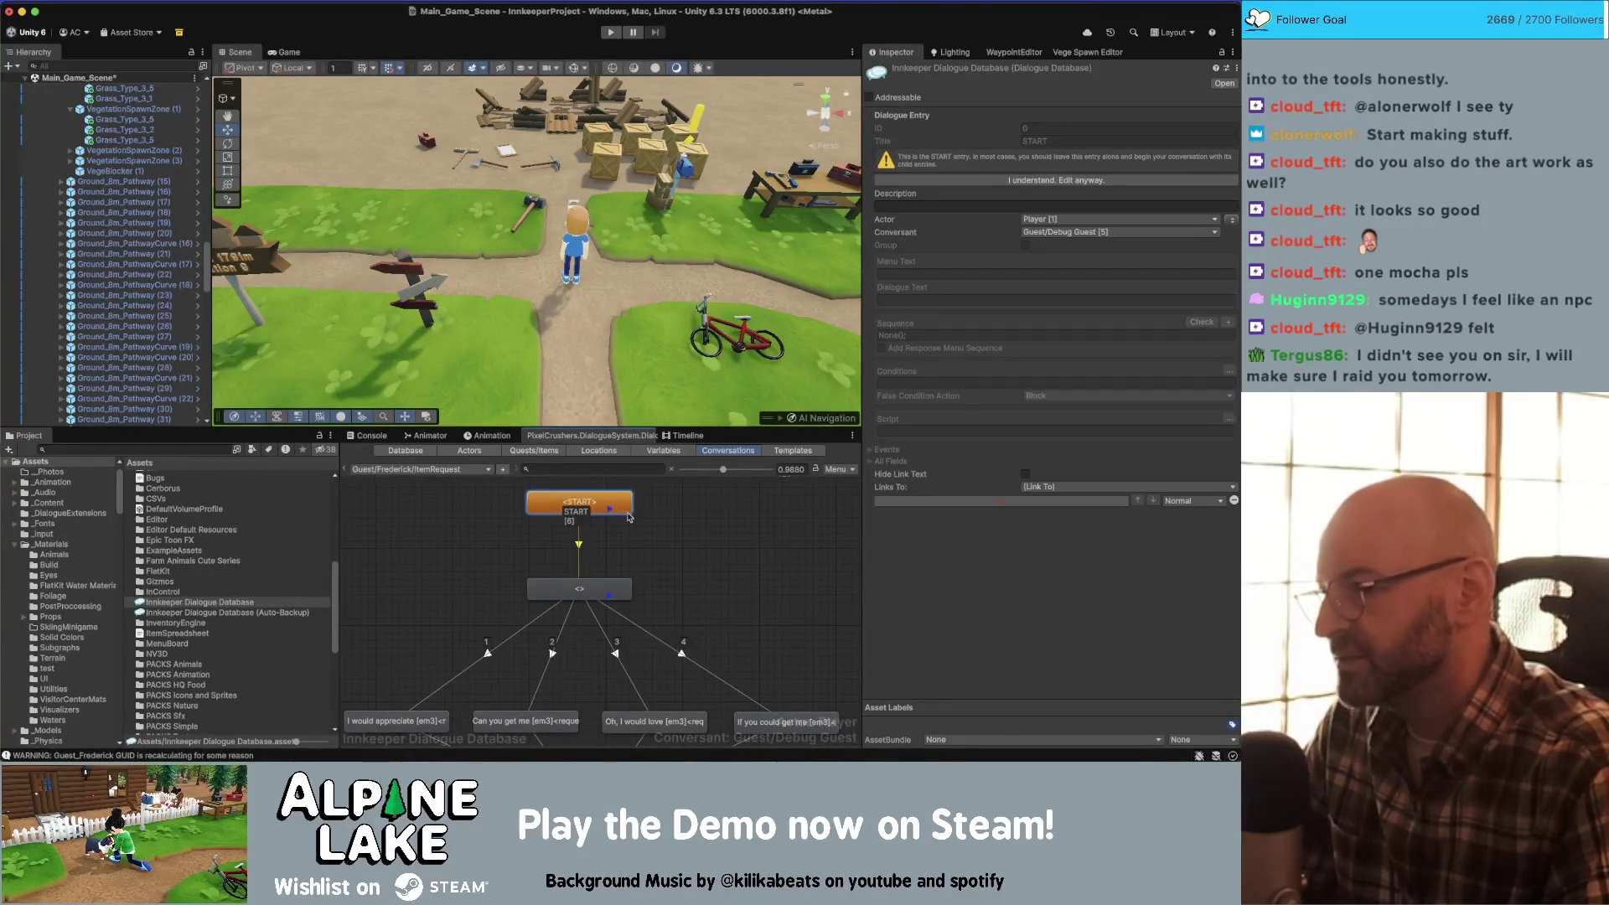
click(672, 559)
scroll(701, 545, down, 3)
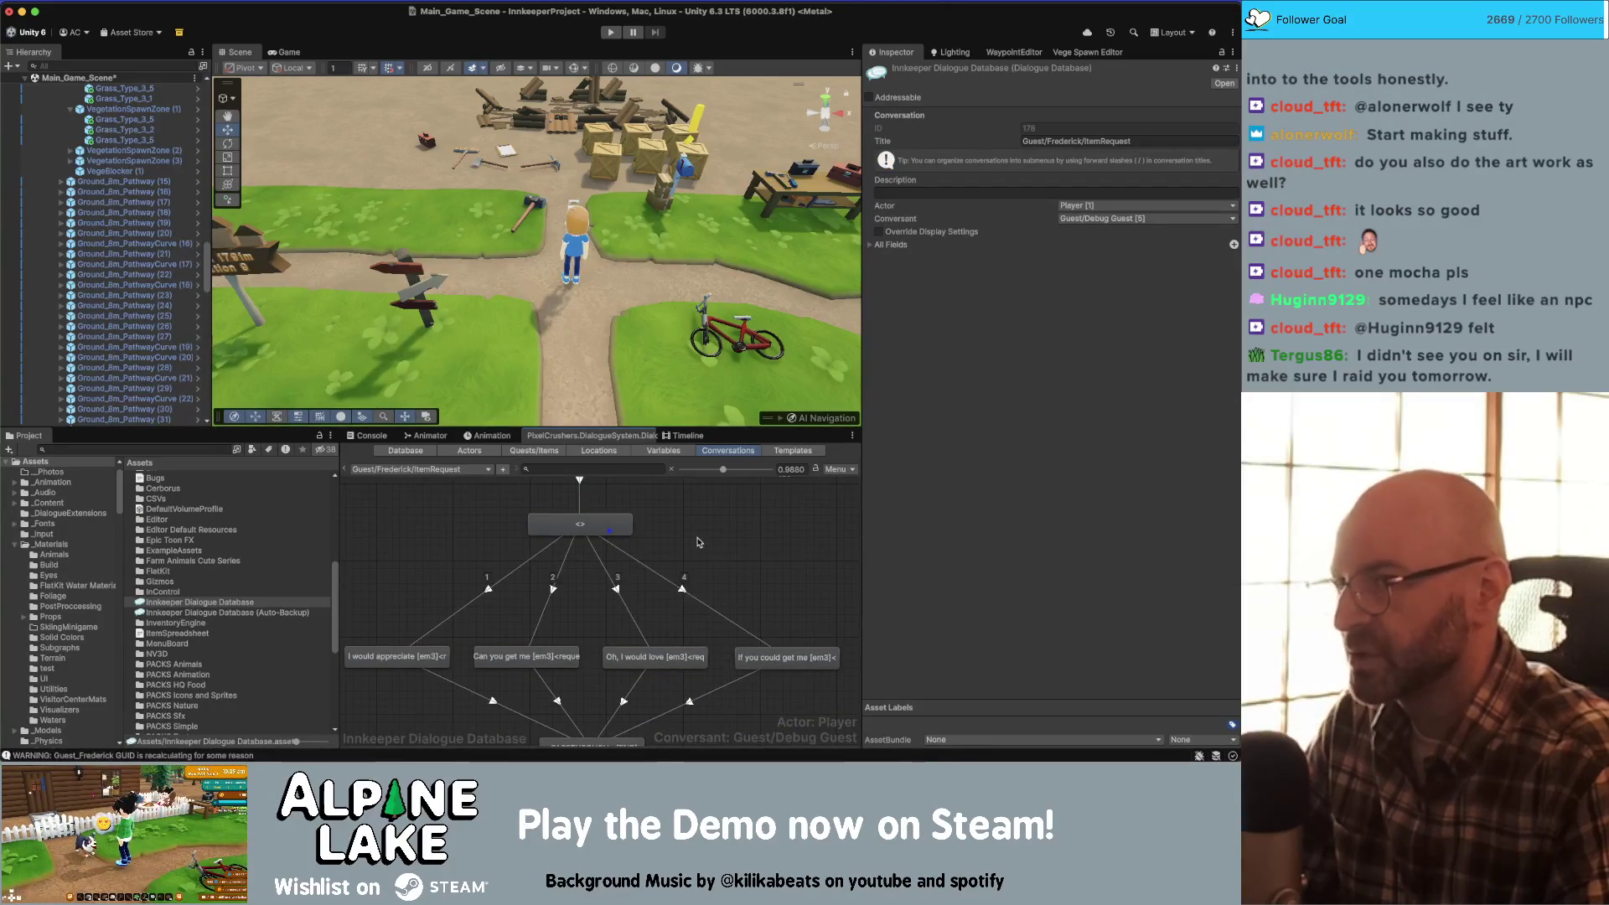
click(572, 527)
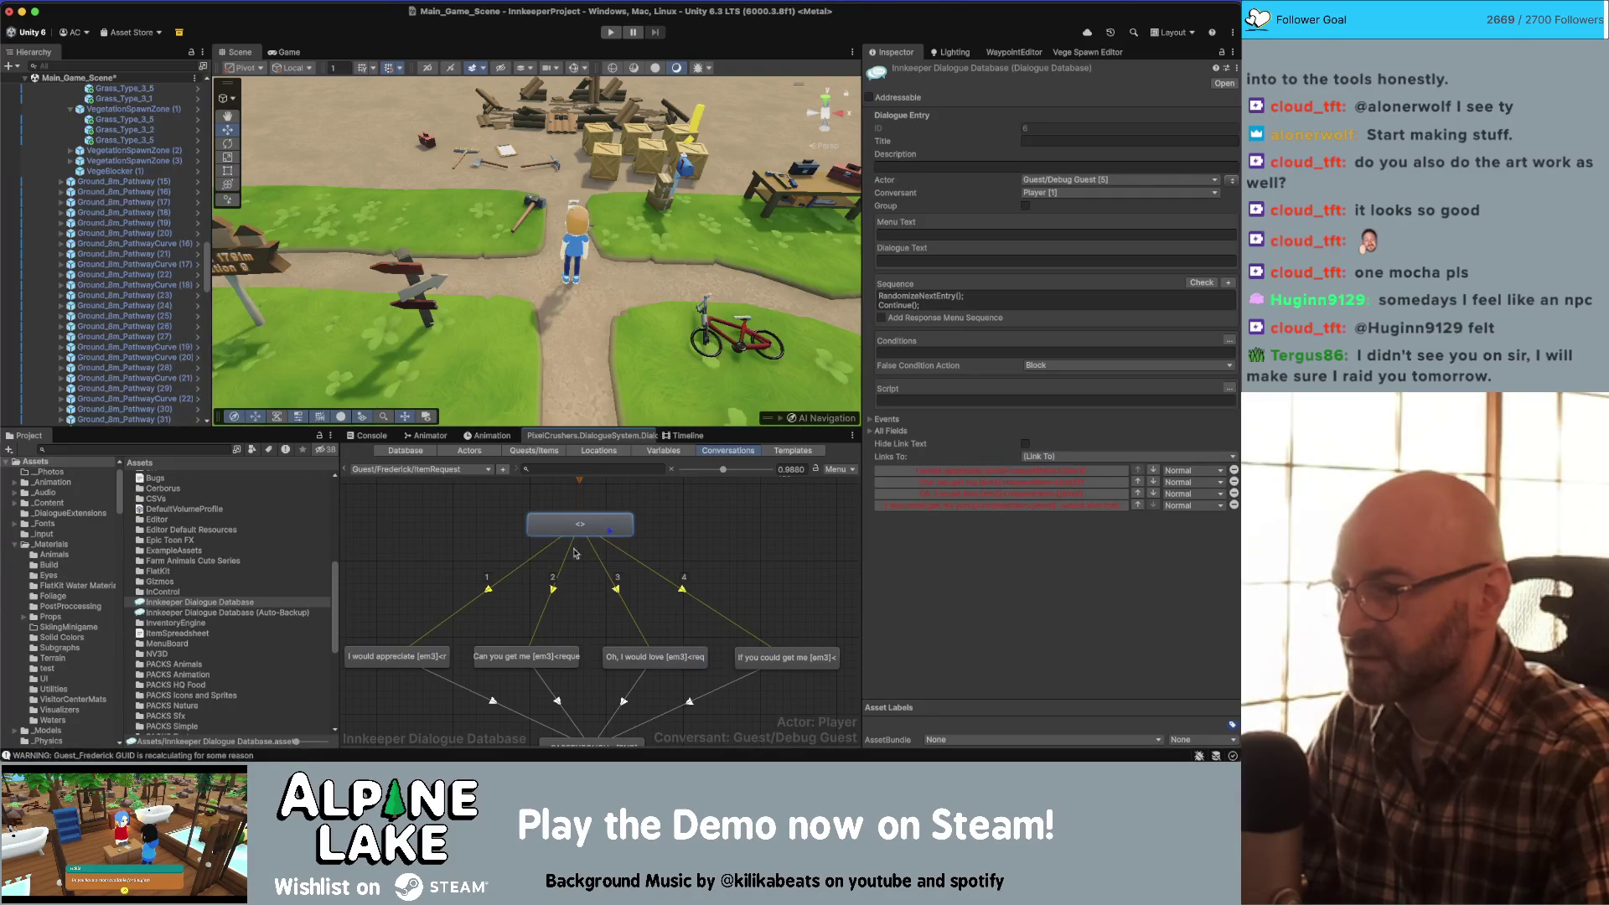
click(735, 555)
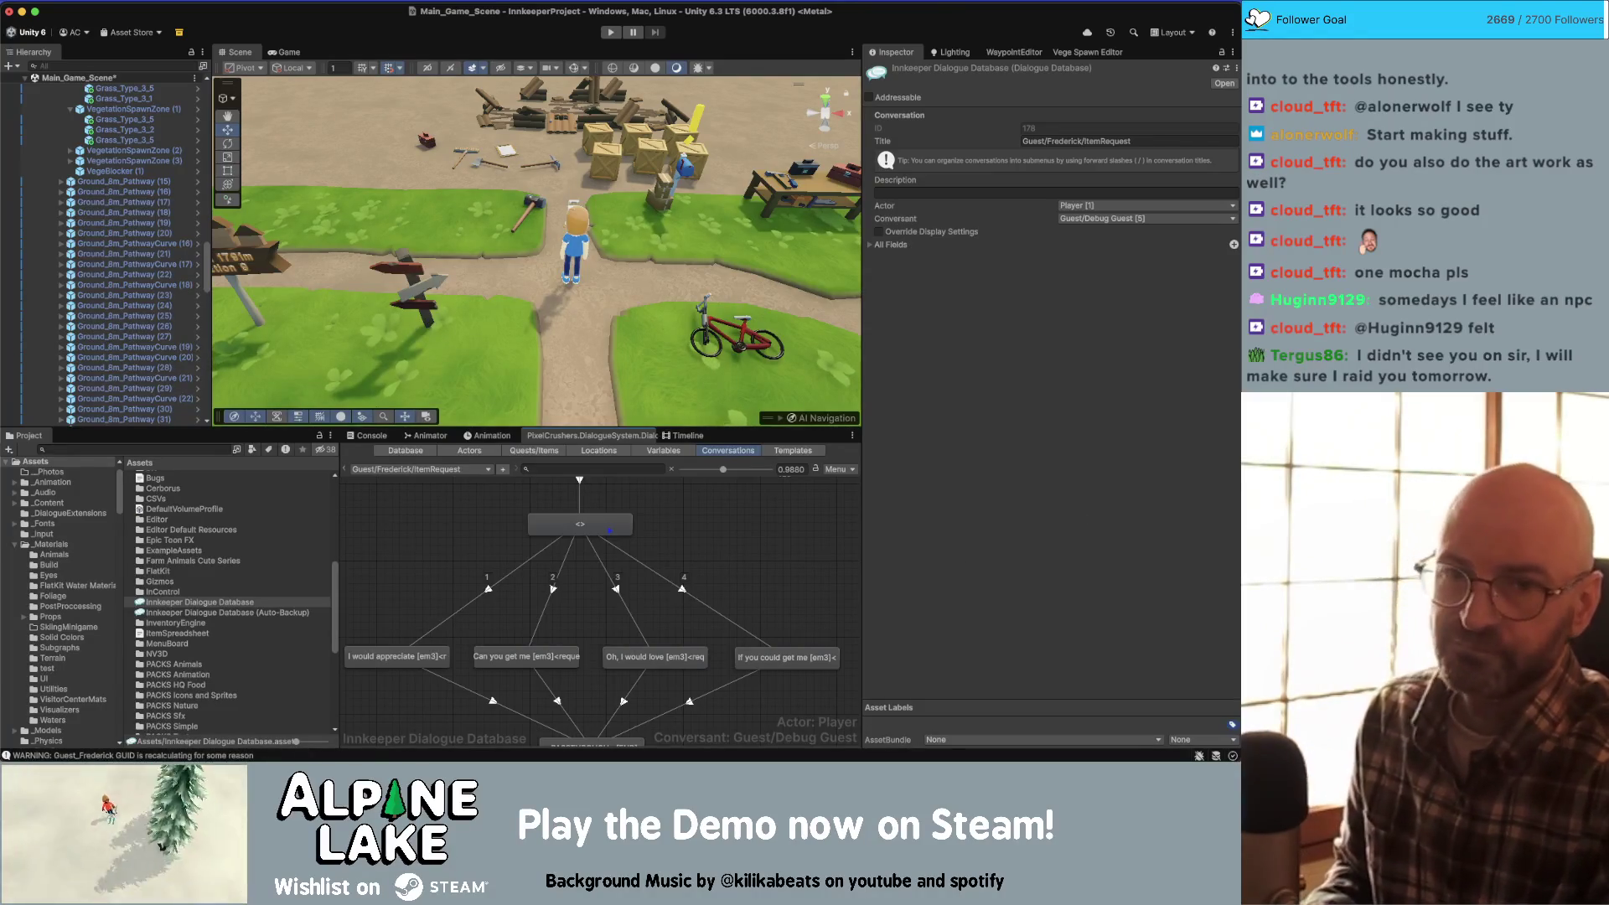
key(super+Tab)
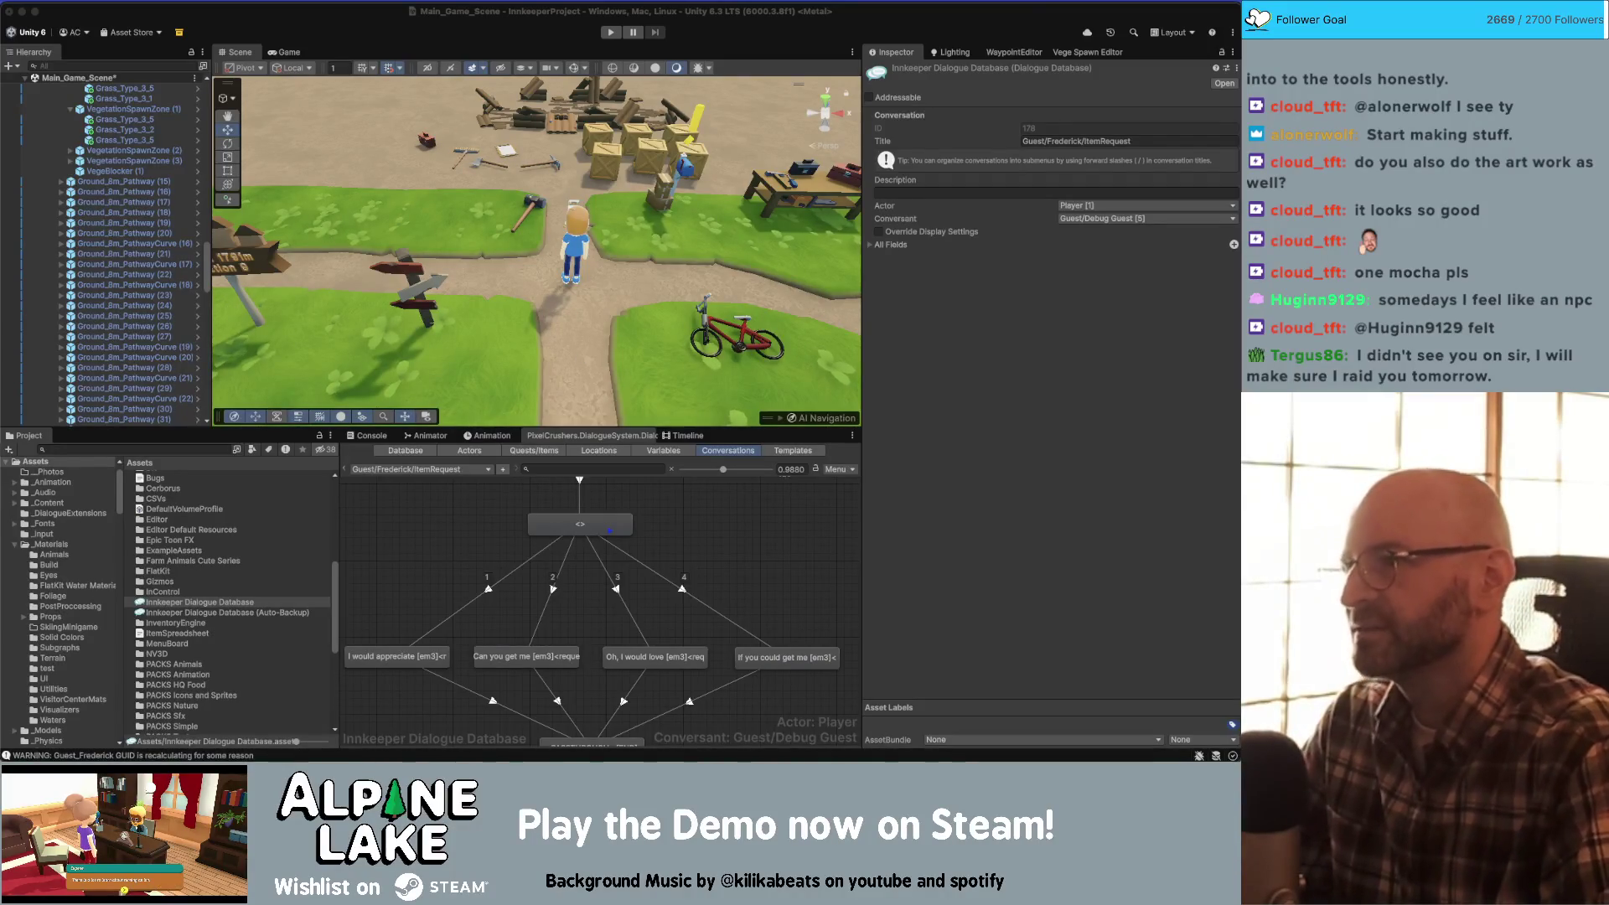
drag(608, 240, 591, 239)
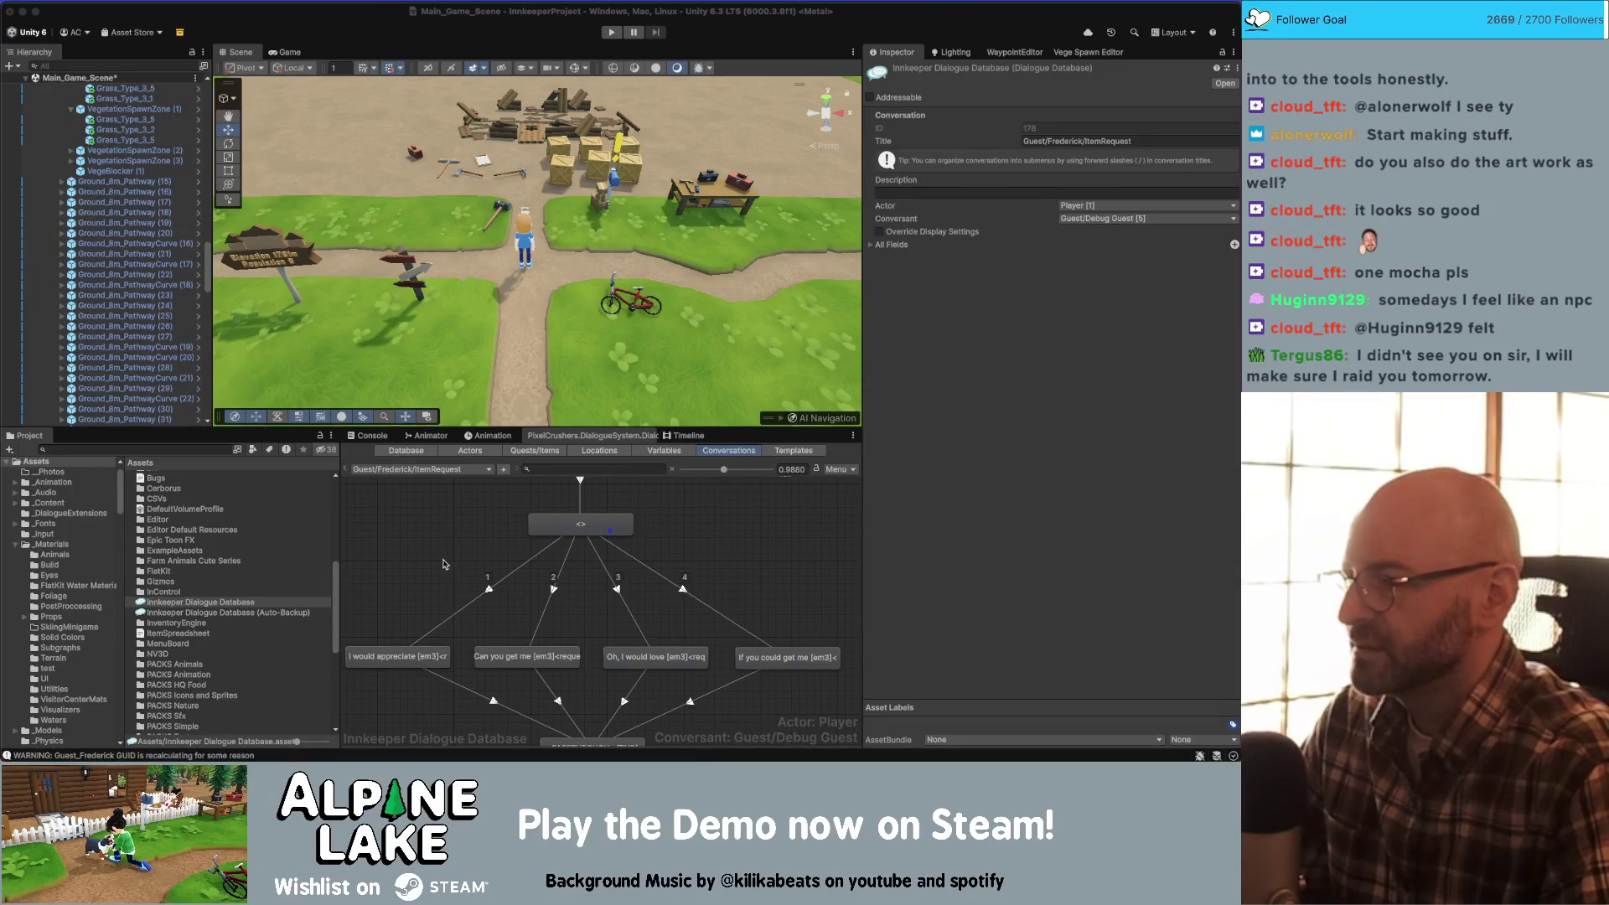
- Glance at the Miro dialogue board, then return to Rider's m_ItemRequestID search results
click(427, 535)
click(189, 448)
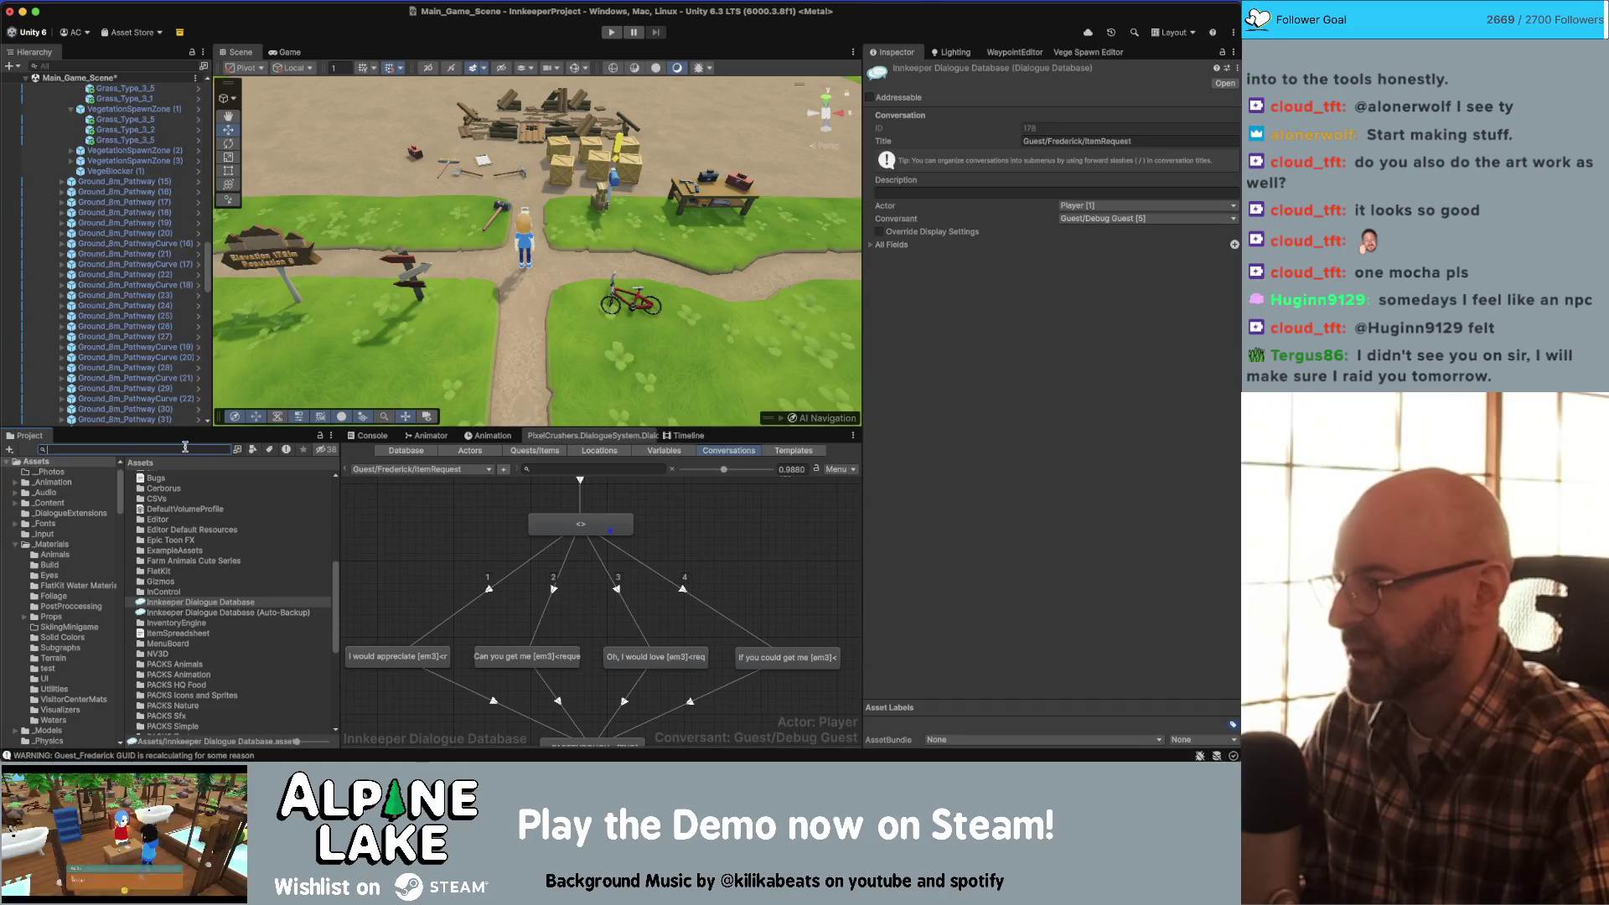
key(super+Tab)
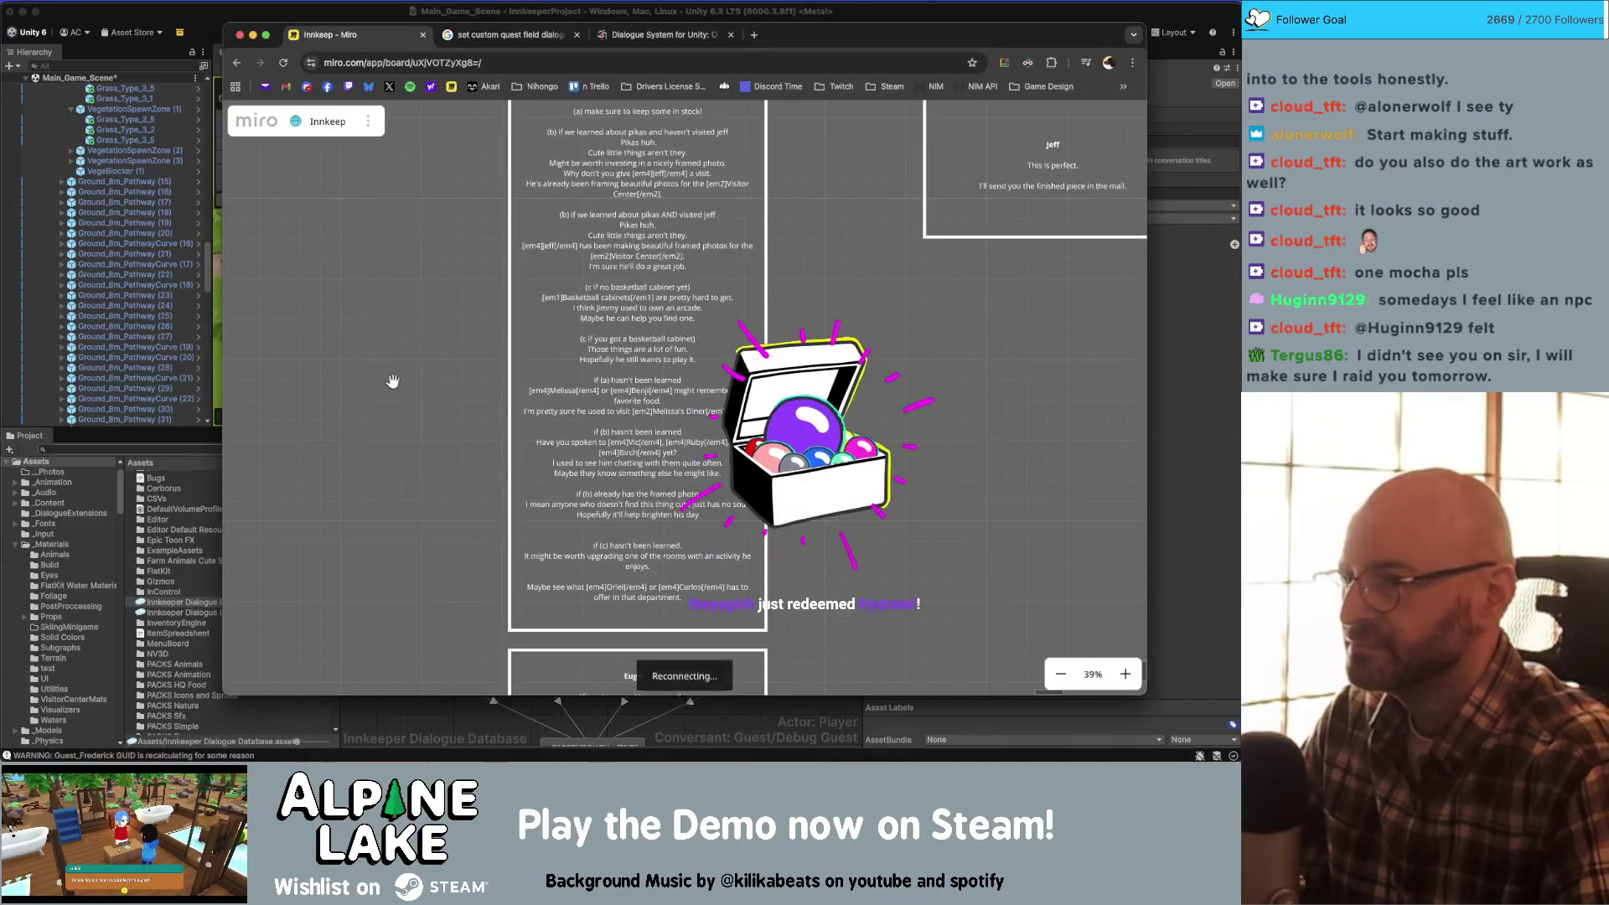
key(super+Tab)
key(super+Tab)
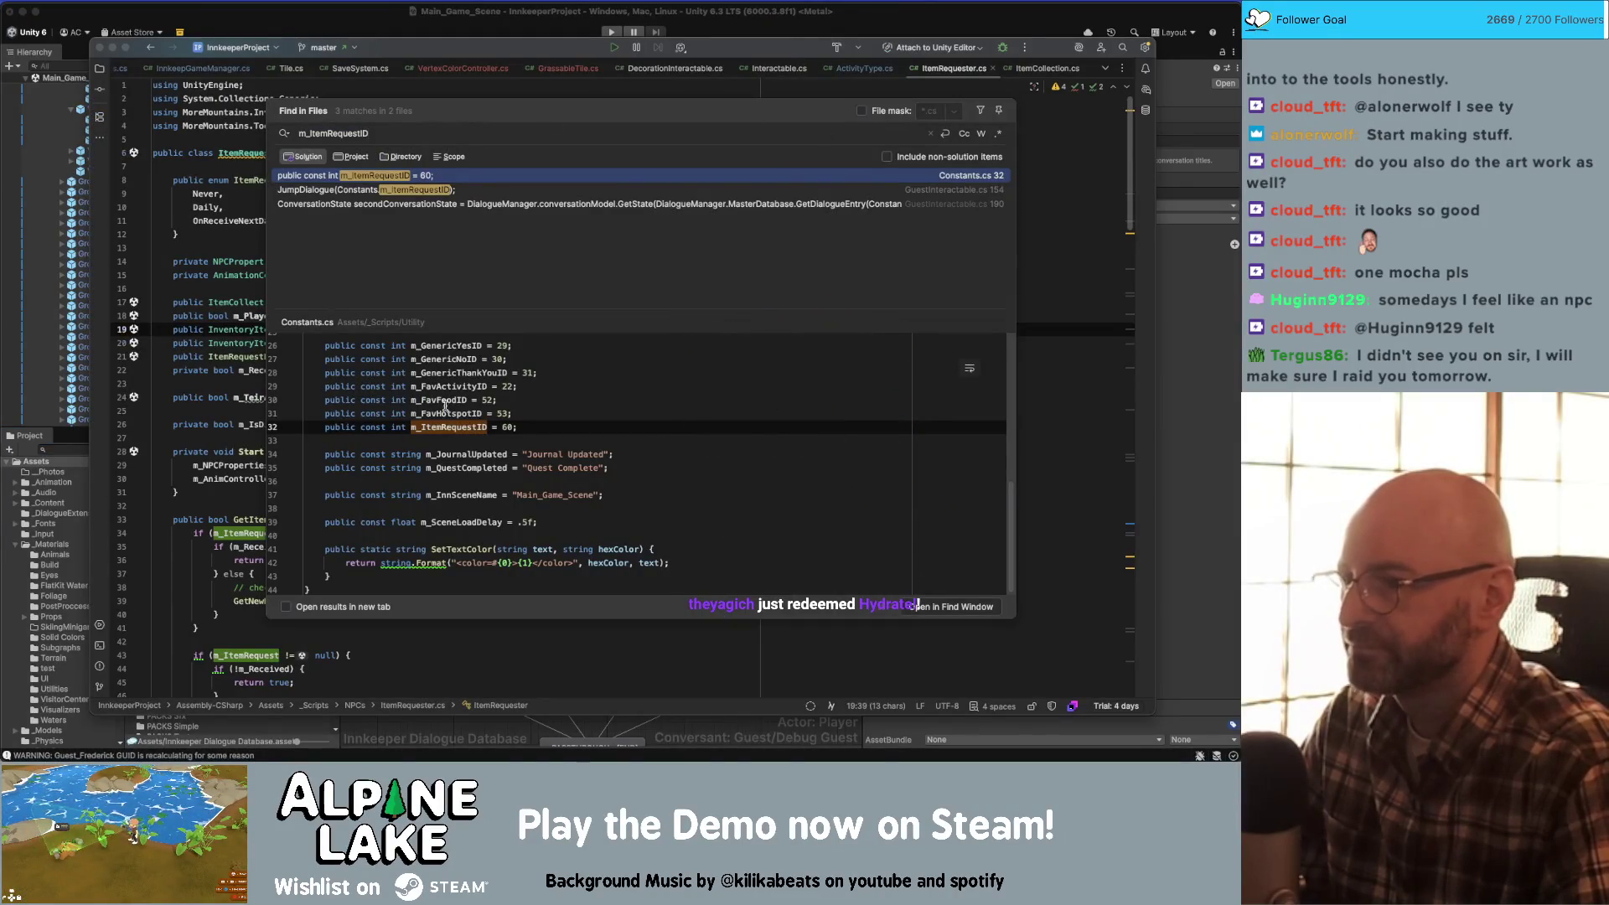
click(448, 426)
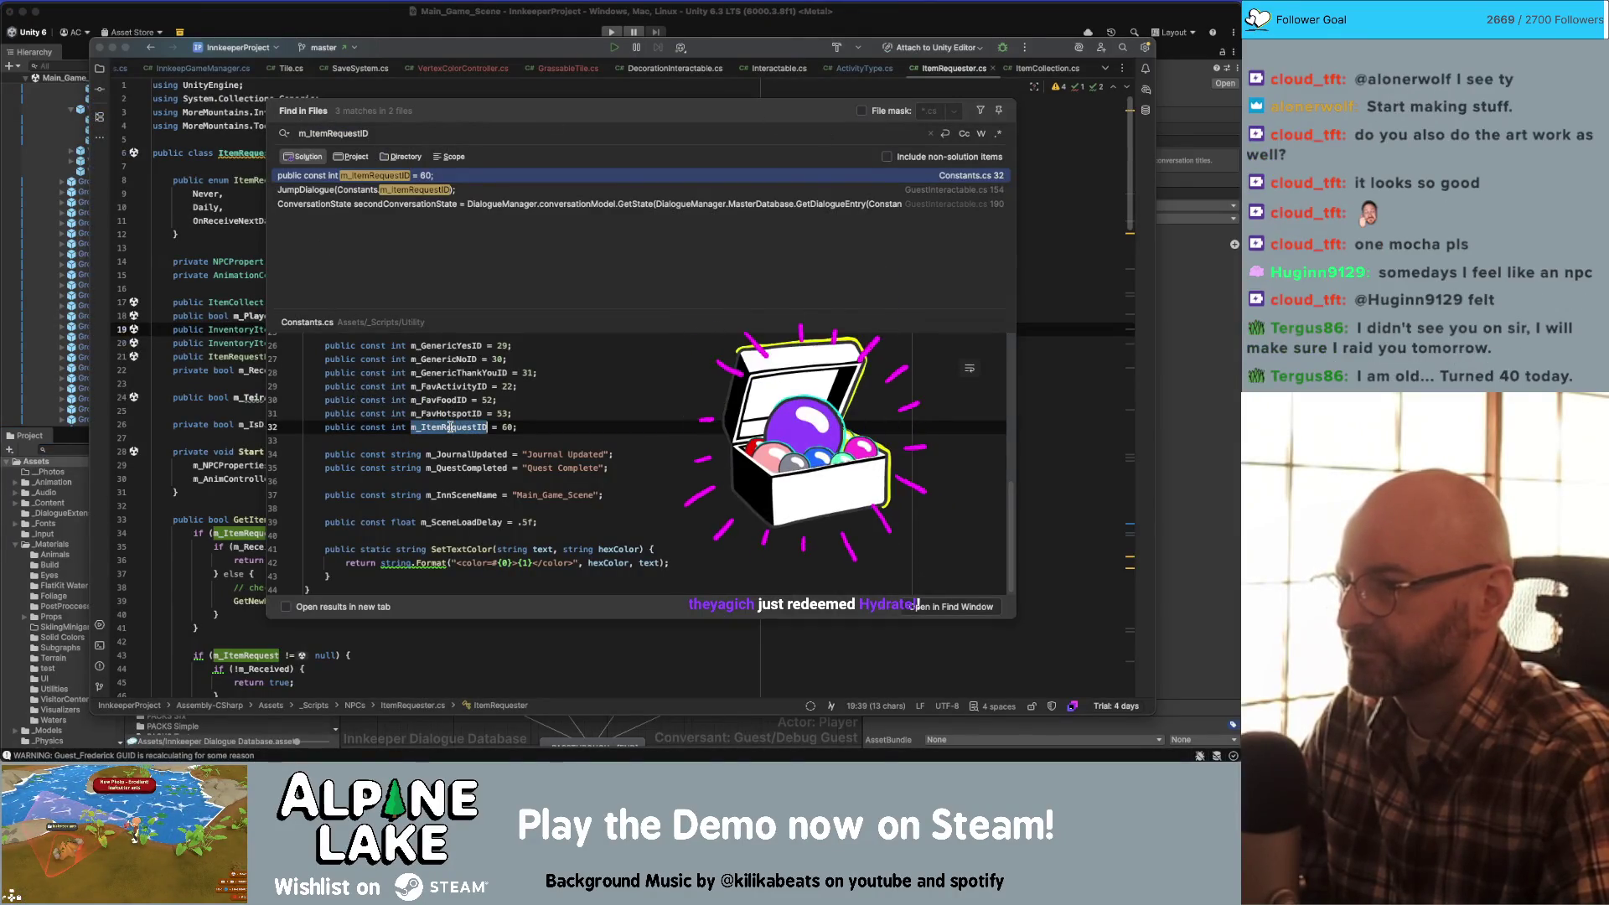
- In CheckItemRequesterForWants, add an if testing the NPC's custom item-request conversation ID against 0
double_click(383, 191)
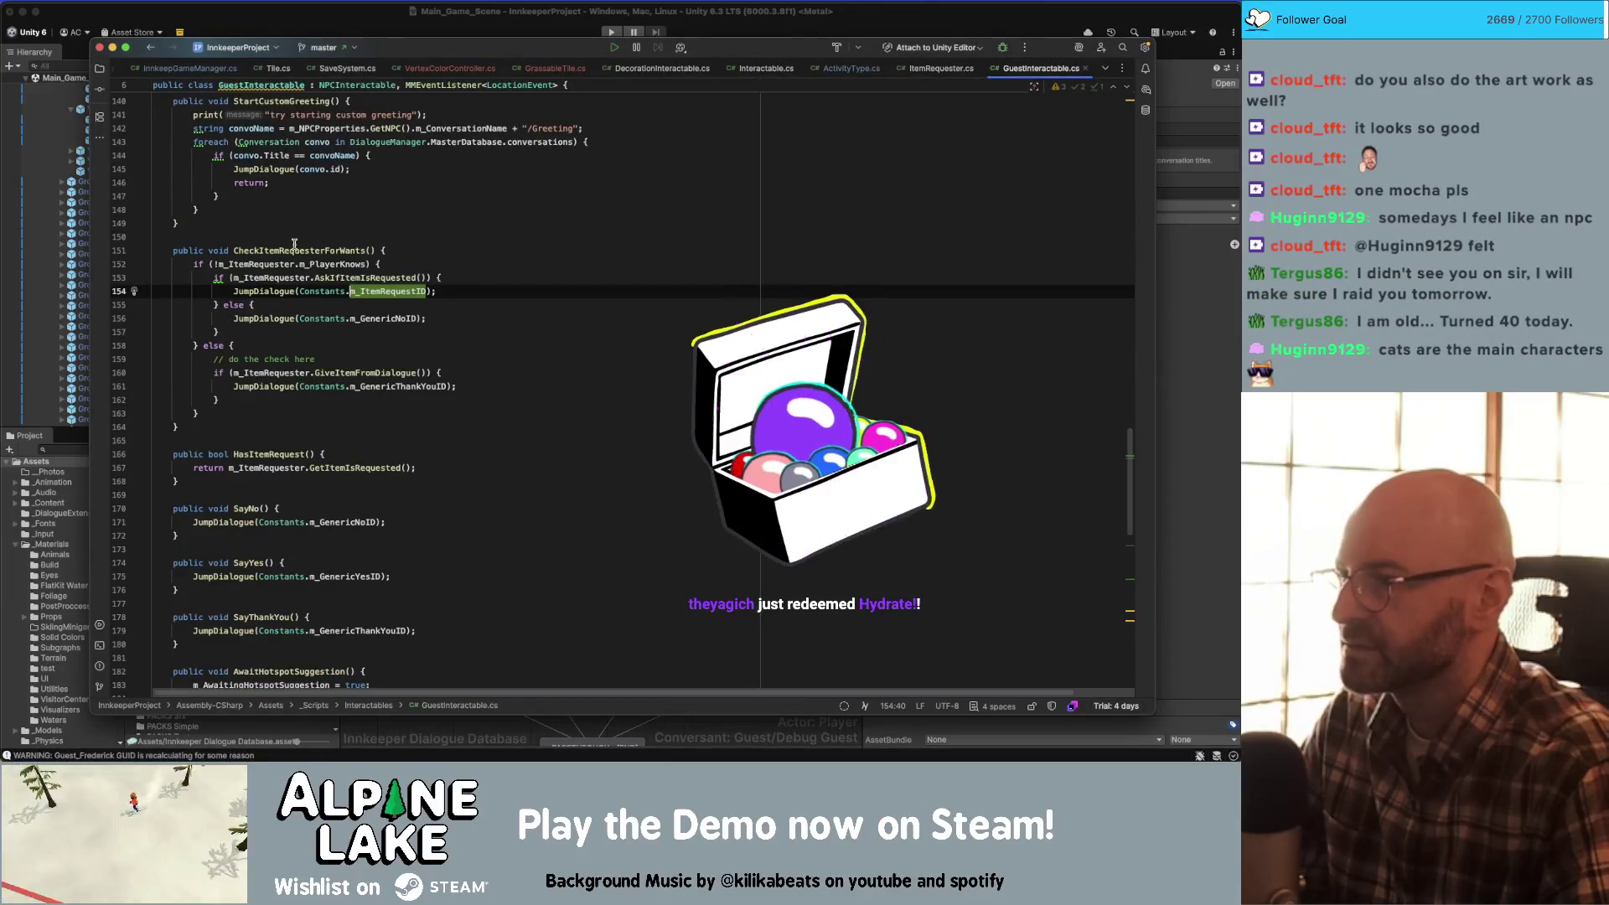
click(369, 249)
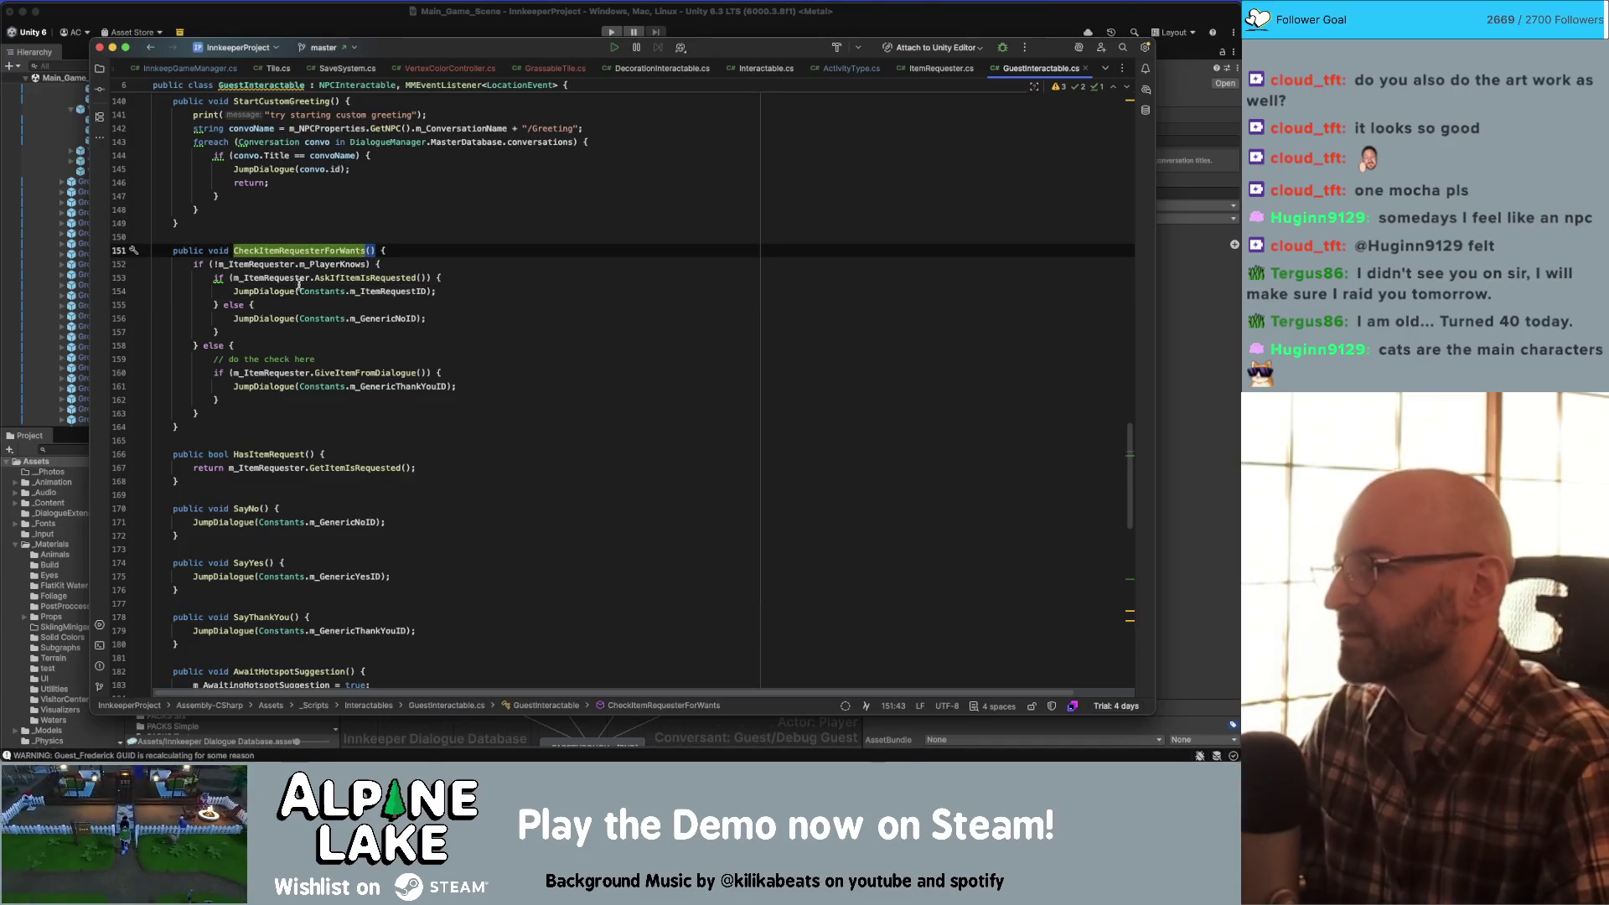
click(434, 291)
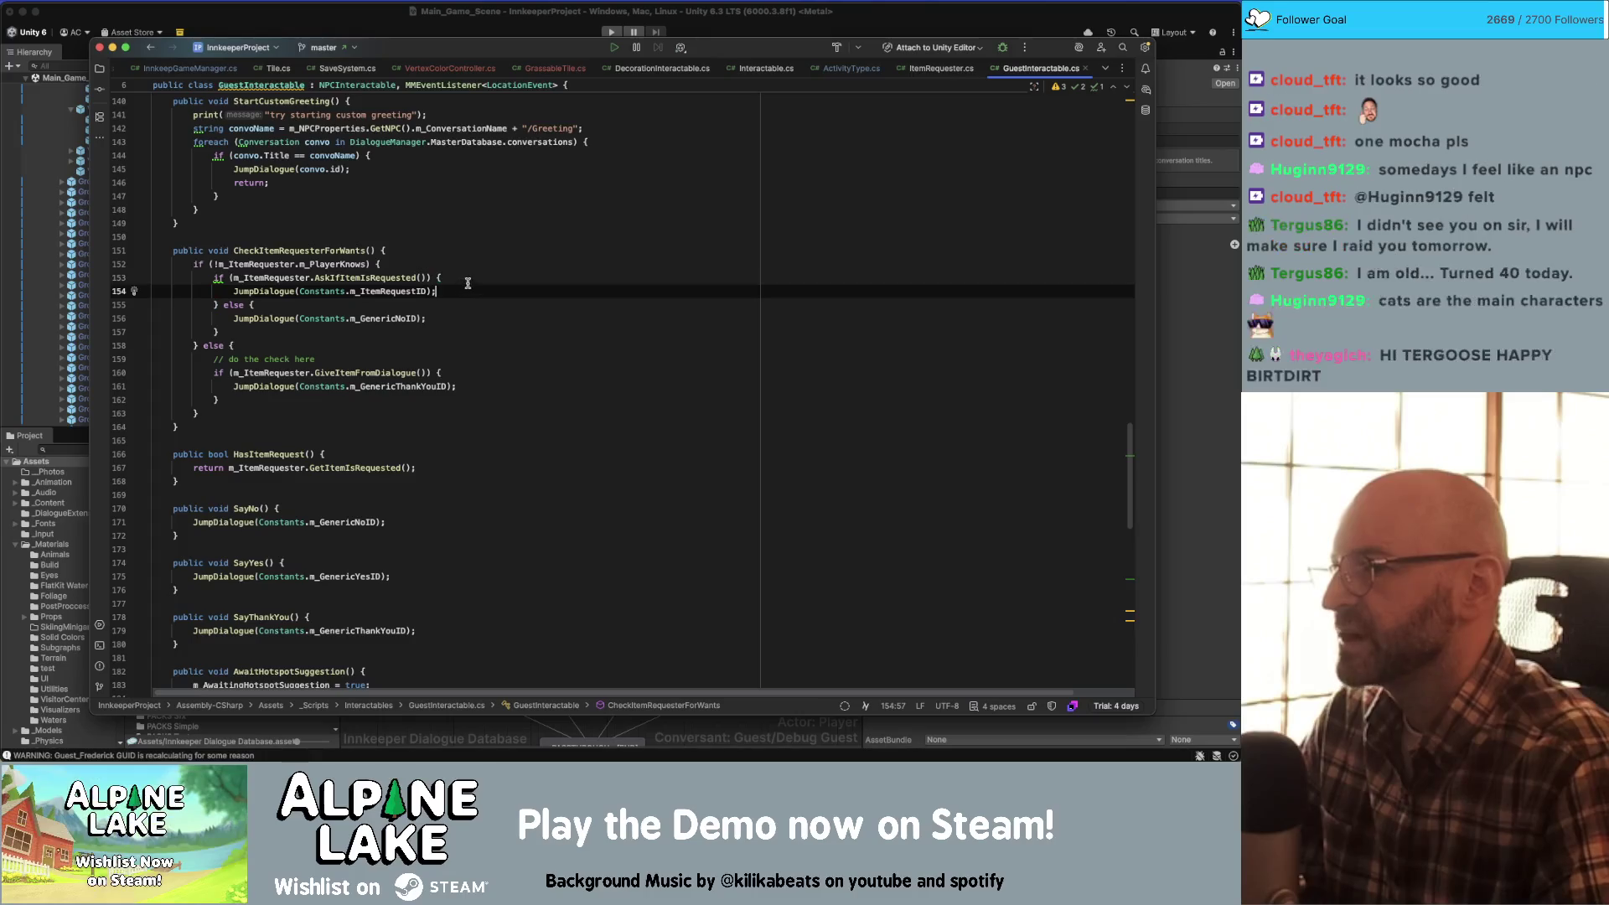
click(469, 281)
key(Return)
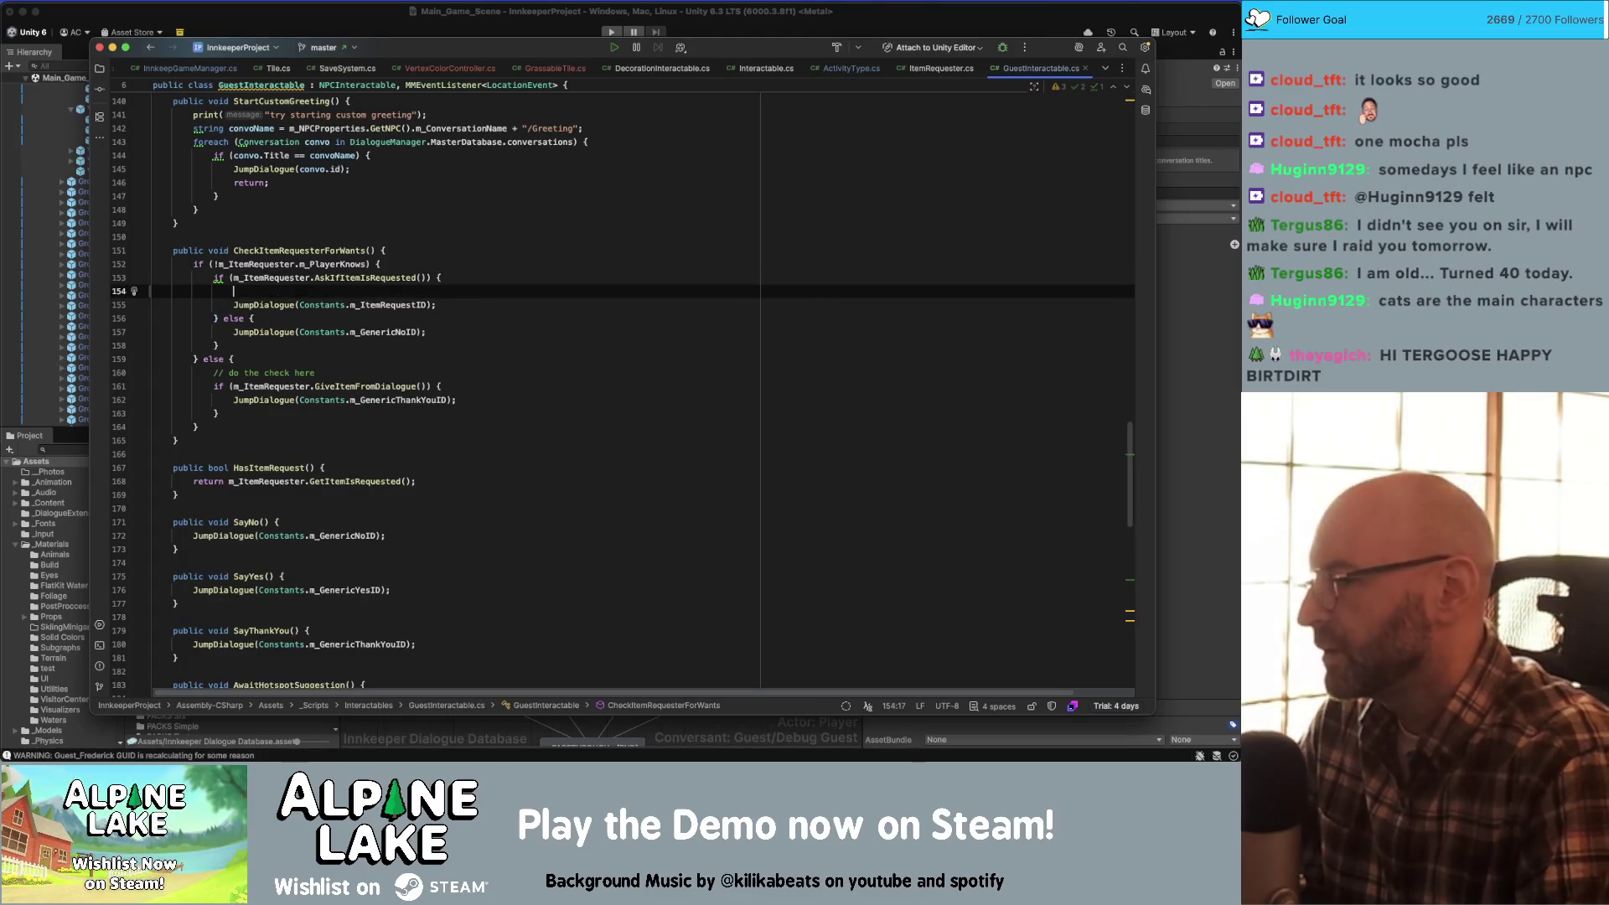
text(if(m_NPC)
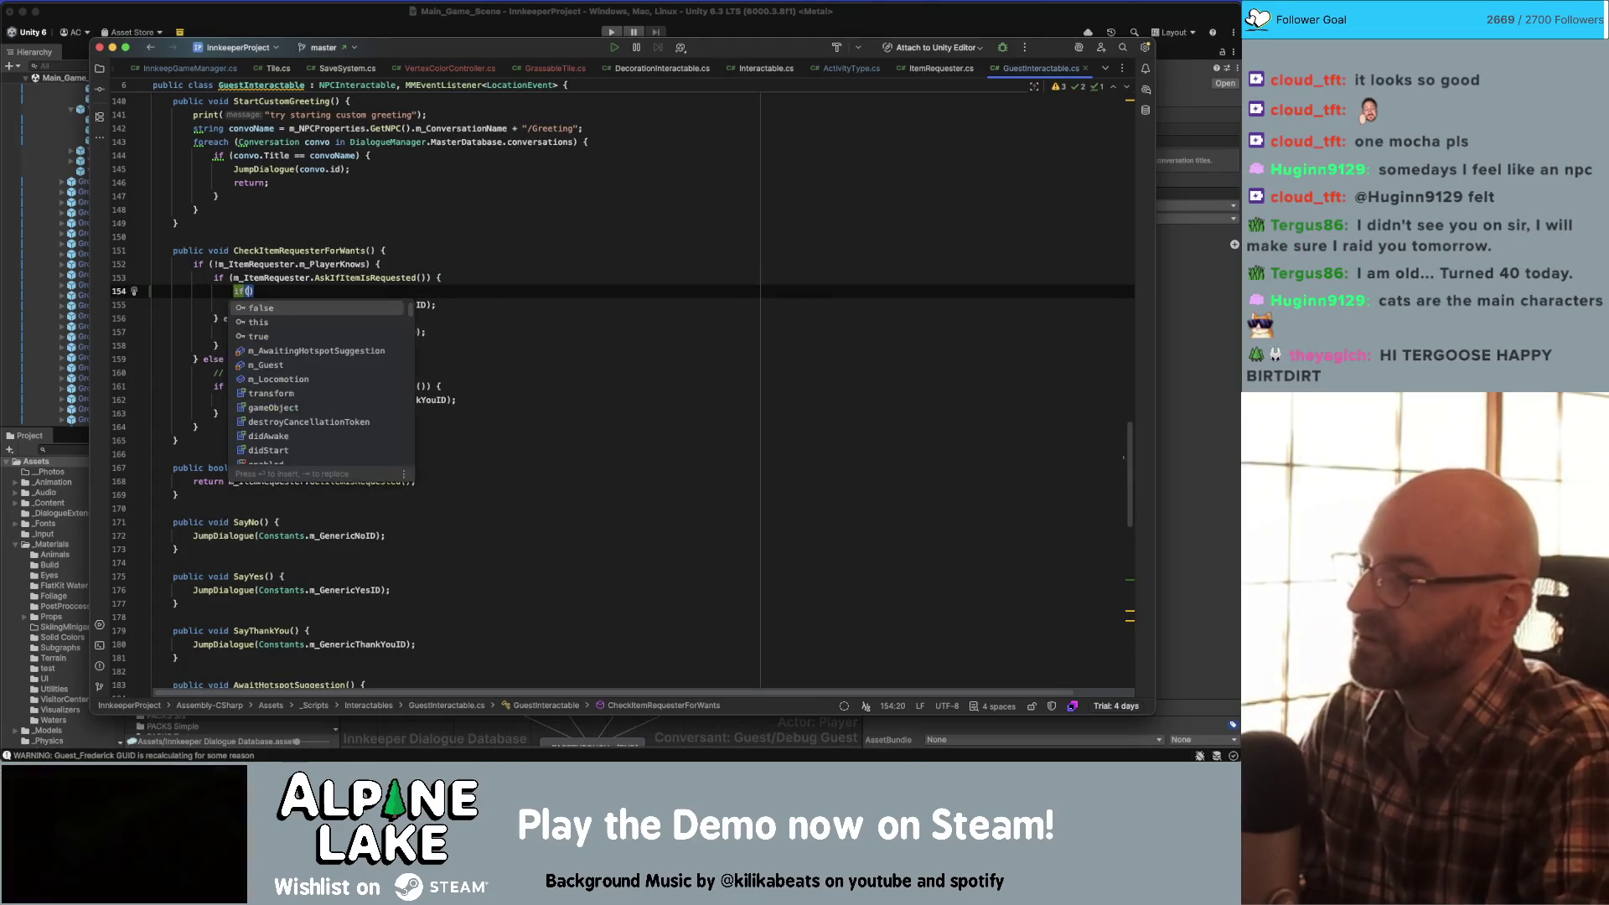
text(.C)
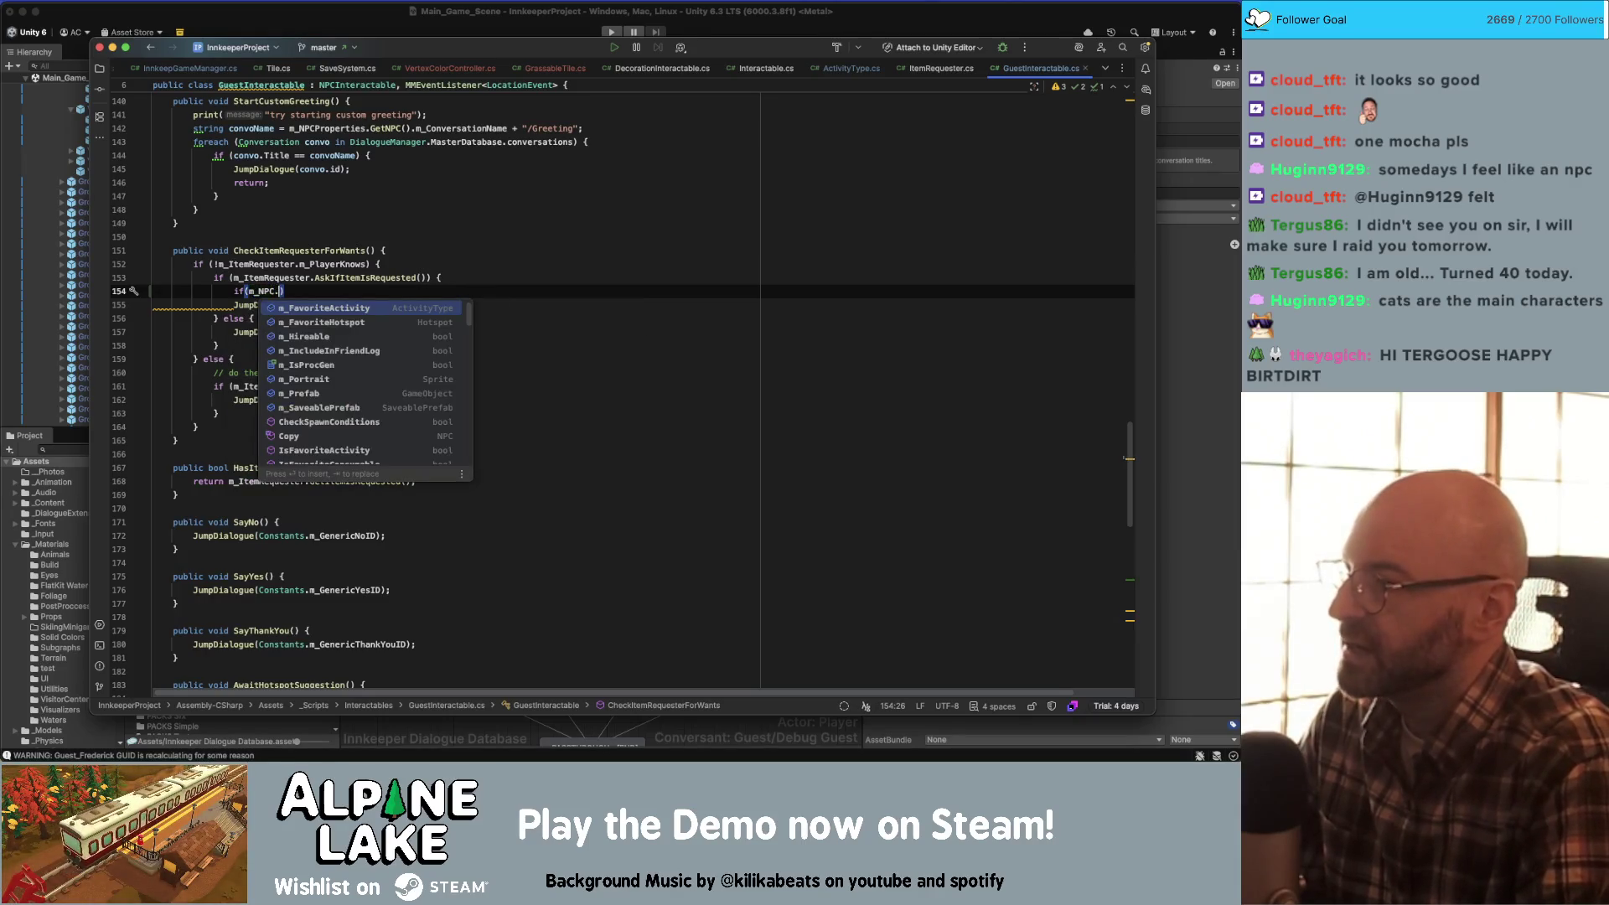
text(ustom)
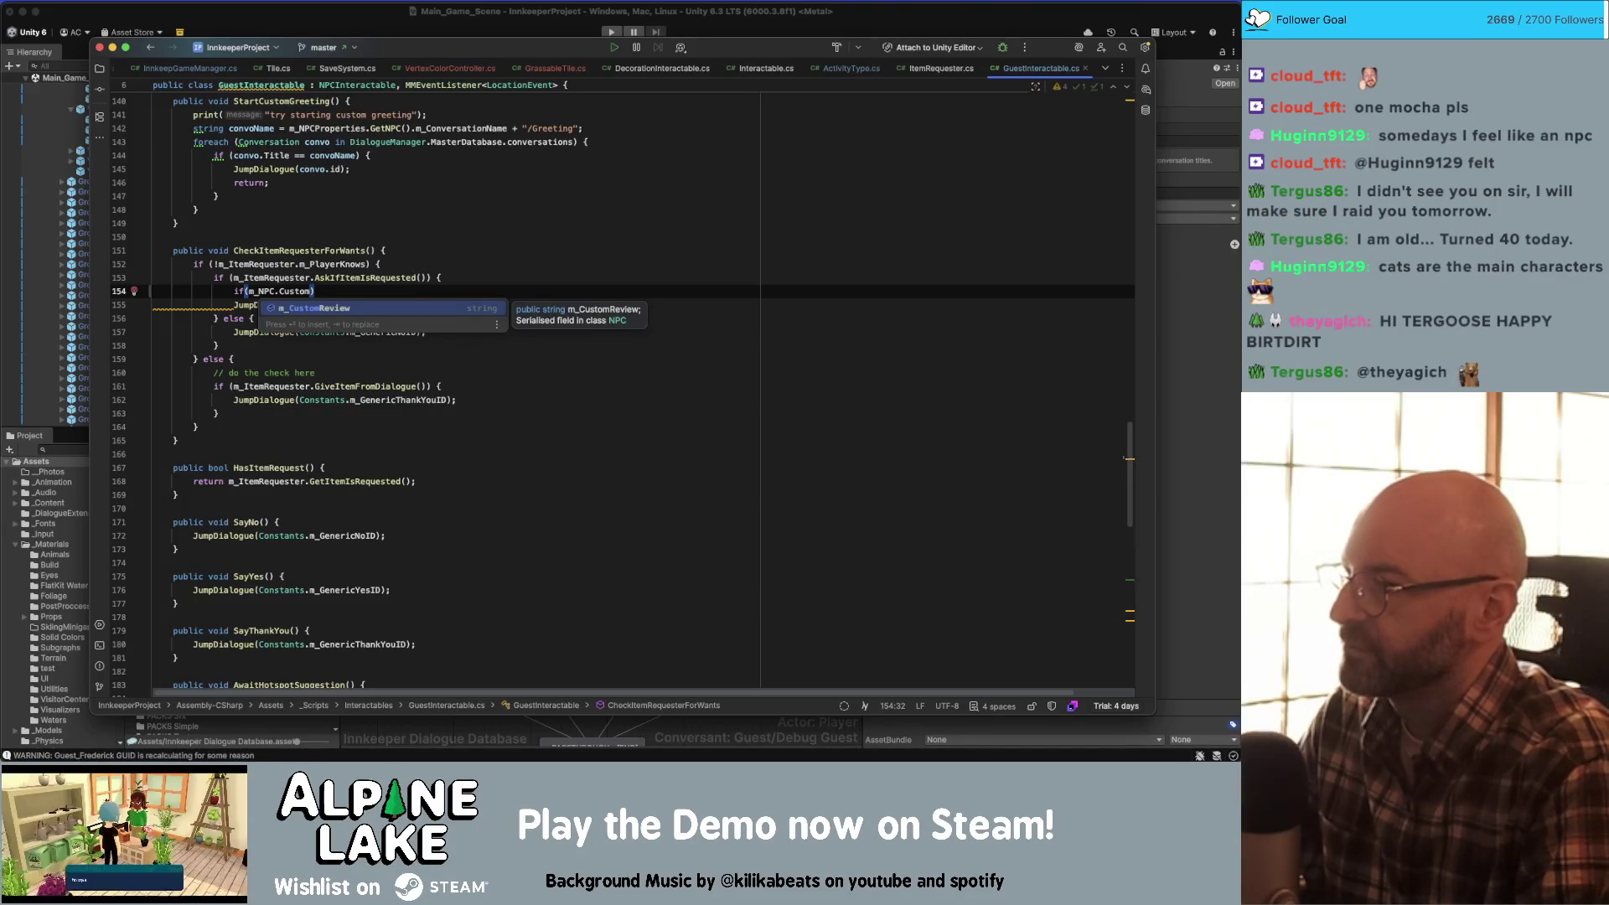
text(ItemRequest)
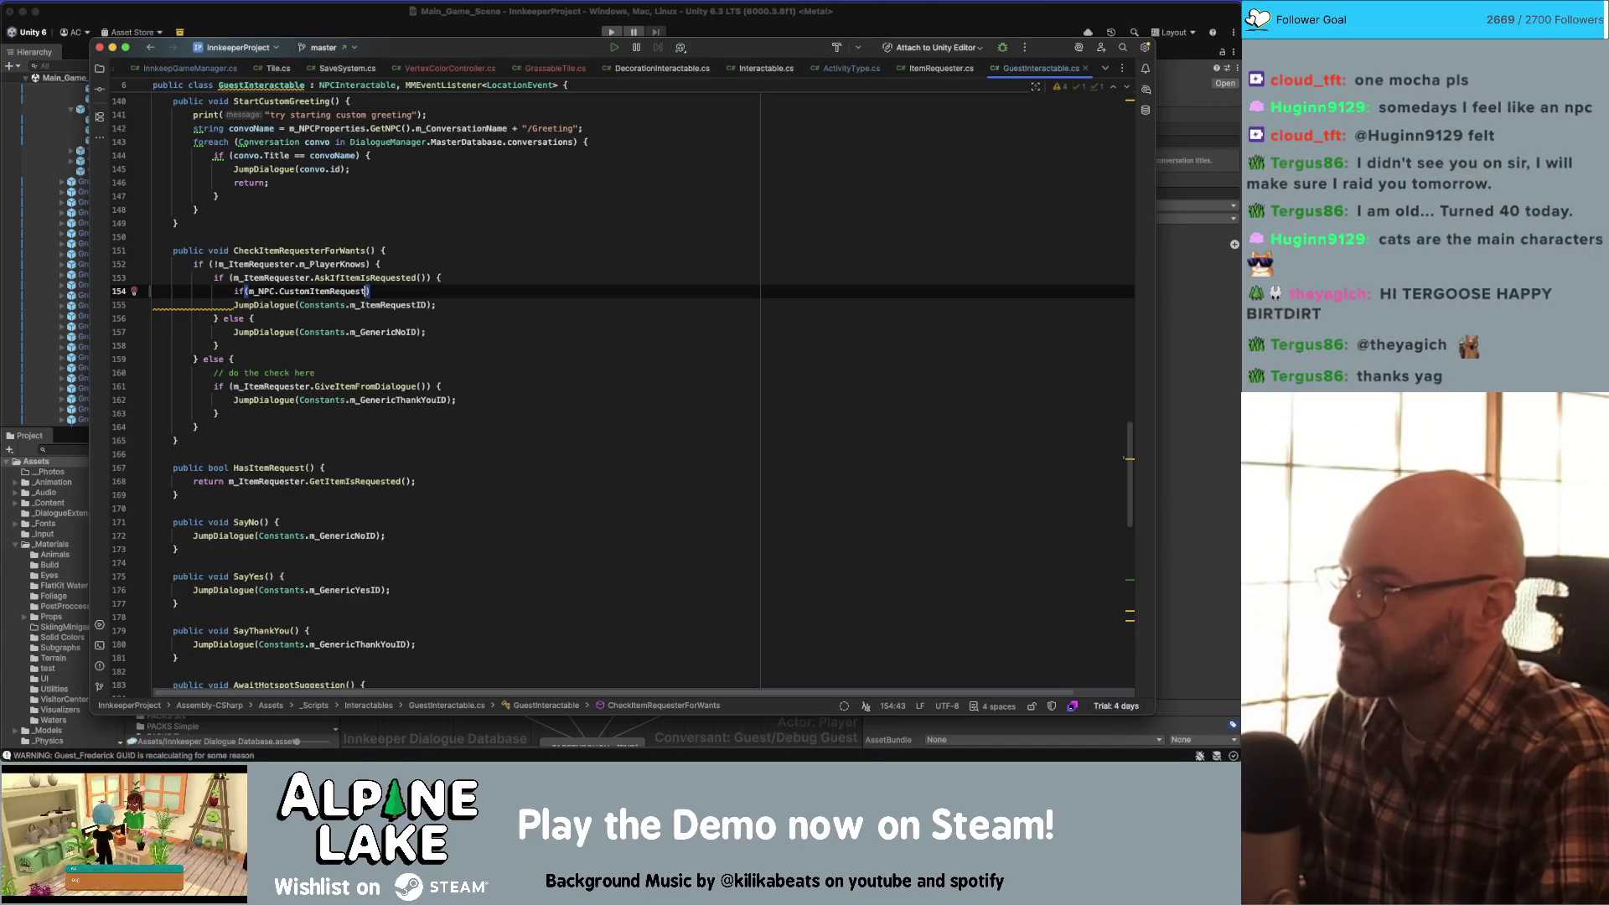
text(ConversationID )
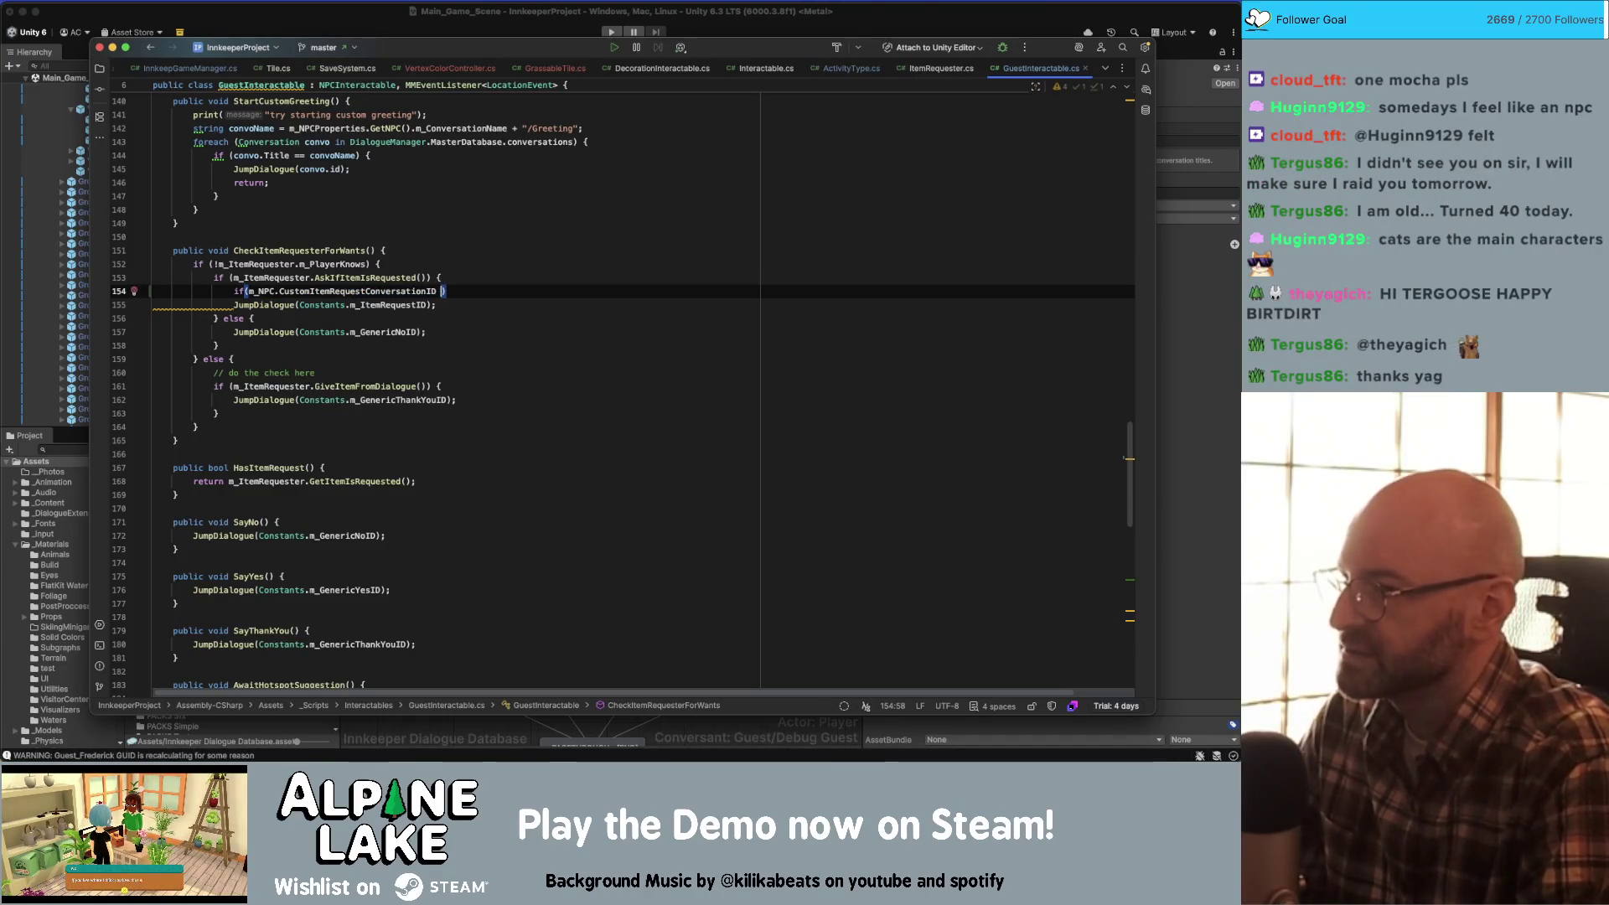
text(!= -1)
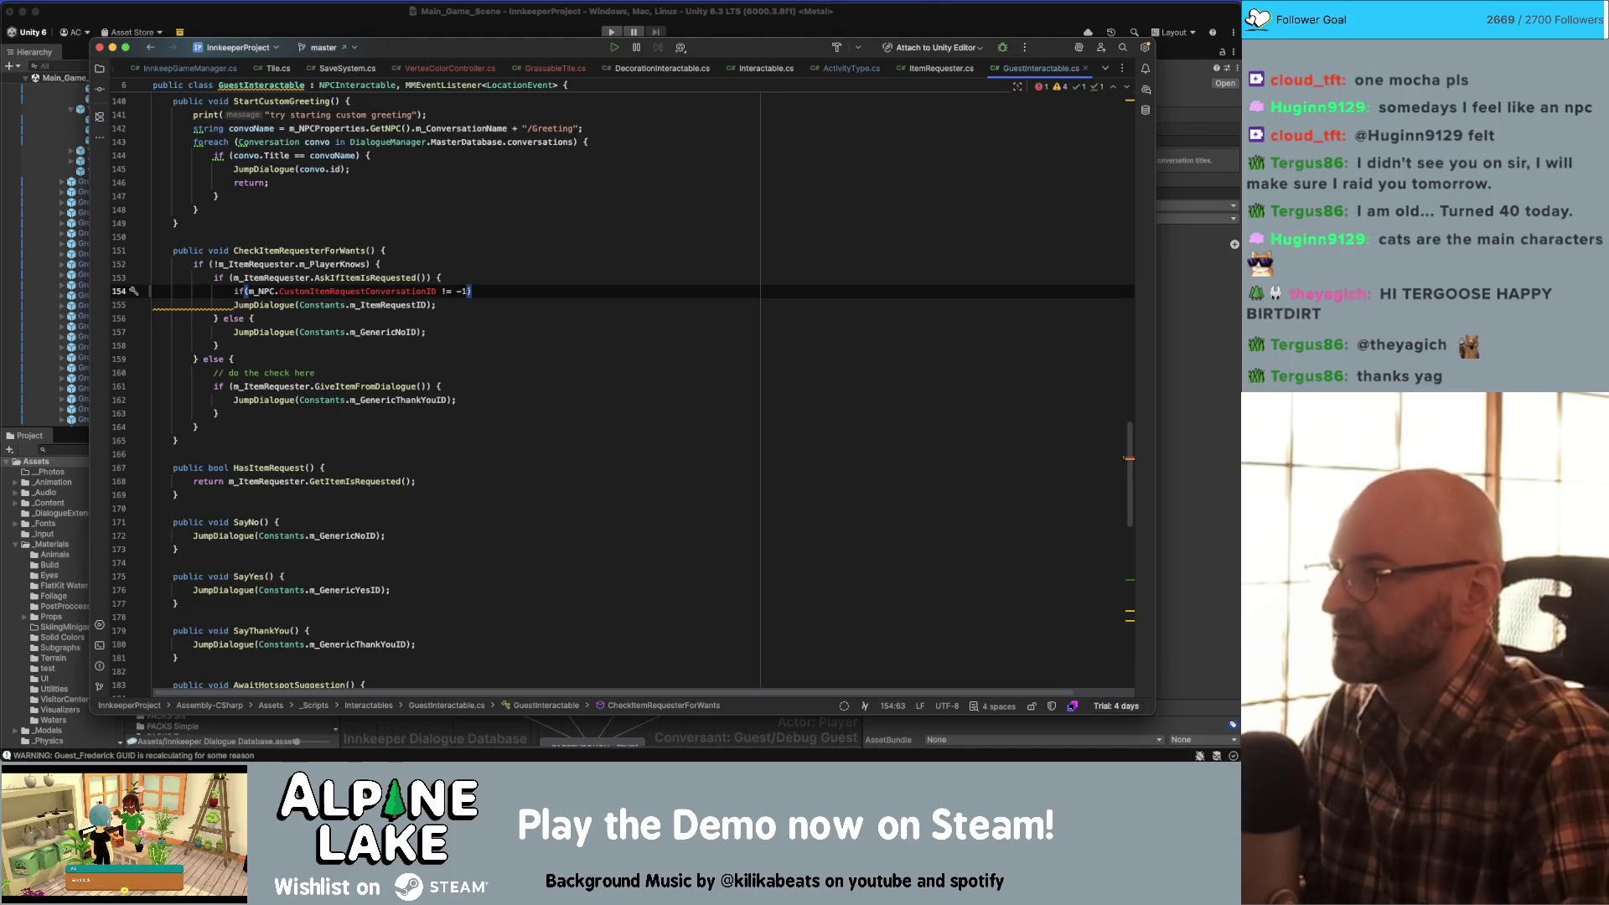
key(BackSpace)
key(BackSpace)
text(0)
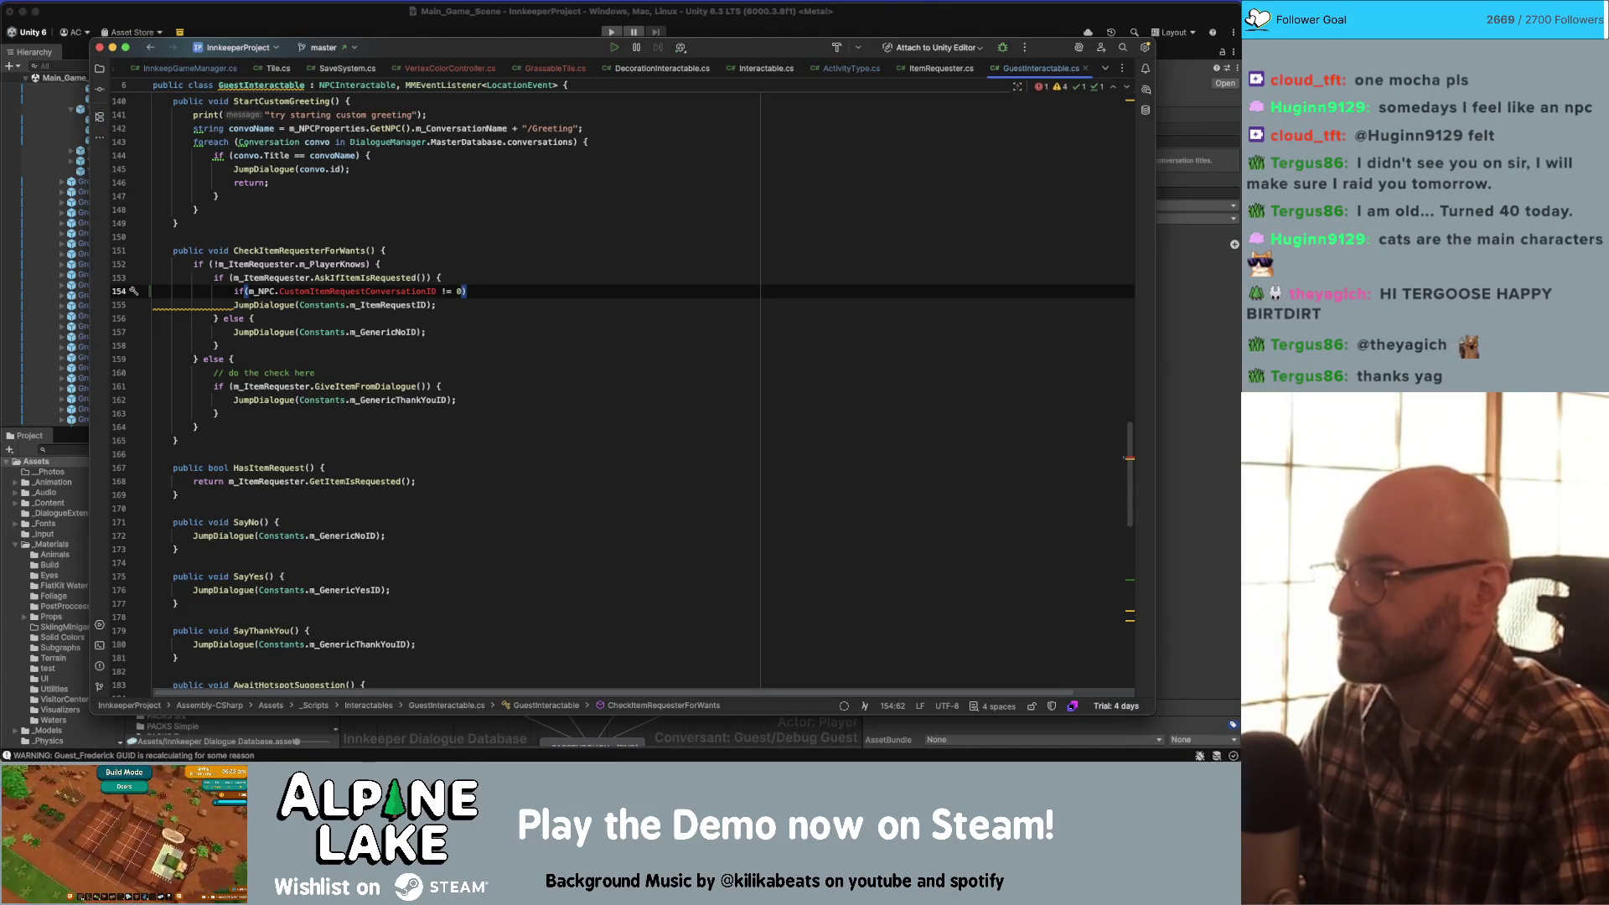
text() {)
key(Return)
- Inside it, call JumpDialogue(m_NPC.m_CustomItemRequestConvoID), fixing the JumpDiaogue typo
text(m_NPC.Cus)
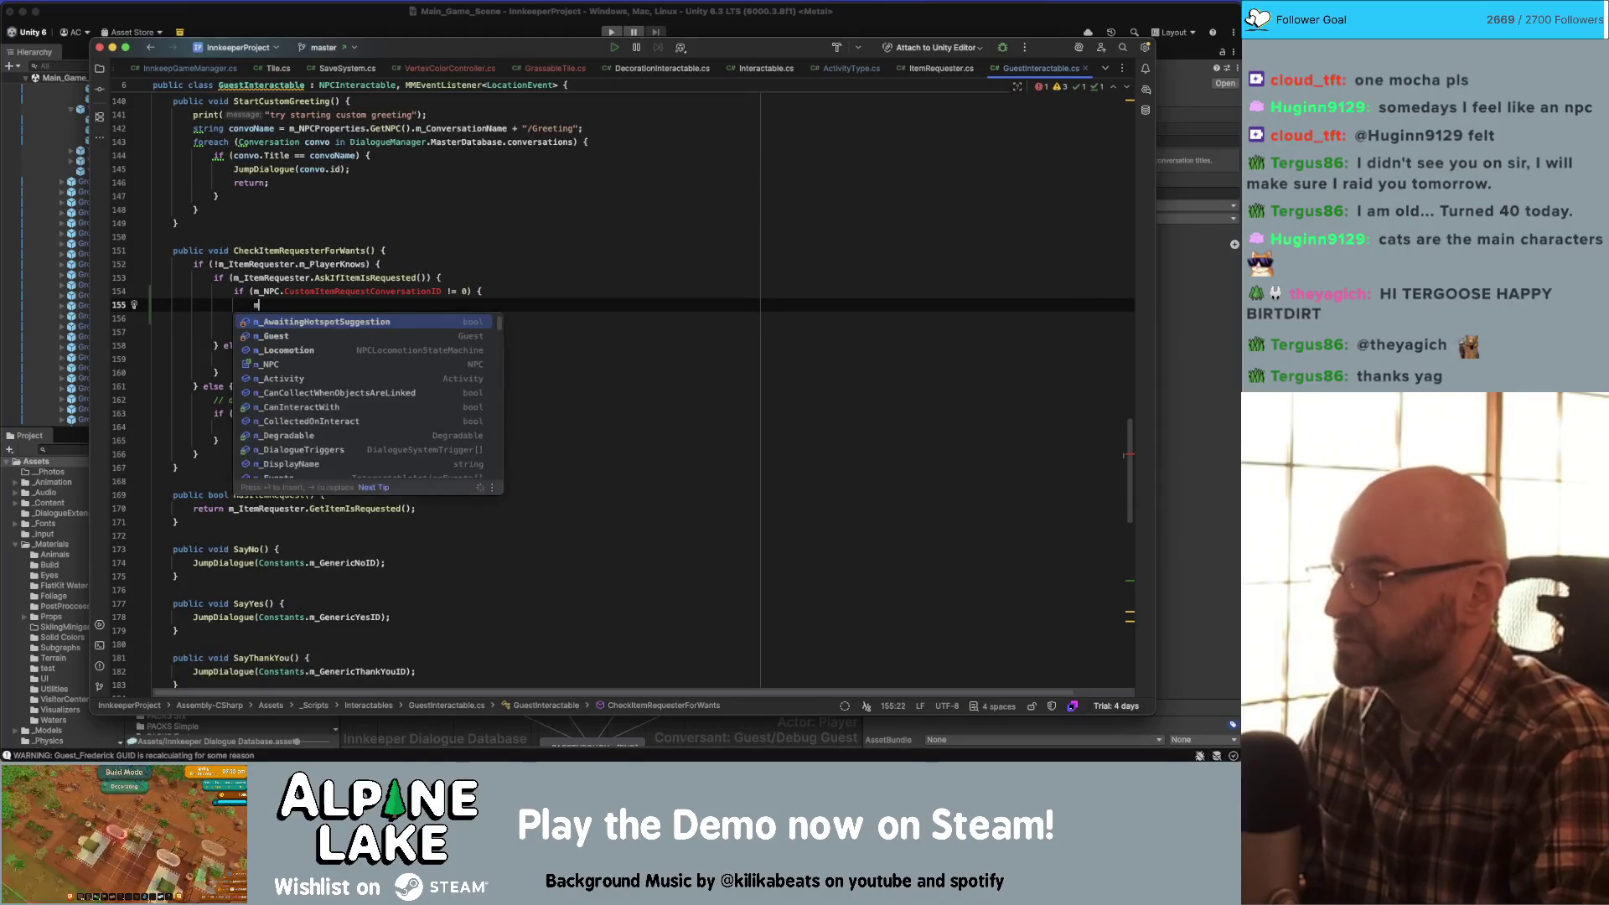
key(BackSpace)
key(BackSpace)
key(BackSpace)
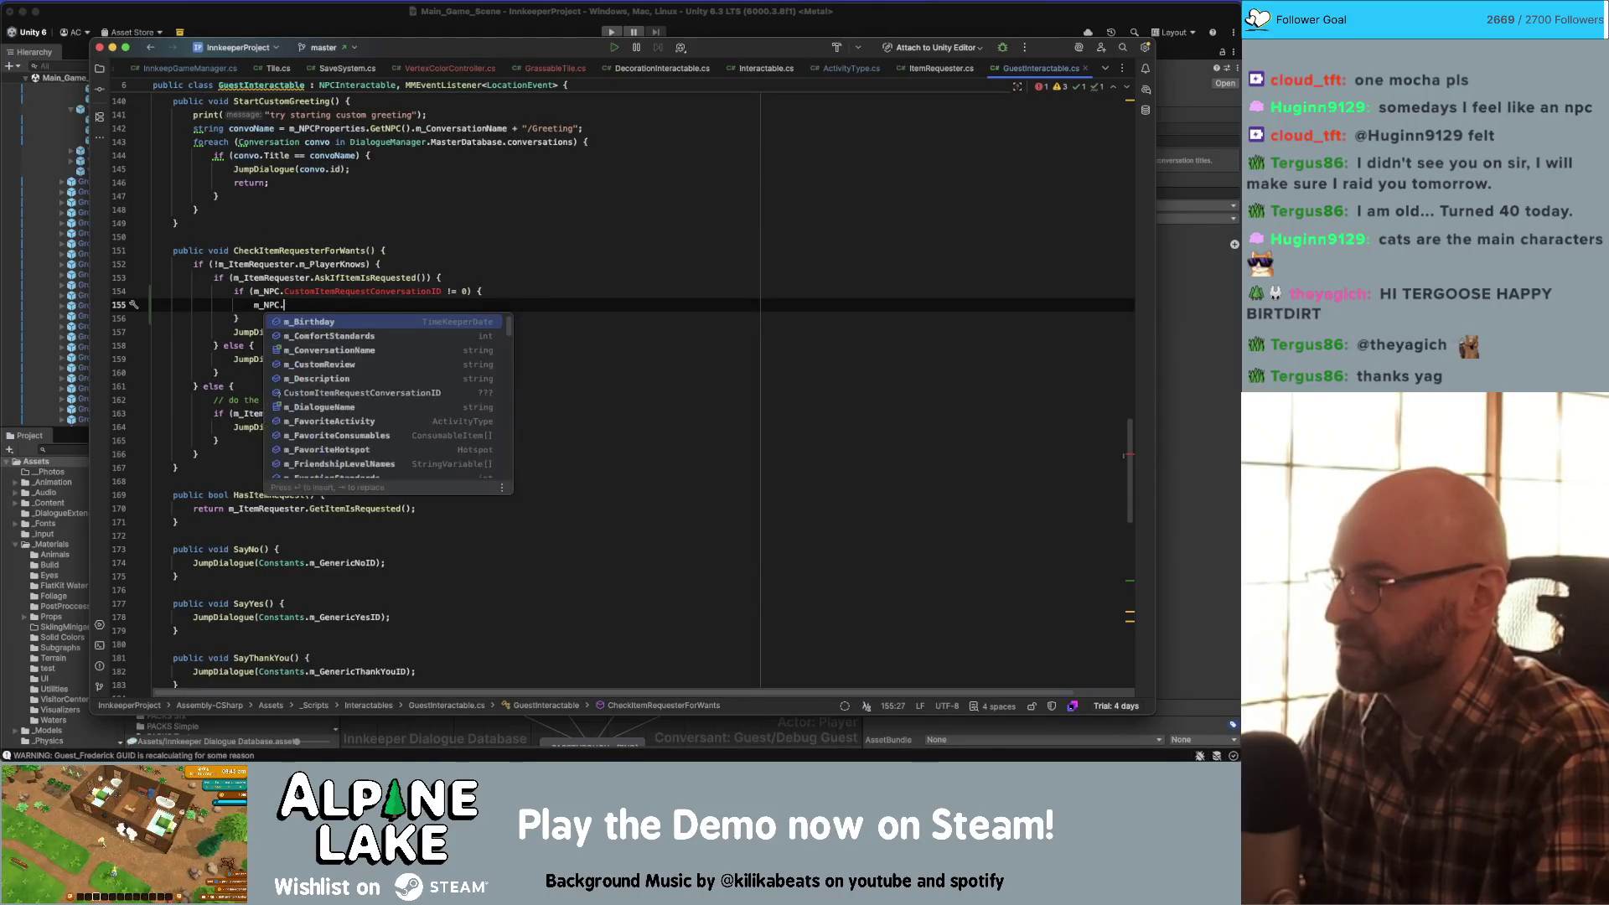
text(m_Custo)
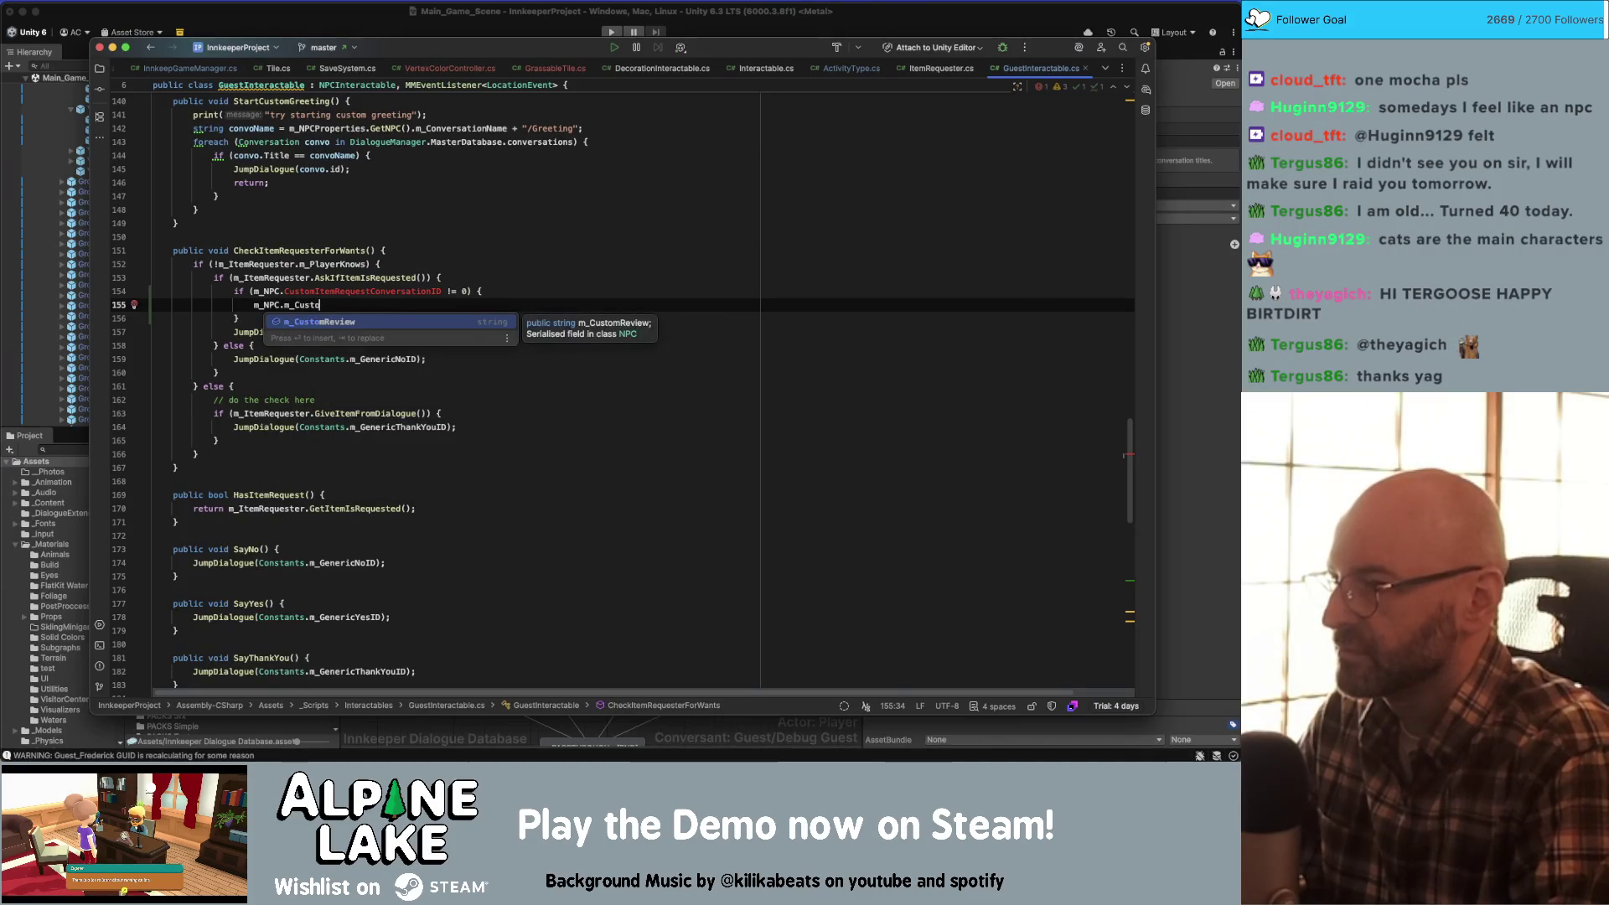
text(mItemRequestConvo)
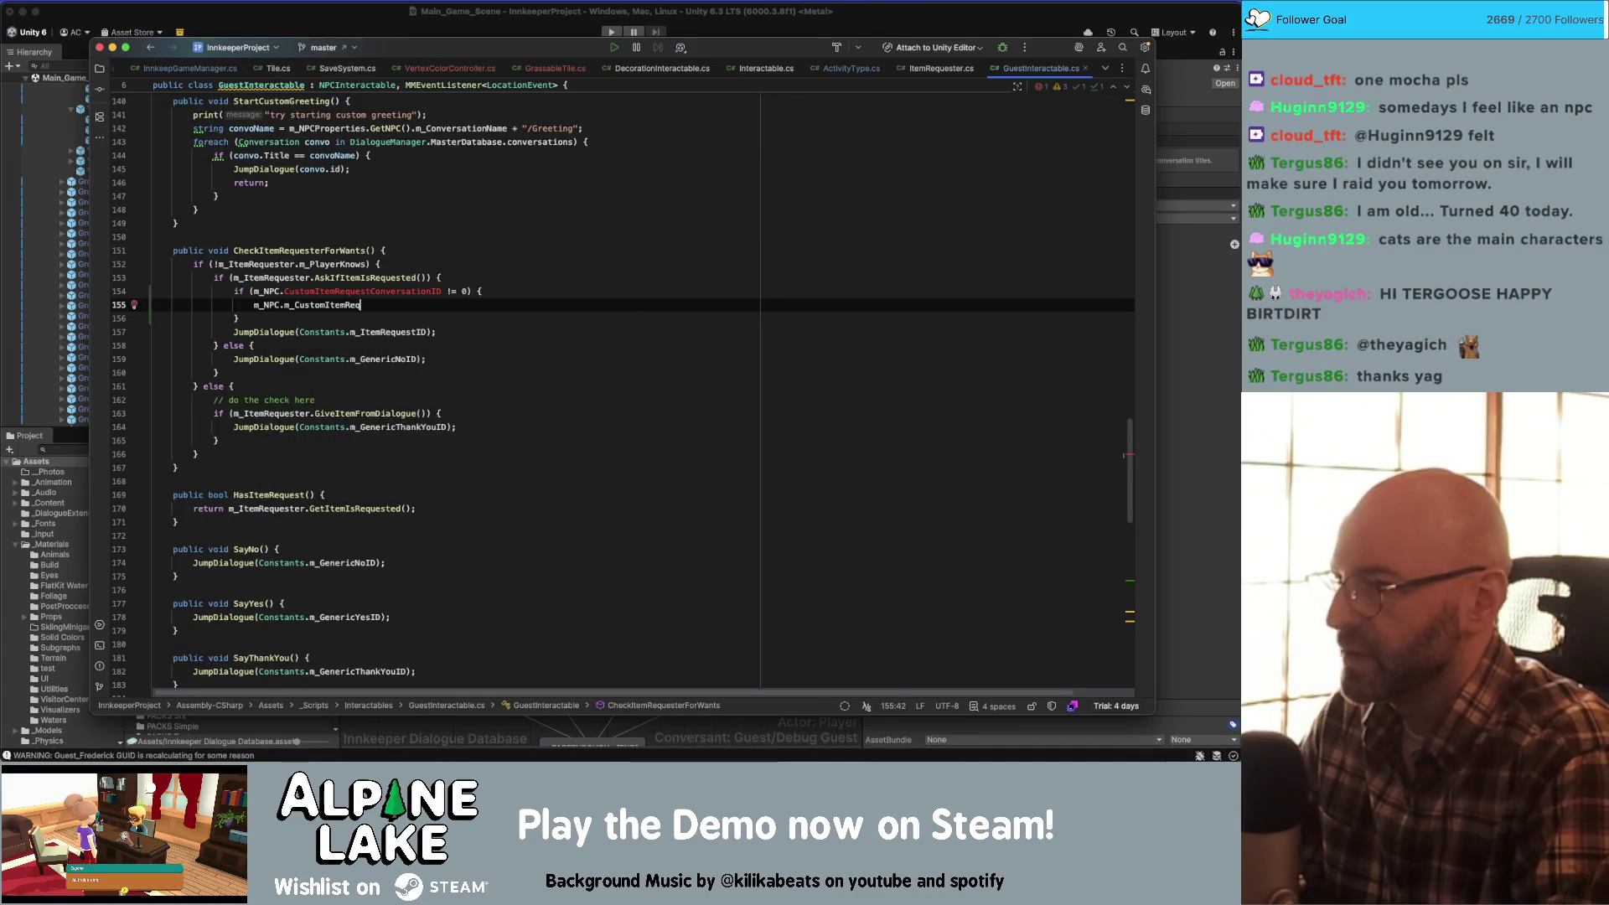
click(396, 304)
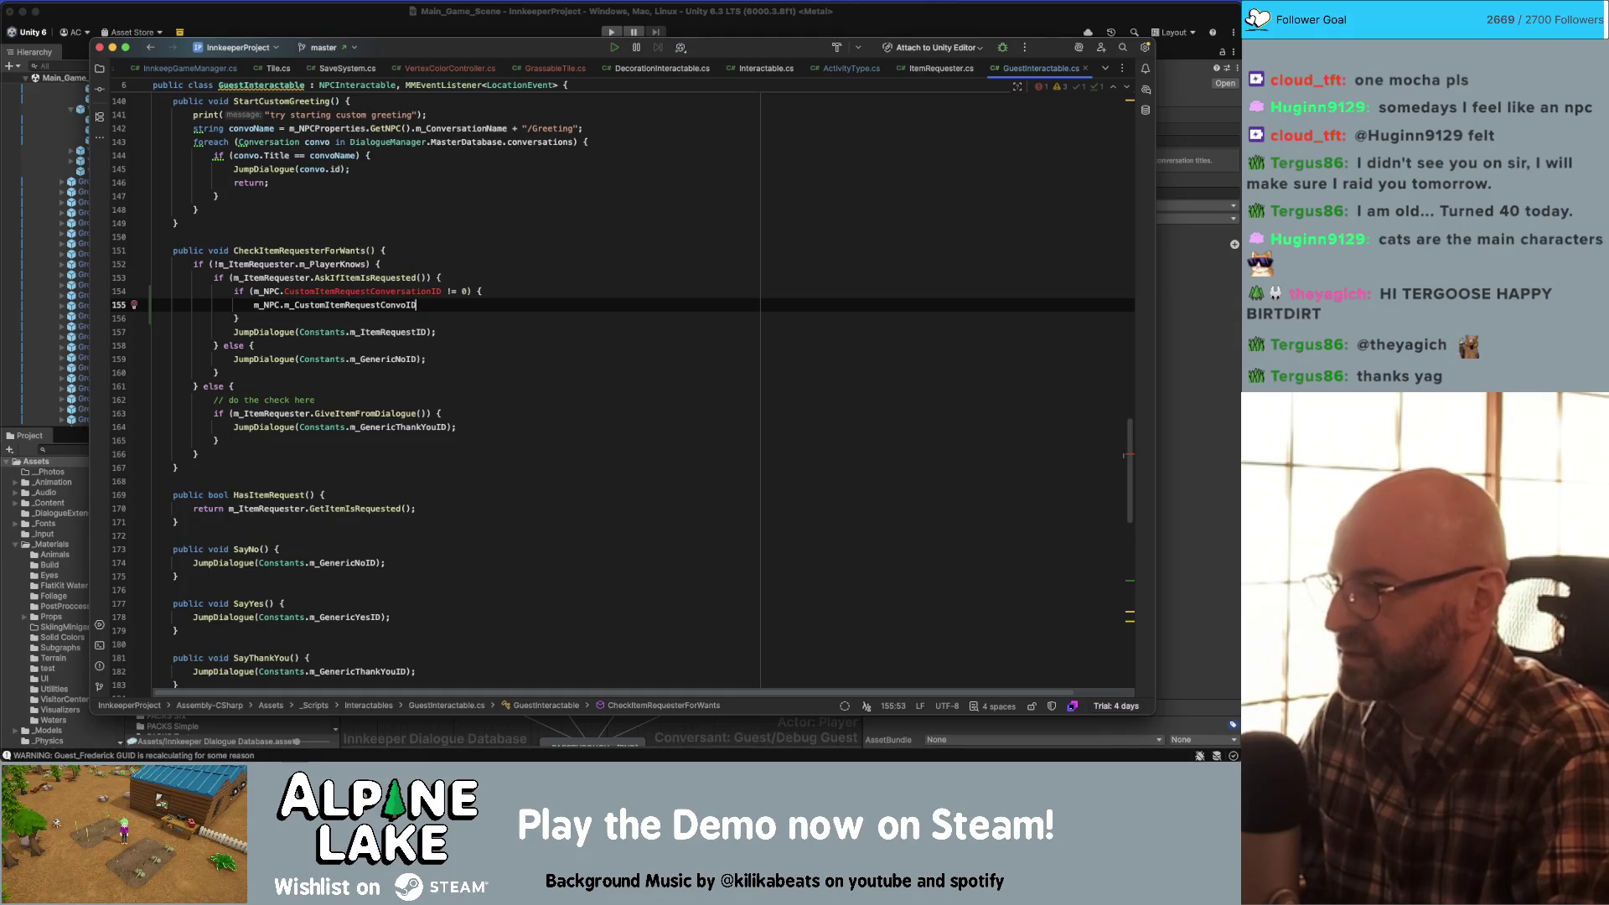
click(469, 305)
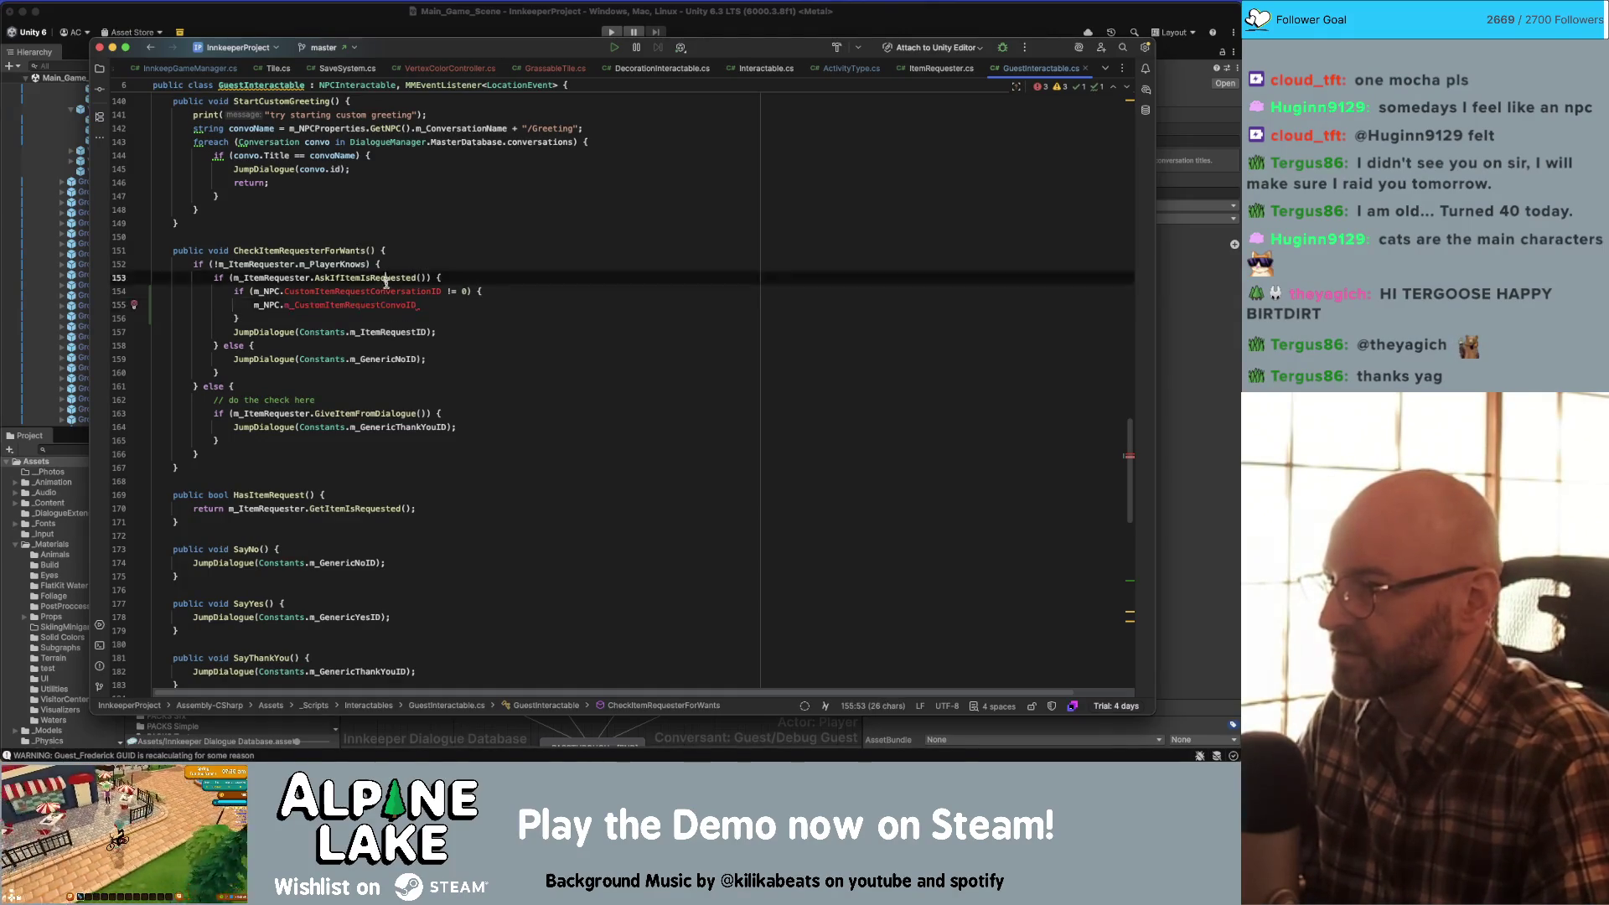
text(ID)
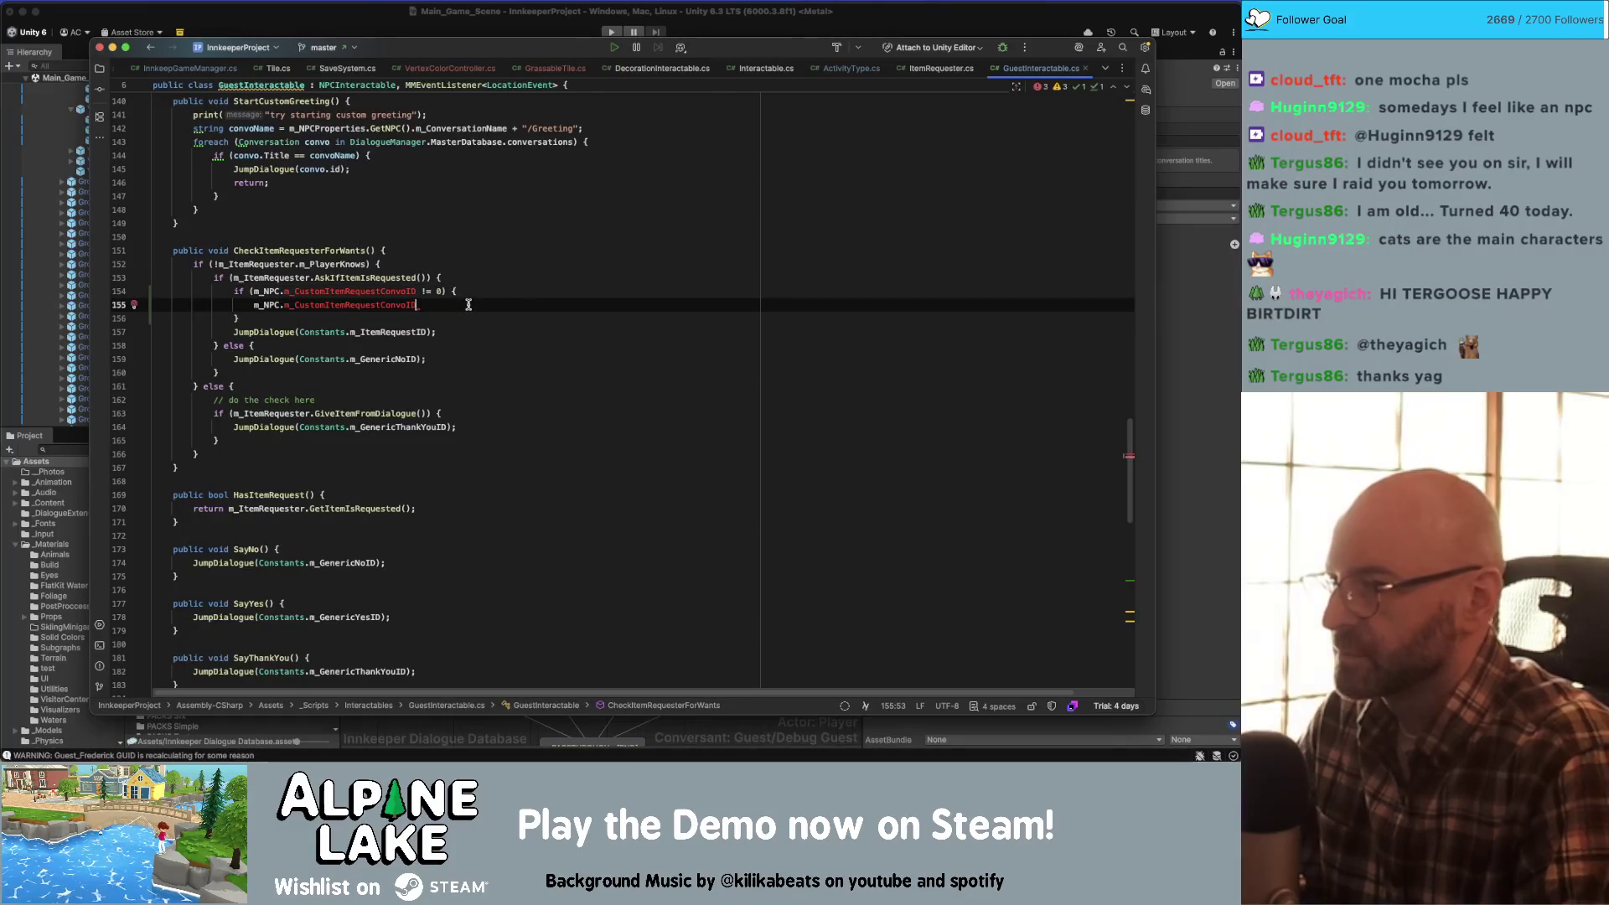
text();)
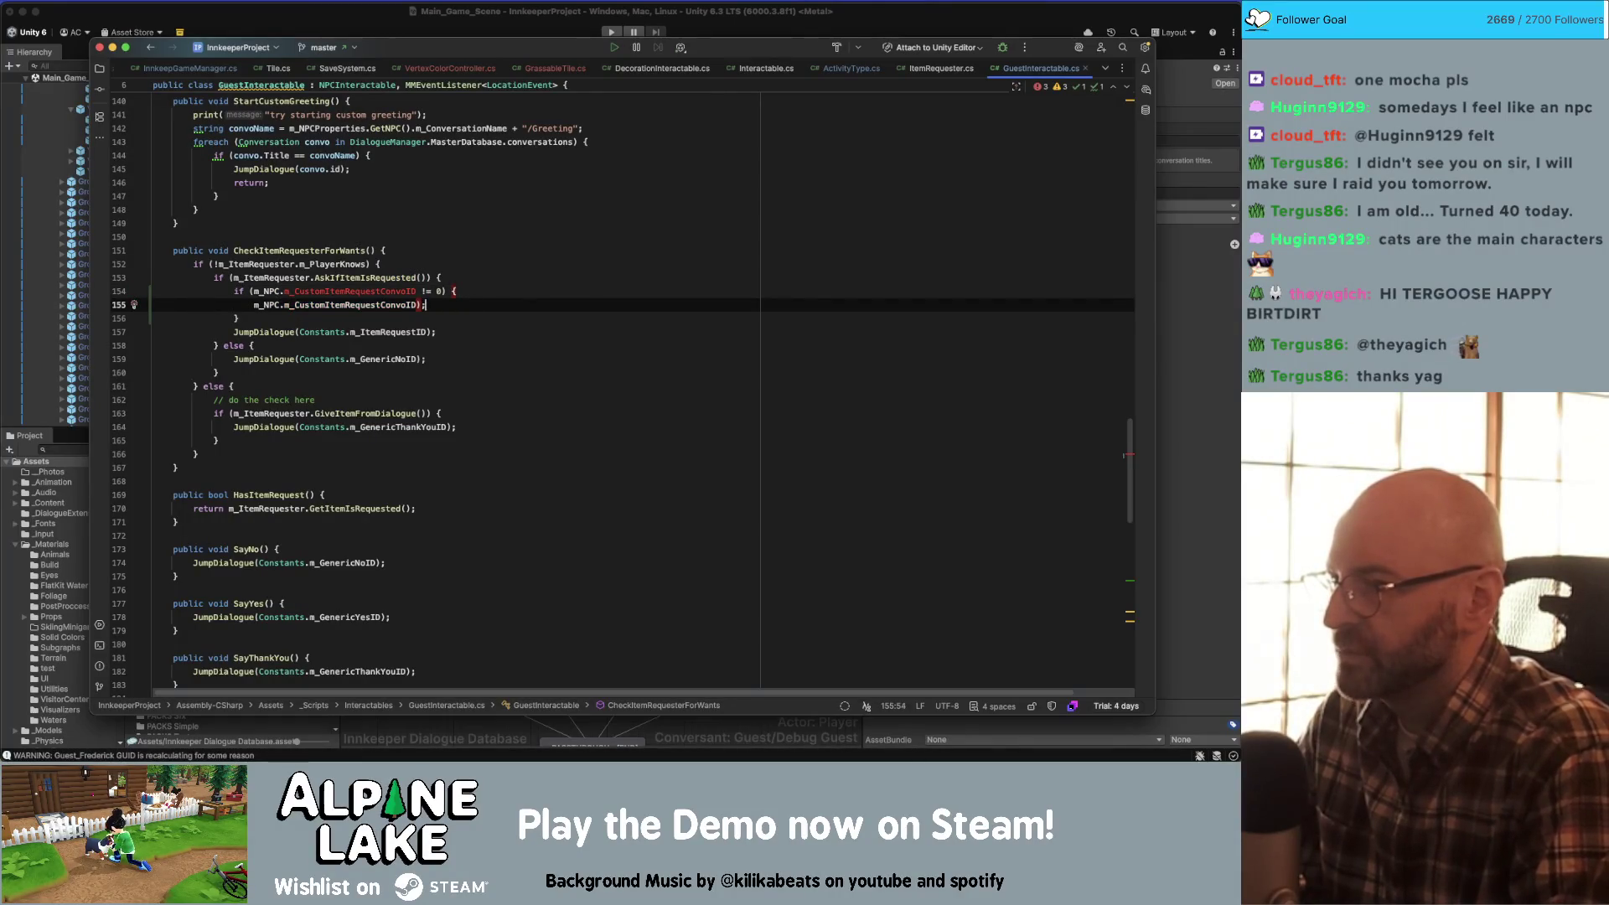
key(Home)
text(Jump)
text(Diaogue()
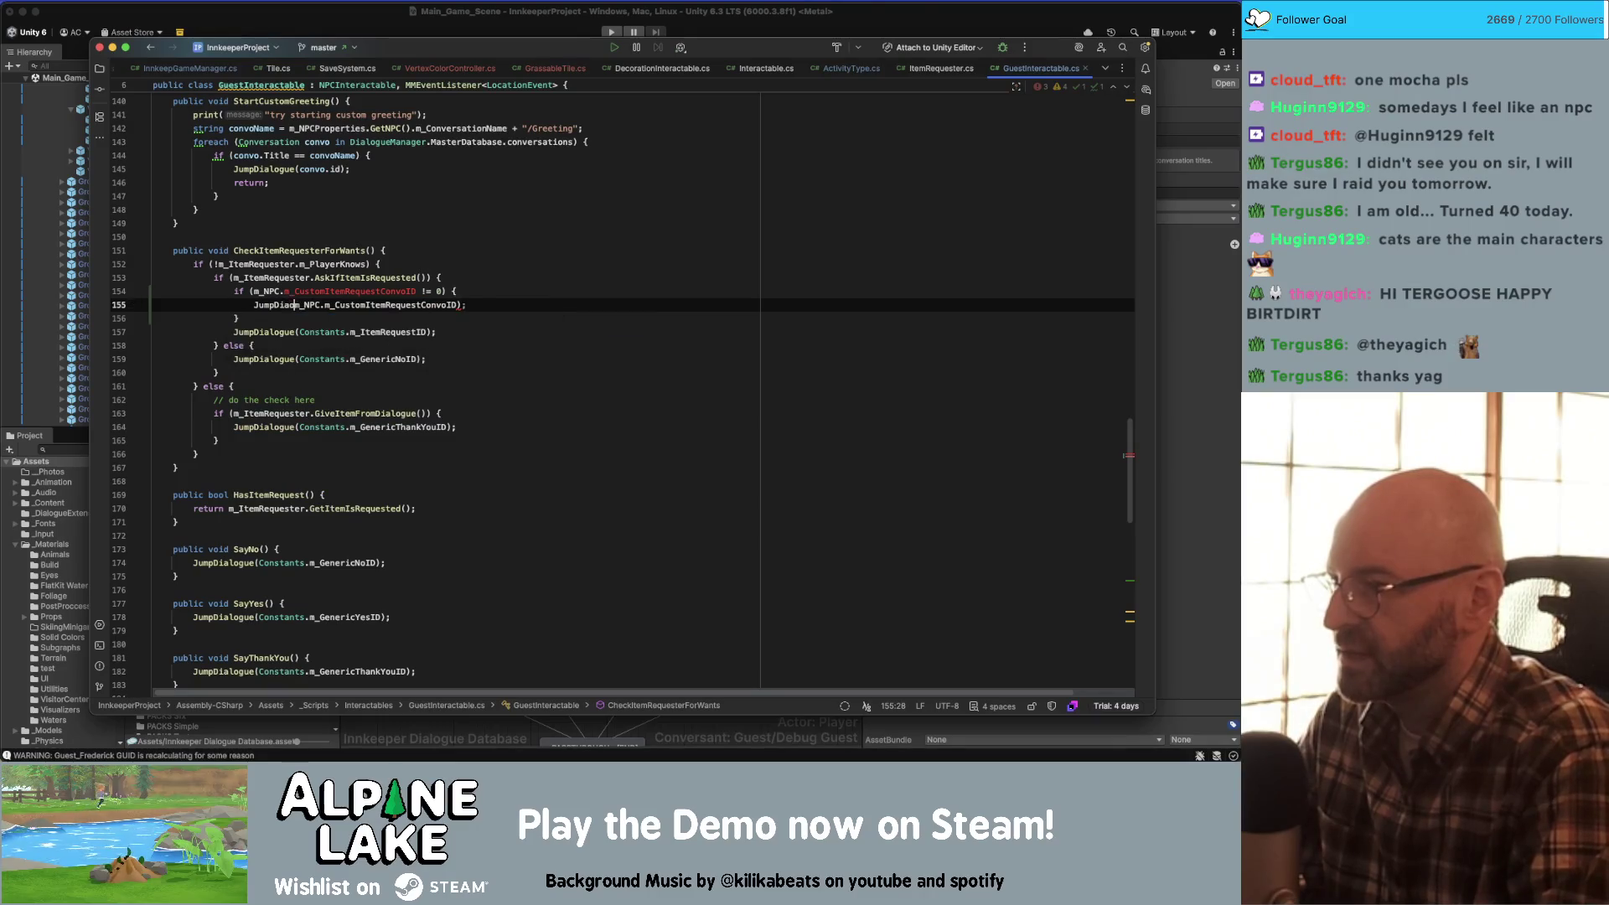
key(End)
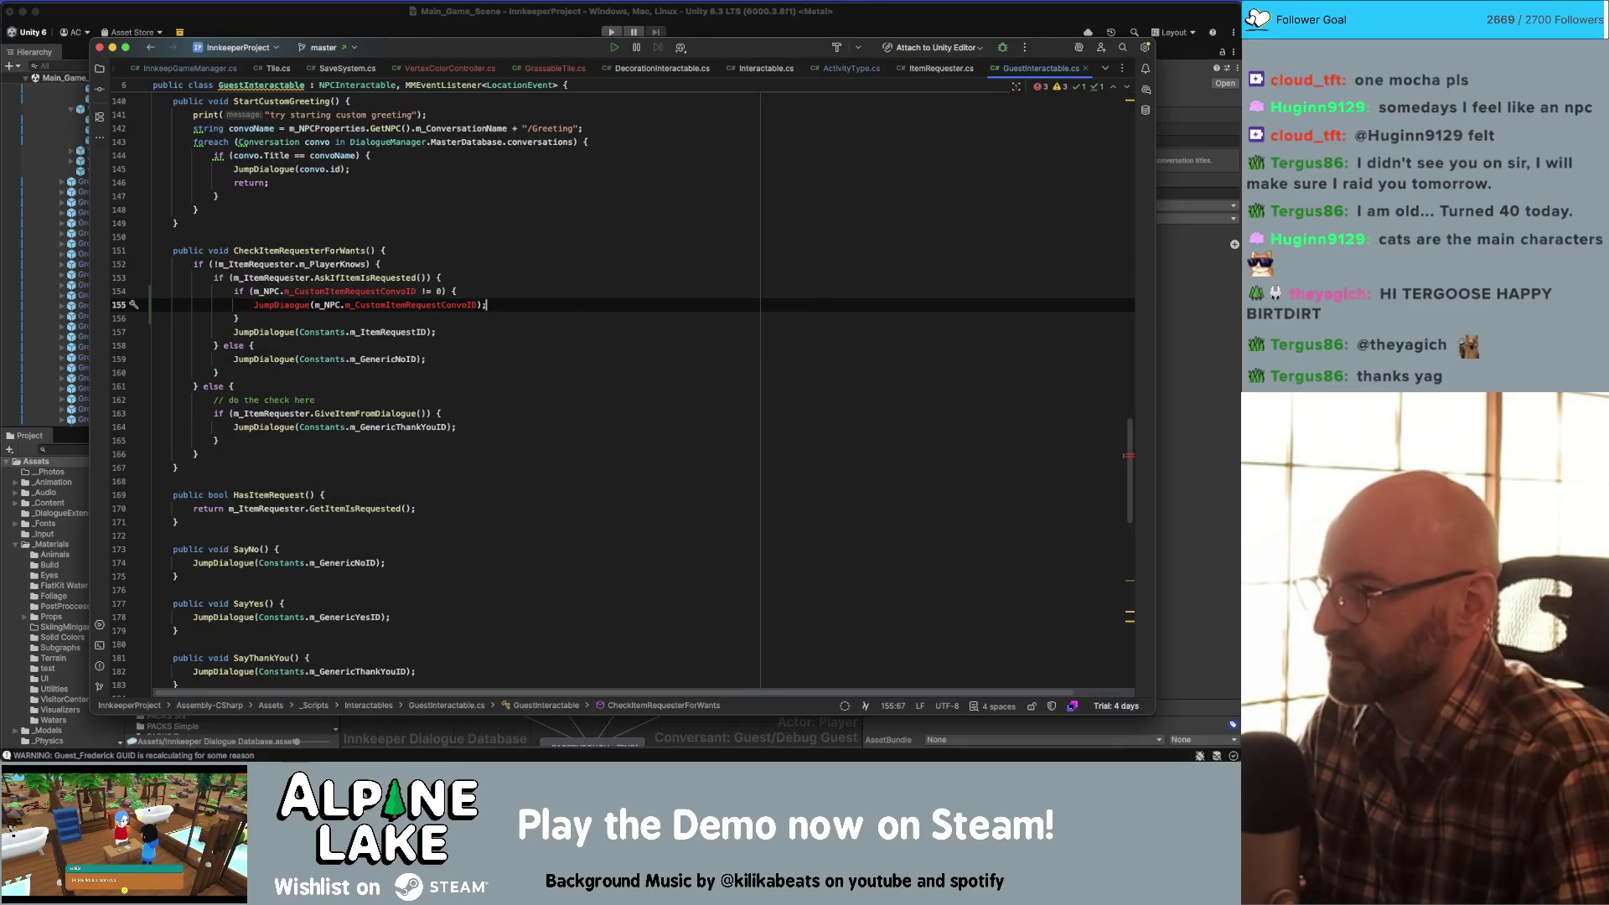
click(294, 304)
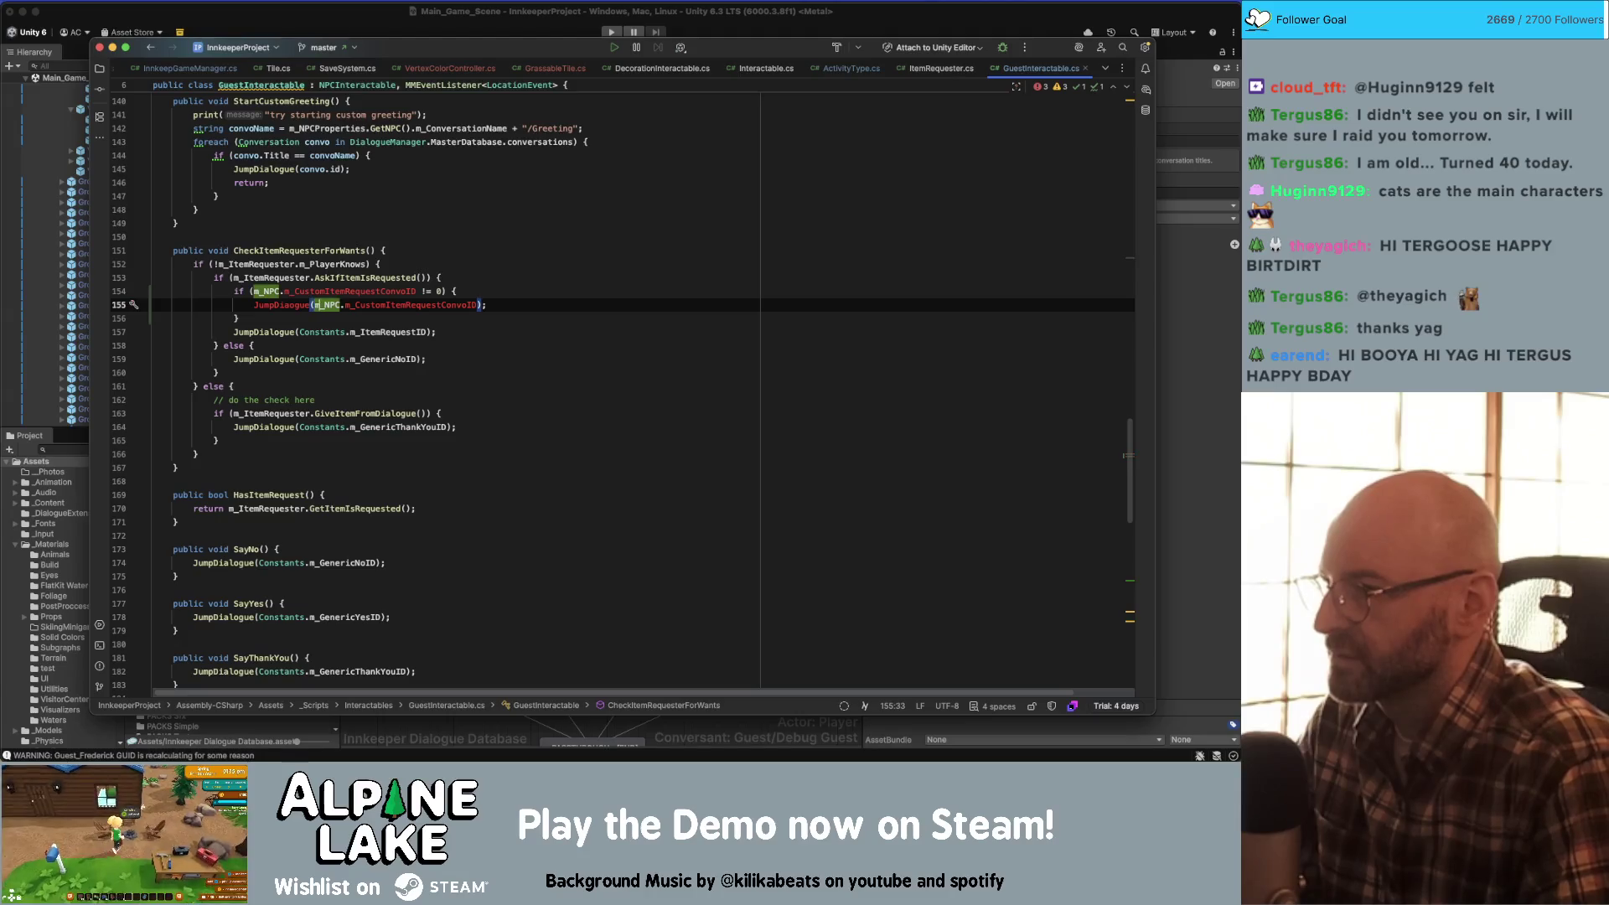
text(l)
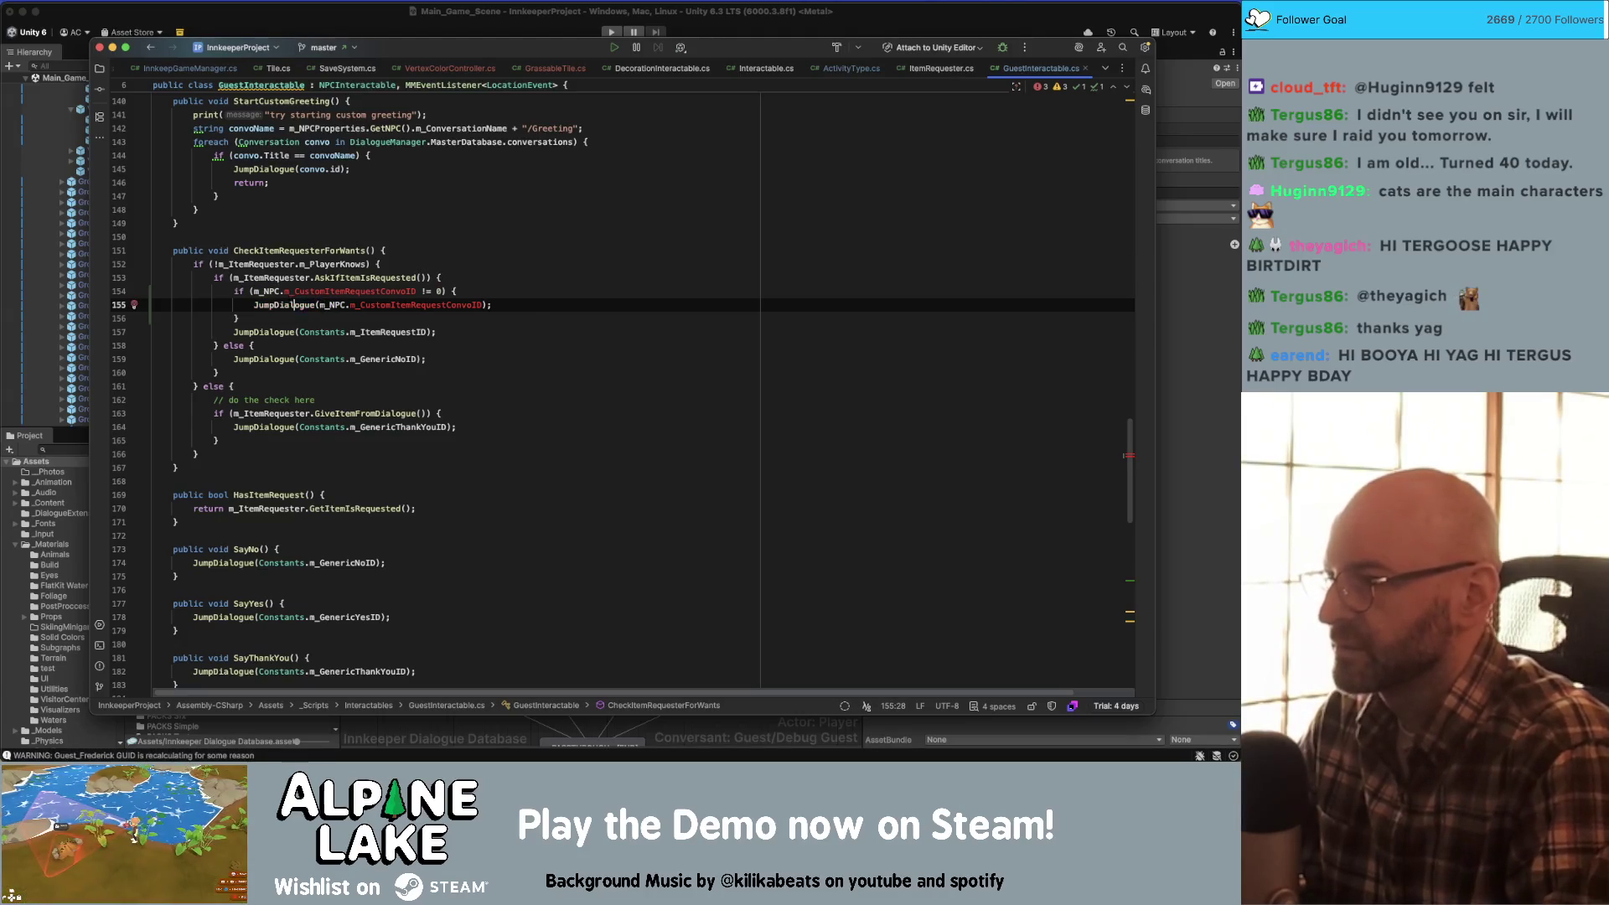
key(End)
- Move the generic Constants.m_ItemRequestID jump into an else block and check the unresolved field
key(Down)
text(else {)
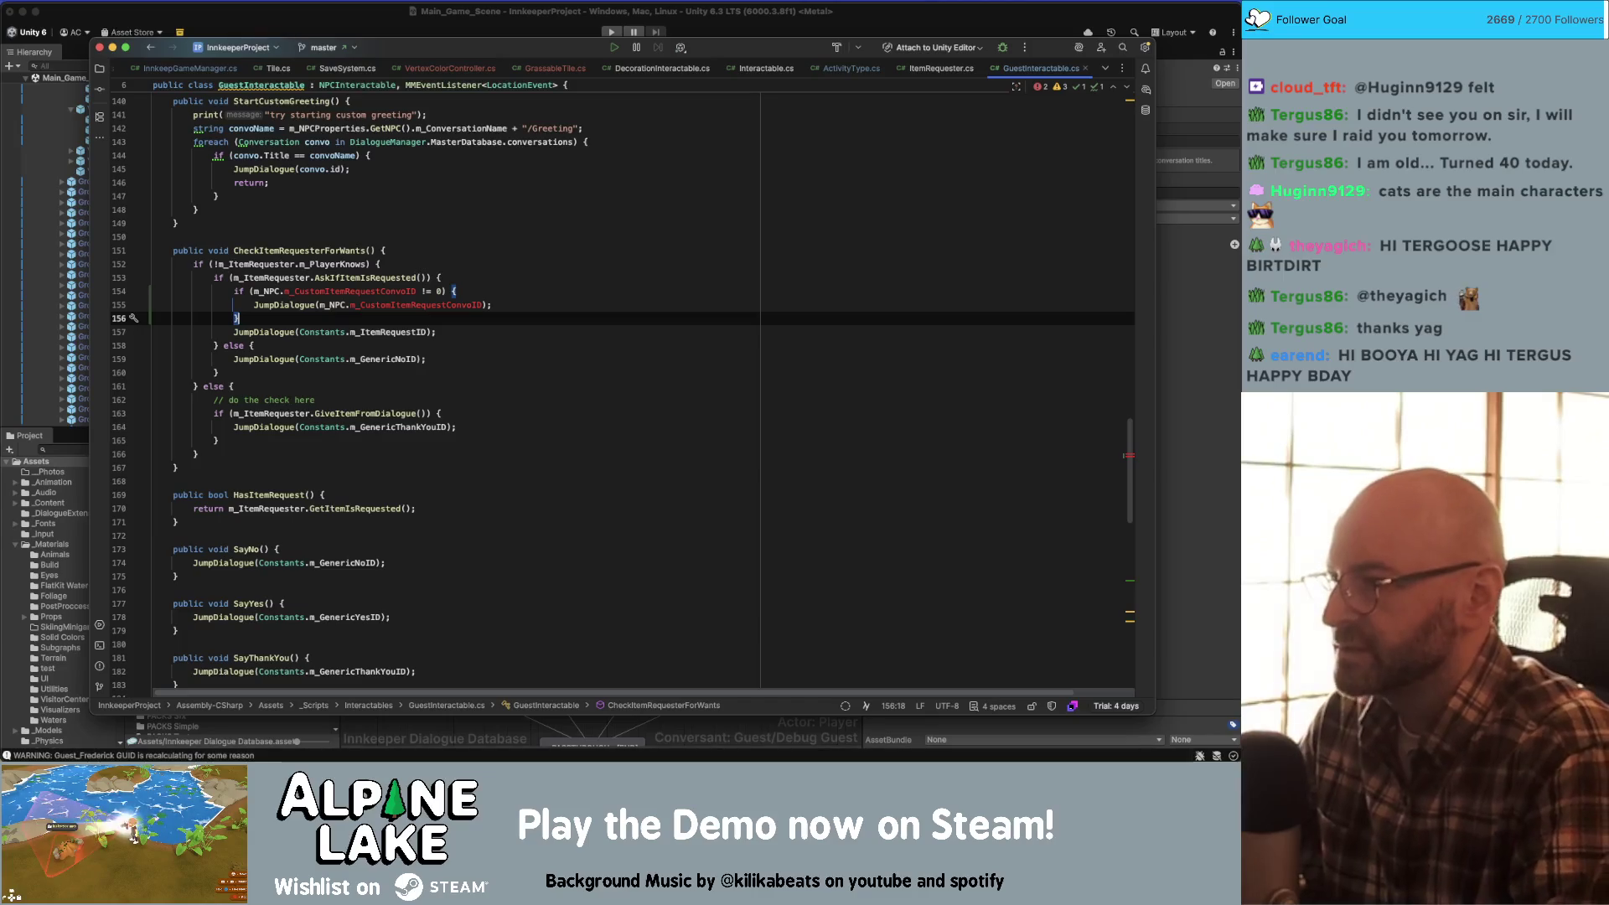
key(Return)
key(Down)
key(Down)
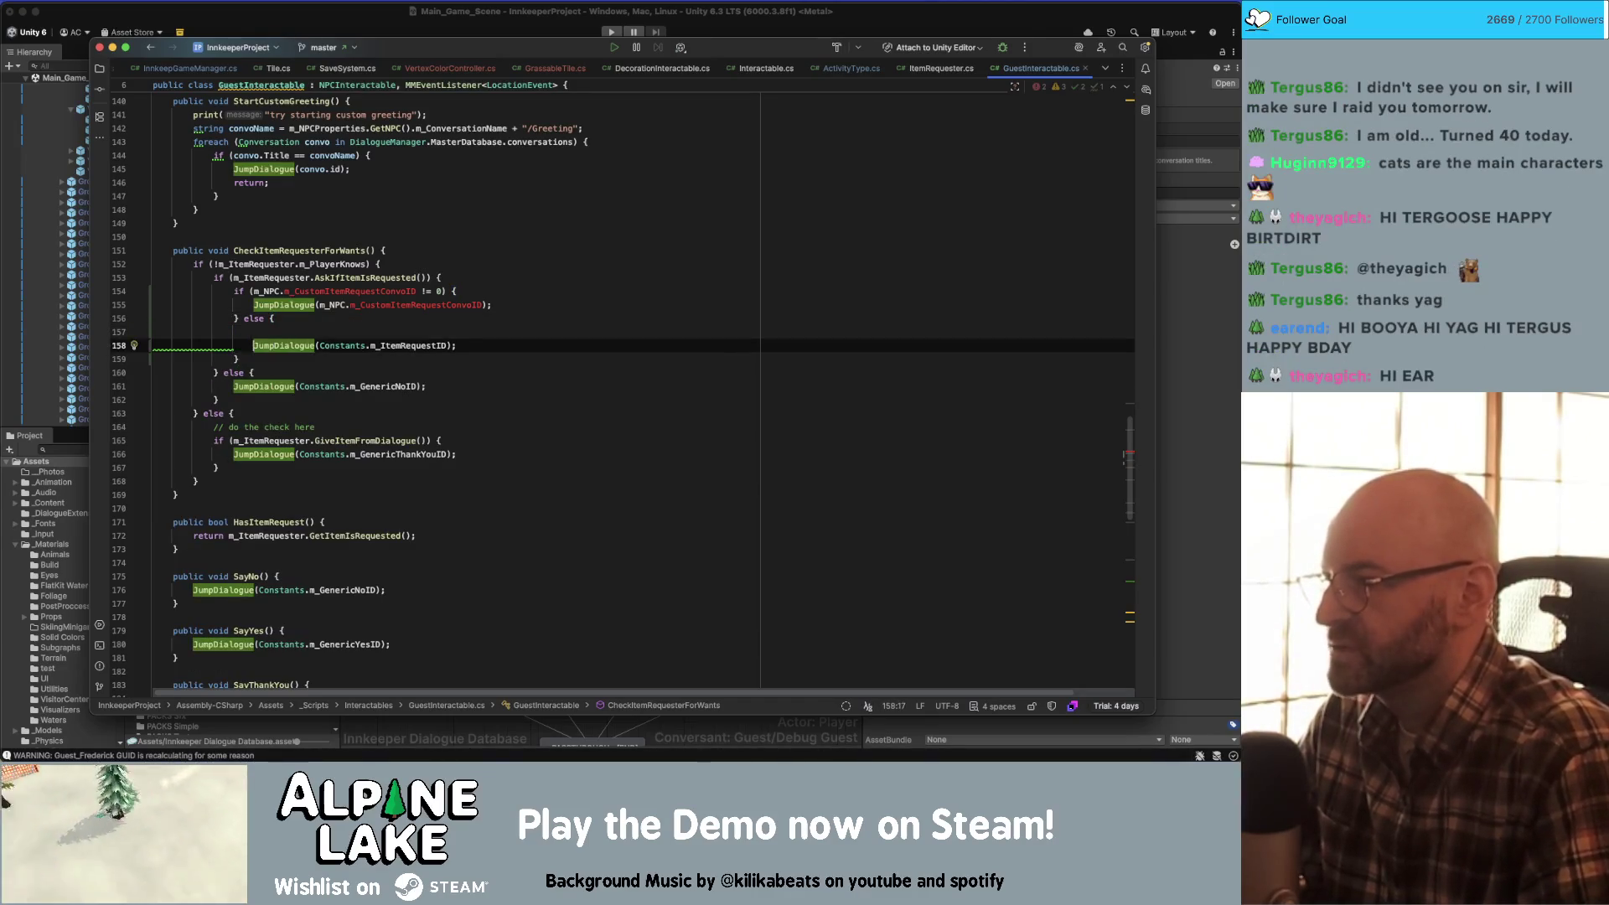
key(super+shift+Up)
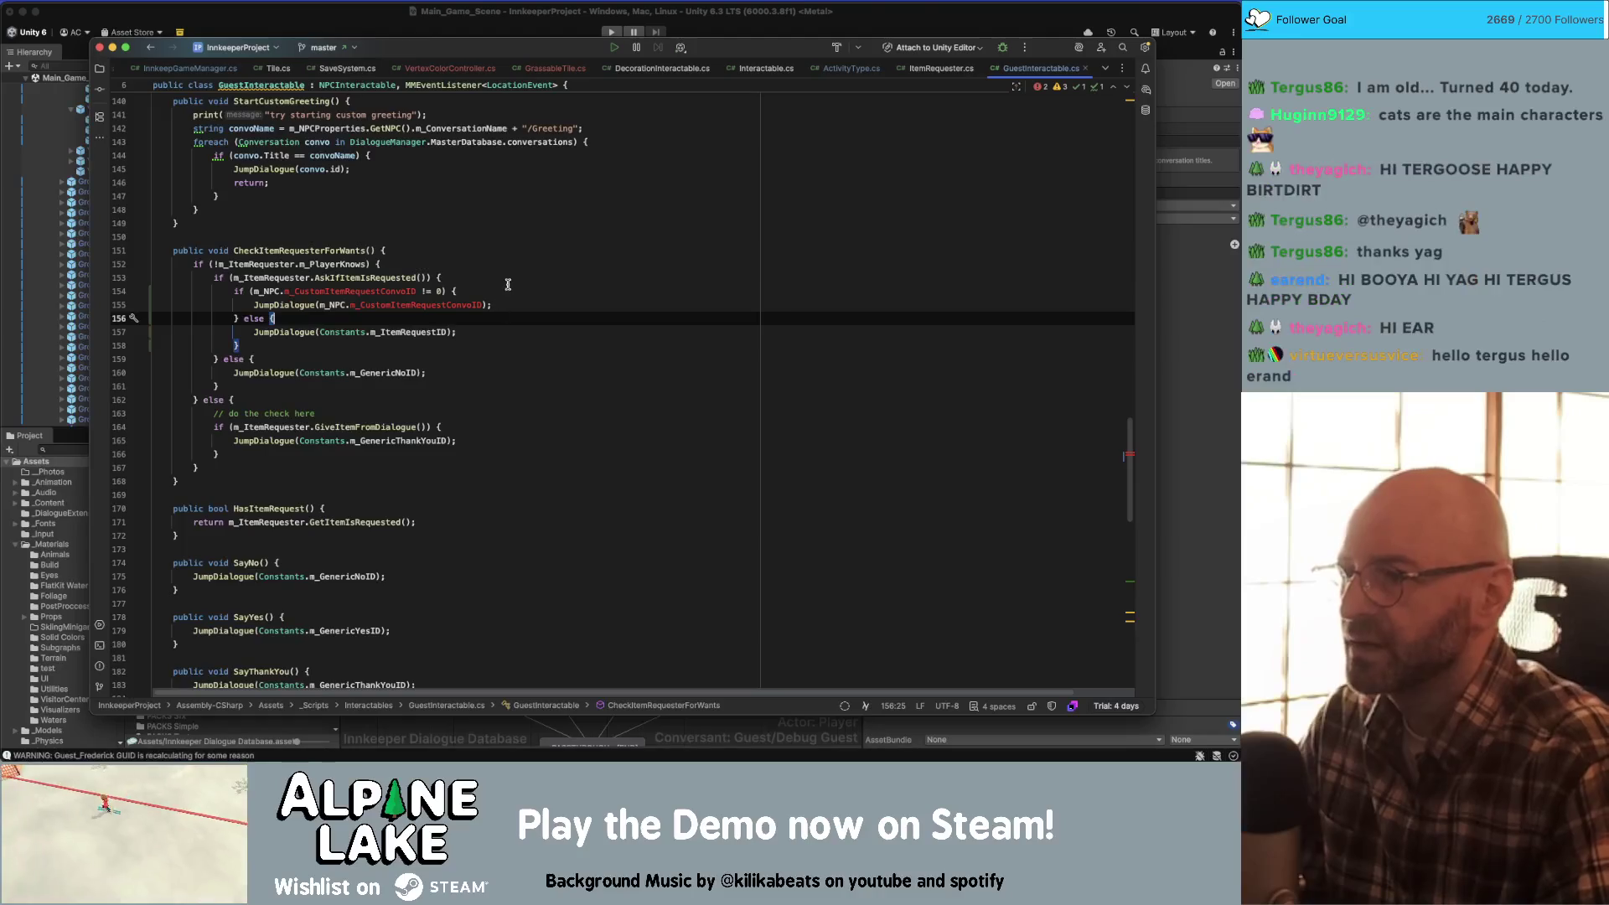
click(507, 283)
click(339, 306)
click(414, 305)
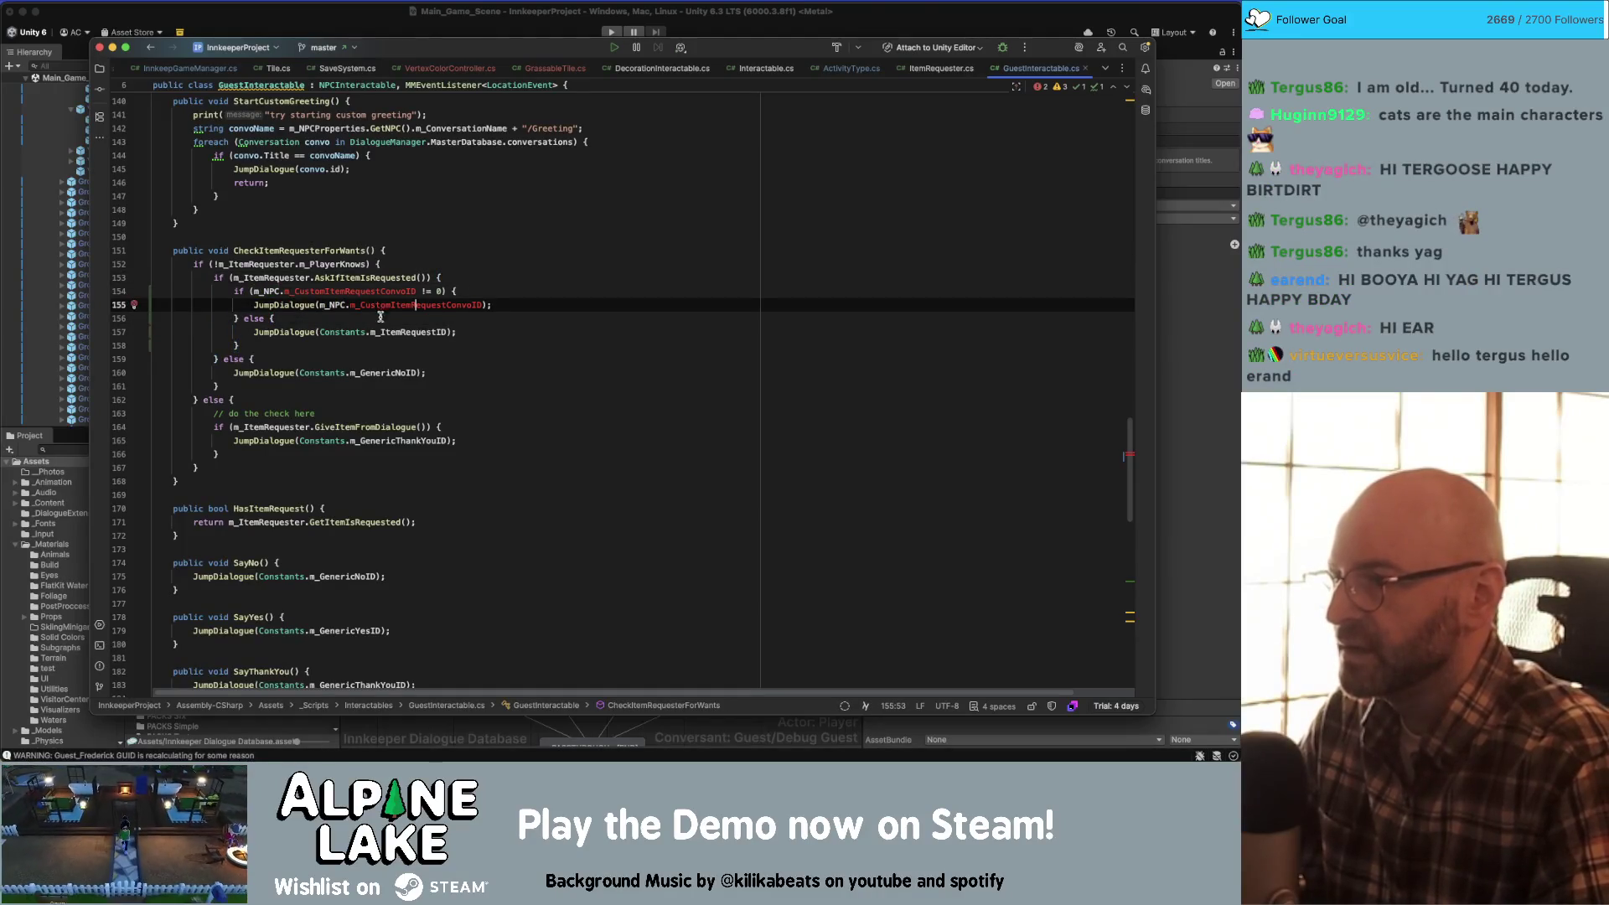
mouse_move(340, 299)
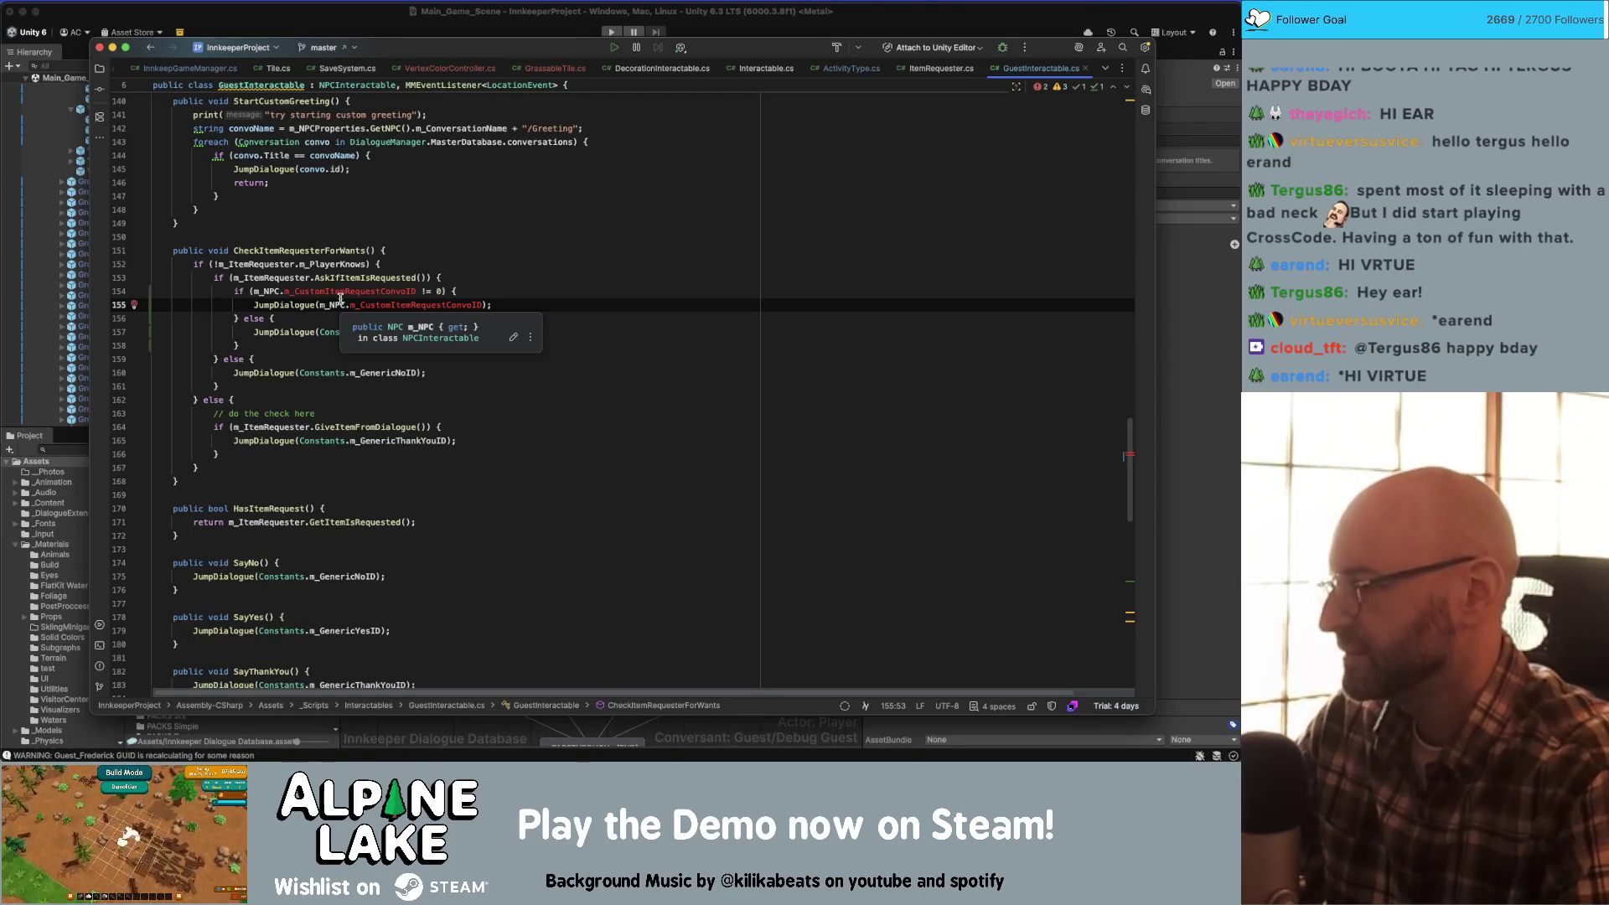
click(465, 287)
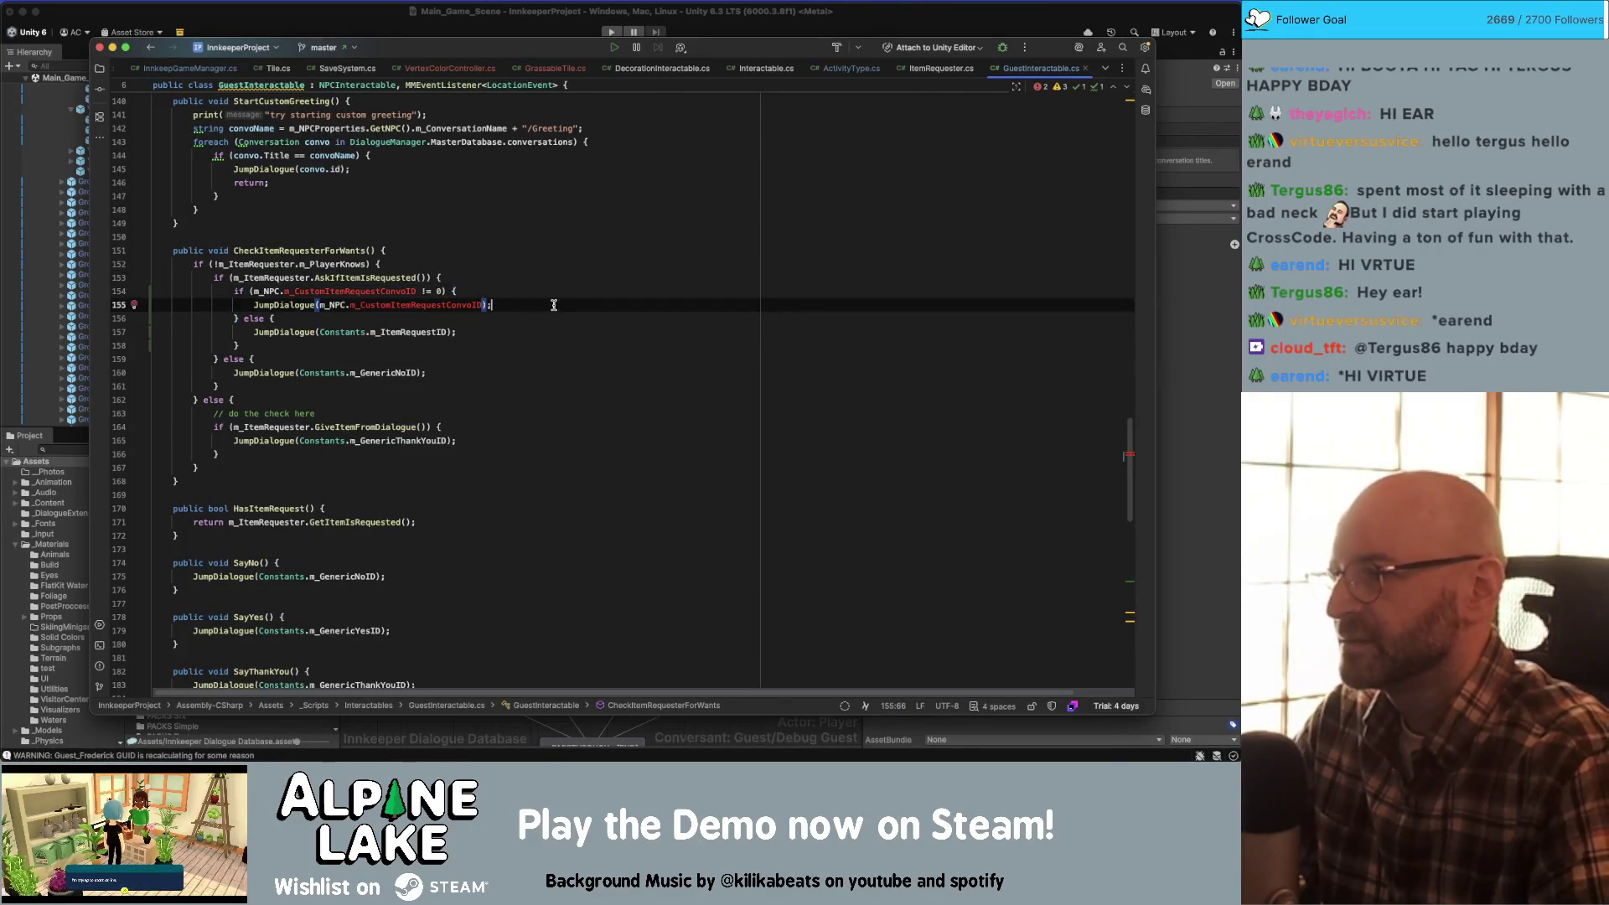
- Copy the m_CustomItemRequestConvoID name and go to the NPC class in NPC.cs
click(321, 302)
double_click(322, 294)
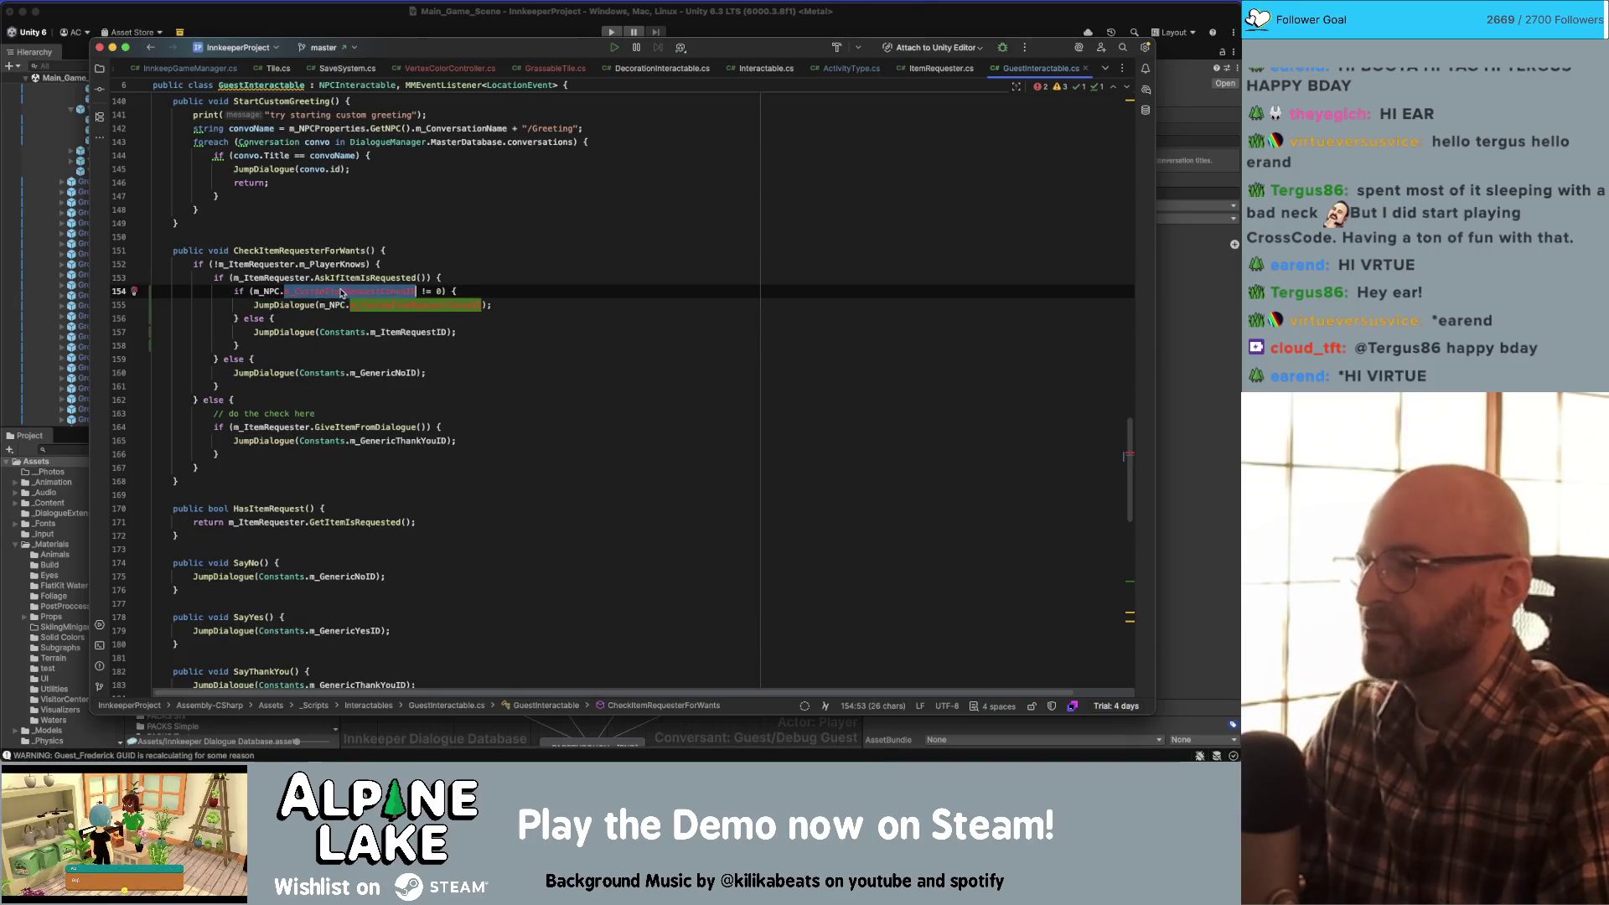
super+click(272, 293)
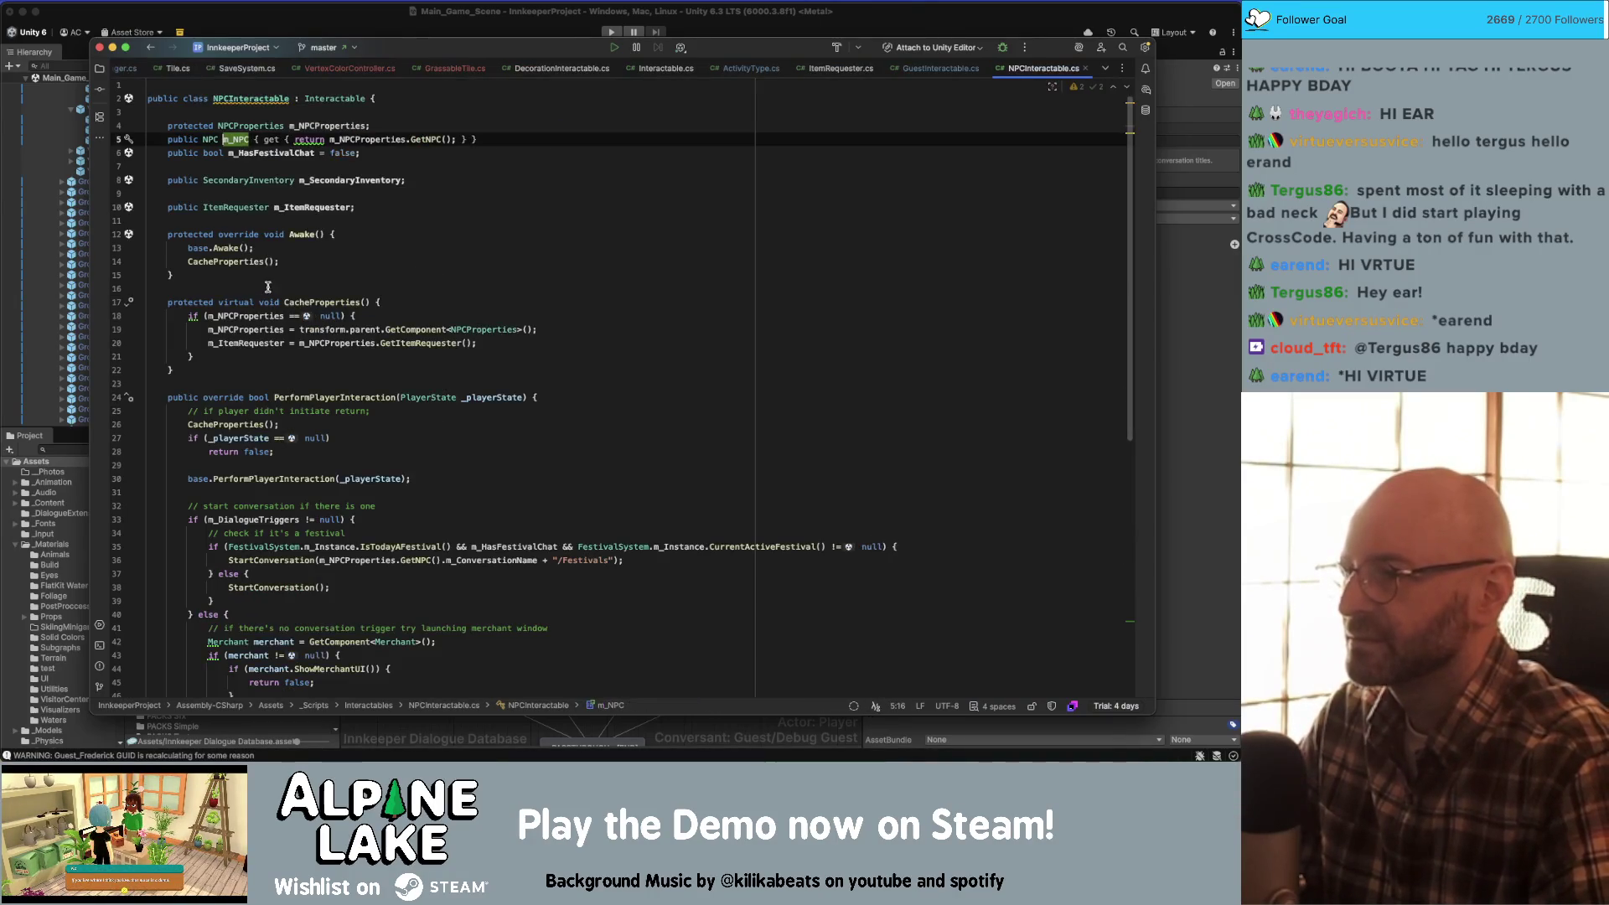
super+click(206, 139)
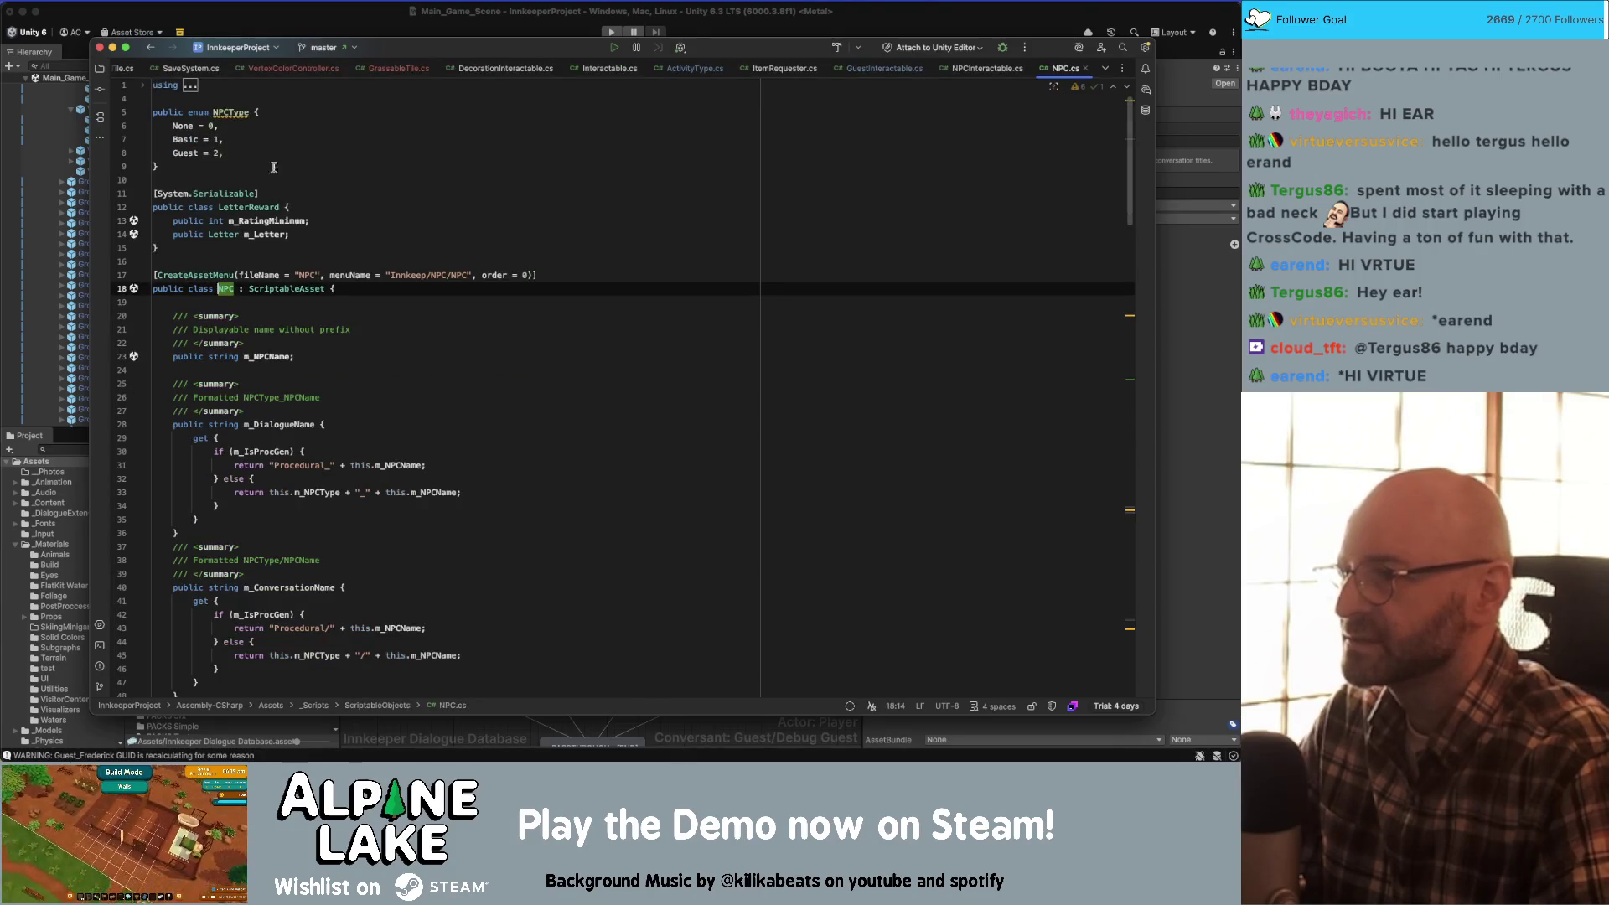
scroll(419, 352, down, 5)
scroll(437, 357, down, 15)
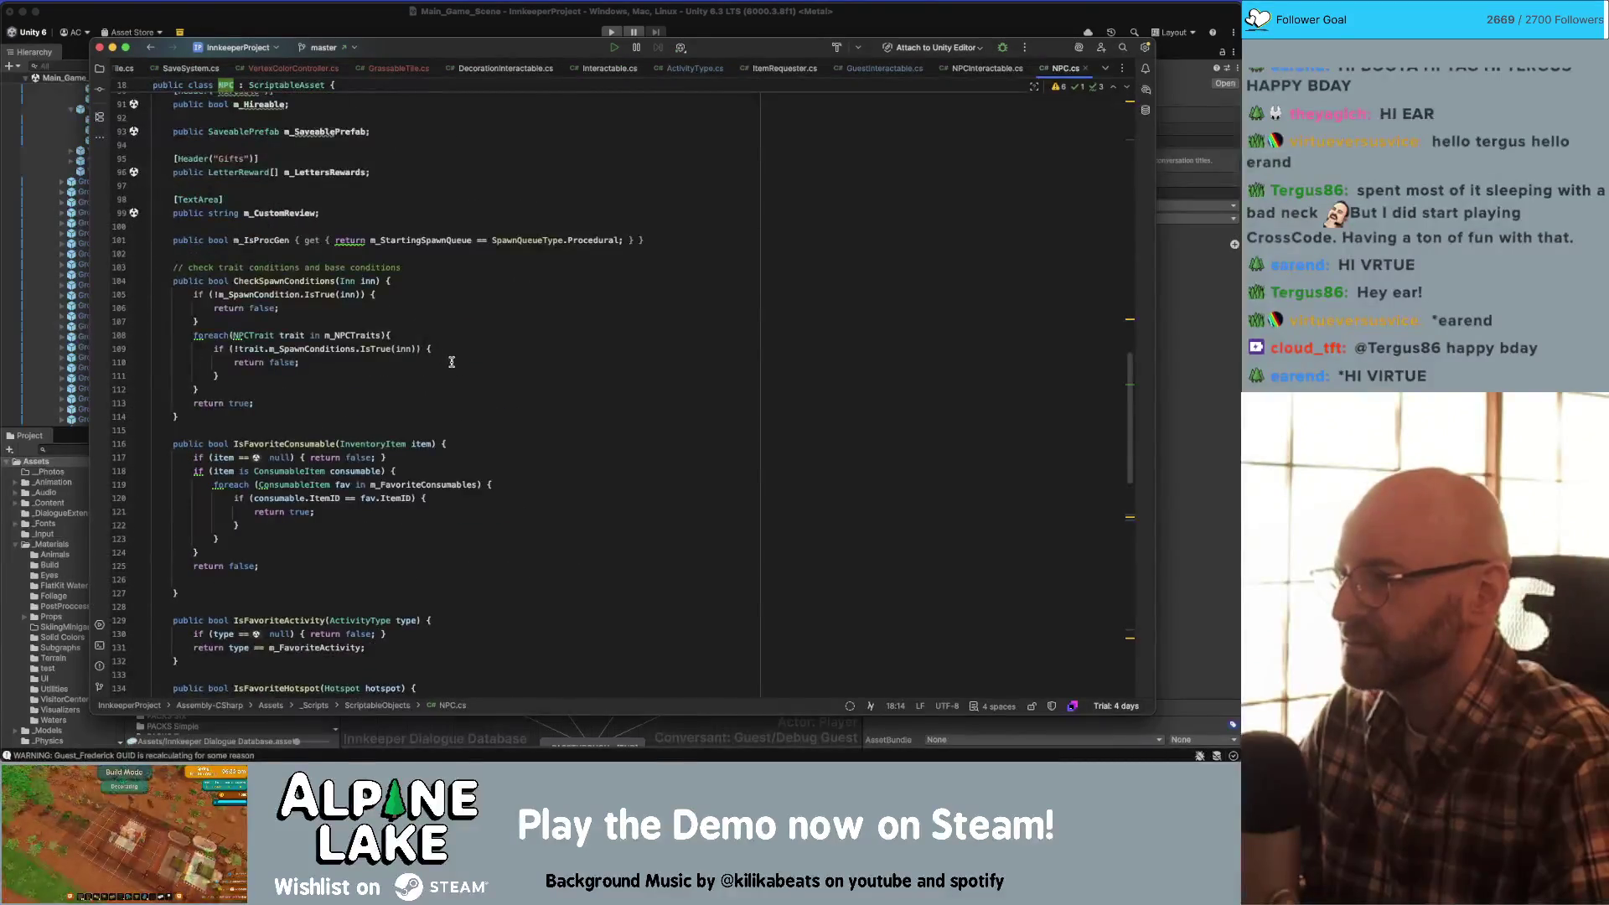
scroll(446, 346, up, 6)
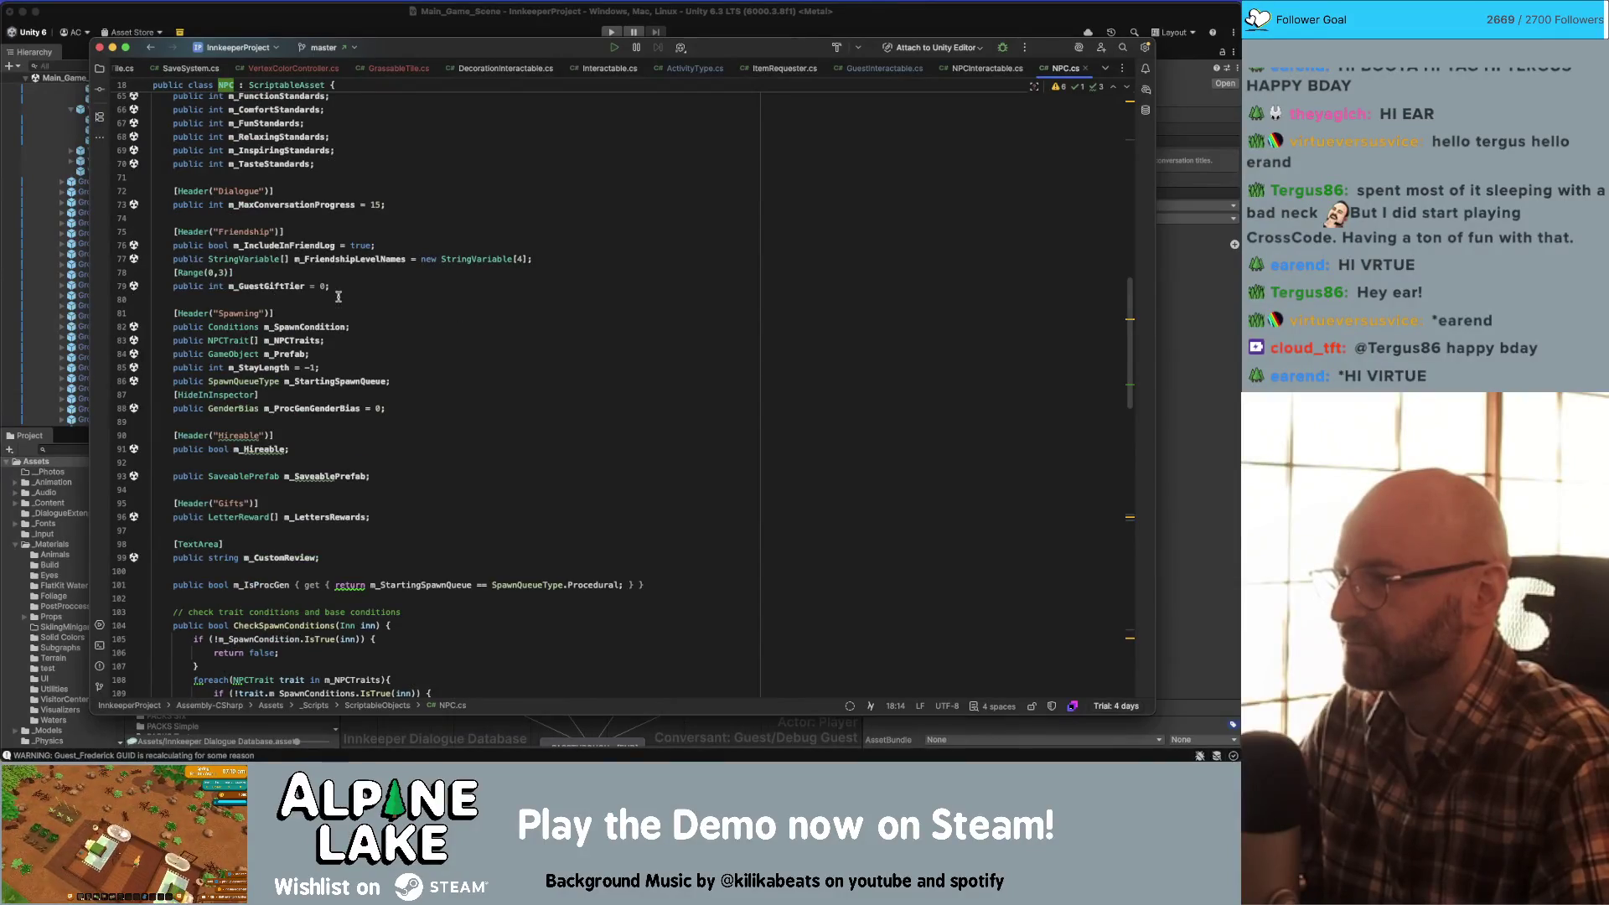
- Declare public int m_CustomItemRequestConvoID = -1; below m_MaxConversationProgress
click(391, 204)
key(Return)
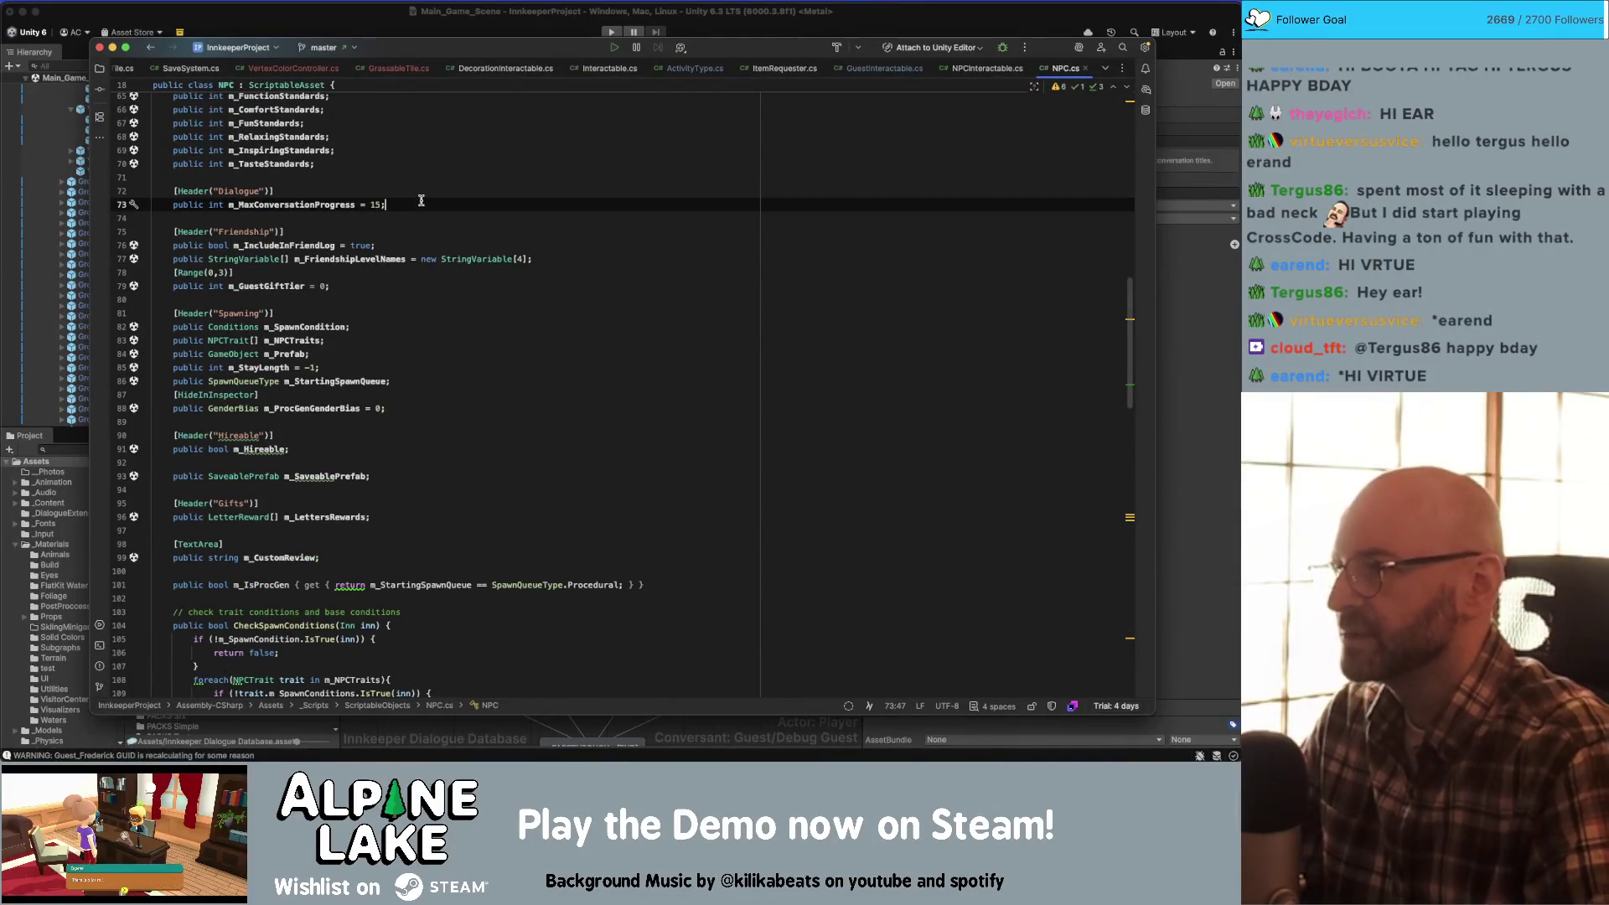
text(public int m_CustomItemRequestConvoID)
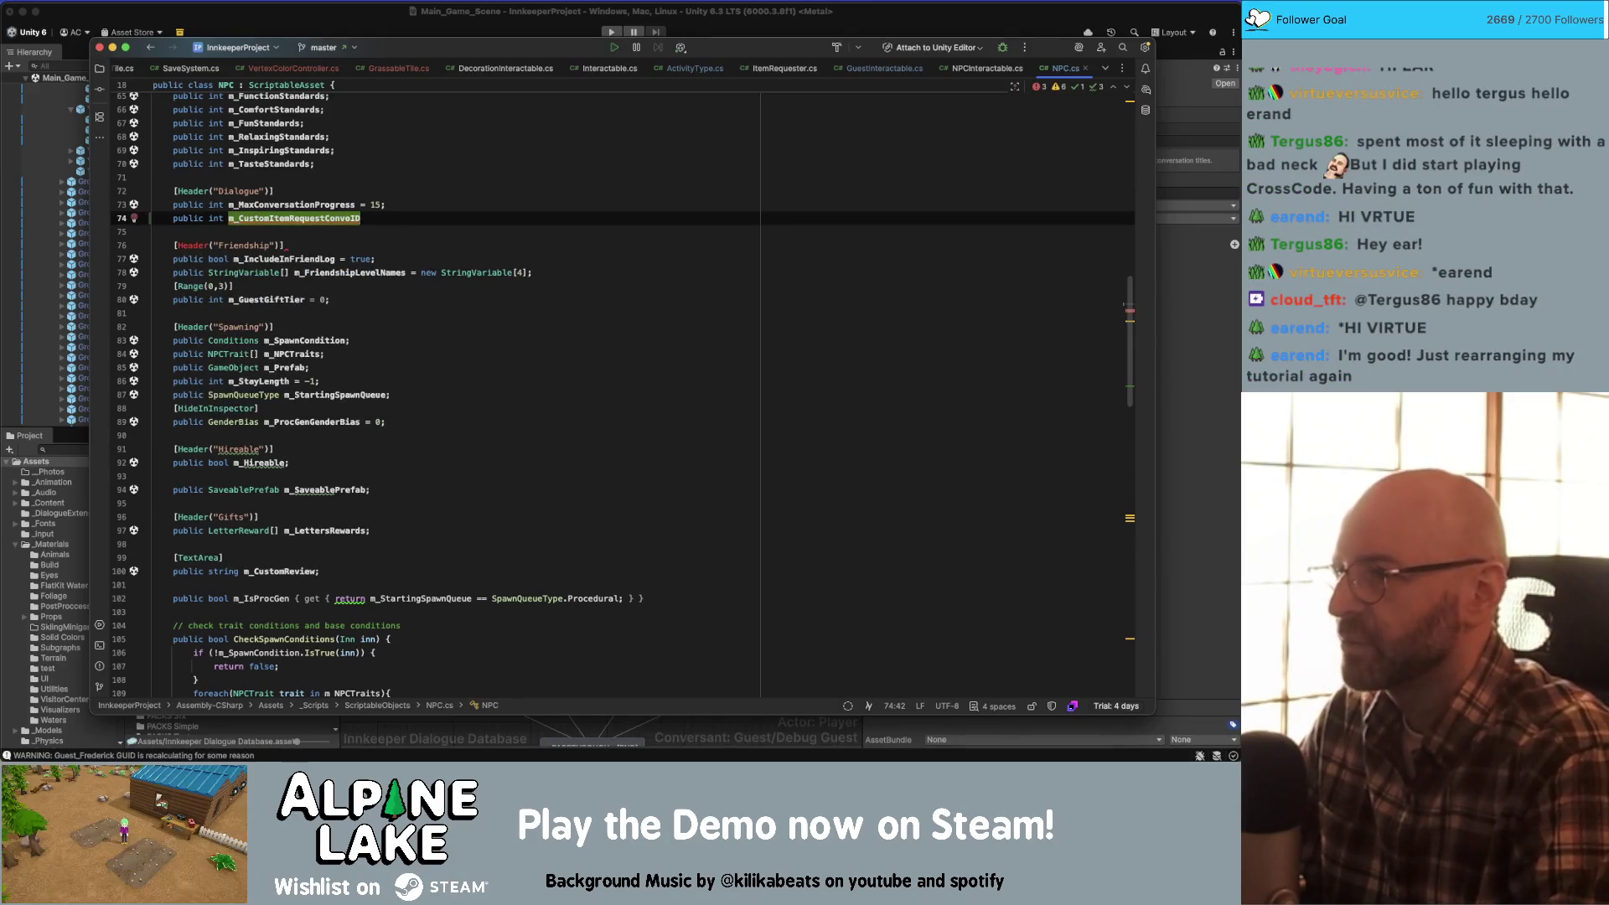
text( = )
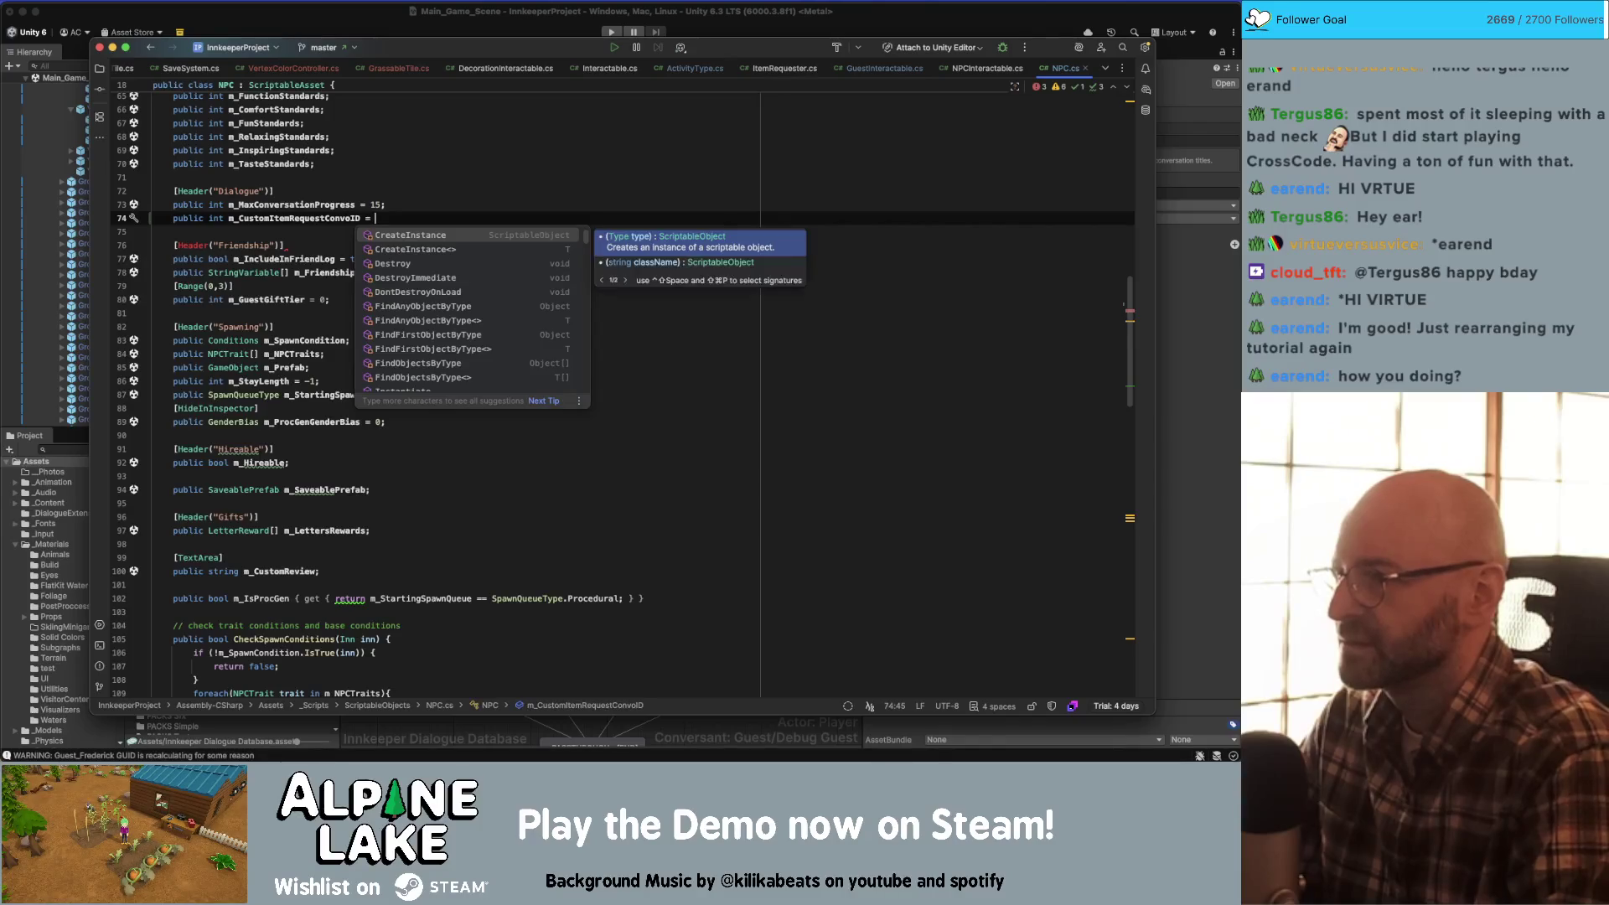
text(0)
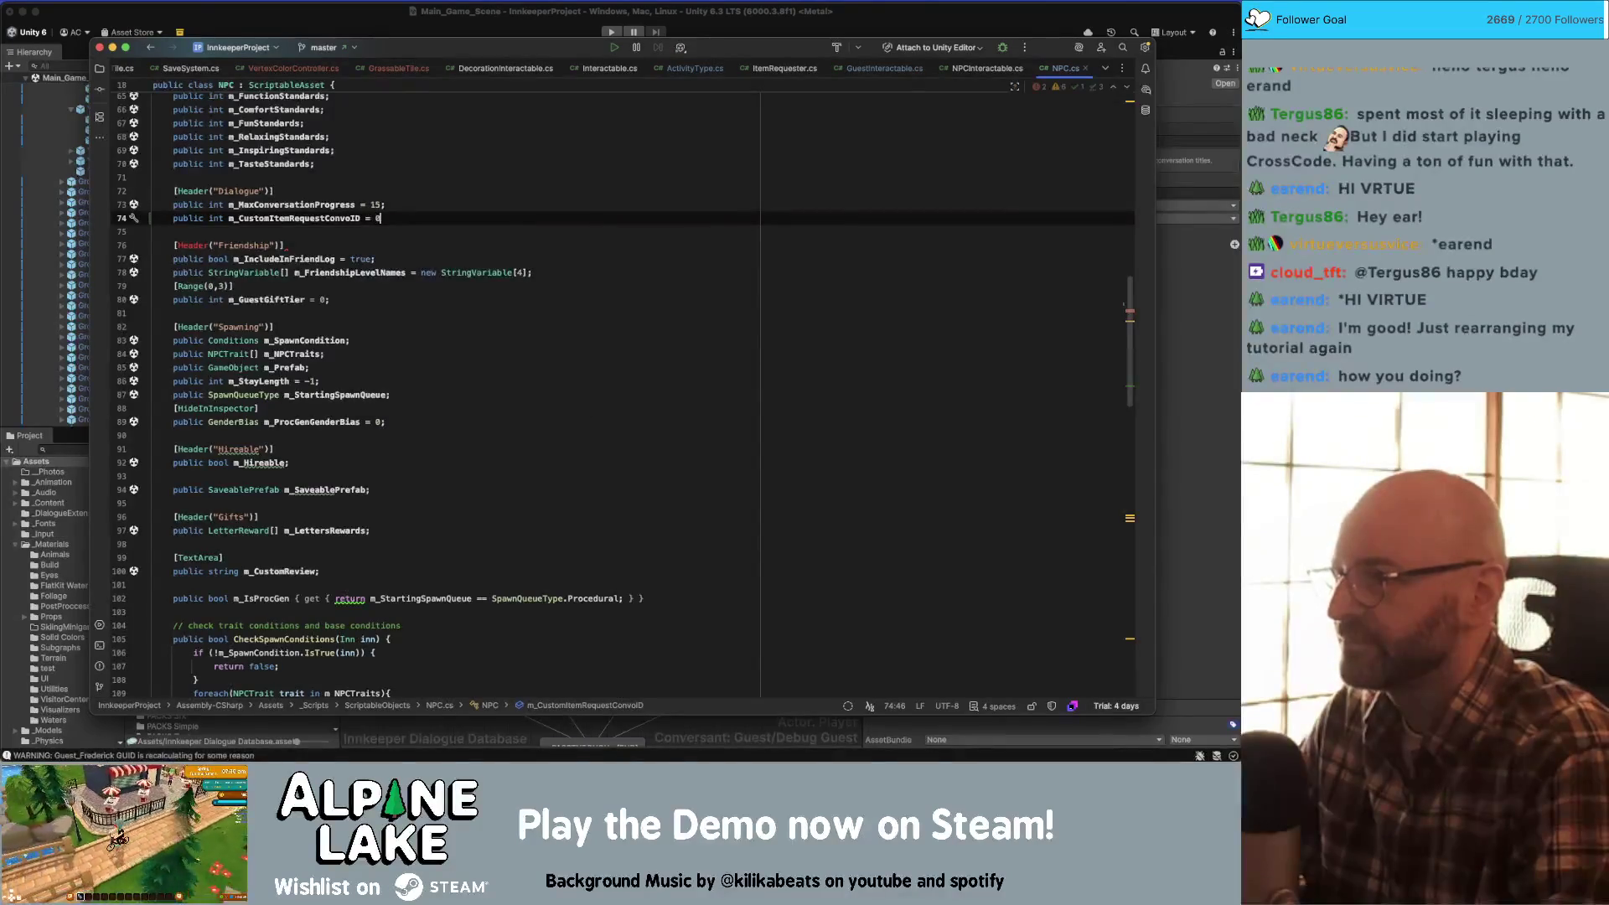
key(BackSpace)
text(-1;)
key(Up)
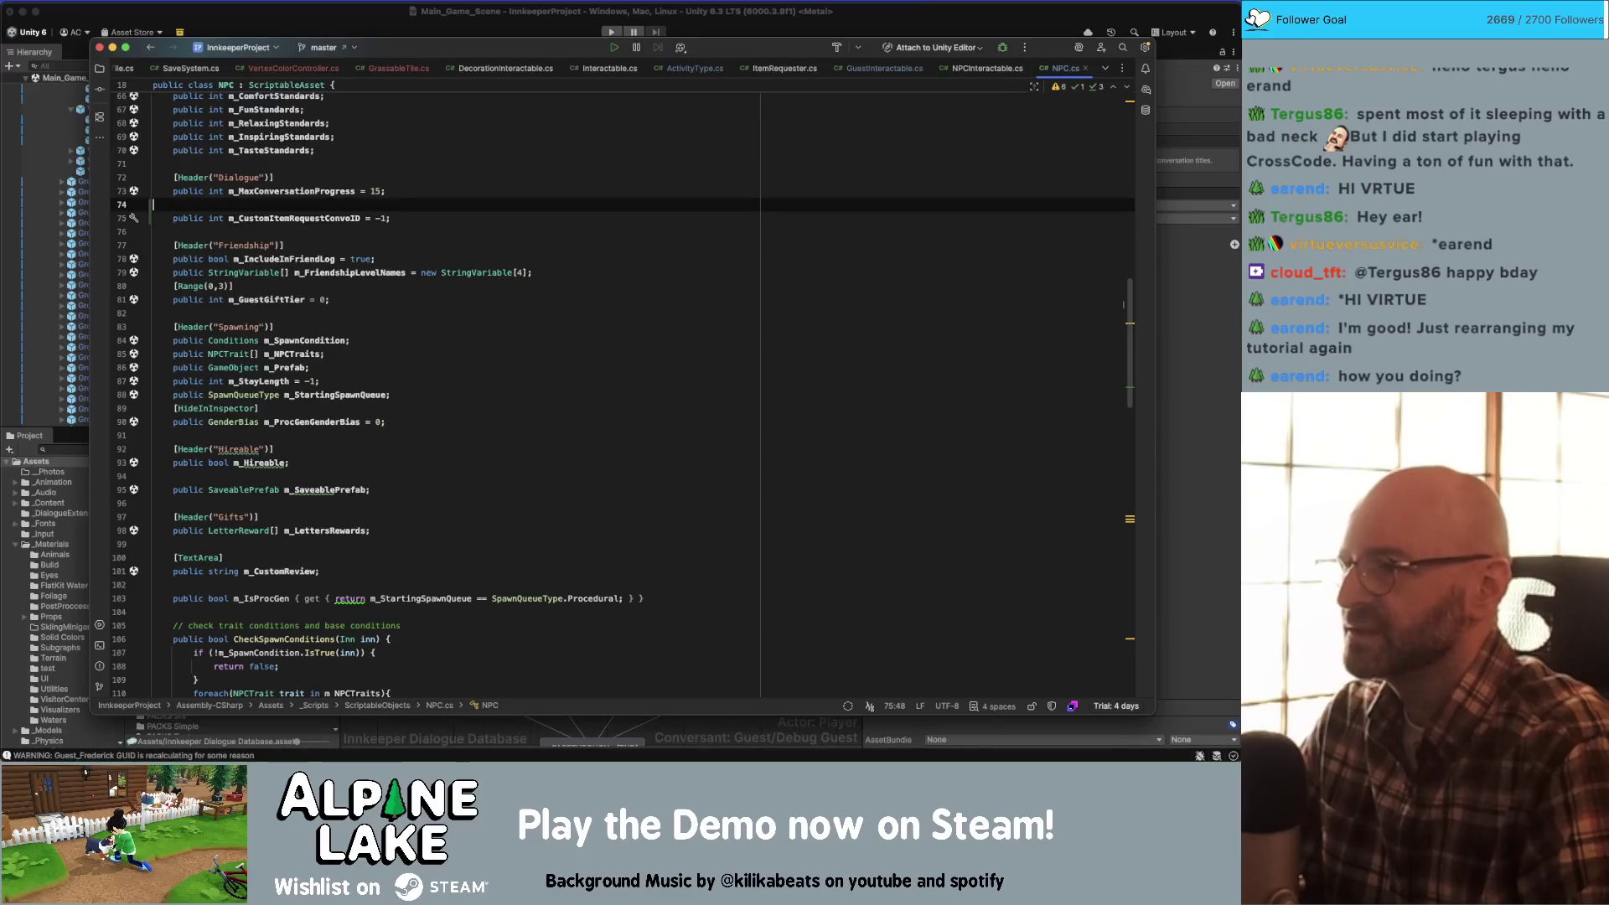
scroll(622, 441, down, 1)
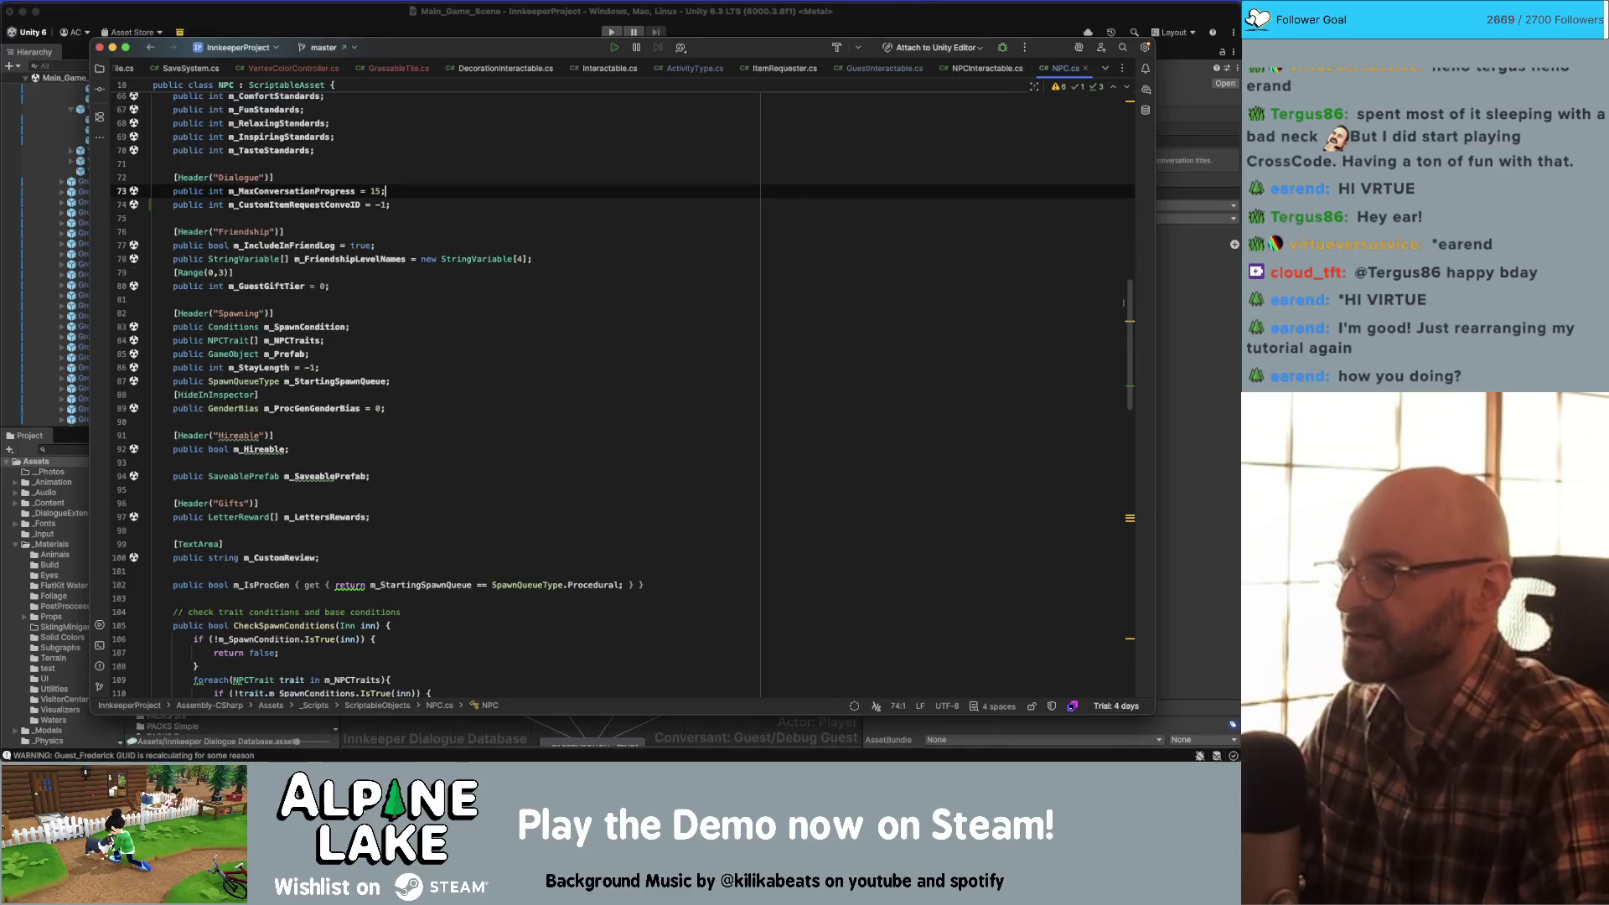
click(886, 69)
- Change line 154's comparison from != 0 to > 0 in GuestInteractable.cs
key(End)
key(Left)
key(Left)
key(Left)
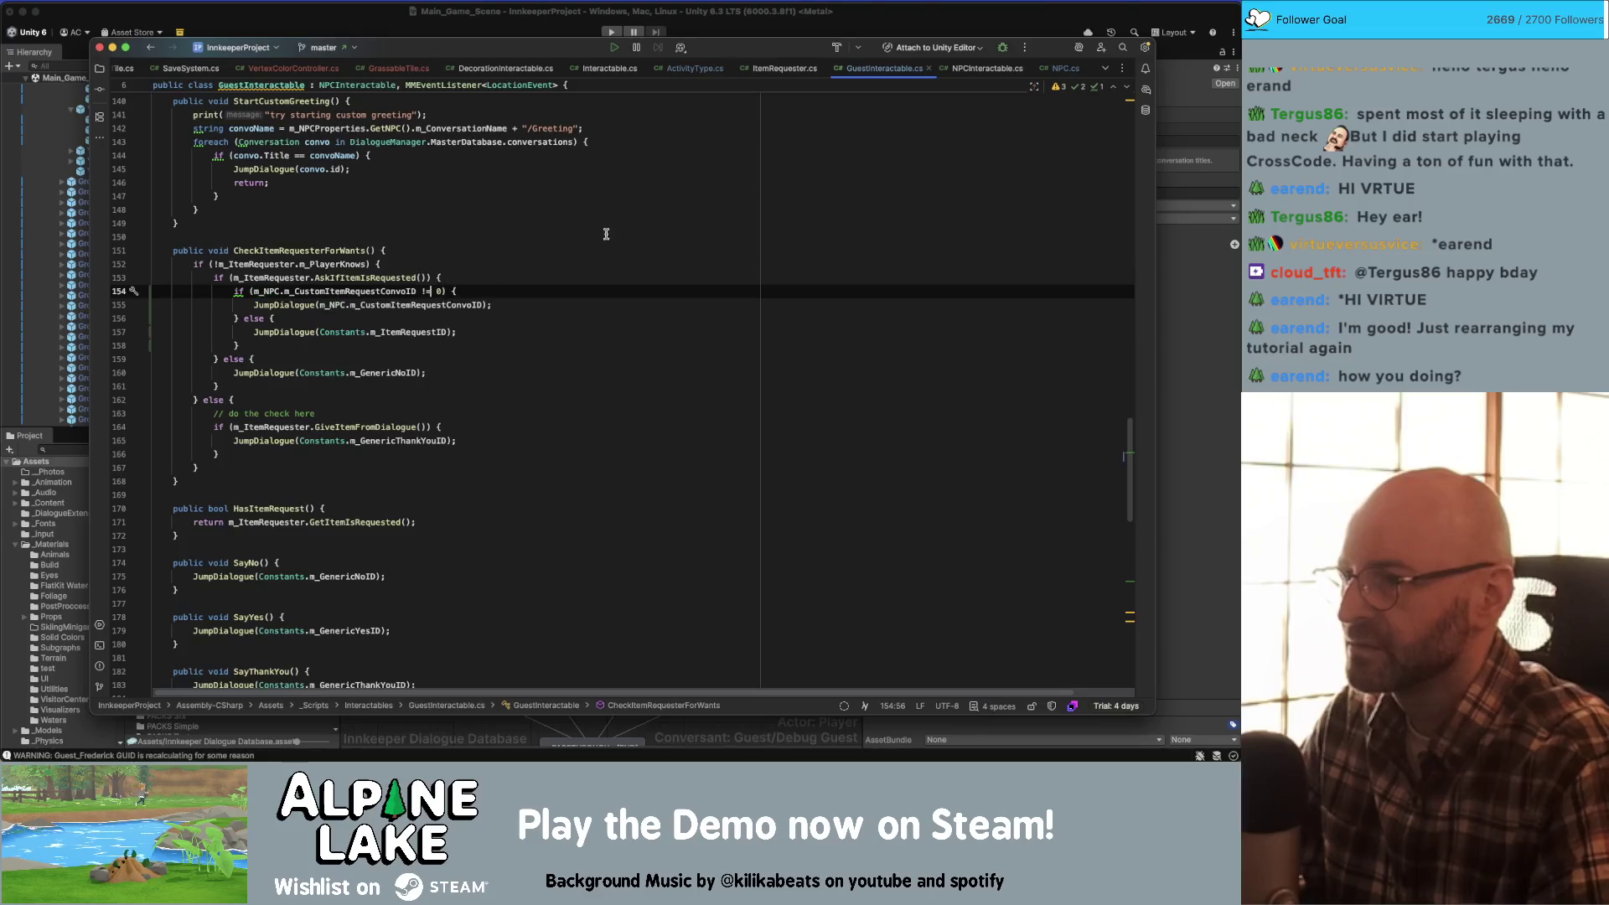
key(Left)
key(Left)
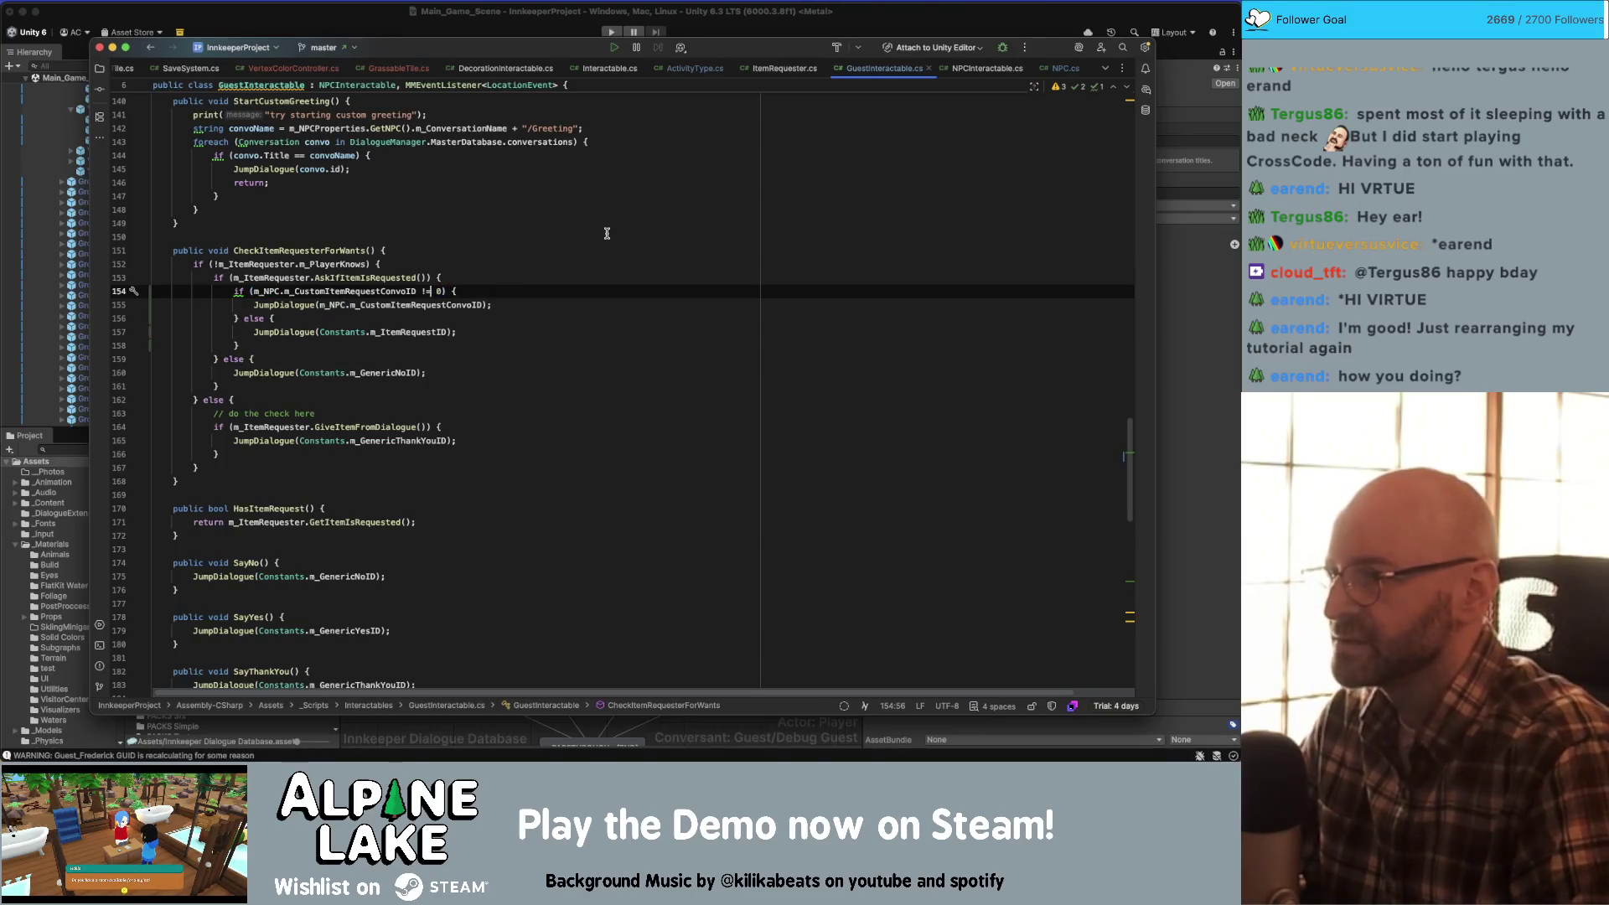
key(BackSpace)
key(BackSpace)
text(>)
key(End)
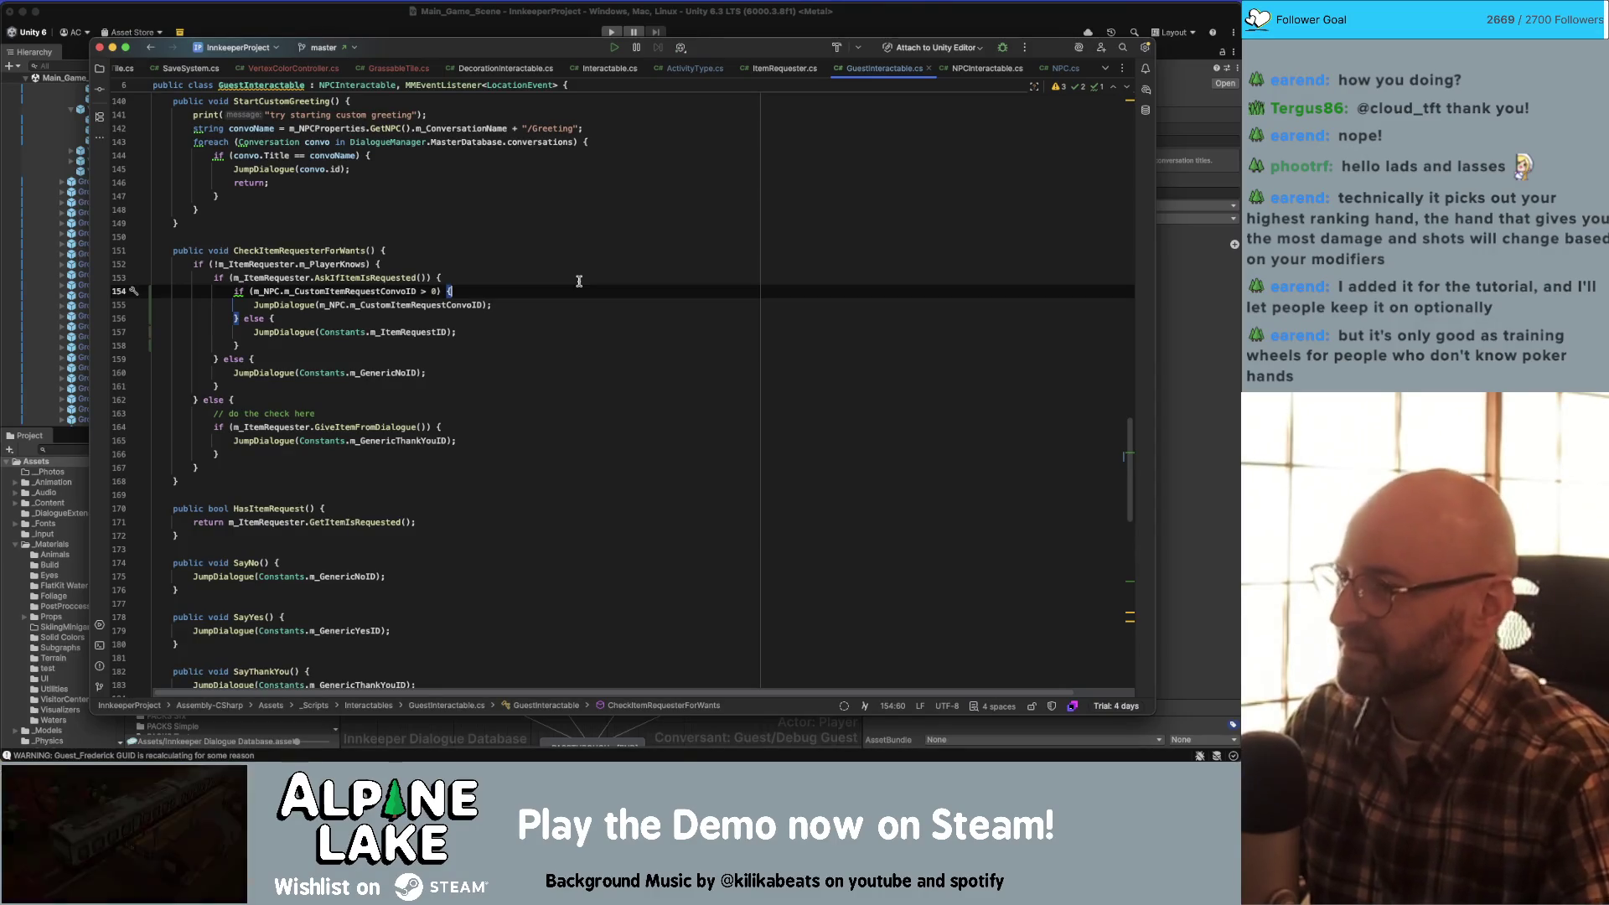
click(568, 332)
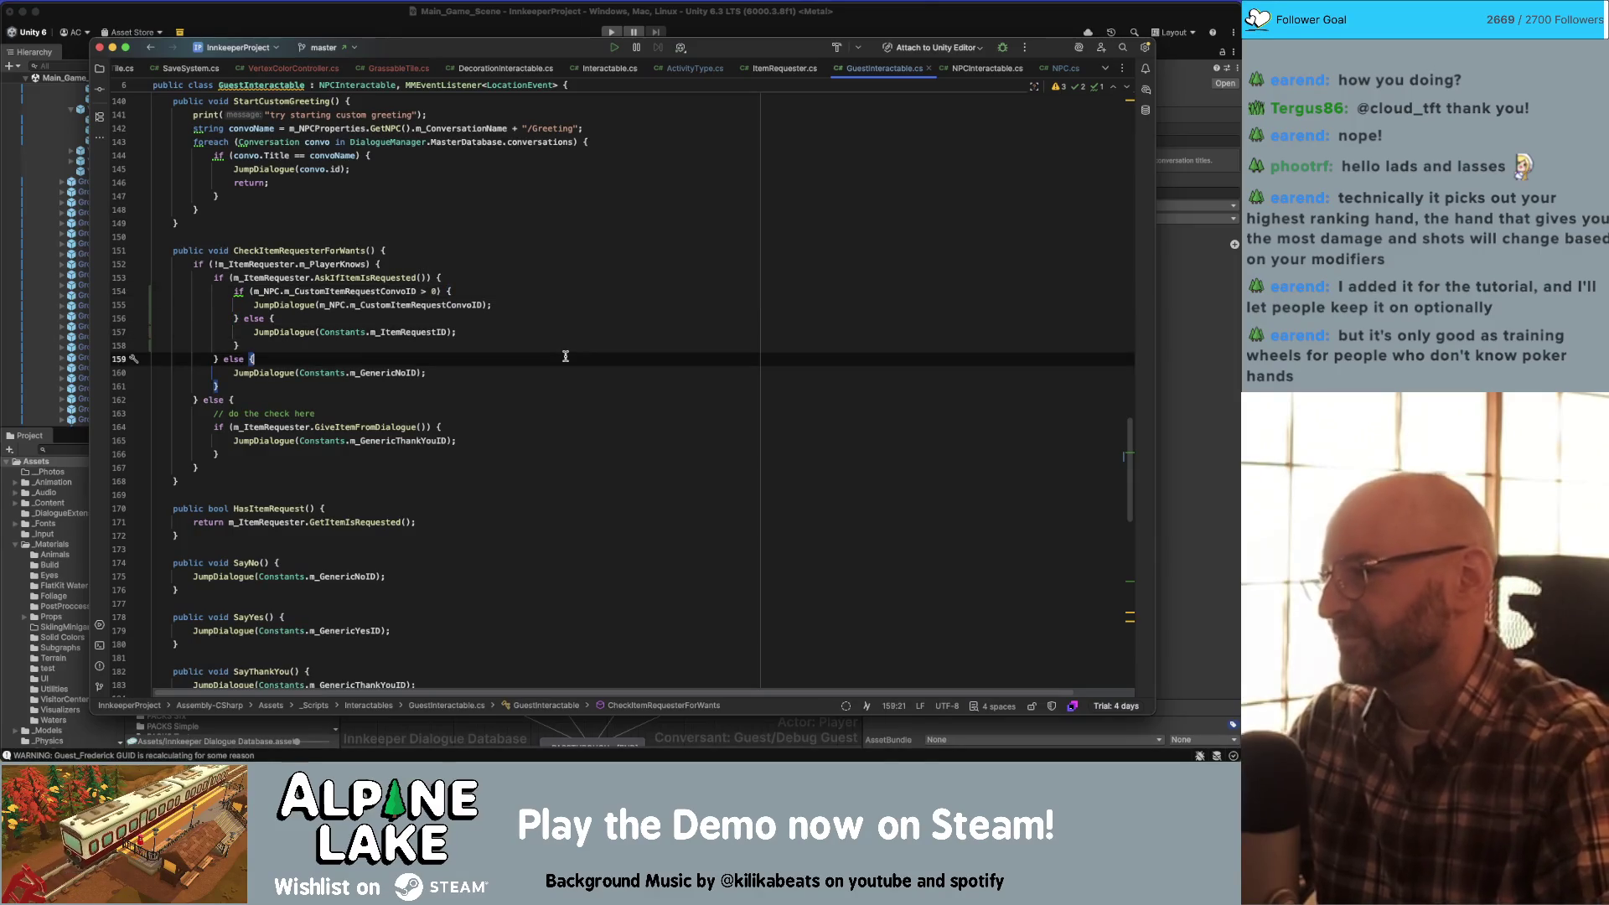
click(568, 344)
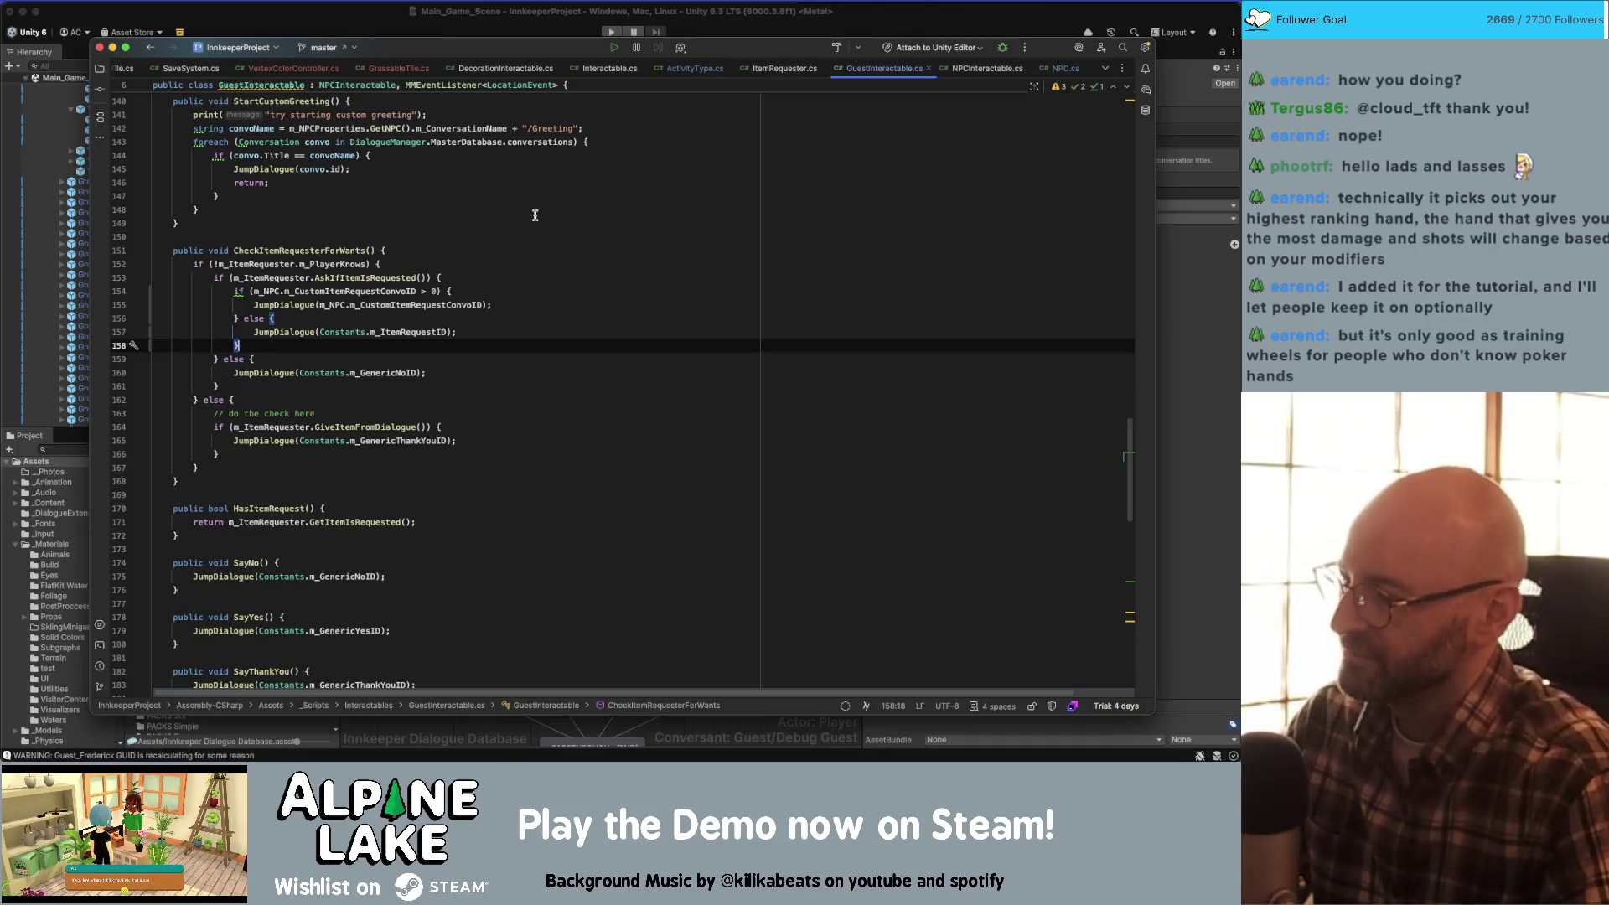
click(541, 301)
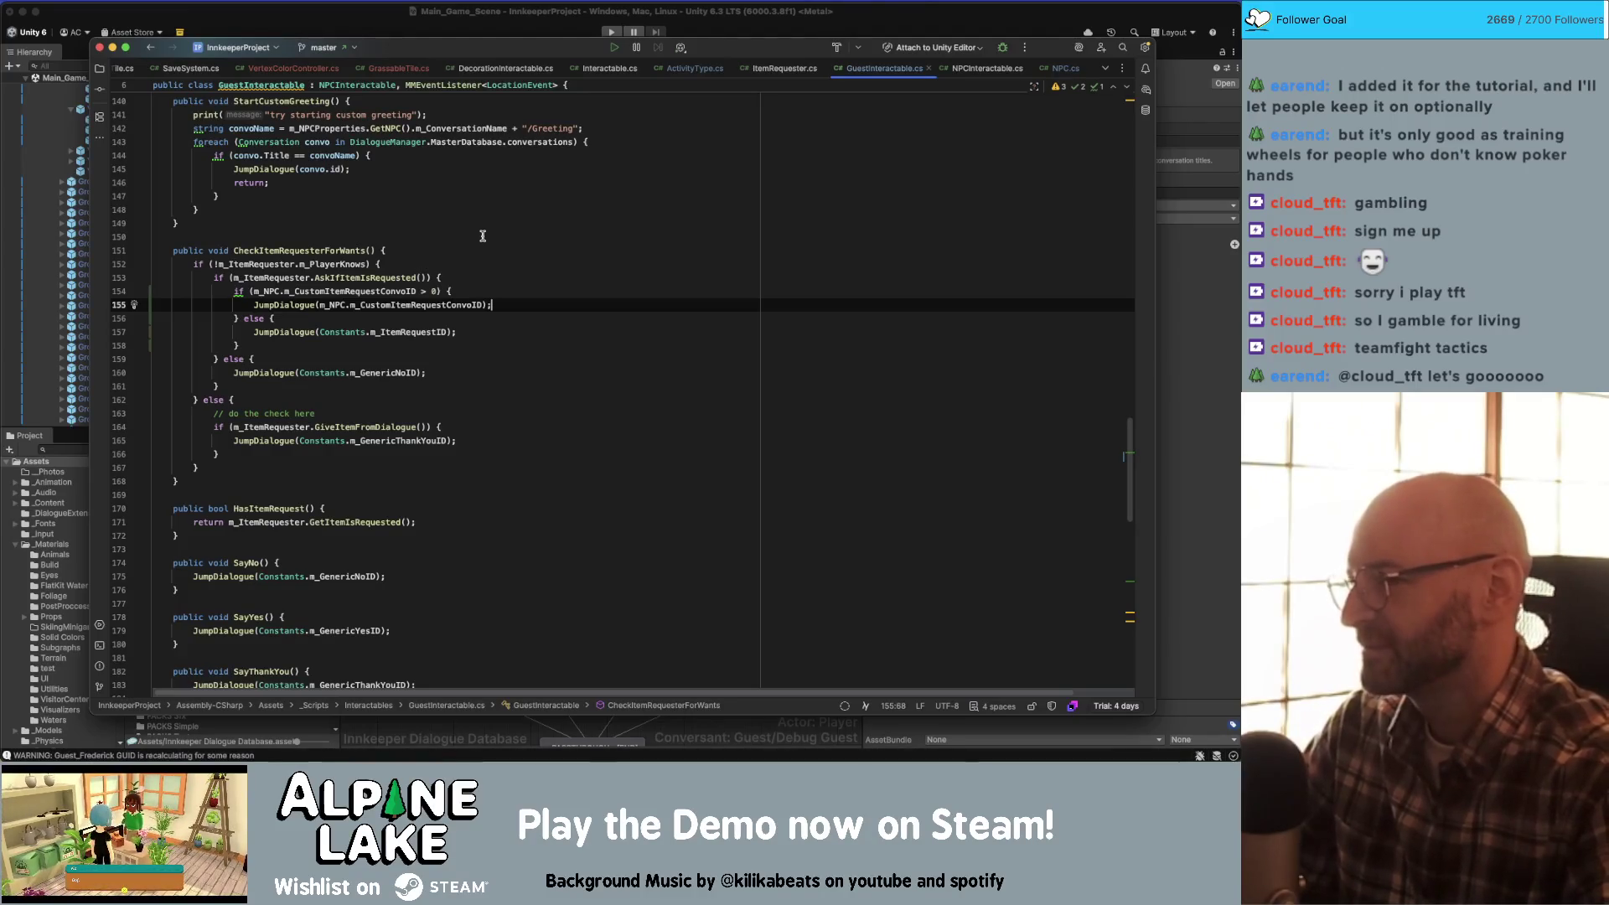
- Review the else branch and m_CustomItemRequestConvoID usages, then switch back to Unity
click(591, 317)
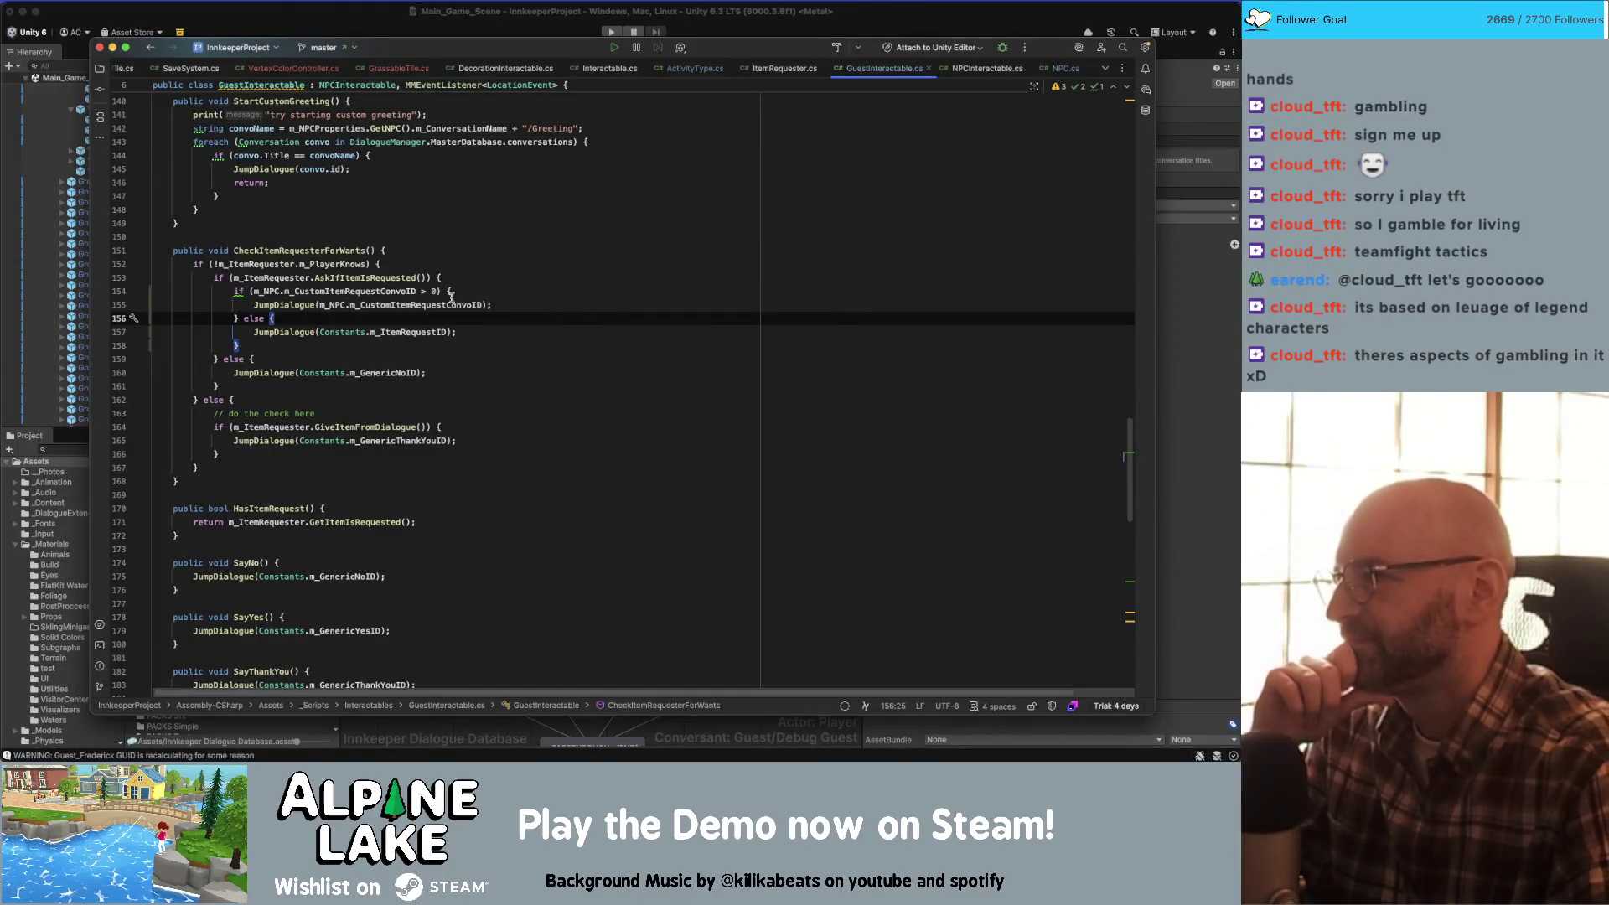
click(395, 306)
click(502, 292)
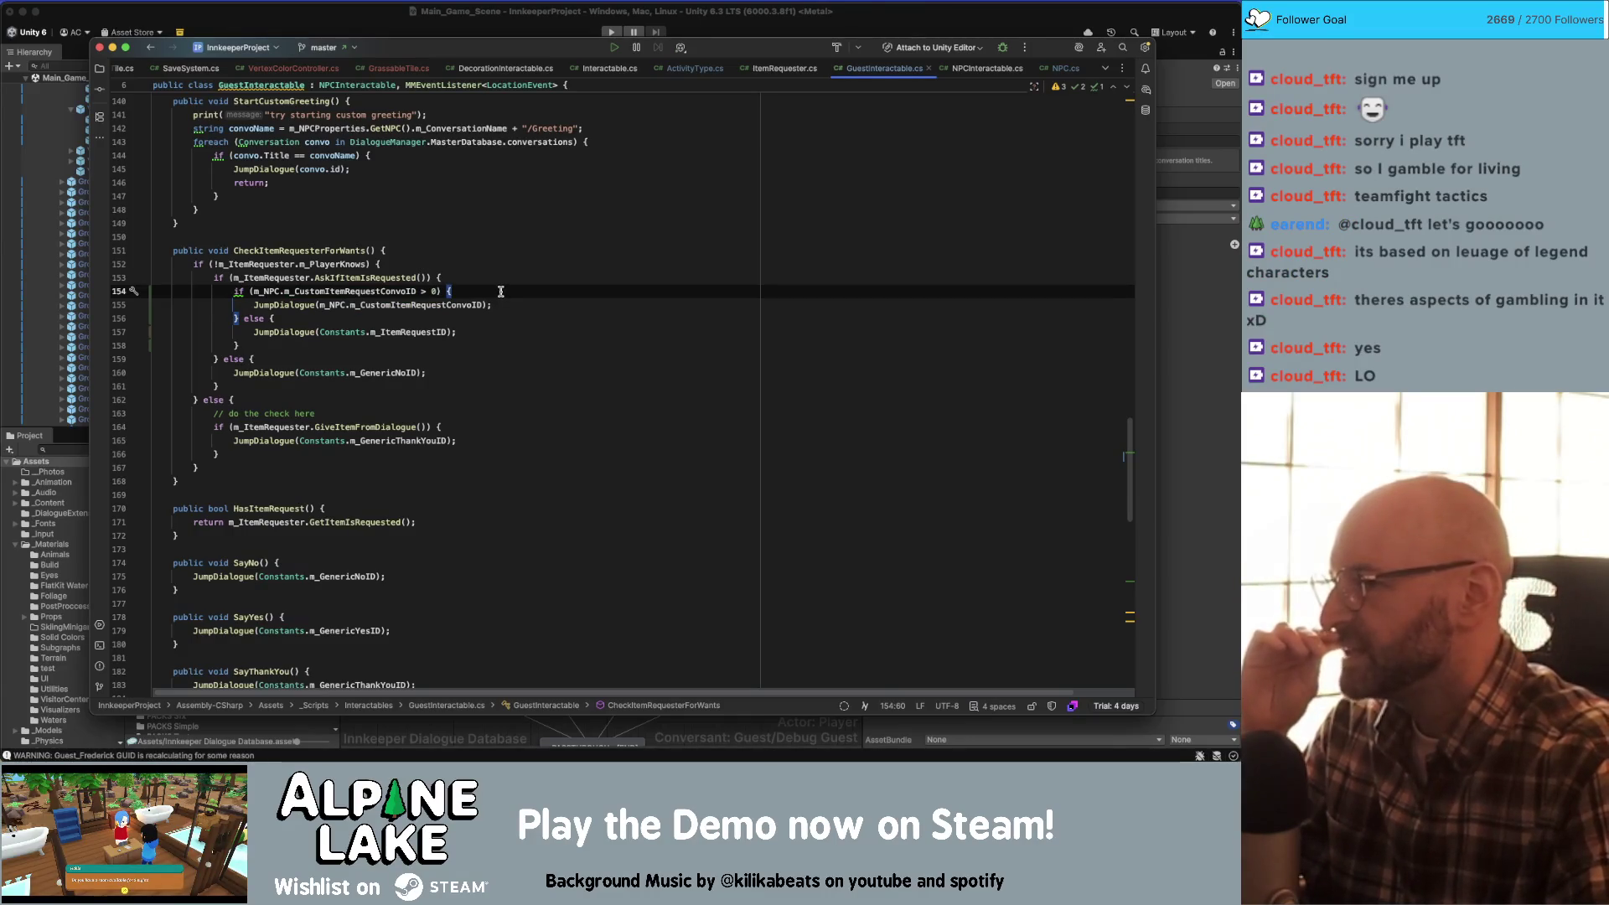
click(999, 33)
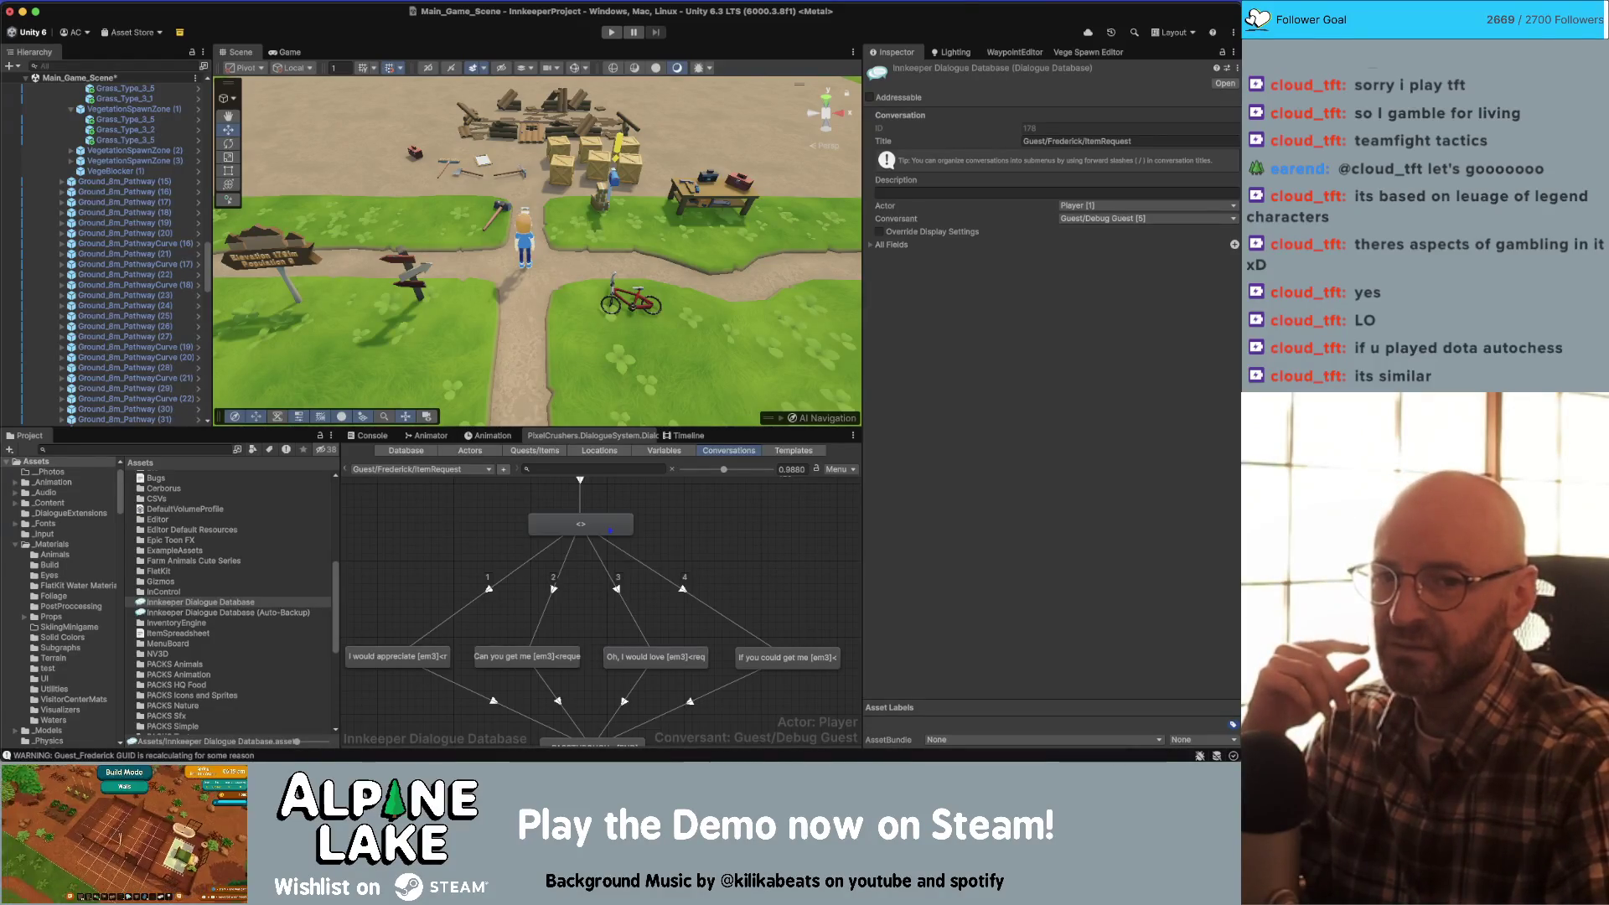
click(794, 450)
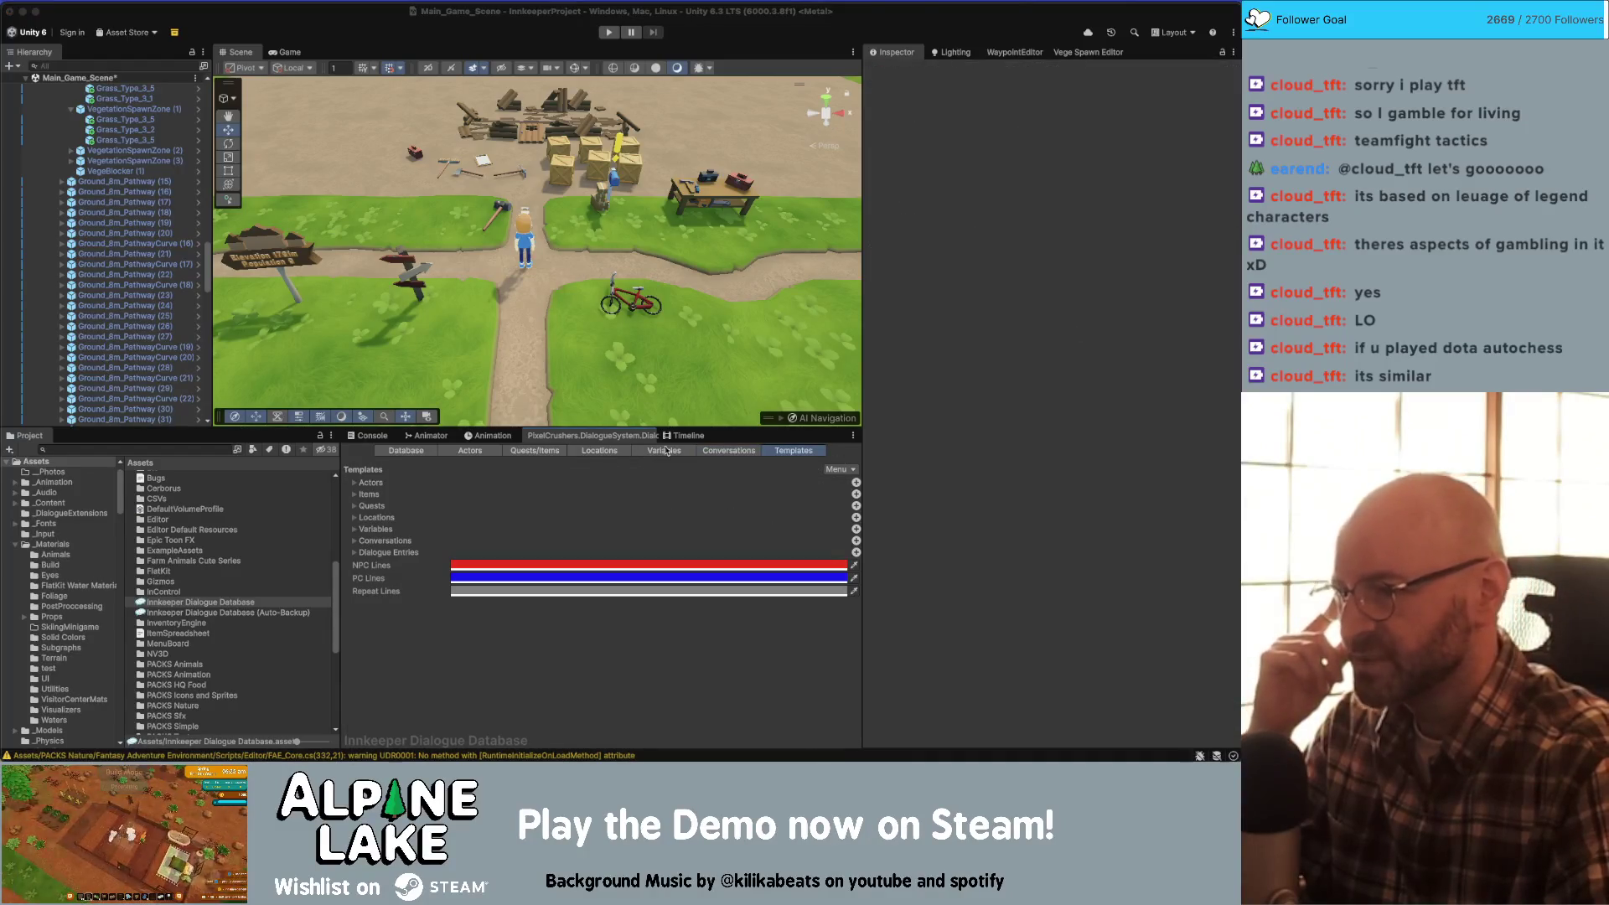
click(729, 451)
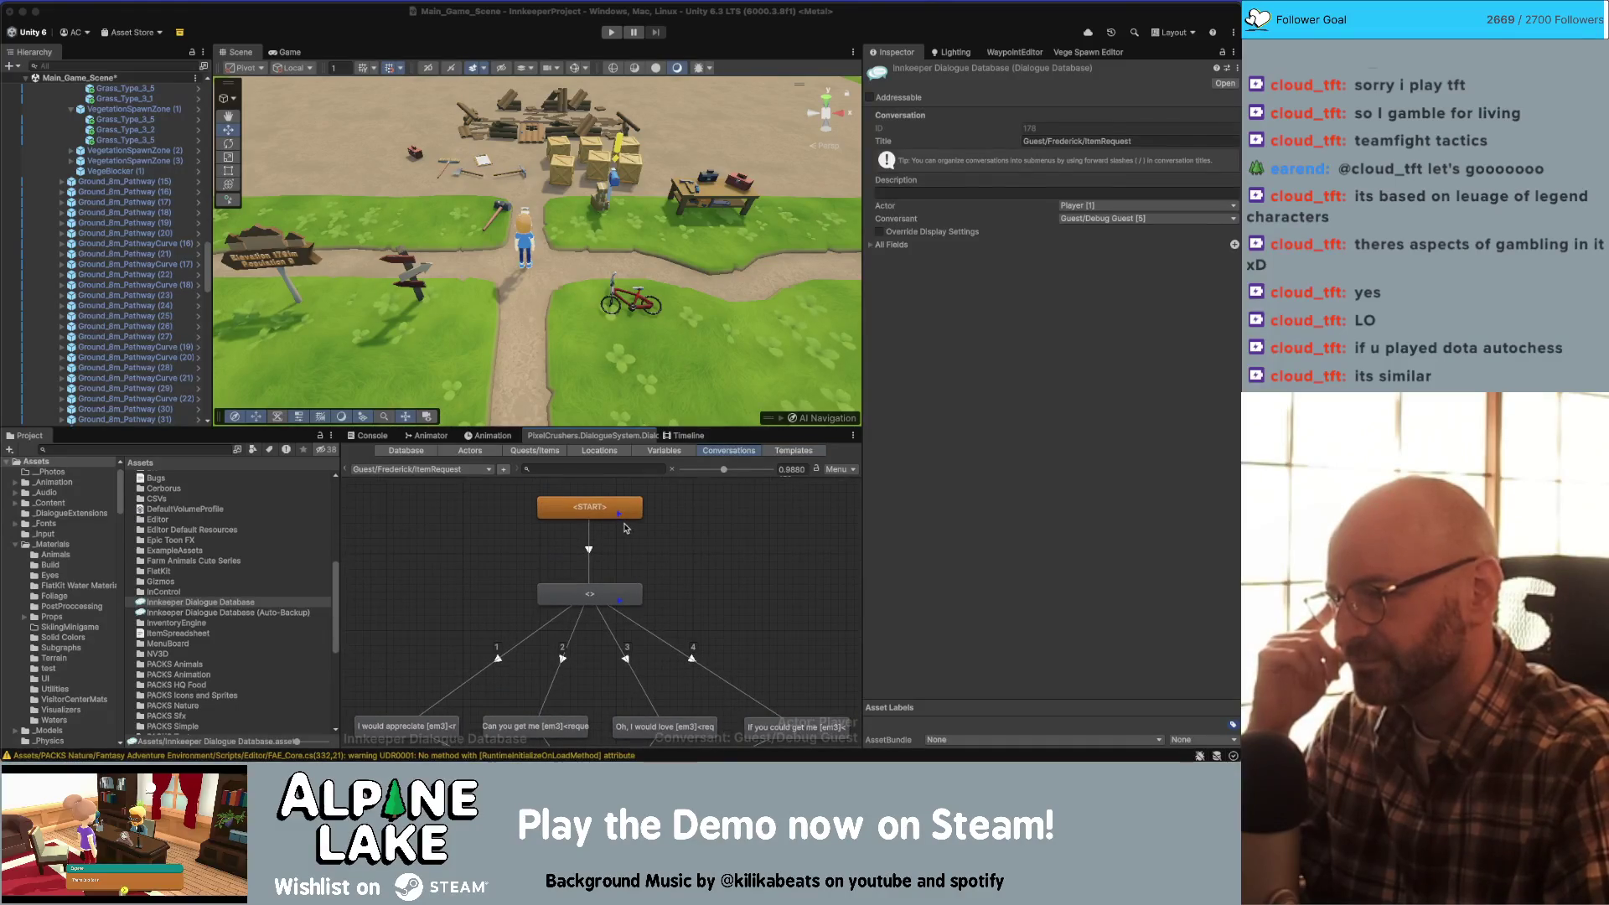
- Delete the old RandomizeNextEntry(); line from the hub entry's sequence and review the response entries
click(592, 595)
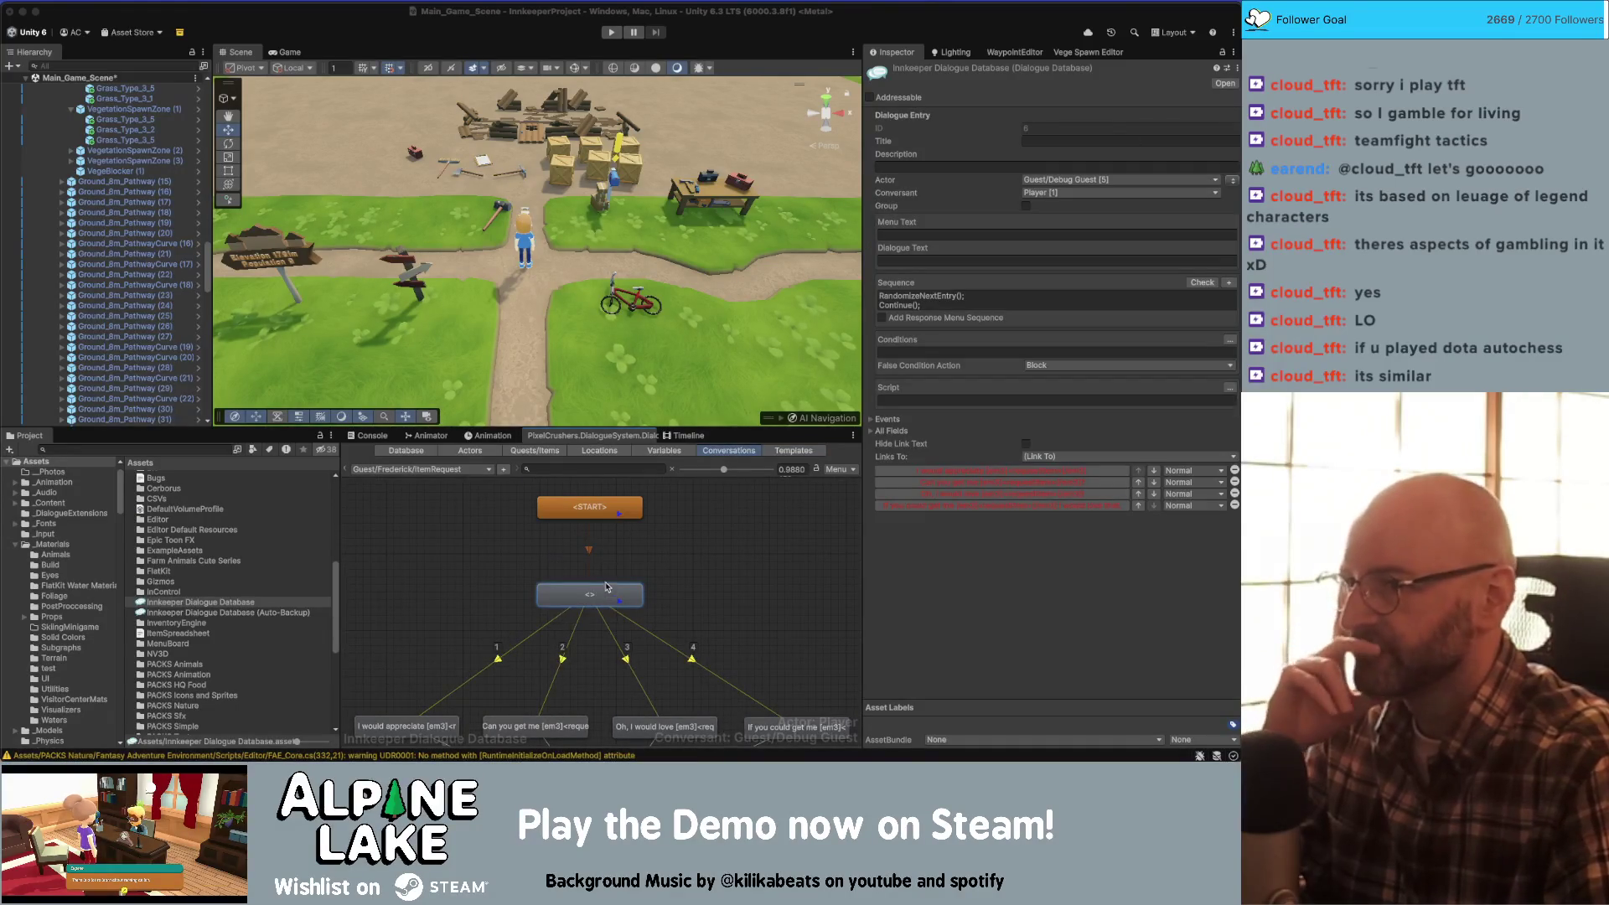
triple_click(1036, 298)
key(BackSpace)
key(Delete)
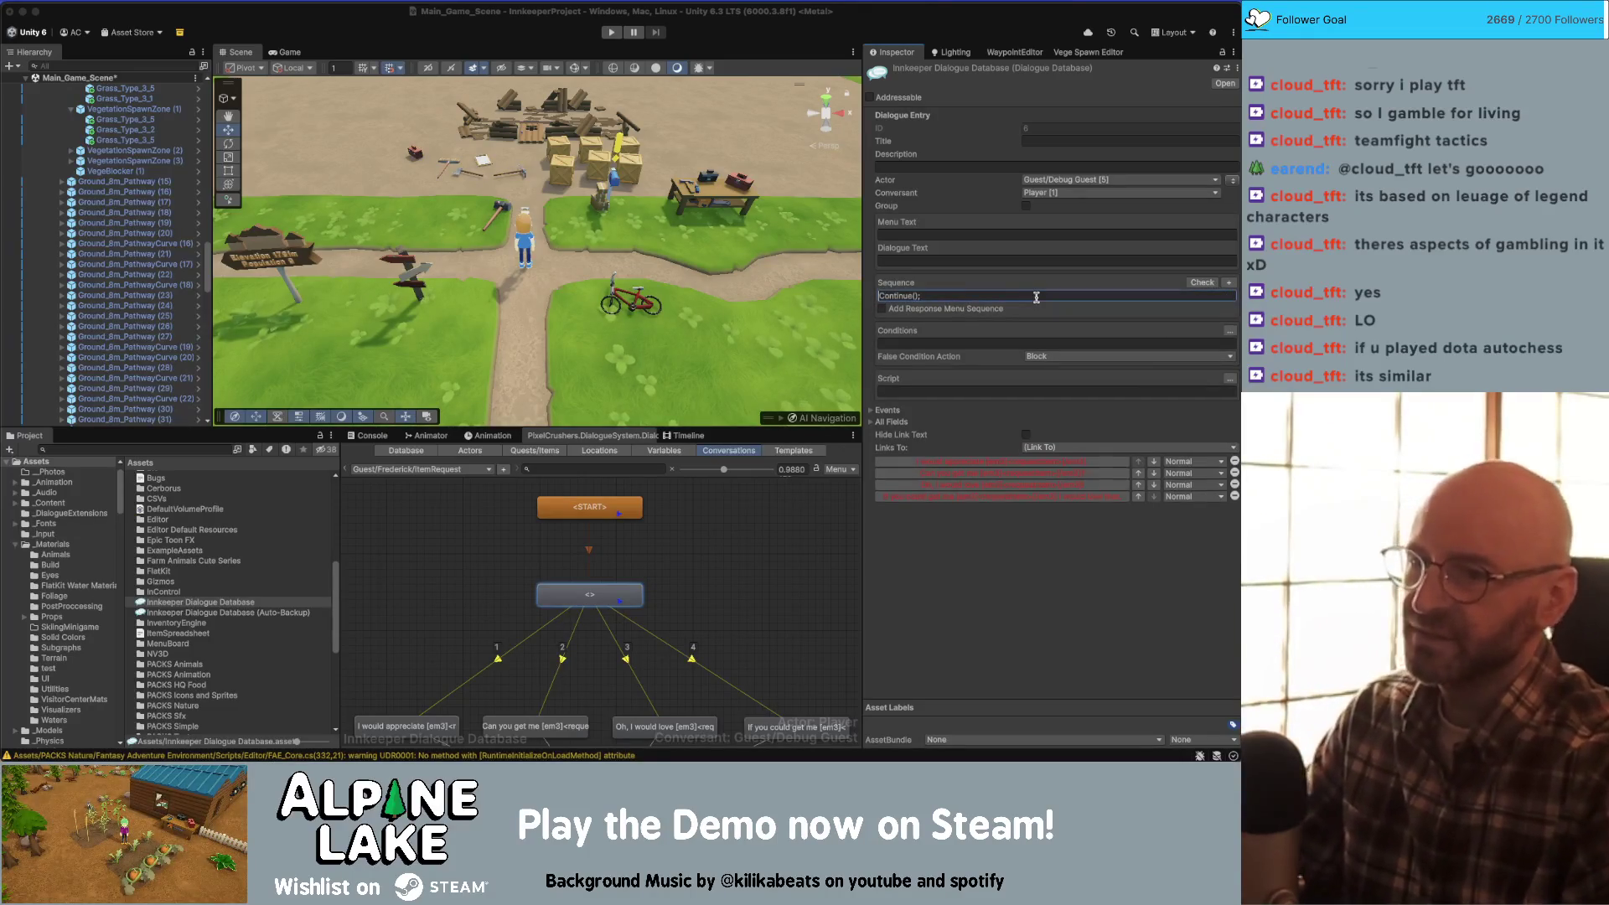
click(787, 568)
scroll(790, 553, down, 3)
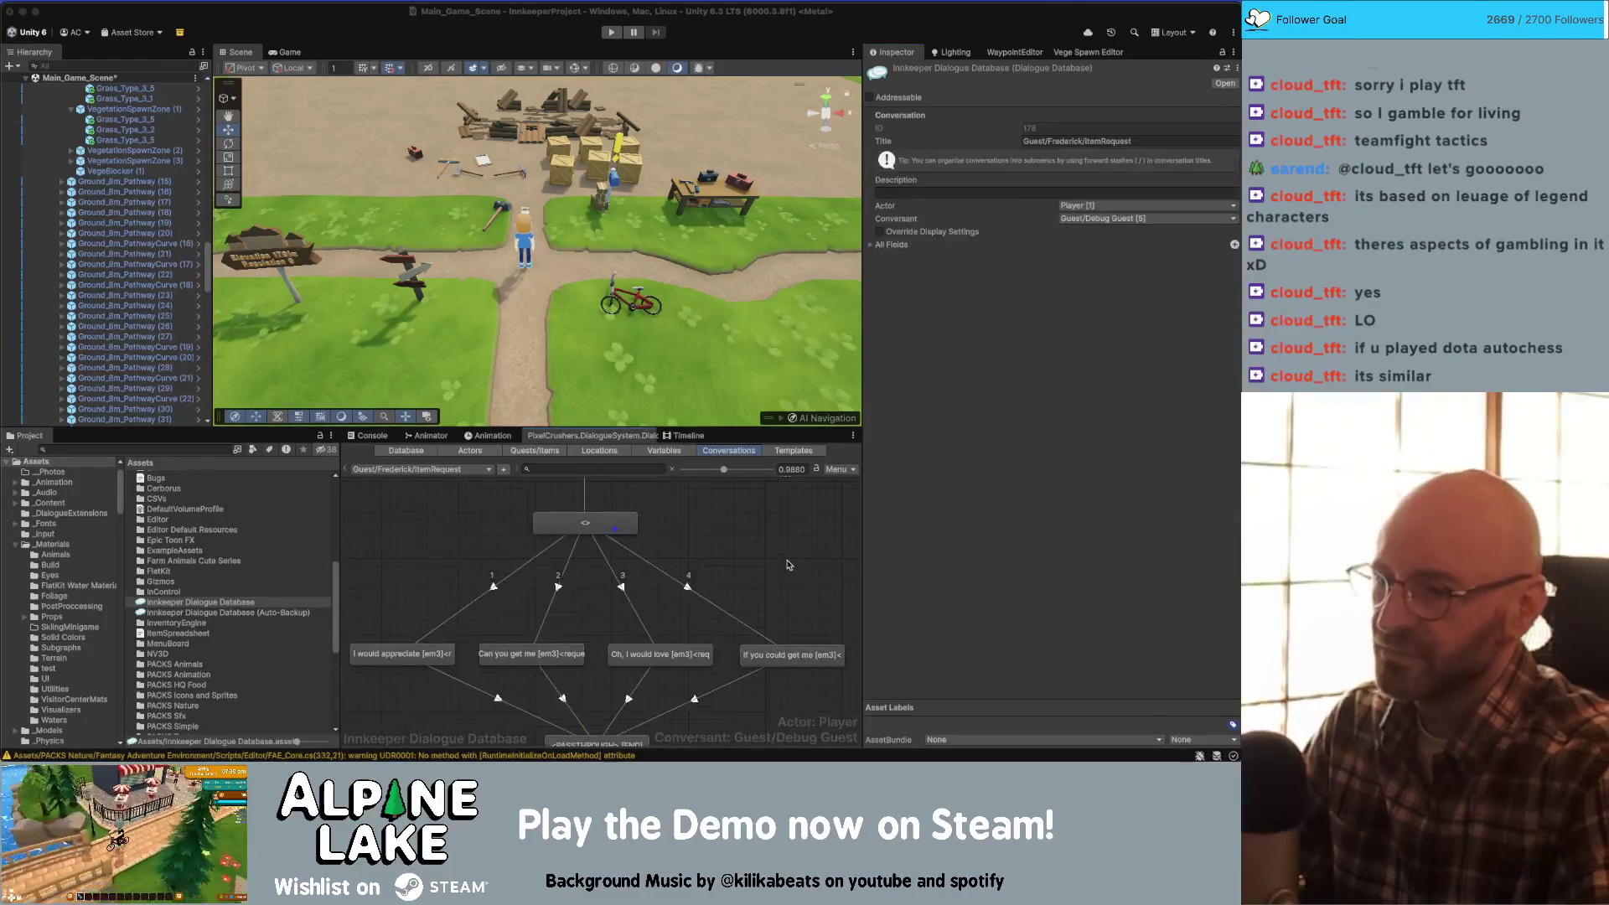
click(799, 641)
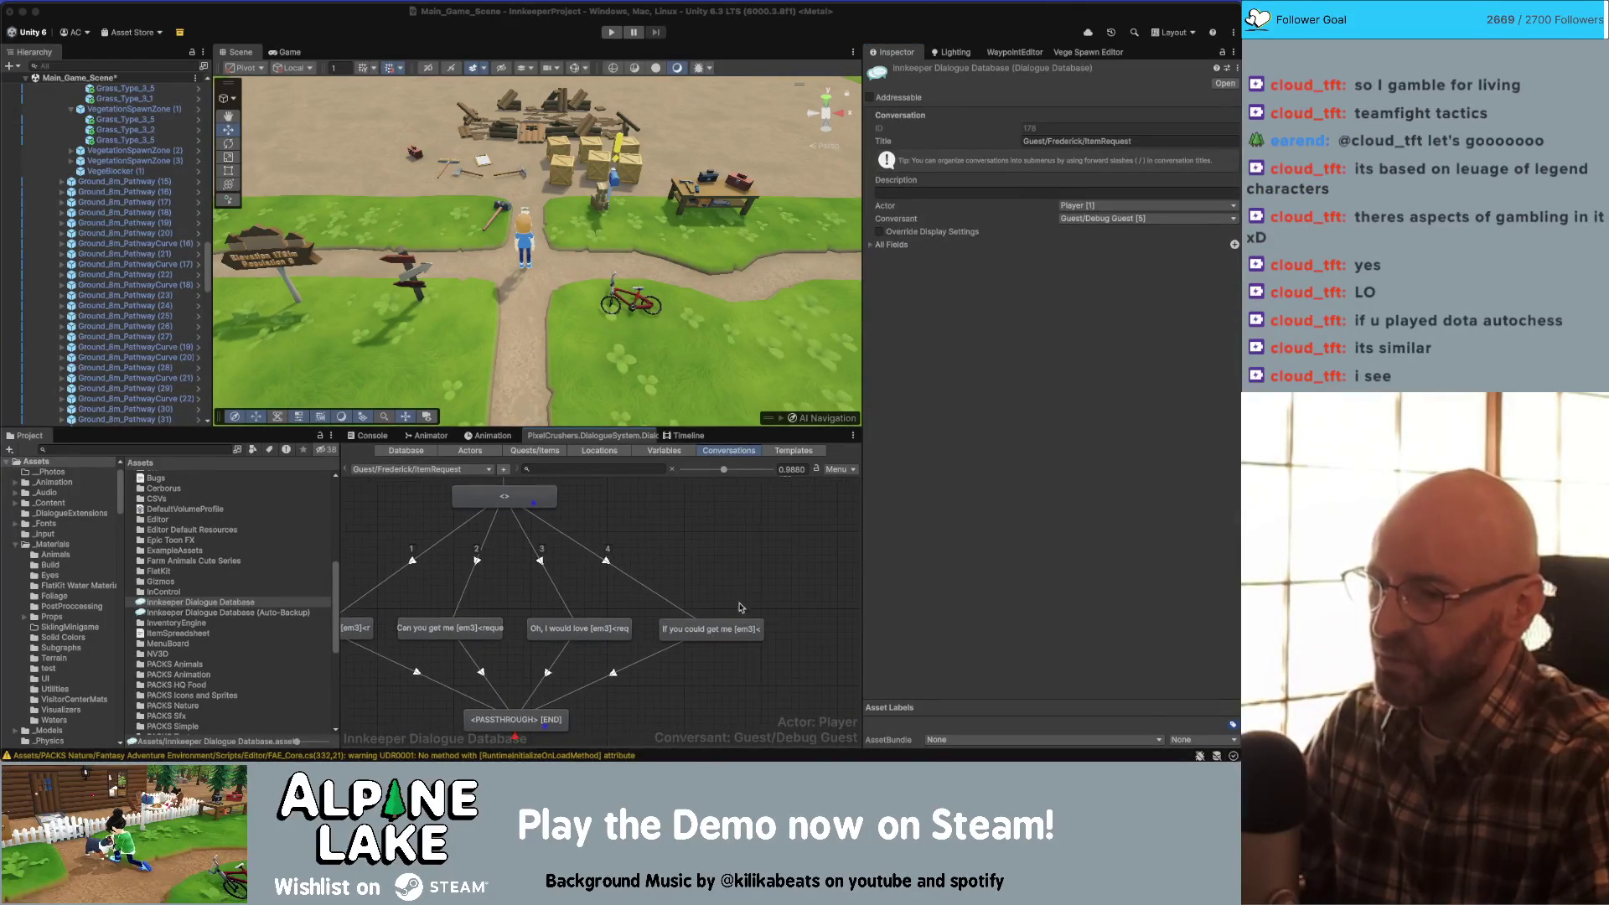
shift+click(608, 643)
click(665, 562)
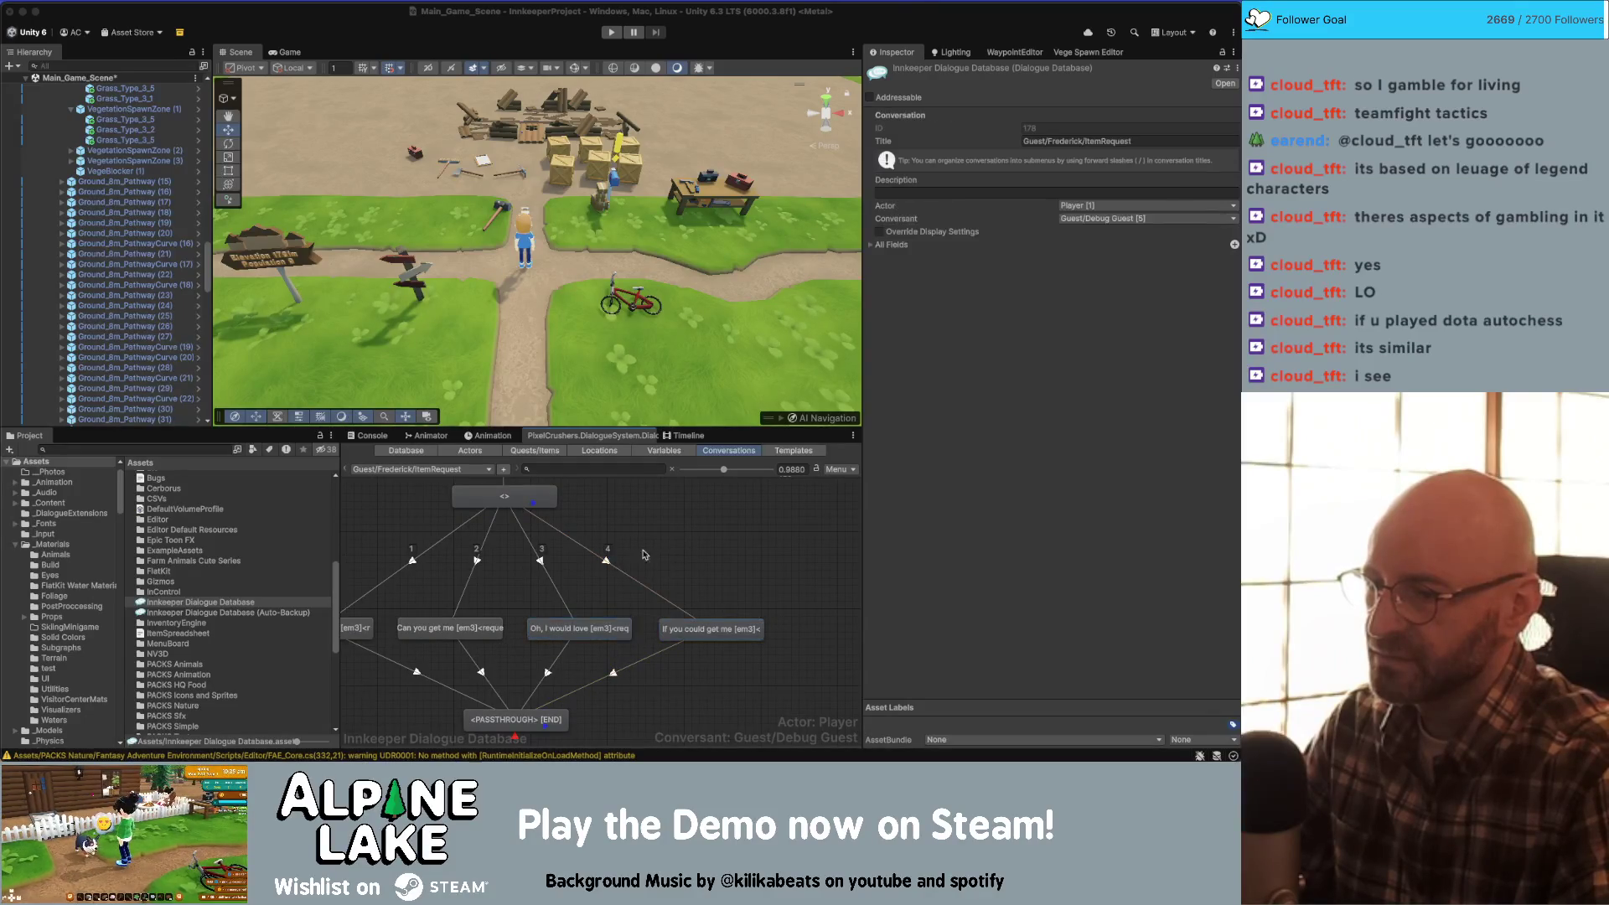
scroll(641, 549, up, 3)
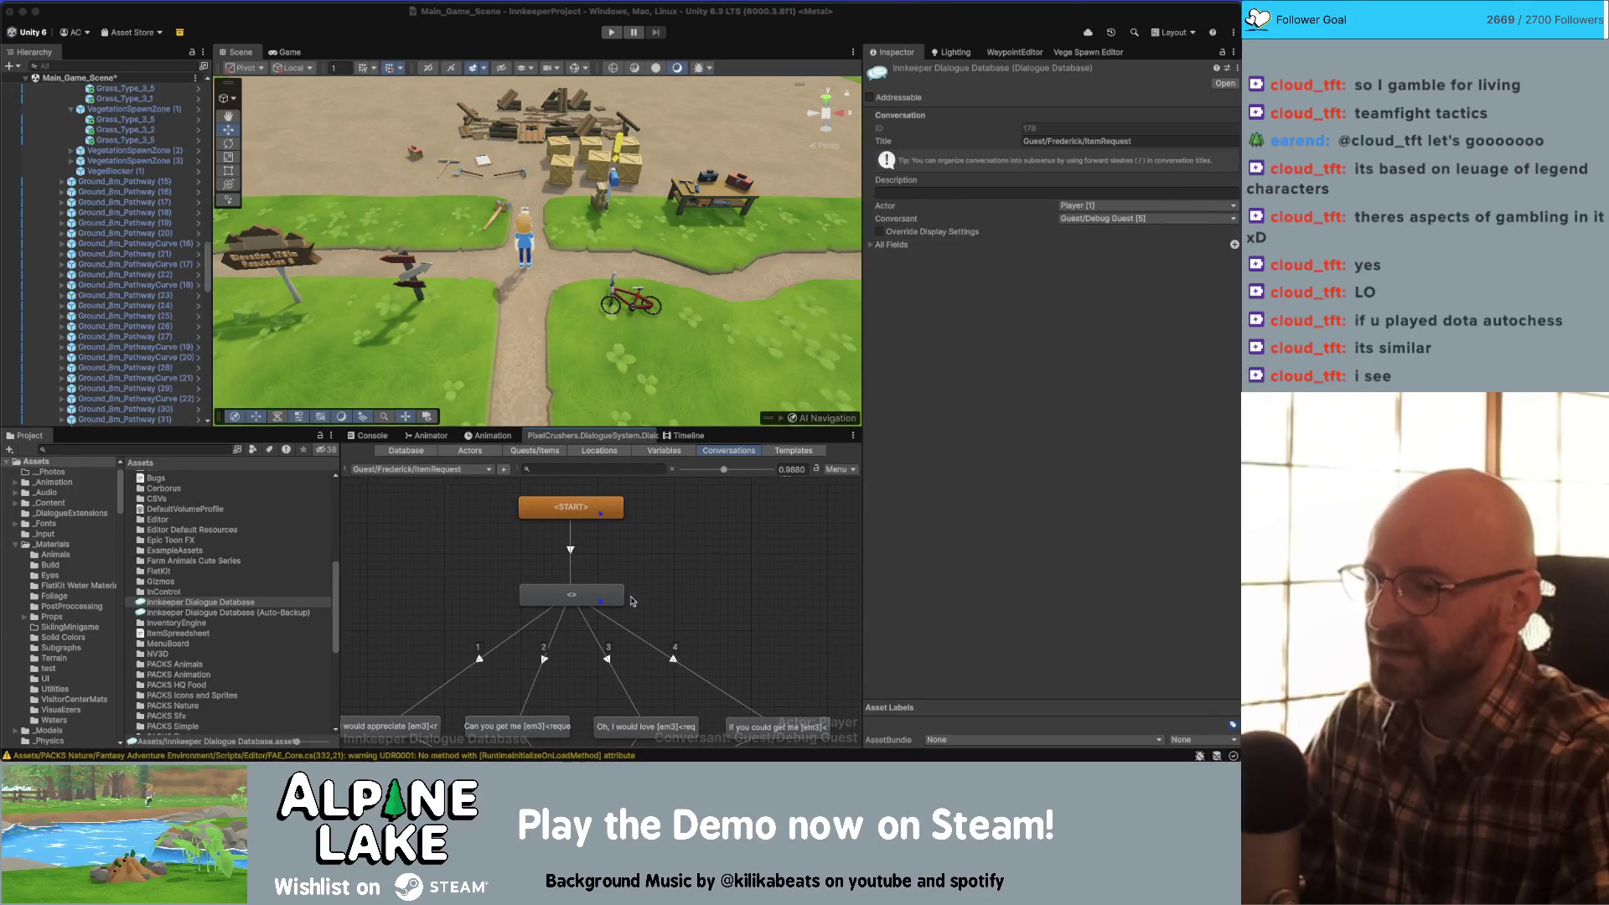
- Type a randomize command above Continue(); in the hub entry's sequence and run Check
click(591, 599)
click(944, 290)
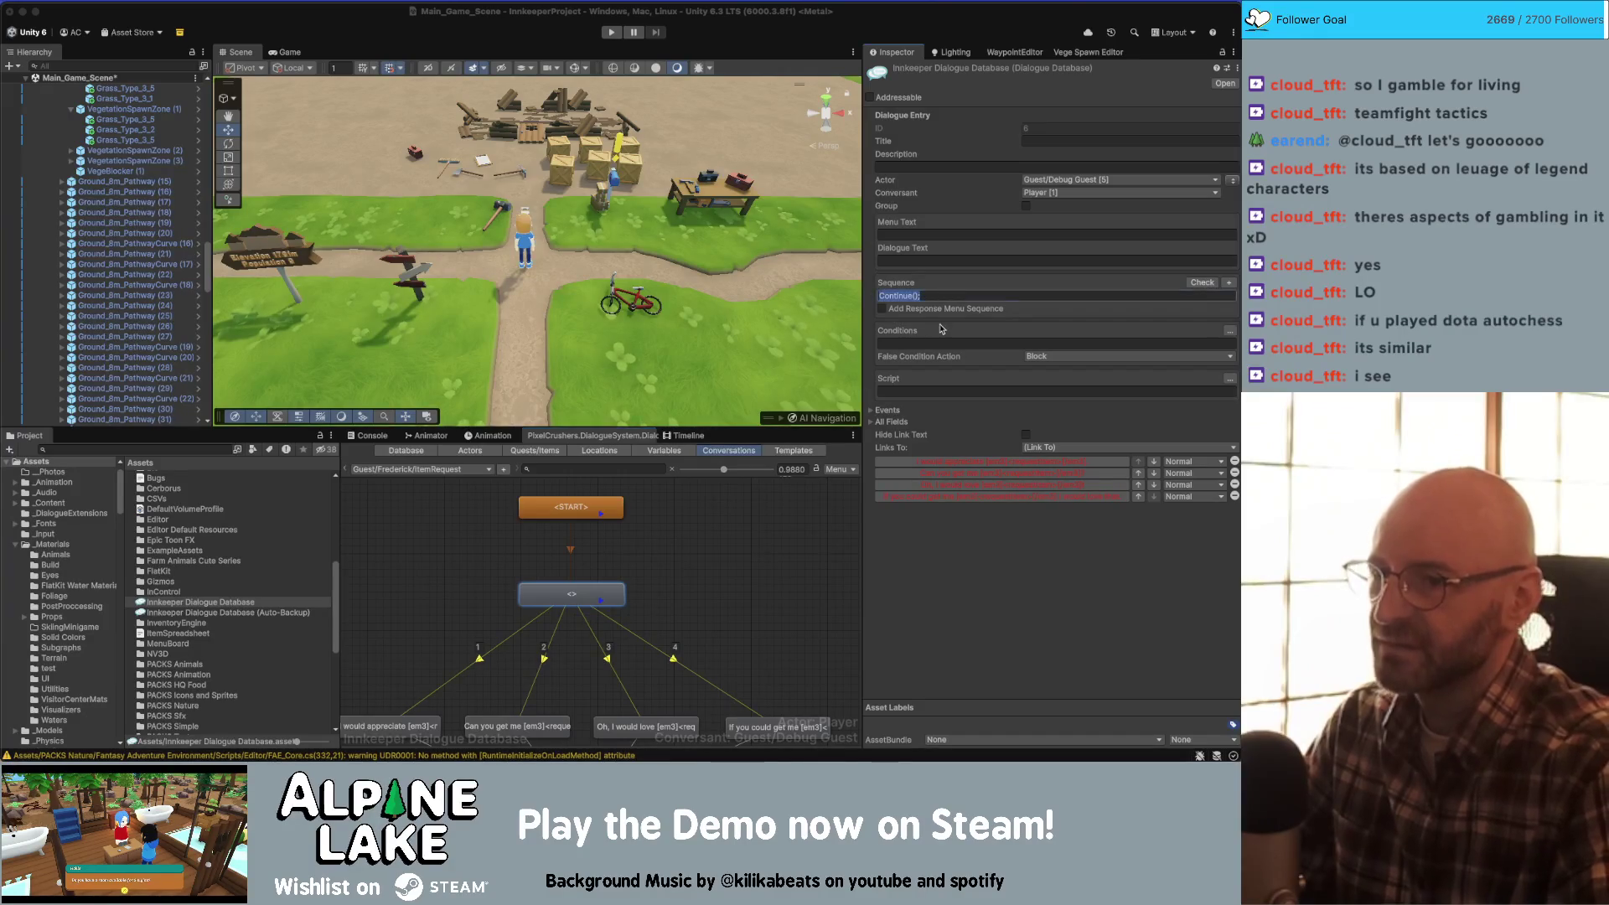
text(R)
key(Return)
text(and)
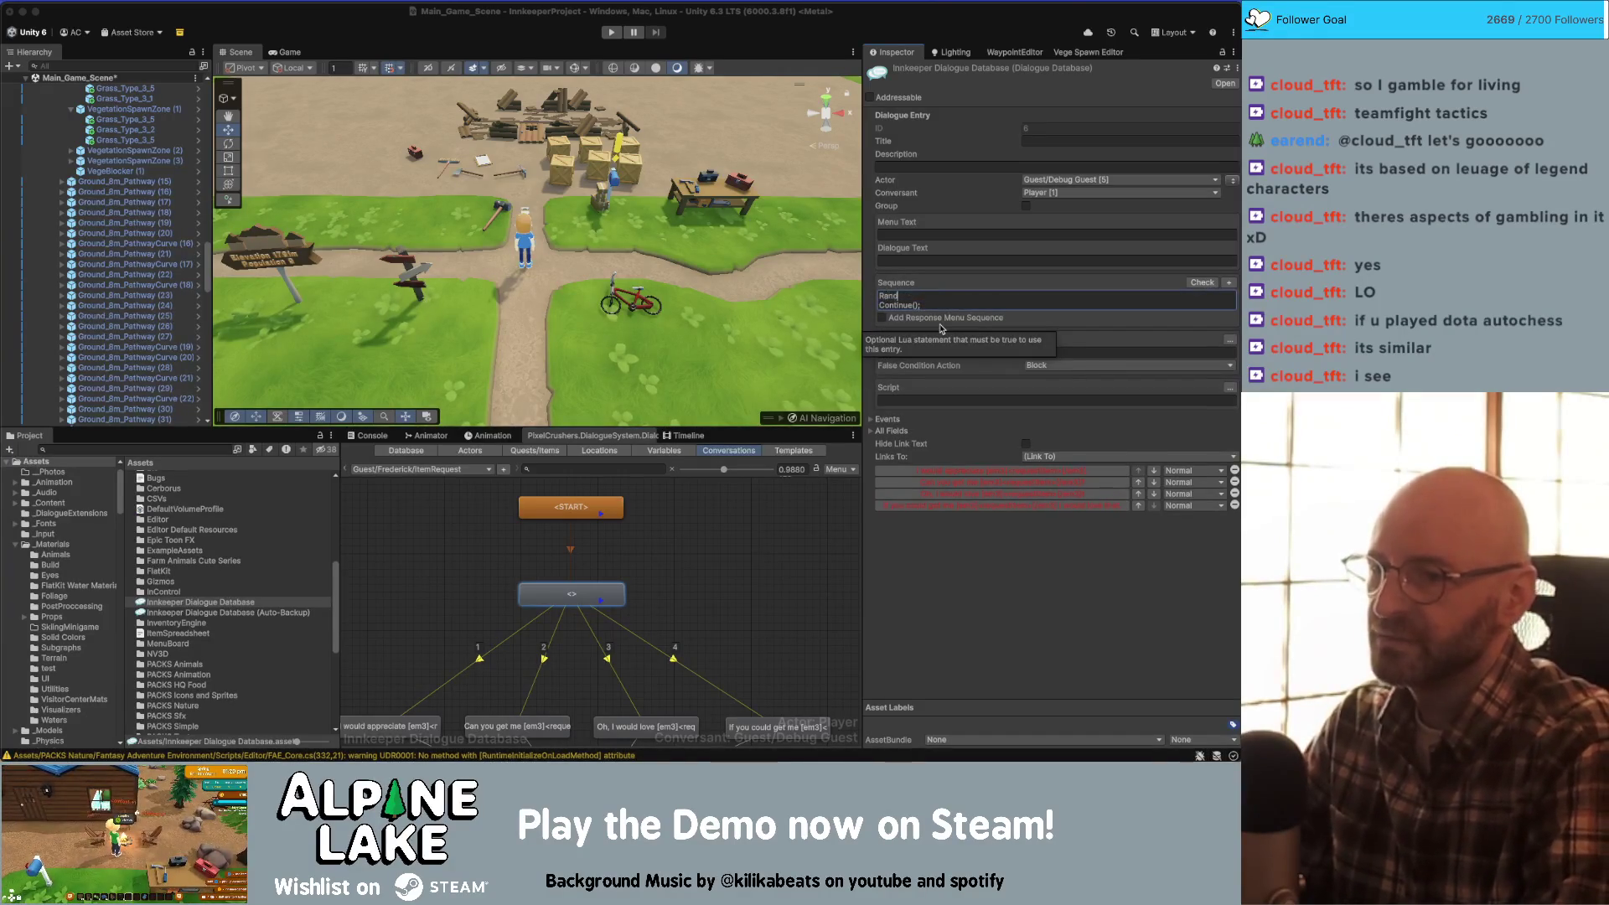
text(omizeNext)
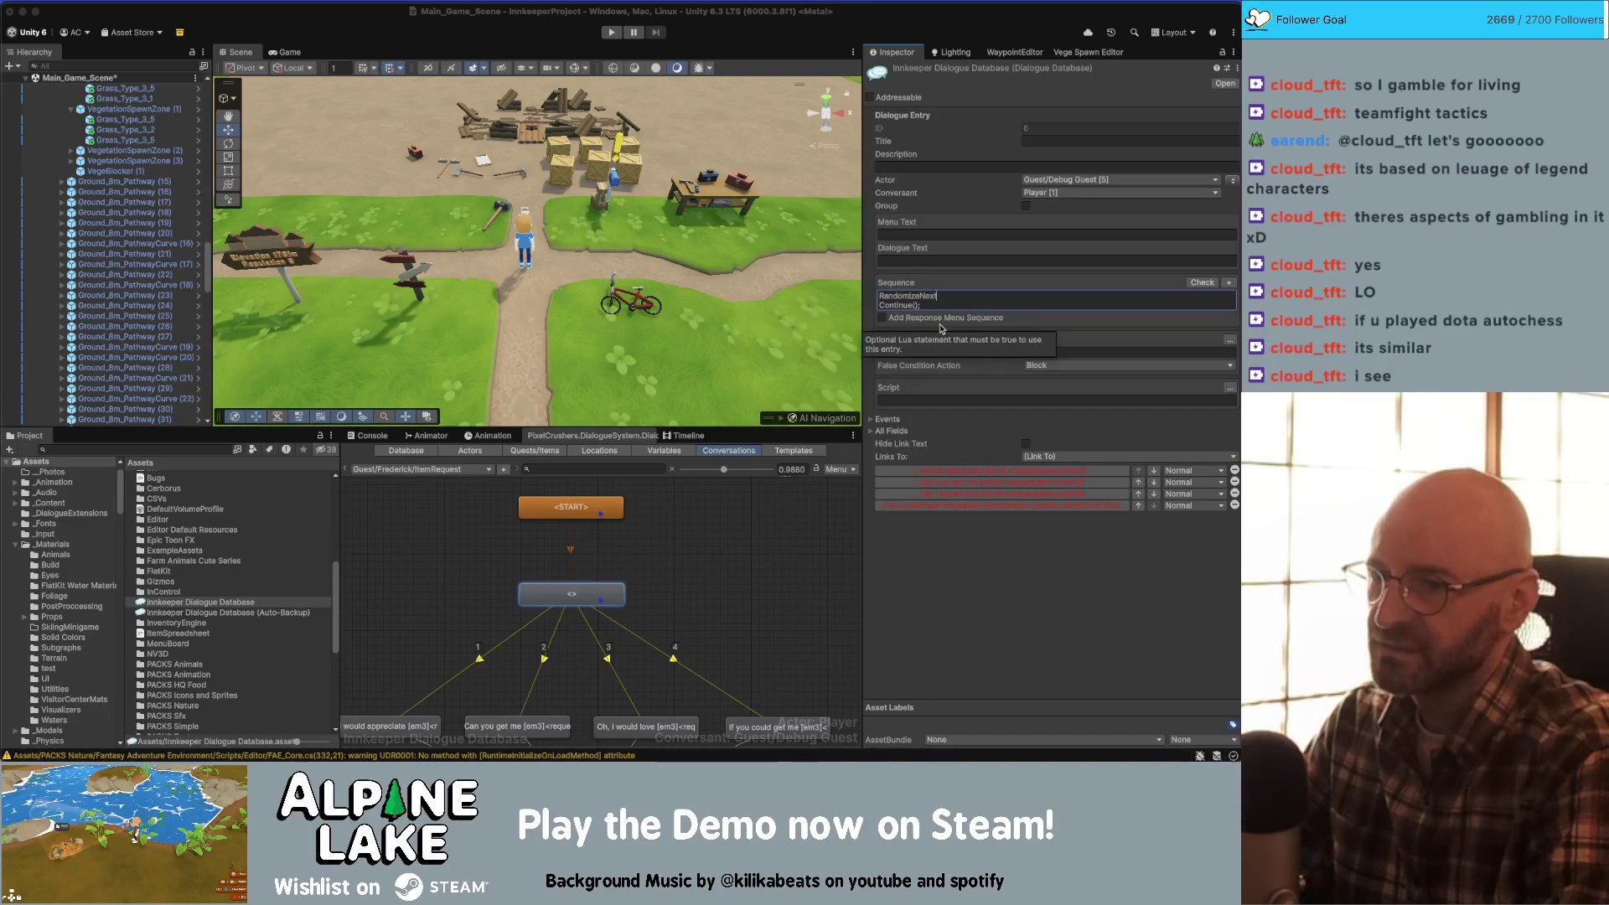
key(BackSpace)
key(BackSpace)
key(BackSpace)
key(BackSpace)
text(Entry()
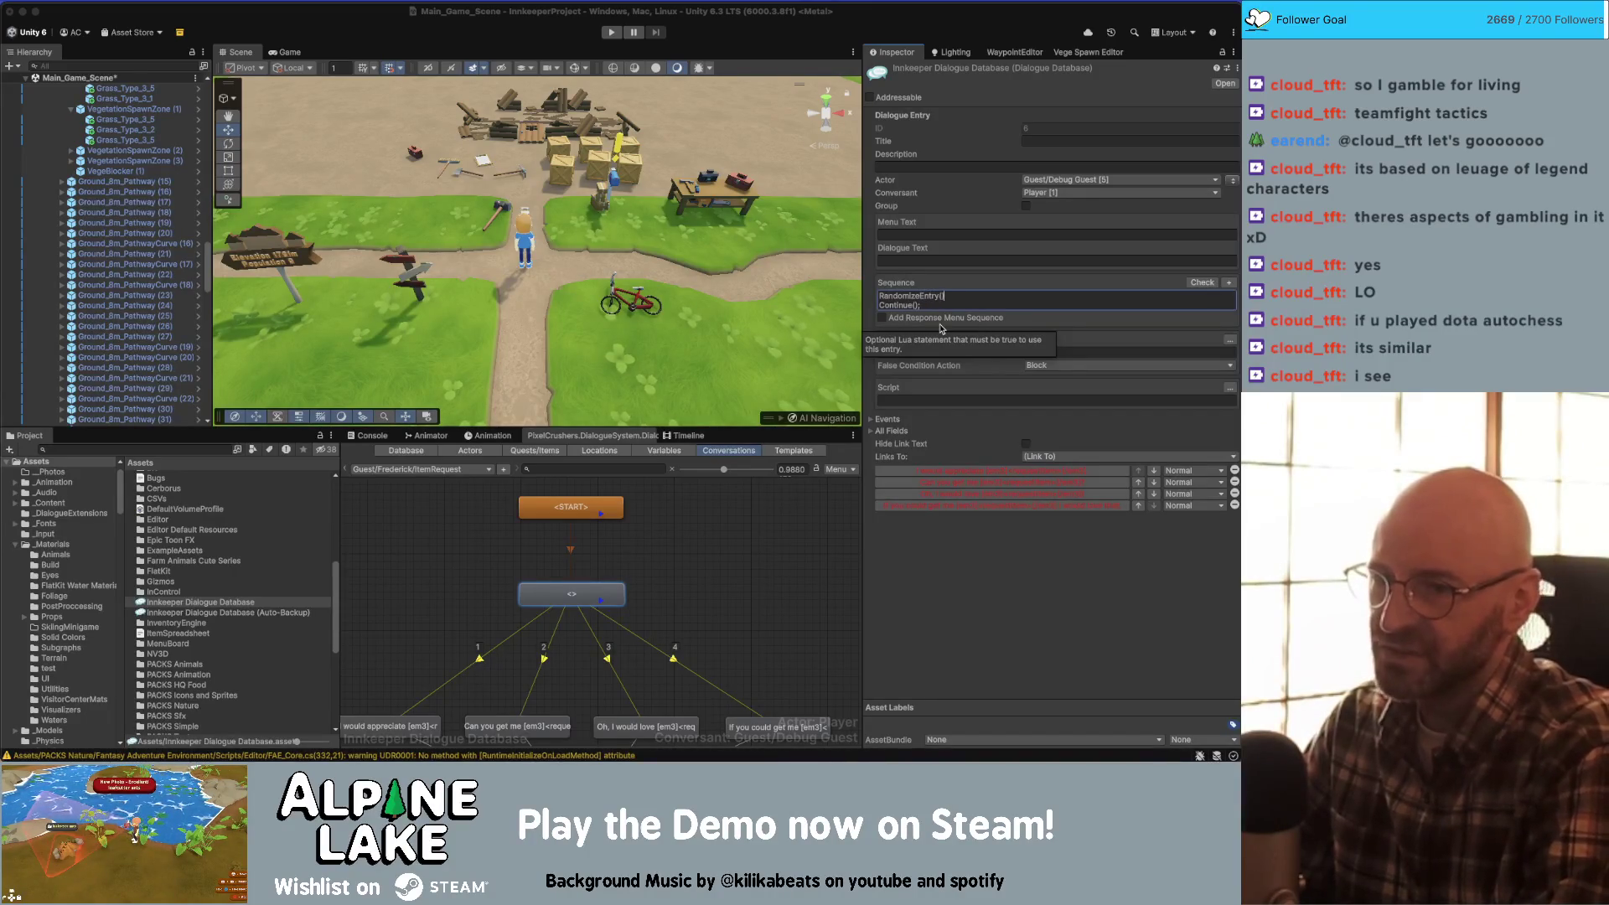
text();)
click(1194, 282)
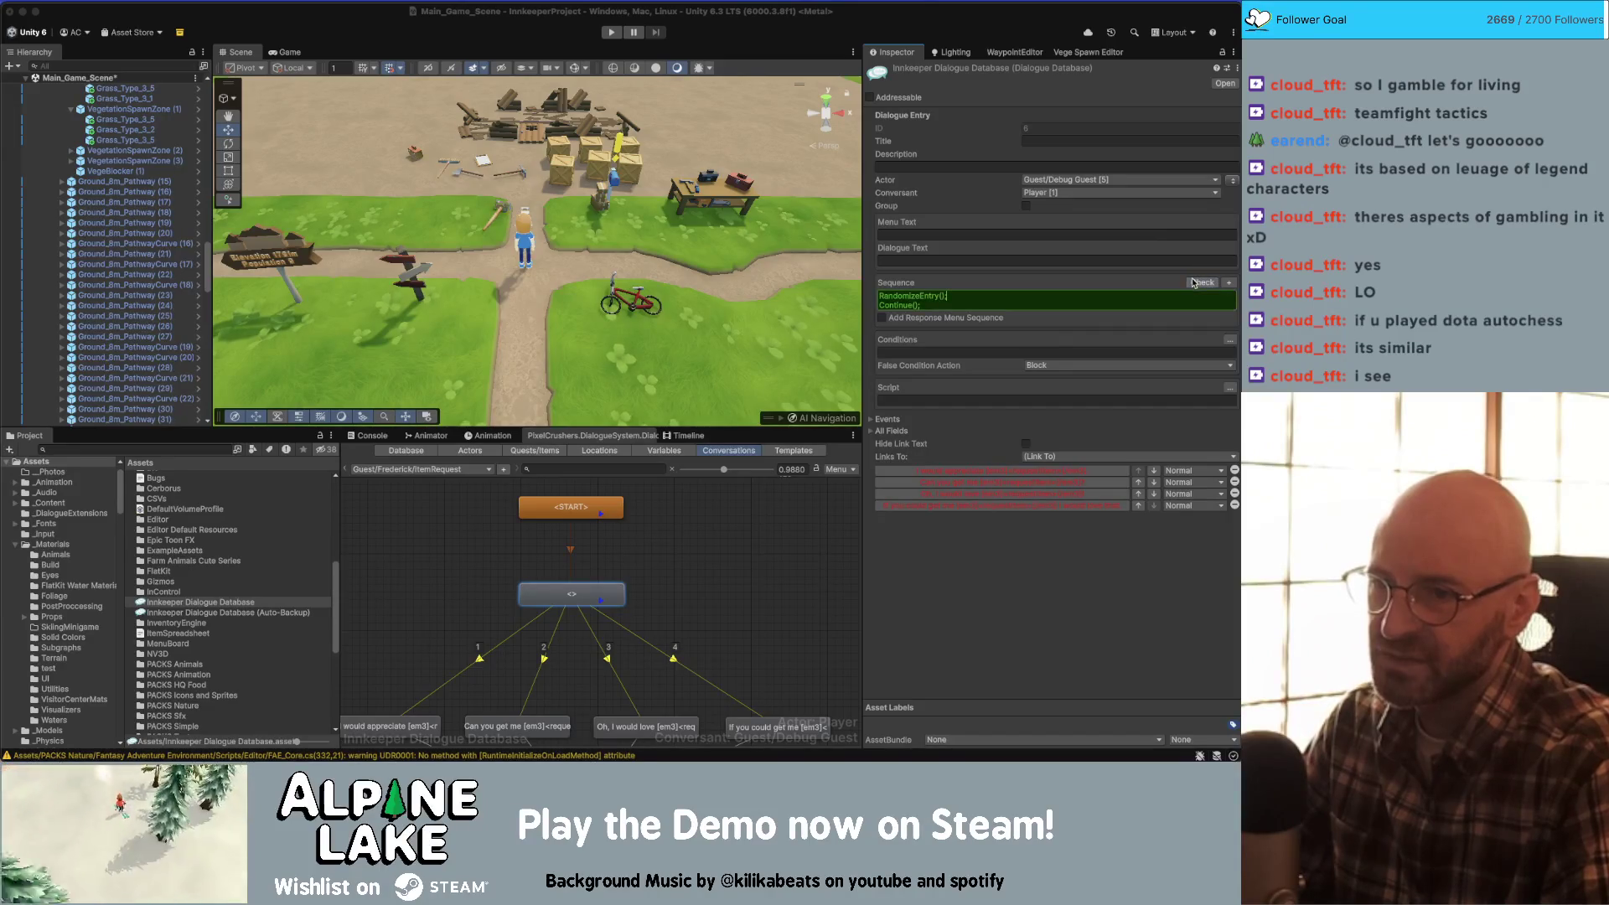
click(1227, 283)
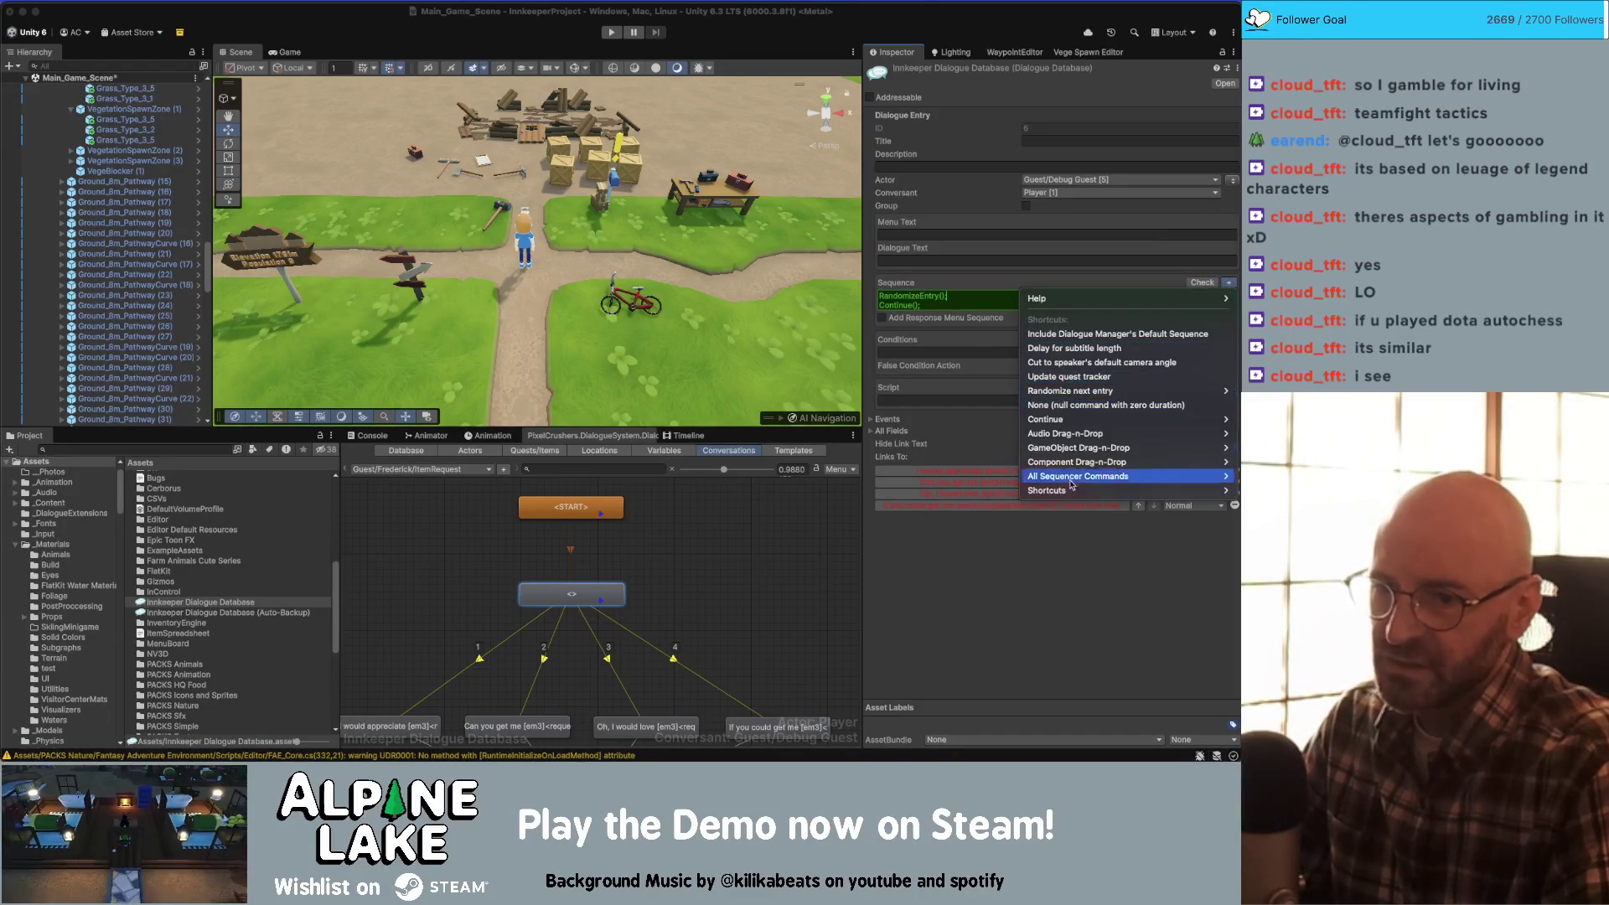
mouse_move(1062, 490)
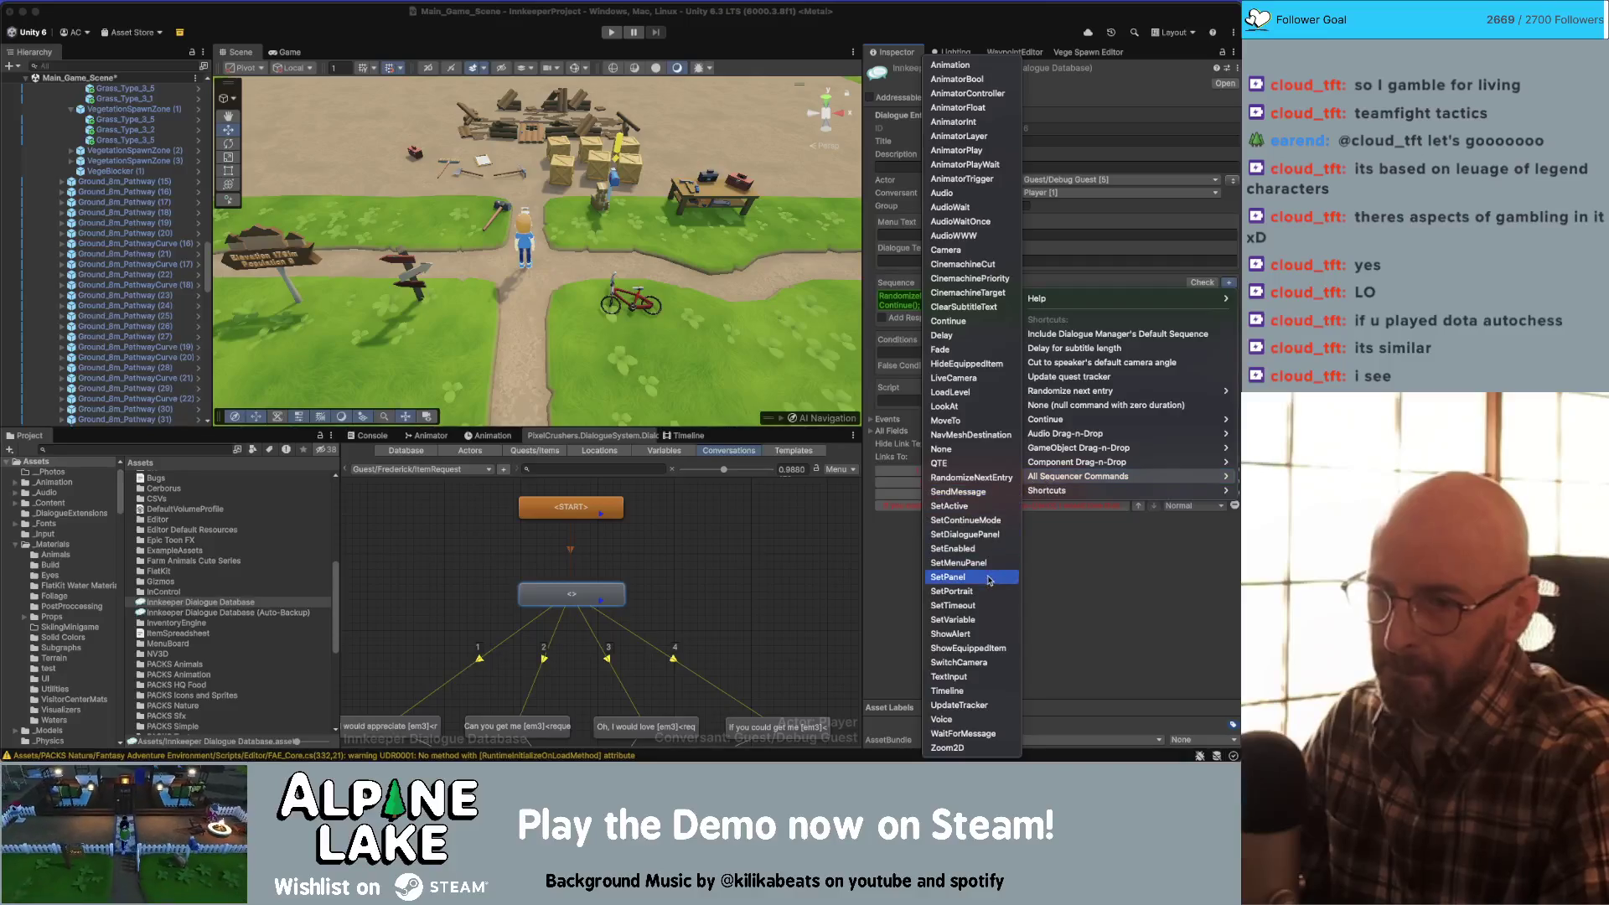
click(987, 477)
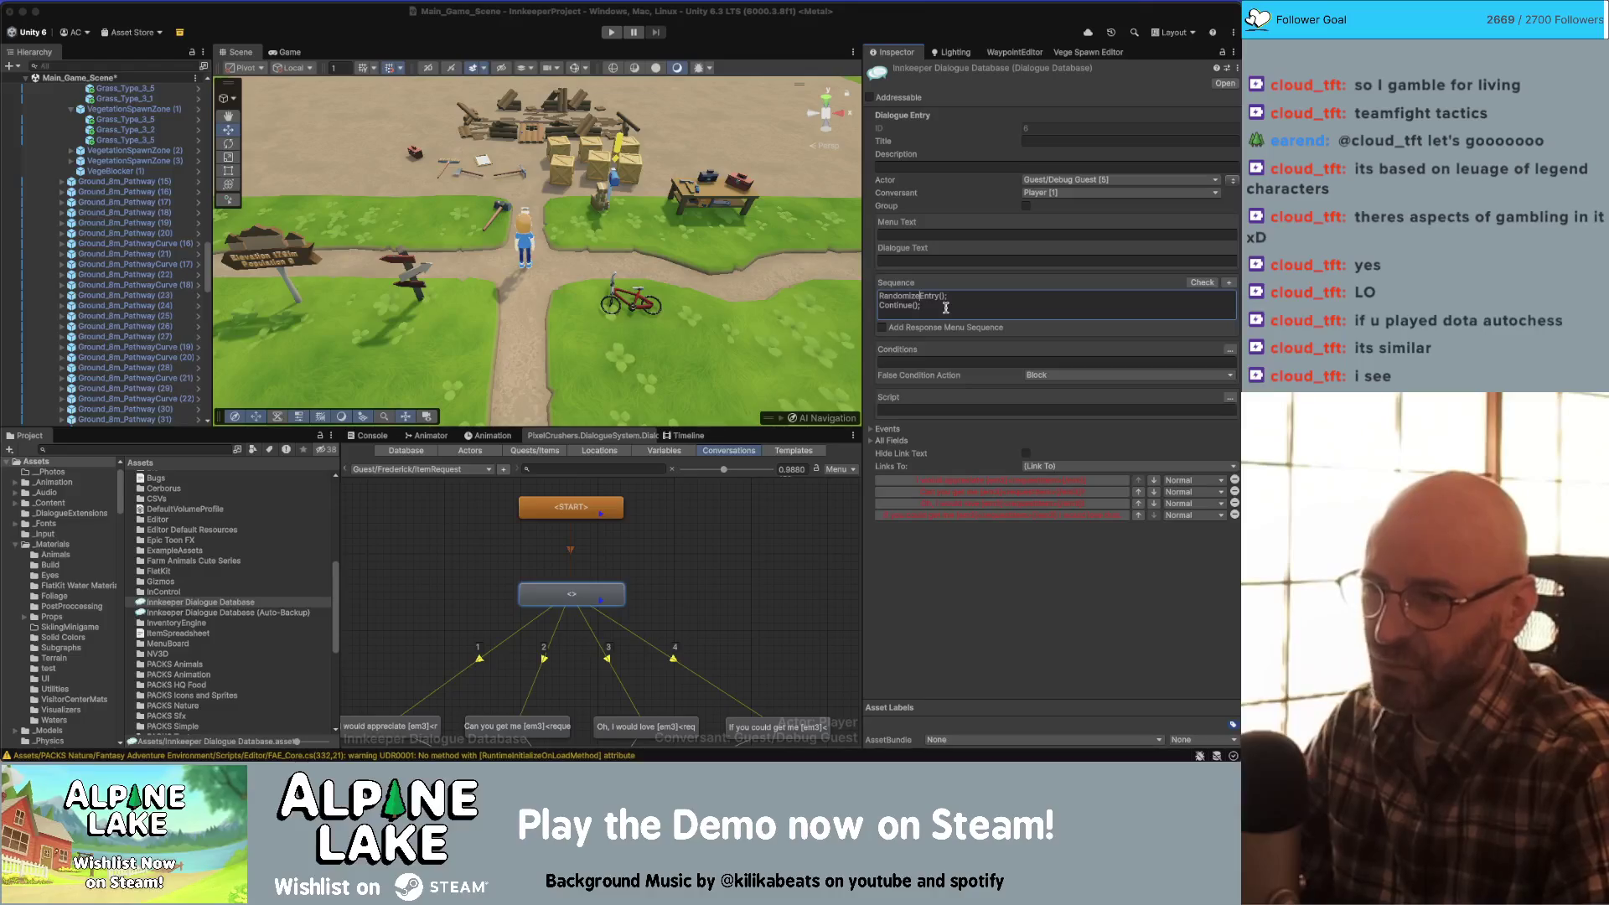
- Fix the sequence to read RandomizeNextEntry(); Continue(); and validate it again
click(570, 507)
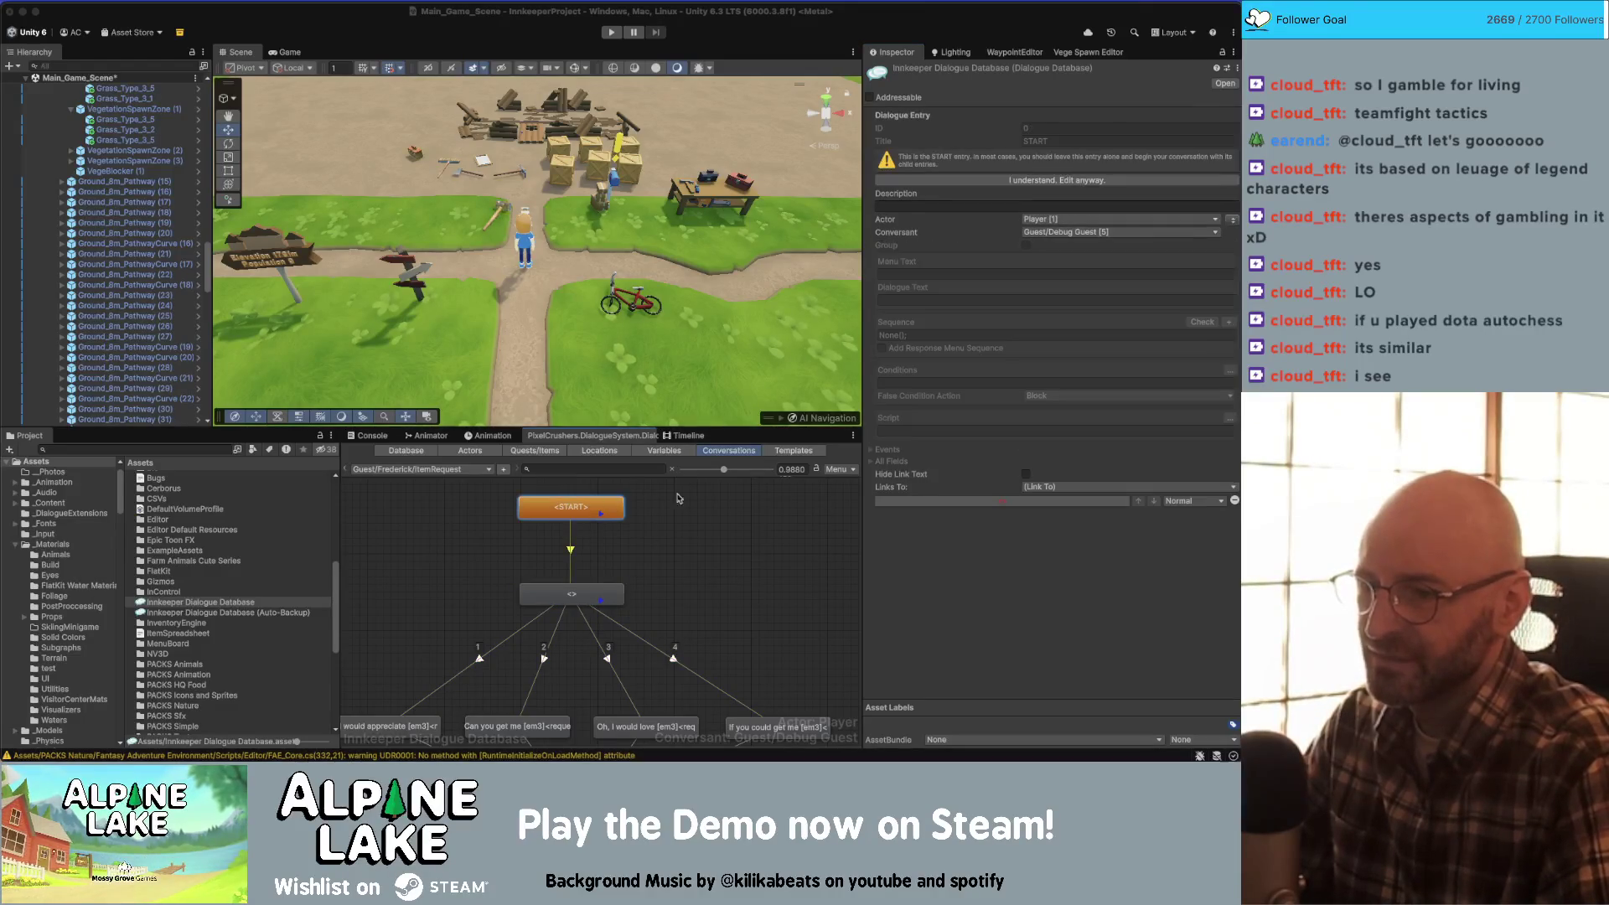
click(587, 596)
click(1065, 299)
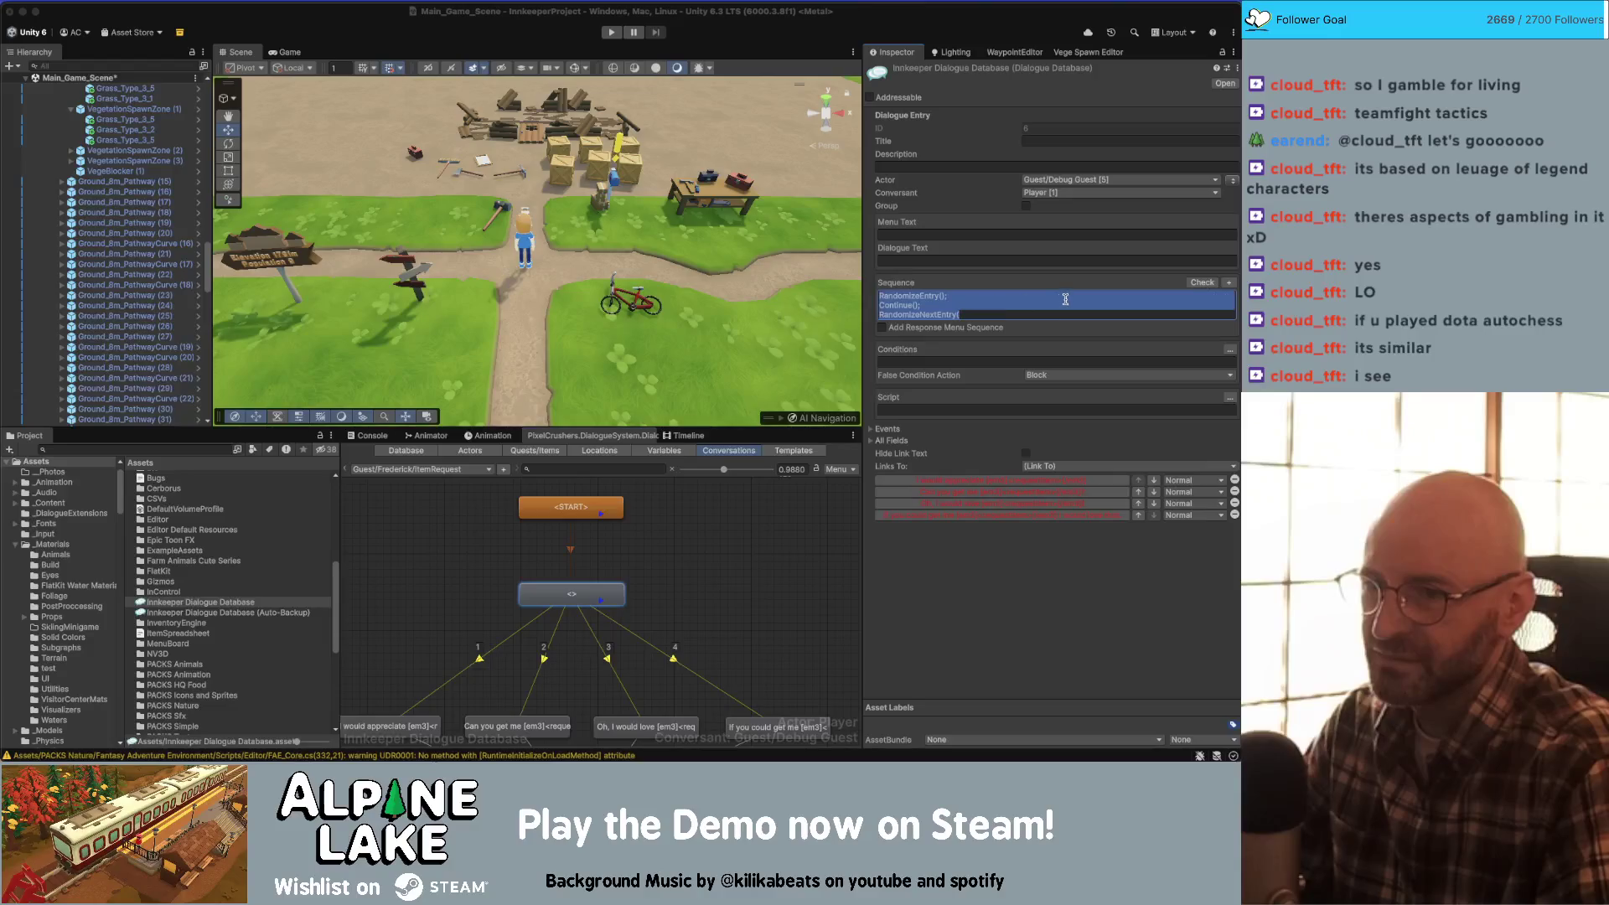
text();)
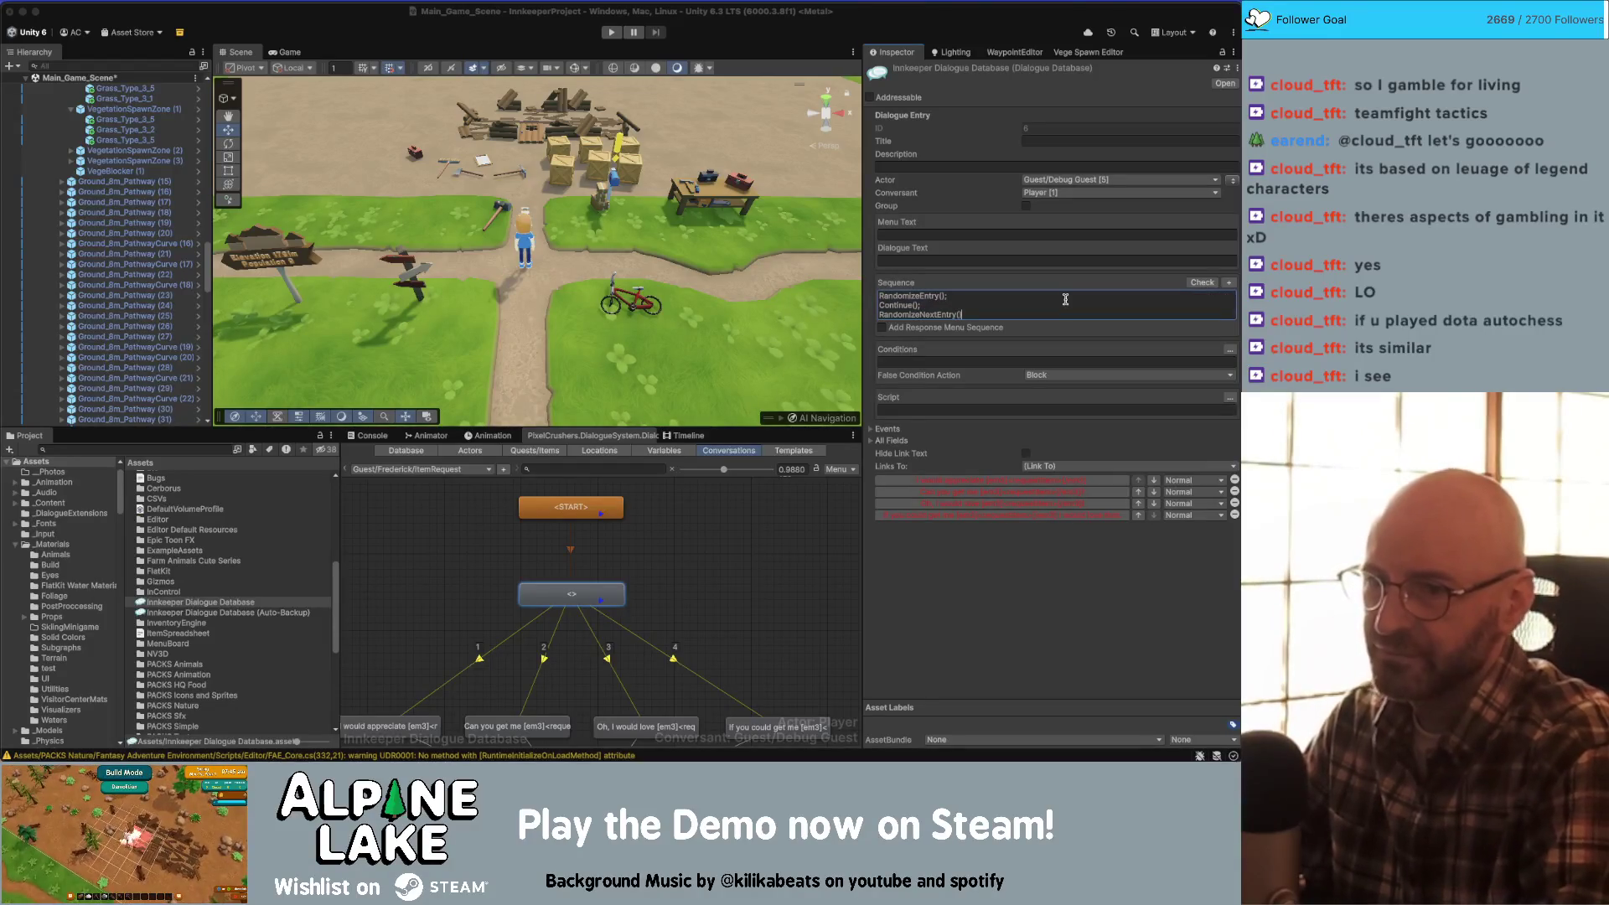
key(shift+End)
key(Delete)
key(BackSpace)
key(BackSpace)
key(BackSpace)
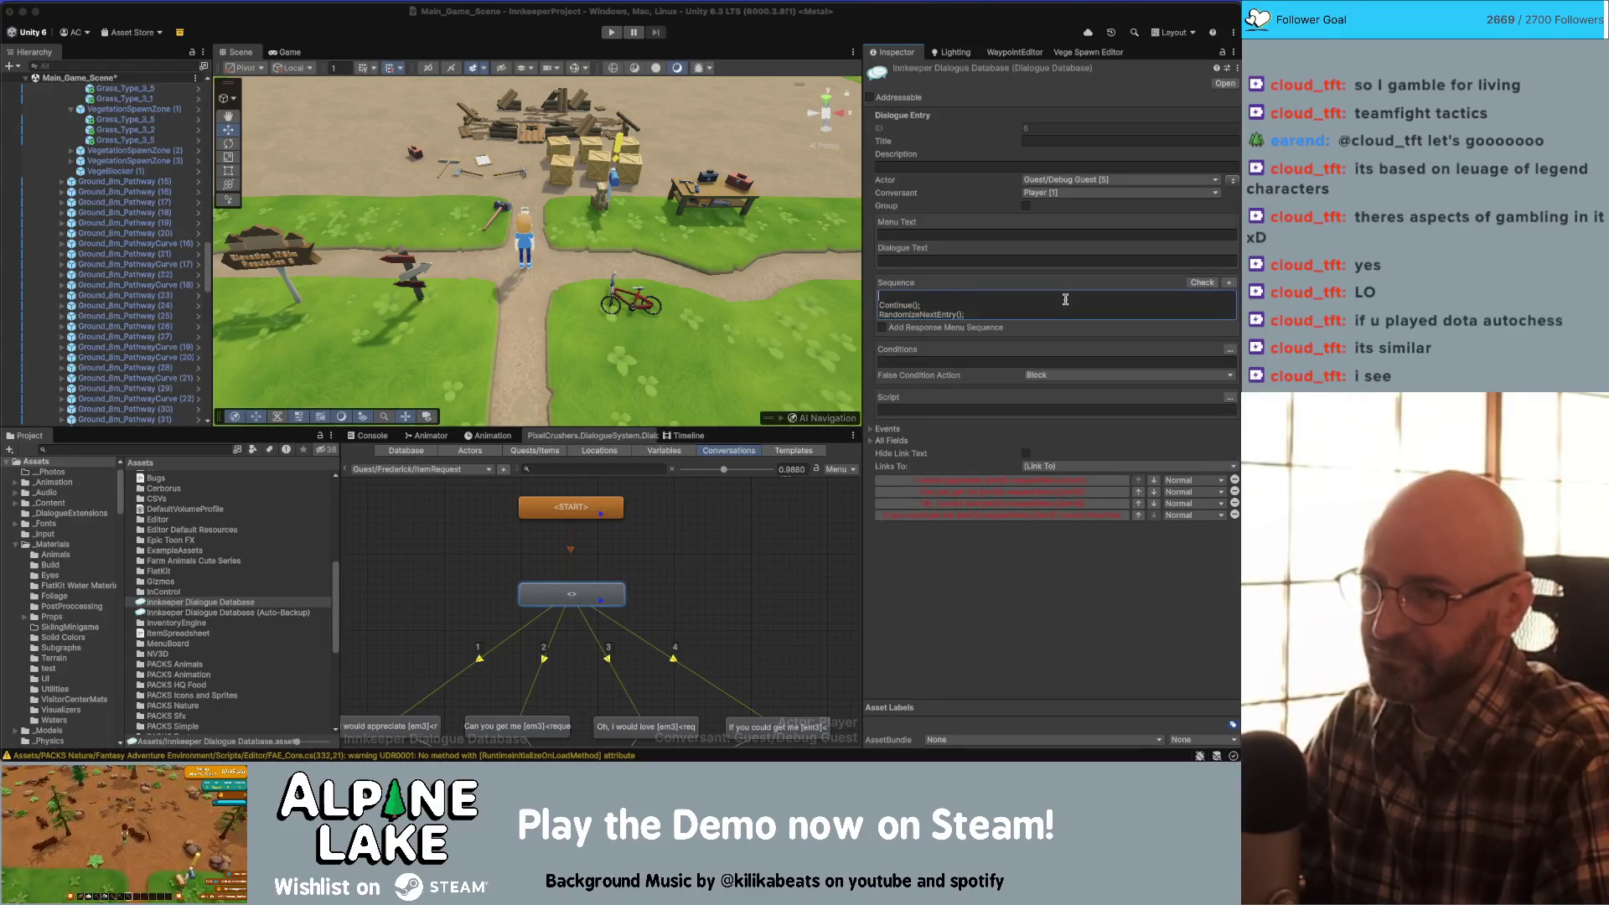
key(Delete)
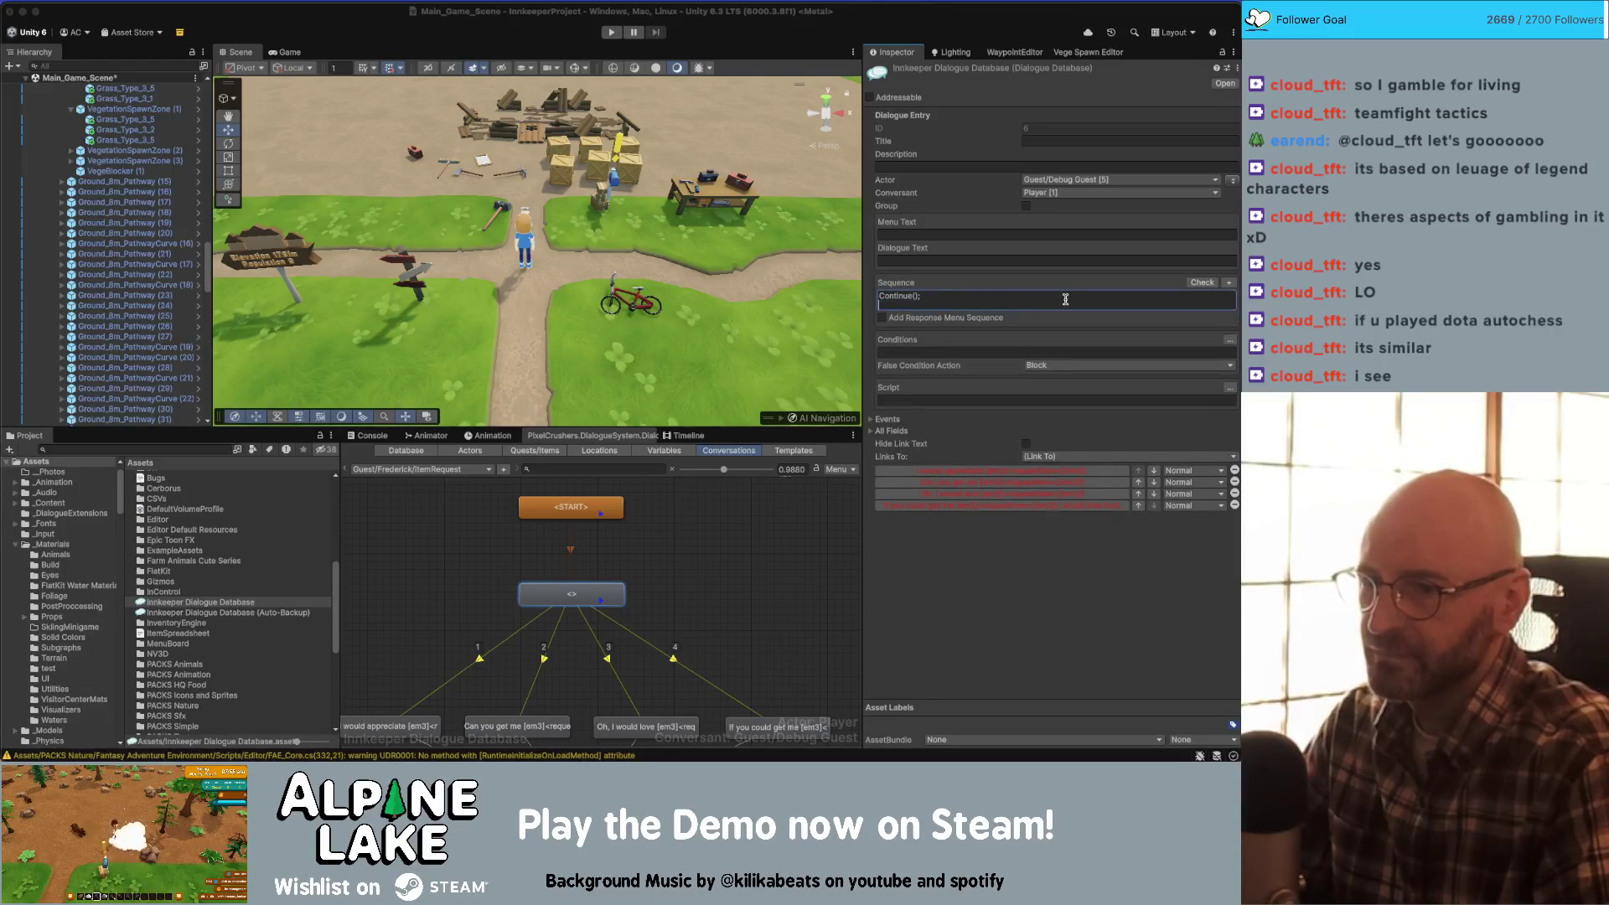
key(shift+Down)
key(shift+End)
key(Delete)
text(RandomizeNextEntry())
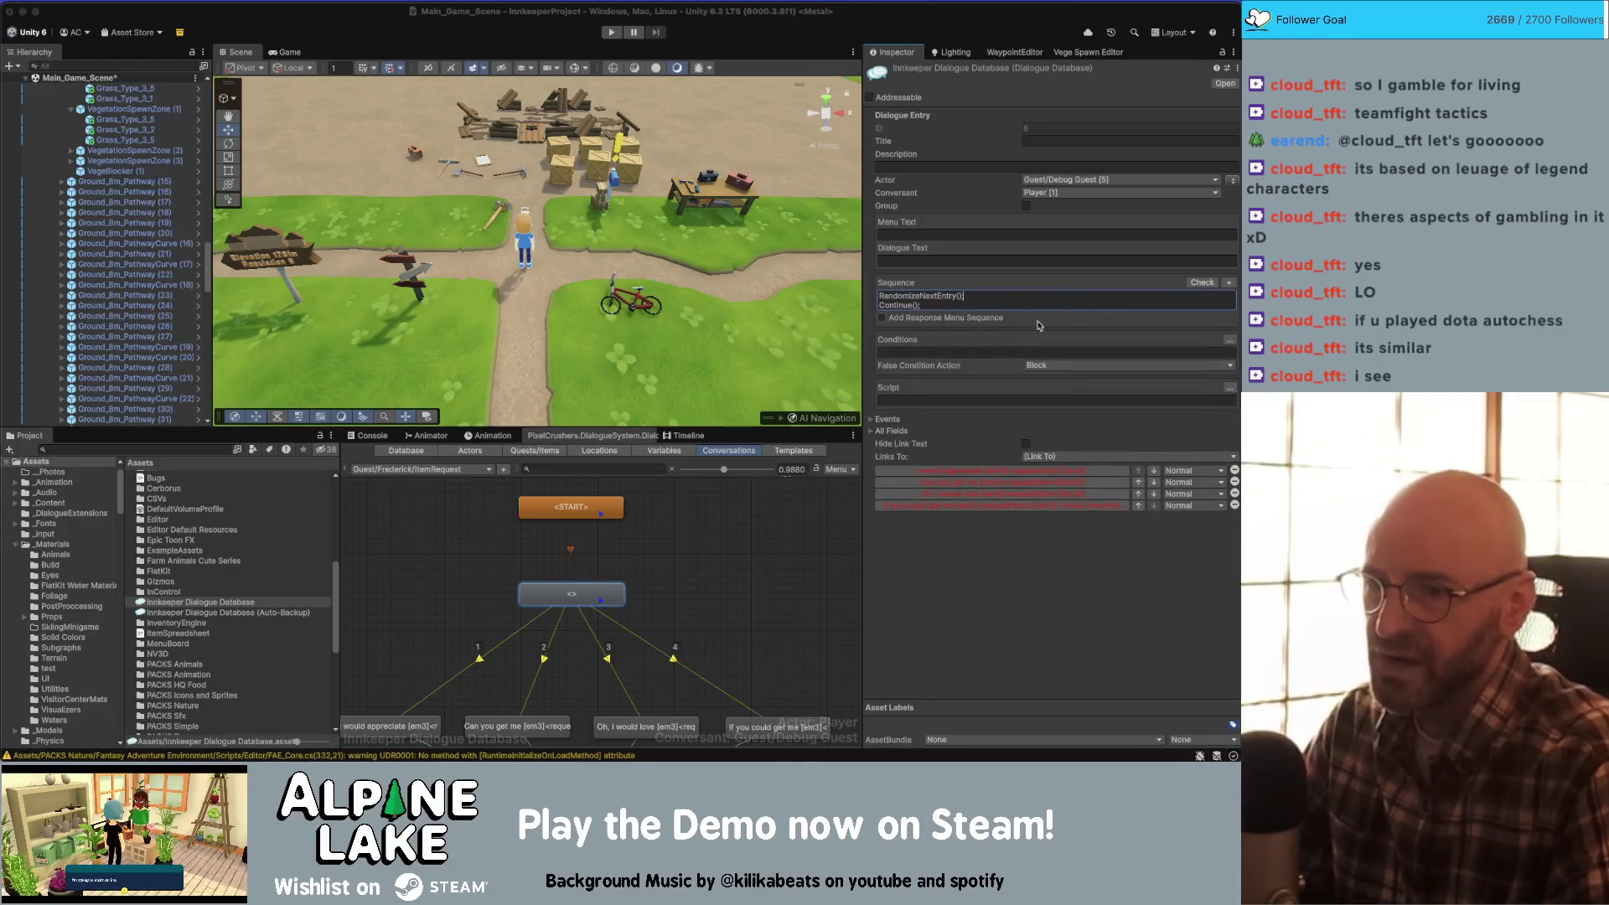
click(1196, 284)
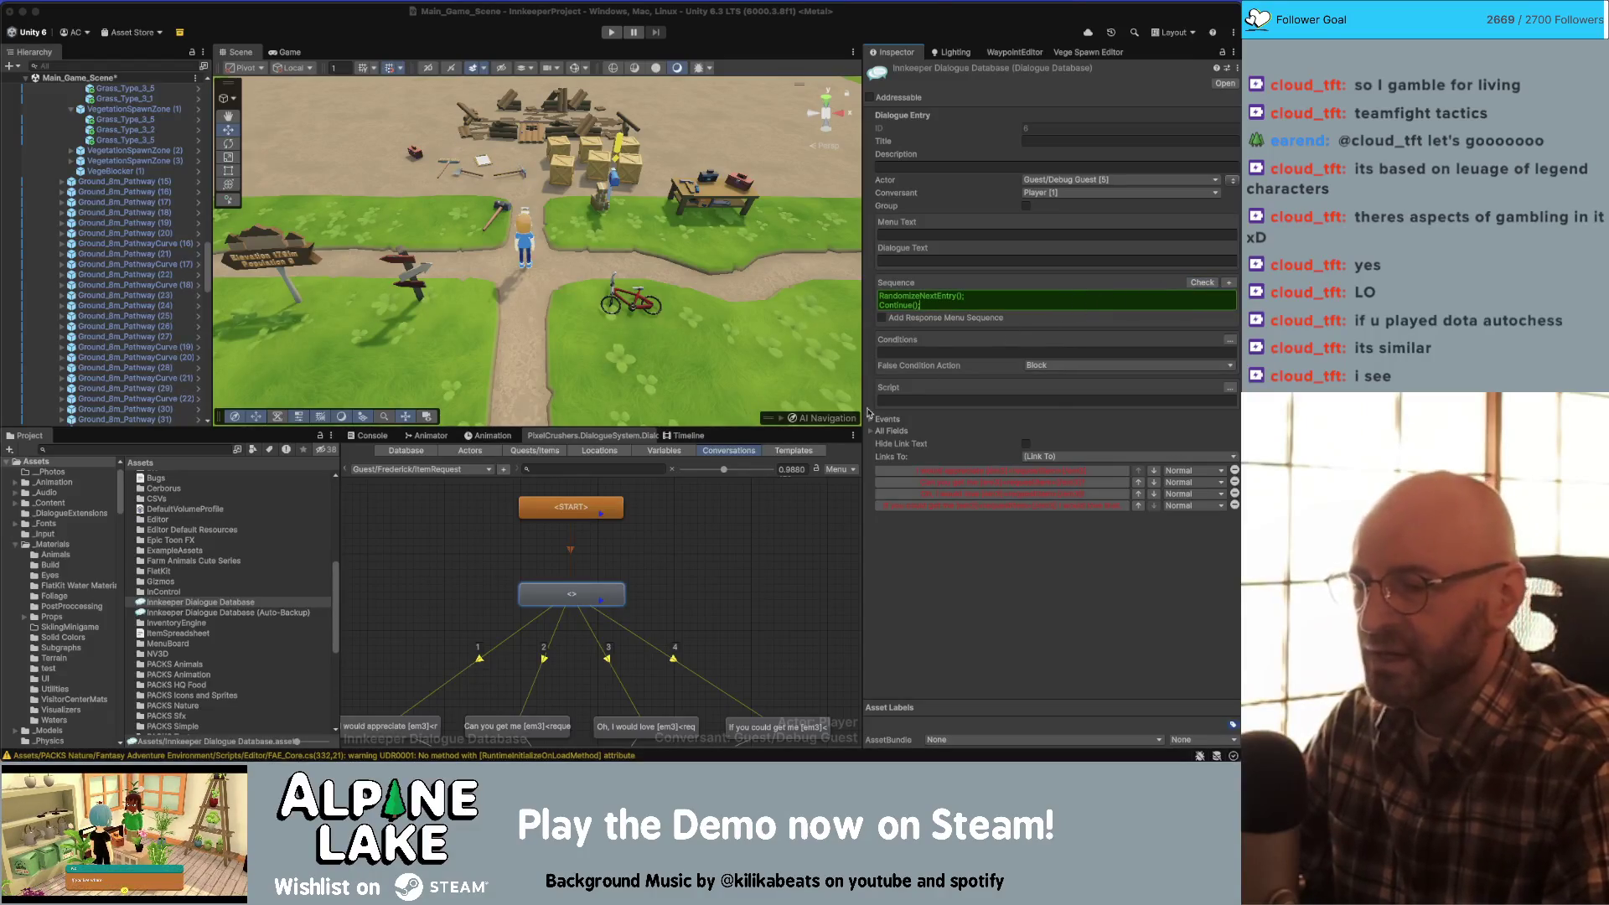
click(792, 505)
scroll(681, 575, down, 3)
- Delete the last two request line entries from the conversation
scroll(680, 575, down, 2)
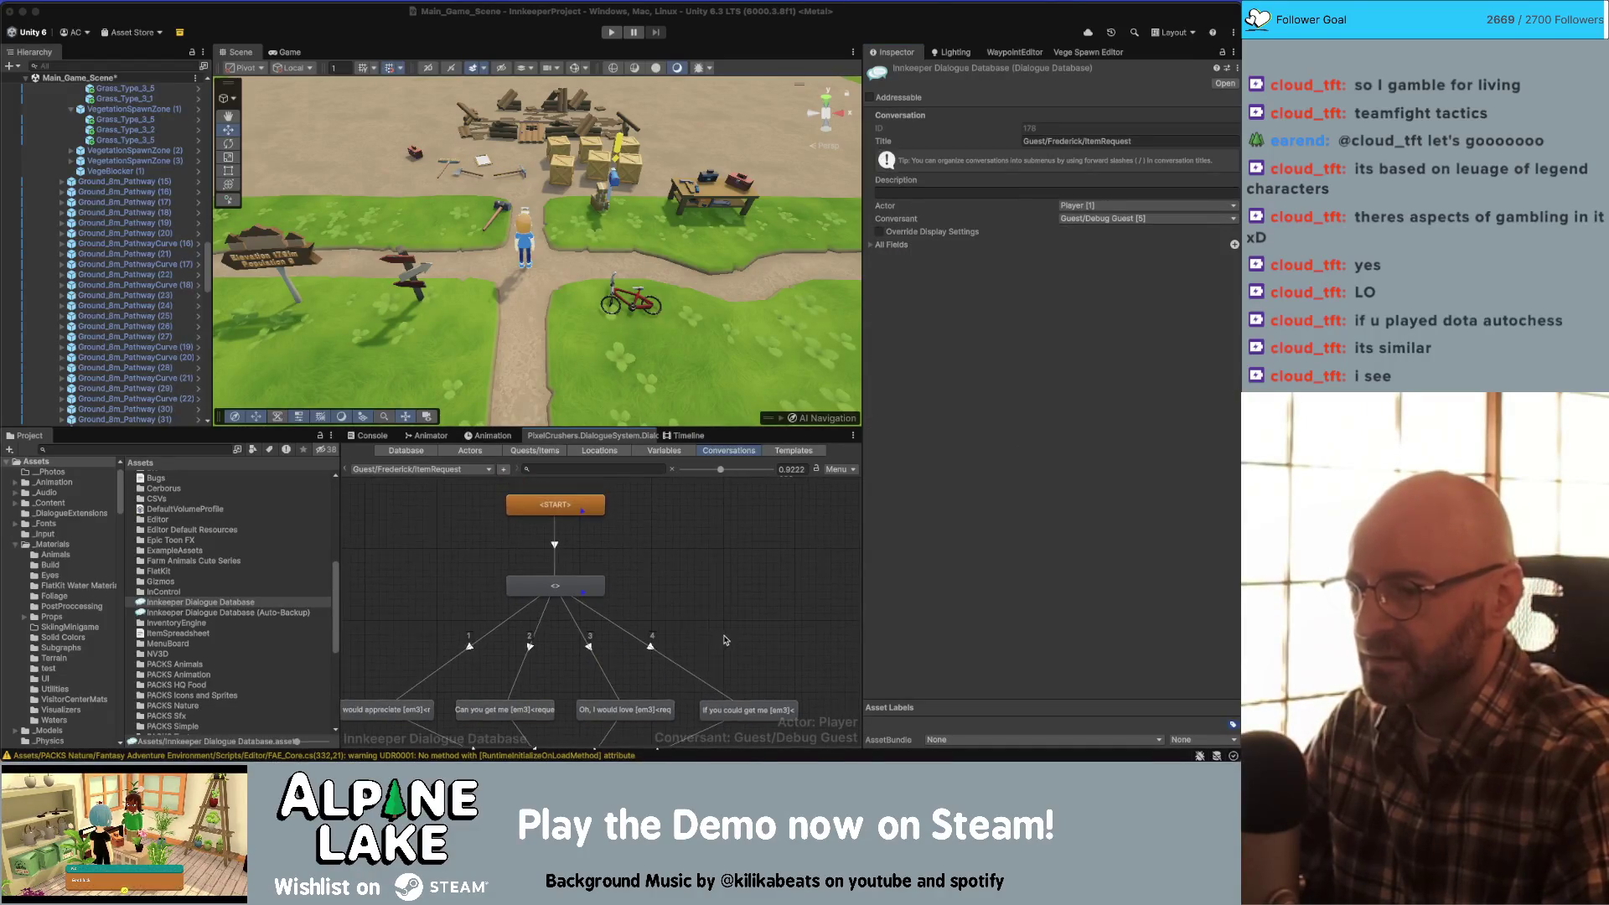
drag(502, 670, 702, 636)
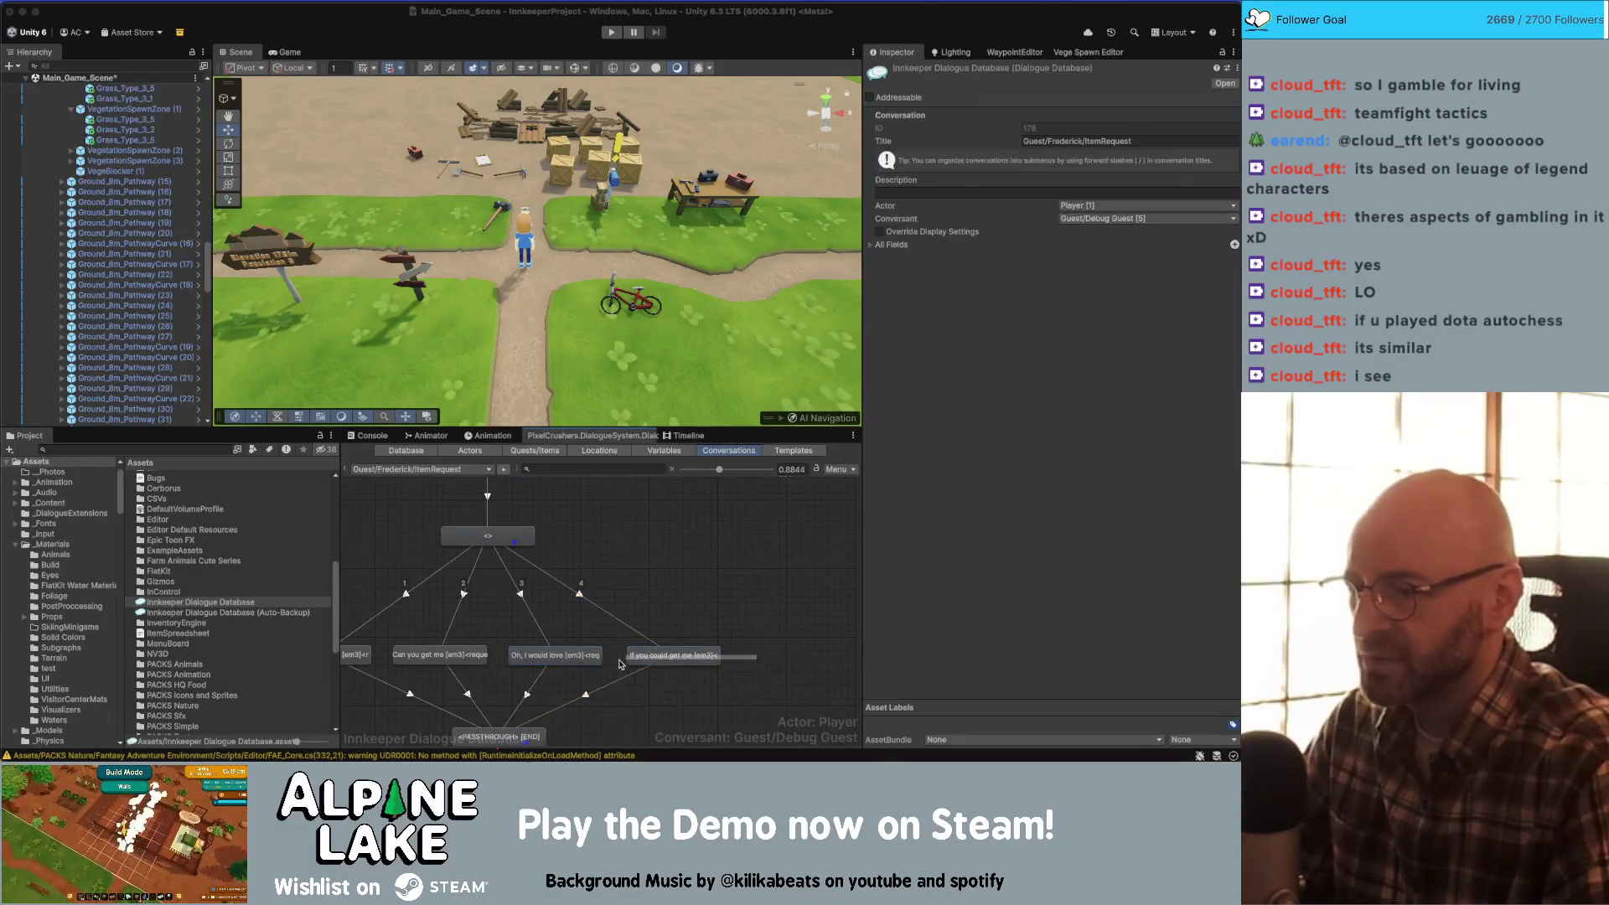
key(Delete)
key(Return)
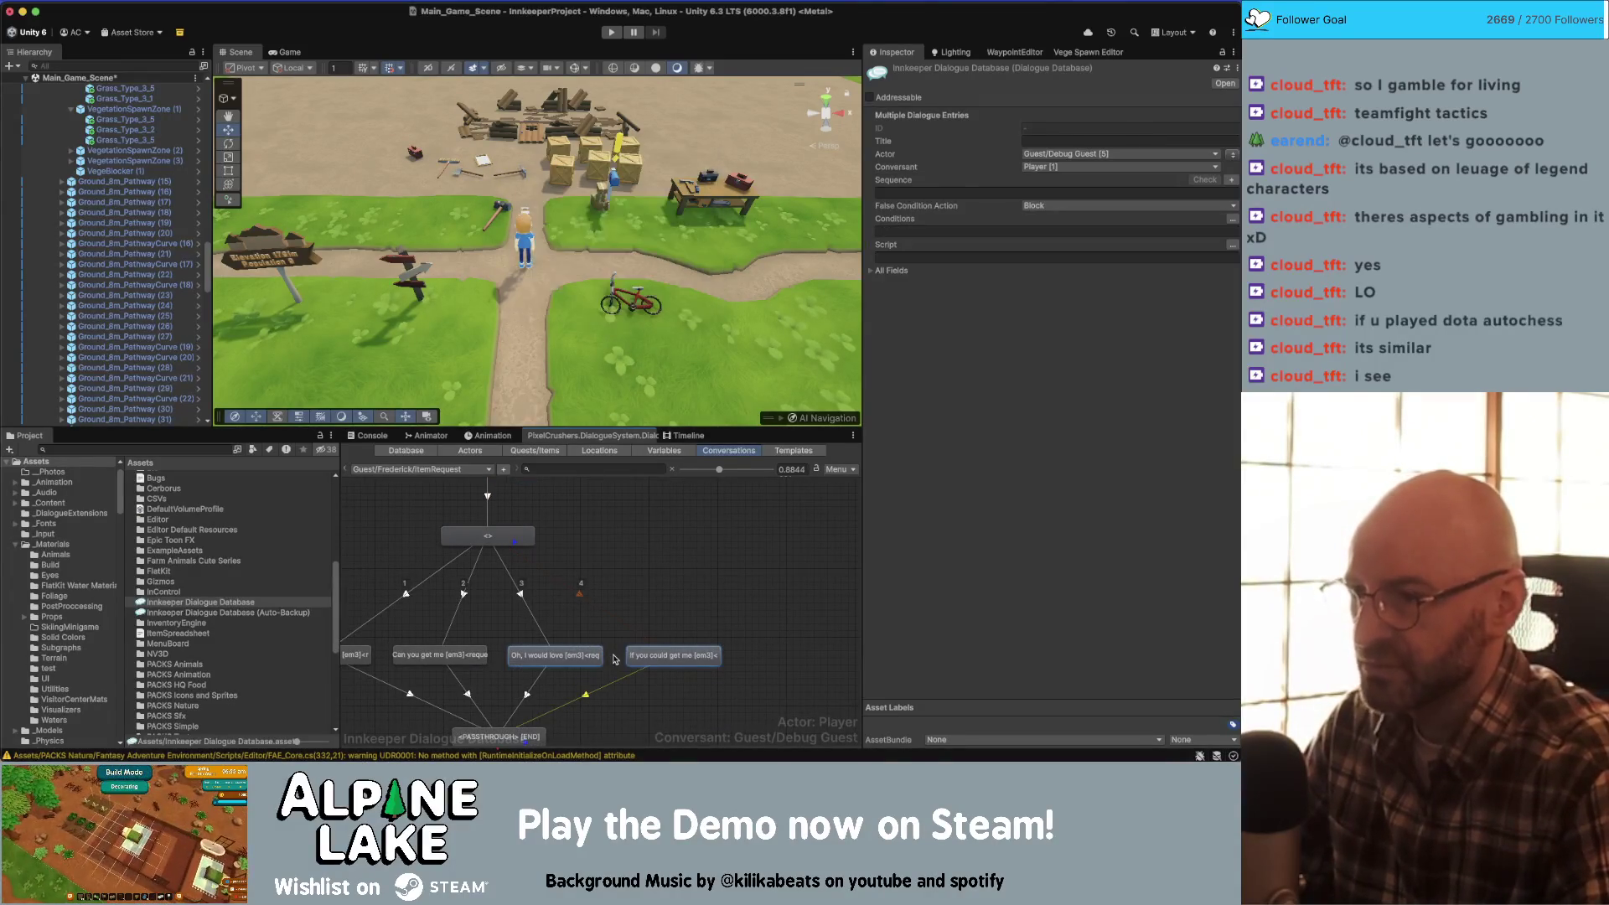
- Add an END child entry under START and place it beside the hub entry
mouse_move(502, 536)
mouse_down()
mouse_move(503, 566)
mouse_move(625, 590)
mouse_up()
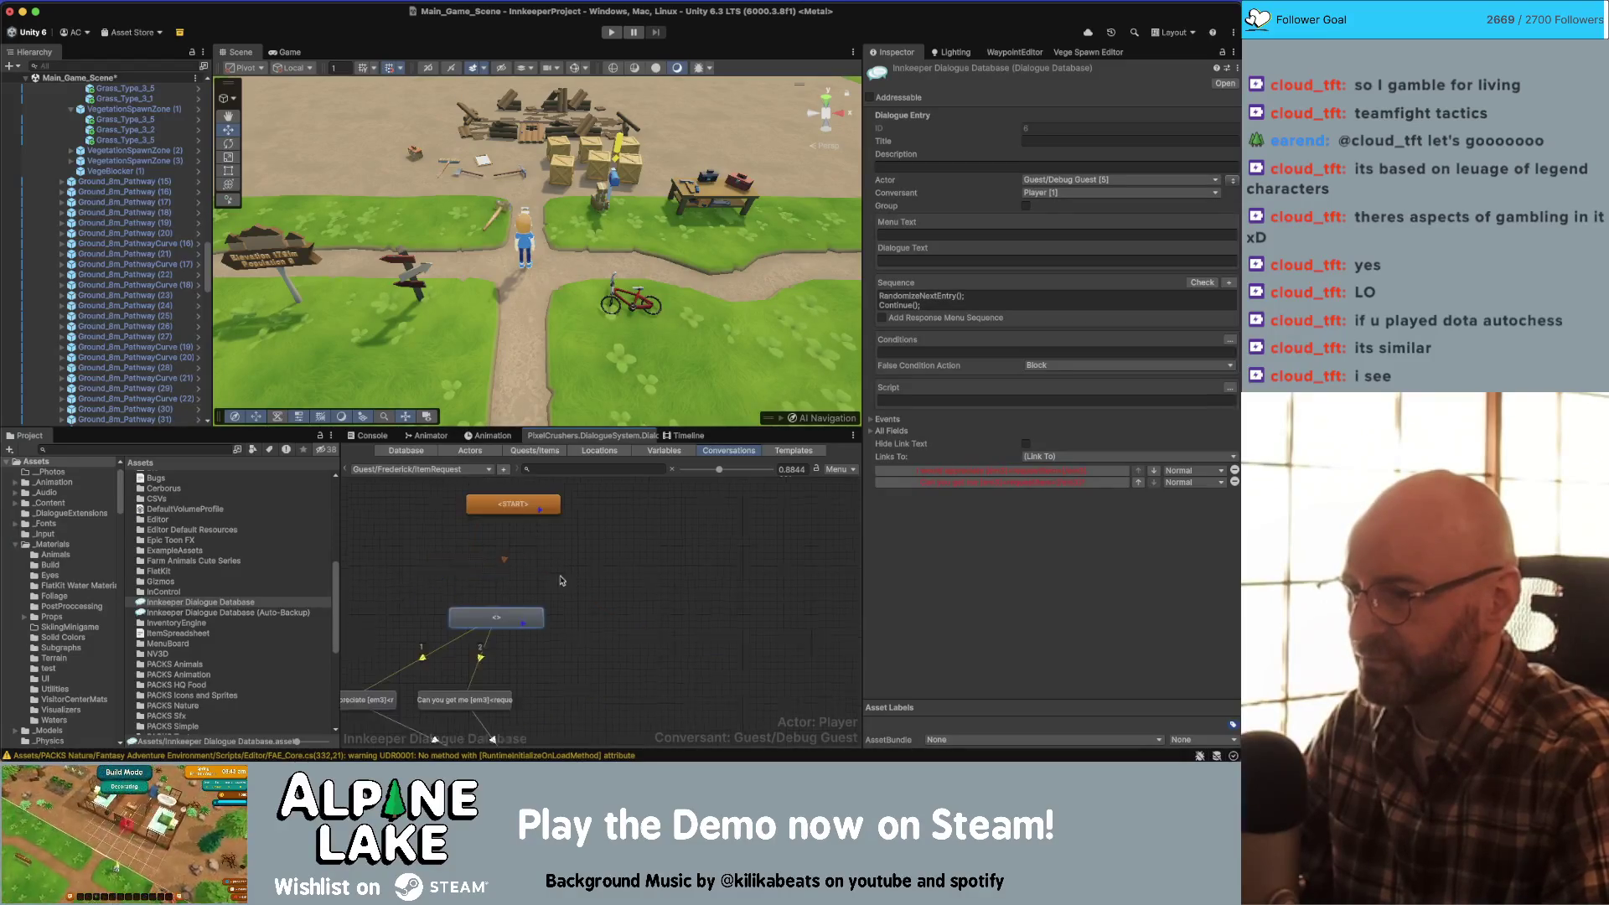
right_click(540, 511)
click(586, 523)
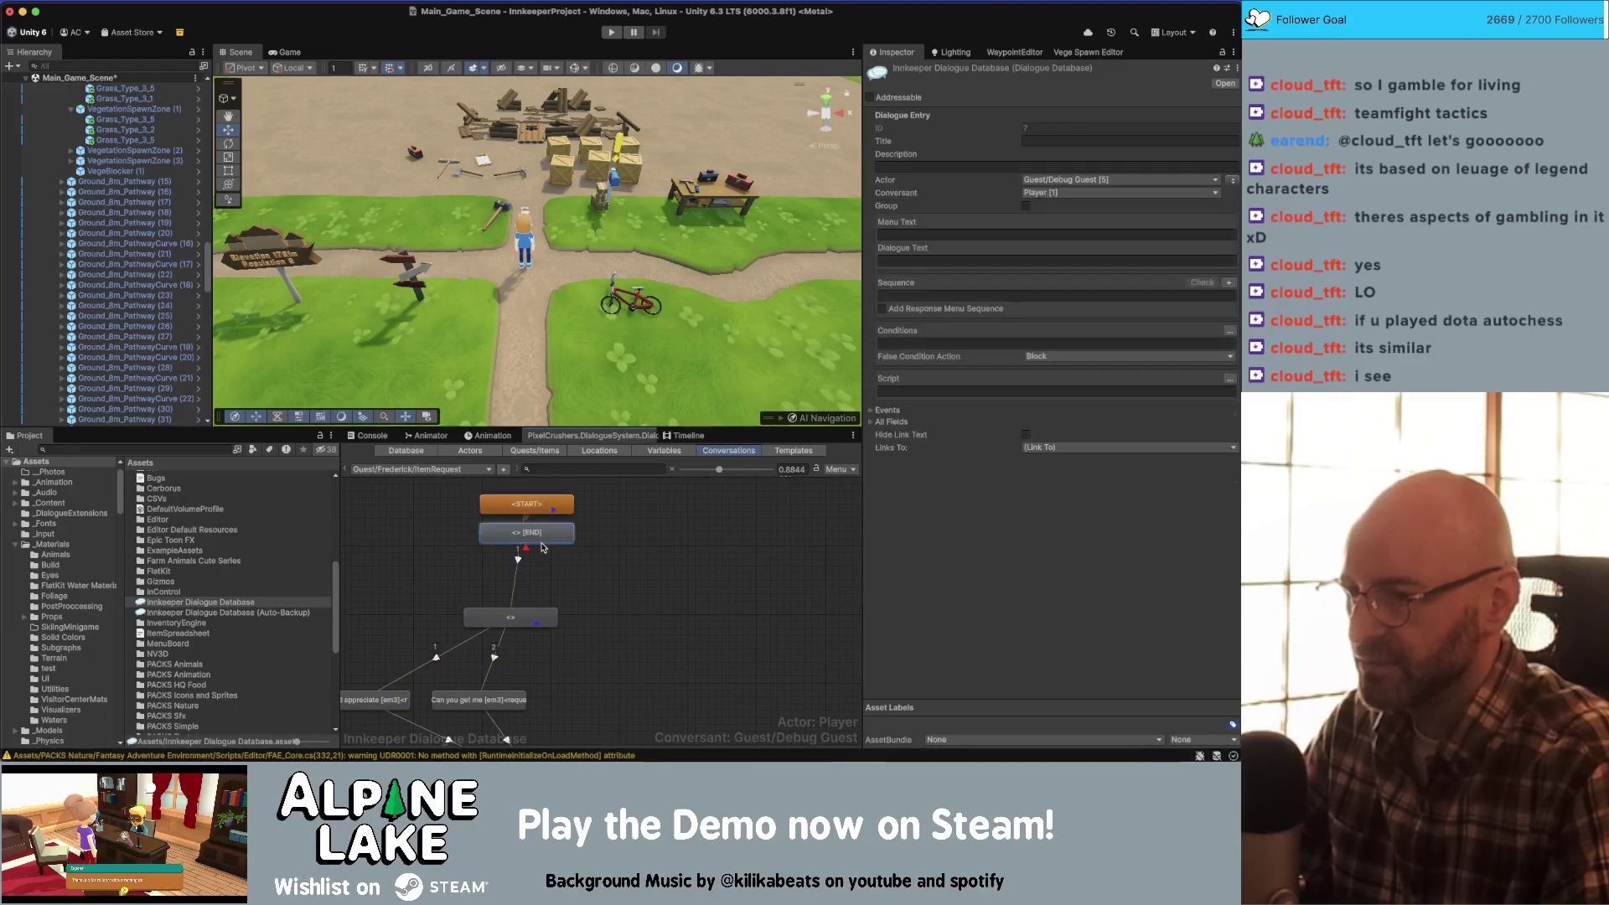
drag(541, 546, 631, 631)
drag(528, 504, 561, 503)
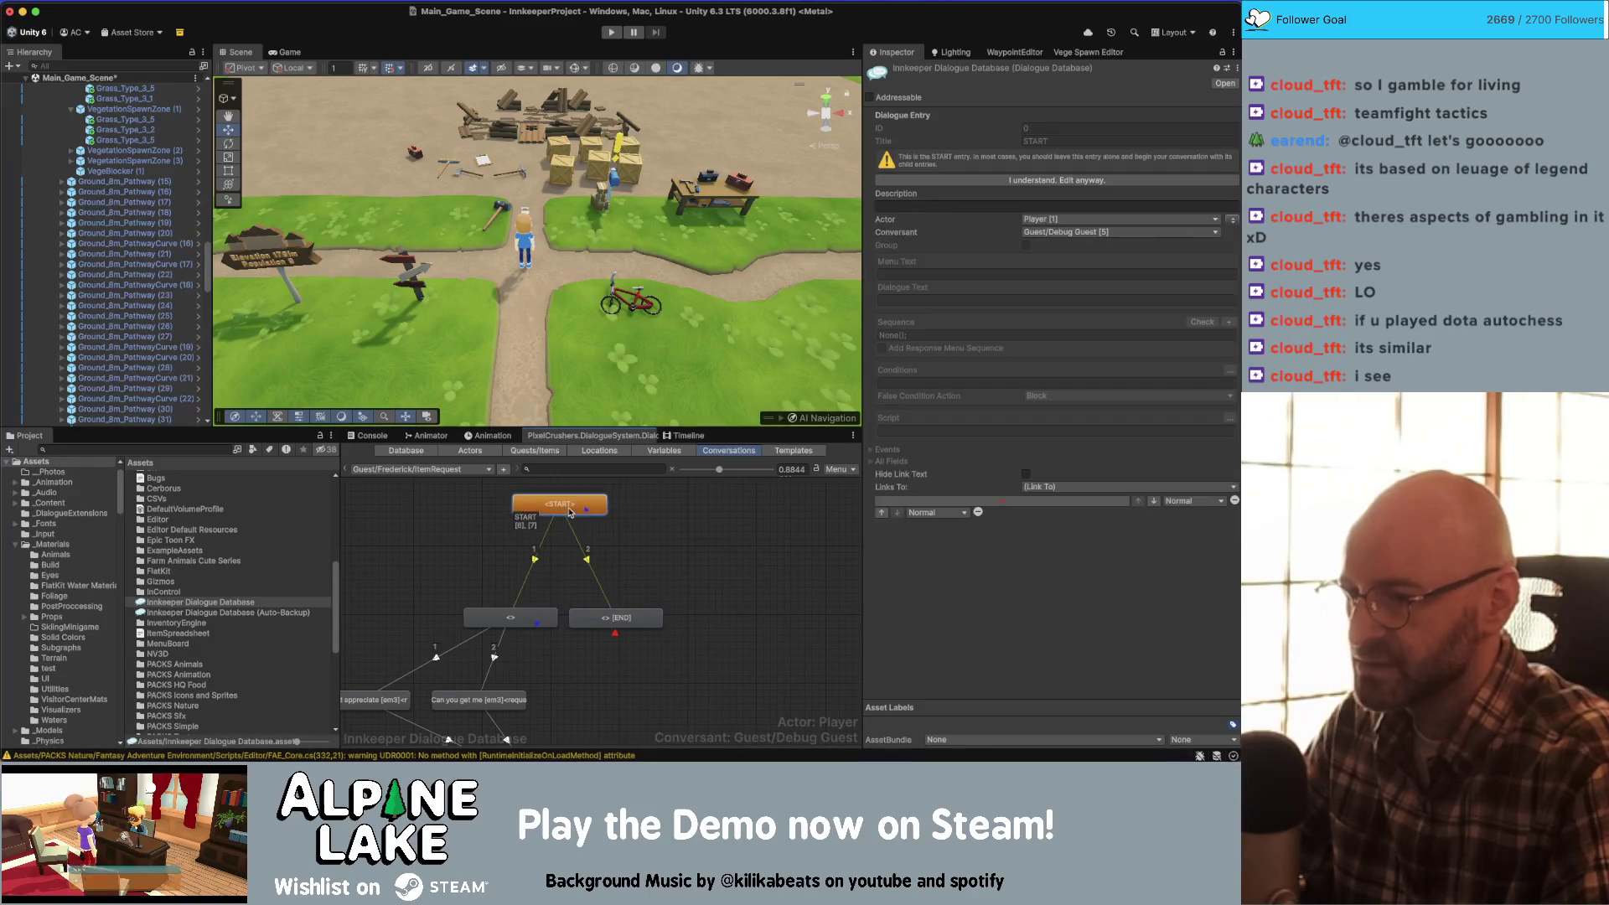
click(604, 618)
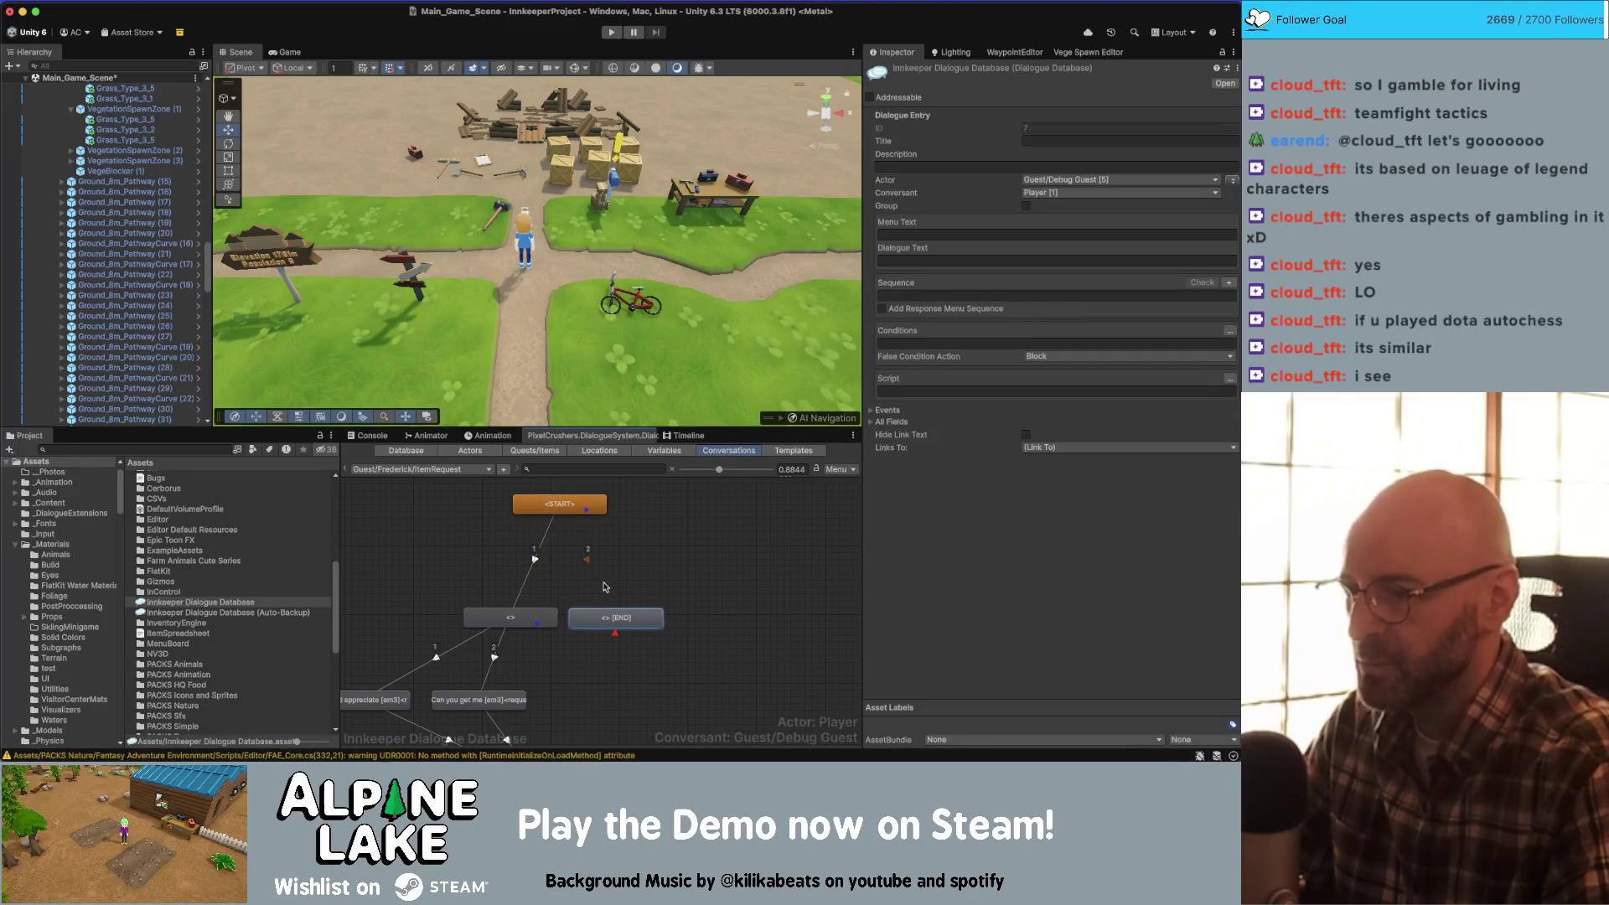
- Check the hub entry's conditions and select requestItem in the 'I would appreciate' line's text
scroll(610, 614, down, 2)
click(524, 585)
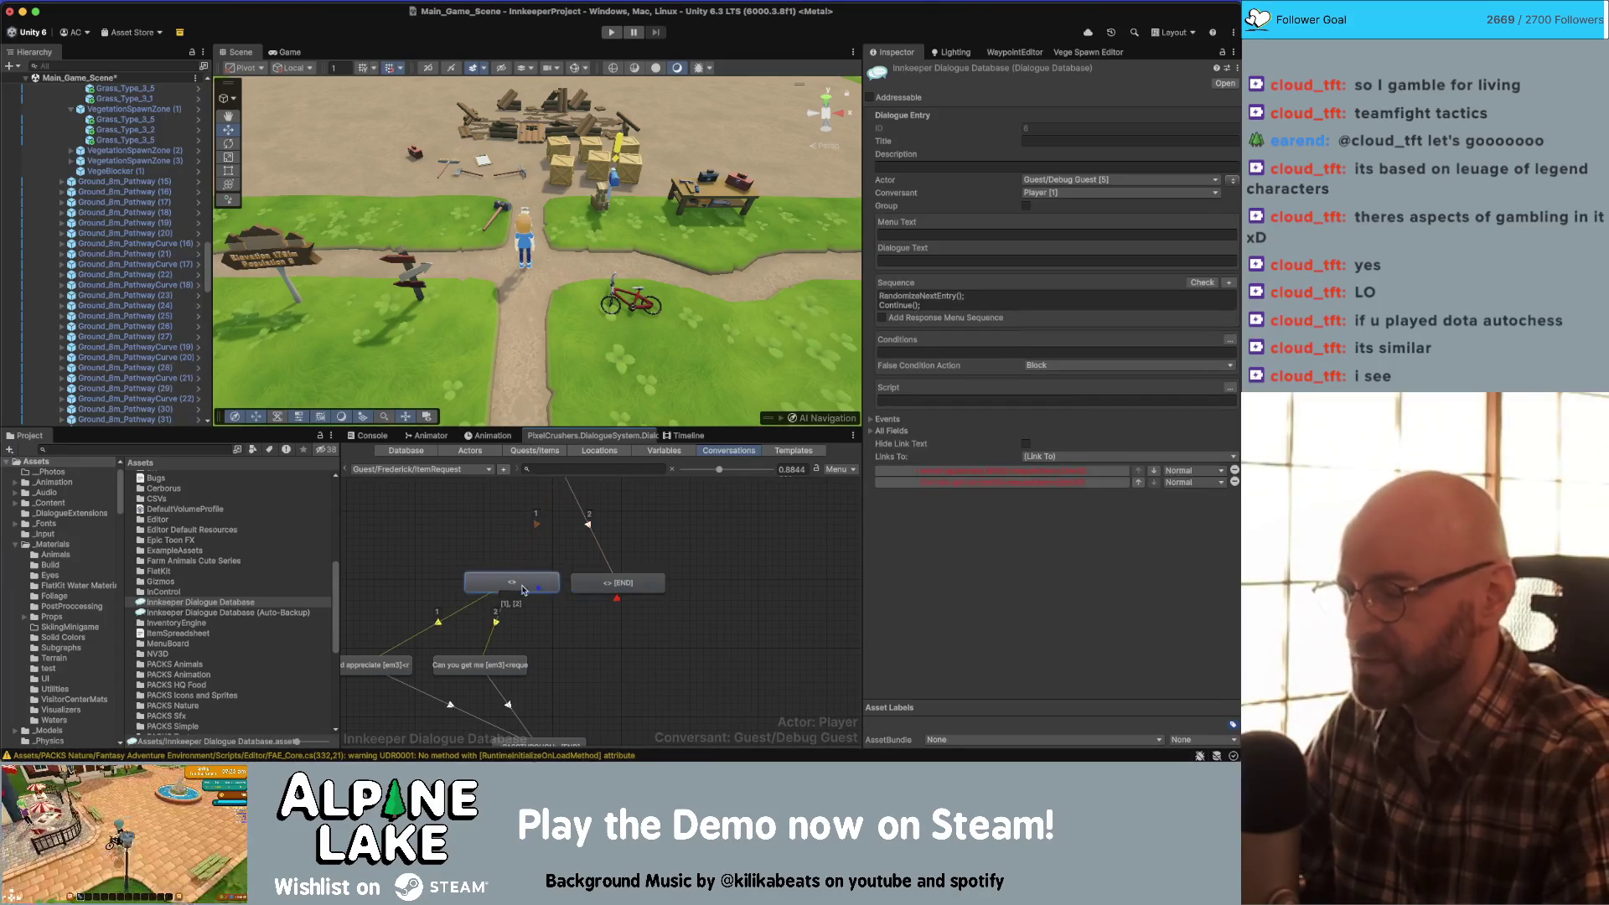
drag(531, 581, 578, 579)
click(945, 349)
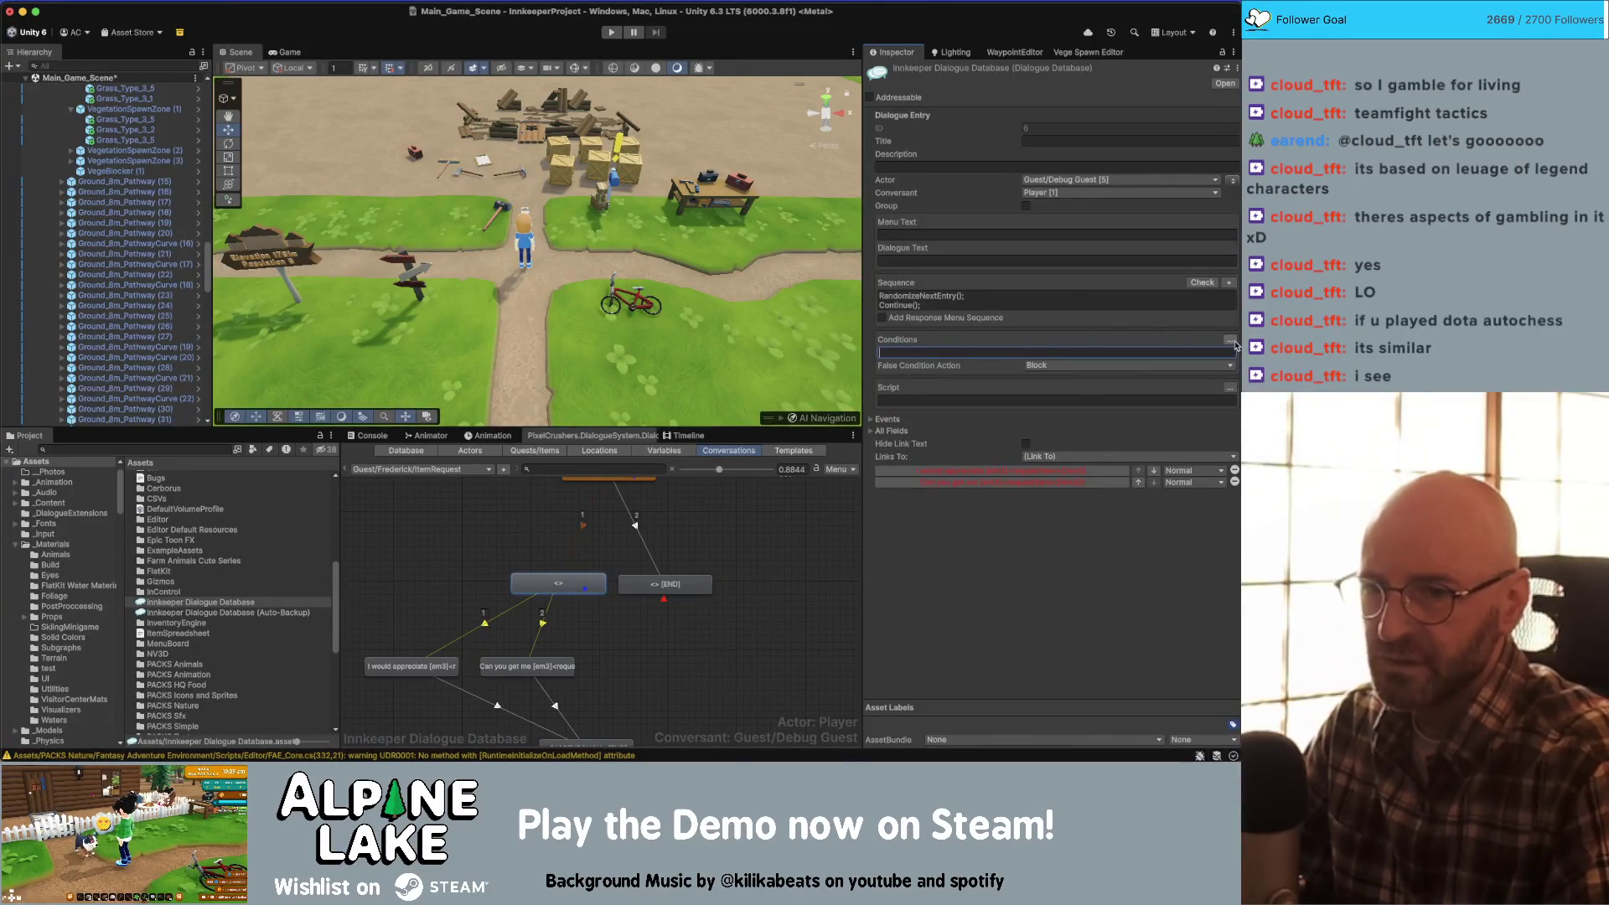
click(464, 637)
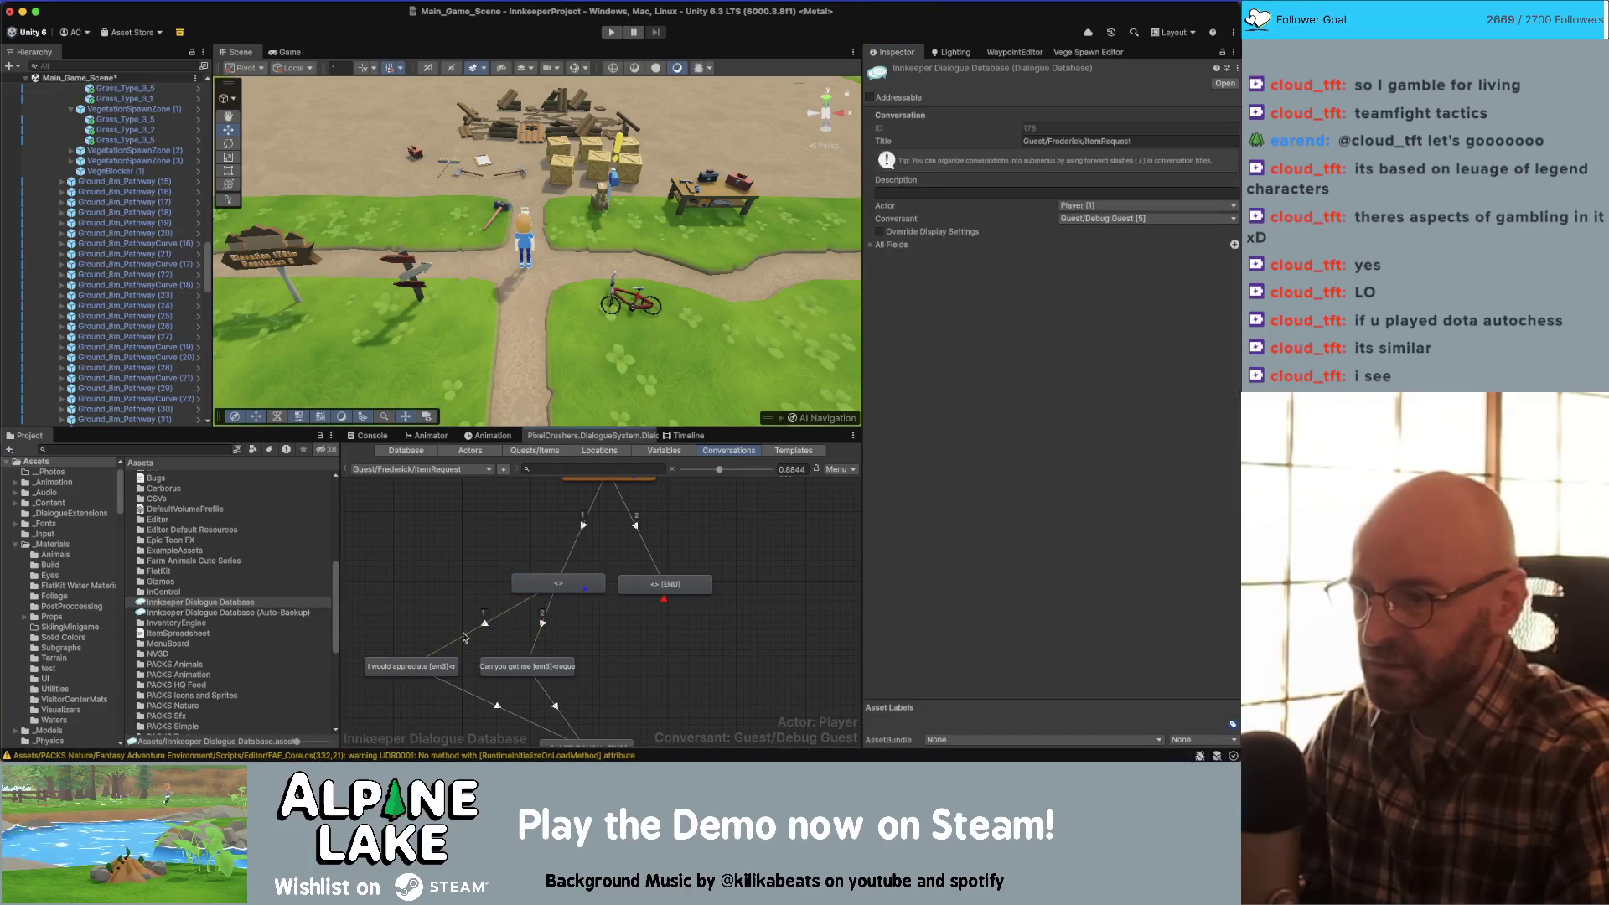
click(411, 666)
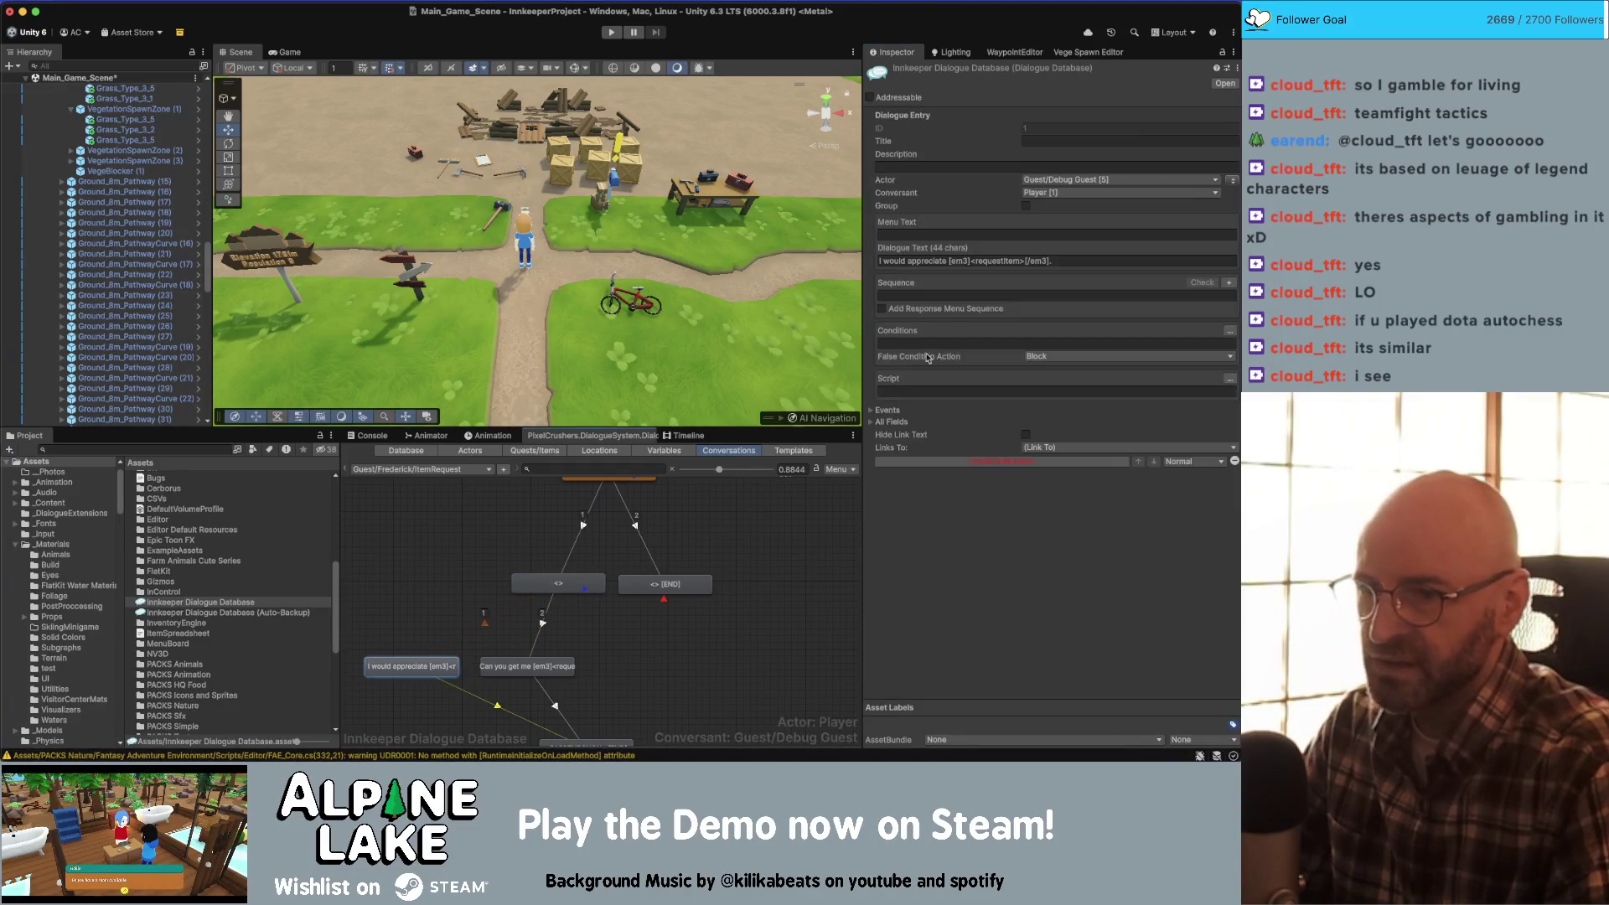
click(997, 262)
double_click(1005, 261)
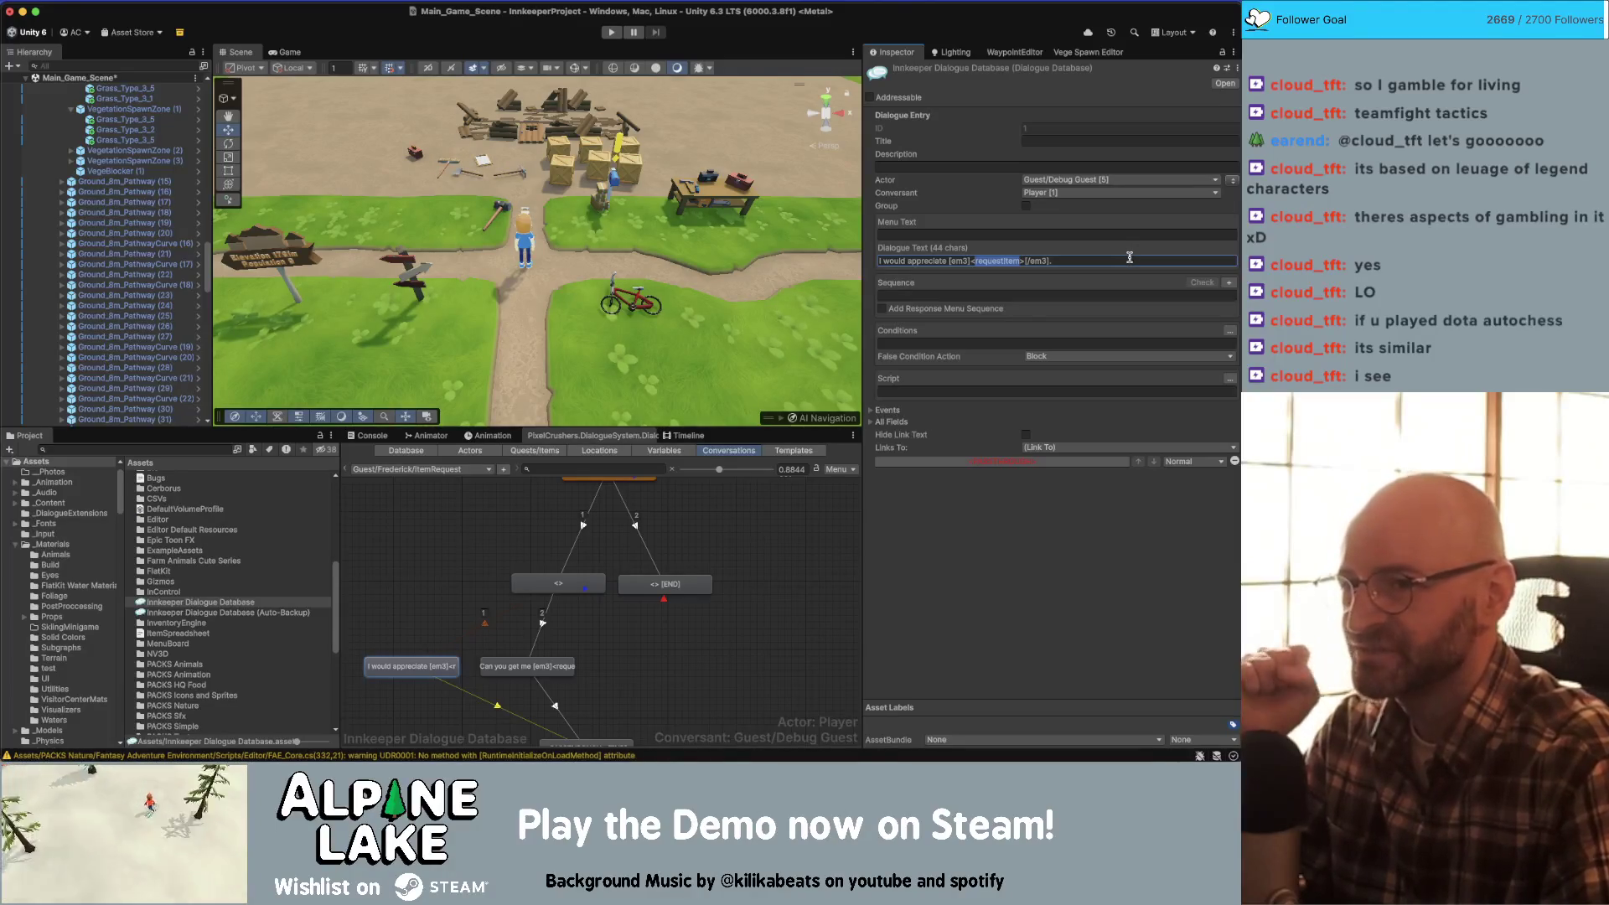
key(super+Tab)
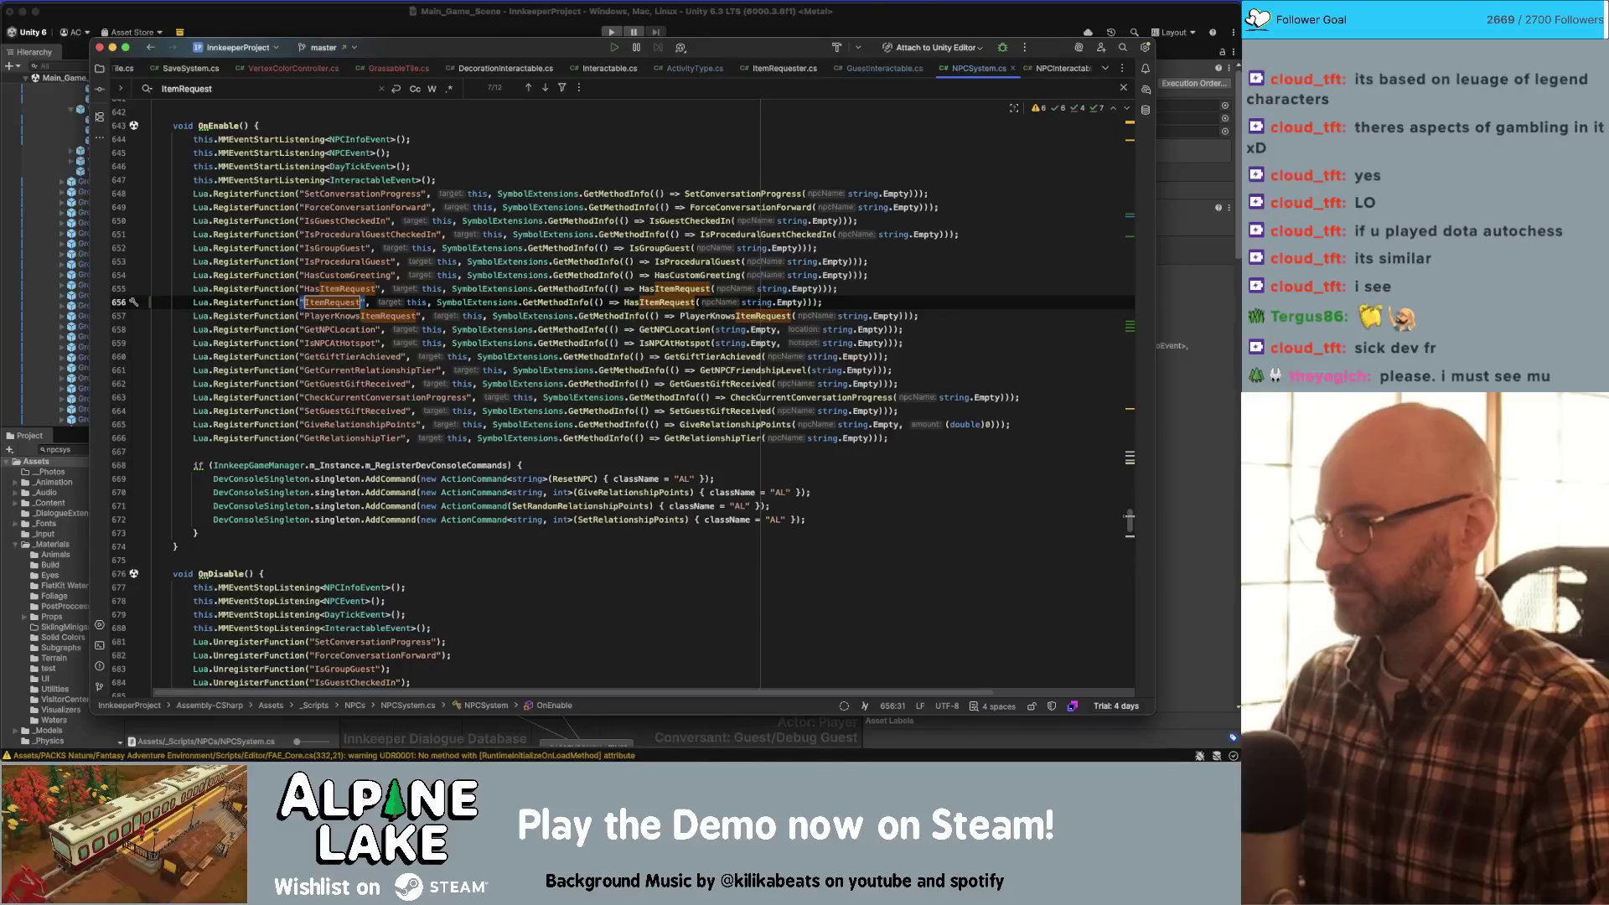
- Rename the Lua registration to GetItemRequested and copy that name
text(ed)
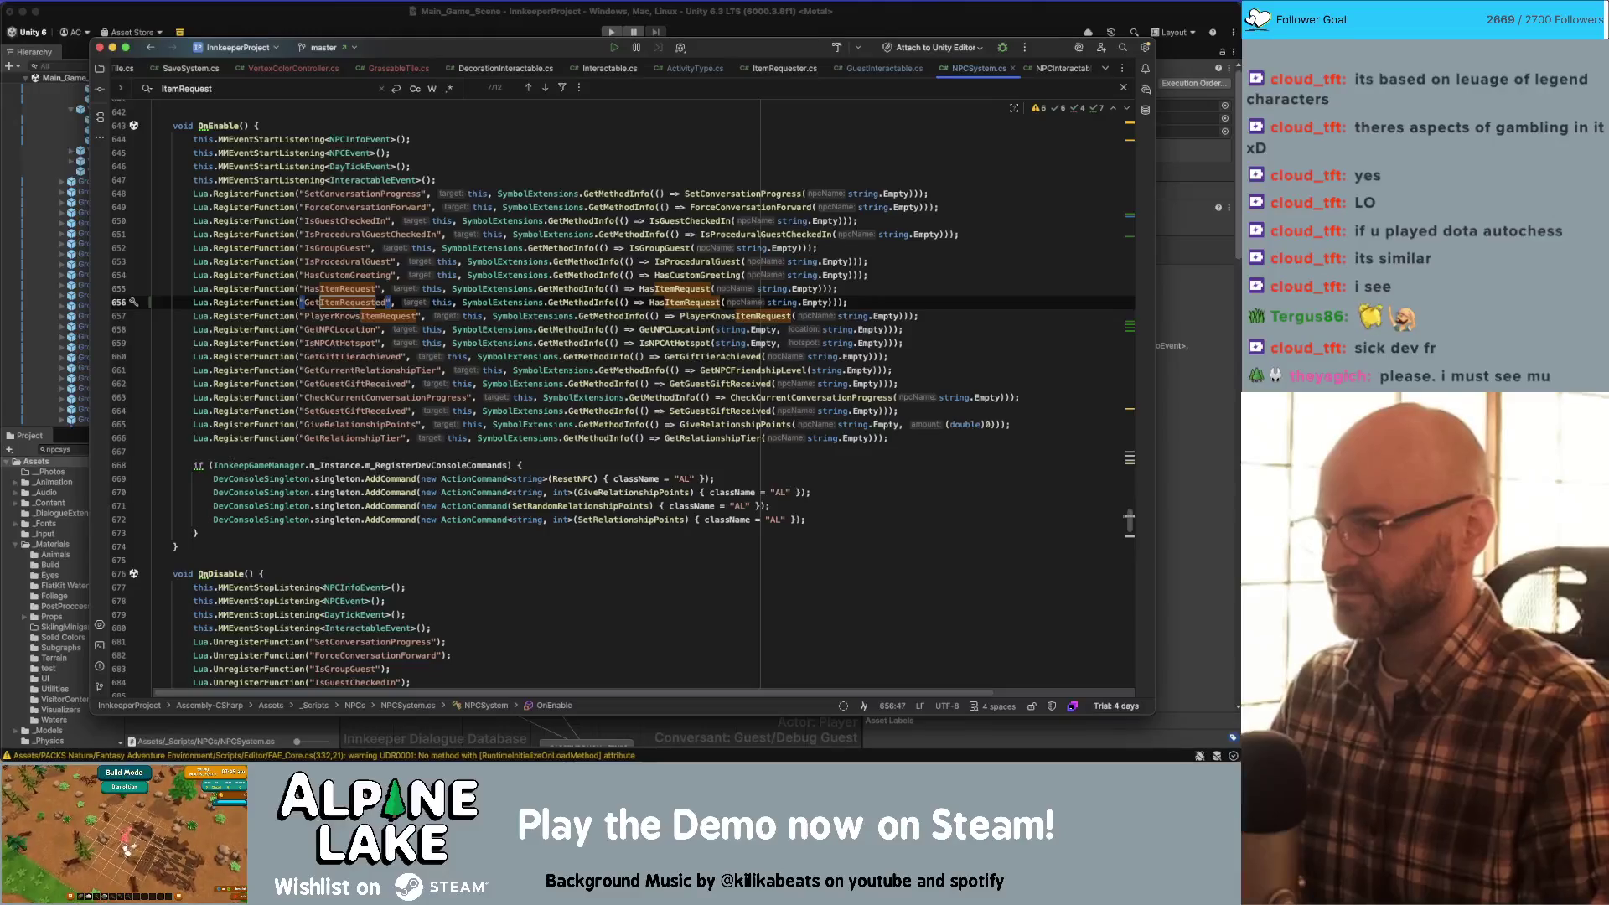
click(670, 302)
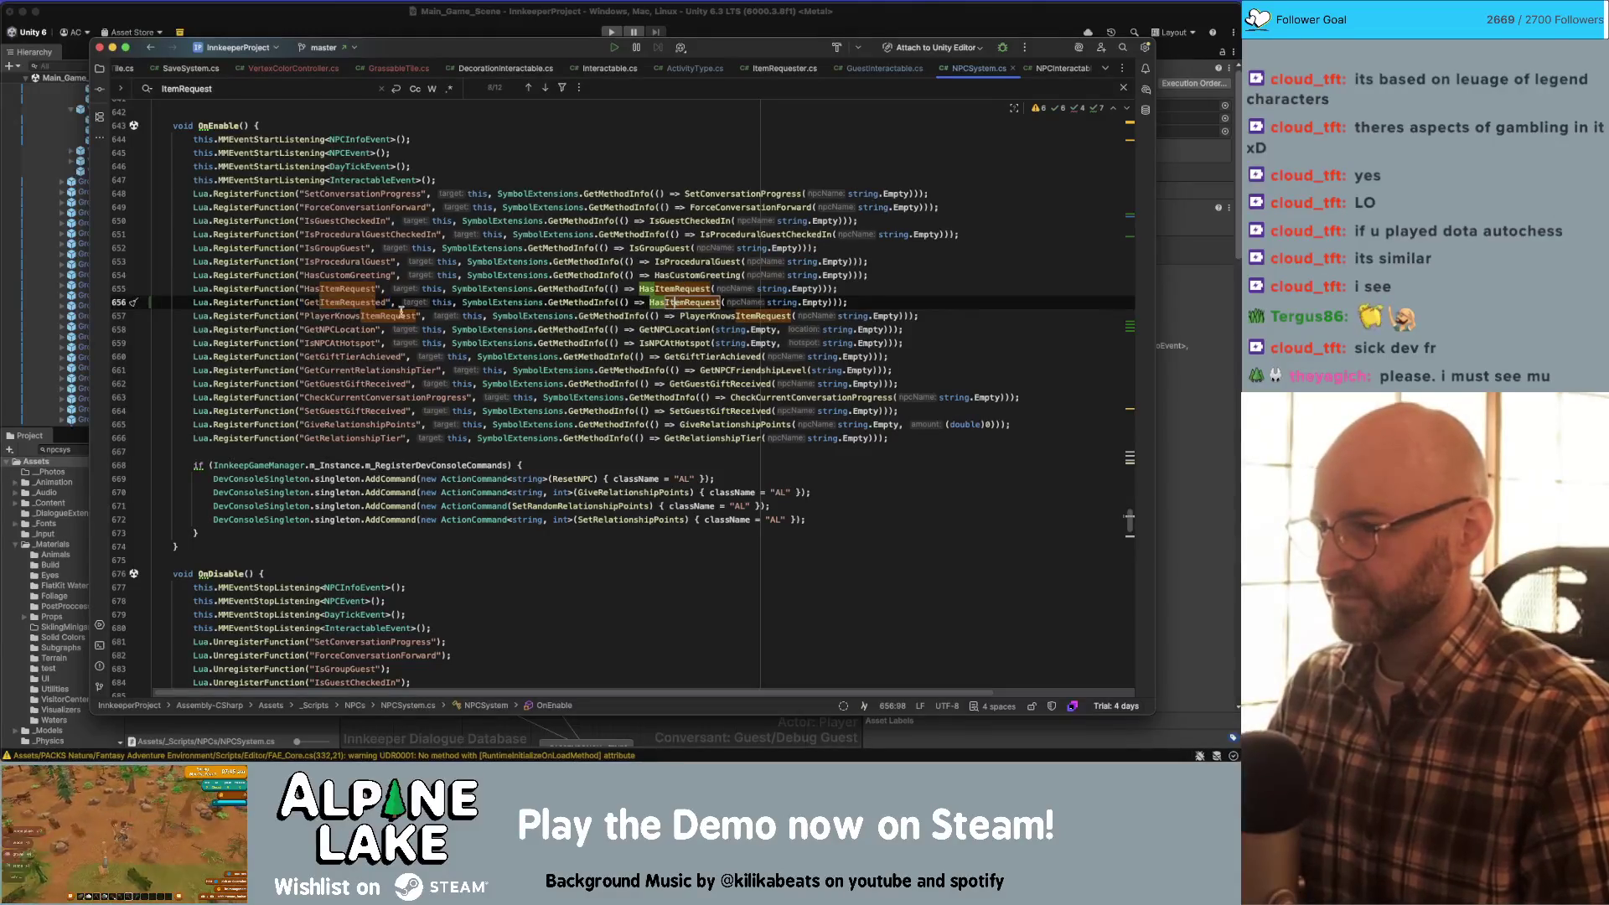
double_click(369, 303)
key(super+c)
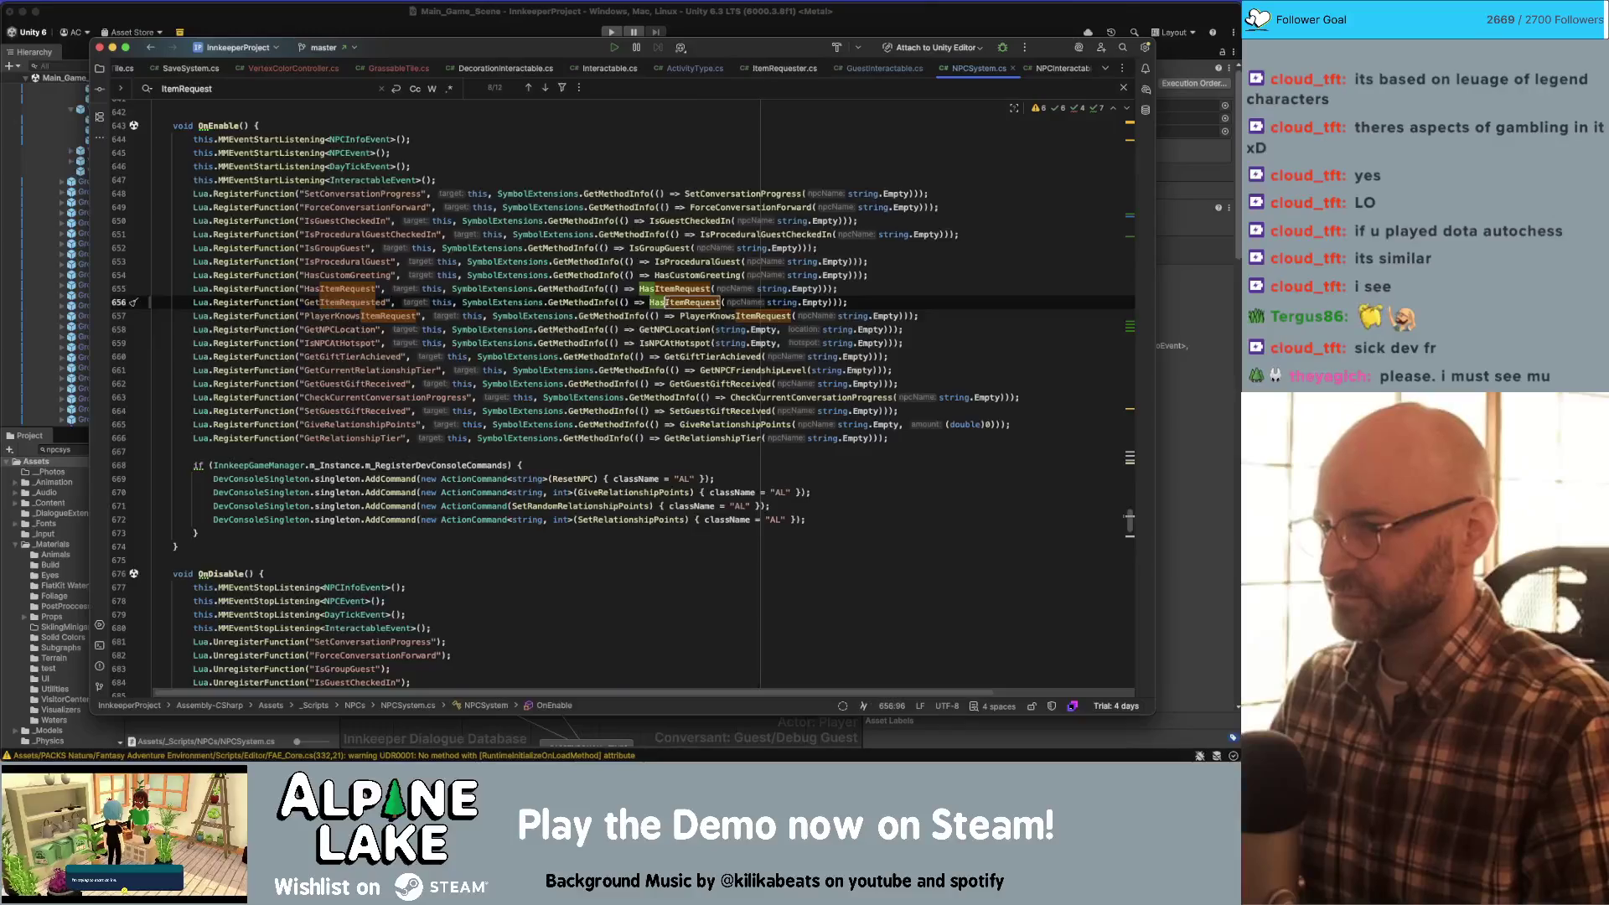
super+click(660, 303)
- Add an empty public string GetItemRequested(string npcName) method below HasItemRequest, then search for Photos
click(387, 453)
key(Return)
key(Return)
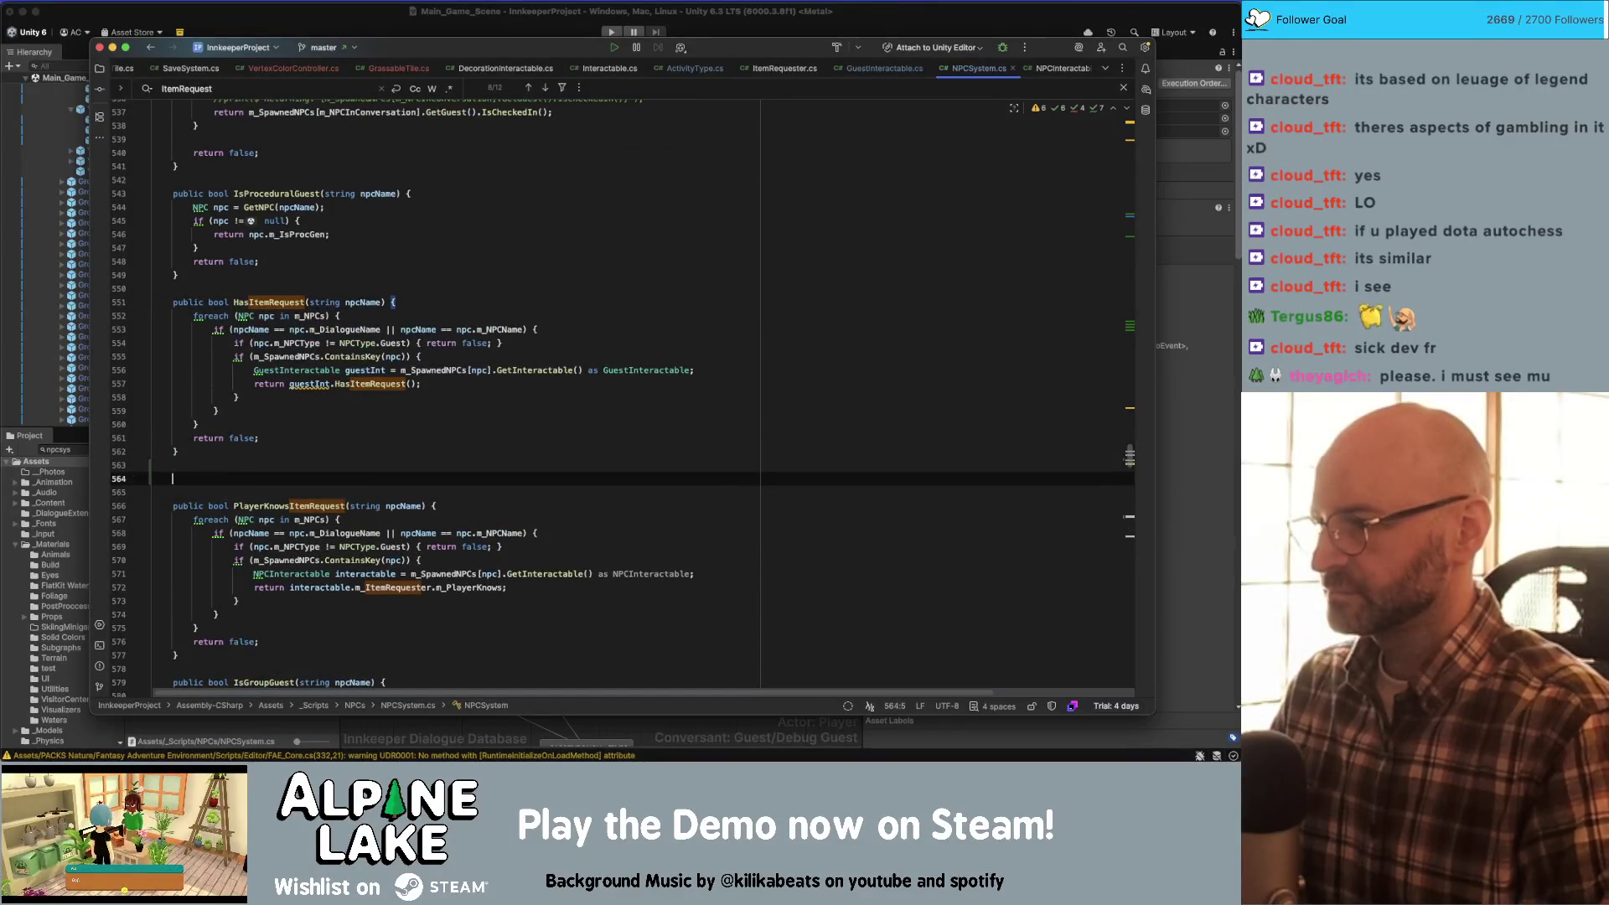
key(super+v)
text(public str)
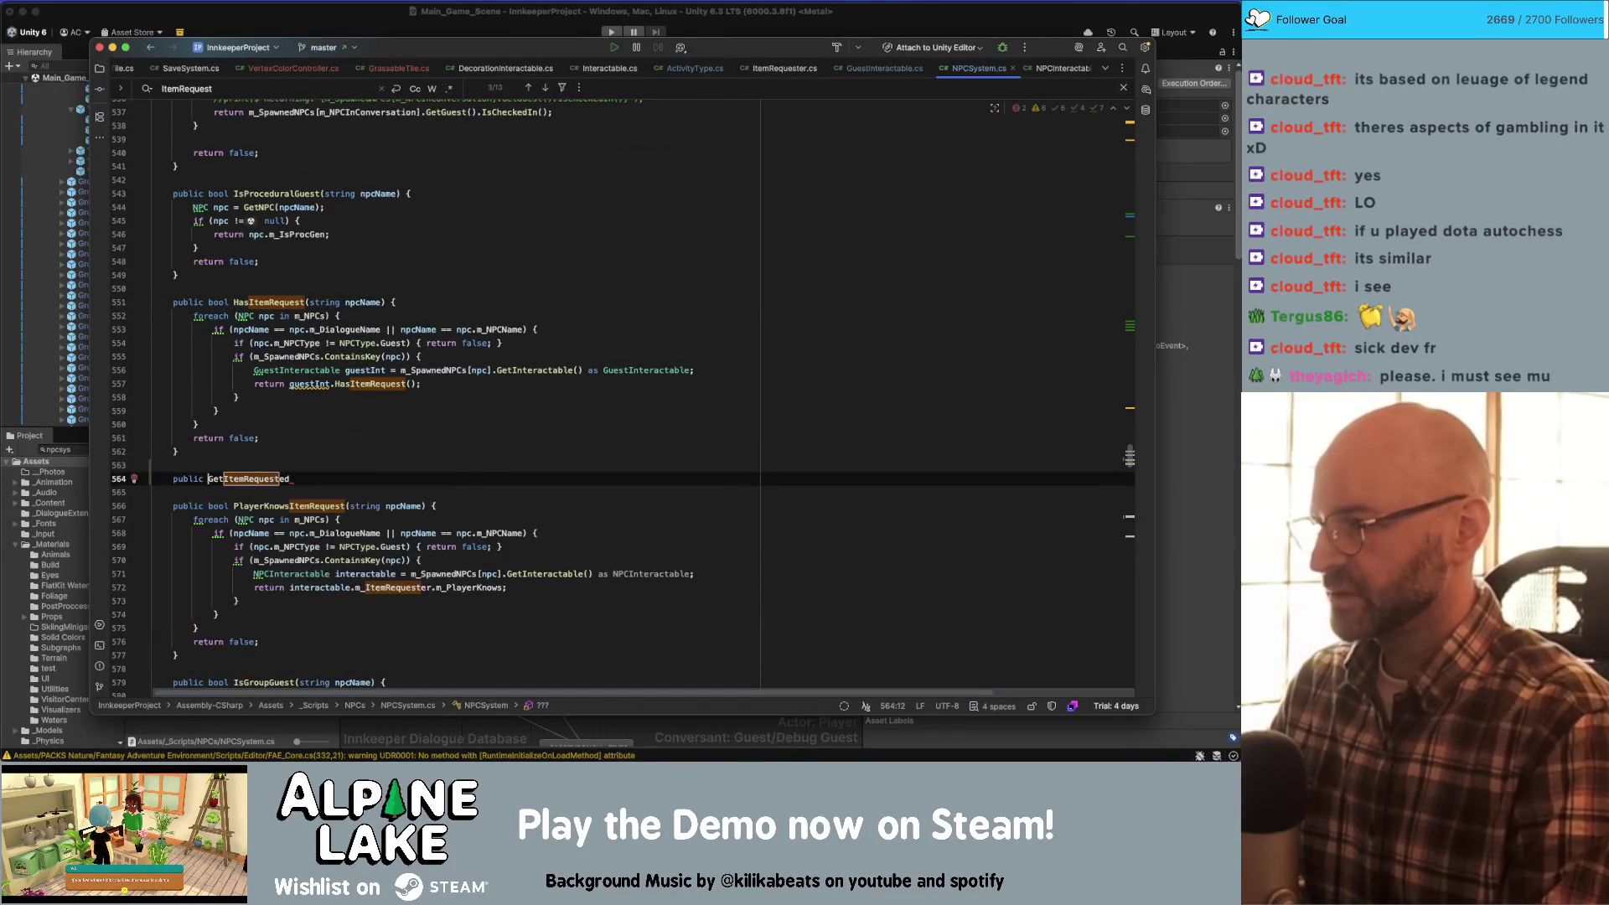
key(Return)
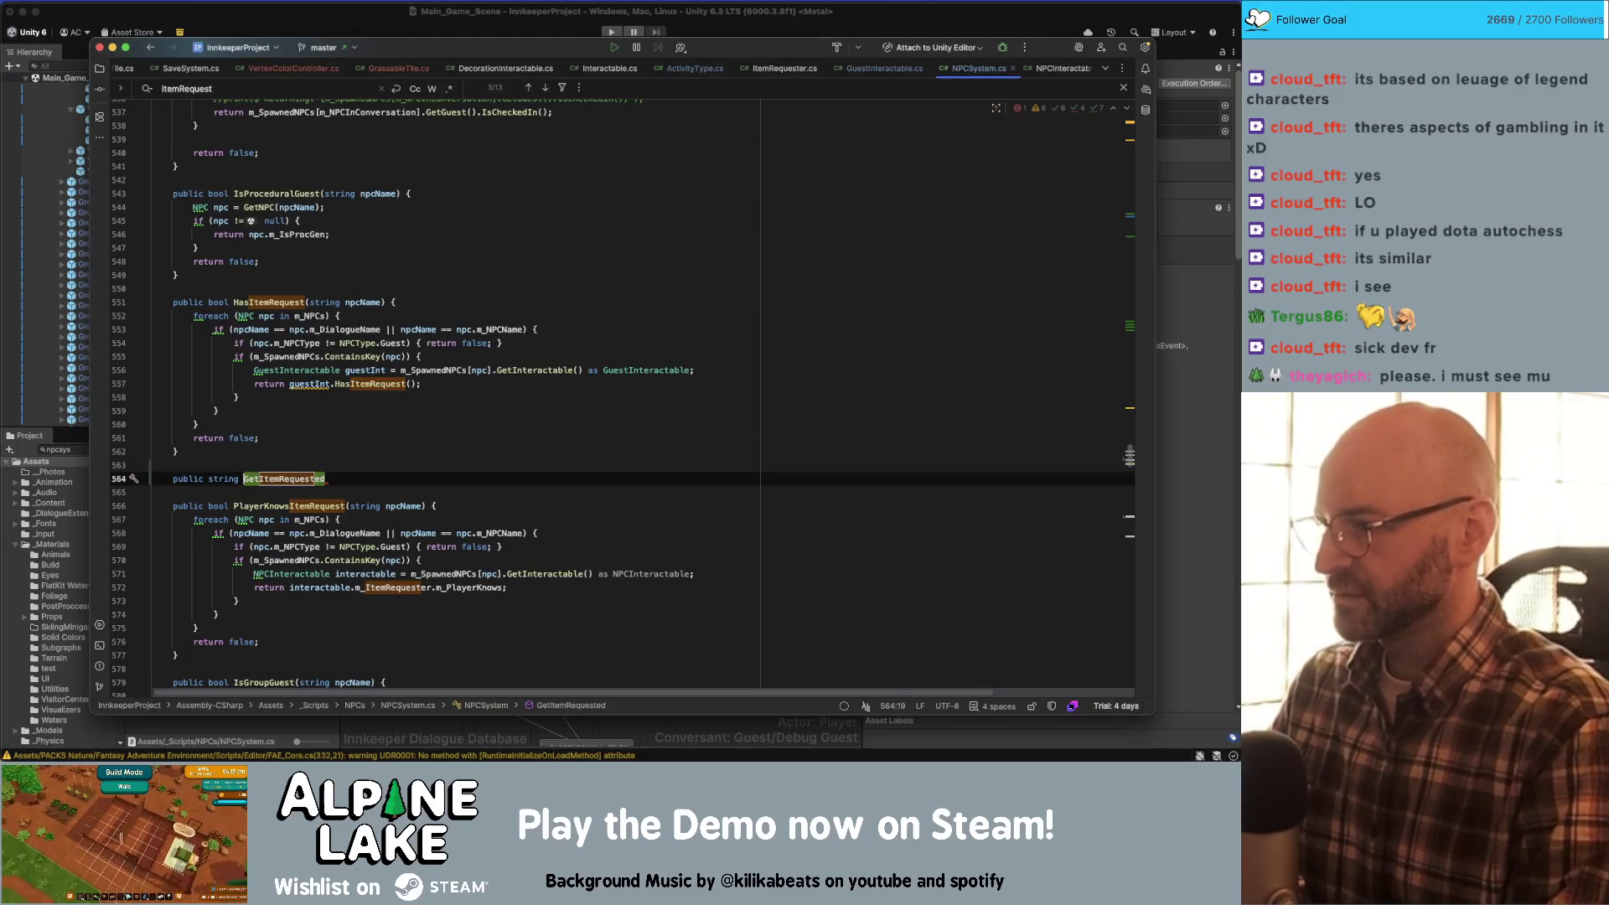
text((string npcName))
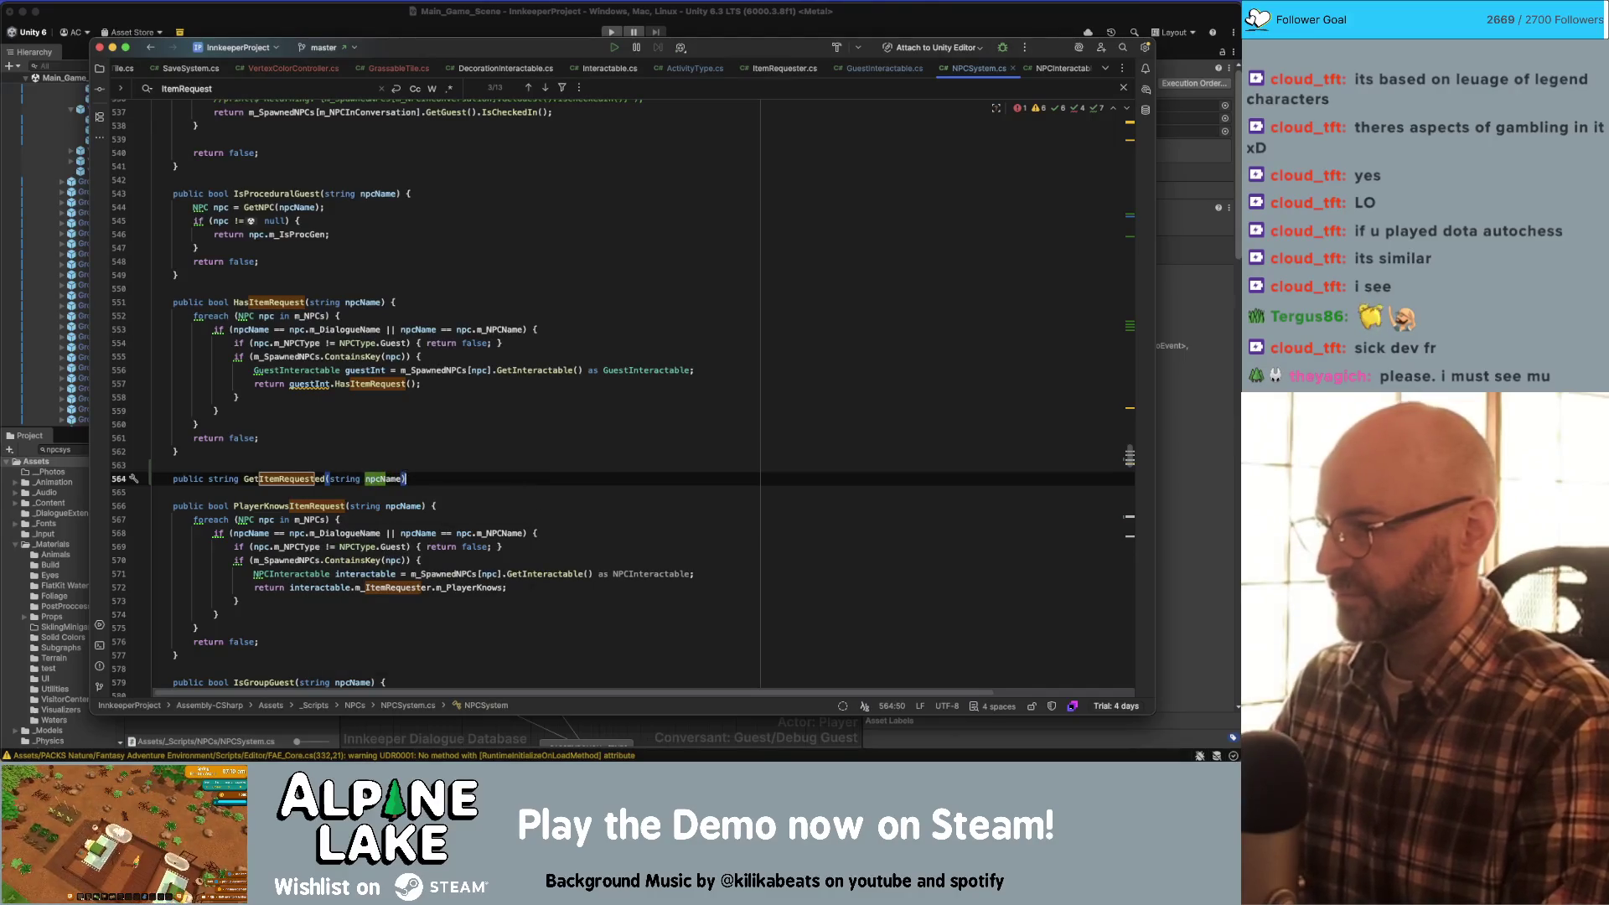
text( {)
key(Return)
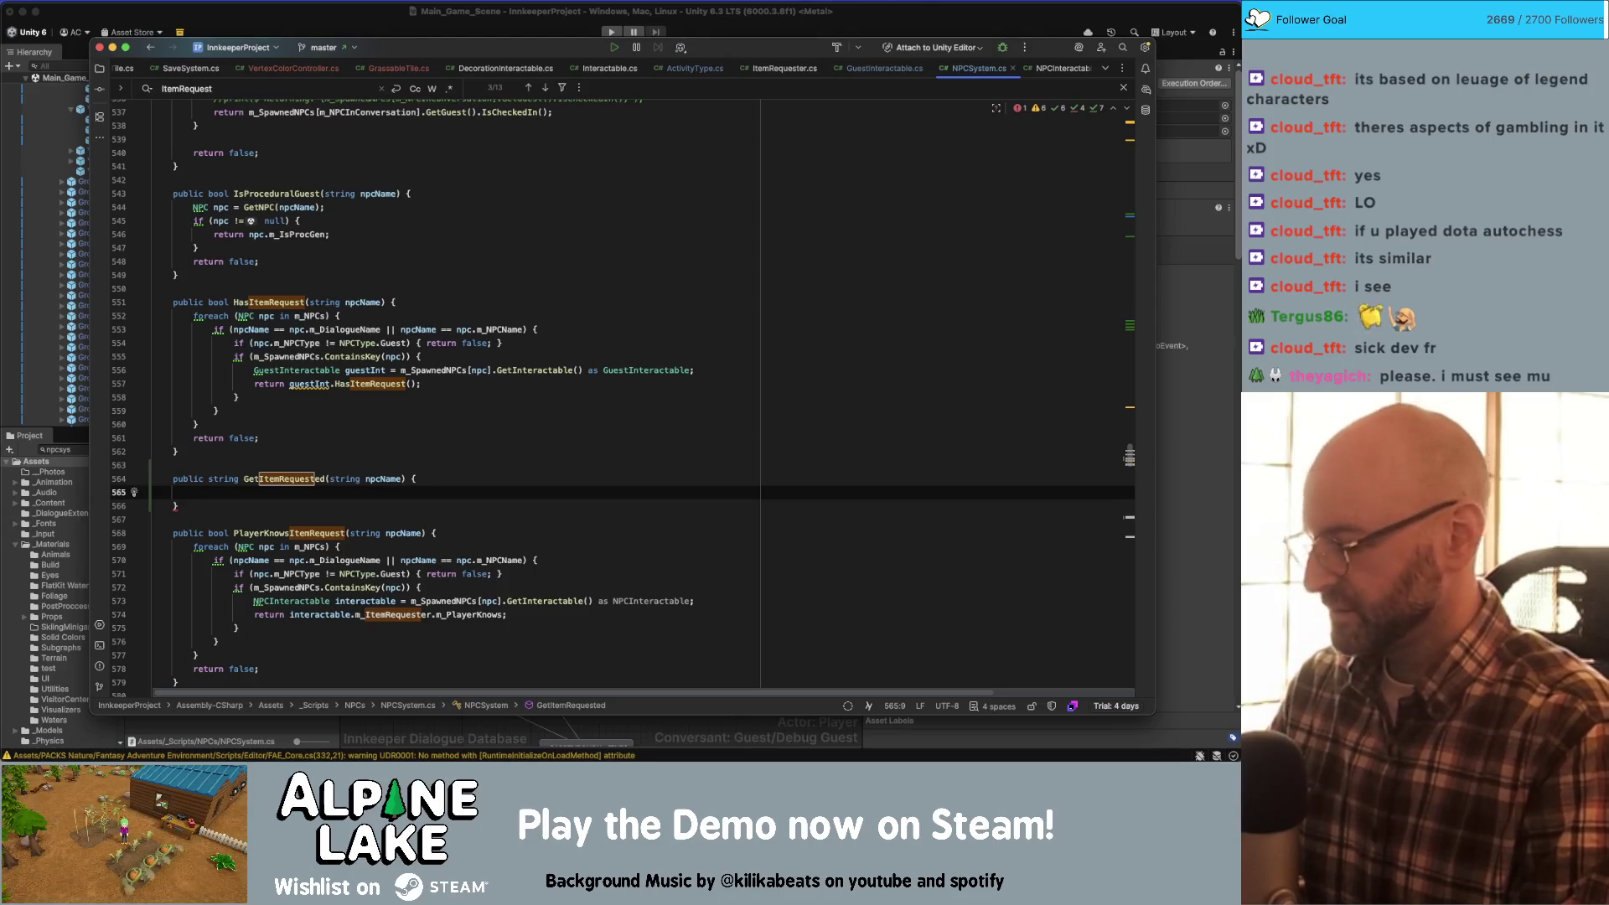
key(super+space)
text(photos)
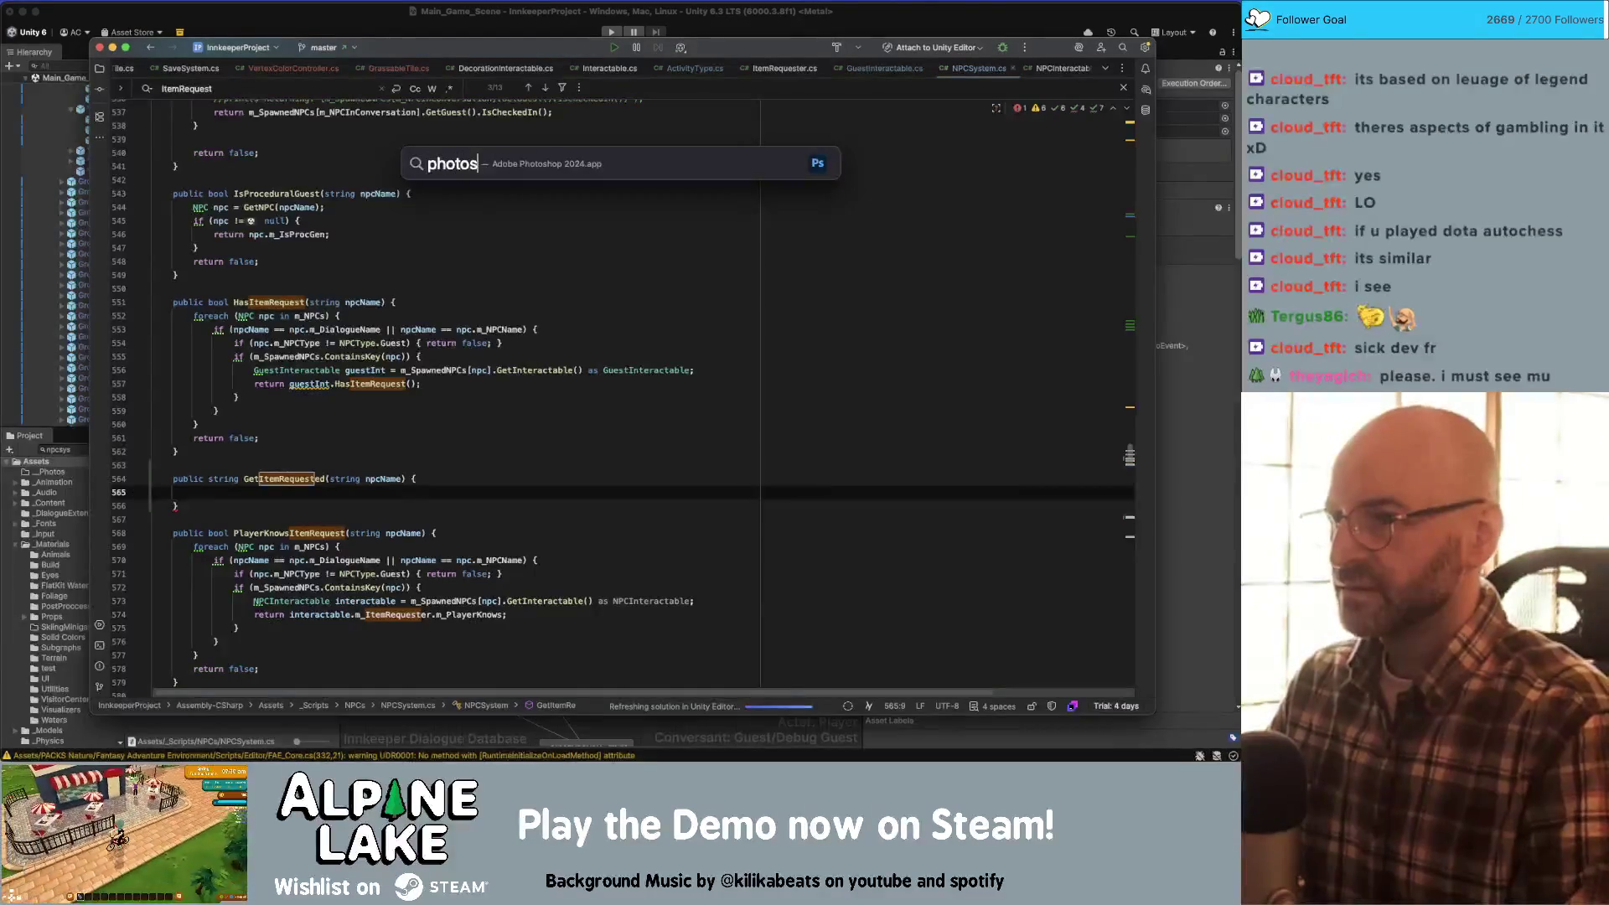
key(Down)
key(Return)
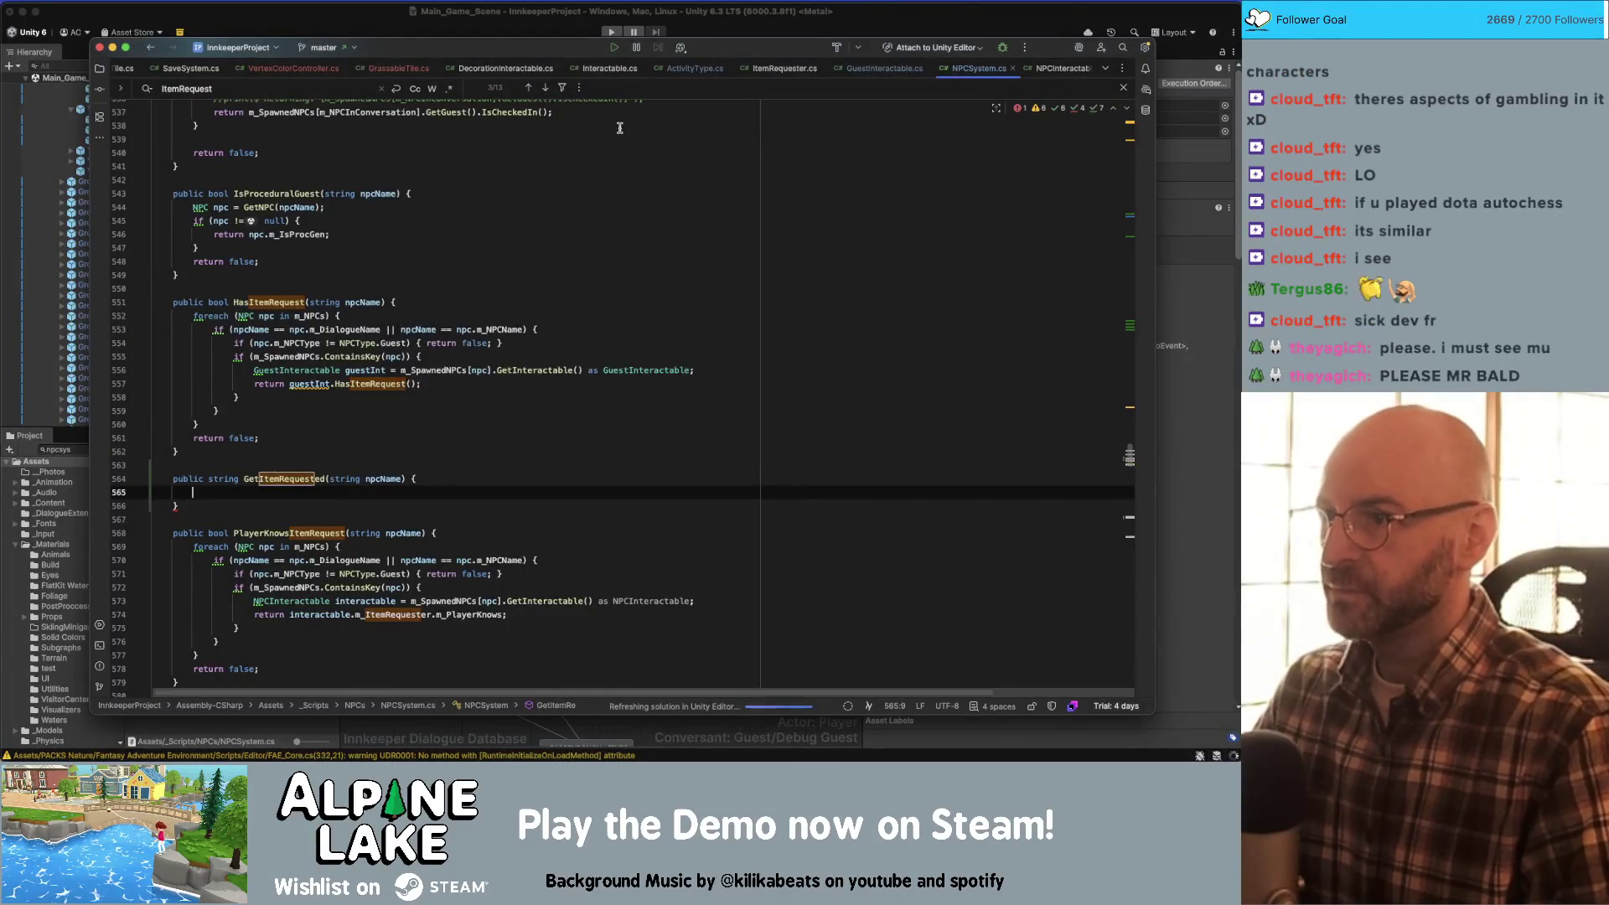
key(super+q)
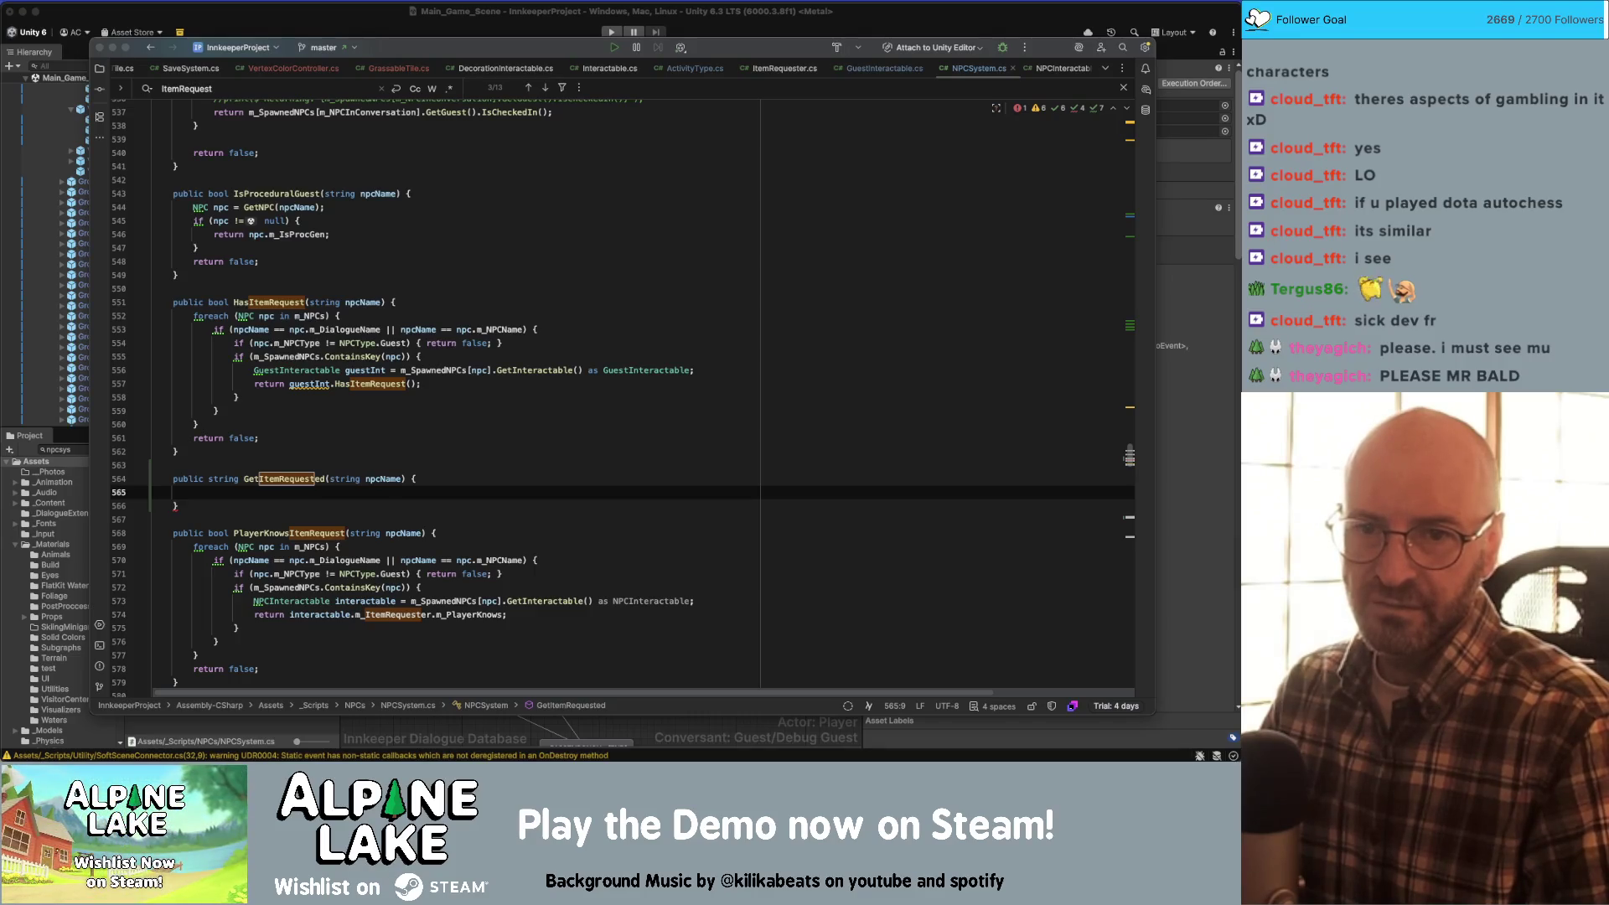
key(super+Tab)
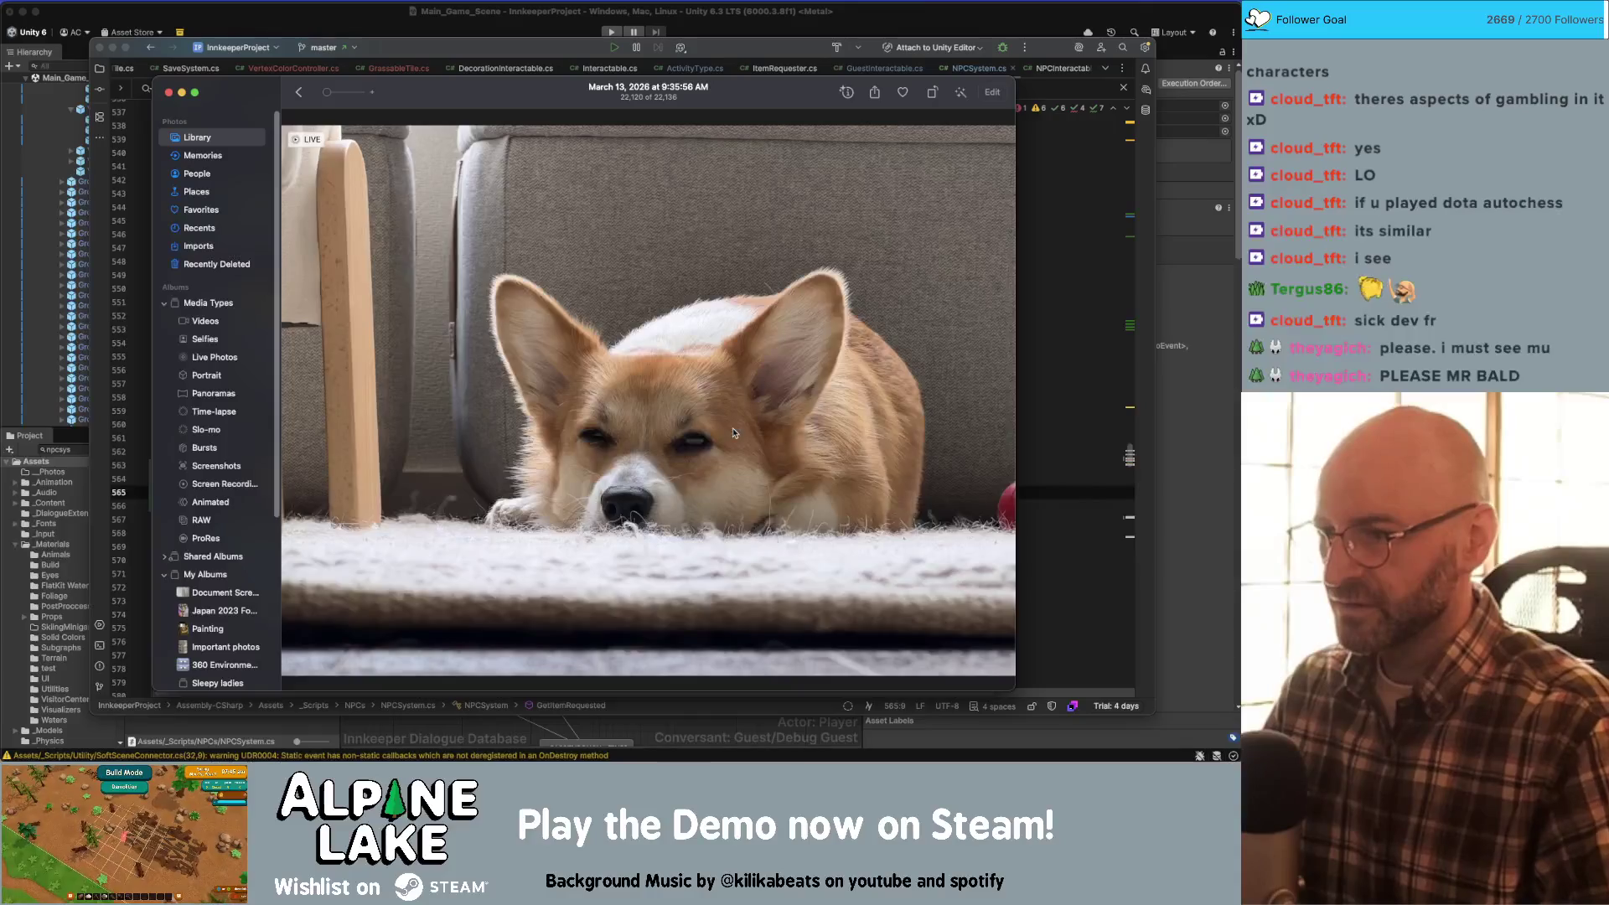
- Zoom in on the corgi in the Photos picture
scroll(737, 427, up, 2)
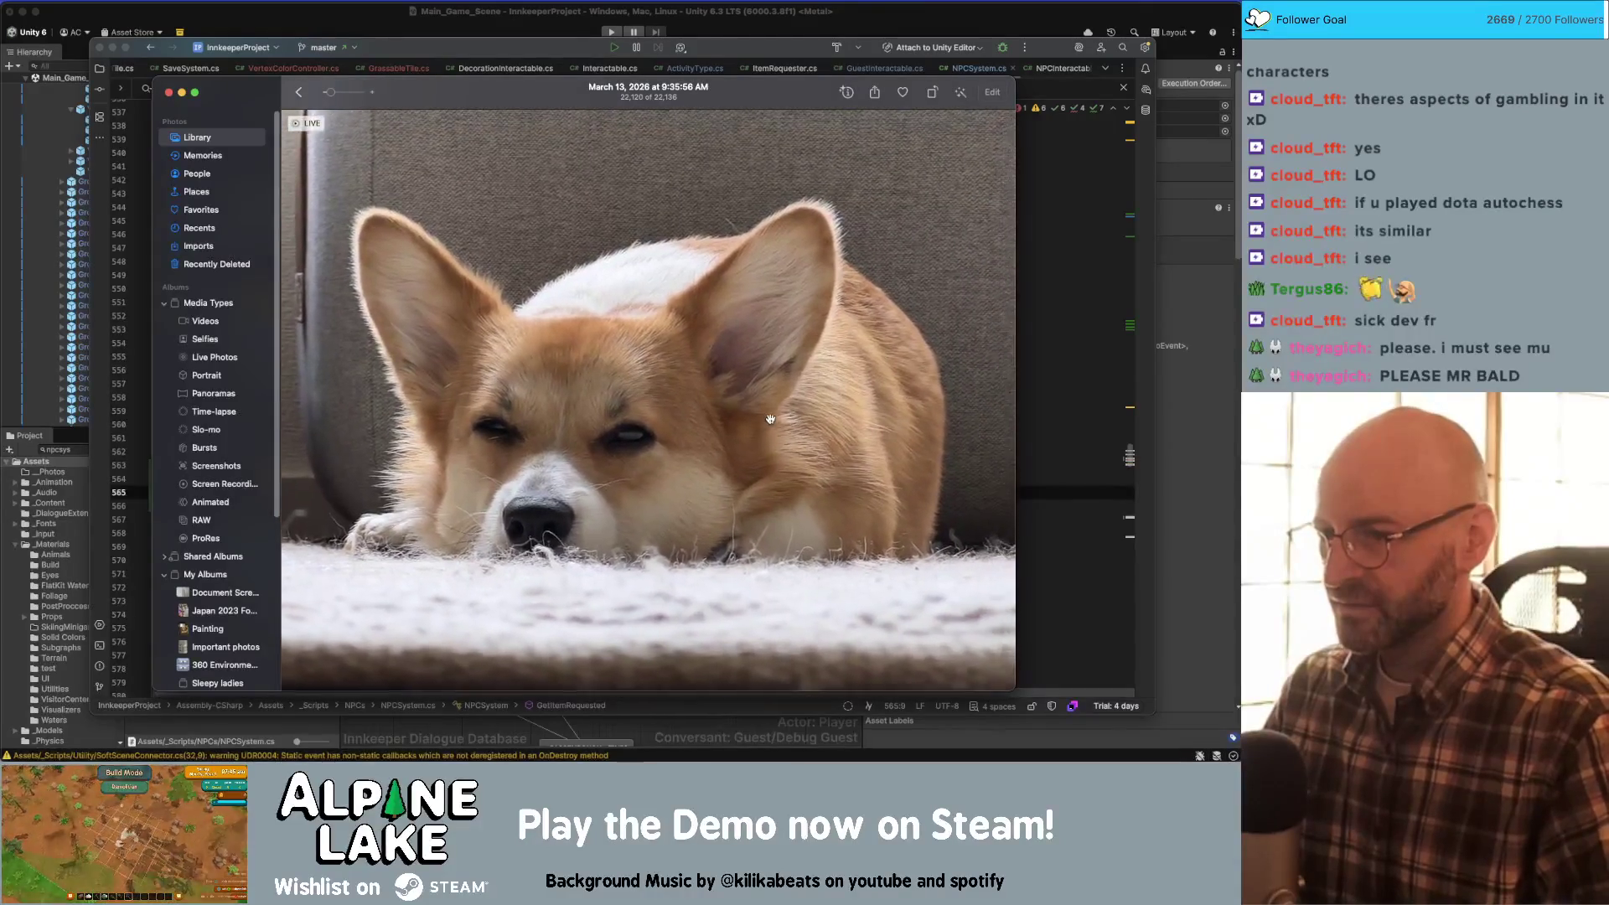